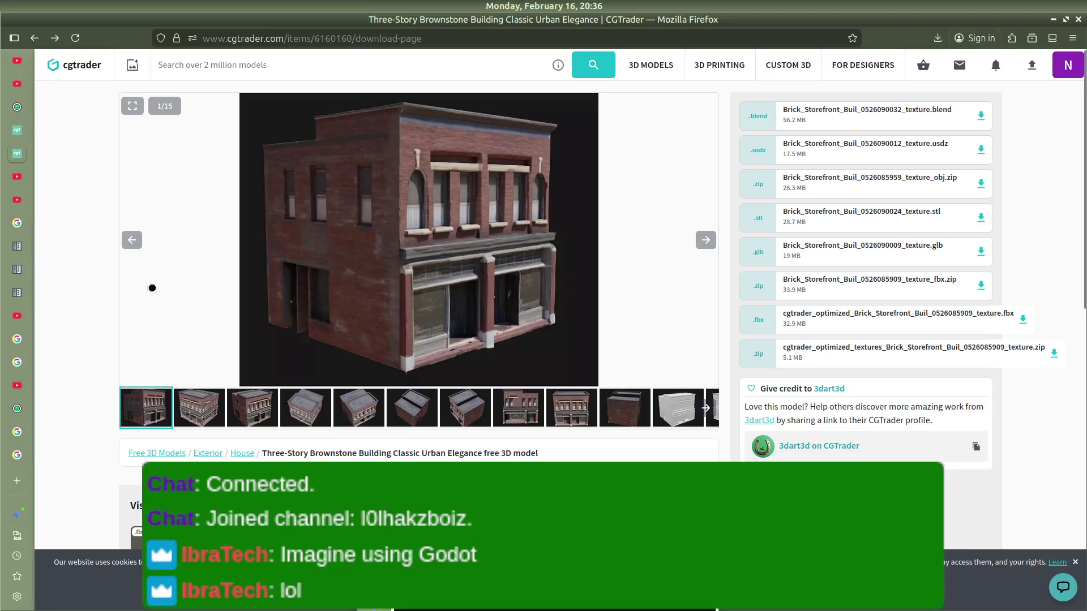
Step: Open the downloaded brownstone storefront .blend from Firefox's downloads list in Blender
left_click(938, 39)
left_click(728, 79)
key("alt+Tab")
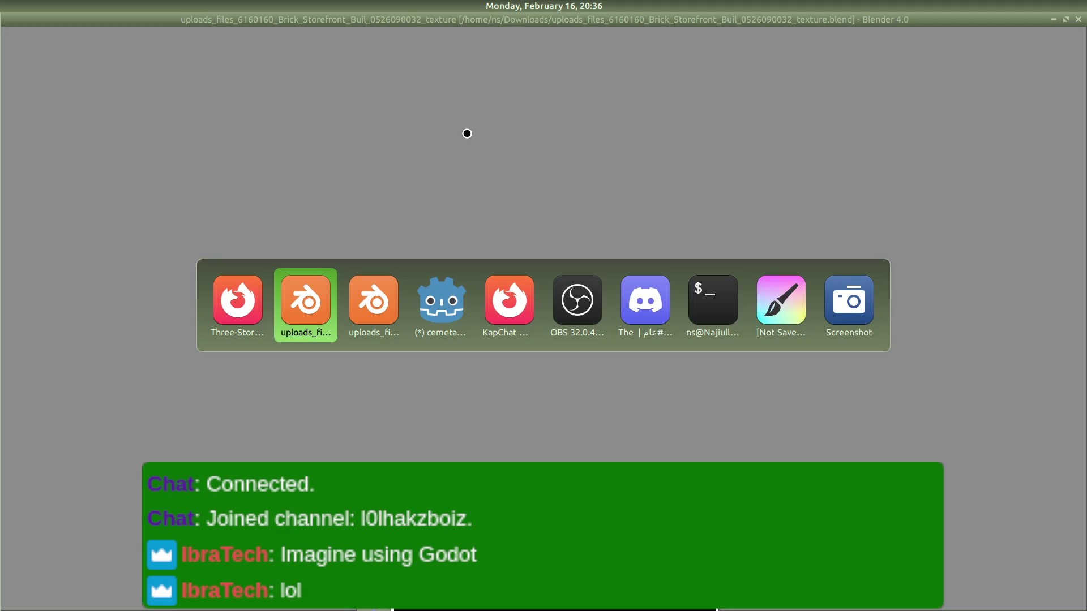
key("alt+Tab")
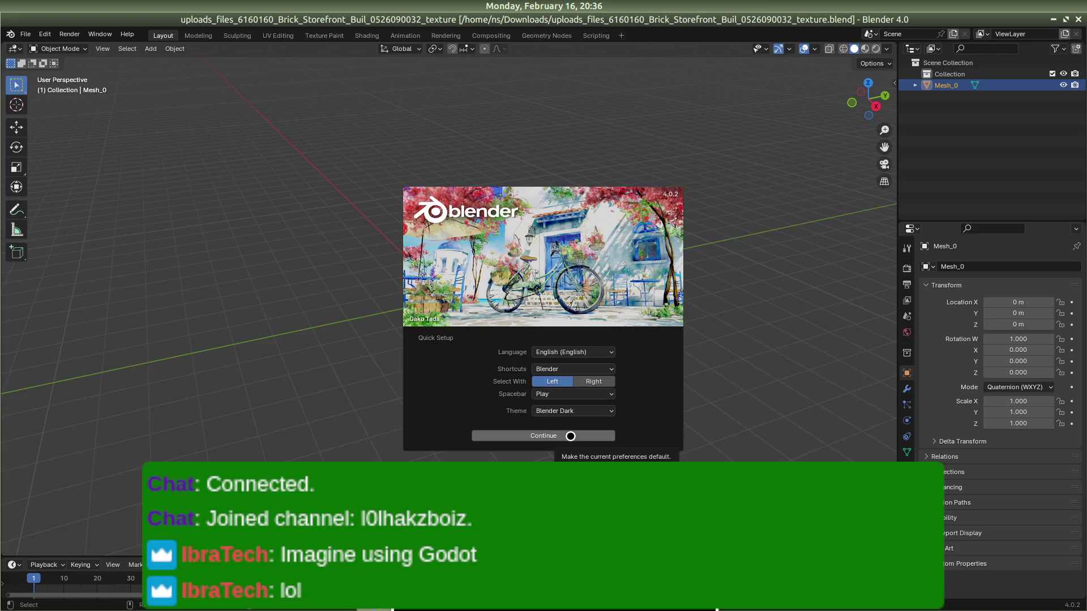
Step: Accept the quick setup and dismiss the splash screens in both Blender windows
left_click(570, 436)
left_click(732, 201)
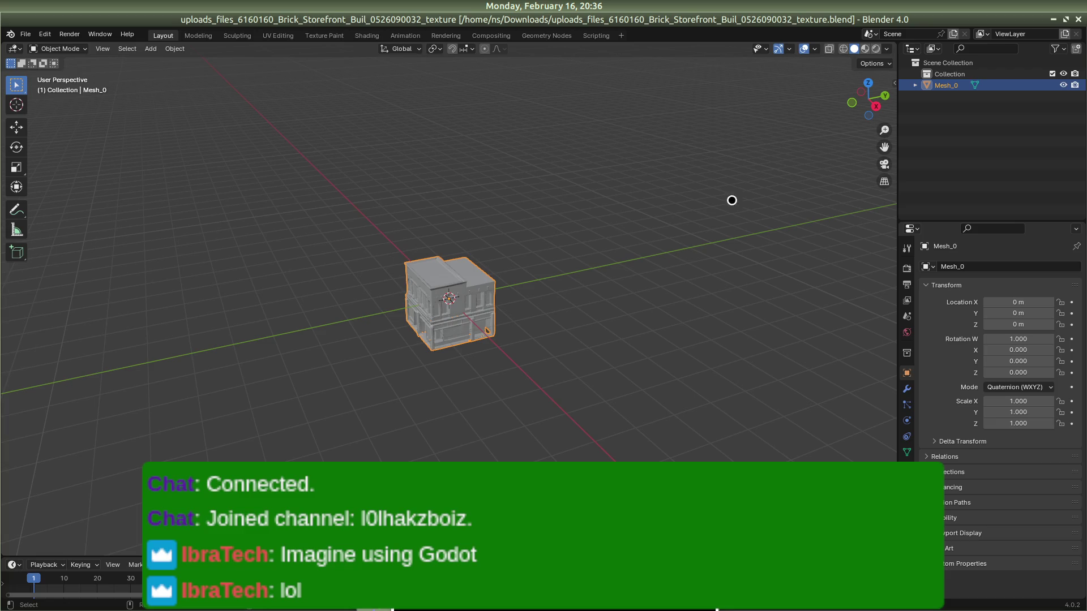
key("alt+Tab")
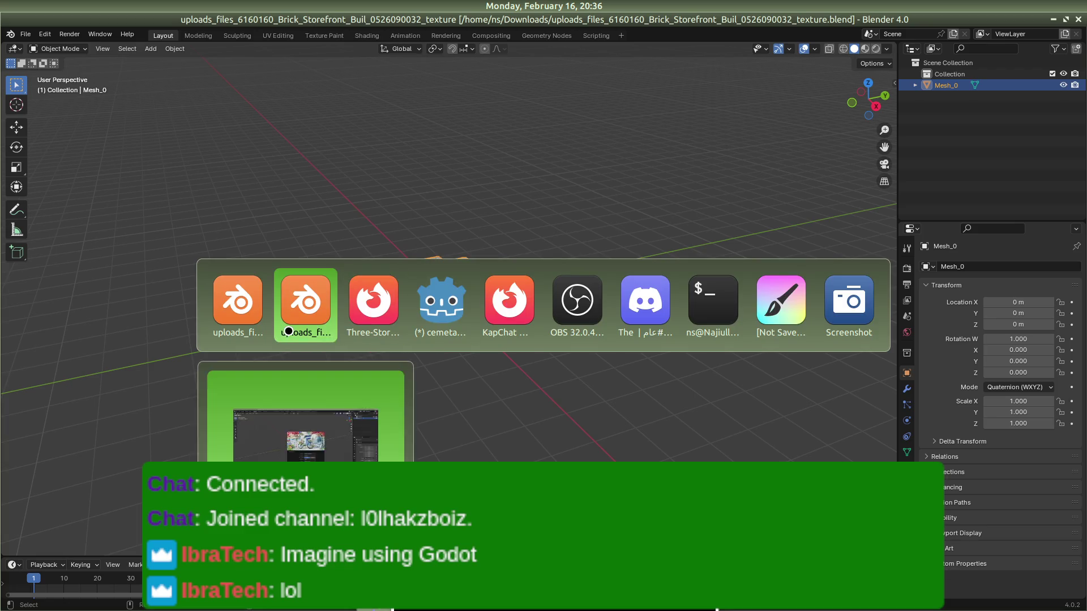
left_click(502, 282)
scroll(502, 282, "up", 5)
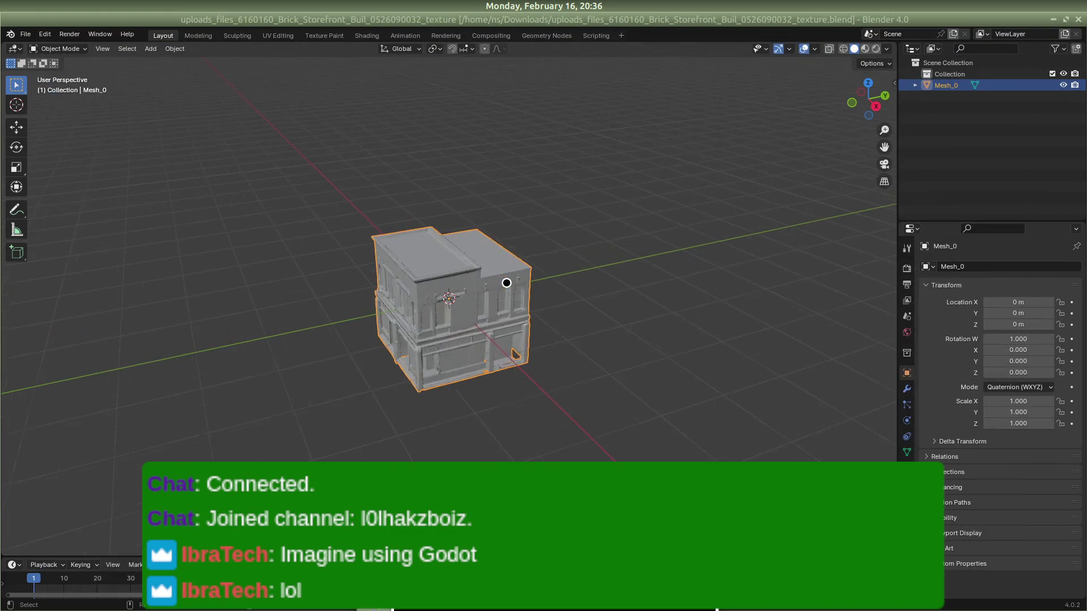
Step: Orbit the storefront to front, three-quarter and roof views, reselecting the building mesh
mouse_move(564, 235)
left_mouse_down()
mouse_move(342, 274)
mouse_move(213, 238)
mouse_move(393, 201)
mouse_move(532, 230)
mouse_move(487, 240)
mouse_move(617, 227)
left_mouse_up()
mouse_move(575, 281)
left_mouse_down()
mouse_move(664, 289)
mouse_move(654, 308)
mouse_move(720, 213)
left_mouse_up()
left_click(945, 78)
left_click(955, 74)
mouse_move(663, 275)
left_mouse_down()
mouse_move(730, 191)
mouse_move(735, 202)
mouse_move(648, 85)
mouse_move(300, 109)
mouse_move(270, 223)
mouse_move(385, 279)
mouse_move(548, 250)
left_mouse_up()
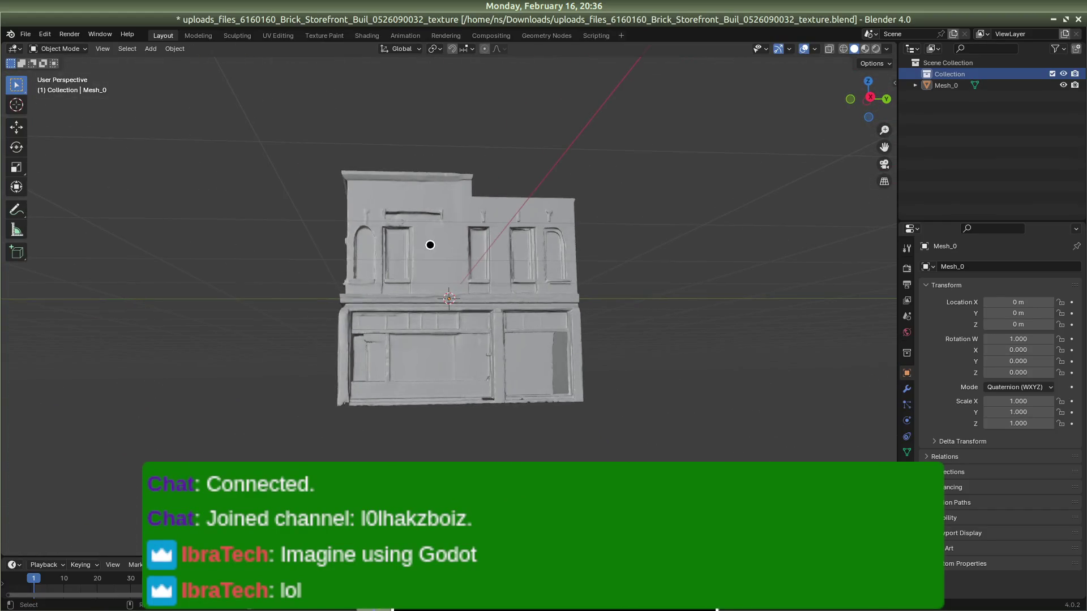
left_click(431, 245)
Step: Orbit to side and low front views of the building, then switch back to Firefox
mouse_move(706, 262)
left_mouse_down()
mouse_move(436, 334)
mouse_move(305, 261)
left_mouse_up()
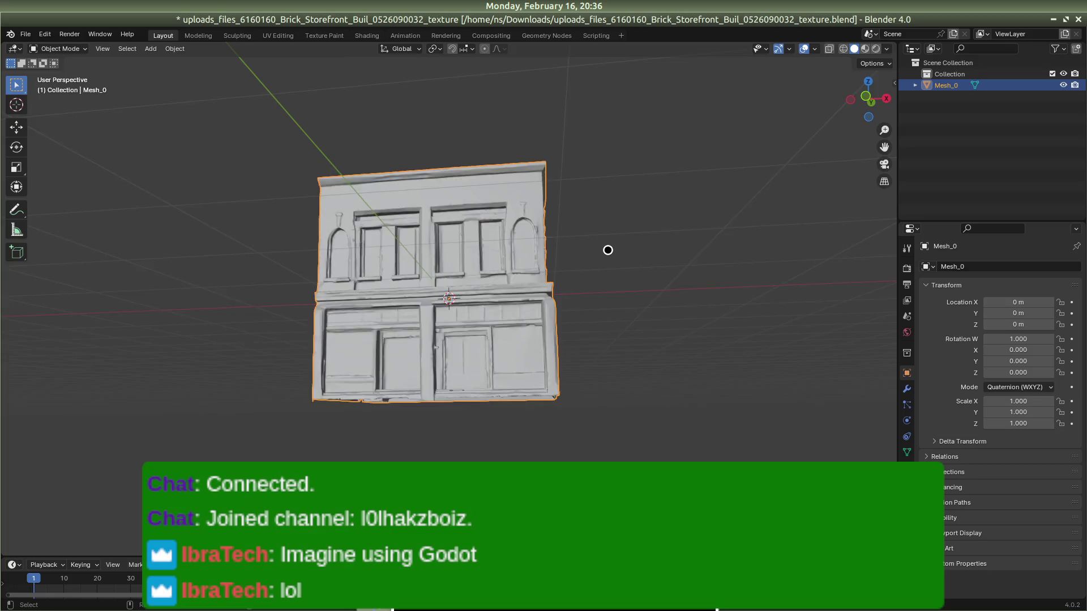
left_click_drag(606, 249, 563, 294)
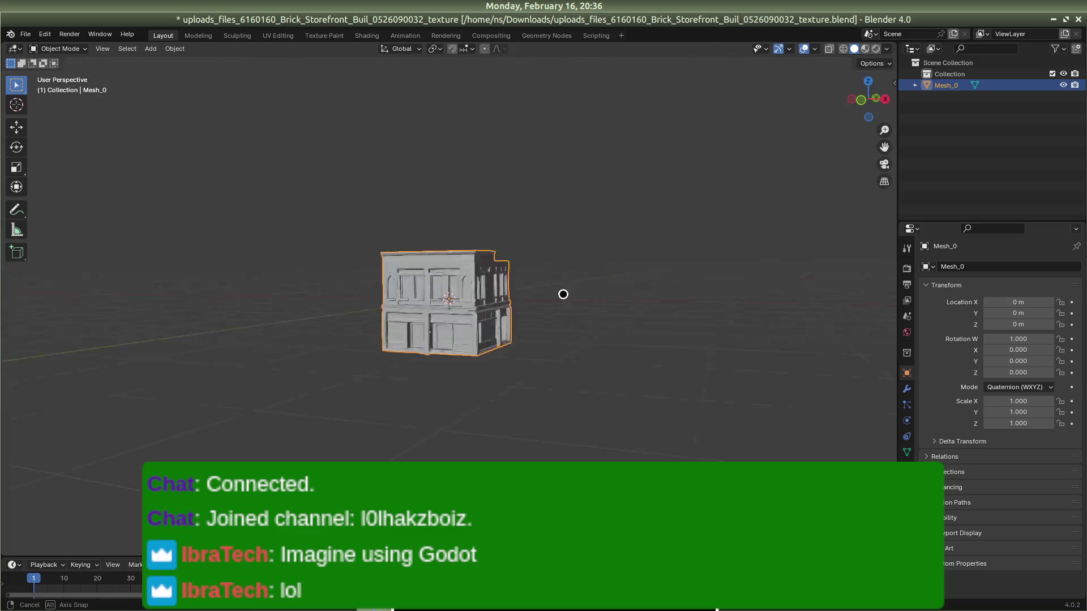
right_click(640, 288)
right_click(623, 281)
mouse_move(654, 204)
left_mouse_down()
mouse_move(554, 178)
mouse_move(478, 220)
mouse_move(720, 246)
left_mouse_up()
mouse_move(672, 192)
left_mouse_down()
mouse_move(496, 138)
mouse_move(664, 162)
left_mouse_up()
key("alt+Tab")
key("alt+Tab")
key("alt+Tab")
key("alt+Tab")
key("alt+Tab")
key("alt+Tab")
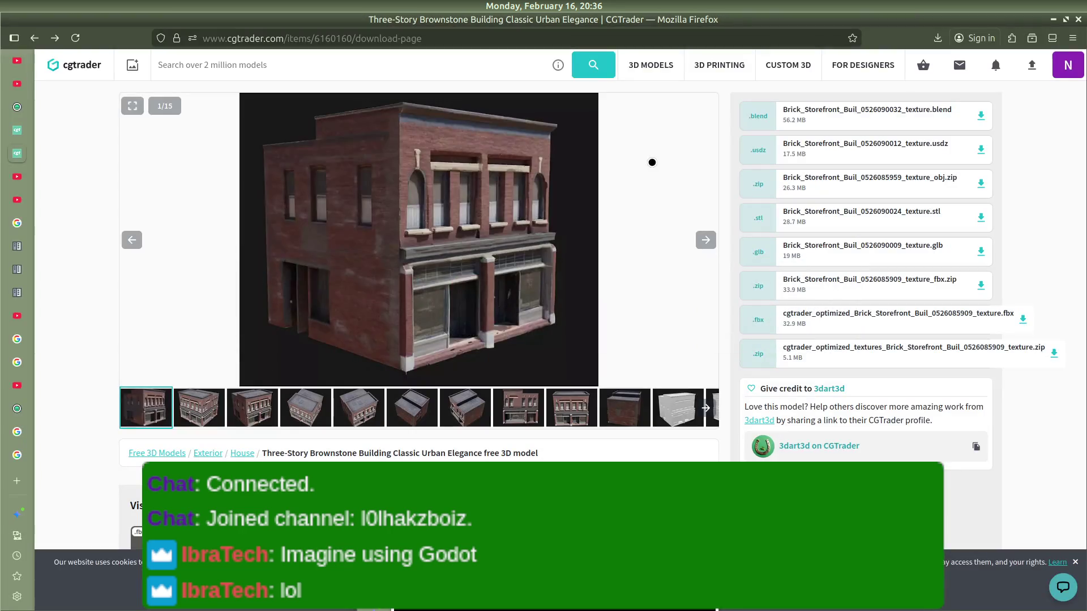
Step: Search 'how to texture a model in blender' in a new tab and open Blender Guru's How to Texture in Blender video
key("ctrl+t")
type("how to texture a ")
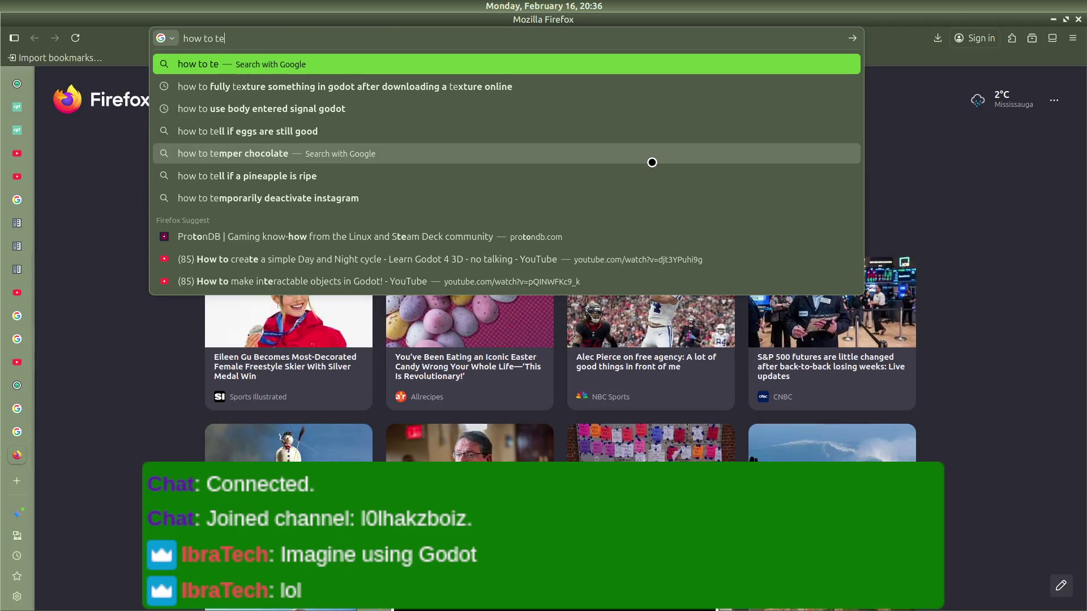
type("model in")
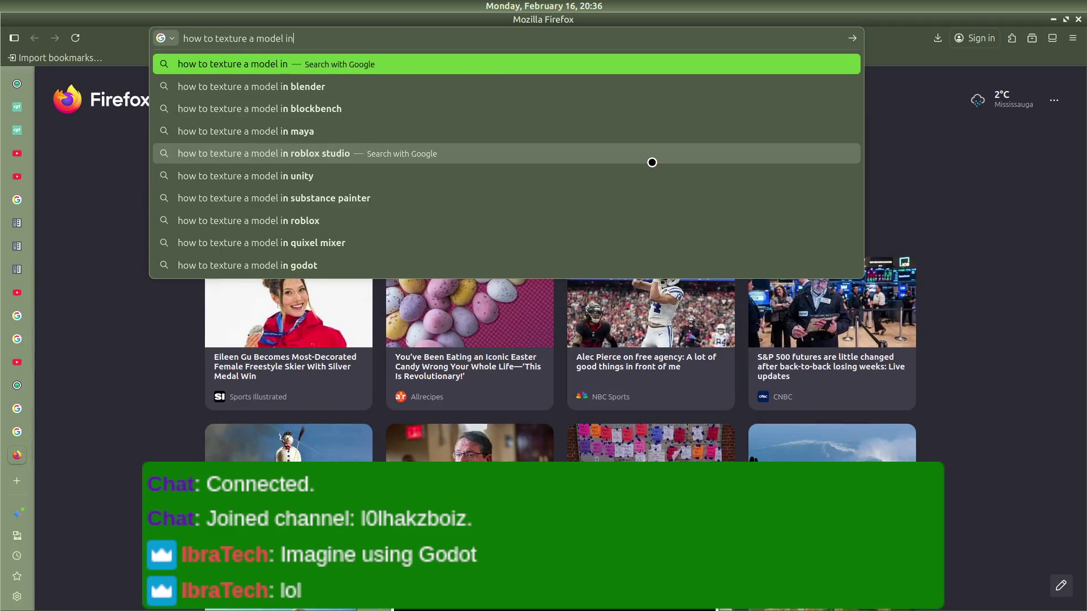
type(" blender")
key("Return")
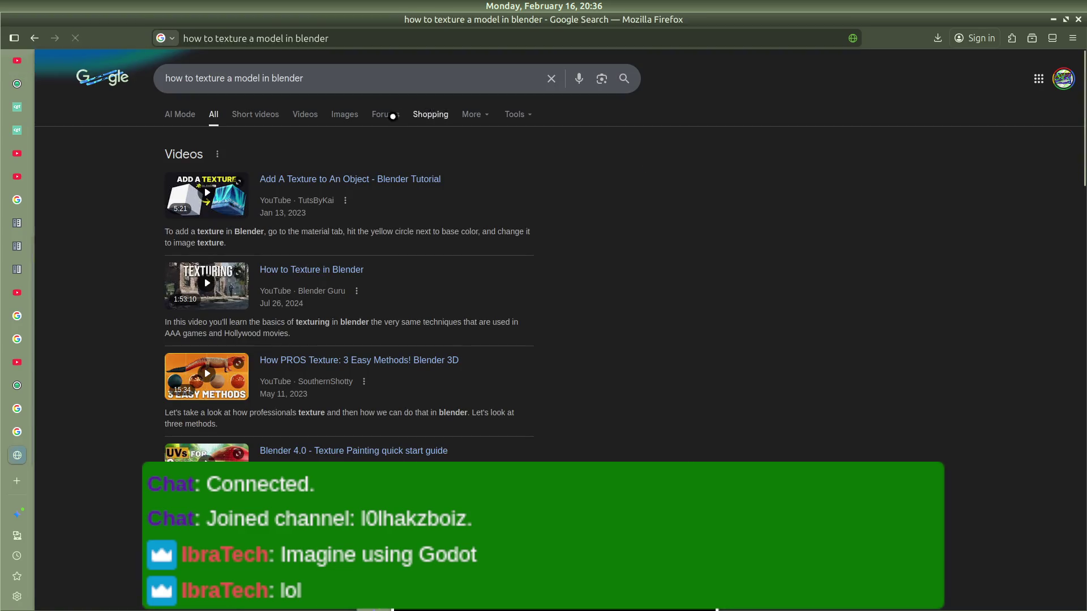
left_click(353, 265)
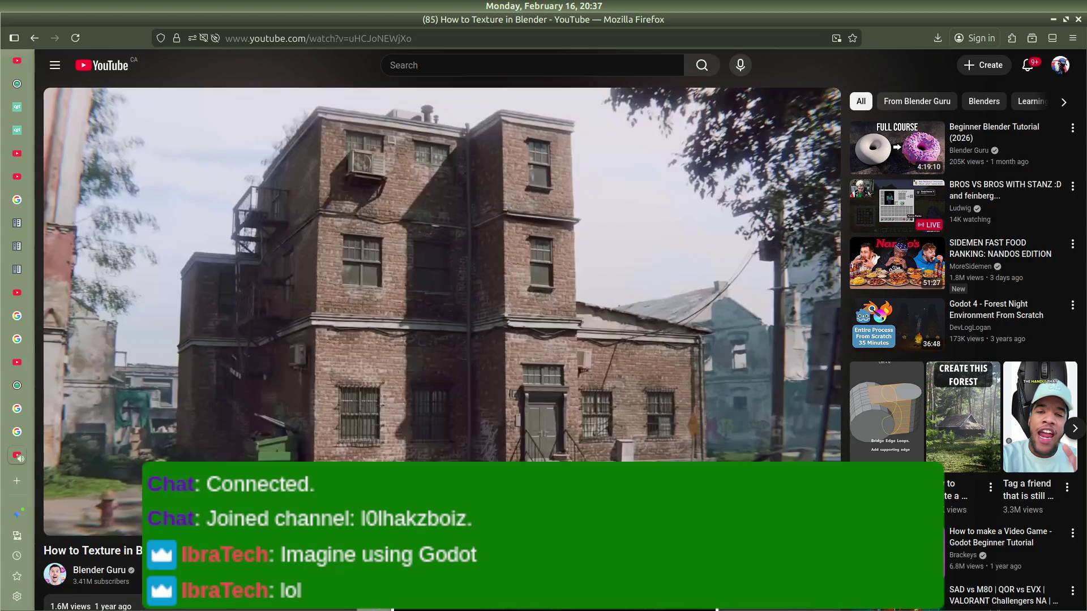
Step: Skip the tutorial past its material, shading, bump and noise texture sections to about 10:06
key("l")
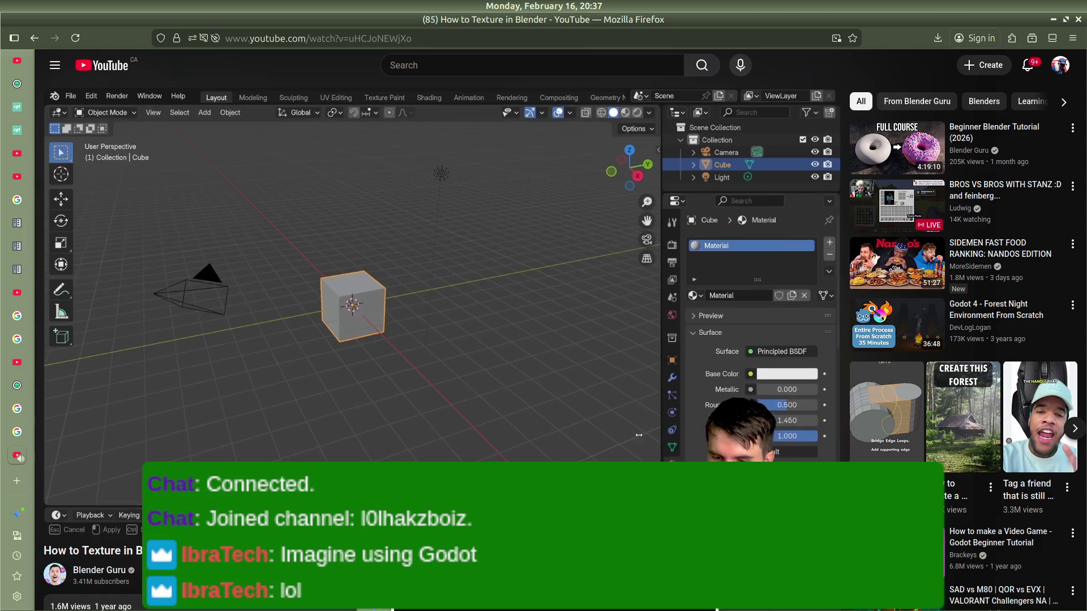
key("Right")
key("Right")
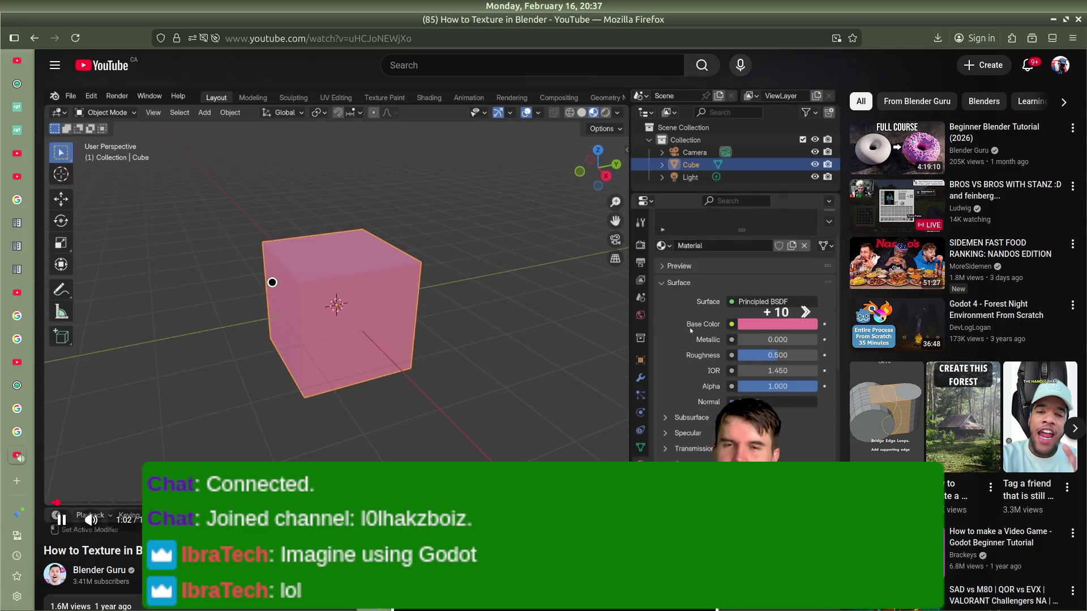
key("Right")
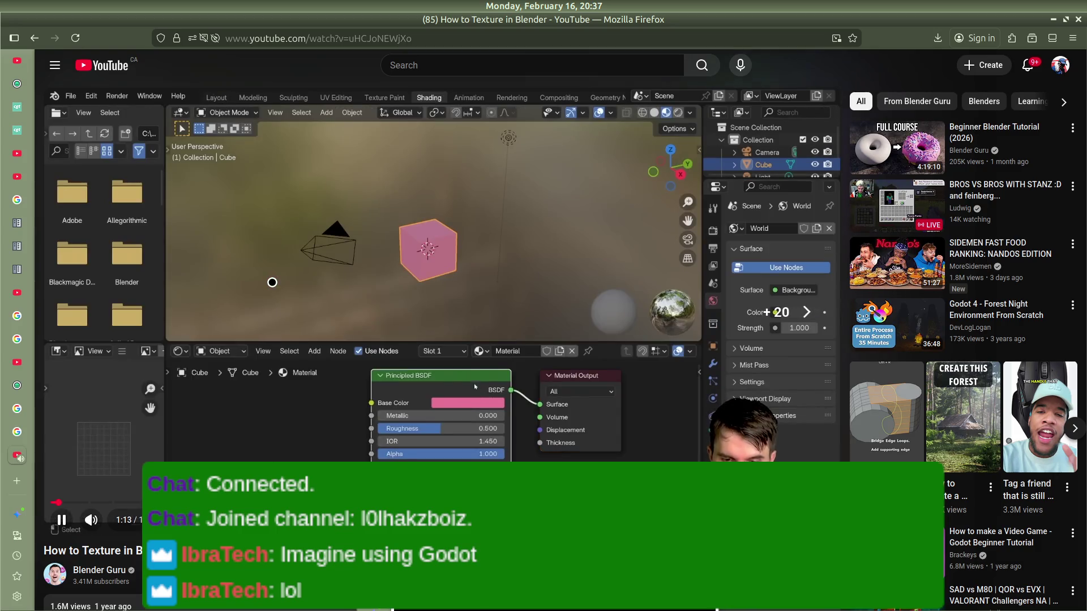
key("Right")
key("Right")
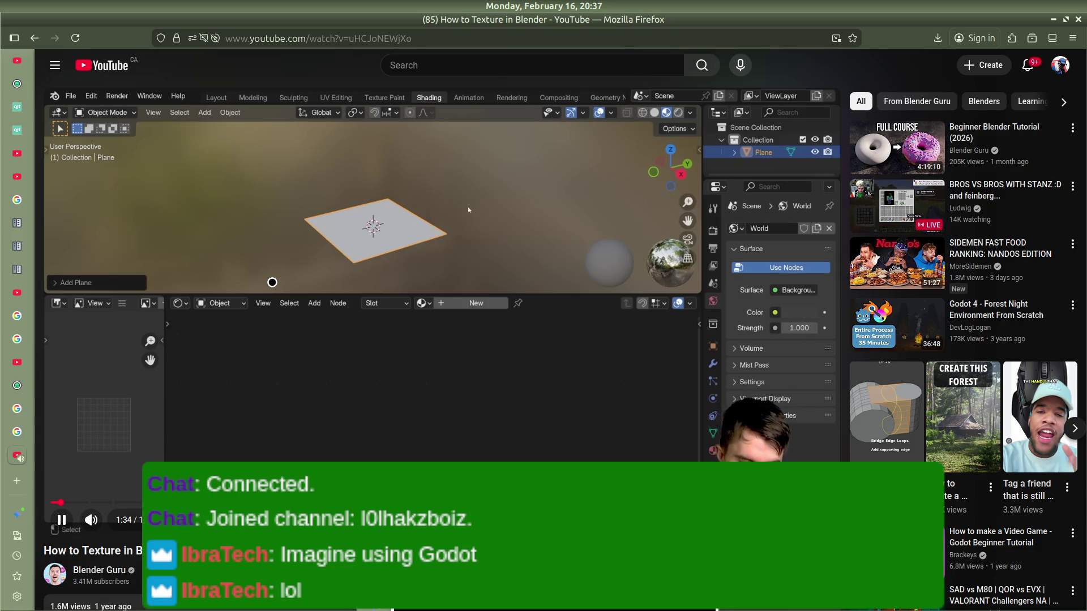
key("Right")
key("Right")
key("Right")
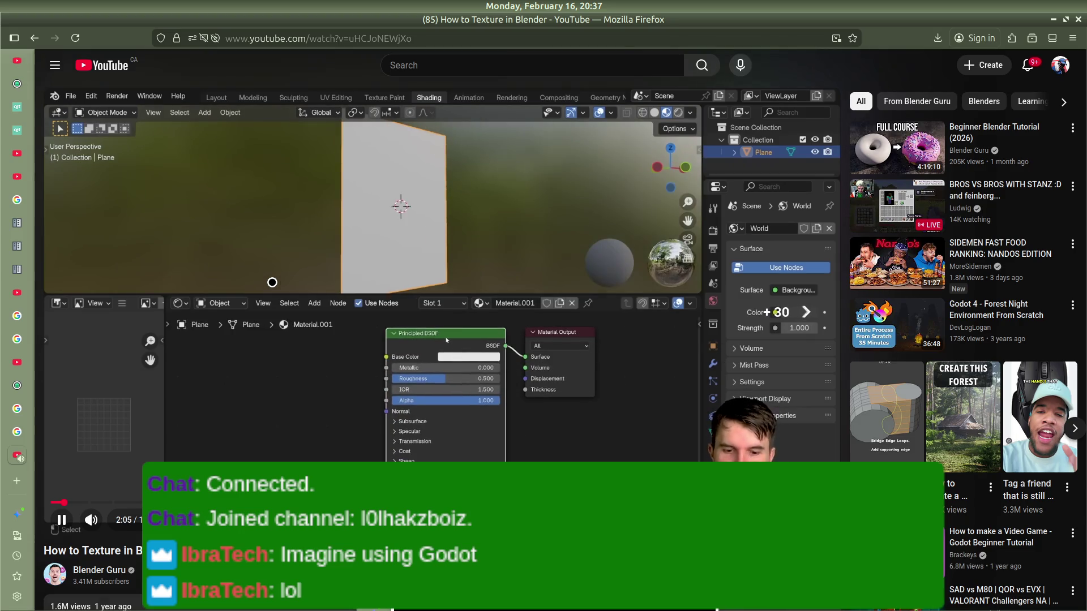
key("Right")
key("Right")
key("Right")
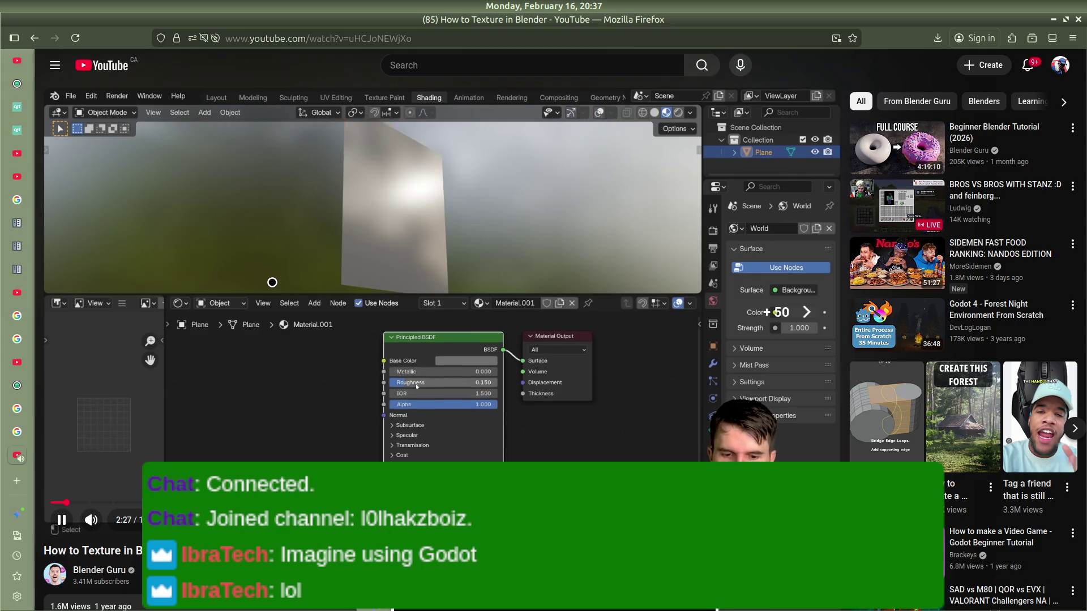
key("Right")
key("Right")
key("Right")
key("Right")
key("Right")
key("Right")
key("Right")
key("Right")
key("Right")
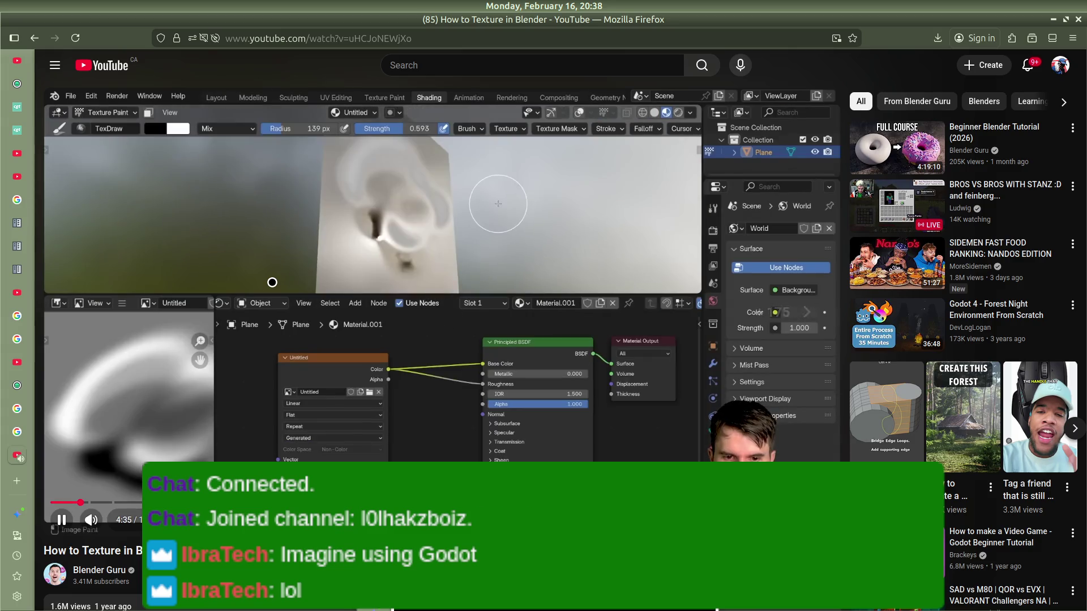
key("Right")
key("Right")
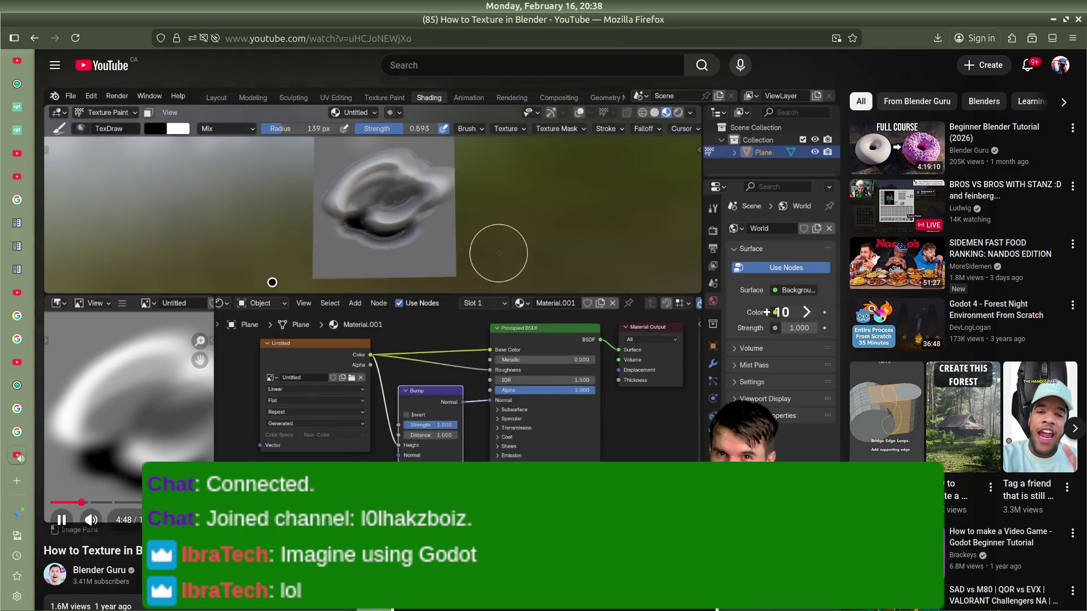
key("Right")
key("Right")
key("Right")
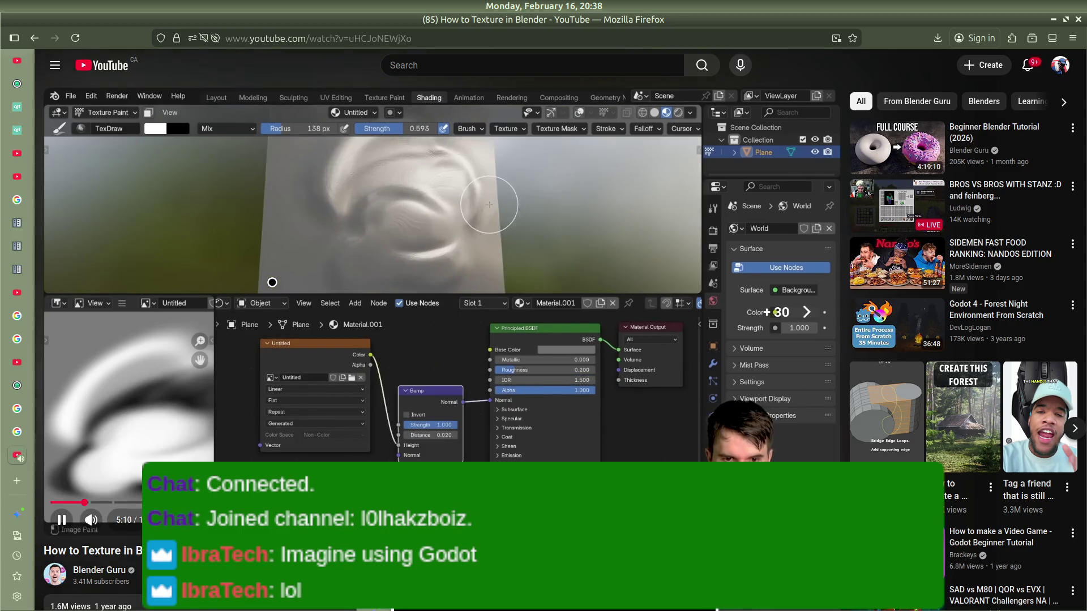
key("Right")
key("Right")
key("Right")
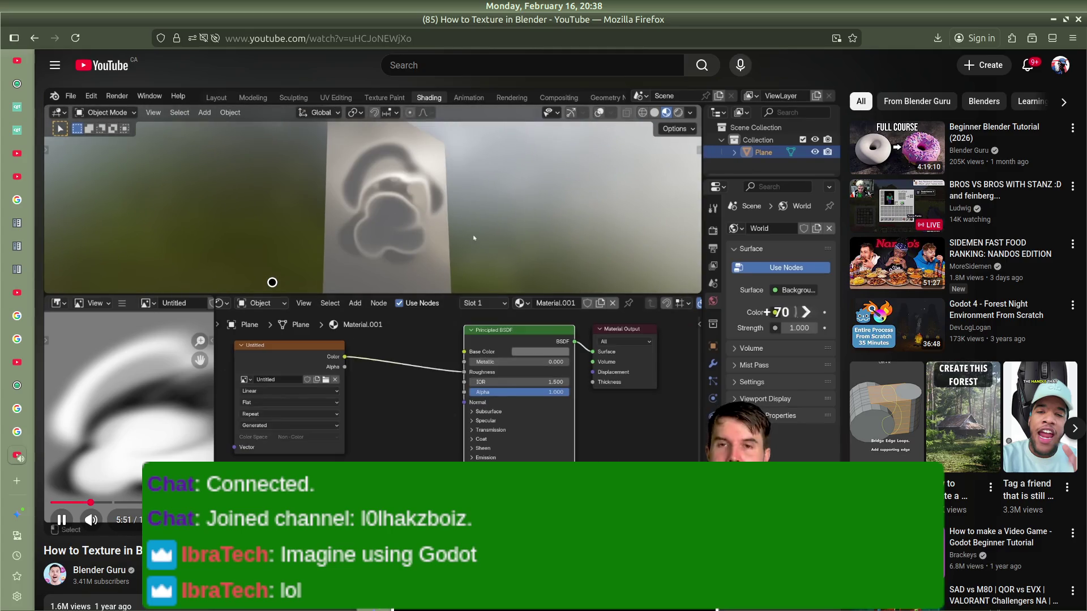
key("Right")
key("Right")
key("Right")
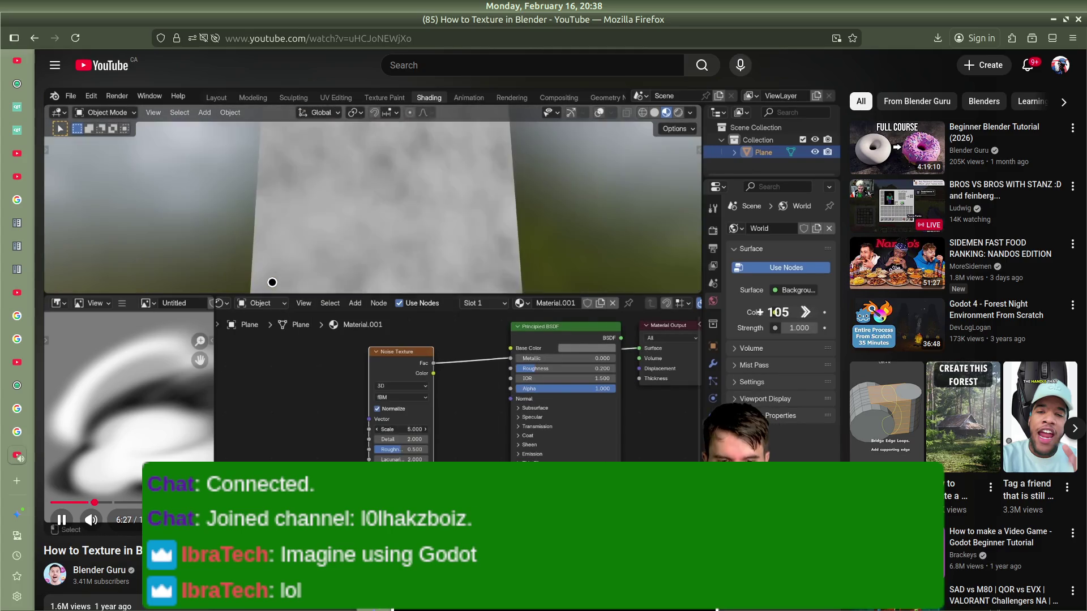
key("Right")
key("Right")
key("Right")
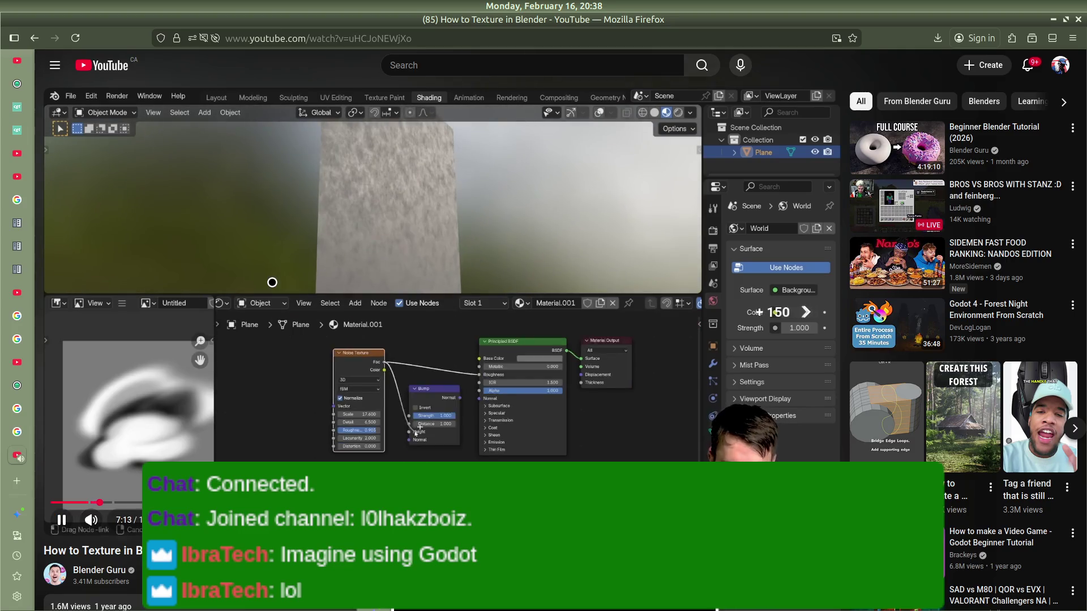
key("Right")
key("Right")
key("Right")
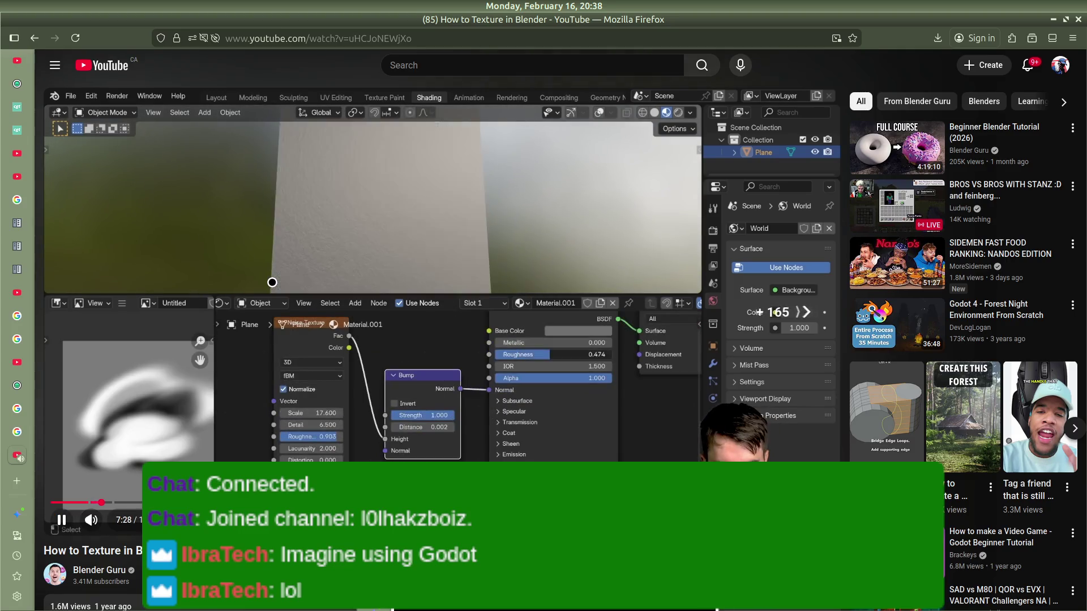
key("Right")
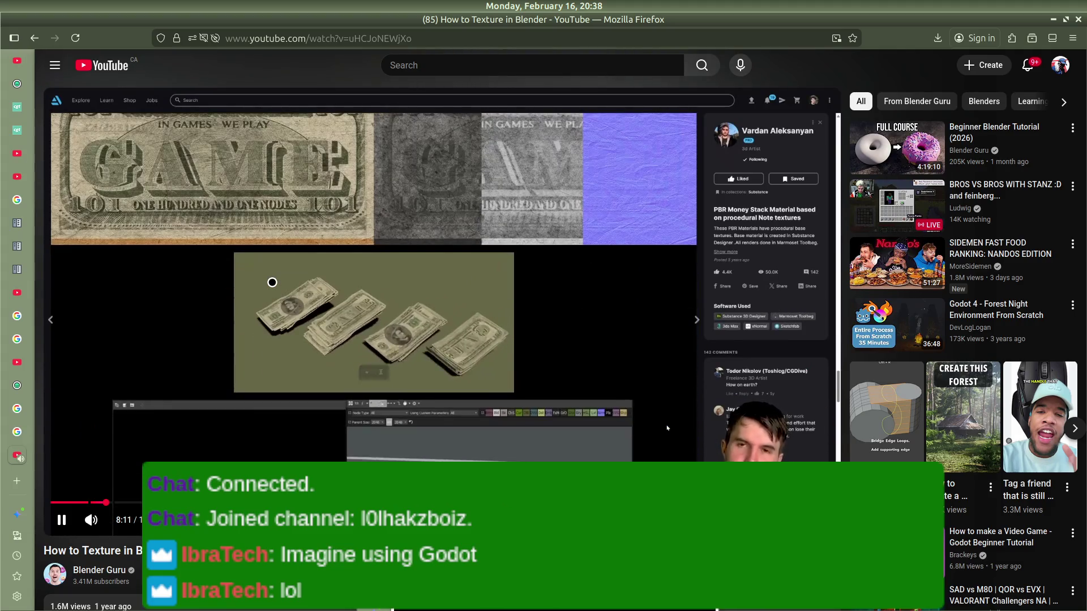
key("Right")
key("Right")
key("Right")
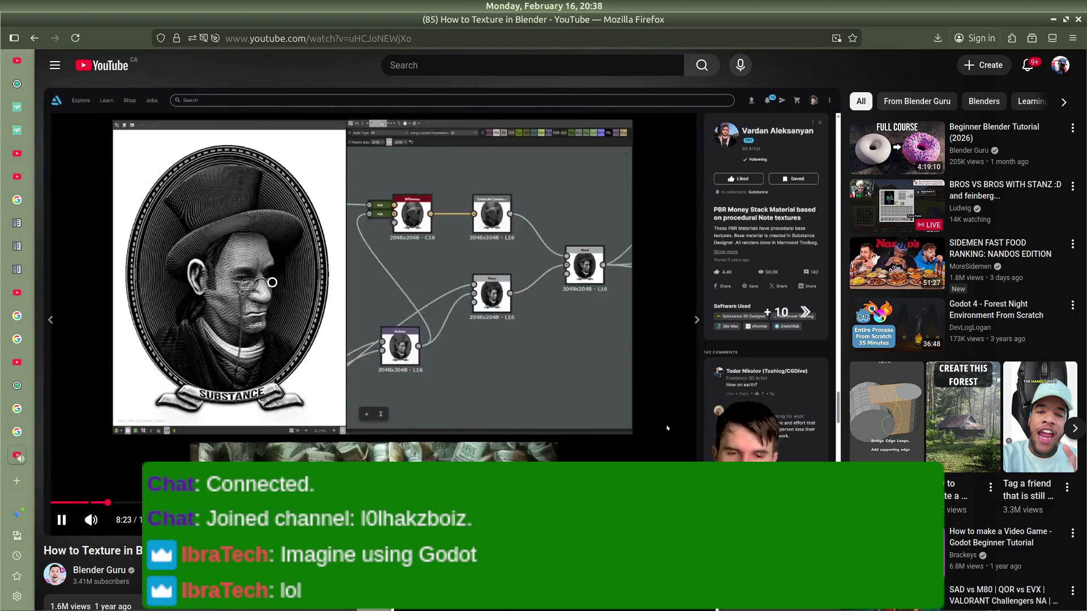
key("Right")
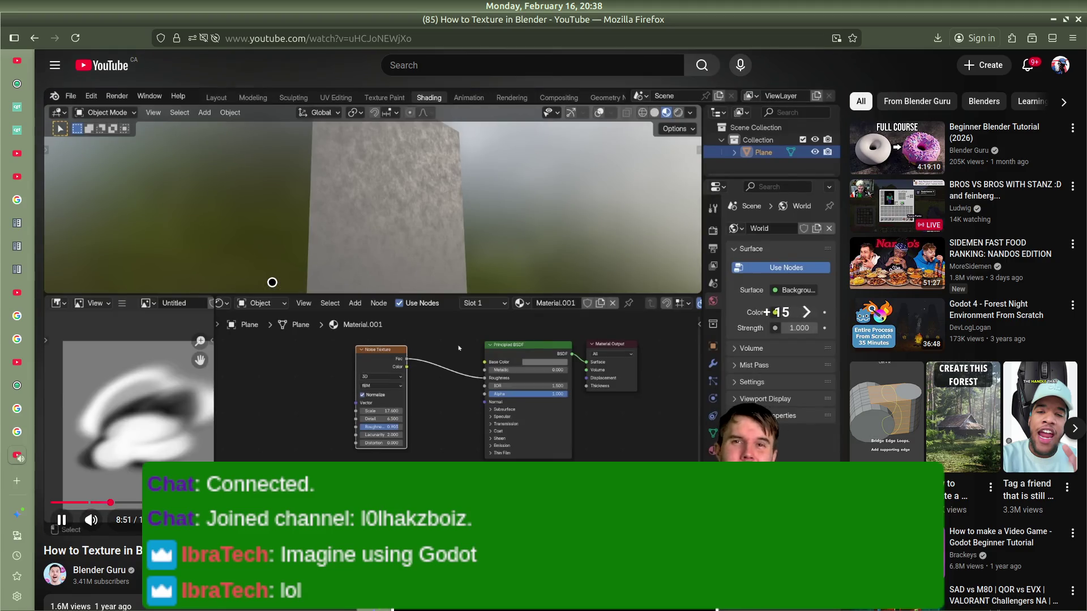
key("Right")
key("Right")
key("Right")
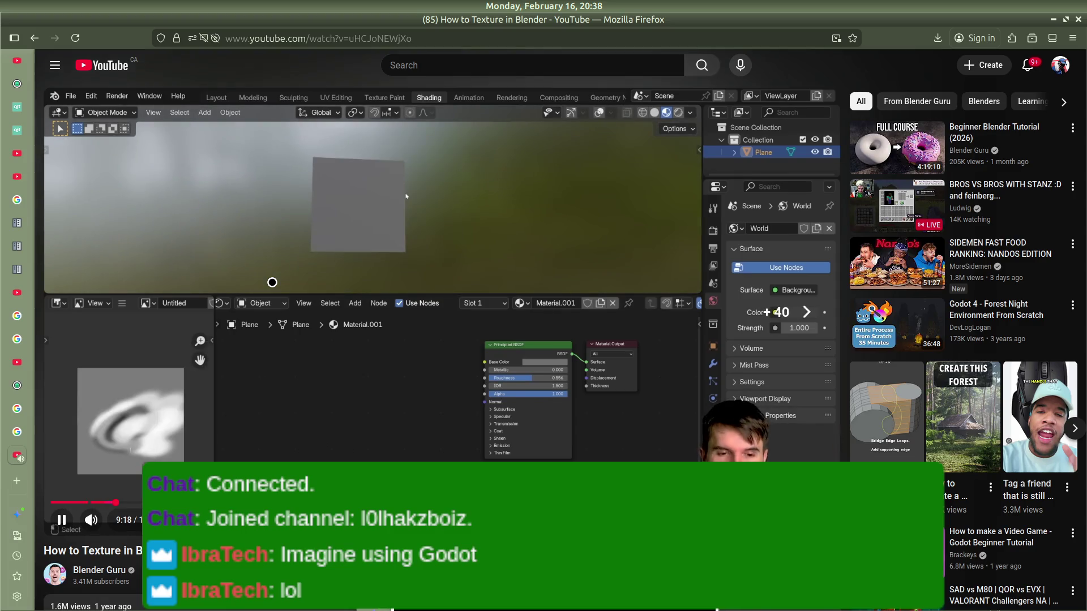
key("Right")
key("Right")
key("Right")
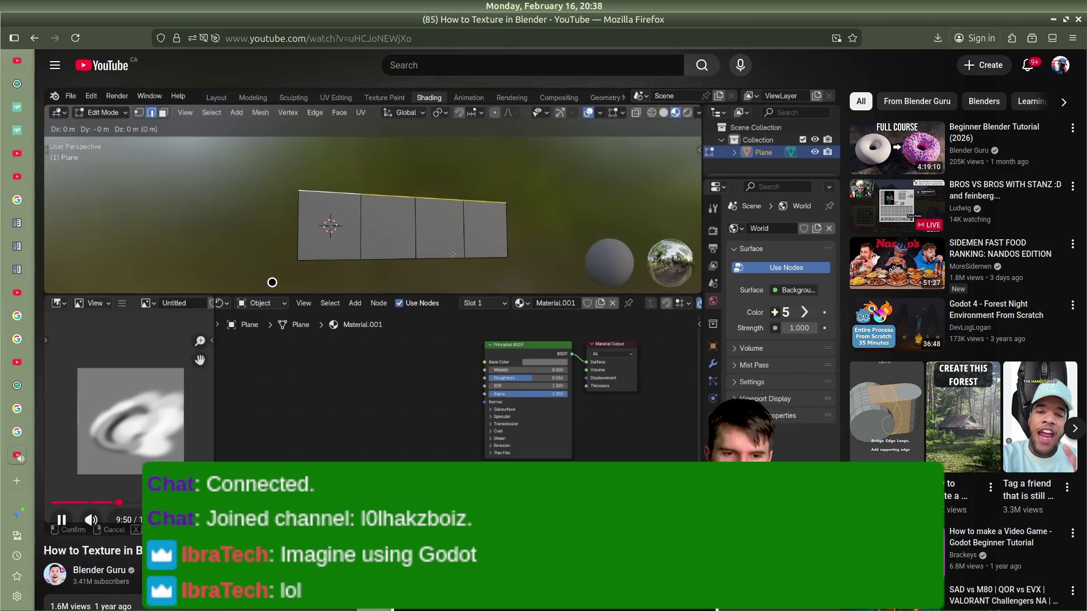
key("Right")
key("Right")
key("Right")
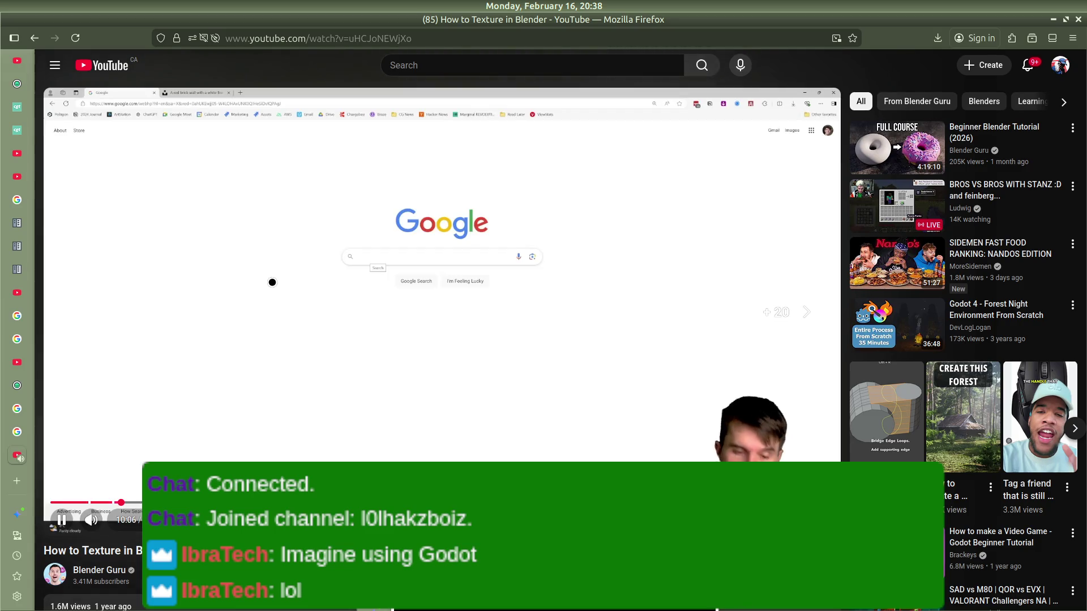
Step: Skip through the UV editing part to the finished brick wall near 14:12, then return to Blender
key("Right")
key("Right")
key("Right")
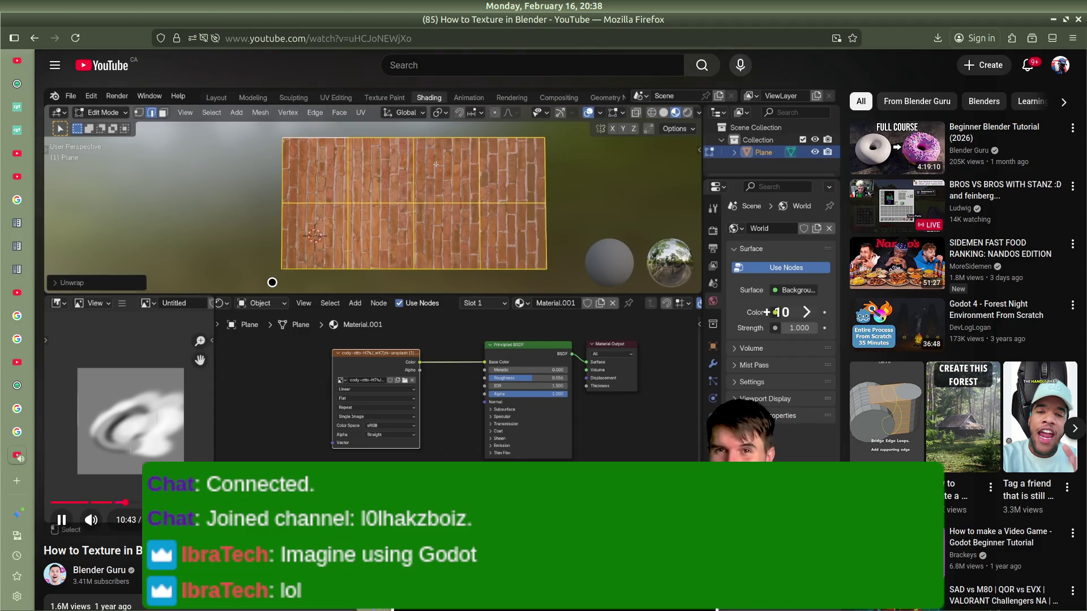
key("Left")
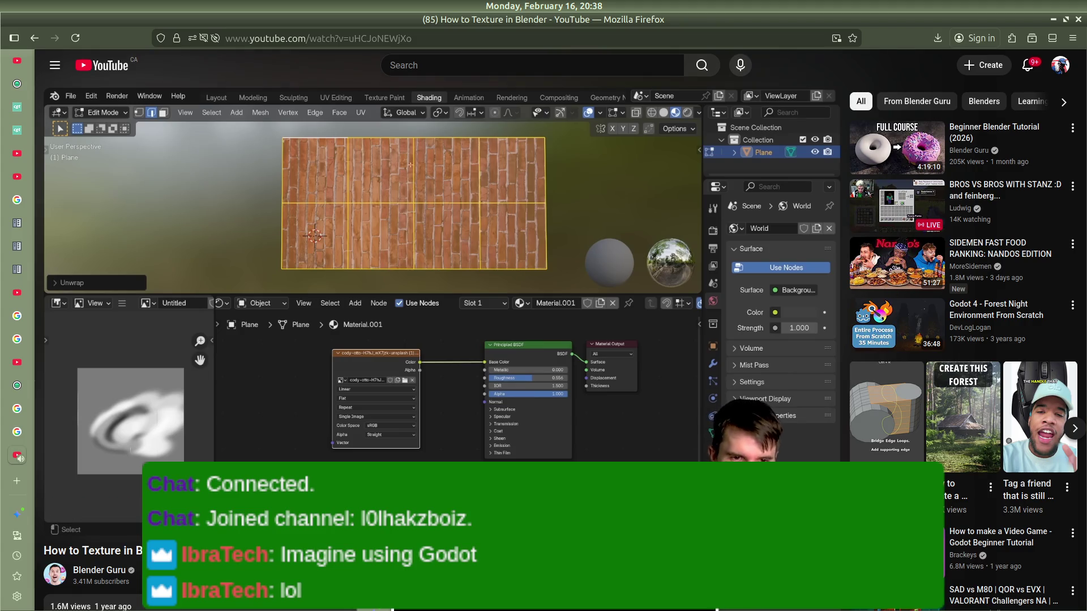
key("Right")
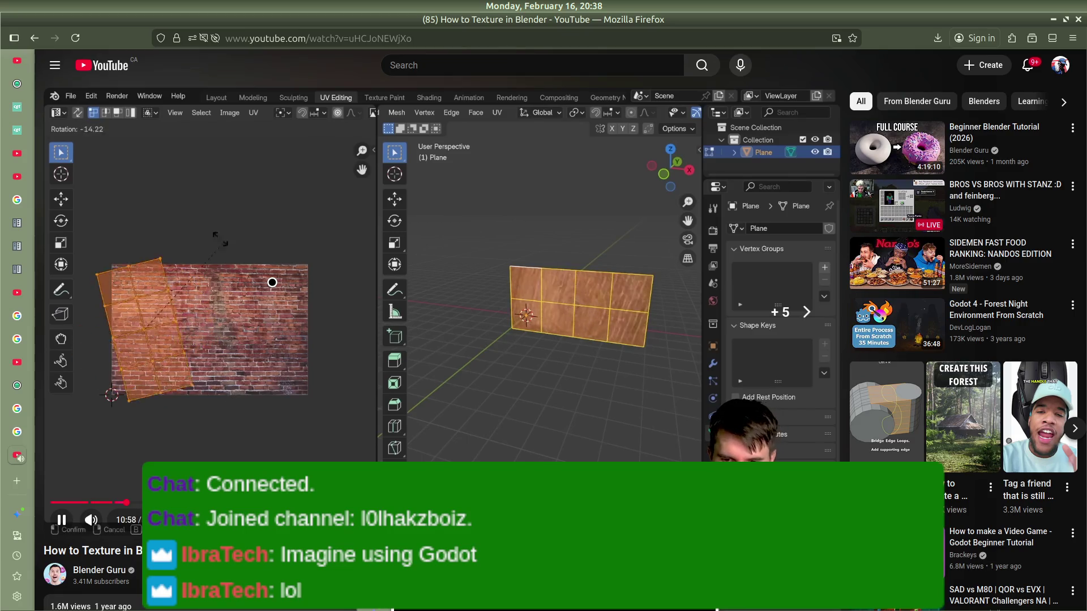
key("Right")
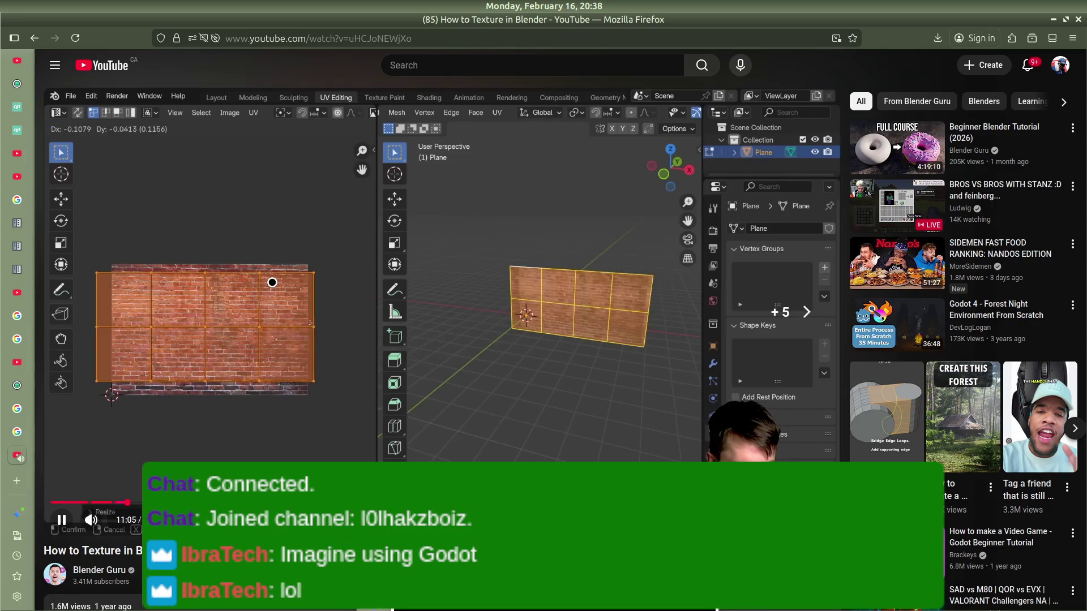
key("Right")
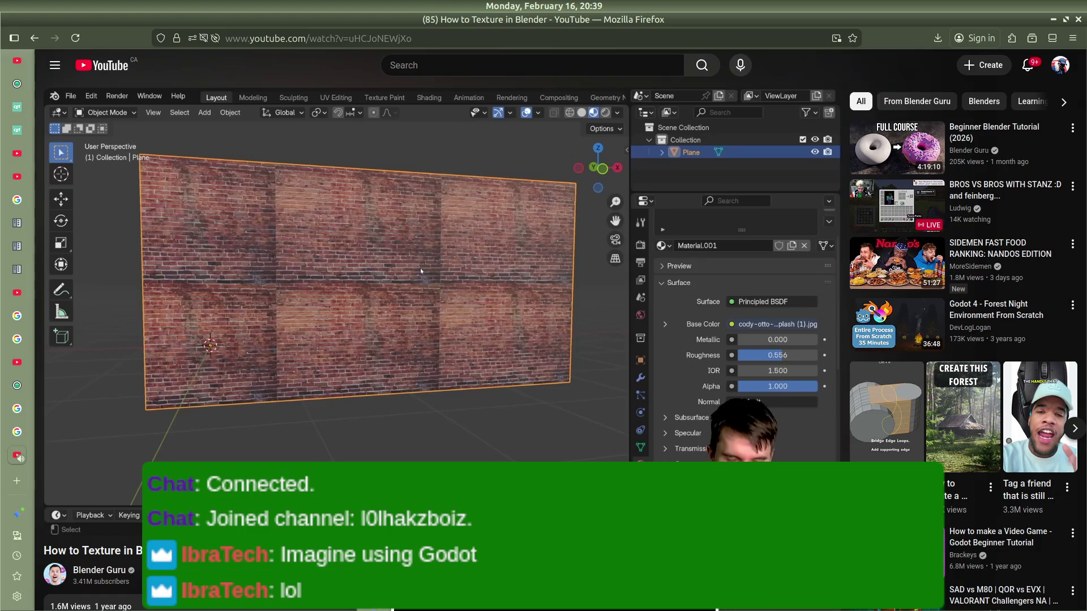
key("Right")
key("Right")
key("Right")
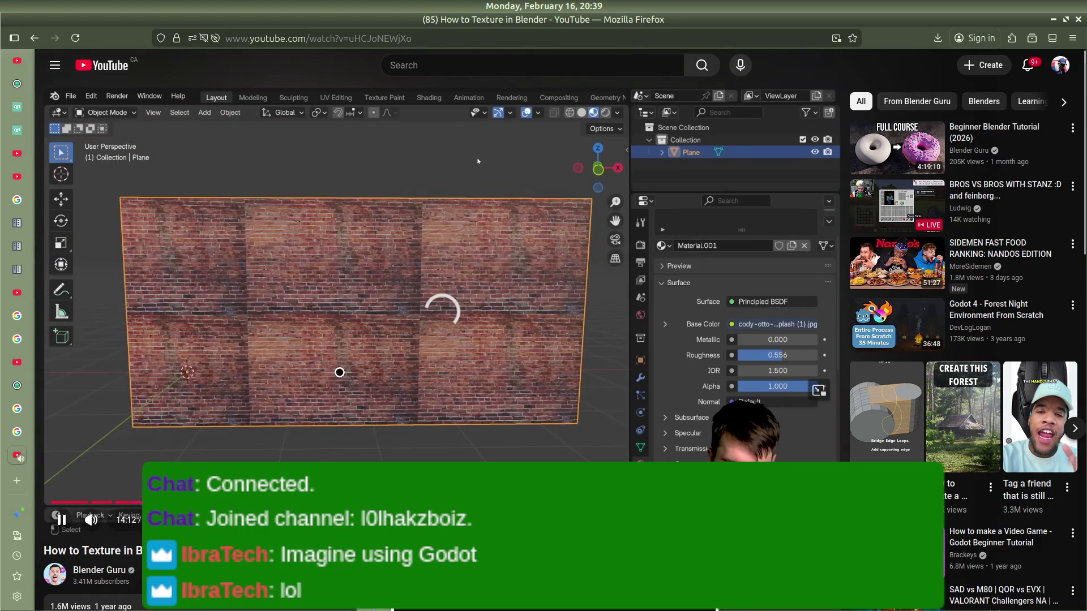
mouse_move(3, 308)
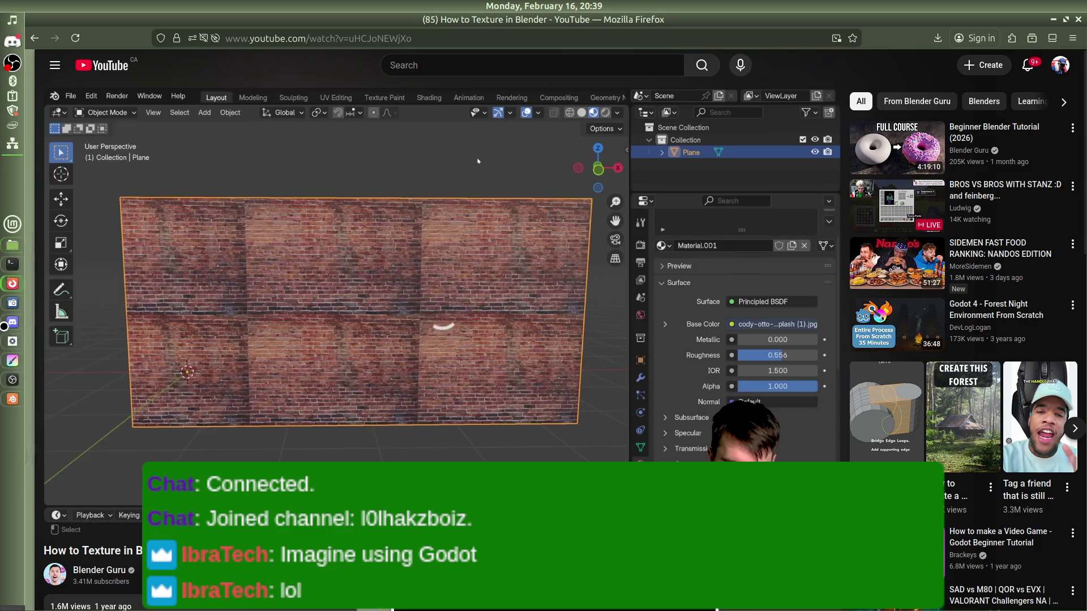
left_click(11, 399)
Step: Orbit and zoom around the storefront model and inspect Mesh_0's data in the outliner
mouse_move(635, 283)
left_mouse_down()
mouse_move(587, 255)
mouse_move(636, 238)
mouse_move(657, 257)
mouse_move(643, 286)
mouse_move(747, 257)
mouse_move(589, 260)
left_mouse_up()
scroll(502, 257, "up", 3)
right_click(532, 212)
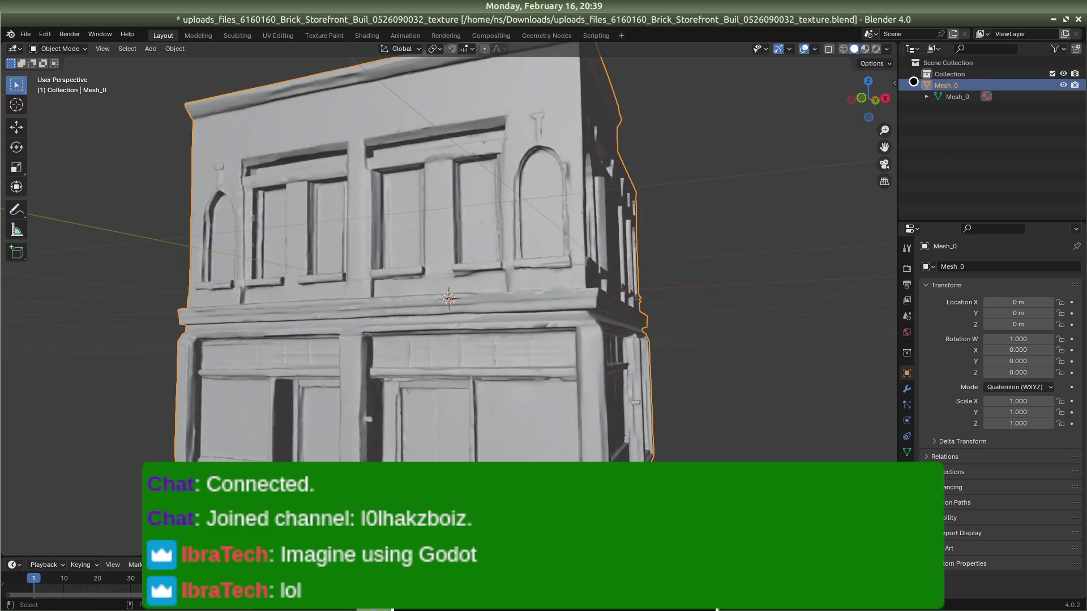
left_click(919, 100)
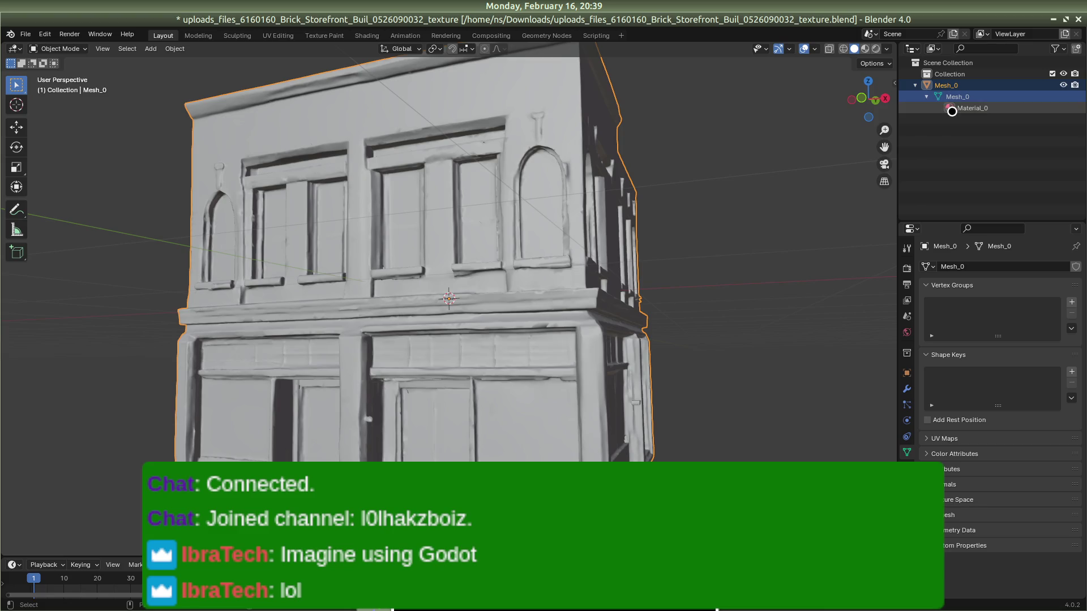
left_click_drag(726, 236, 587, 283)
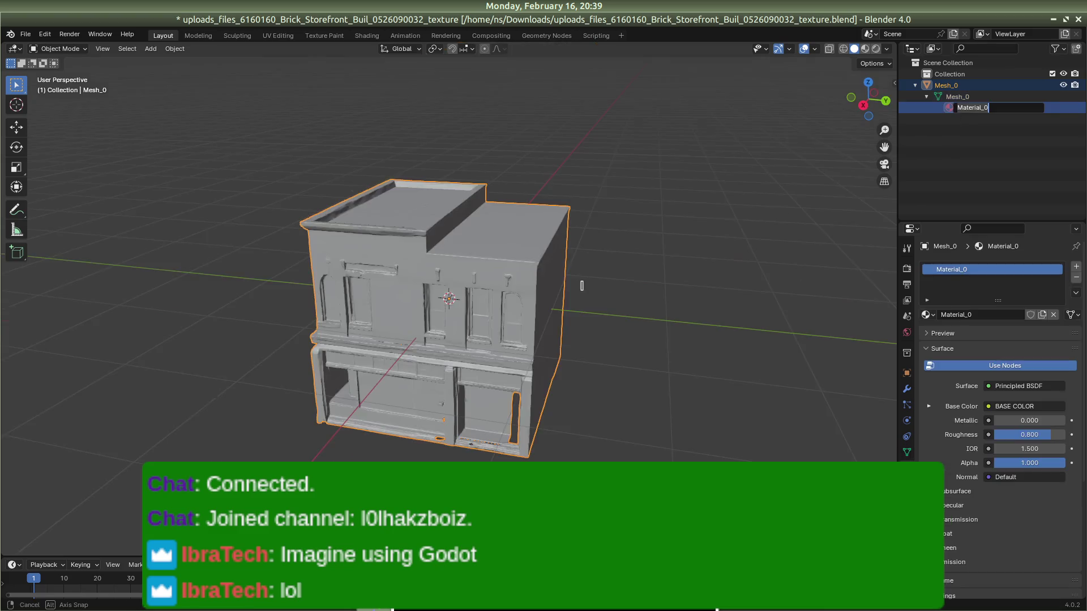
mouse_move(825, 146)
left_mouse_down()
mouse_move(591, 214)
mouse_move(642, 226)
mouse_move(700, 146)
left_mouse_up()
scroll(572, 269, "up", 8)
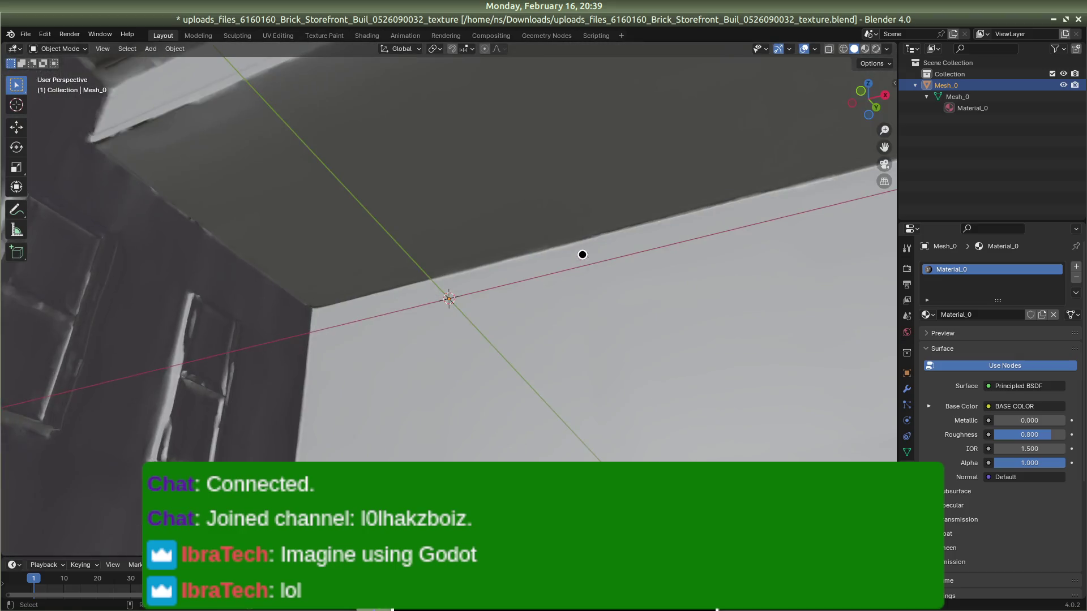
scroll(642, 303, "down", 8)
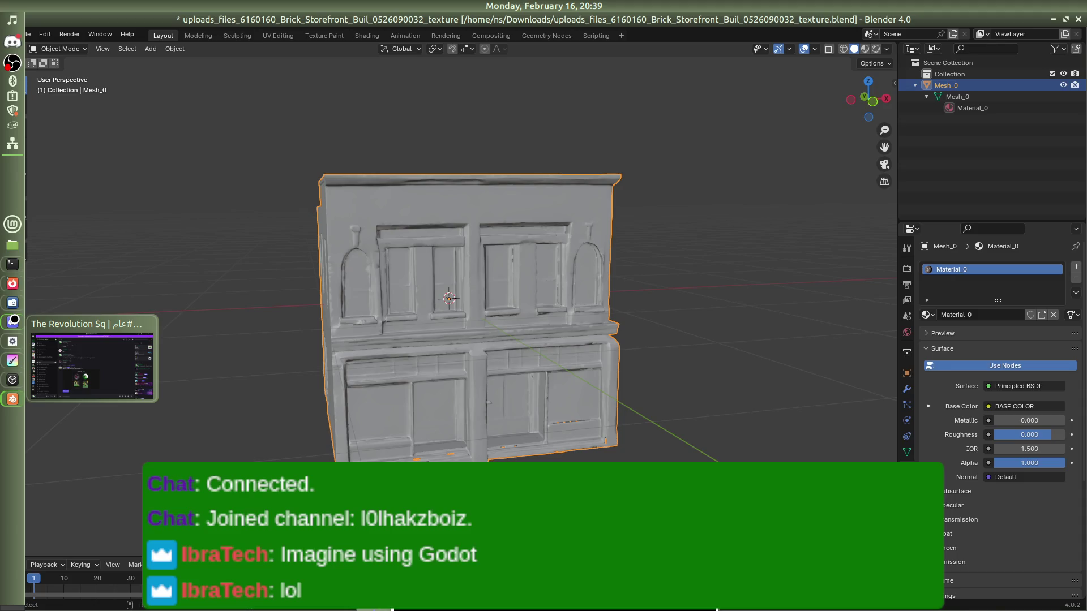
Step: Return to the model's CGTrader download page and show preview image 2
mouse_move(12, 283)
left_click(93, 328)
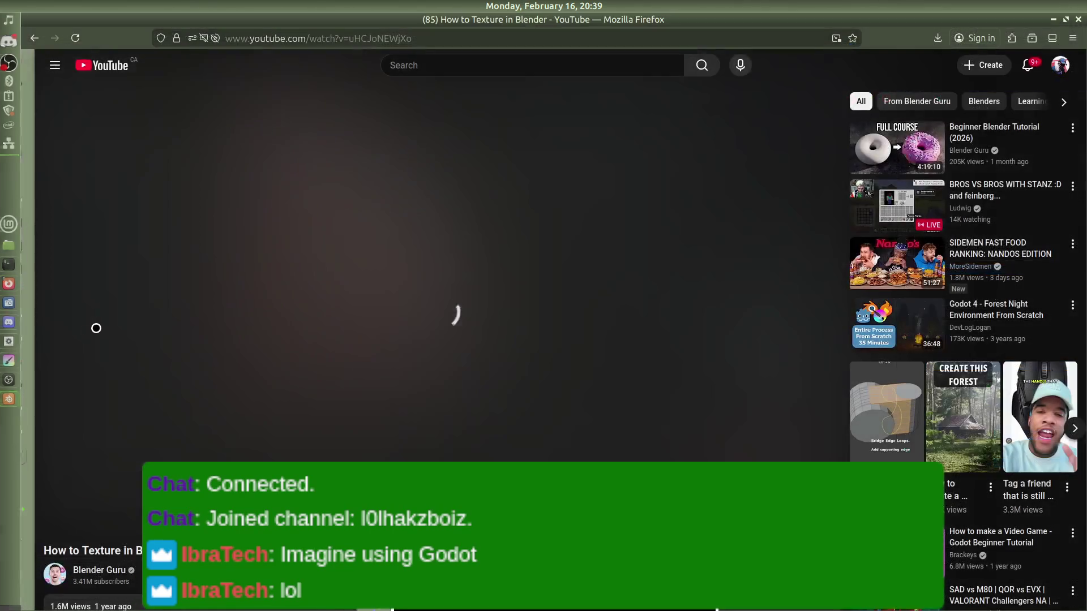
left_click(17, 152)
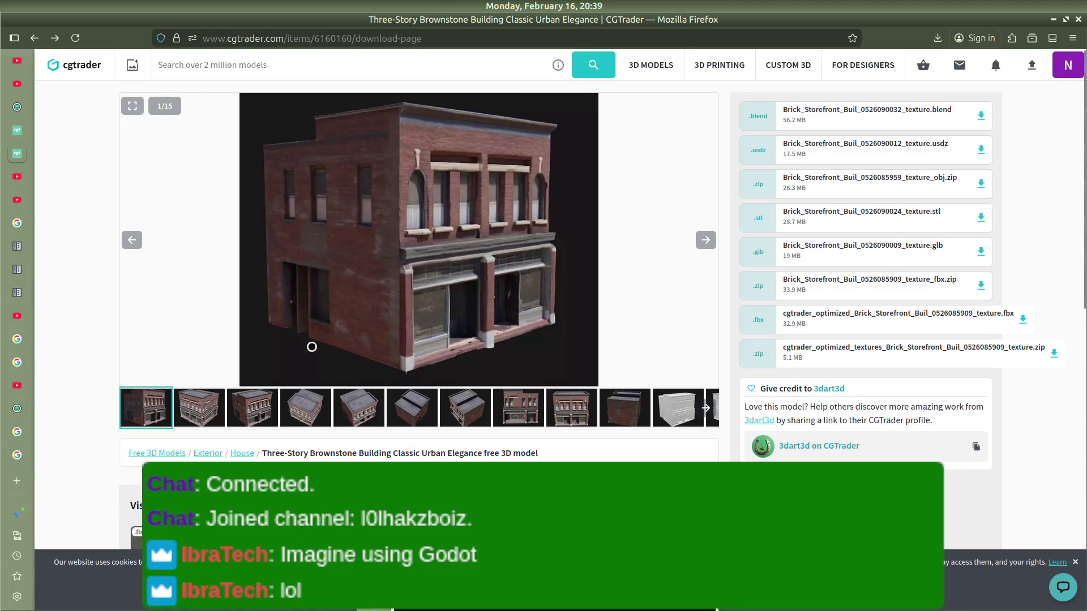
left_click(189, 393)
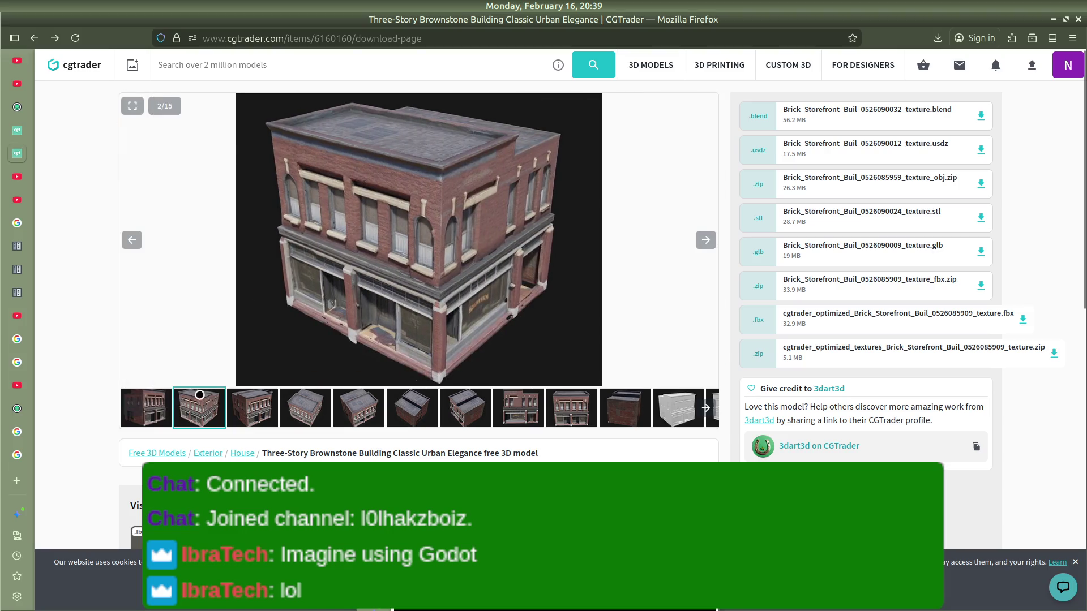
Step: Browse the brownstone gallery from image 2 through 15/15, then go back to the product listing
left_click(132, 240)
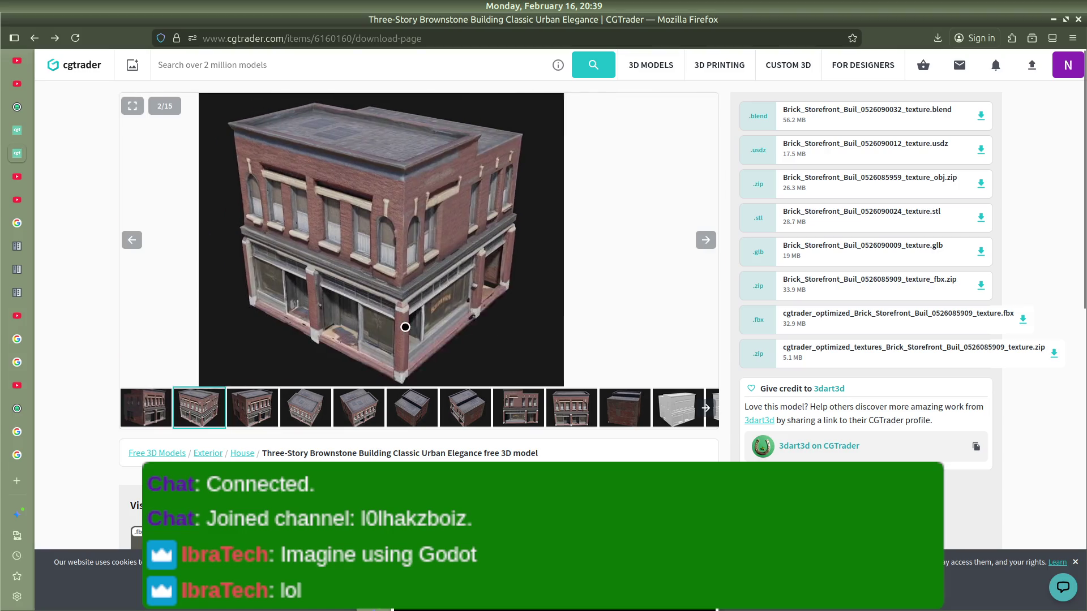
scroll(546, 235, "down", 4)
scroll(518, 245, "up", 4)
scroll(517, 245, "down", 3)
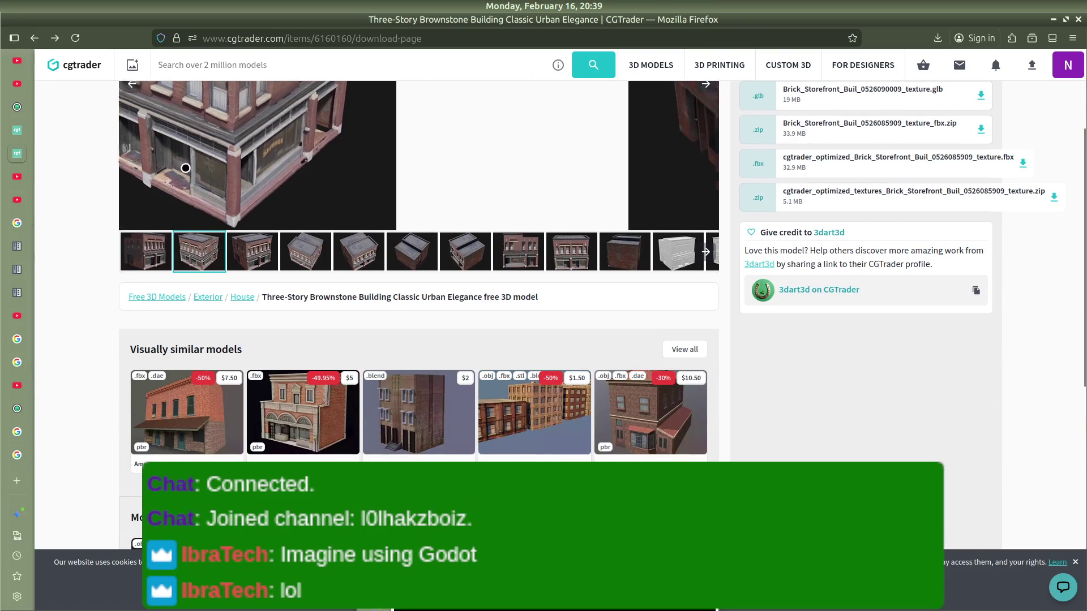
scroll(340, 175, "up", 3)
scroll(276, 245, "right", 4)
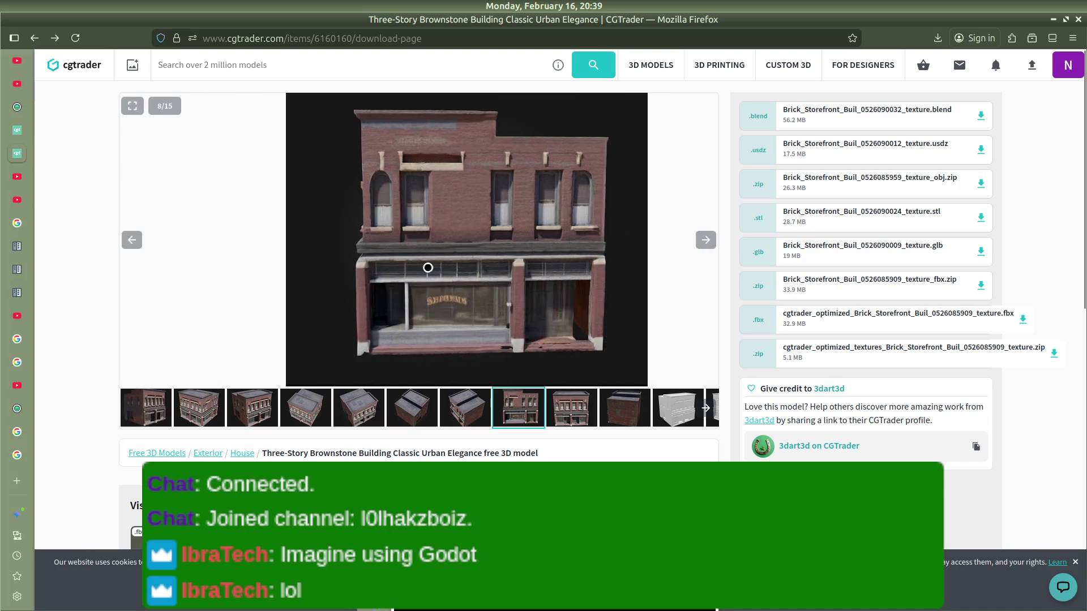
scroll(287, 255, "right", 1)
scroll(300, 254, "right", 3)
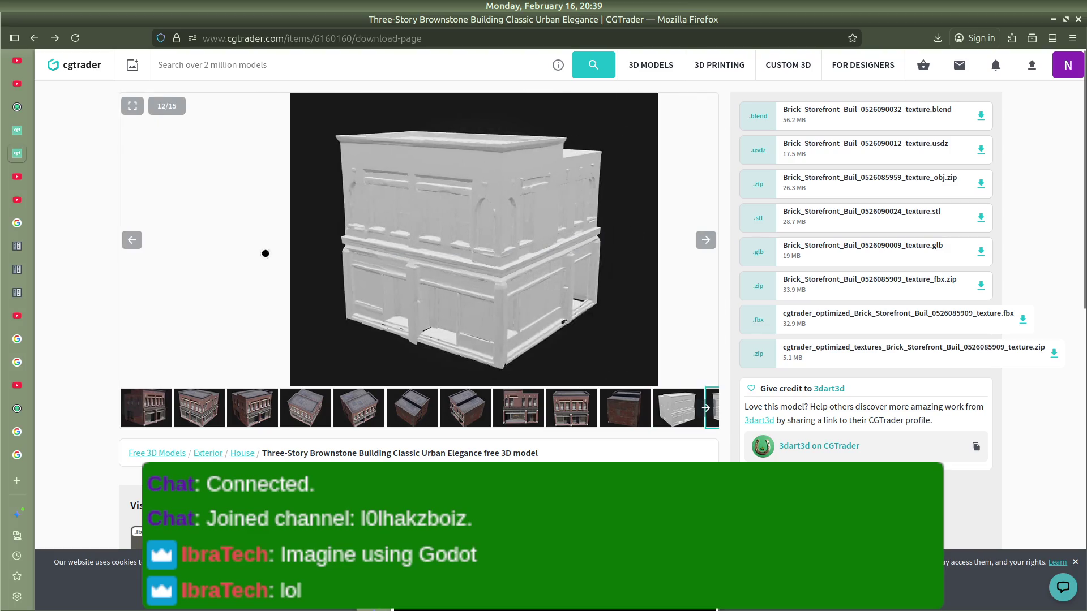
scroll(247, 253, "right", 3)
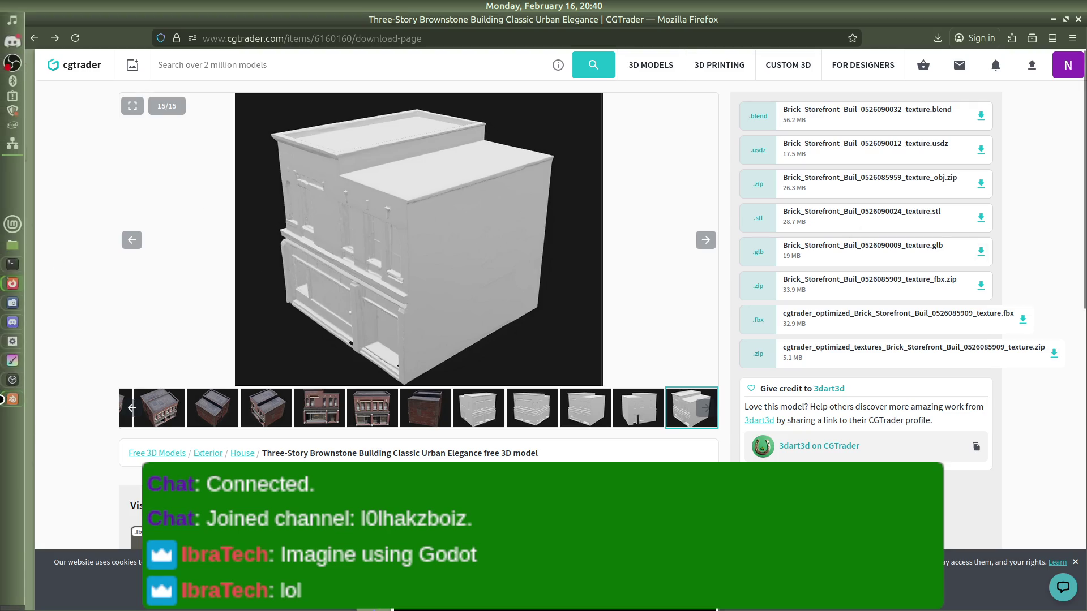
key("alt+Left")
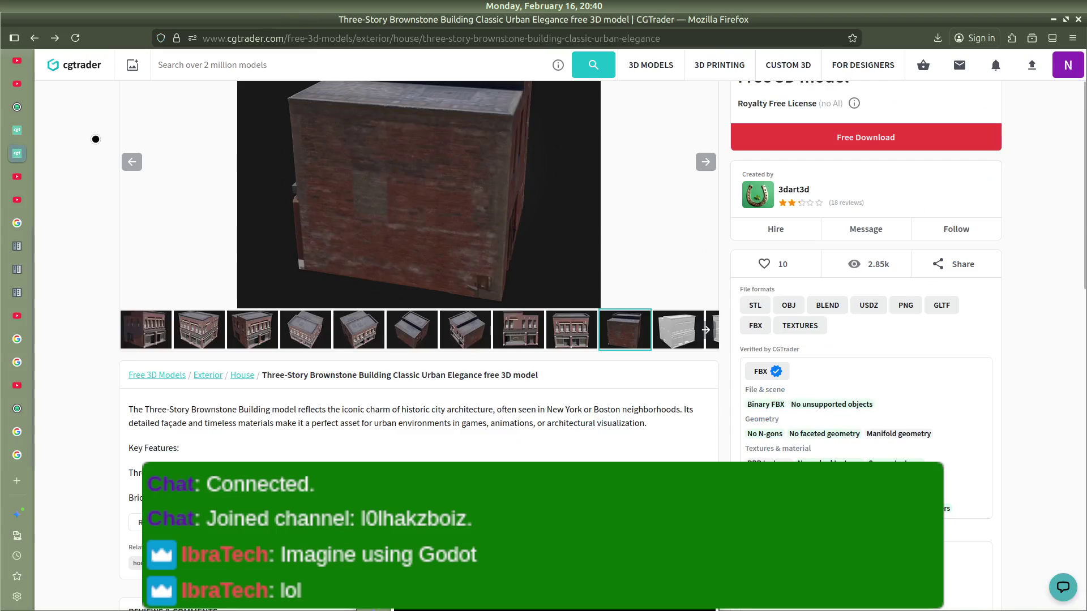
Step: Back on the building search results, briefly view City Buildings Lowpoly, then scroll the results list
key("alt+Left")
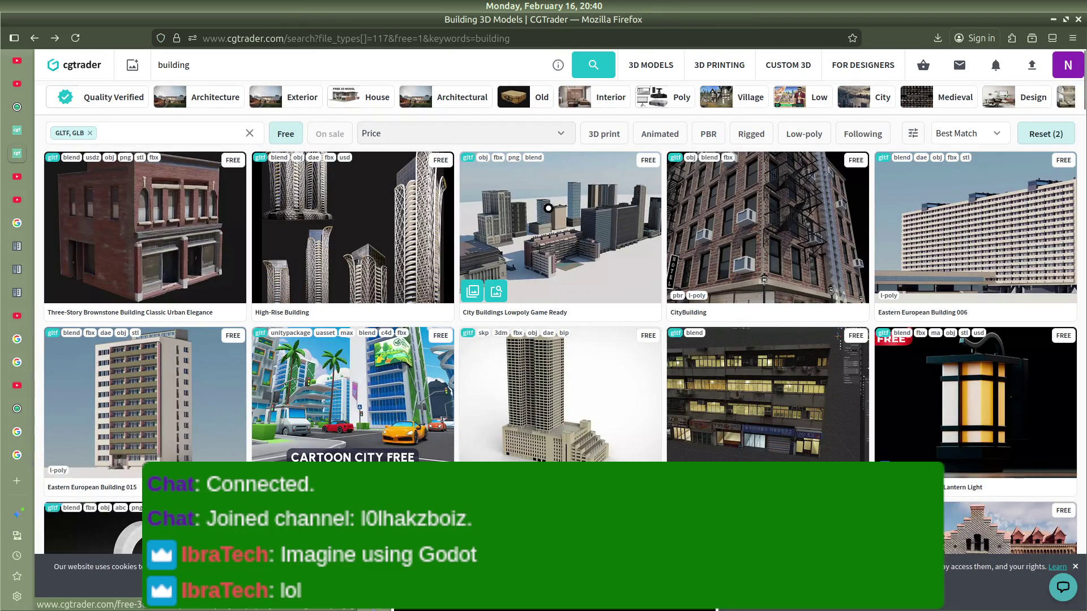
left_click(537, 238)
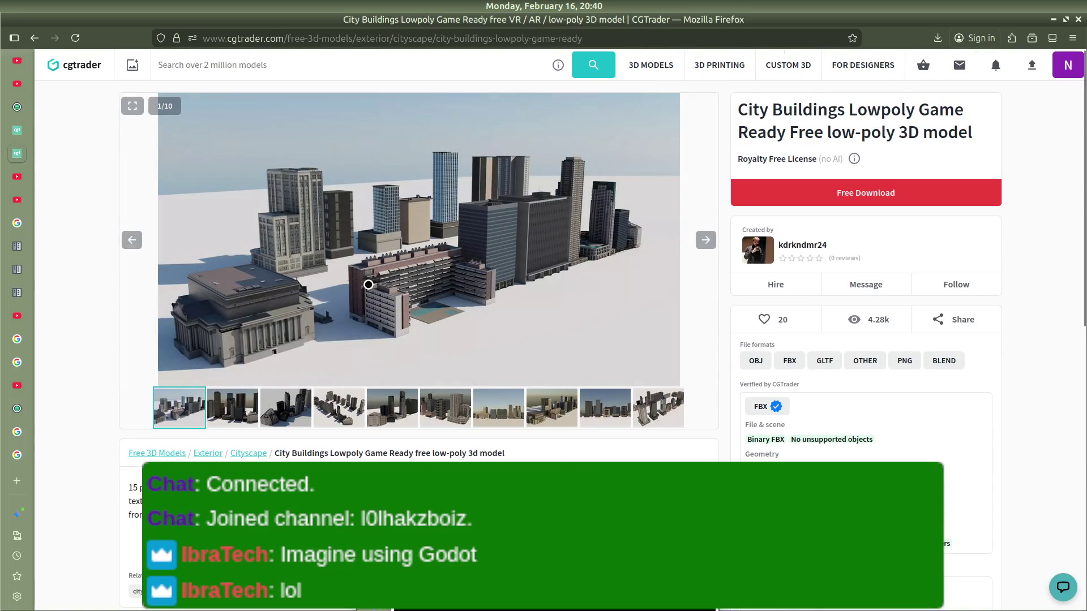
key("alt+Left")
scroll(538, 303, "down", 5)
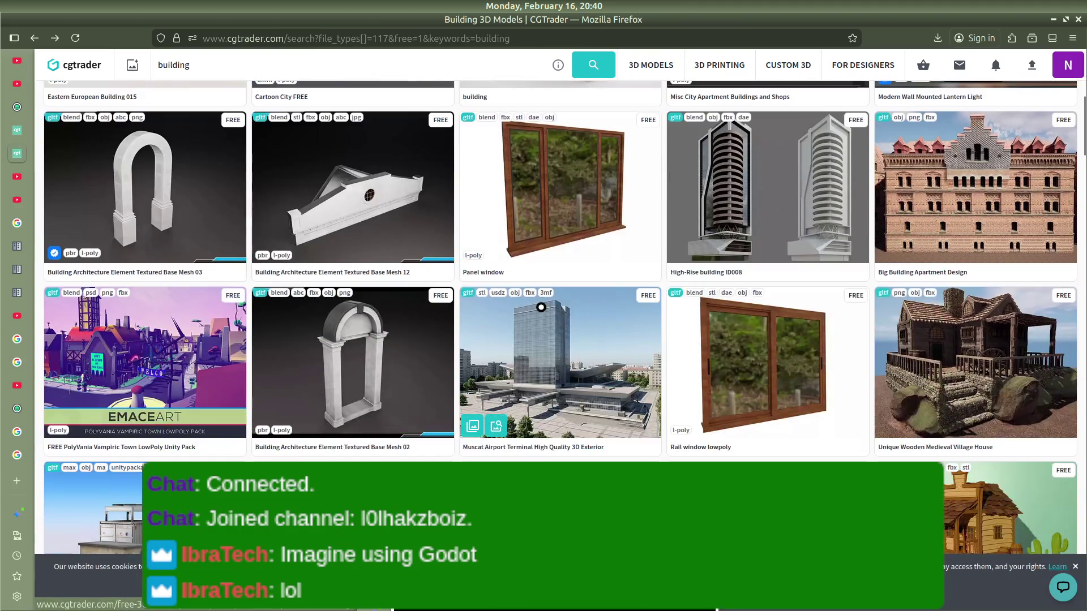
scroll(540, 307, "down", 4)
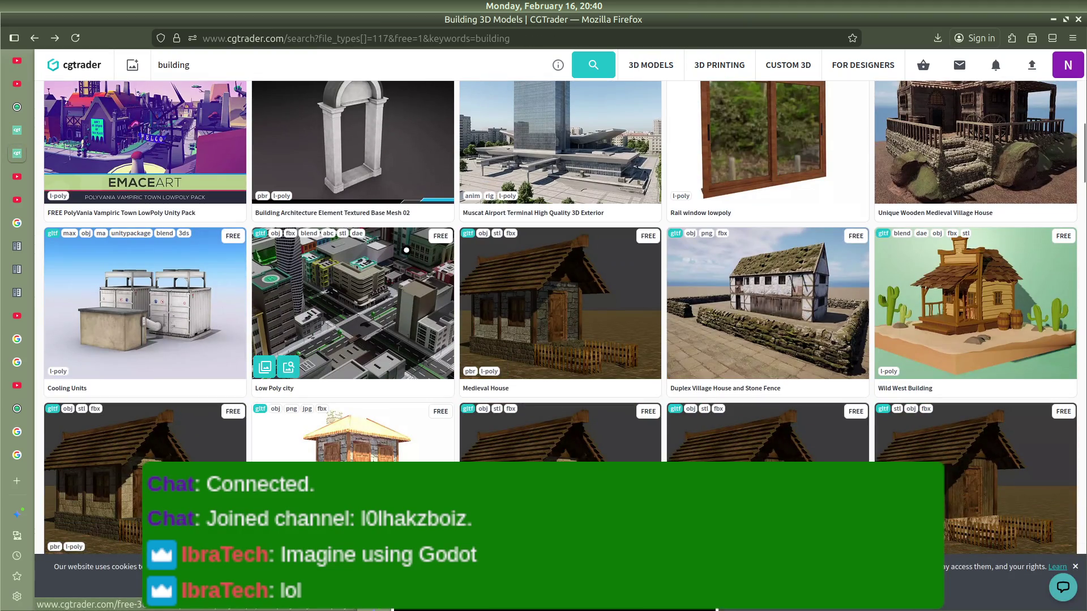
scroll(479, 262, "down", 15)
scroll(479, 262, "down", 20)
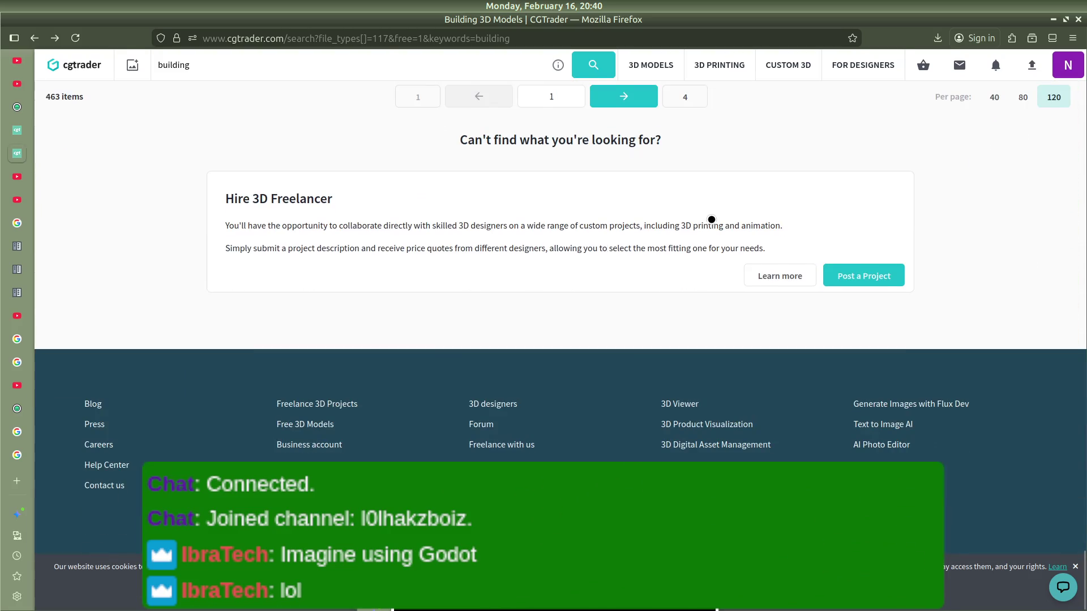
scroll(679, 273, "up", 3)
Step: Move to page 2 of results and open the Green Industrial Building 10 model
left_click(628, 252)
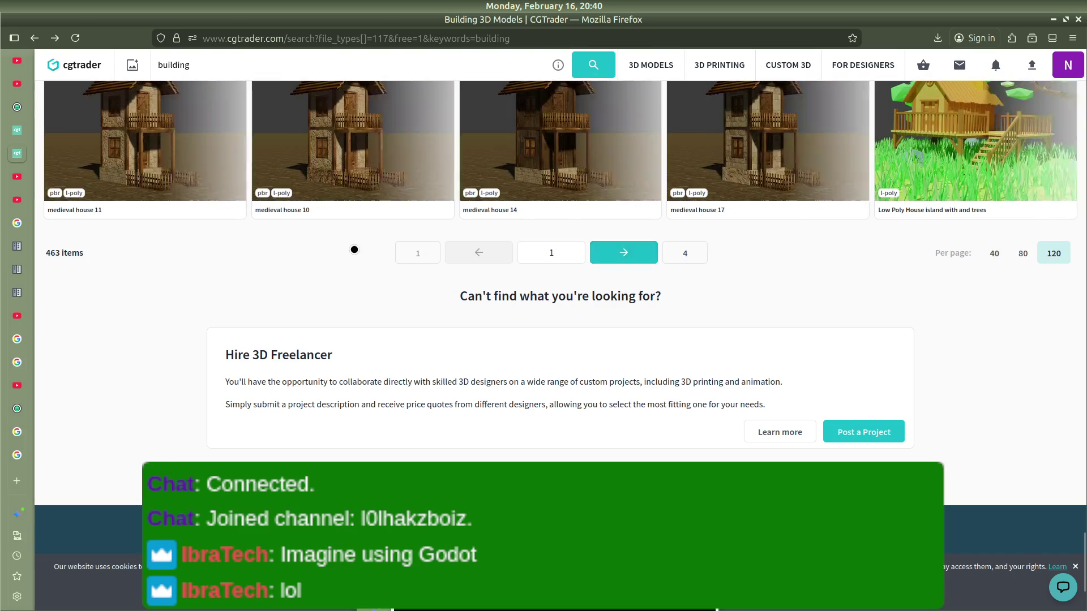
scroll(574, 231, "down", 6)
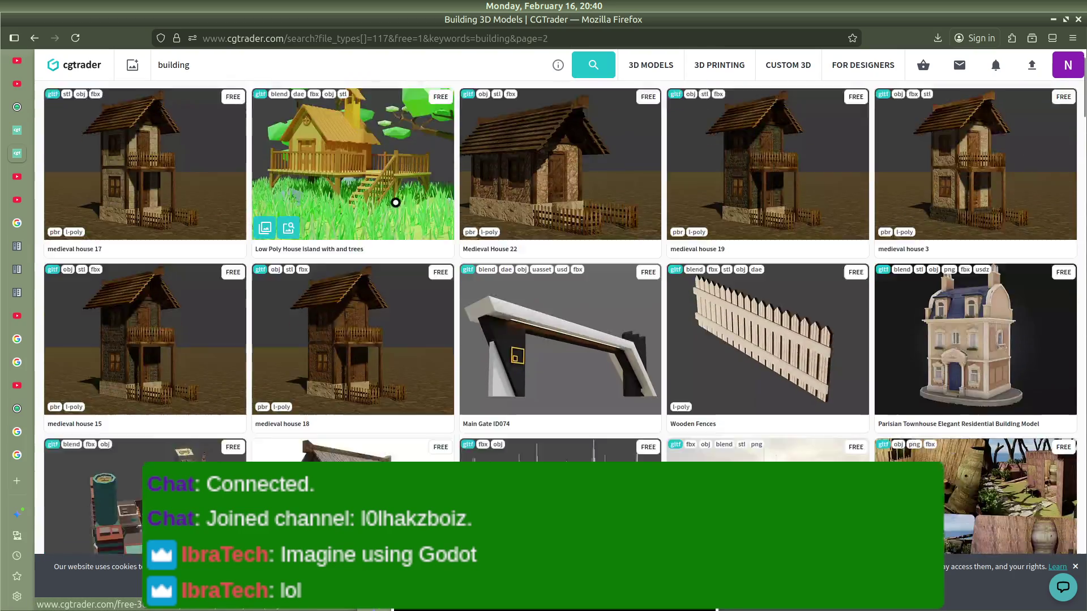
scroll(779, 227, "down", 4)
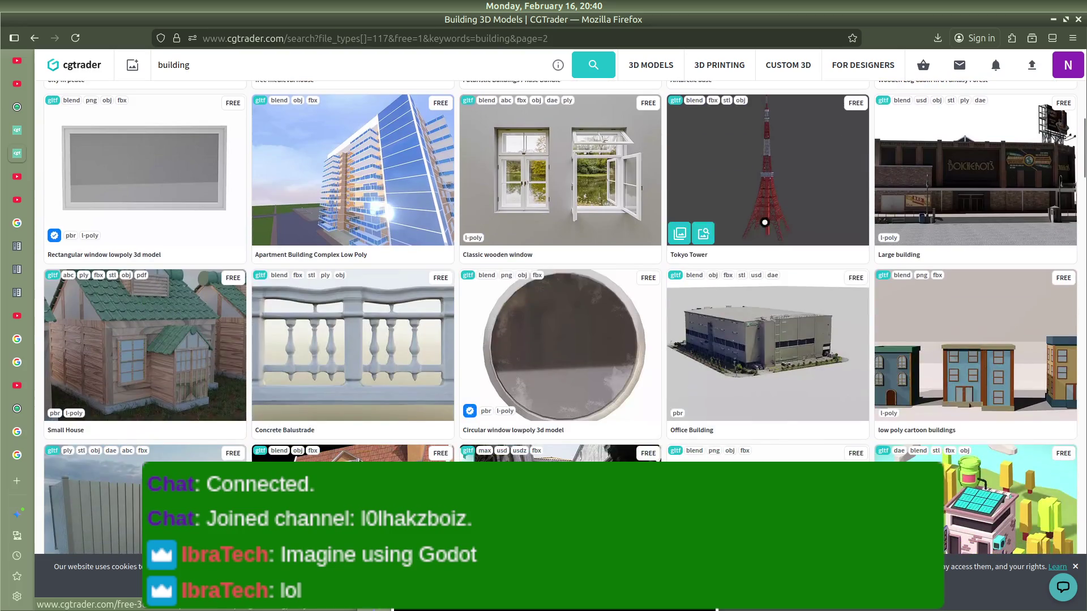
scroll(388, 192, "down", 5)
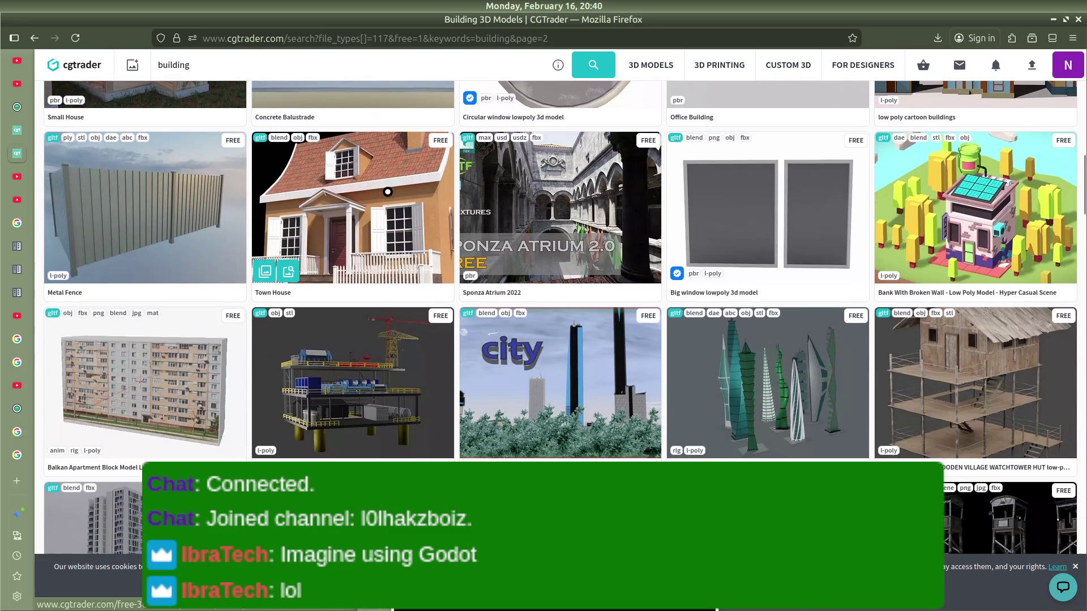
scroll(387, 192, "down", 9)
scroll(388, 191, "down", 4)
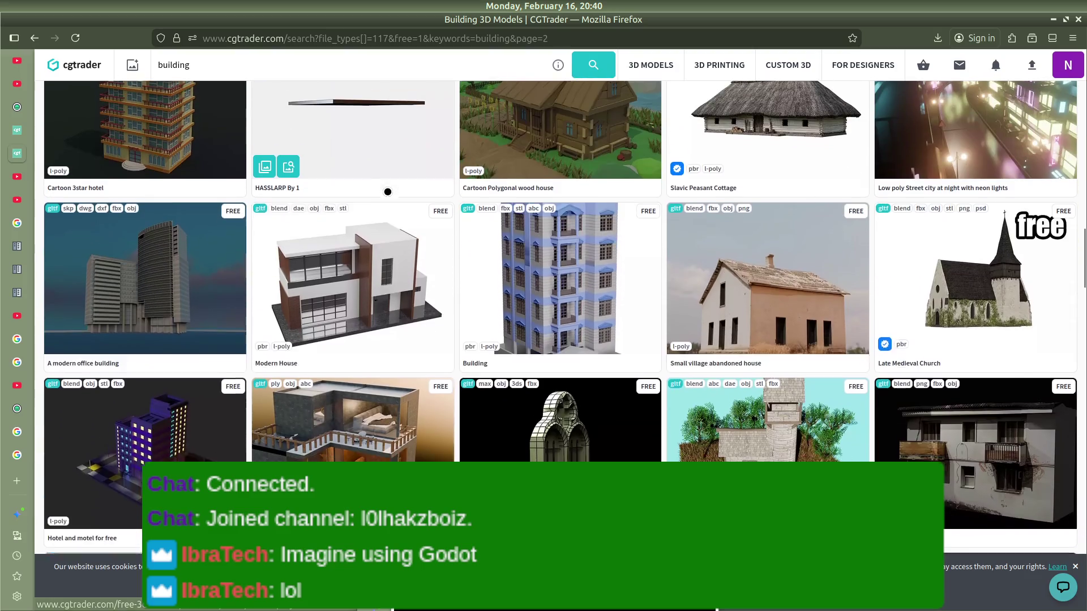
scroll(388, 192, "down", 3)
scroll(388, 191, "up", 4)
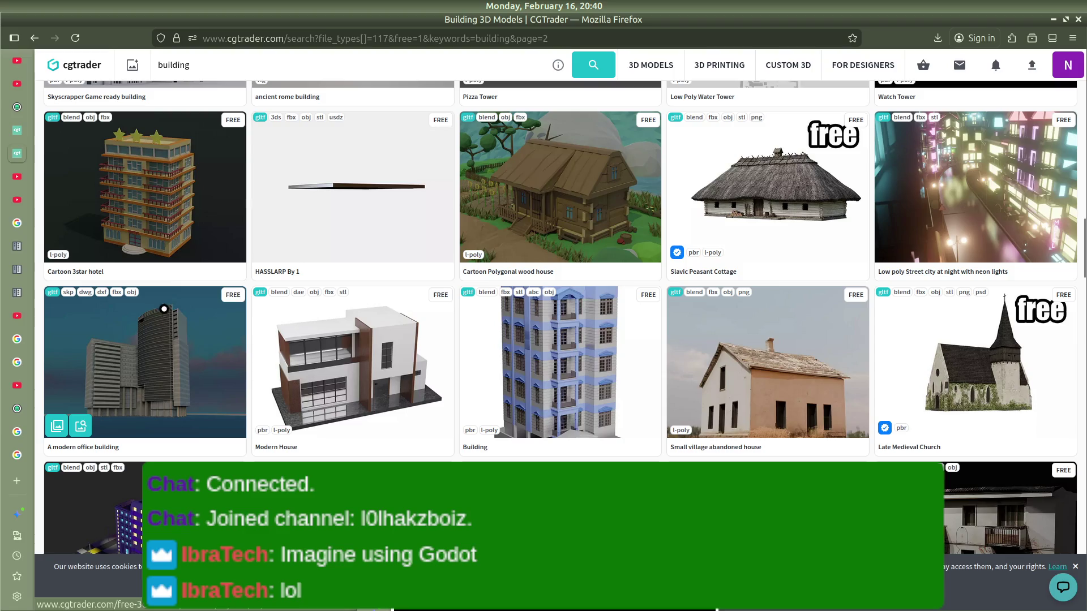
scroll(468, 255, "down", 4)
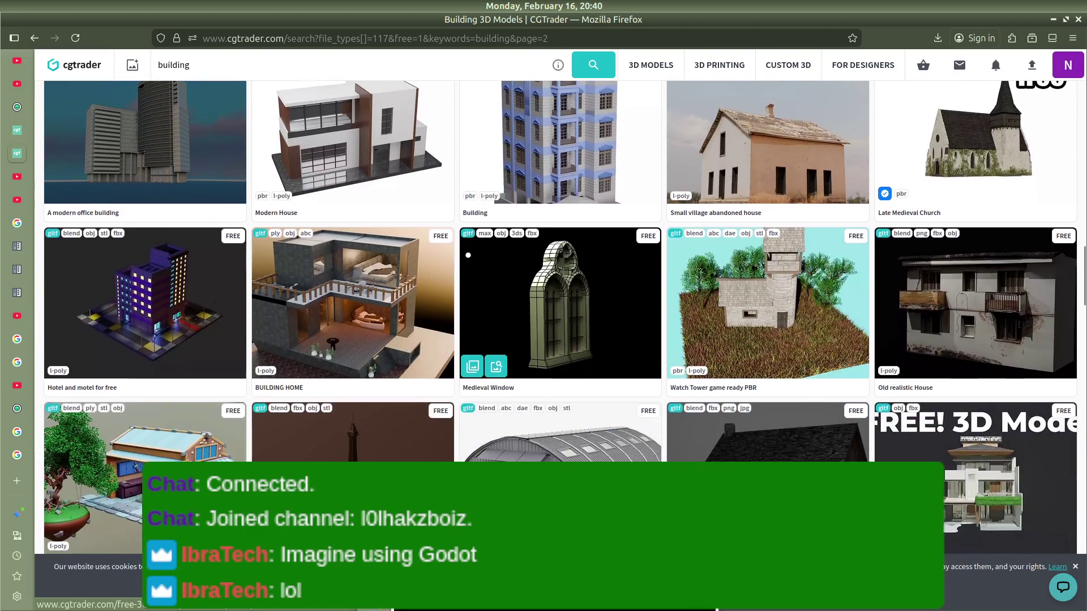
scroll(720, 245, "down", 1)
scroll(667, 244, "down", 1)
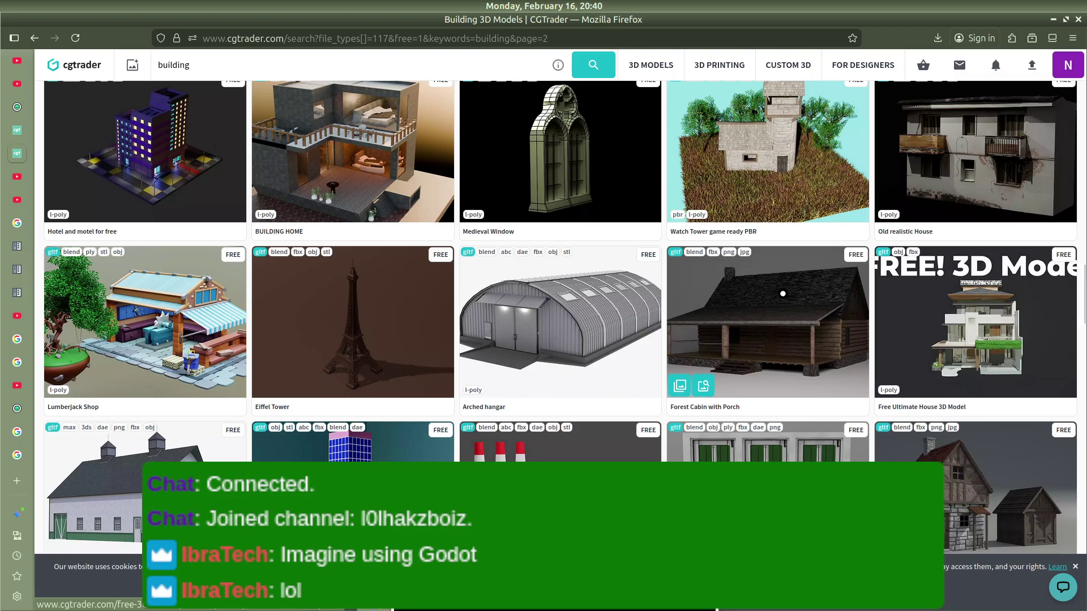
scroll(362, 317, "down", 3)
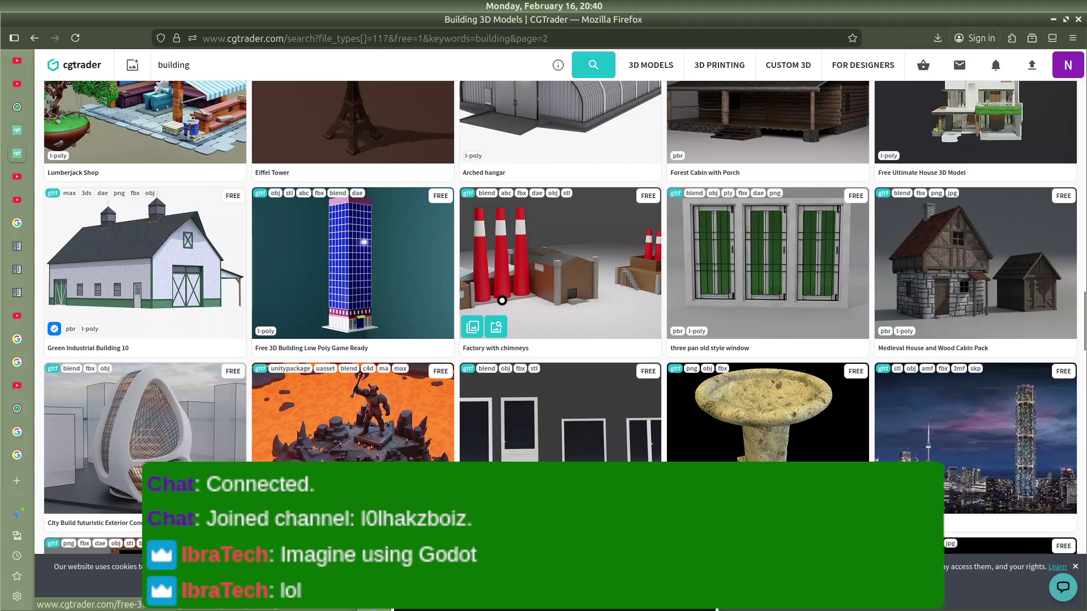
left_click(190, 248)
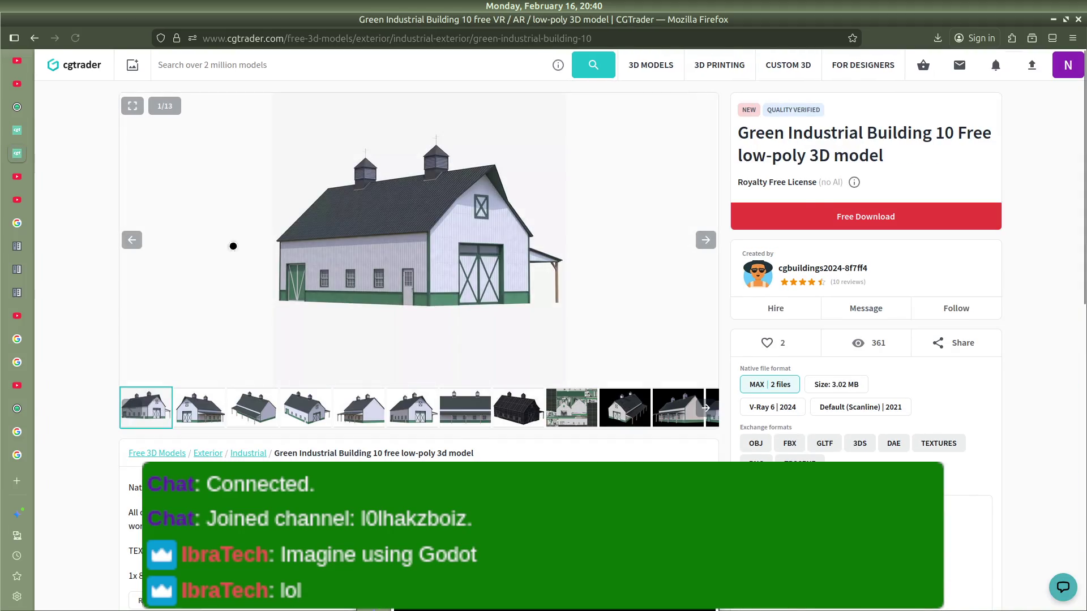
Step: Start the free download of Green Industrial Building 10 and step through its preview images
left_click(827, 215)
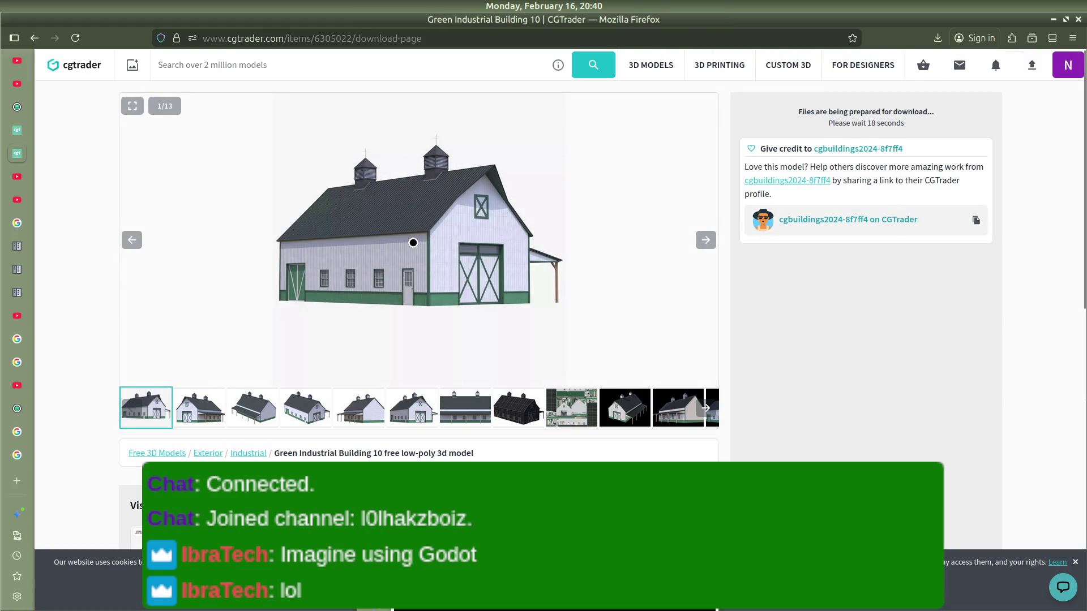
left_click(699, 245)
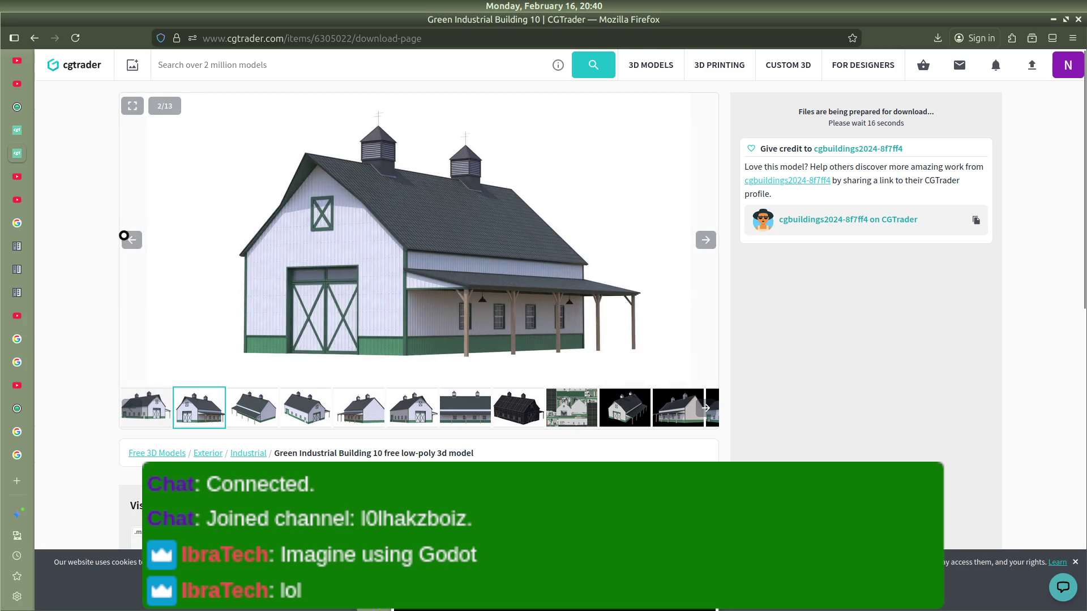
left_click(129, 238)
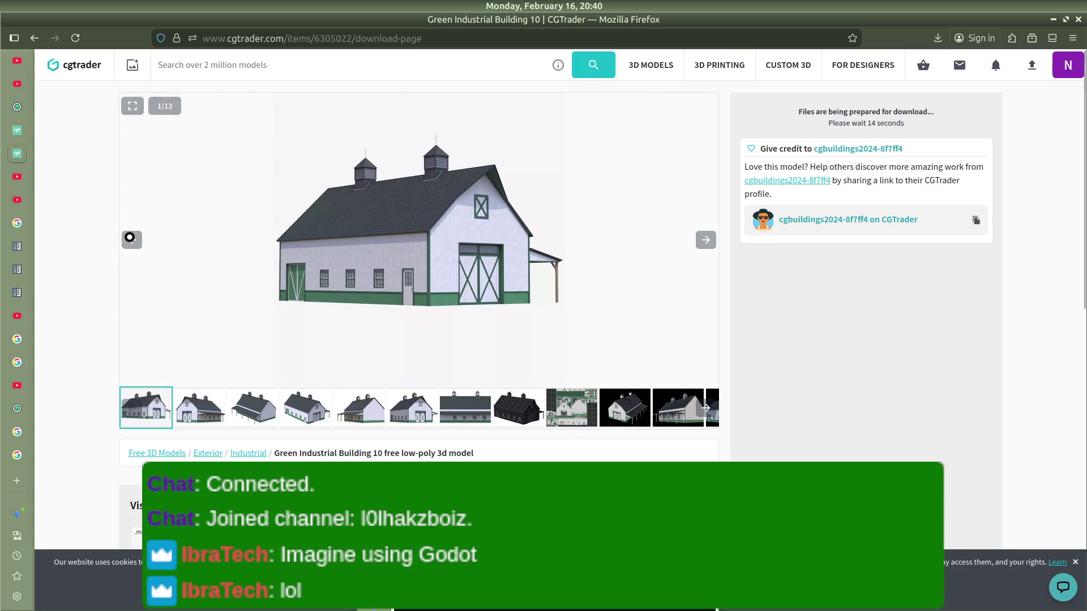
left_click(129, 237)
left_click(129, 238)
left_click(130, 238)
left_click(130, 237)
left_click(129, 238)
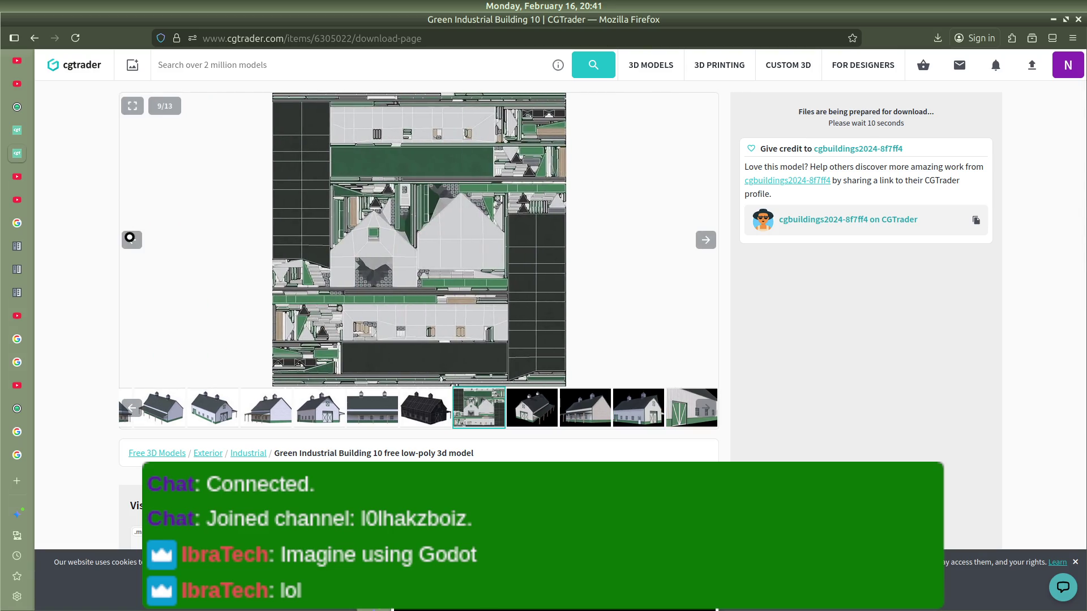
left_click(129, 238)
Step: Cycle back through the barn gallery to the first image, then navigate back a page
left_click(130, 237)
left_click(129, 238)
left_click(130, 238)
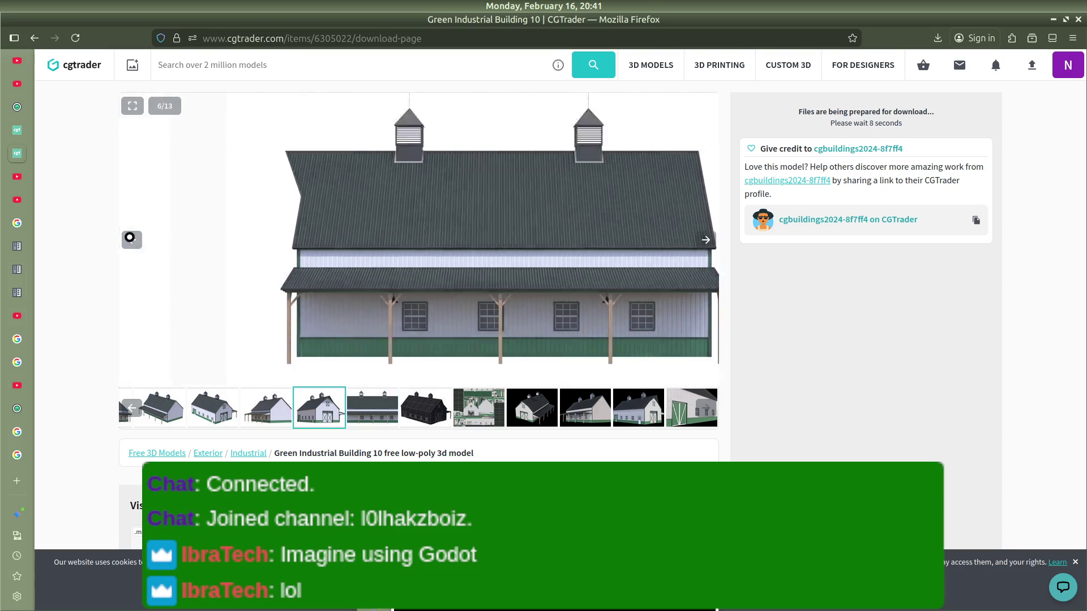
left_click(129, 237)
left_click(129, 237)
left_click(129, 238)
left_click(130, 238)
left_click(130, 238)
left_click(130, 238)
left_click(129, 237)
left_click(130, 238)
left_click(130, 238)
left_click(130, 238)
left_click(130, 238)
left_click(130, 238)
left_click(129, 238)
left_click(130, 238)
left_click(130, 237)
left_click(130, 238)
left_click(129, 238)
left_click(130, 238)
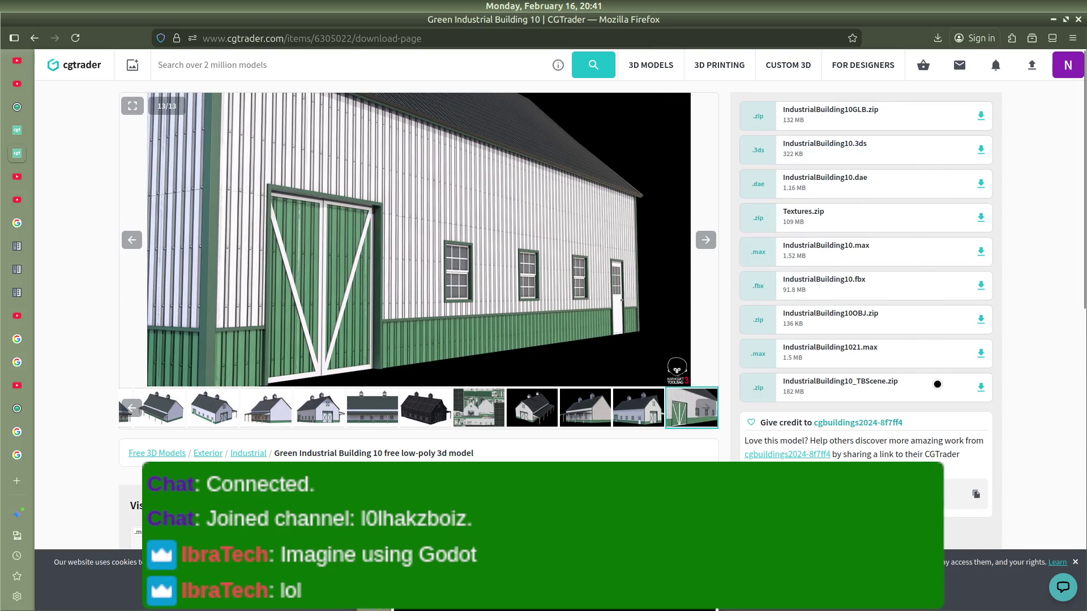
key("alt+Left")
key("alt+Left")
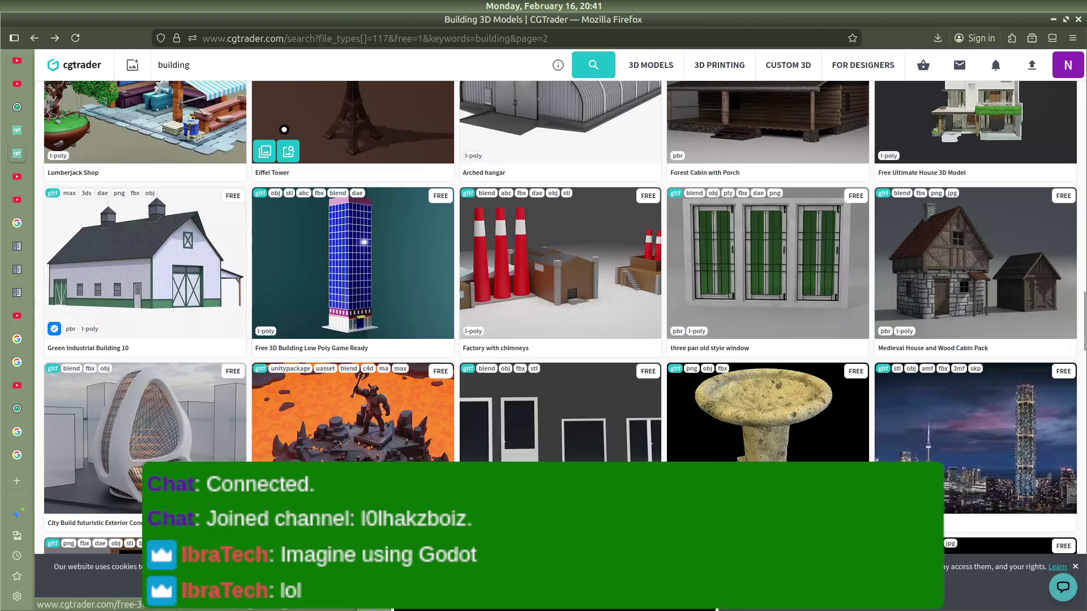
Step: Scroll through the page-2 free building search results
scroll(278, 159, "up", 15)
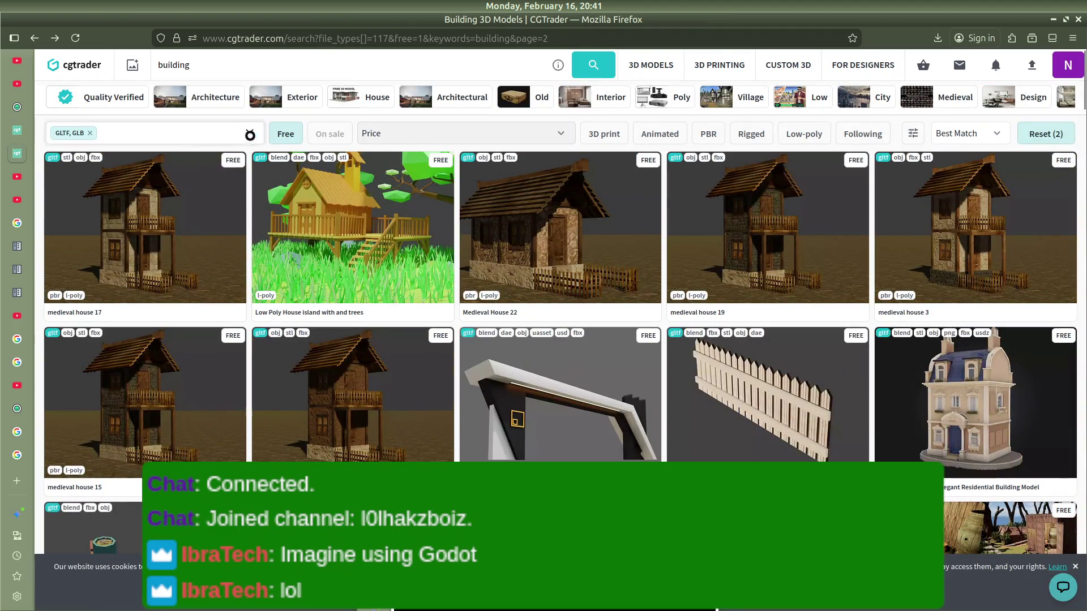
scroll(577, 253, "down", 10)
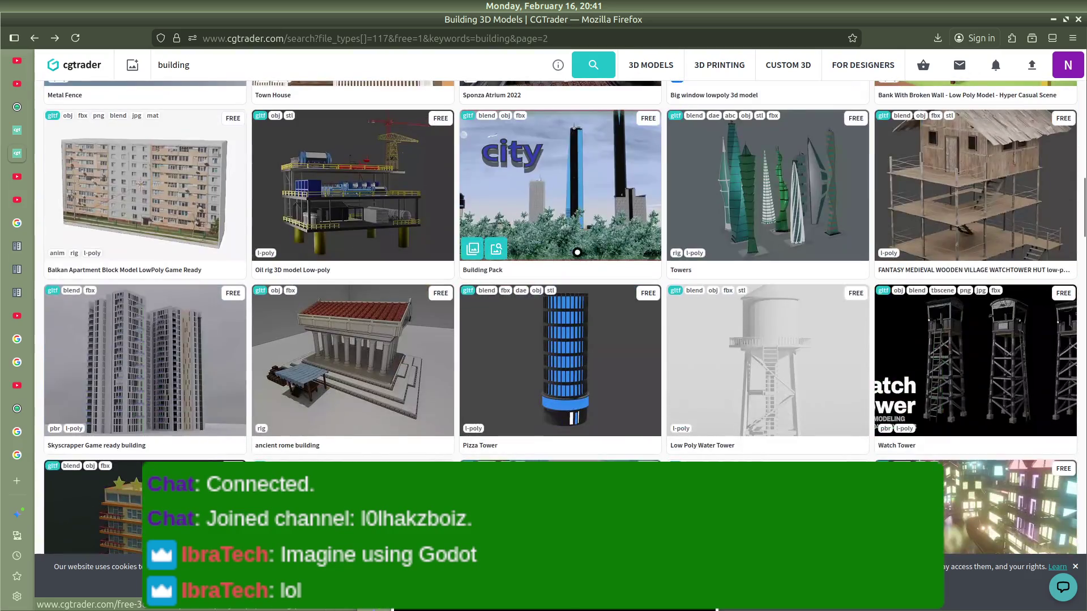
scroll(757, 337, "down", 15)
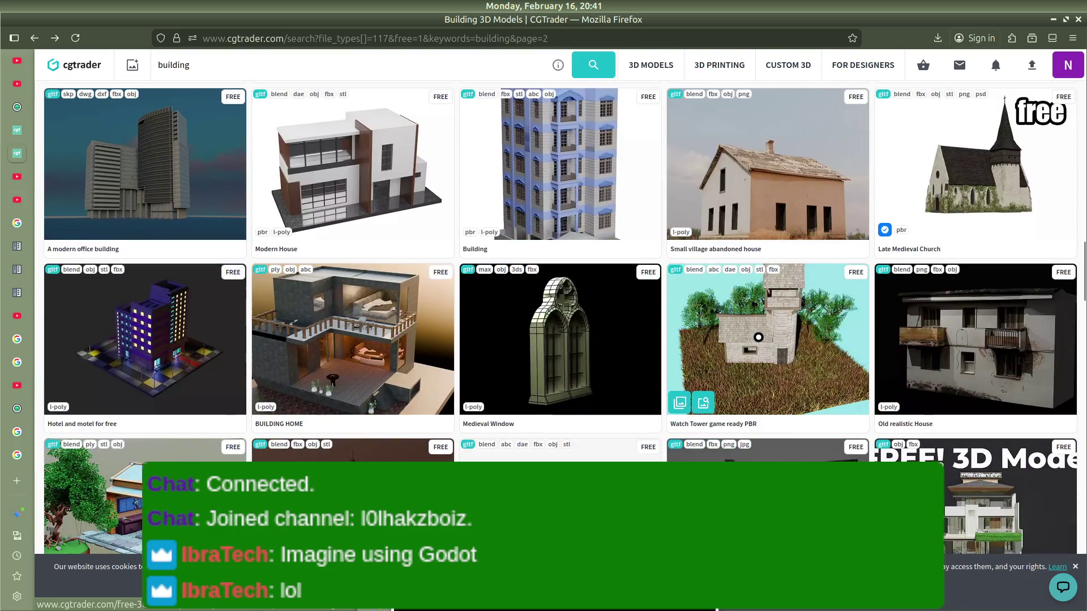
scroll(758, 338, "down", 10)
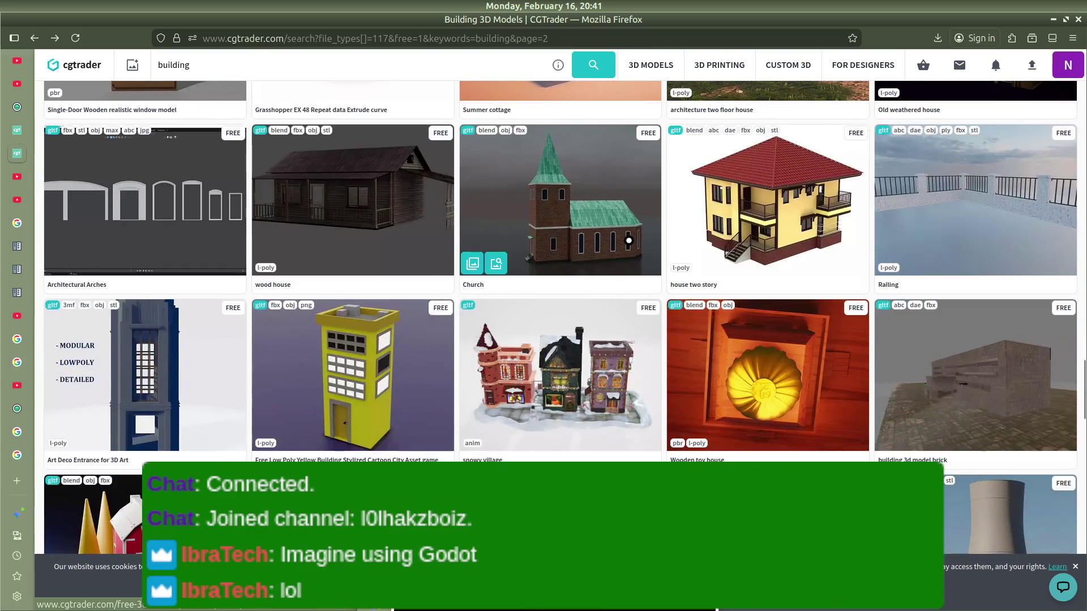
scroll(343, 189, "down", 10)
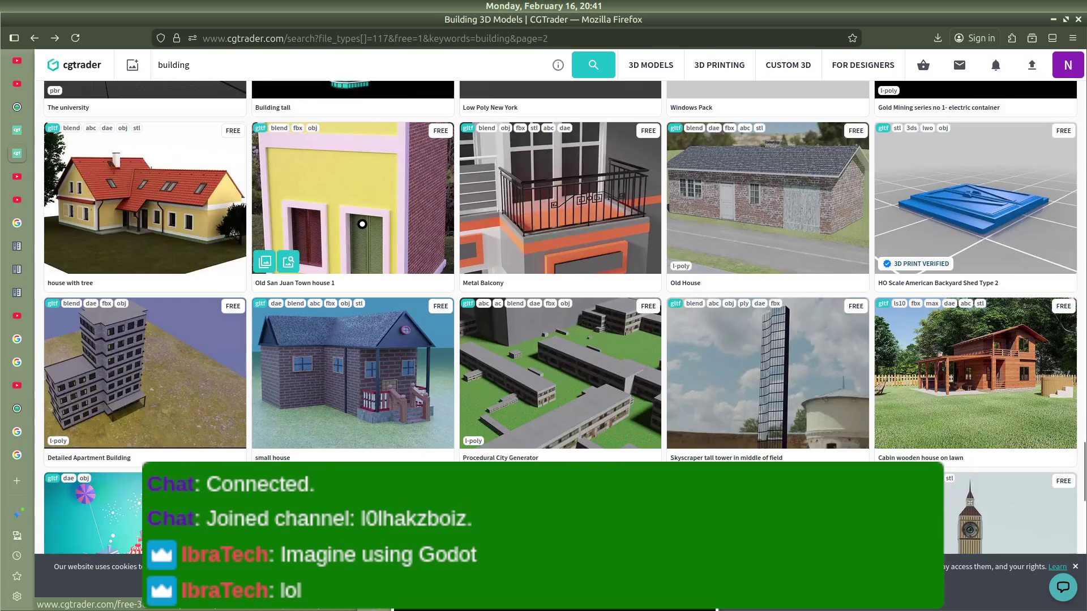
scroll(362, 223, "down", 10)
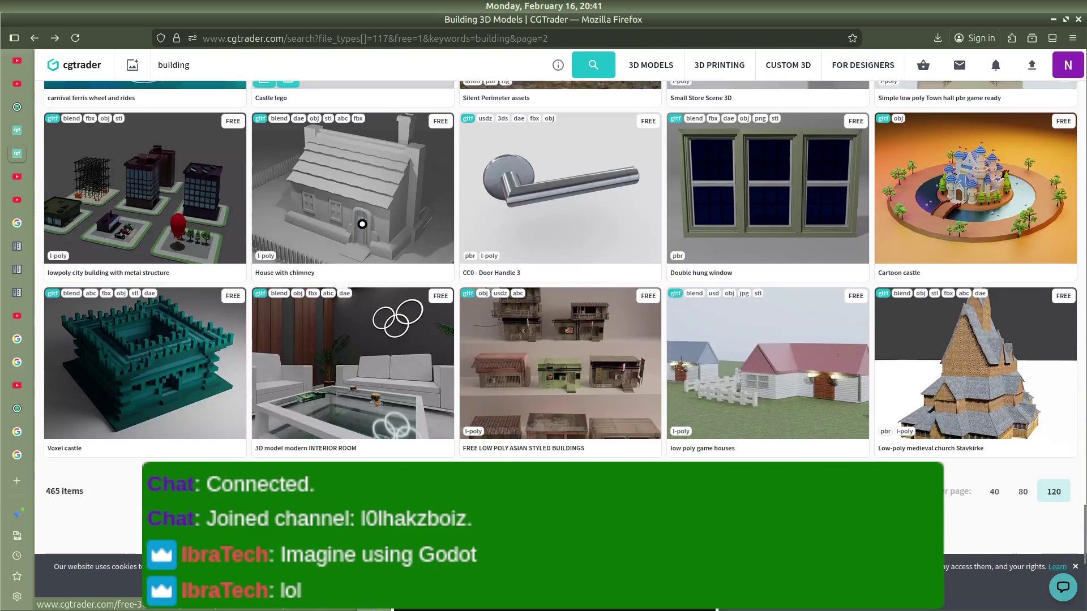
scroll(362, 224, "up", 10)
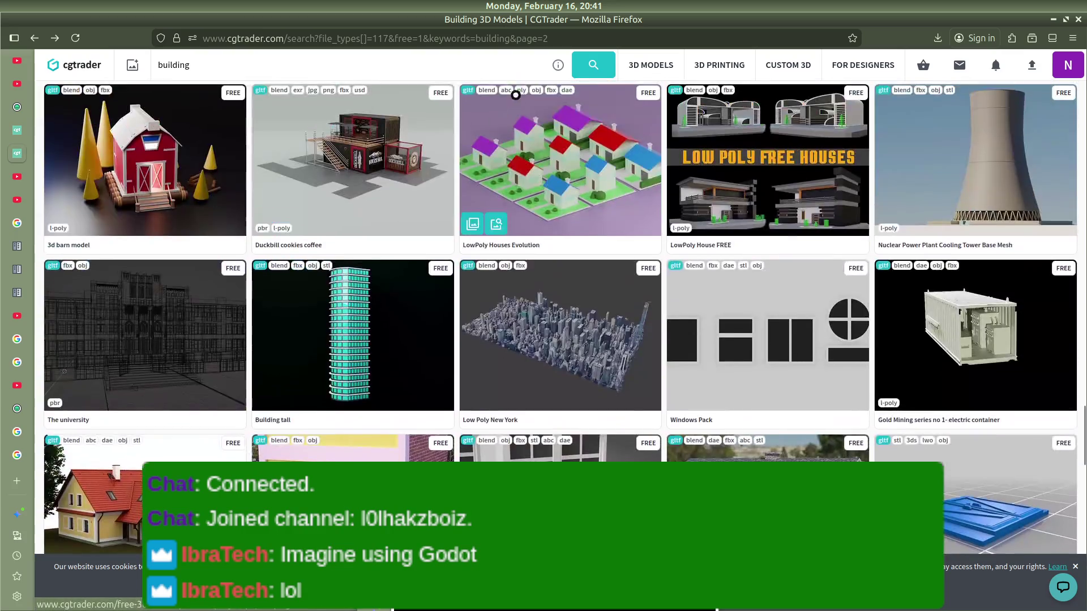
Step: Open a new browser tab and clear the stray address-bar text
mouse_move(28, 309)
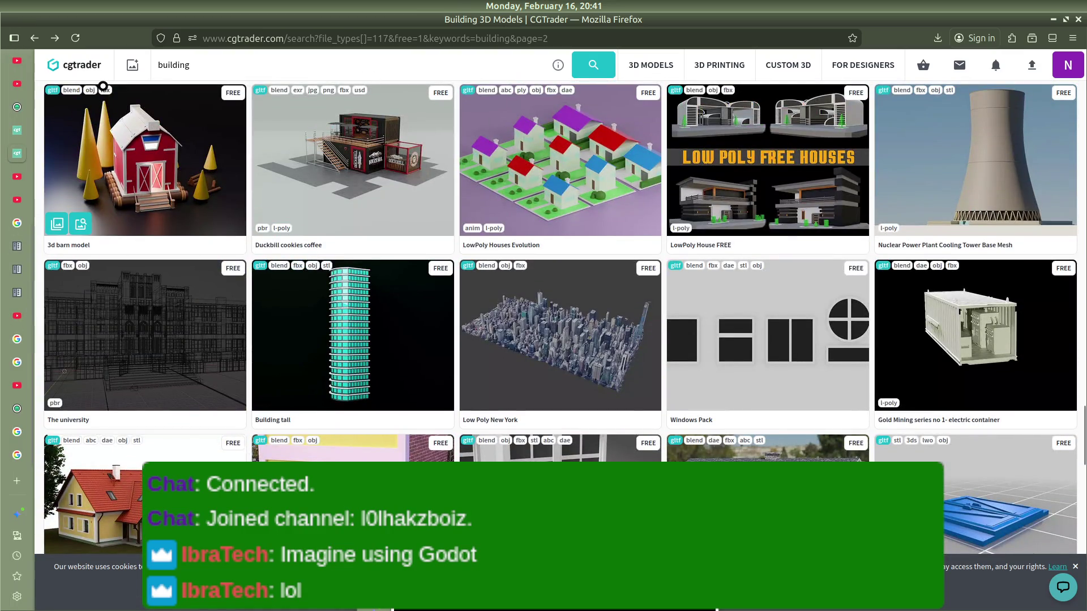
key("ctrl+t")
type("f")
key("BackSpace")
Step: Open Sketchfab and search 'small office building' limited to Free Standard licensed models
type("sketchfab.com/")
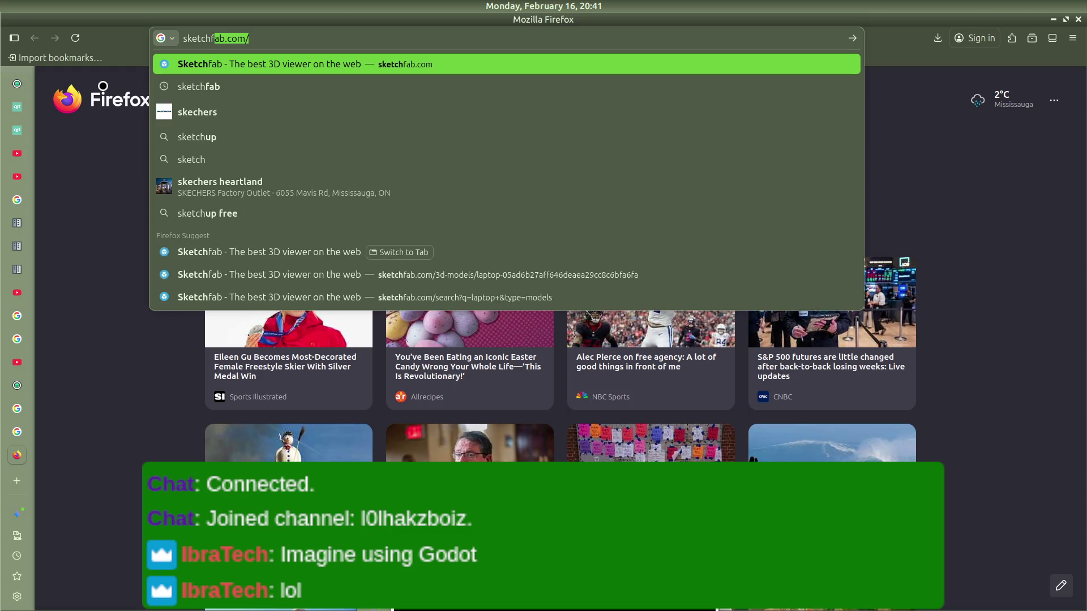
key("Return")
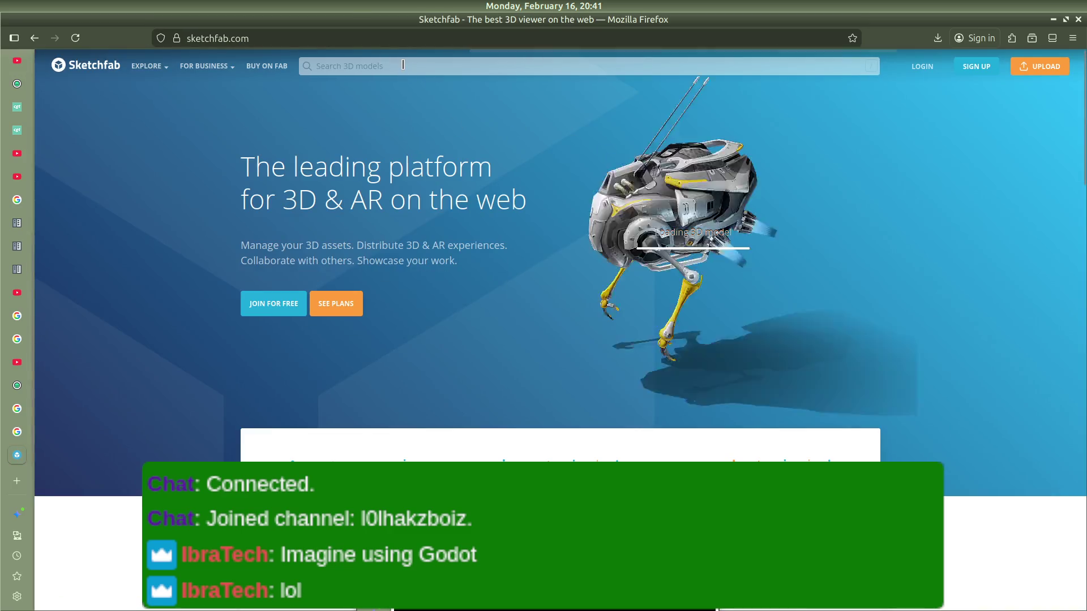
left_click(403, 65)
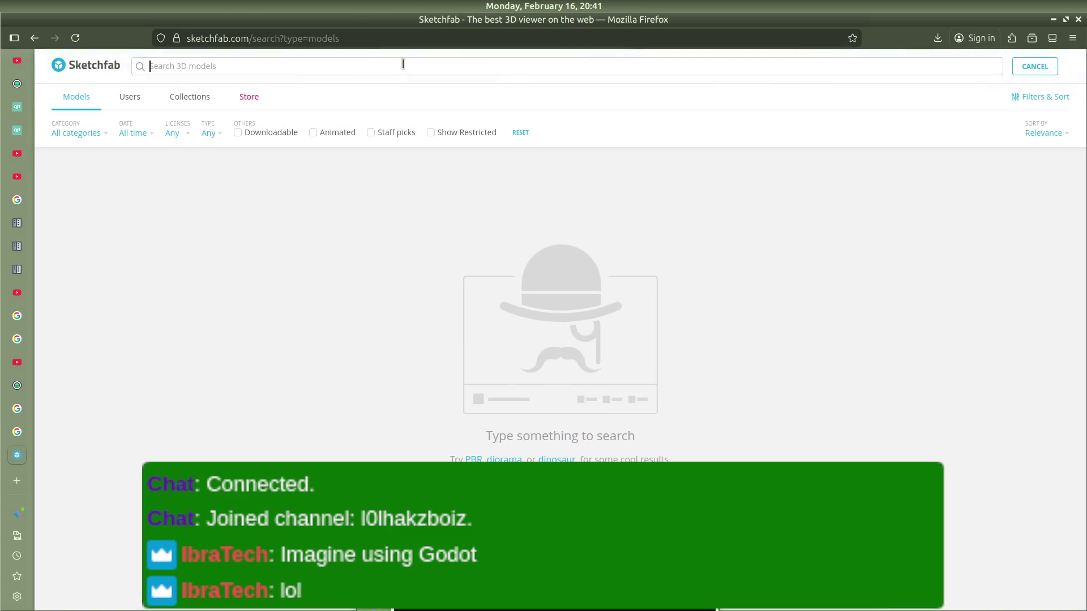
left_click(170, 131)
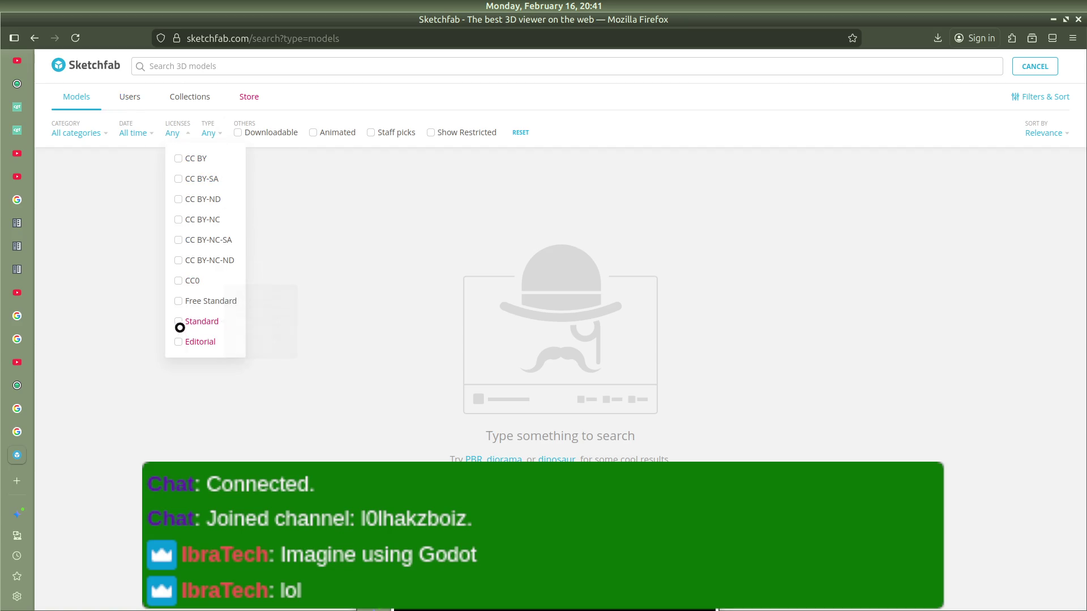
left_click(179, 302)
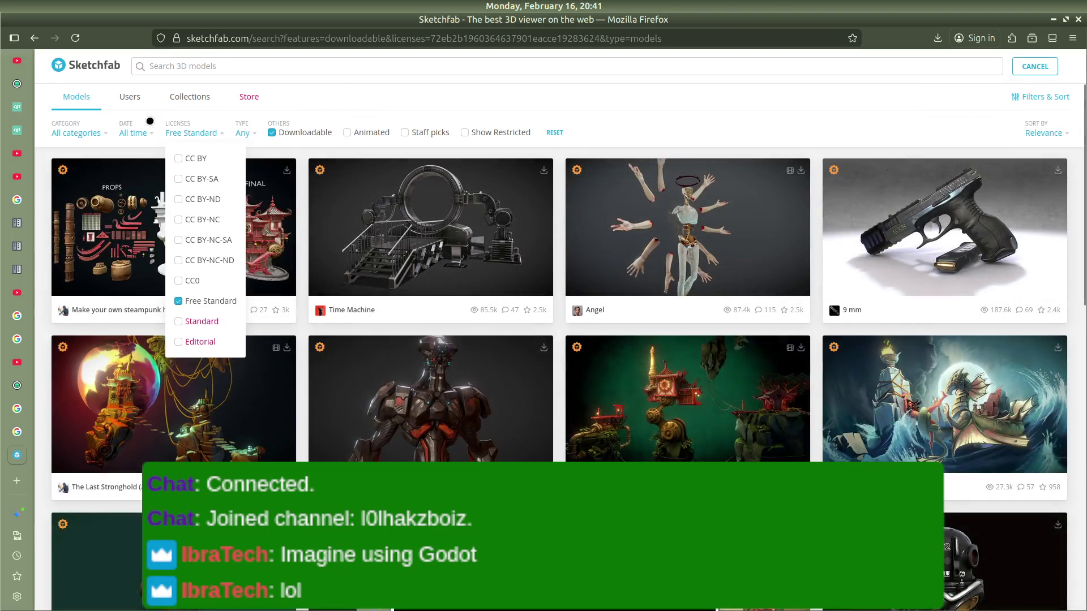
left_click(201, 65)
type("small office building")
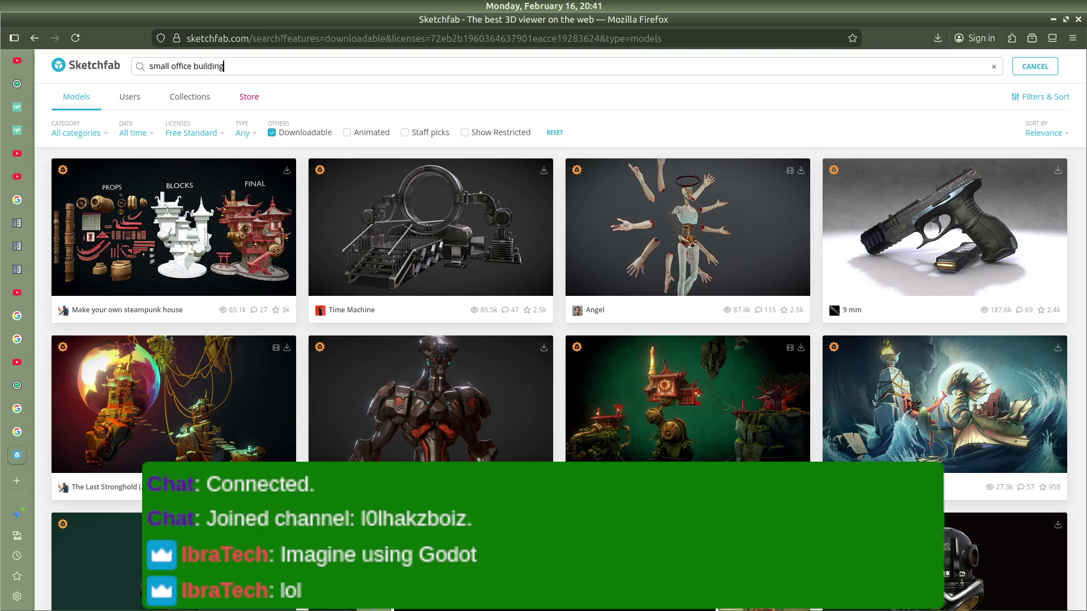
key("Return")
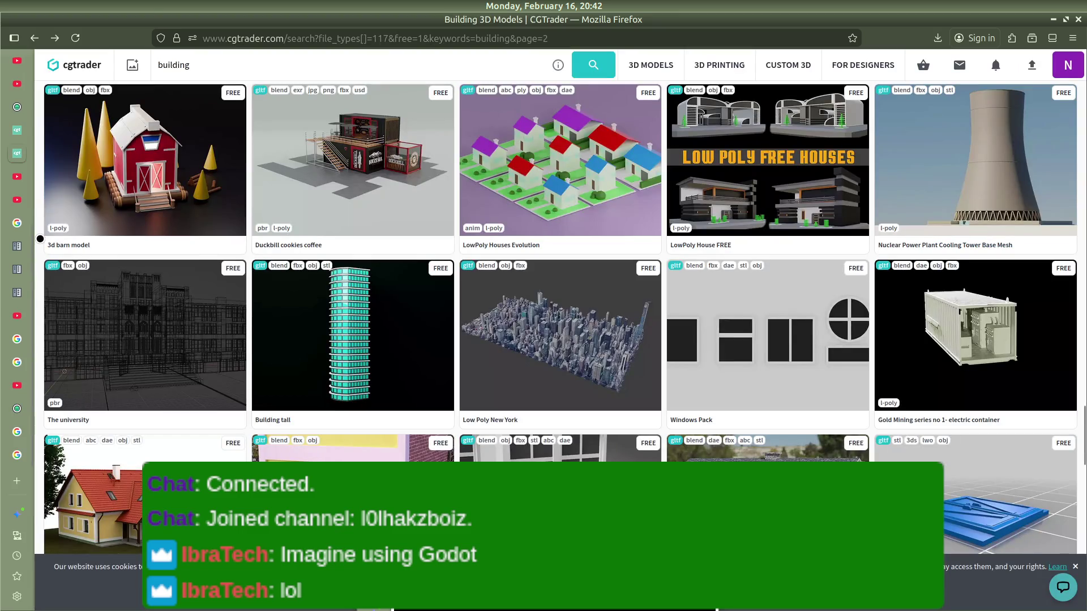
Step: Search Google for 'free models for games' in a new tab
key("ctrl+t")
type("free mode")
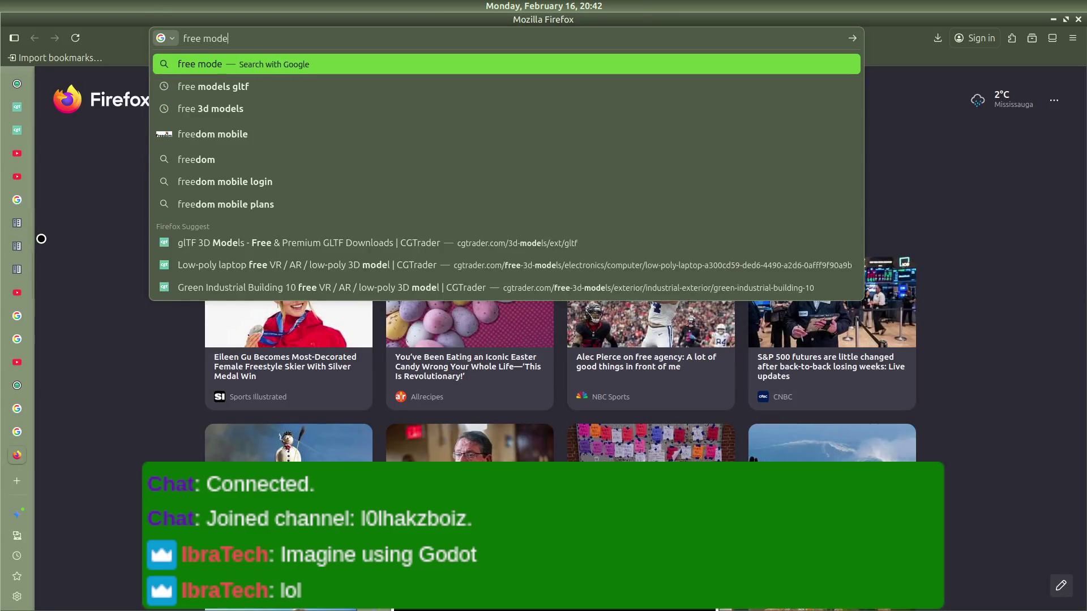
type("ls for game")
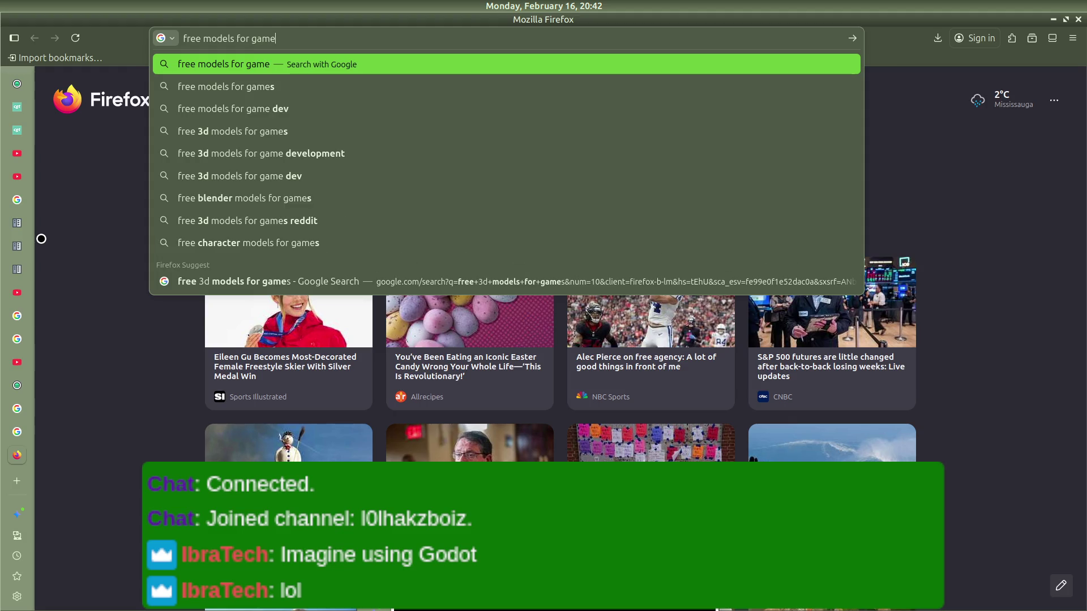
type("s")
key("Return")
Step: Skim the results, then return to itch.io's free 3D assets and show its tag list
scroll(309, 272, "down", 7)
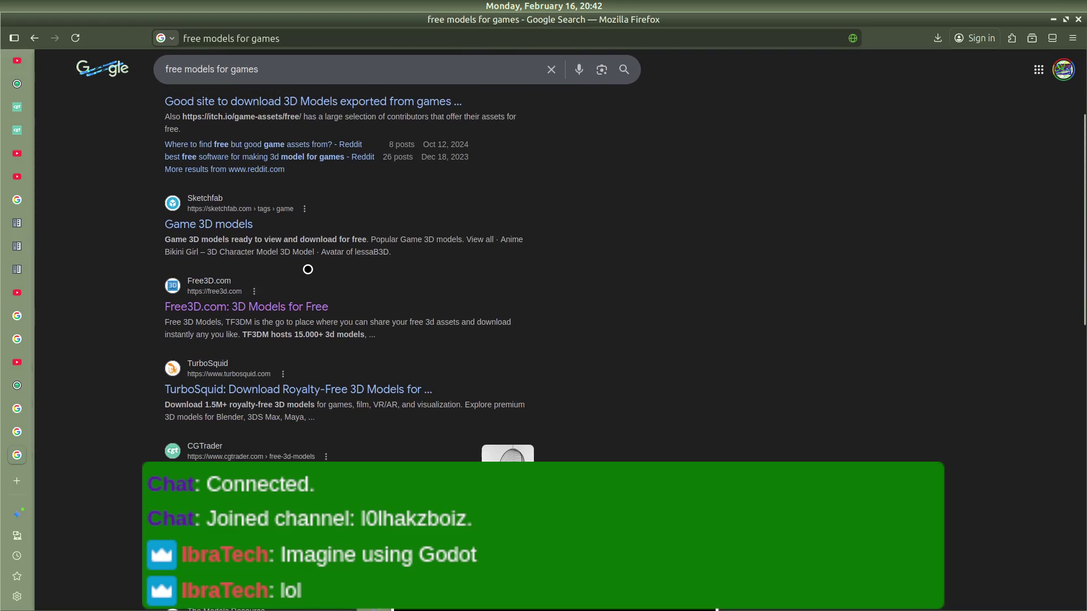
scroll(307, 268, "down", 3)
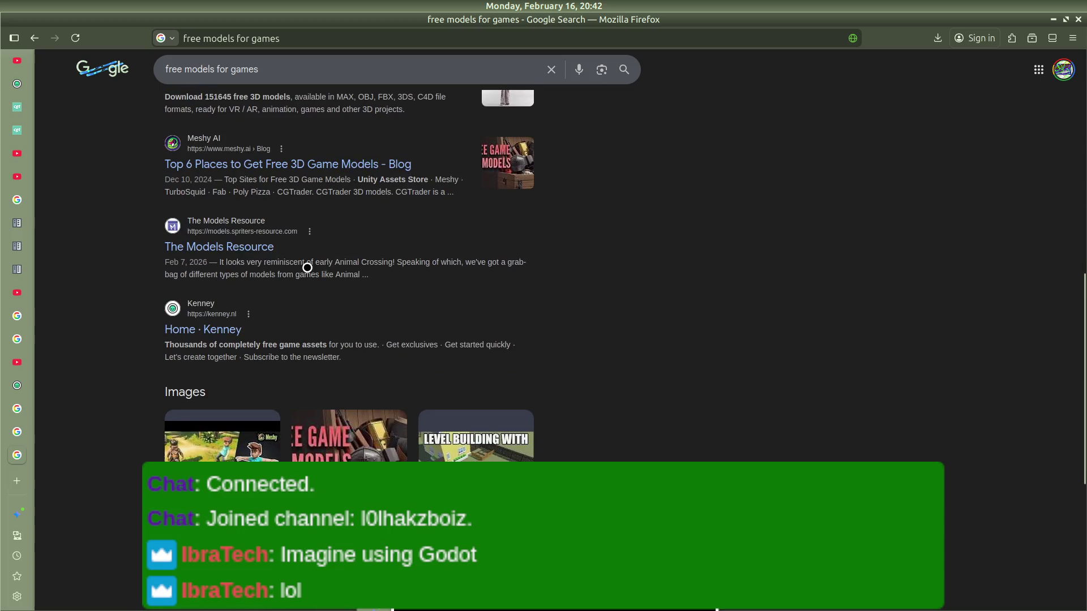
scroll(234, 245, "down", 5)
scroll(236, 243, "up", 15)
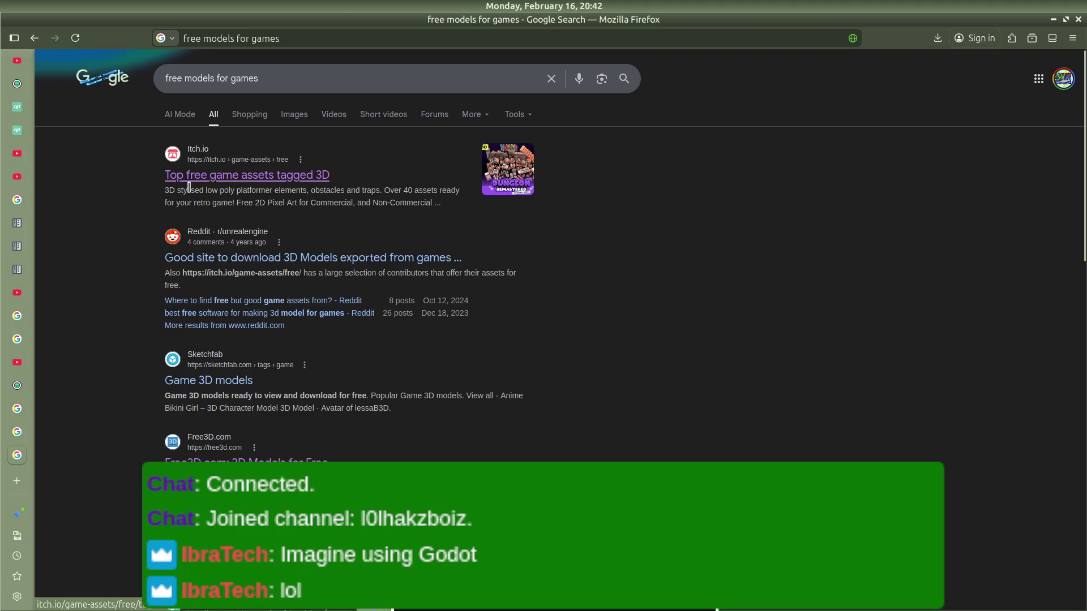
scroll(14, 227, "up", 5)
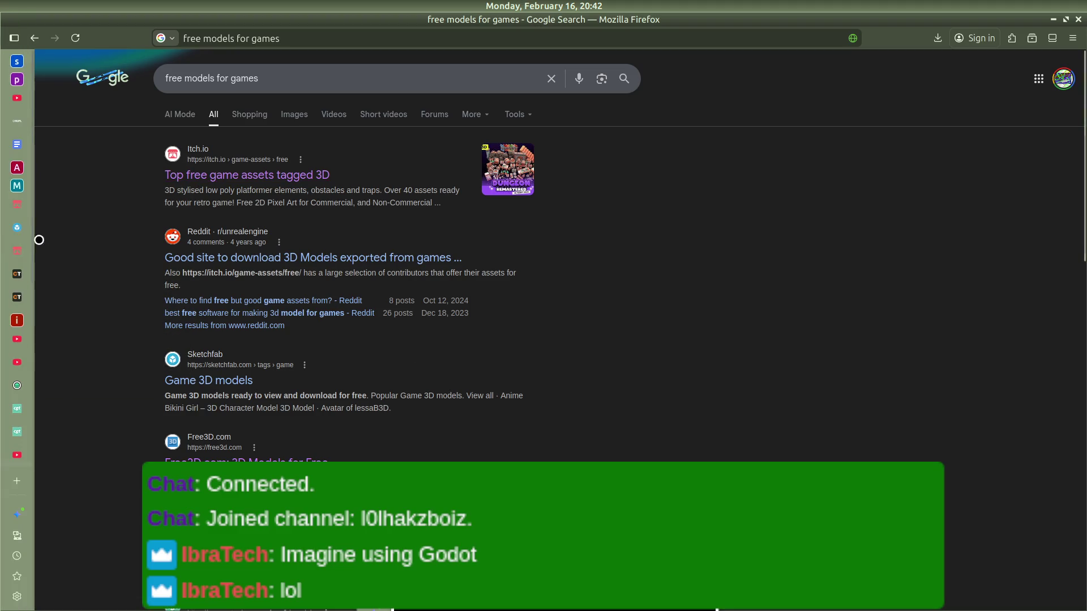
left_click(14, 254)
left_click(271, 153)
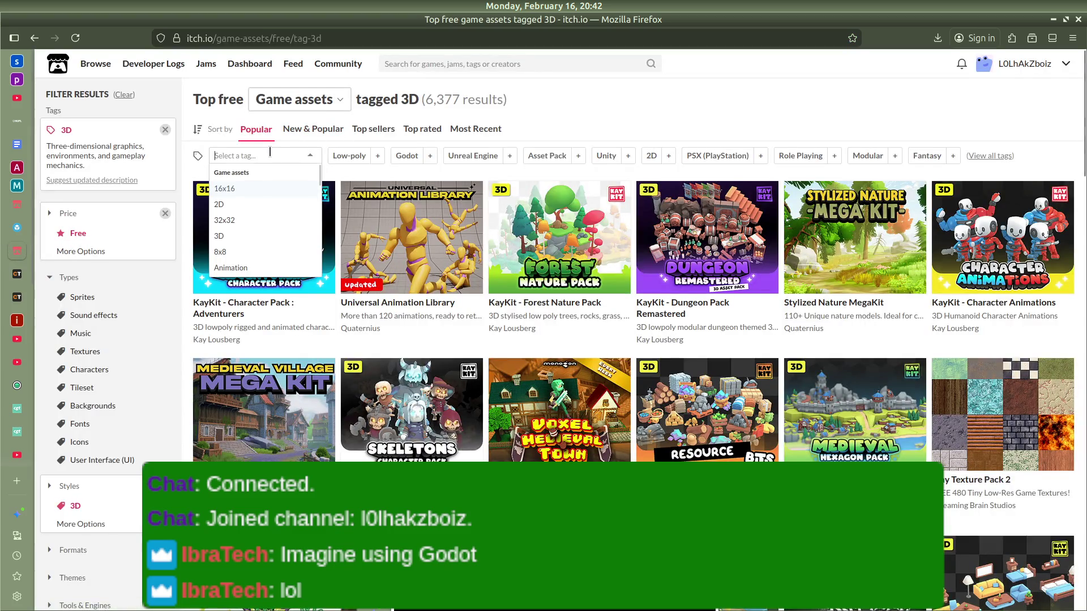
Step: Close the tag list and browse the itch.io free 3D asset listings
left_click(592, 148)
scroll(674, 153, "down", 10)
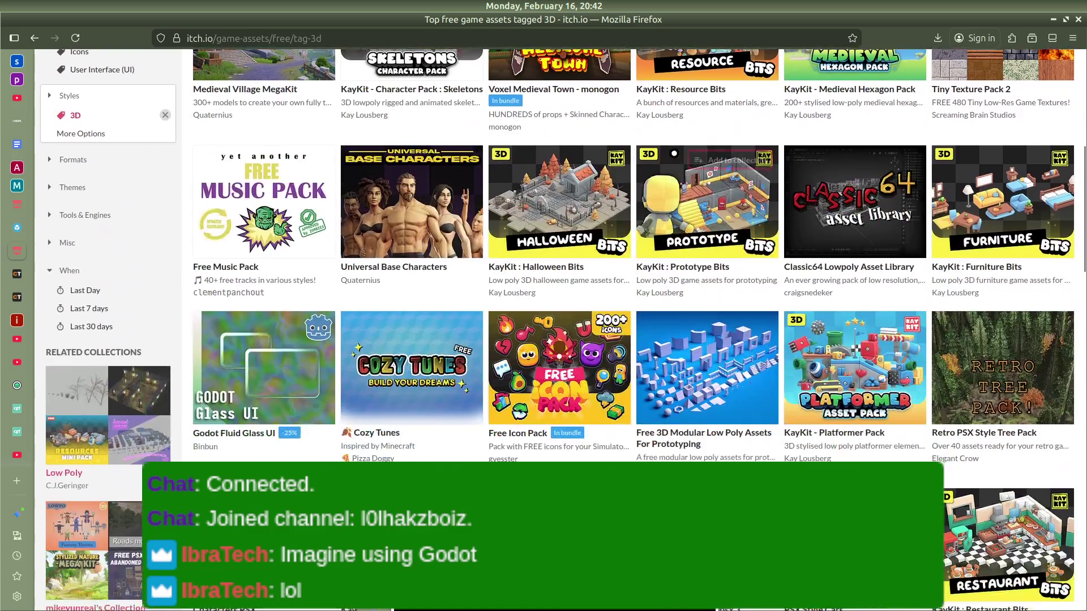
scroll(673, 153, "down", 4)
scroll(674, 153, "down", 6)
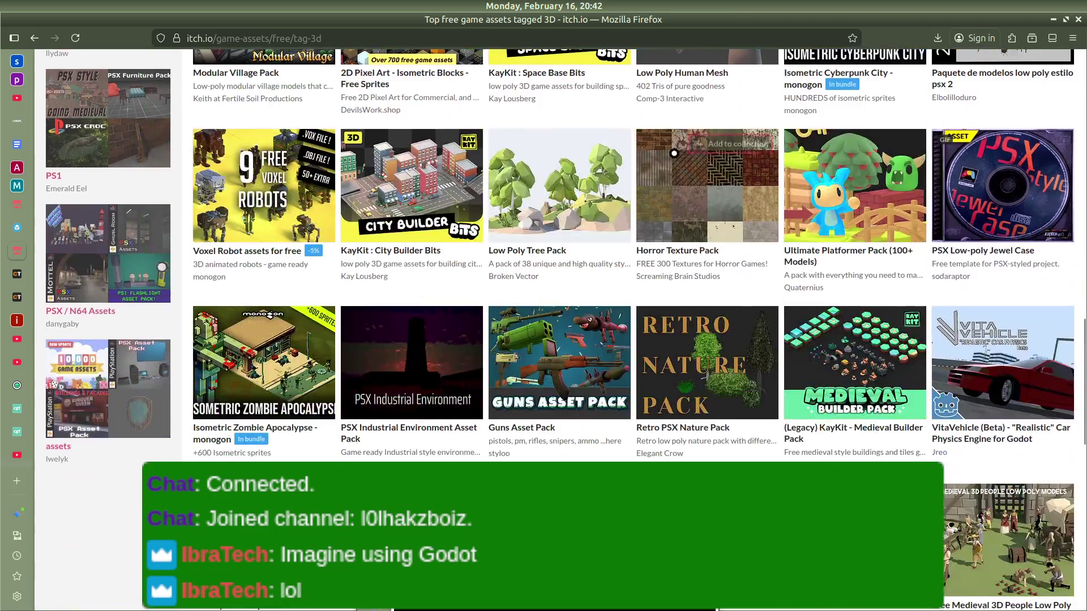
scroll(674, 152, "down", 6)
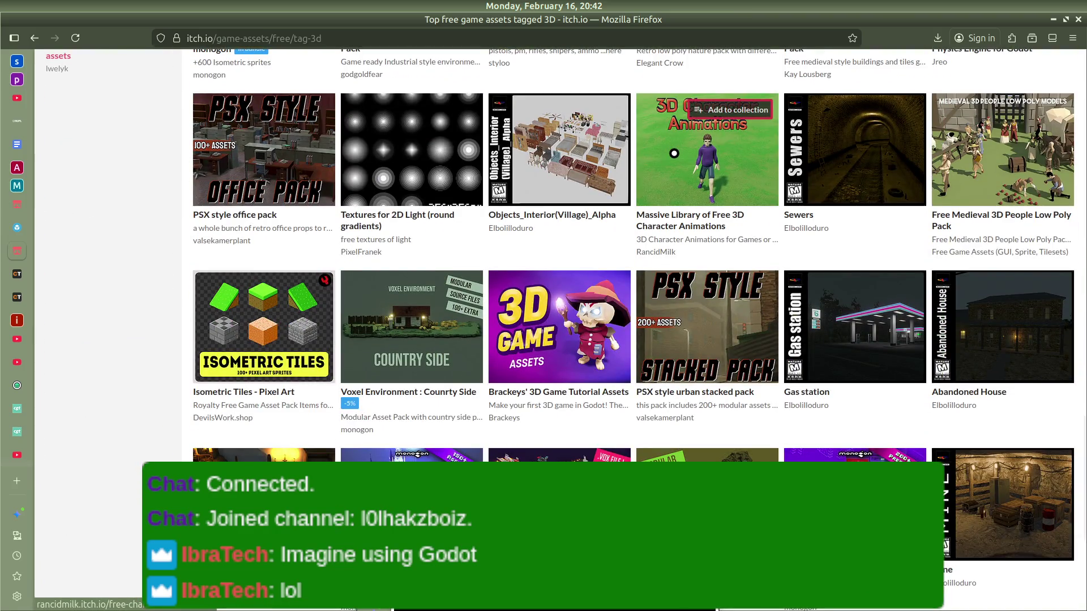
scroll(673, 153, "down", 4)
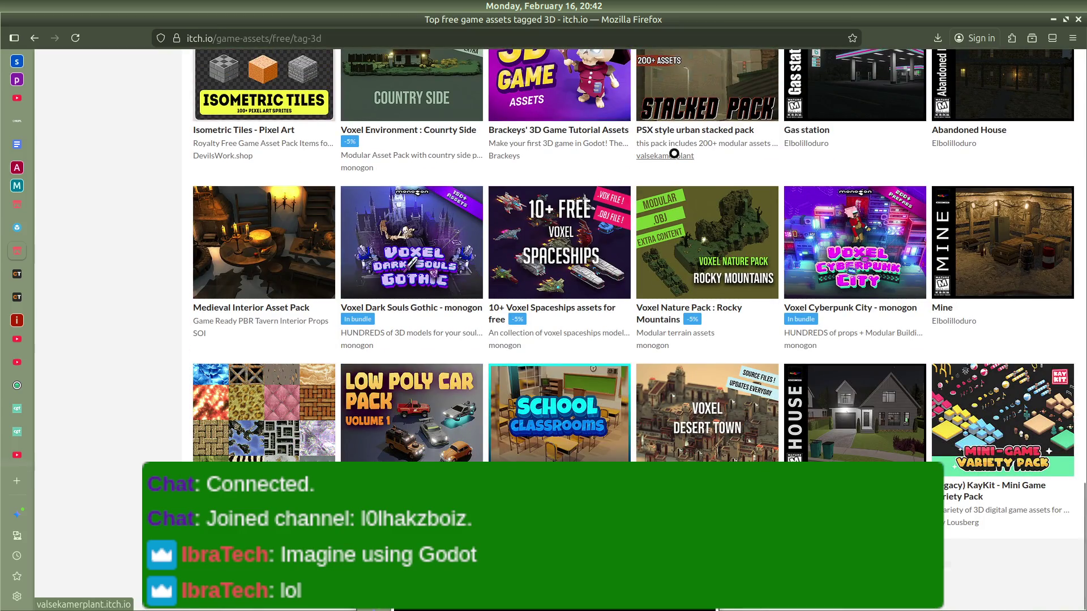
scroll(446, 297, "up", 6)
scroll(446, 297, "up", 10)
scroll(415, 253, "down", 5)
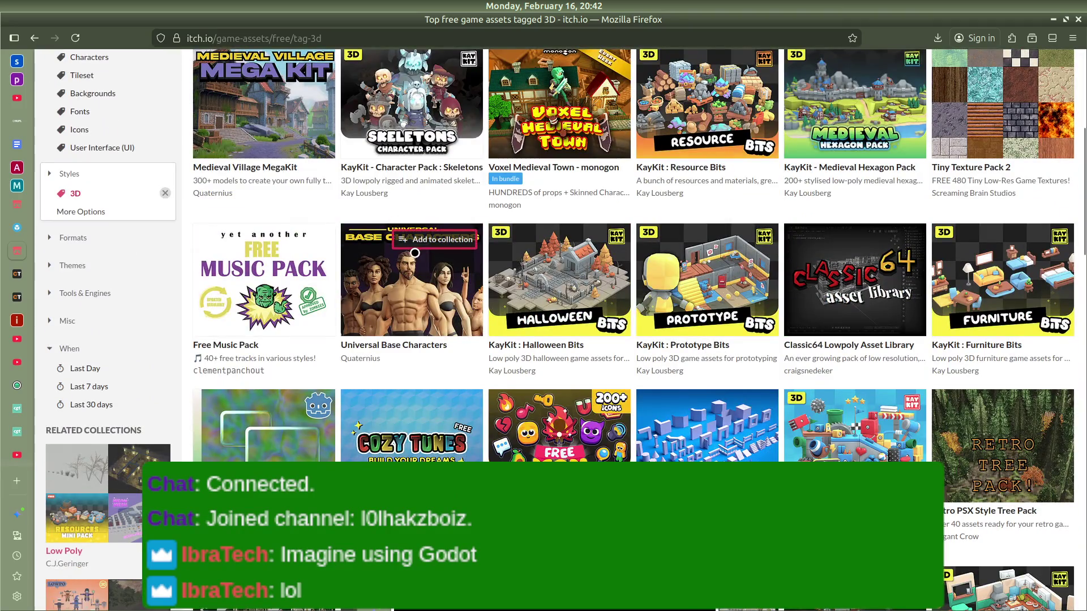
mouse_move(415, 253)
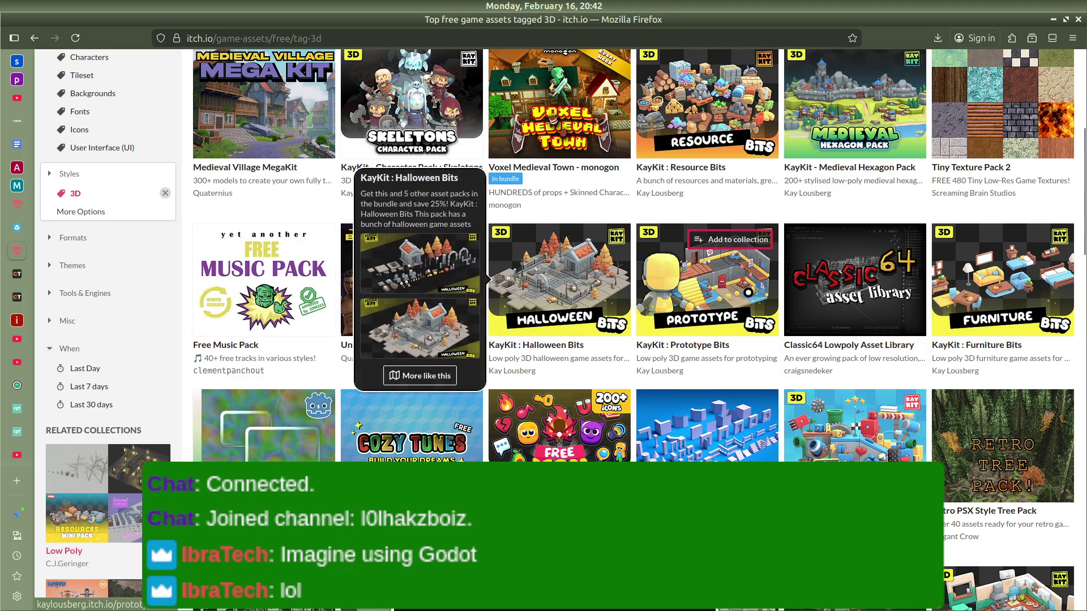
mouse_move(817, 224)
scroll(817, 224, "down", 5)
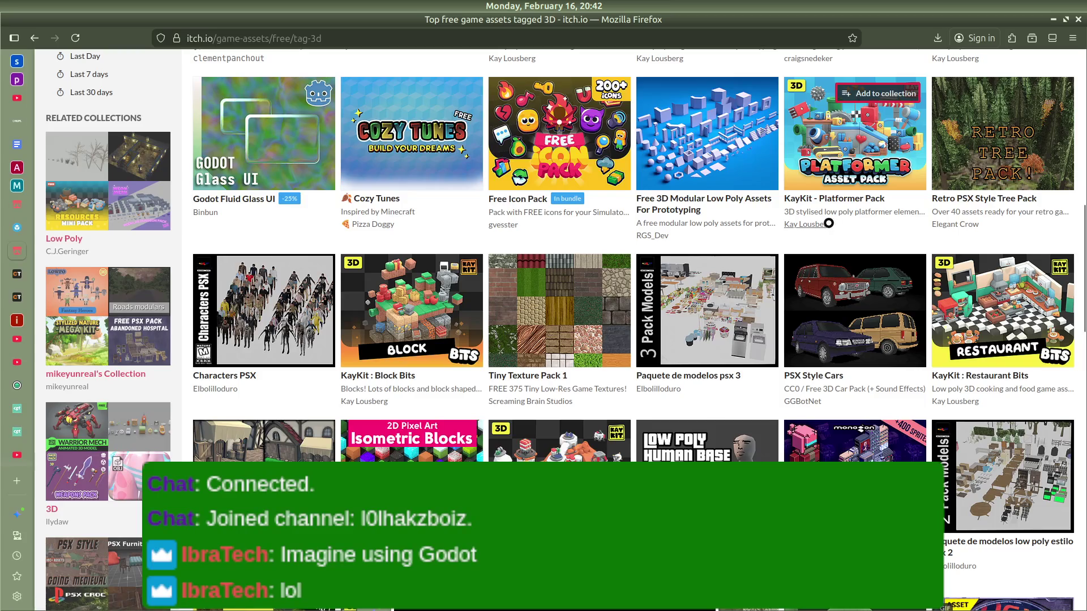
scroll(829, 223, "down", 4)
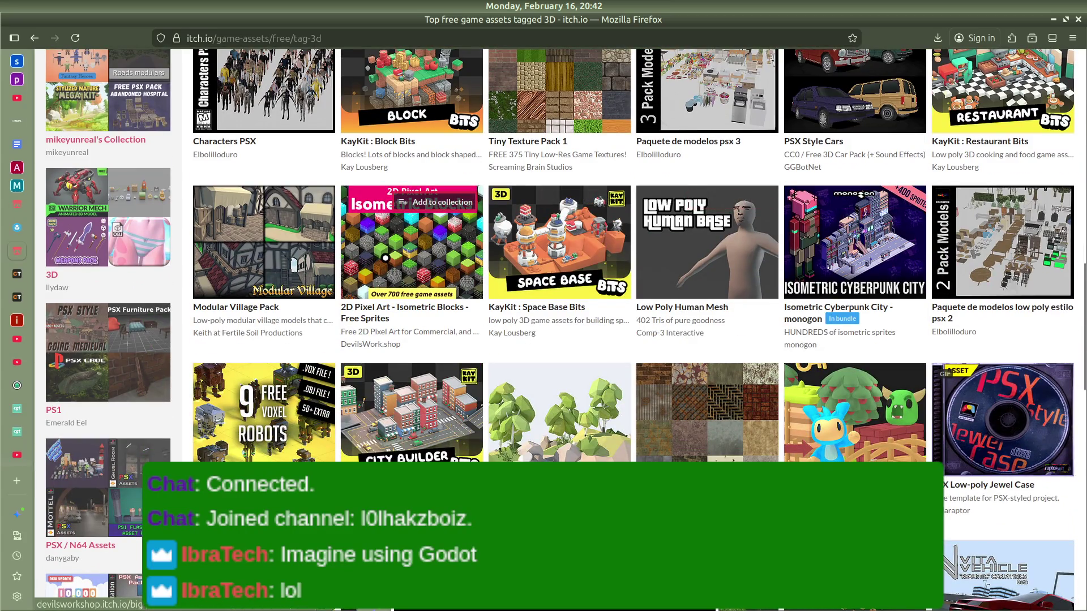
mouse_move(398, 224)
scroll(390, 215, "down", 4)
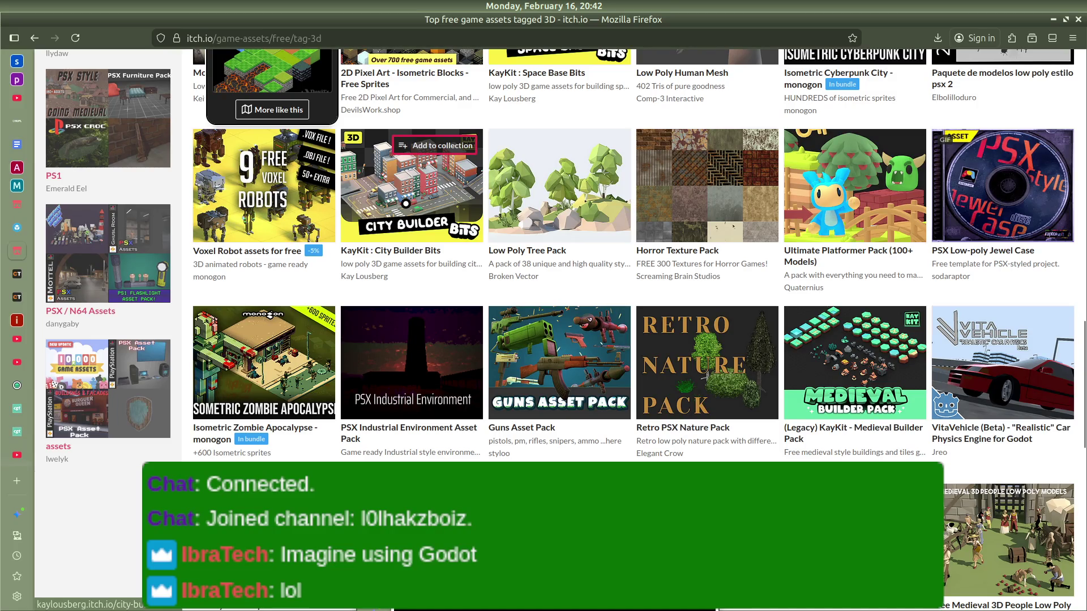
scroll(405, 203, "down", 5)
scroll(400, 207, "down", 3)
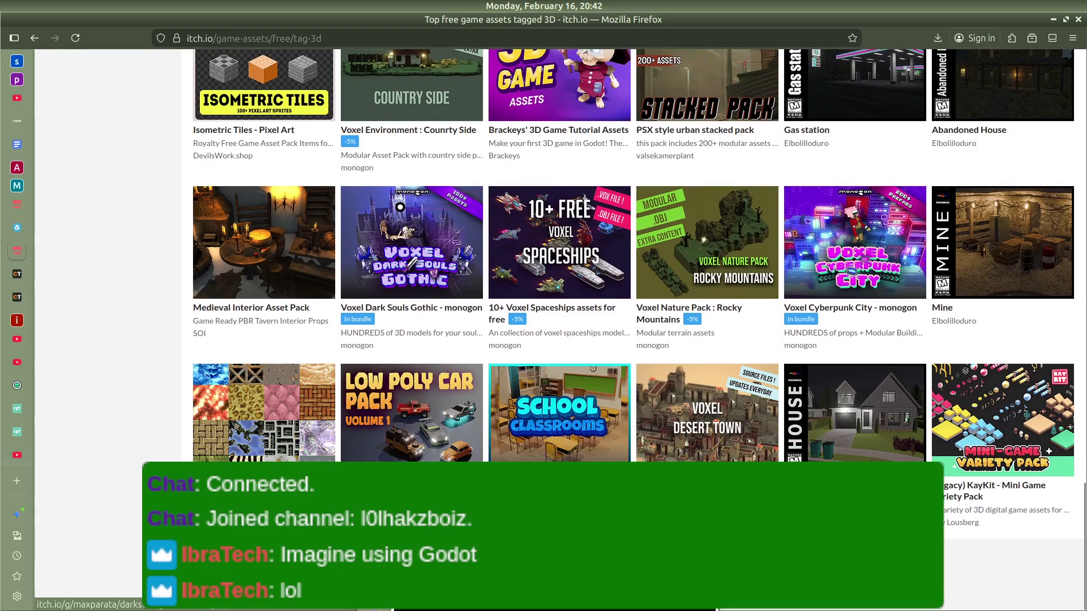
scroll(400, 207, "up", 20)
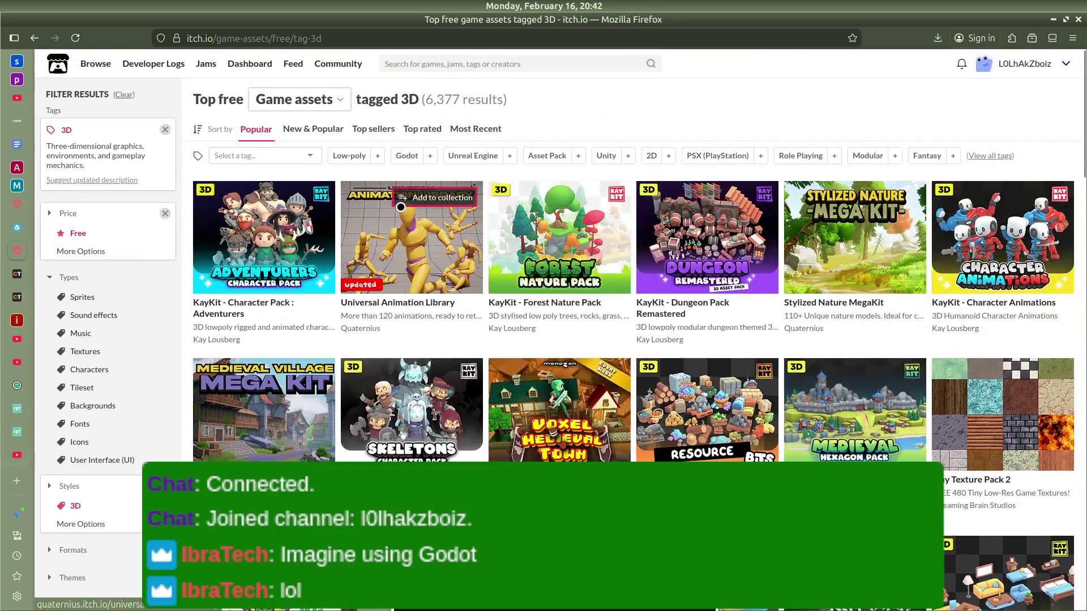
Step: Bring up Discord, start a reply to the latest message, then return to itch.io
mouse_move(11, 219)
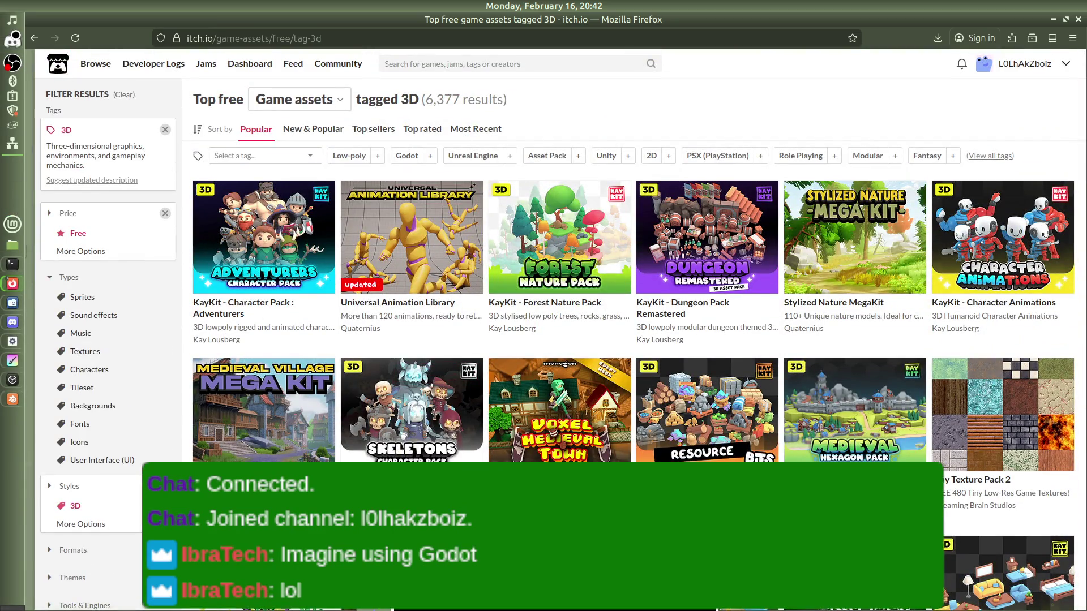
left_click(12, 41)
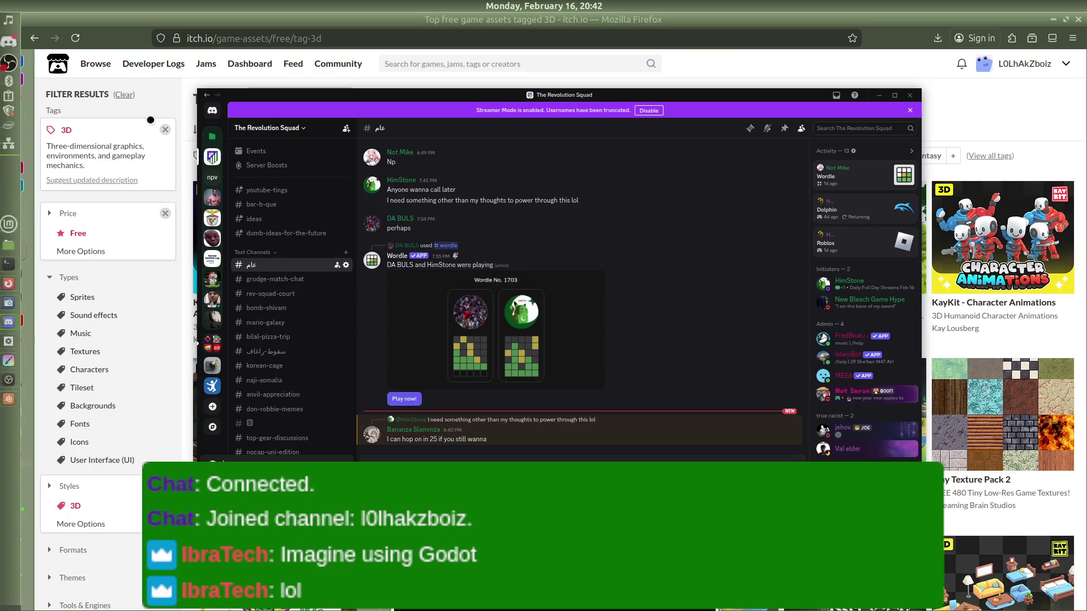
left_click(767, 410)
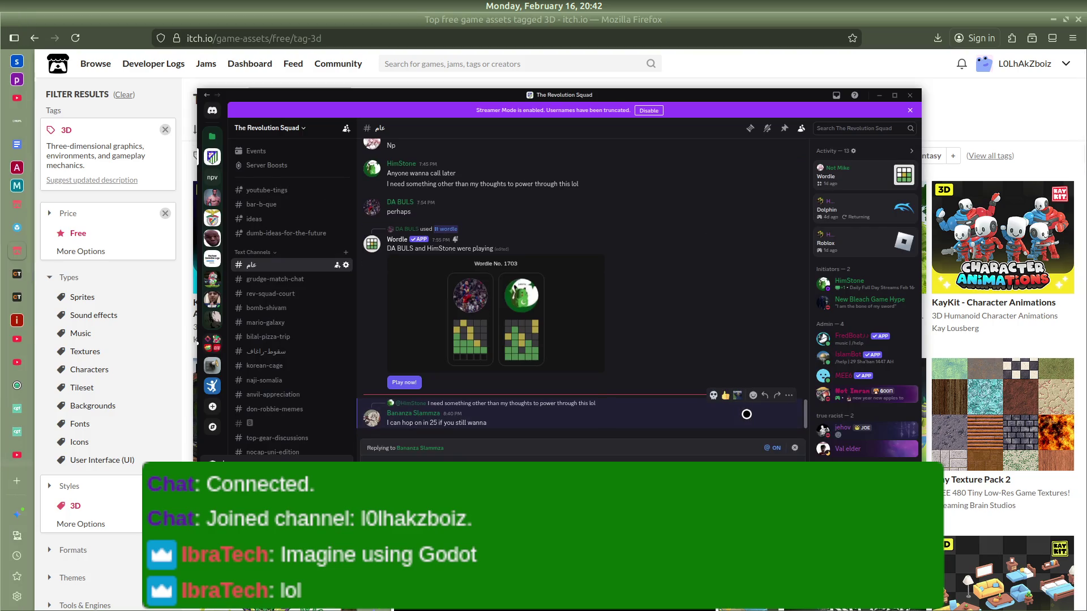
key("alt+Tab")
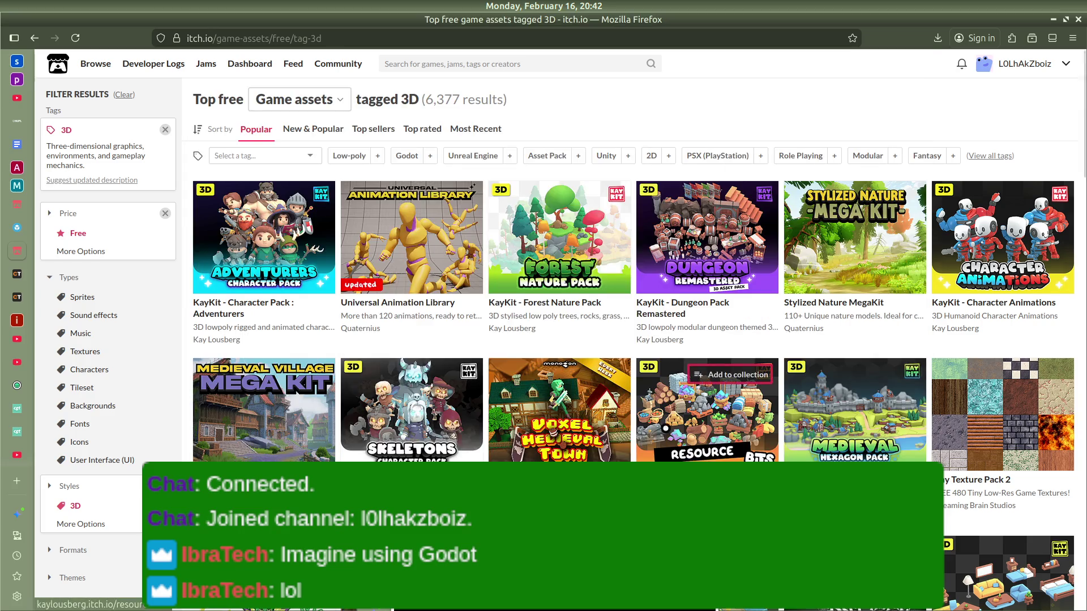
Step: Browse more itch.io listings, then switch to the Godot textures and meshes tutorial
scroll(434, 320, "down", 20)
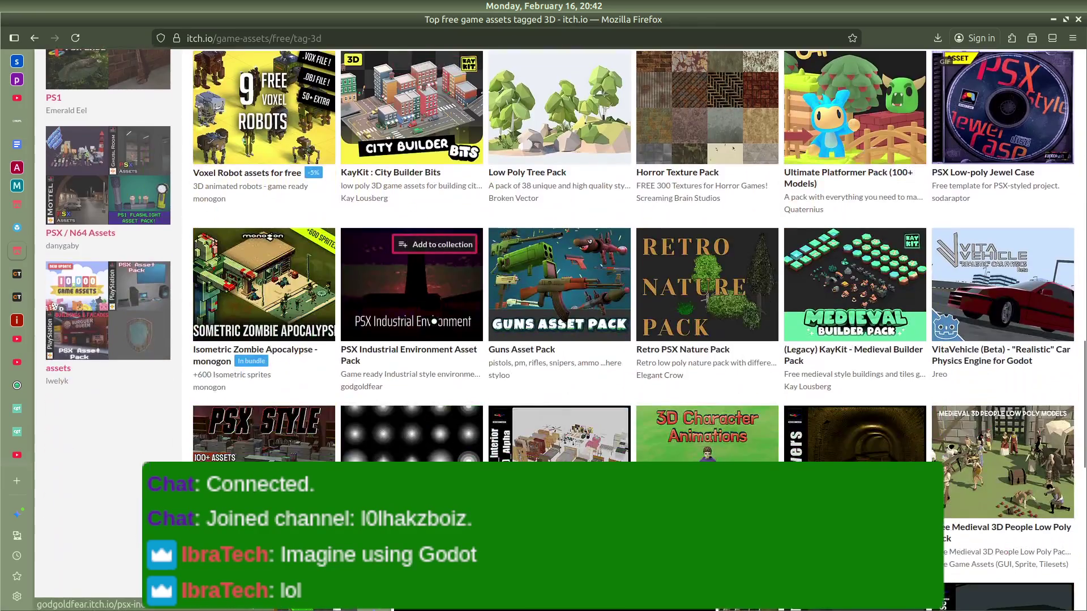
scroll(434, 321, "down", 10)
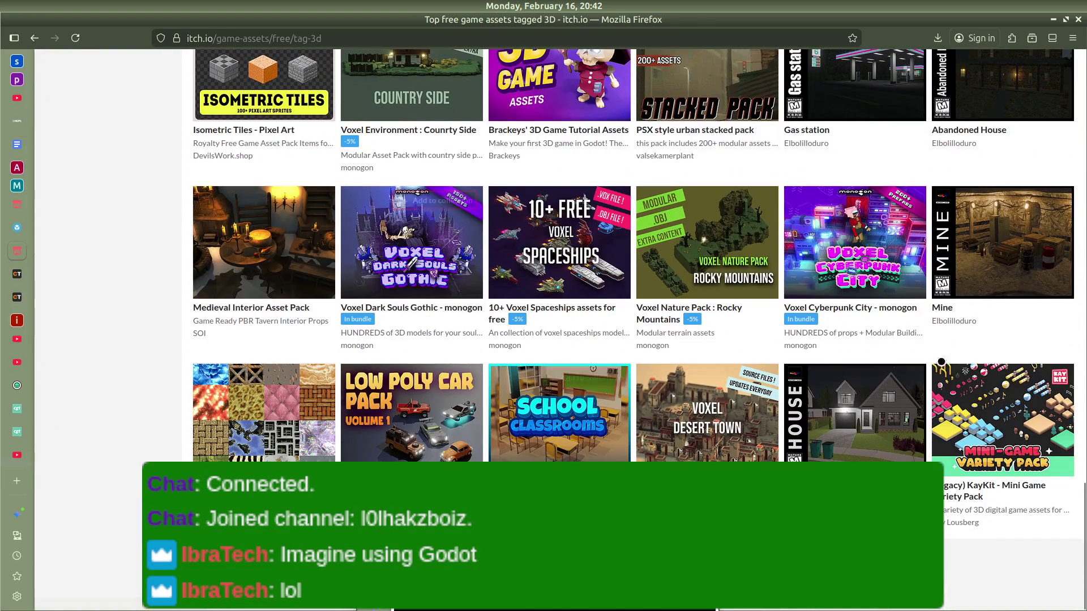
scroll(776, 385, "up", 4)
scroll(273, 406, "down", 4)
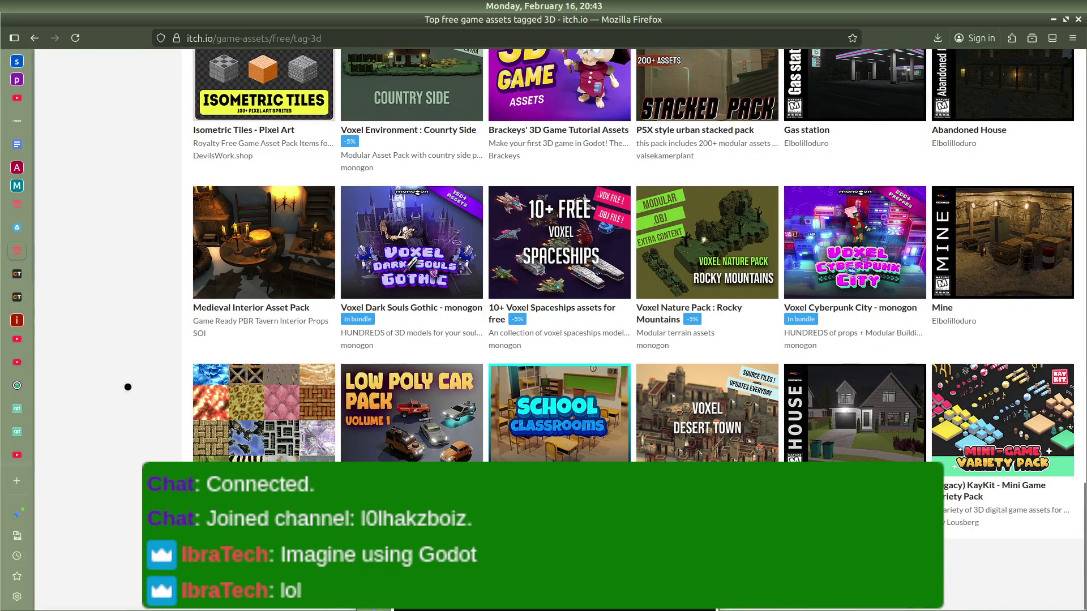
scroll(408, 388, "up", 4)
scroll(309, 365, "up", 7)
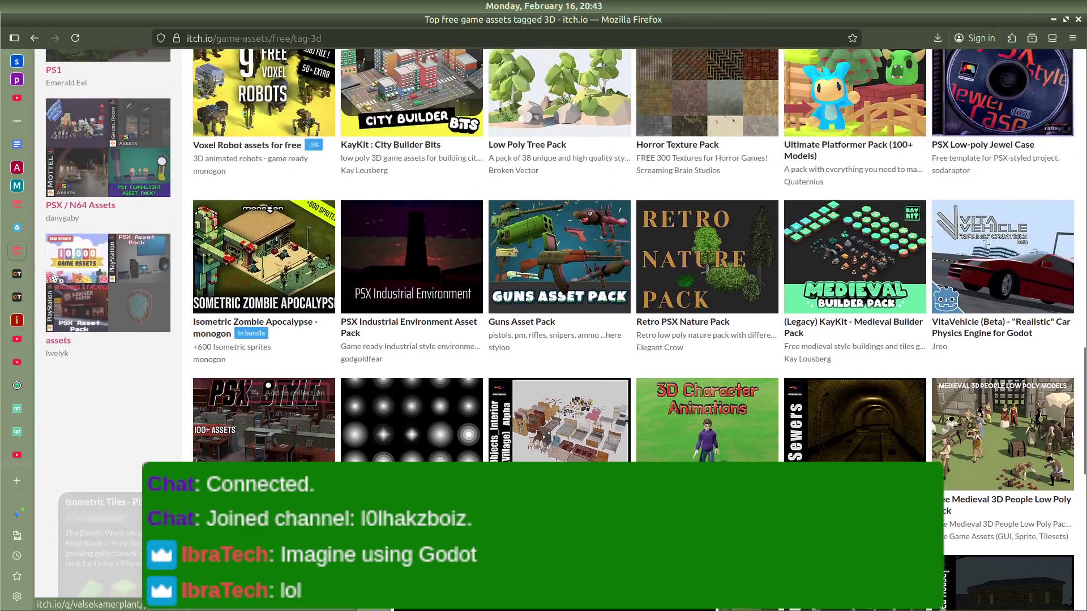
scroll(695, 323, "up", 3)
scroll(695, 323, "up", 4)
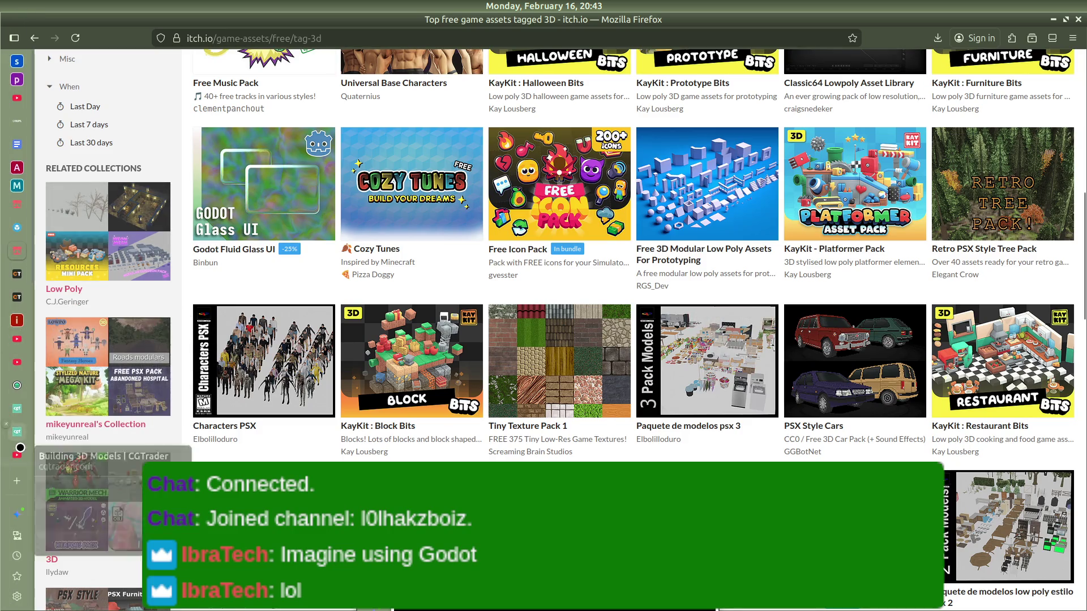
left_click(21, 449)
mouse_move(1, 412)
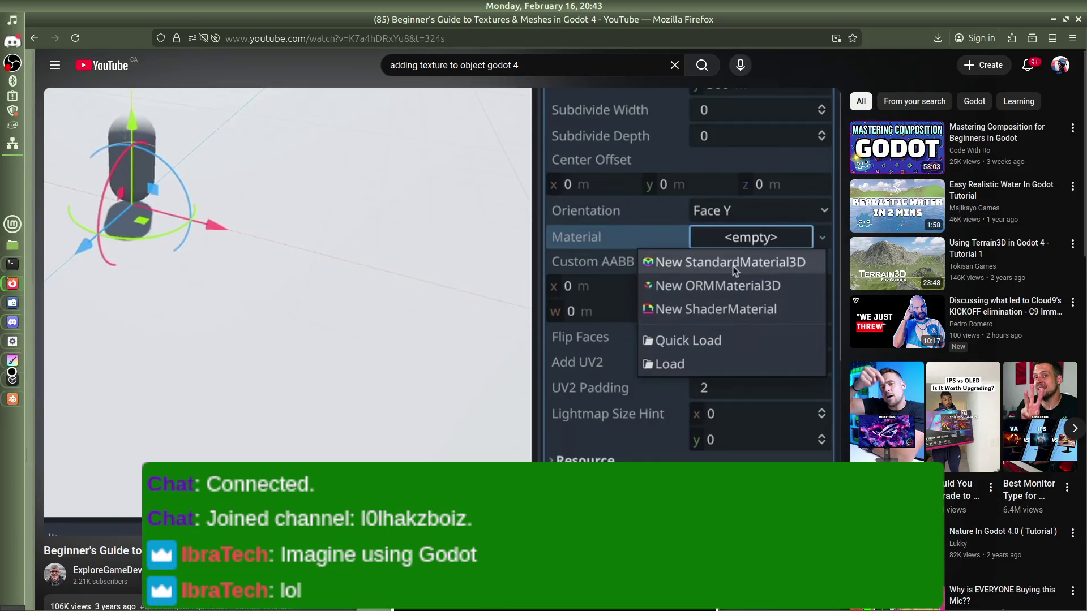
Step: Browse the Kenney building-kit and Textures folders in Godot's FileSystem dock, then return to Blender
key("alt+Tab")
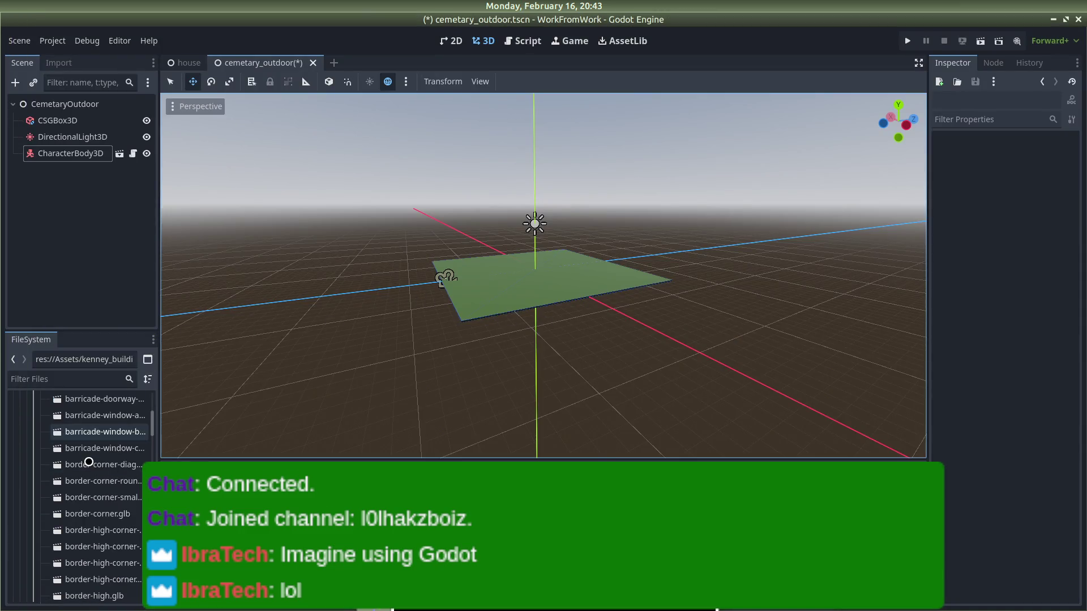
scroll(88, 462, "down", 15)
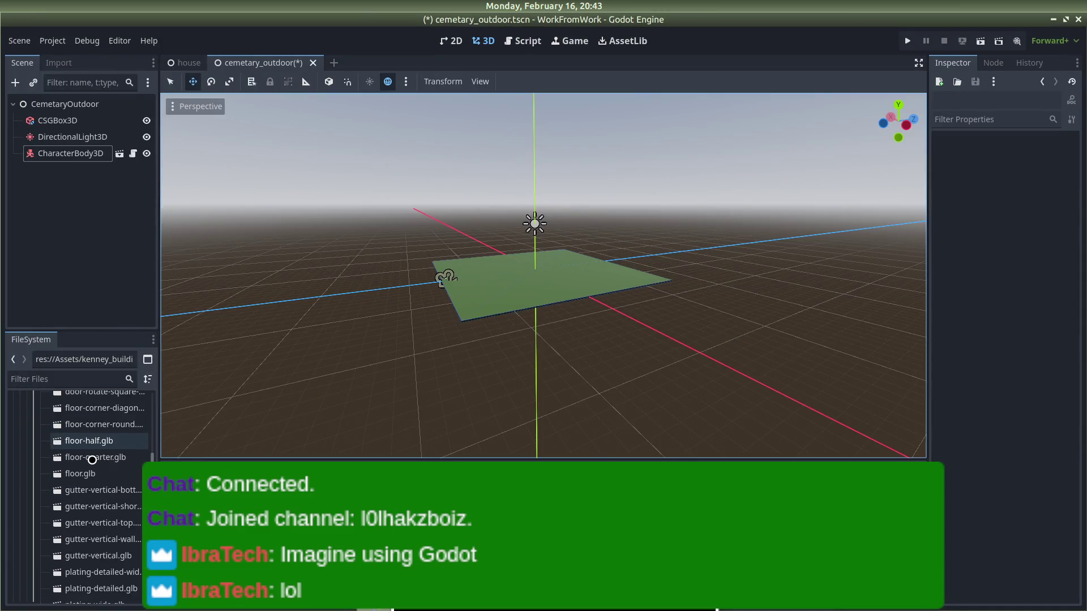
scroll(95, 470, "down", 5)
scroll(96, 470, "down", 5)
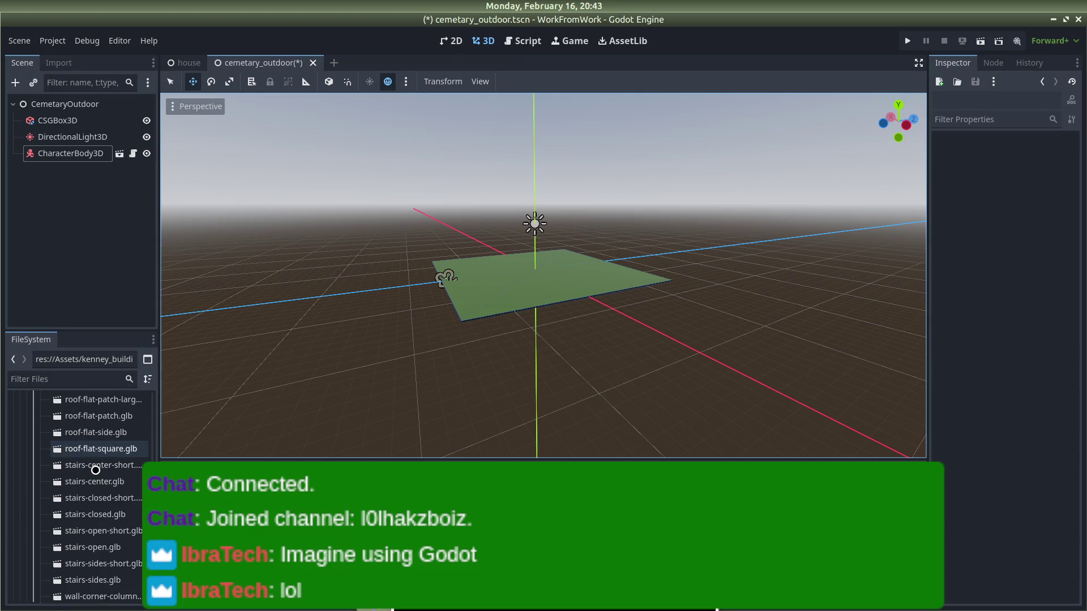
scroll(98, 481, "down", 5)
scroll(99, 550, "down", 3)
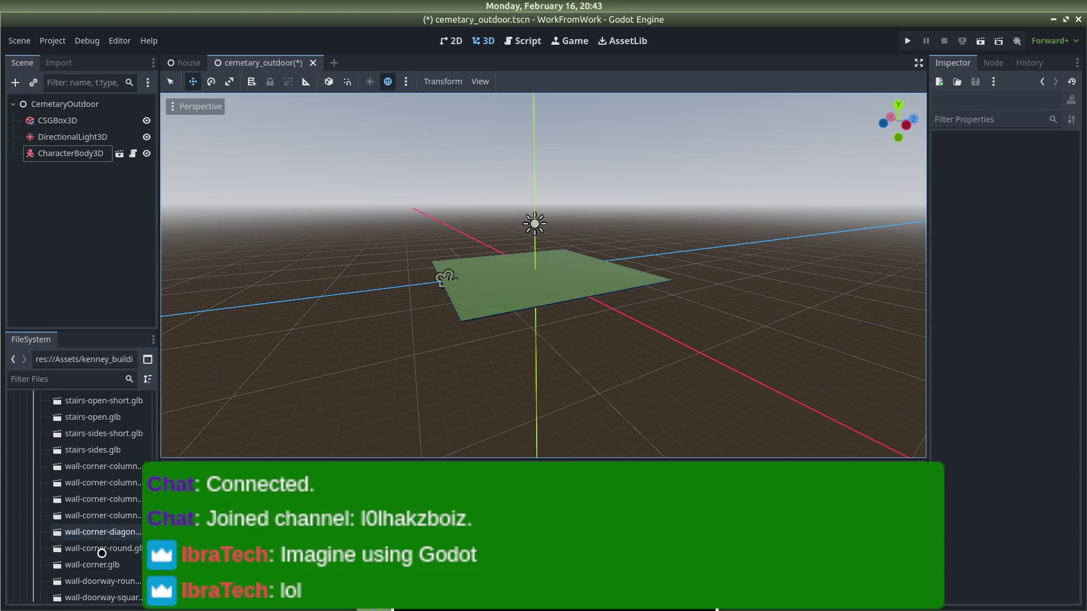
scroll(96, 558, "down", 5)
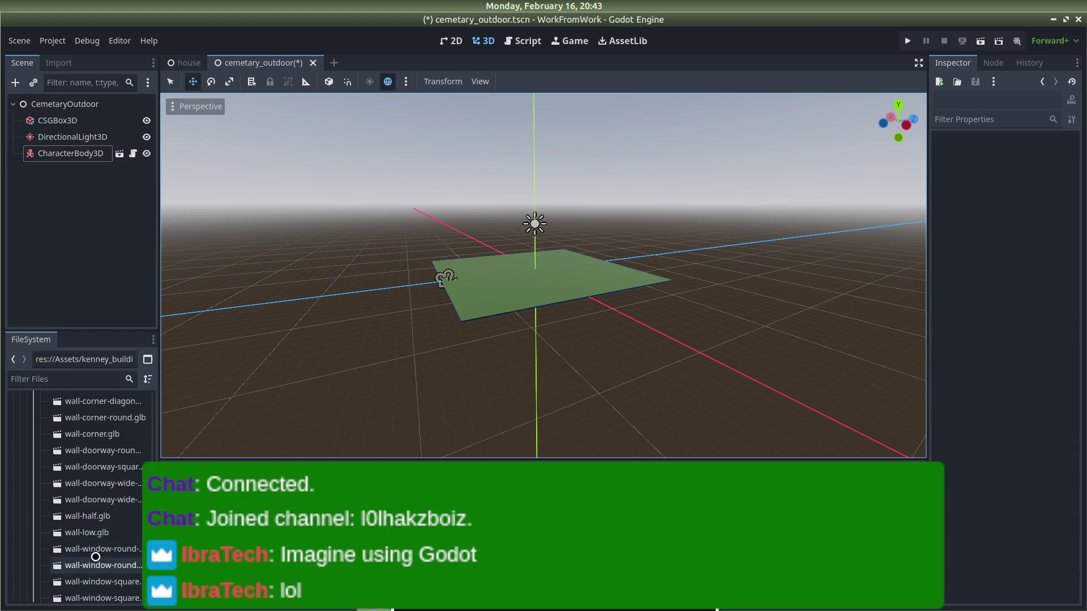
scroll(106, 538, "down", 10)
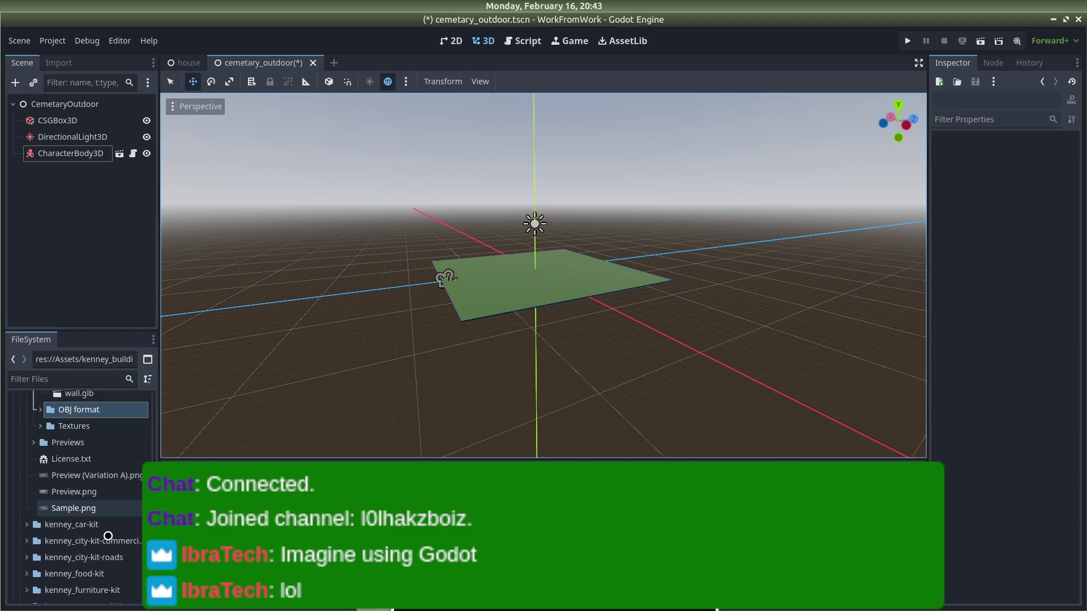
scroll(107, 535, "down", 2)
scroll(115, 532, "down", 3)
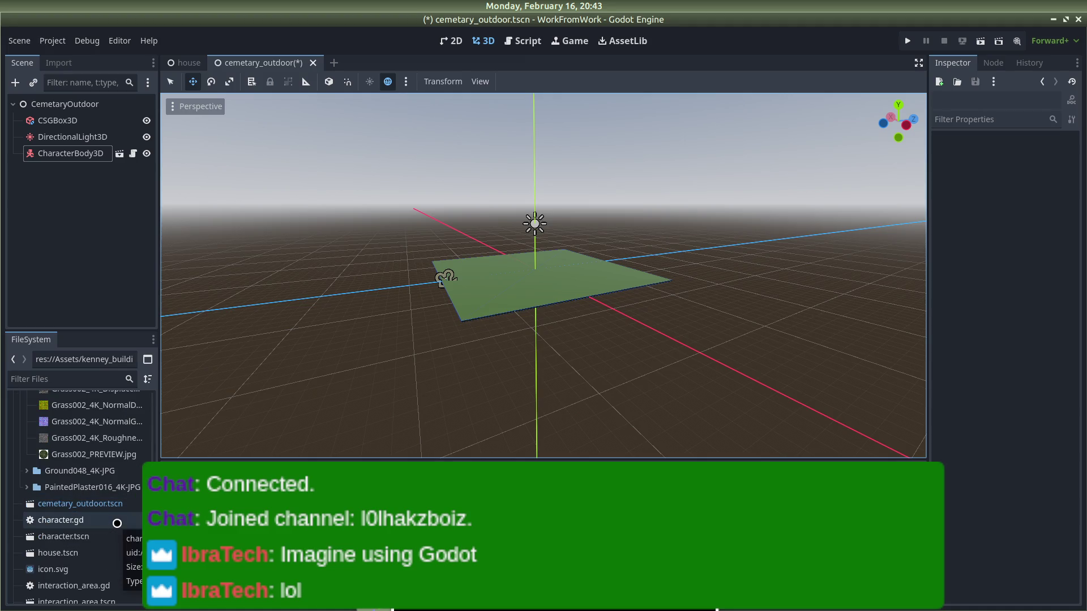
scroll(116, 524, "down", 1)
scroll(96, 507, "up", 8)
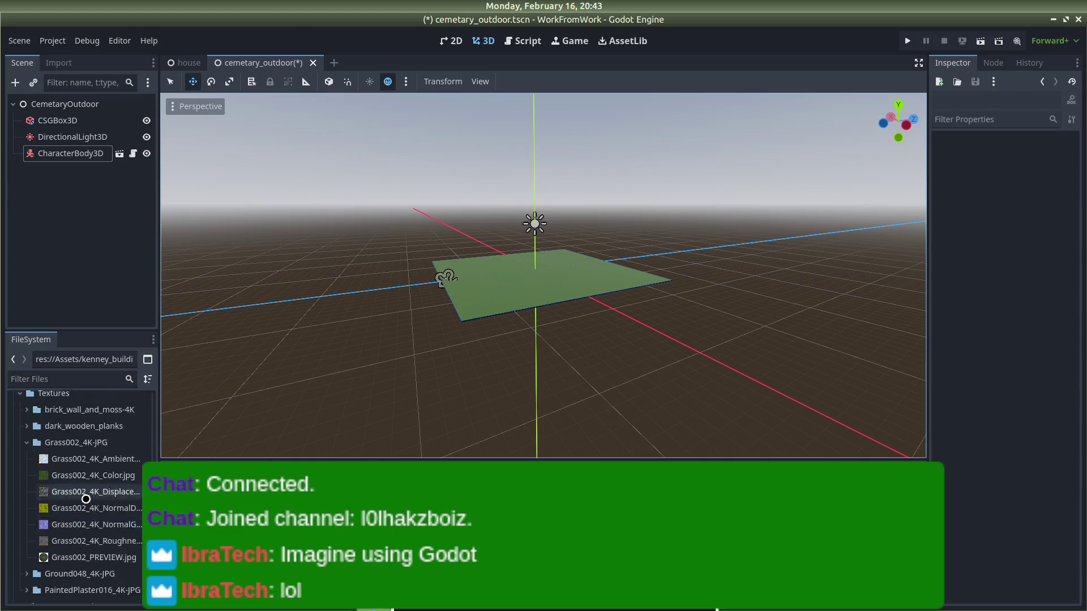
scroll(88, 498, "up", 10)
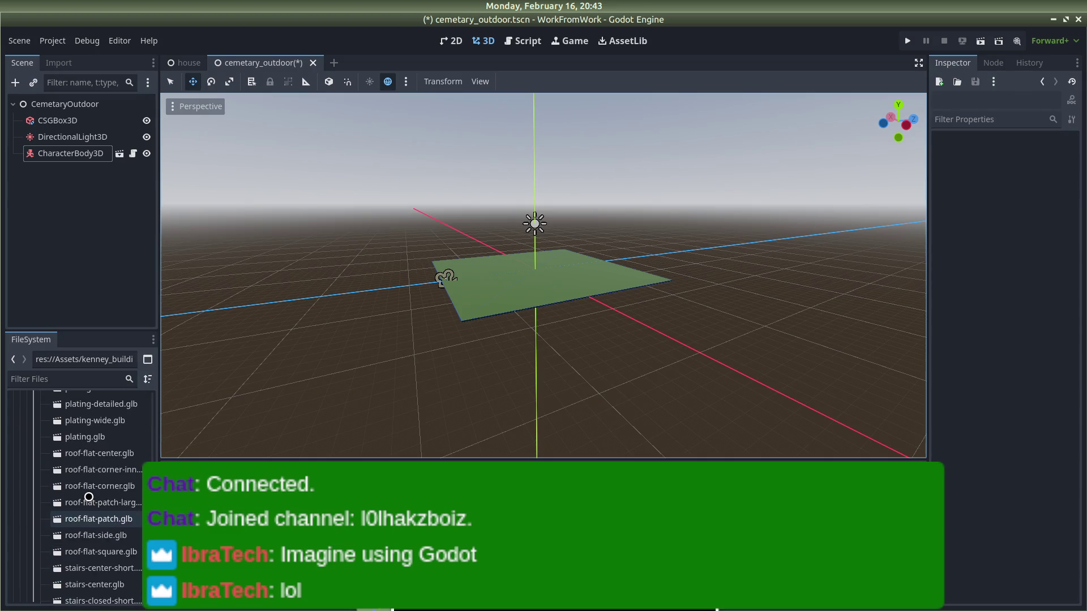
scroll(89, 497, "up", 15)
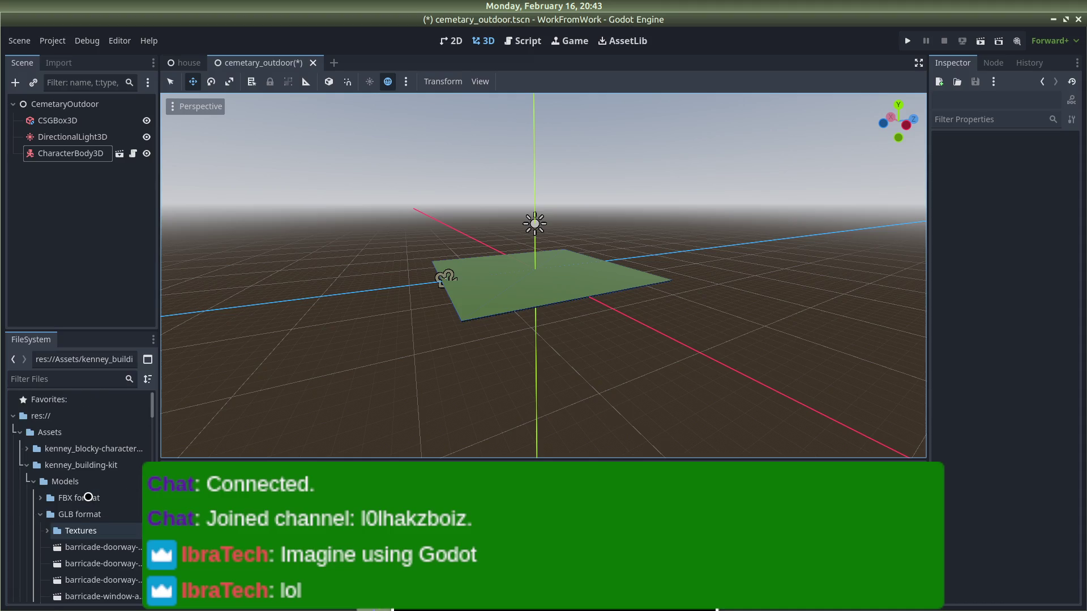
key("alt+Tab")
key("alt+Tab")
key("alt+Tab")
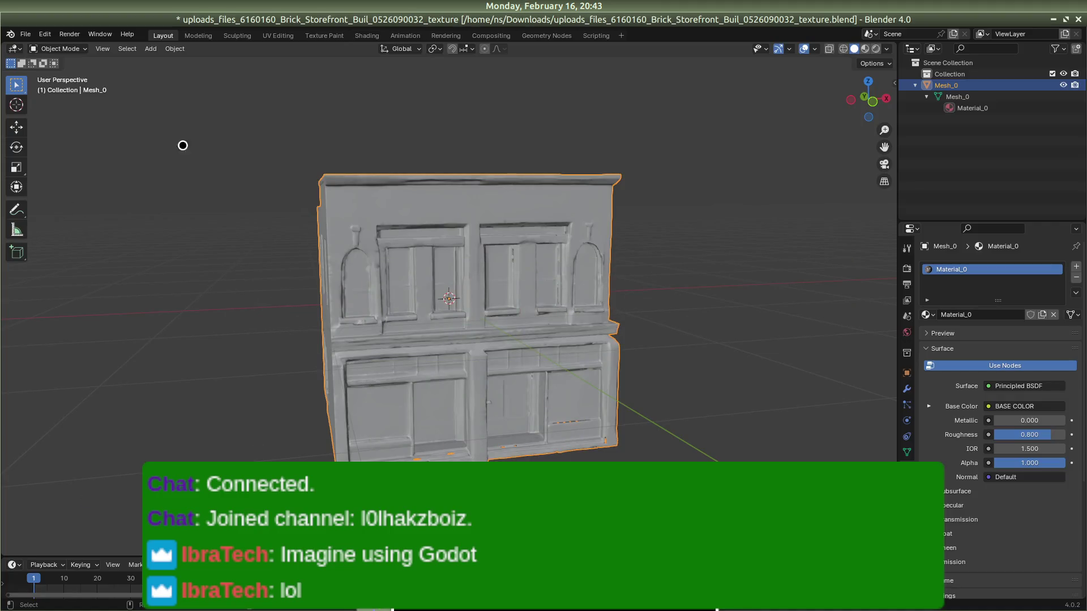
Step: Start a new General scene without saving the storefront file, then switch to the tutorial window
key("alt+Tab")
key("Escape")
left_click(20, 30)
left_click(26, 34)
mouse_move(38, 43)
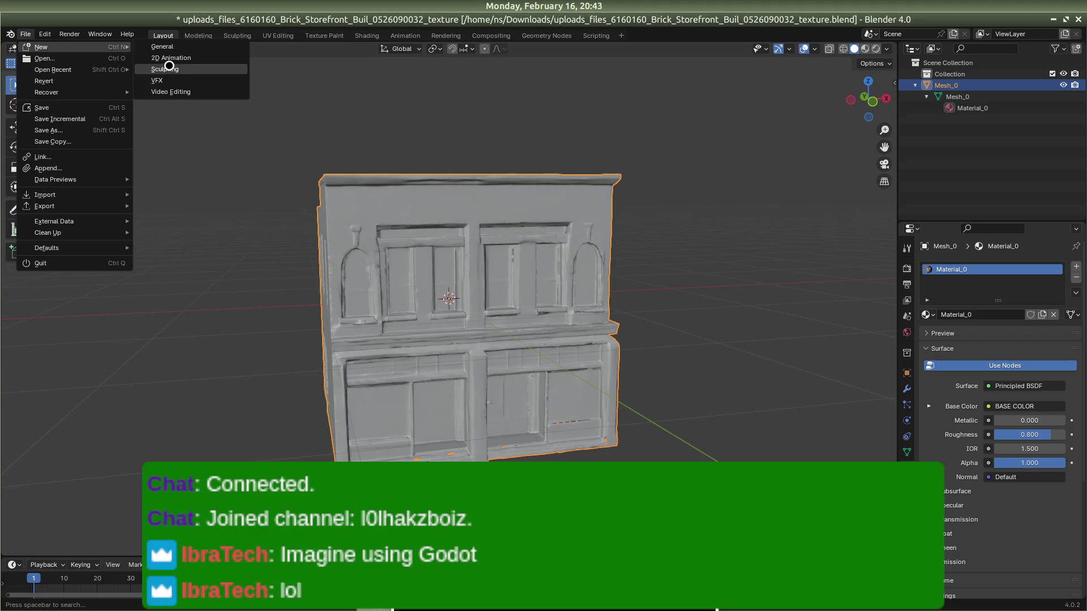
left_click(170, 48)
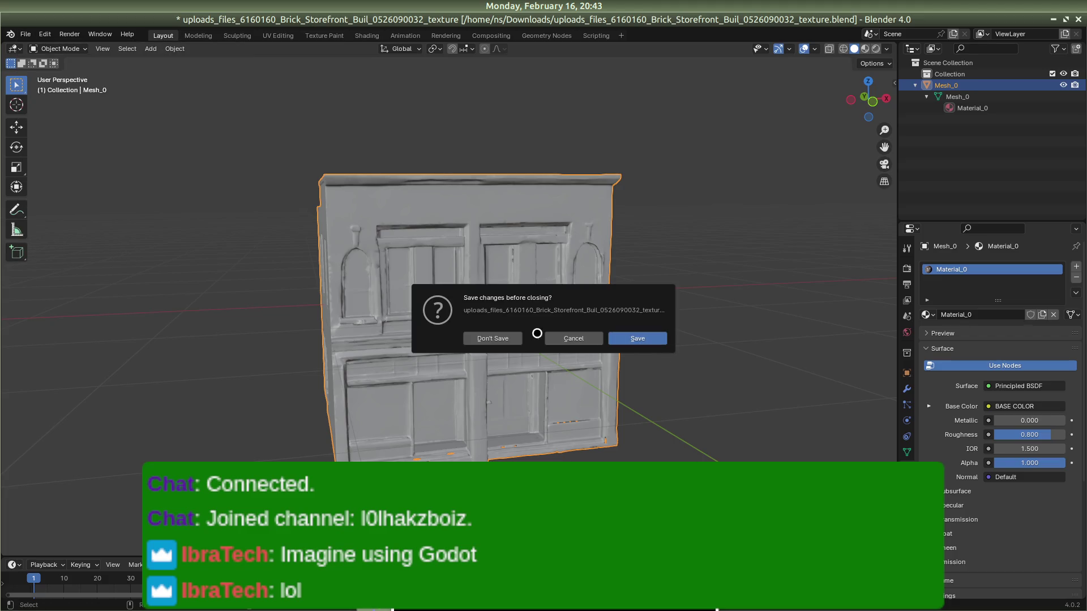
left_click(517, 338)
key("alt+Tab")
key("alt+Tab")
key("alt+Tab")
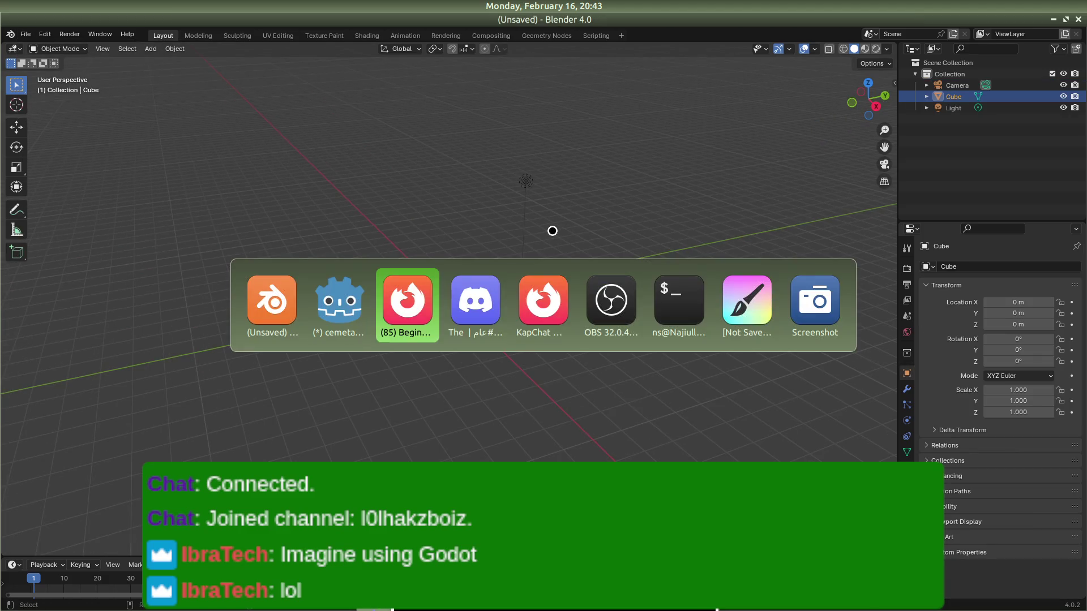
key("alt+Tab")
key("alt+Tab")
key("alt+Tab")
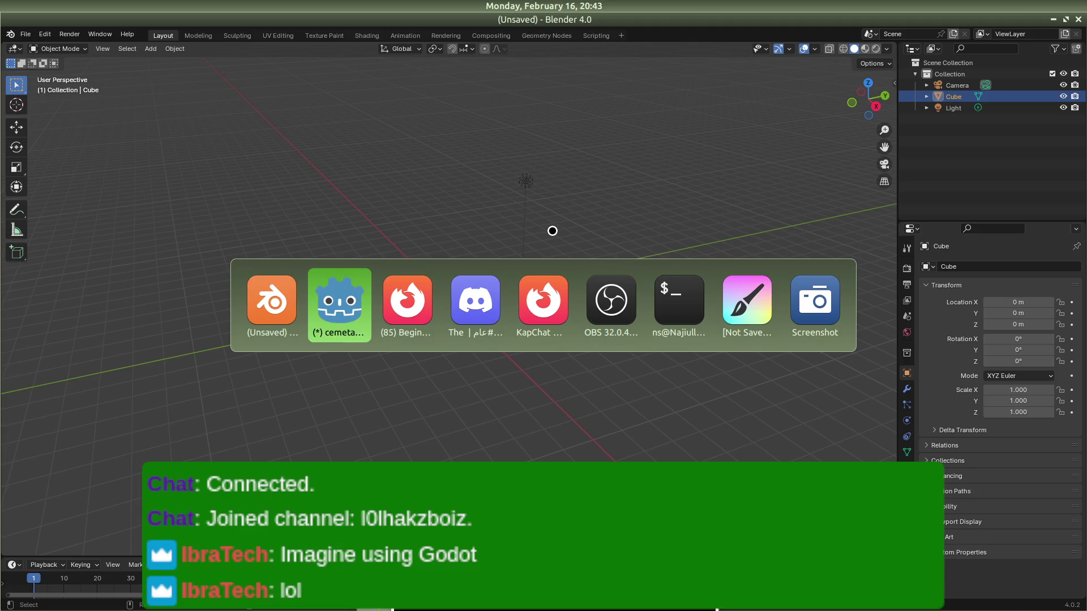
Step: Look through the How To Use Signals and Day-Night Cycle Godot video tabs
left_click(539, 63)
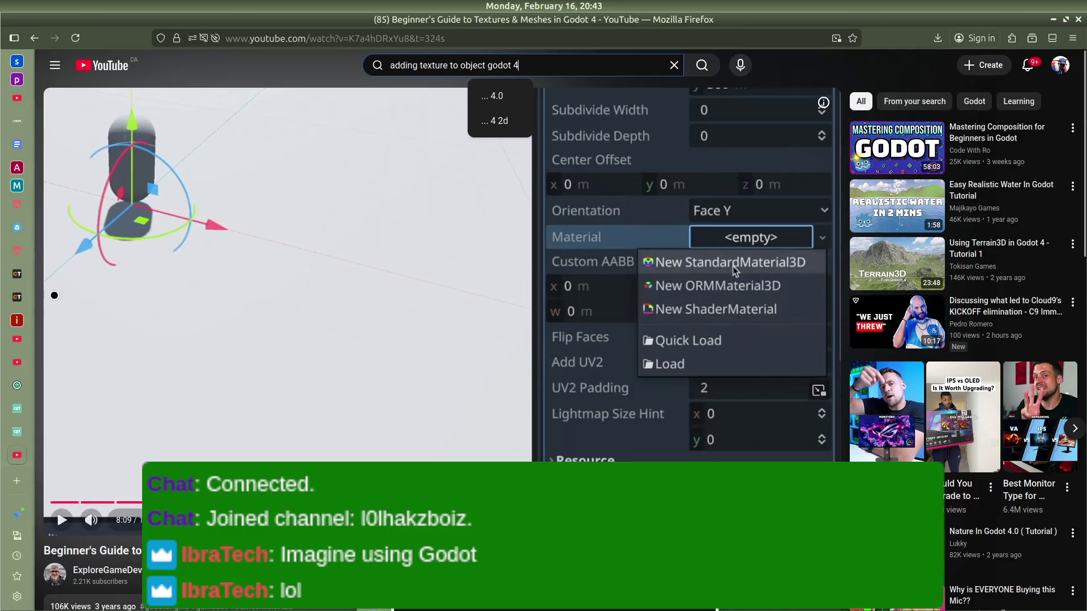
scroll(33, 436, "down", 5)
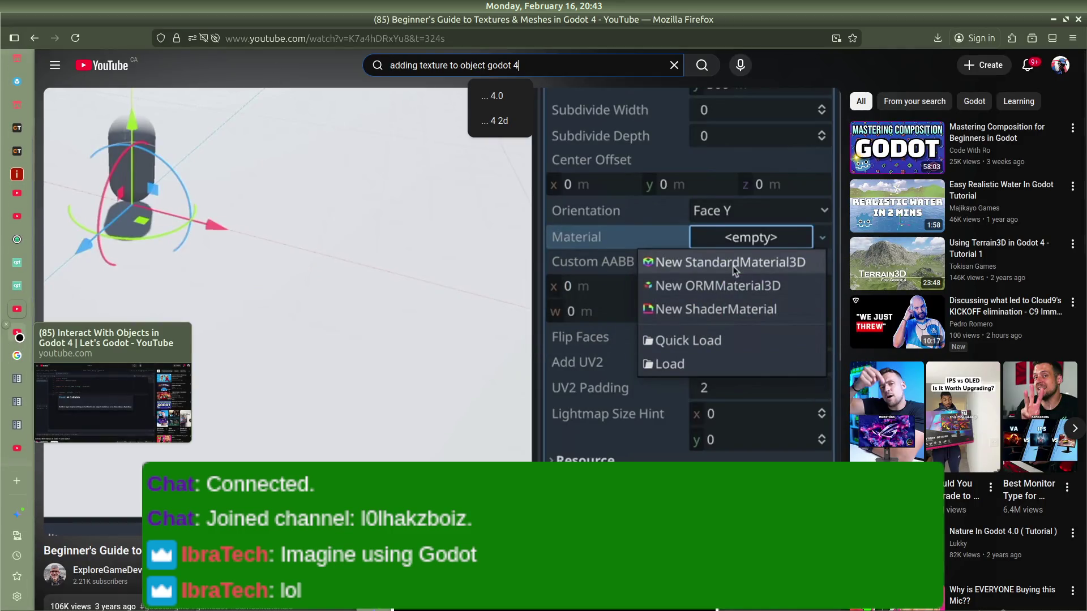
left_click(17, 448)
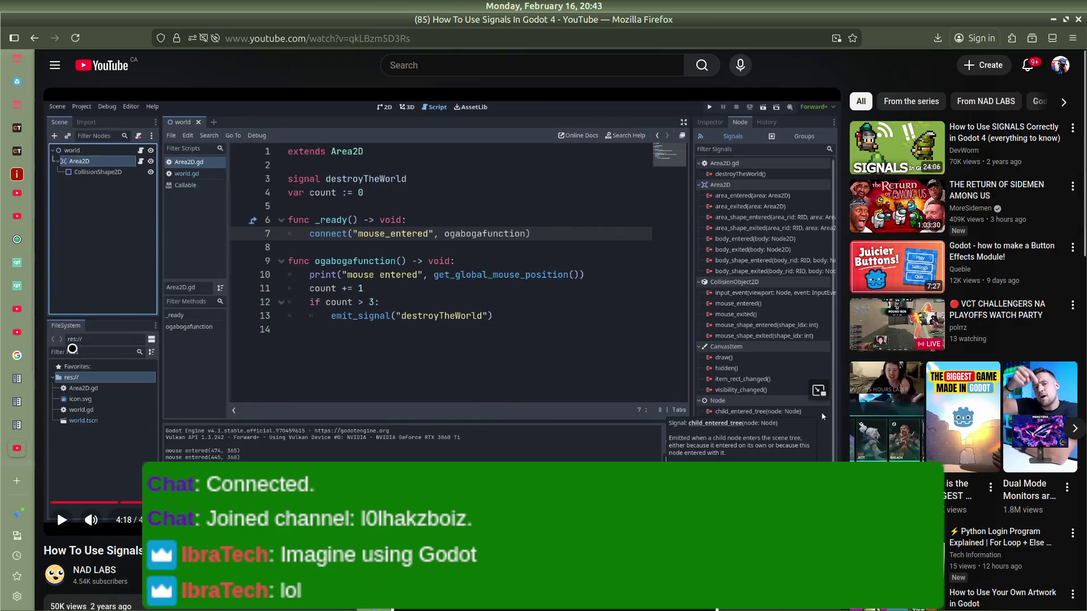
left_click(17, 362)
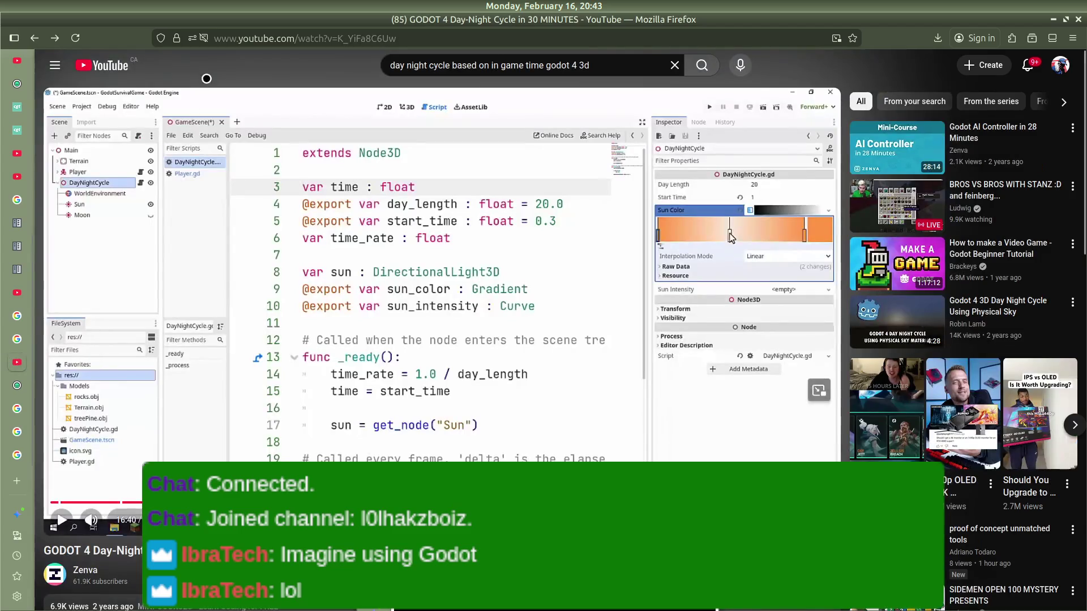
scroll(17, 463, "up", 2)
mouse_move(18, 459)
scroll(21, 362, "up", 1)
left_click(23, 360)
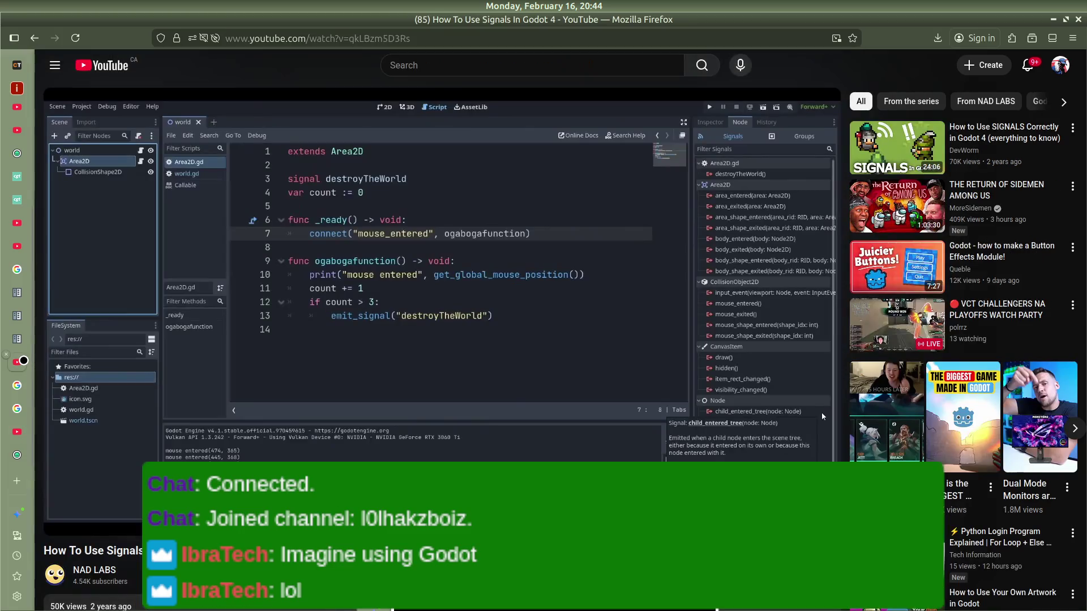
Step: Check the Interact With Objects, textures tutorial and Game Ready Office Asset Pack tabs
scroll(25, 373, "up", 2)
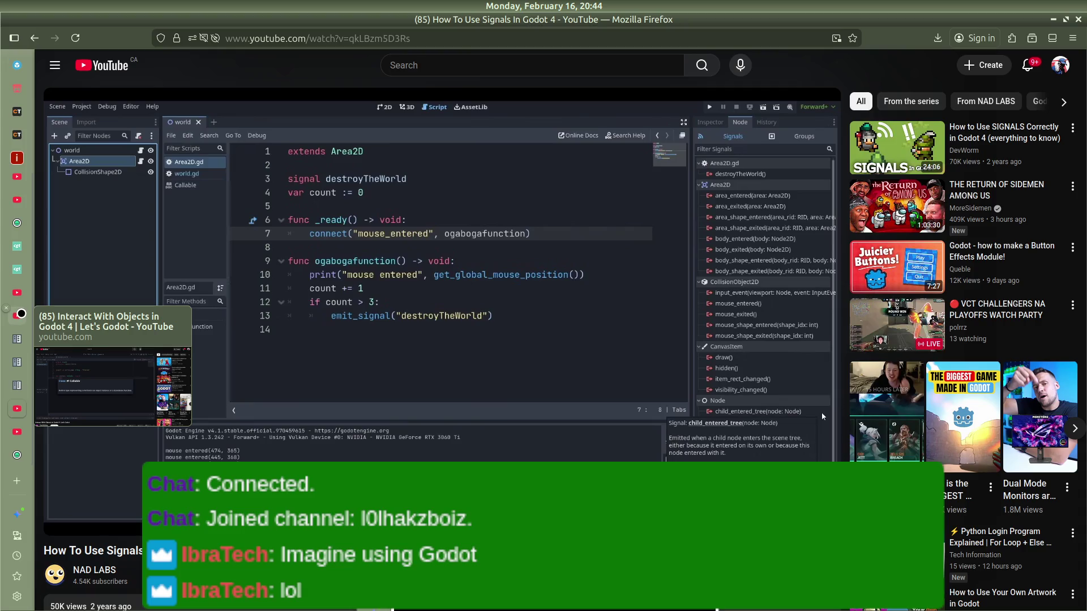
left_click(23, 316)
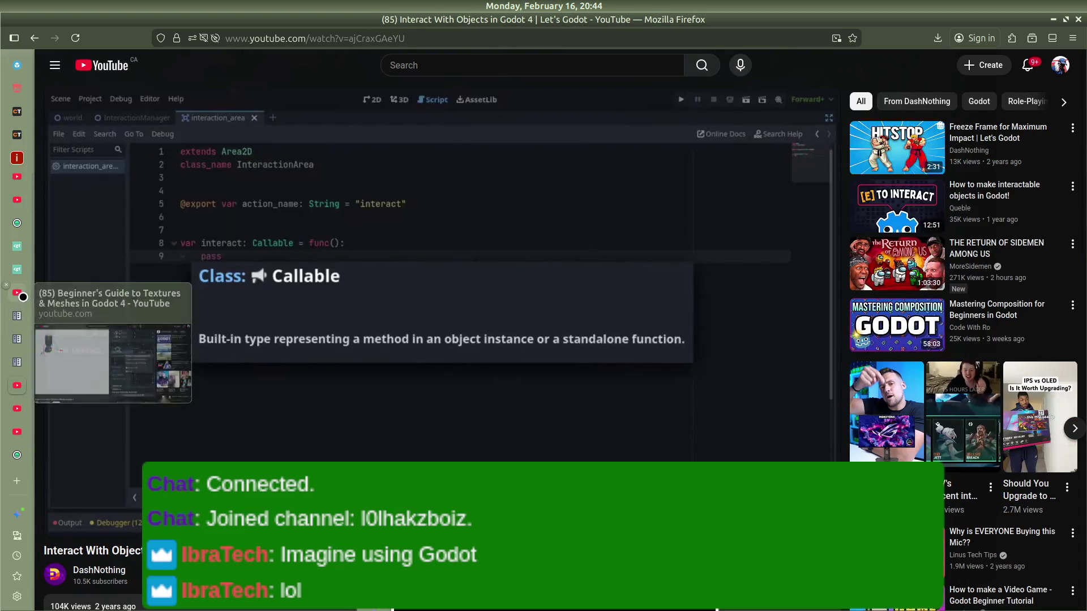
left_click(24, 326)
left_click(26, 408)
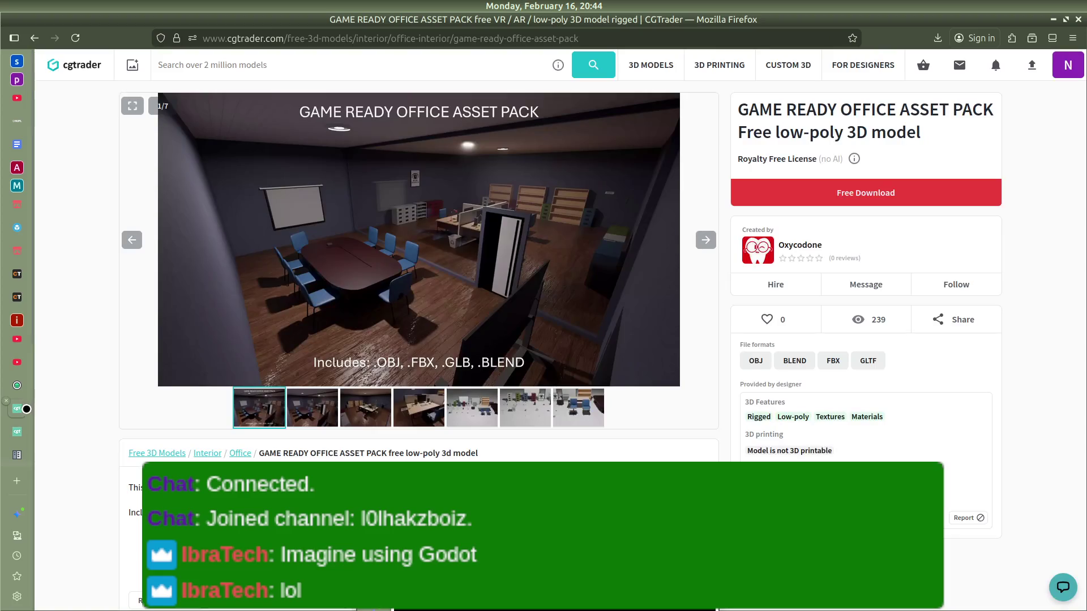
left_click(23, 431)
middle_click(24, 432)
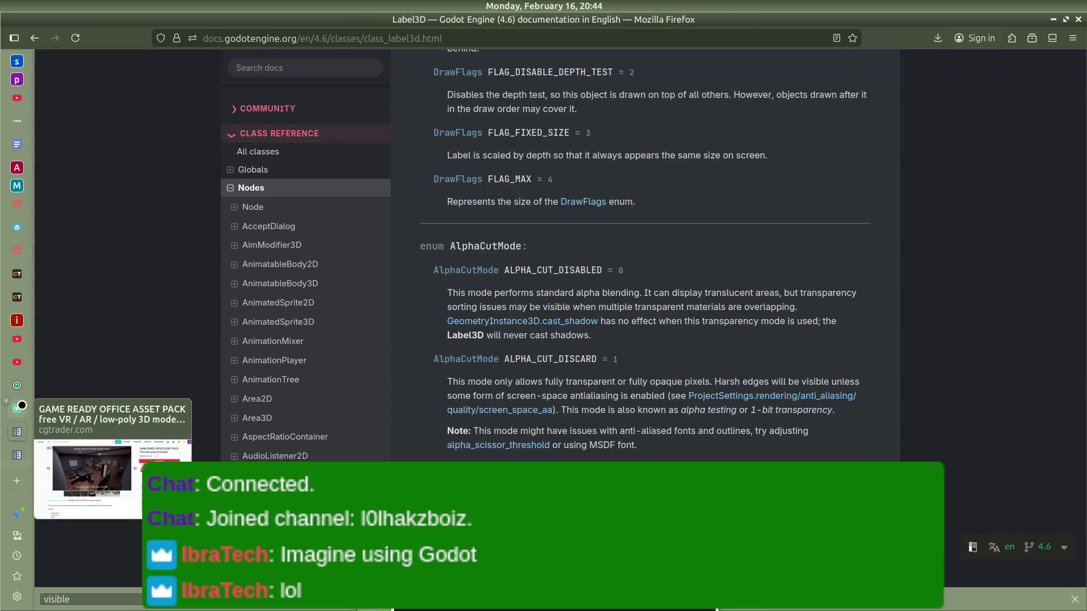
left_click(25, 408)
Step: View the Design 3D Game Levels and Sourcelike FPS tutorials, ending on a blank tab
left_click(25, 372)
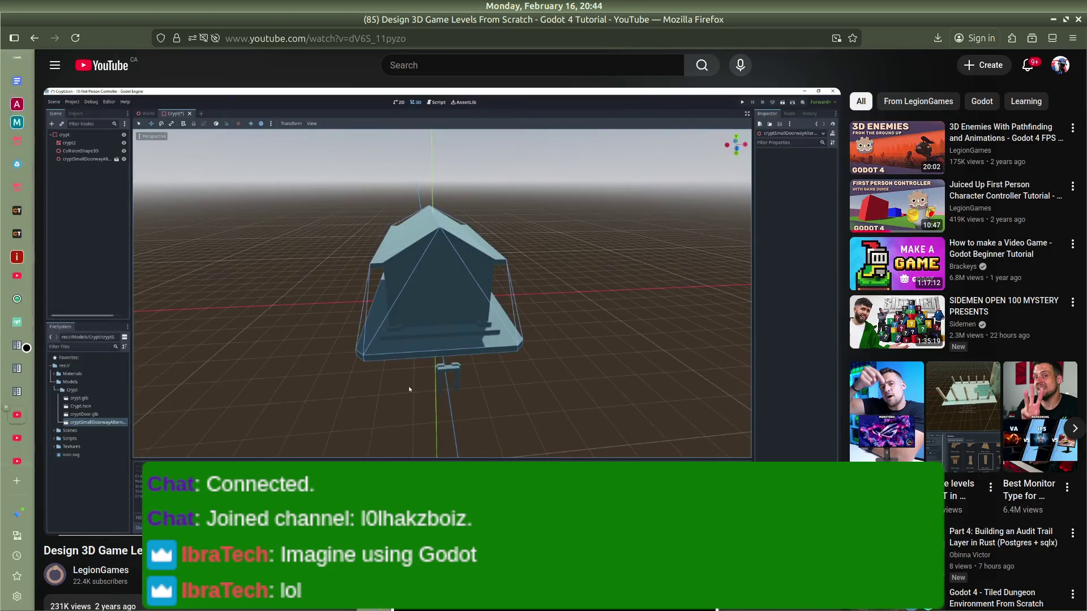
left_click(24, 349)
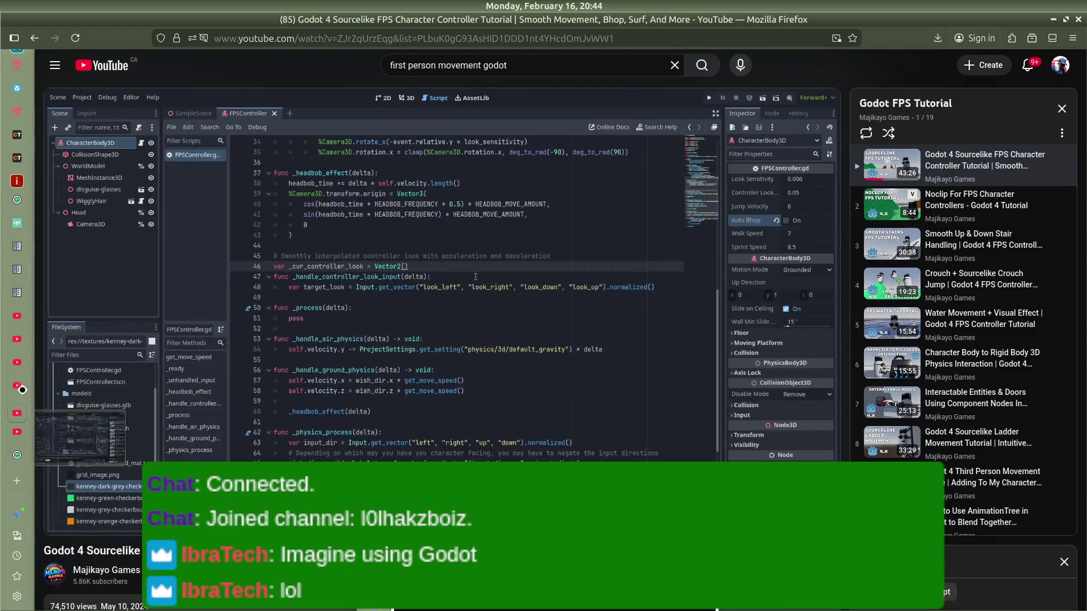
left_click(20, 478)
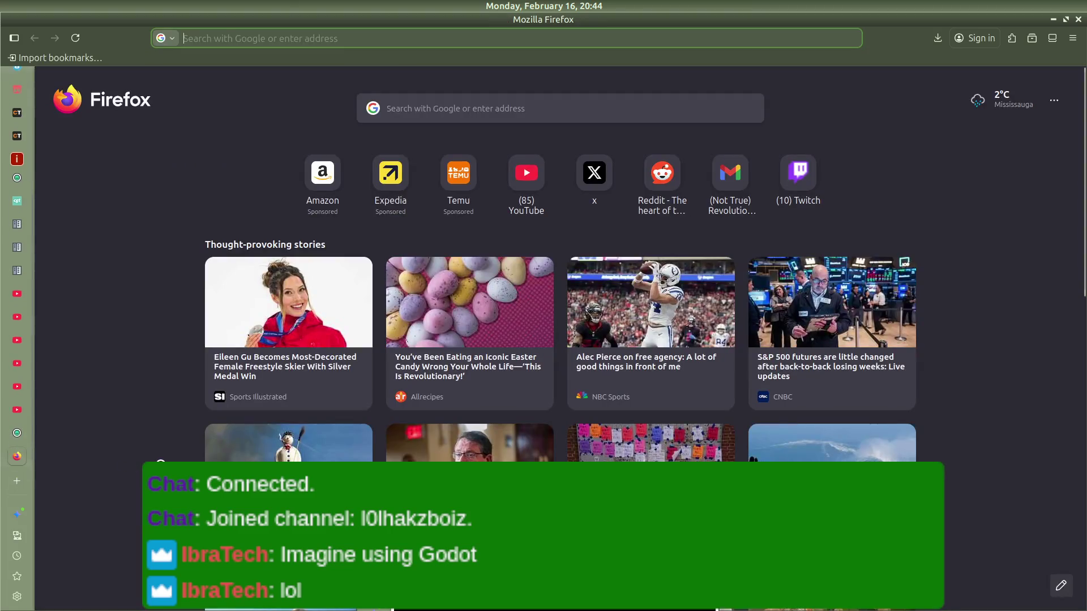
Step: Go to YouTube and search 'modelling a small office building in blender'
type("youtube.com/")
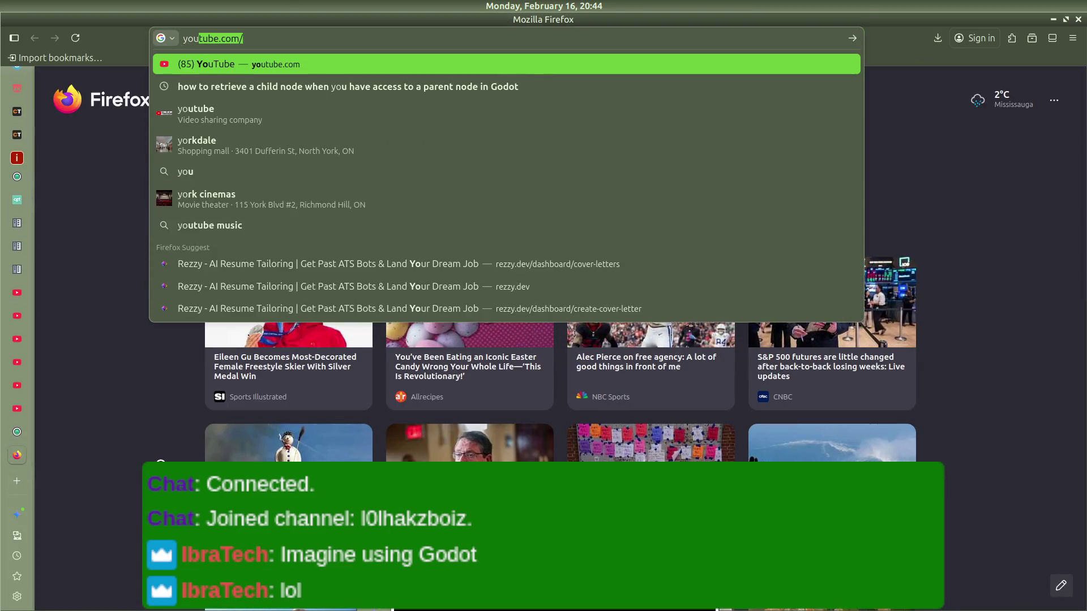
key("Return")
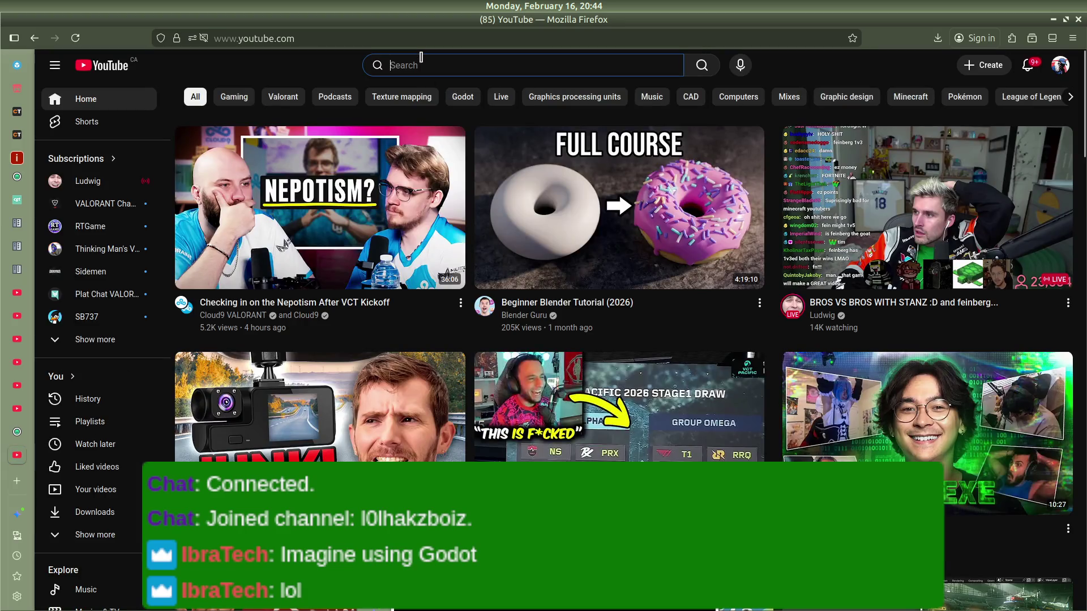
left_click(420, 58)
type("modelling a sma")
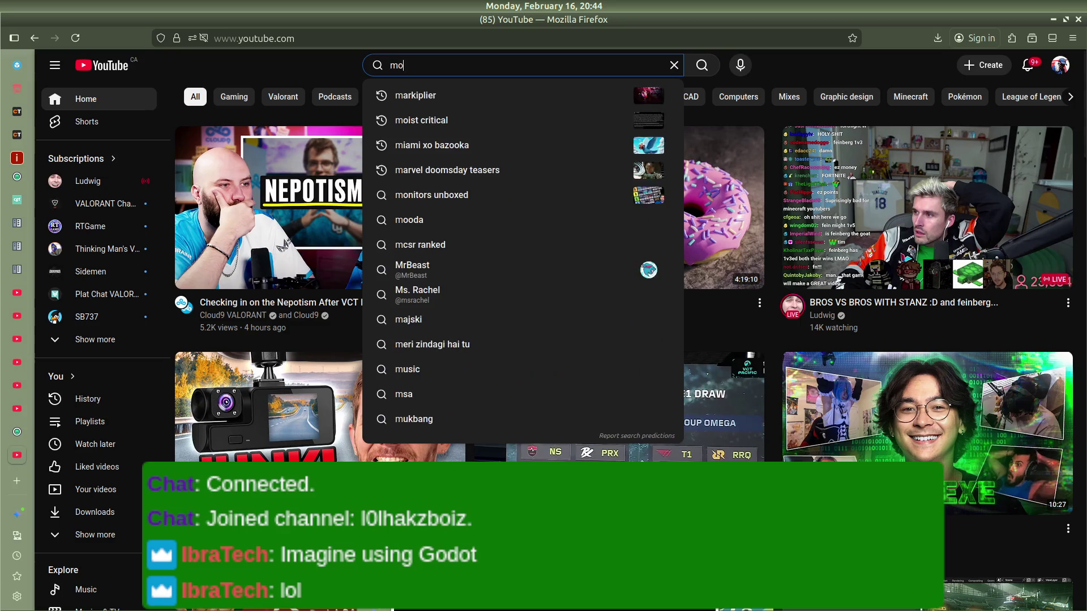
type("ll ")
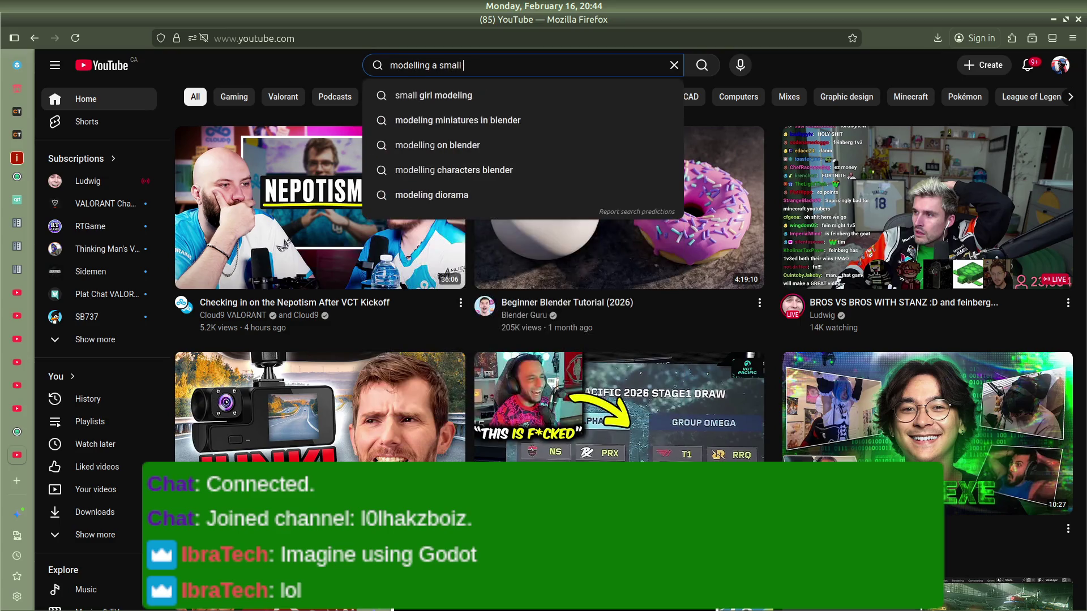
type("office building in")
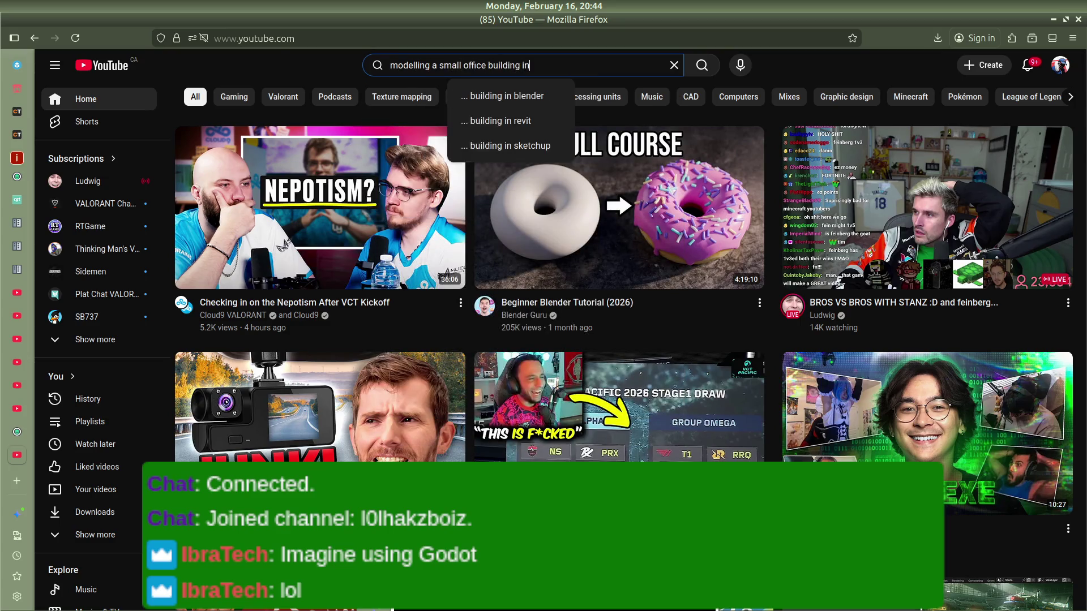
type(" blender")
key("Return")
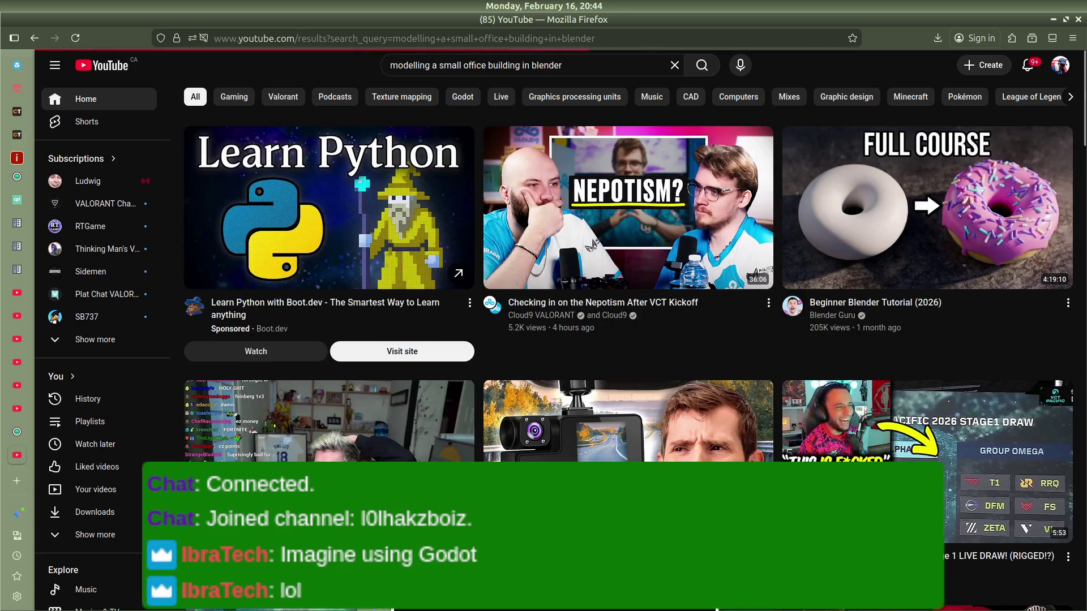
Step: Scroll the results and play the 'Low Poly Building (Blender Tutorial)' video
scroll(368, 214, "down", 6)
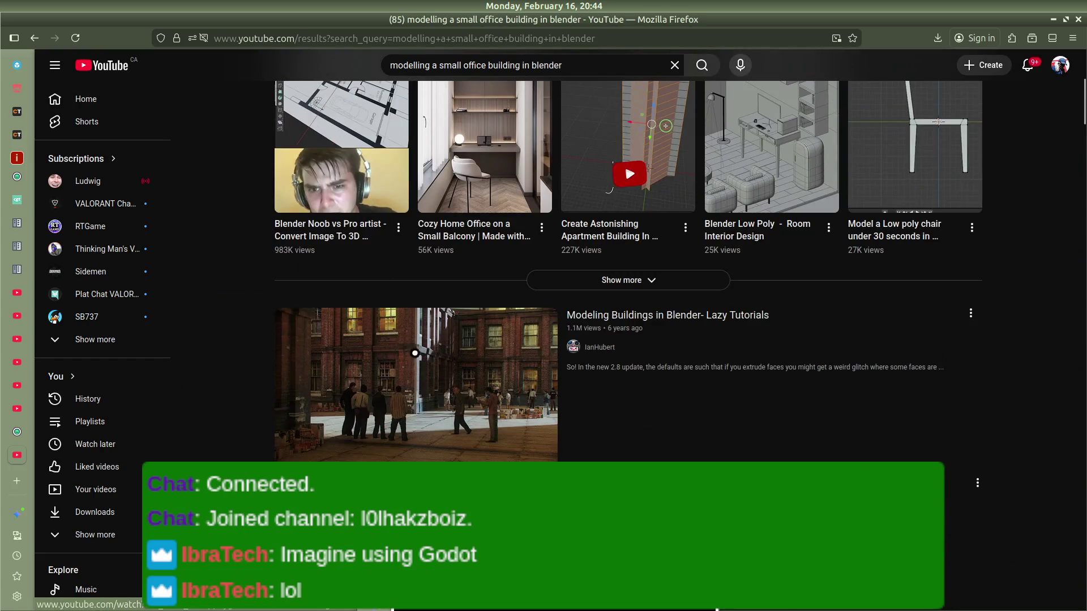
scroll(399, 347, "down", 4)
scroll(505, 392, "down", 10)
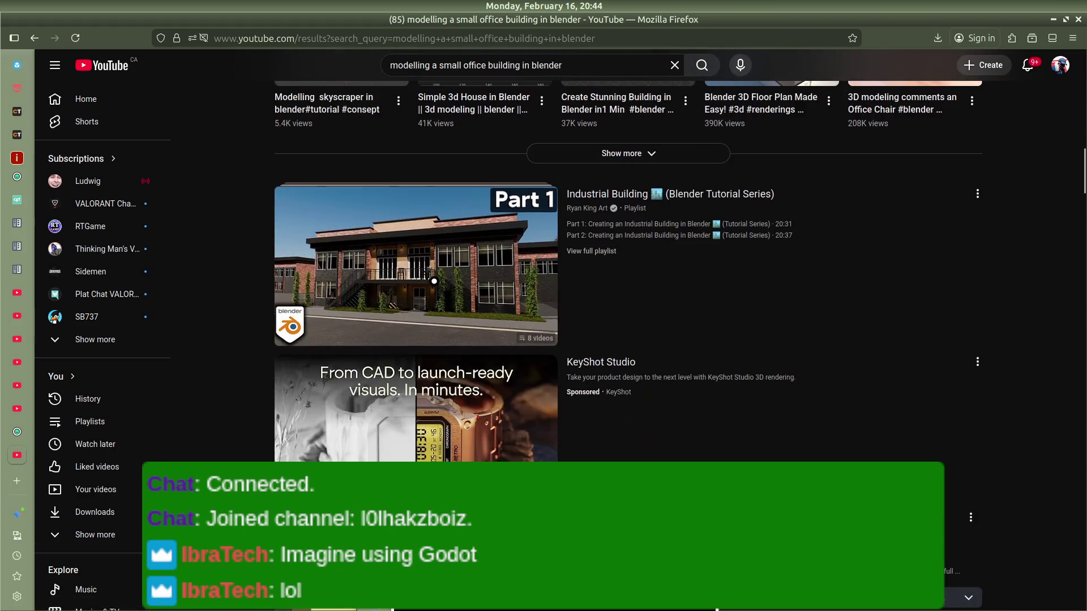
scroll(661, 278, "down", 5)
mouse_move(448, 294)
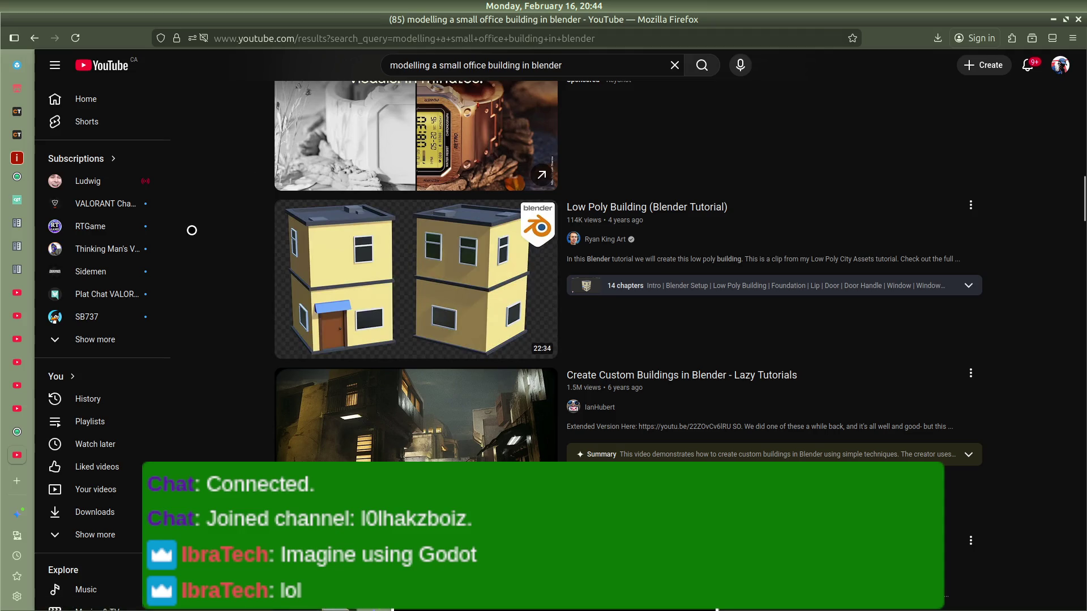
left_click(281, 249)
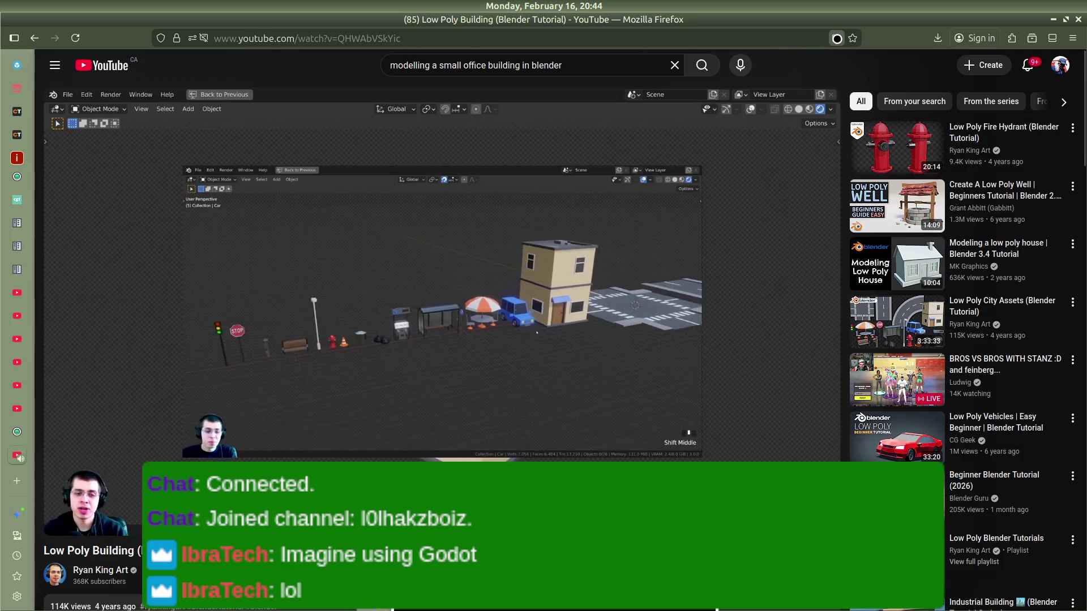
Step: Pop the tutorial into a small Picture-in-Picture window placed over Blender's default-cube scene
left_click(836, 39)
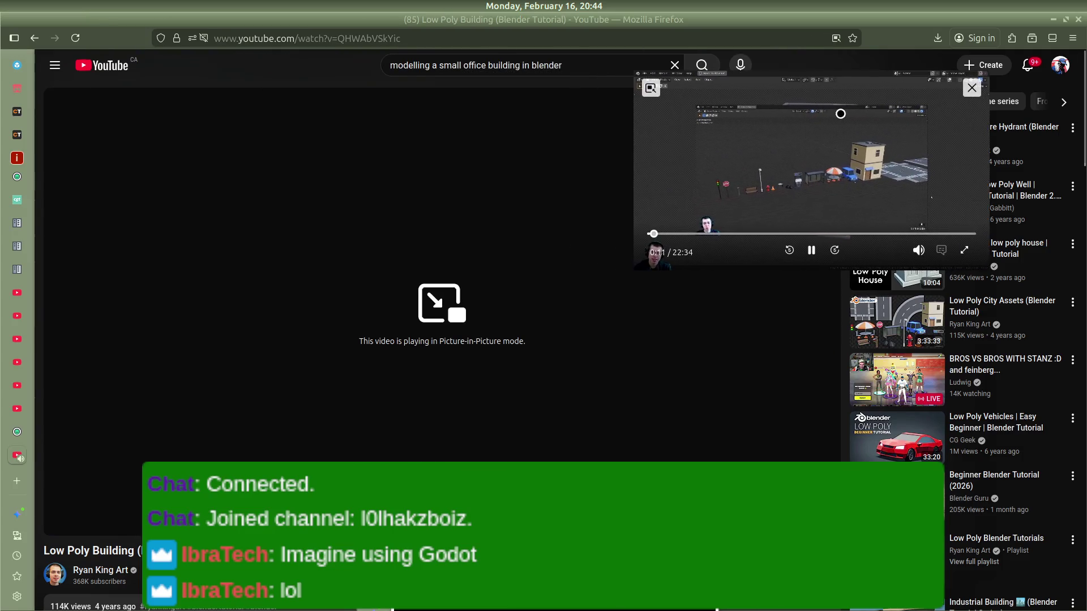
left_click(1052, 20)
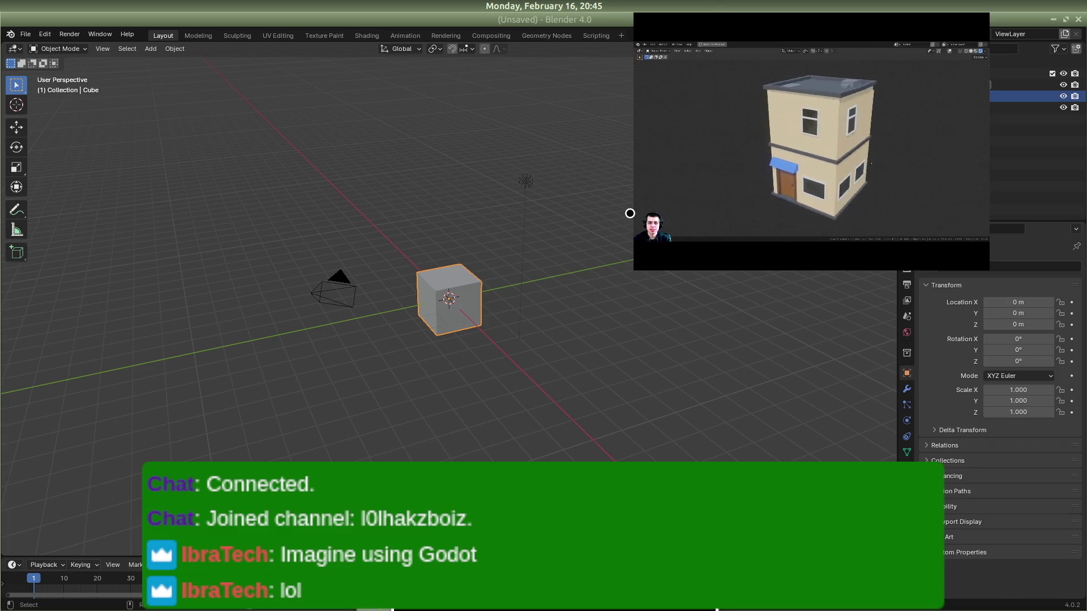
mouse_move(632, 270)
left_mouse_down()
mouse_move(407, 395)
mouse_move(234, 398)
left_mouse_up()
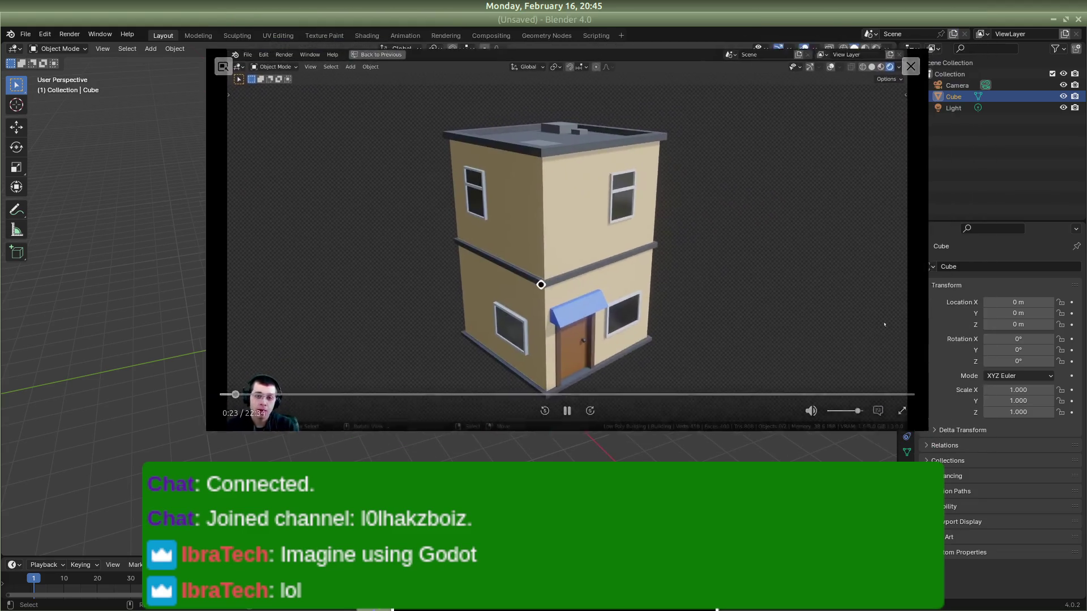
left_click_drag(570, 247, 335, 406)
mouse_move(721, 181)
left_mouse_down()
mouse_move(594, 172)
mouse_move(325, 233)
mouse_move(274, 364)
mouse_move(302, 394)
left_mouse_up()
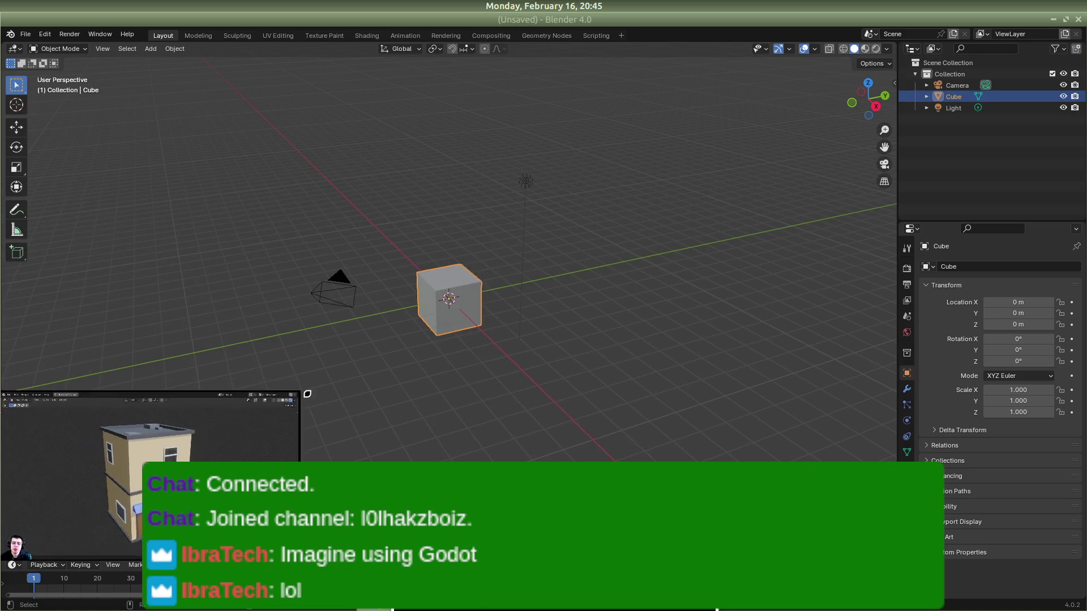
mouse_move(188, 441)
left_mouse_down()
mouse_move(339, 275)
mouse_move(301, 189)
mouse_move(347, 236)
mouse_move(386, 239)
left_mouse_up()
left_click(671, 213)
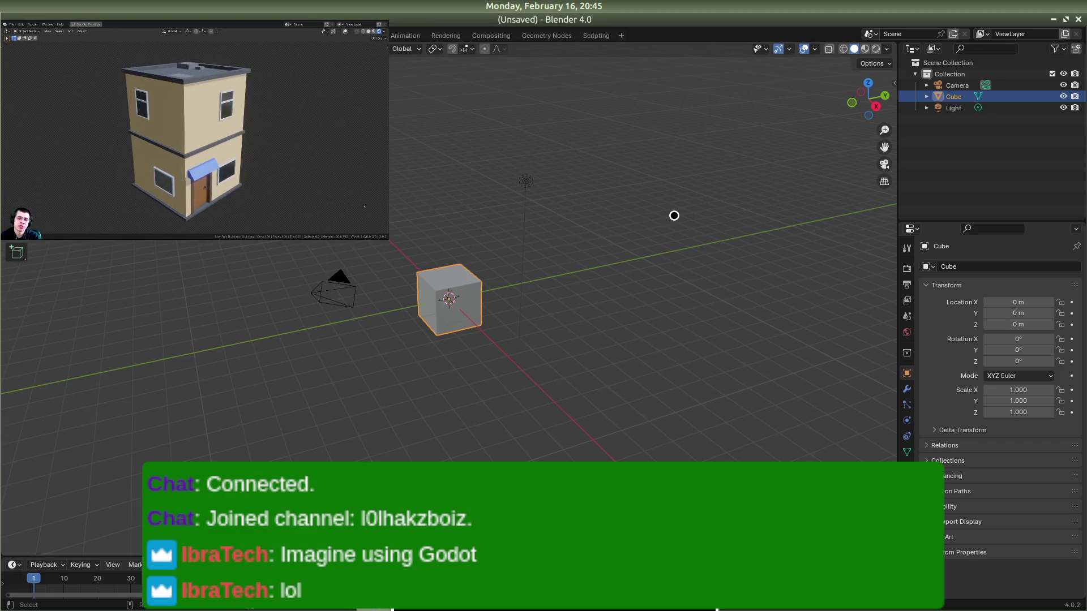
mouse_move(672, 213)
left_mouse_down()
mouse_move(562, 189)
mouse_move(596, 187)
mouse_move(575, 219)
mouse_move(613, 237)
mouse_move(594, 224)
mouse_move(687, 236)
mouse_move(689, 211)
mouse_move(724, 236)
mouse_move(575, 247)
mouse_move(609, 236)
left_mouse_up()
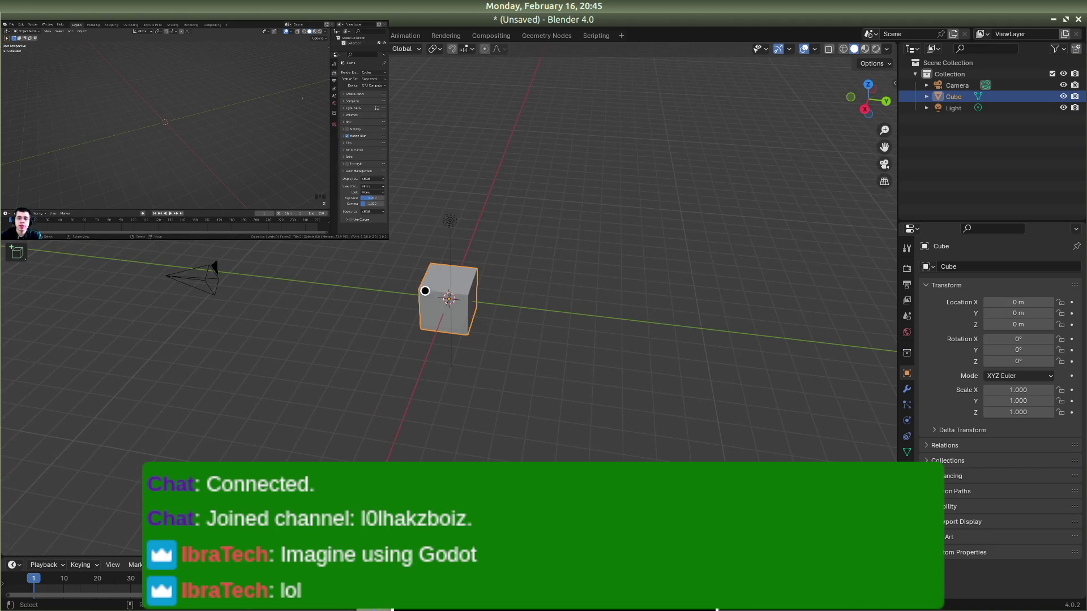
Step: Delete the default camera, cube and light from the scene
left_click(215, 278)
right_click(469, 284)
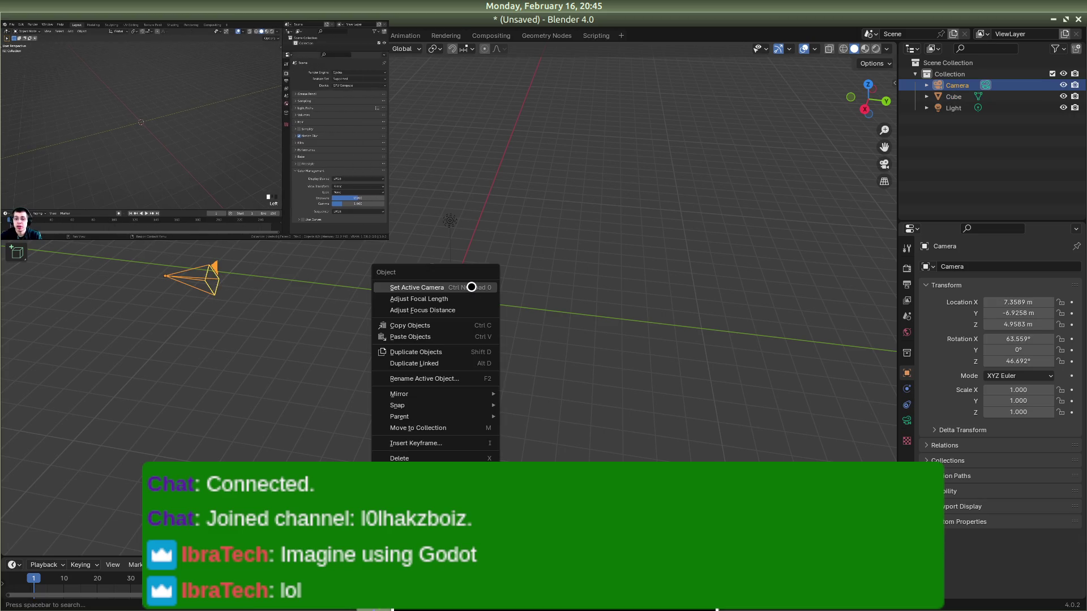
left_click(458, 275, "shift")
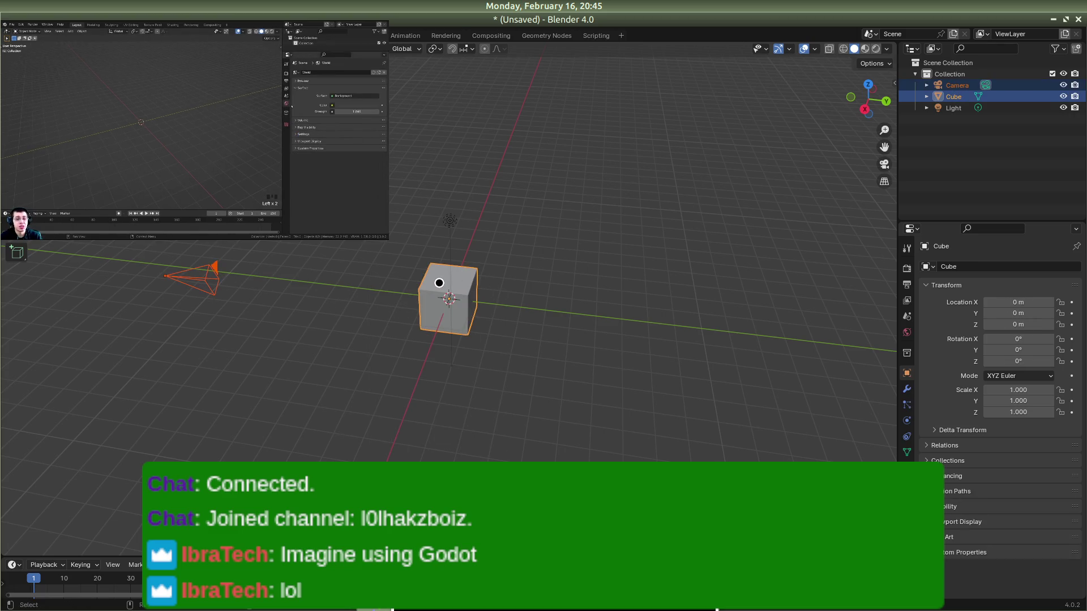
key("Delete")
left_click(452, 223)
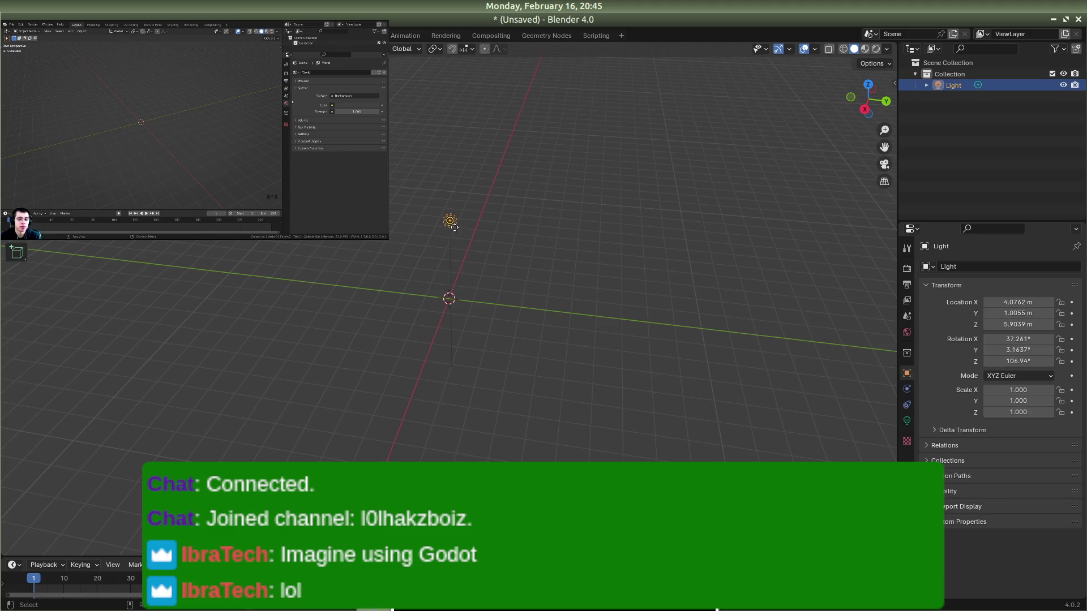
key("Delete")
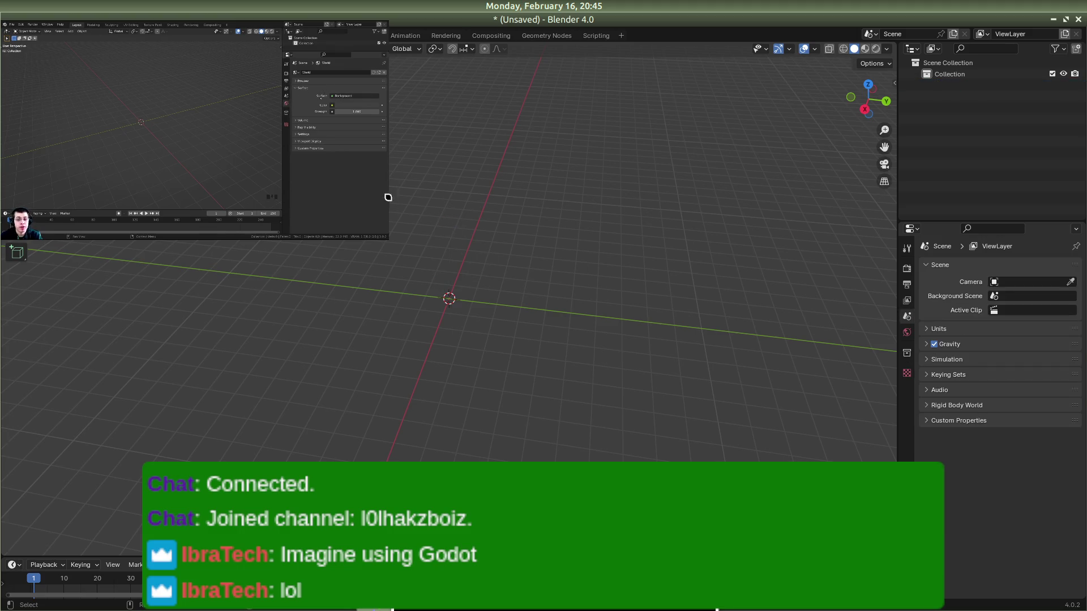
Step: Show the World properties, then pause and enlarge the floating tutorial video
mouse_move(323, 150)
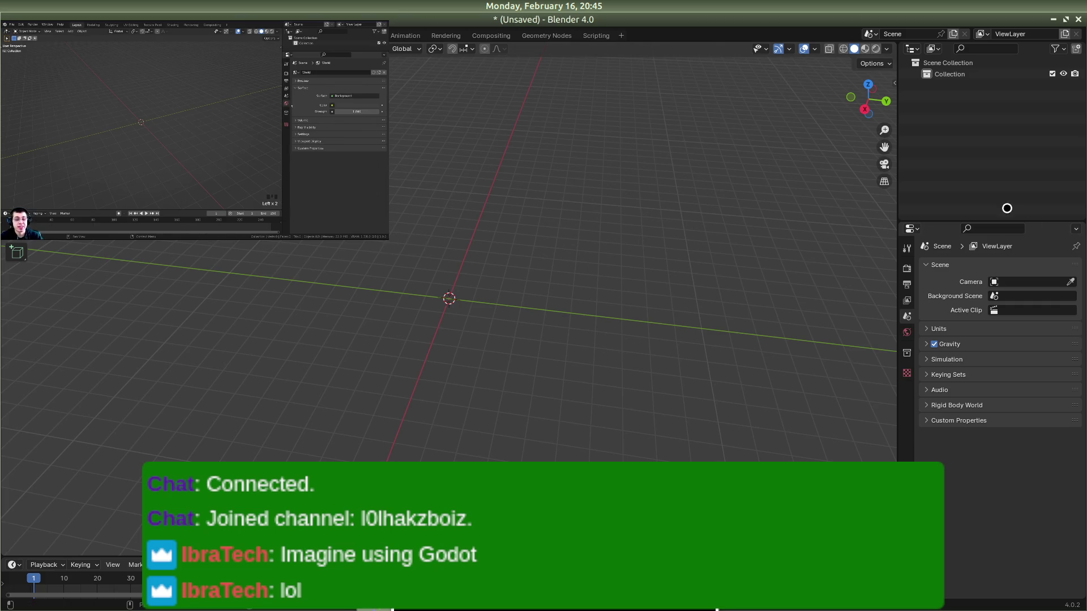
left_click(908, 332)
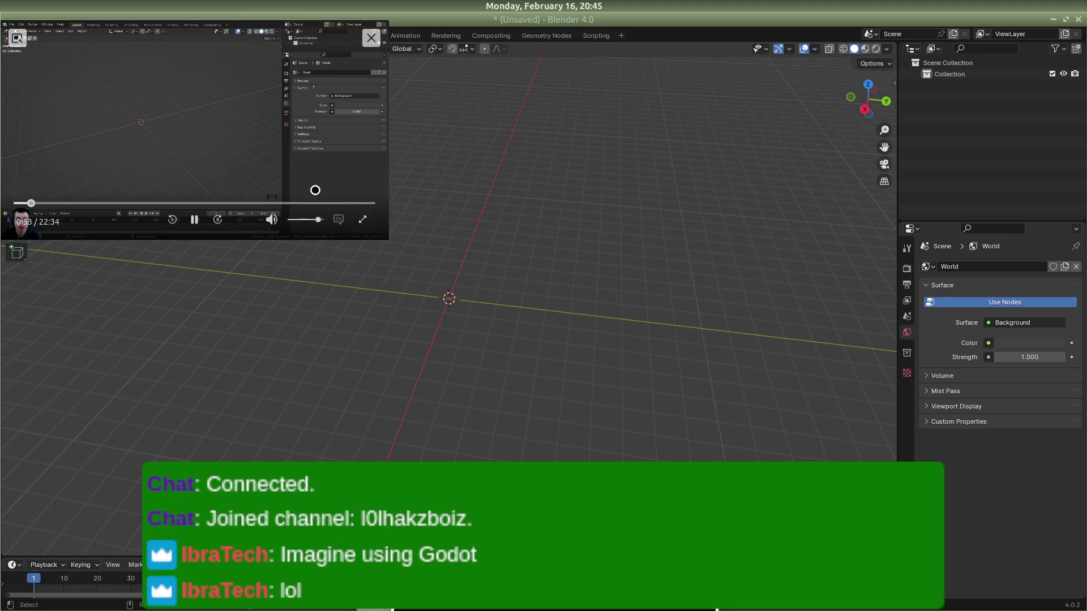
left_click(198, 226)
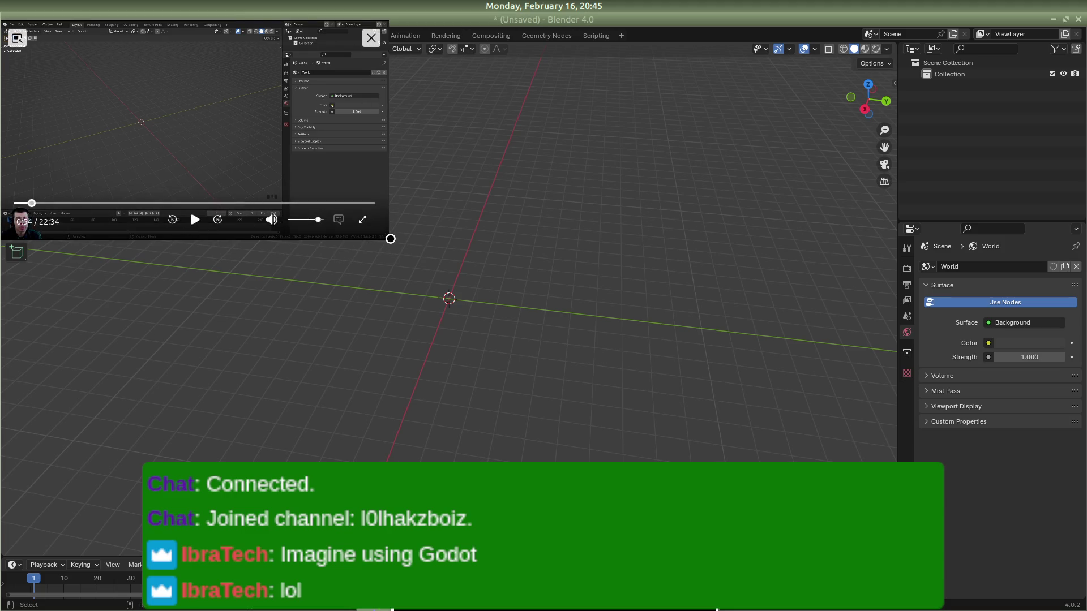
mouse_move(390, 239)
left_mouse_down()
mouse_move(636, 412)
mouse_move(795, 484)
left_mouse_up()
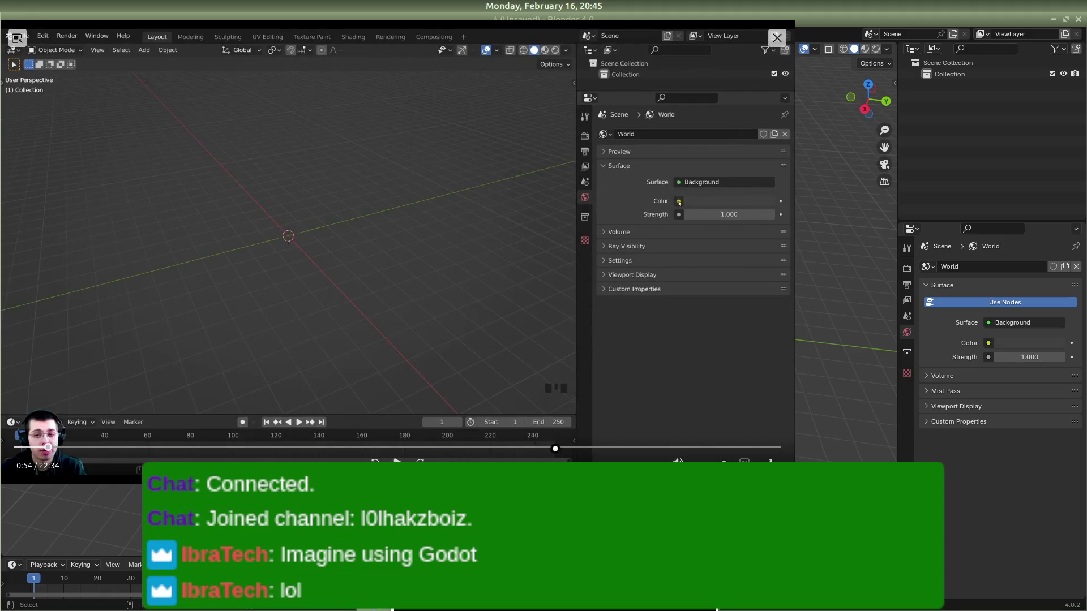
left_click(374, 460)
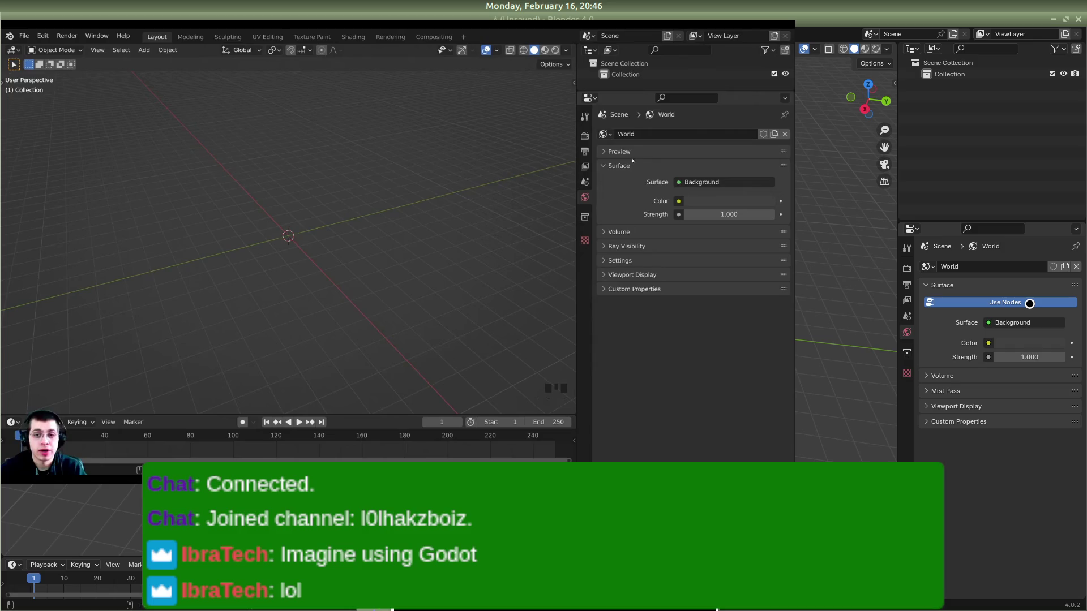
left_click(679, 202)
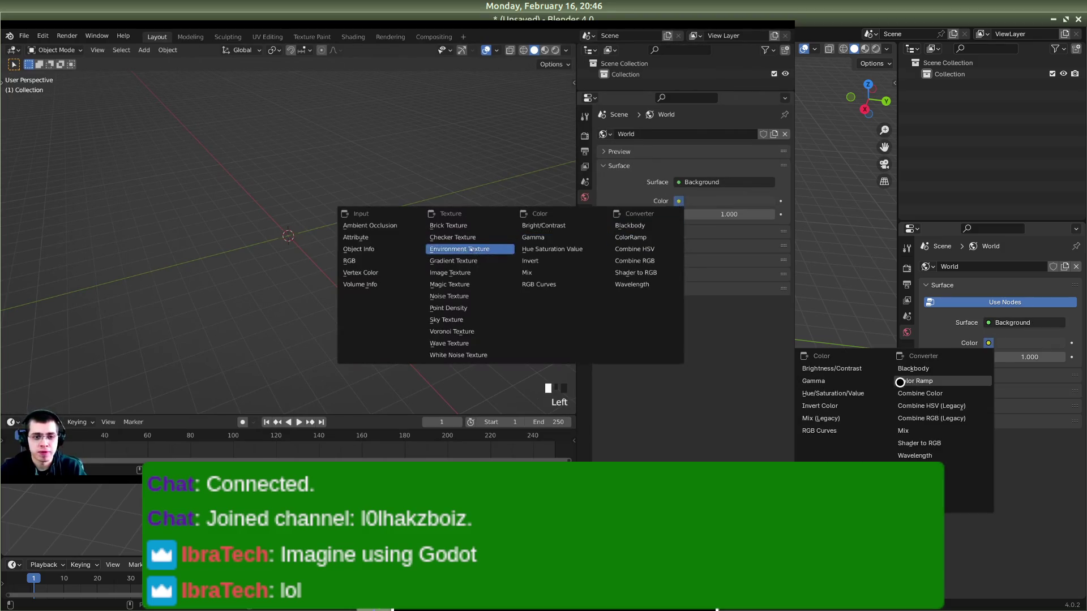
mouse_move(776, 432)
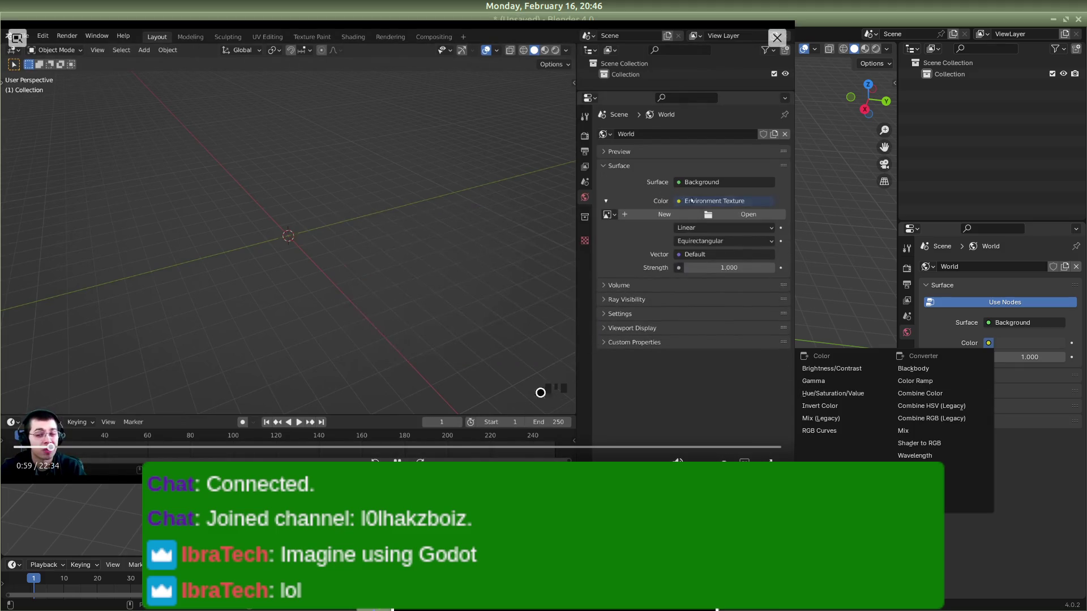
left_click(397, 461)
left_click_drag(793, 483, 731, 386)
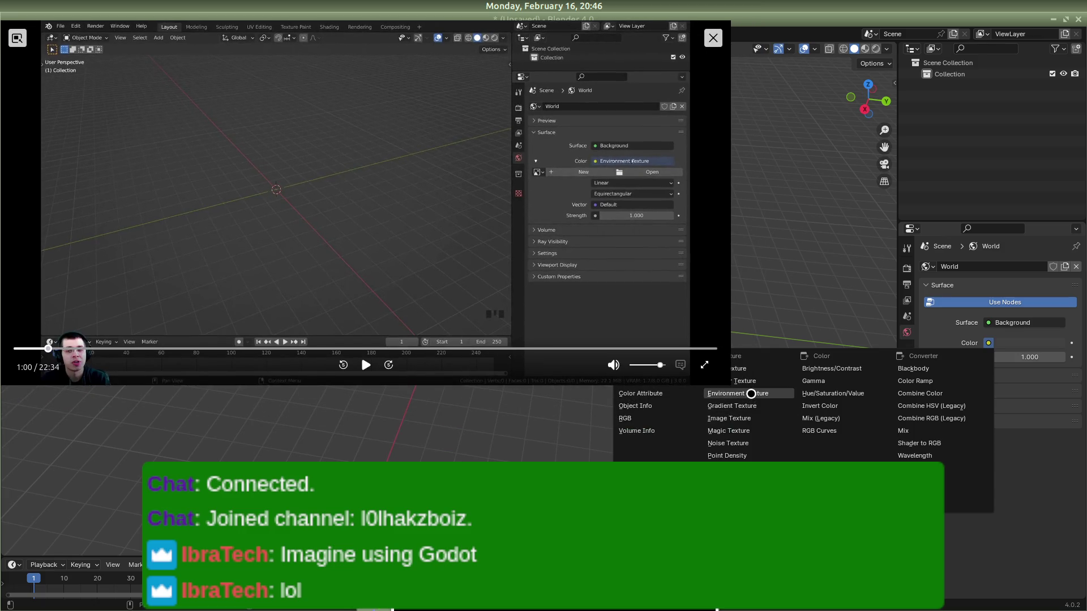
left_click(761, 393)
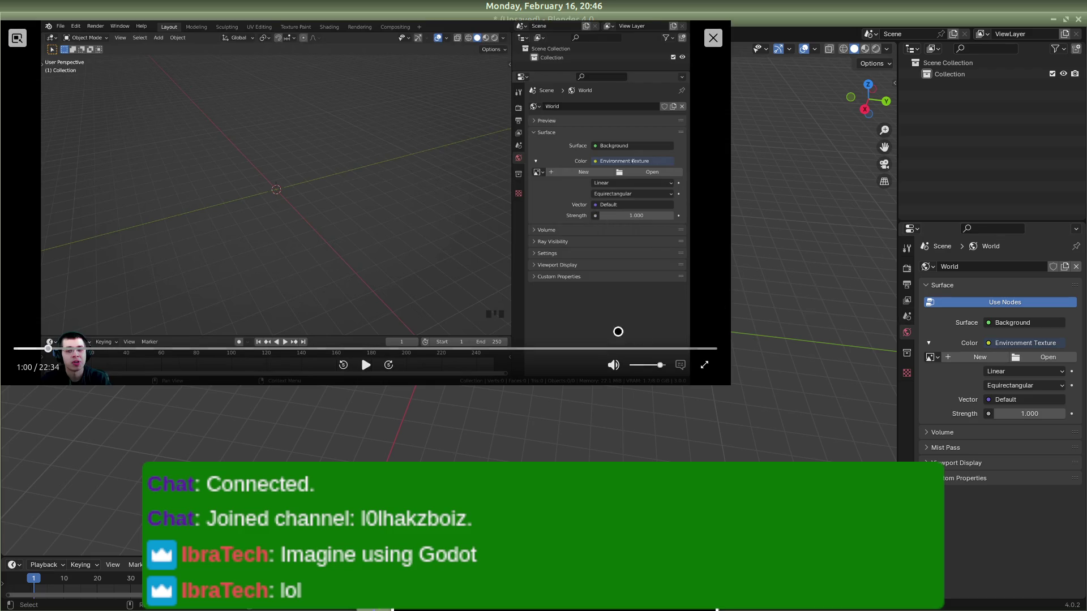
left_click(373, 369)
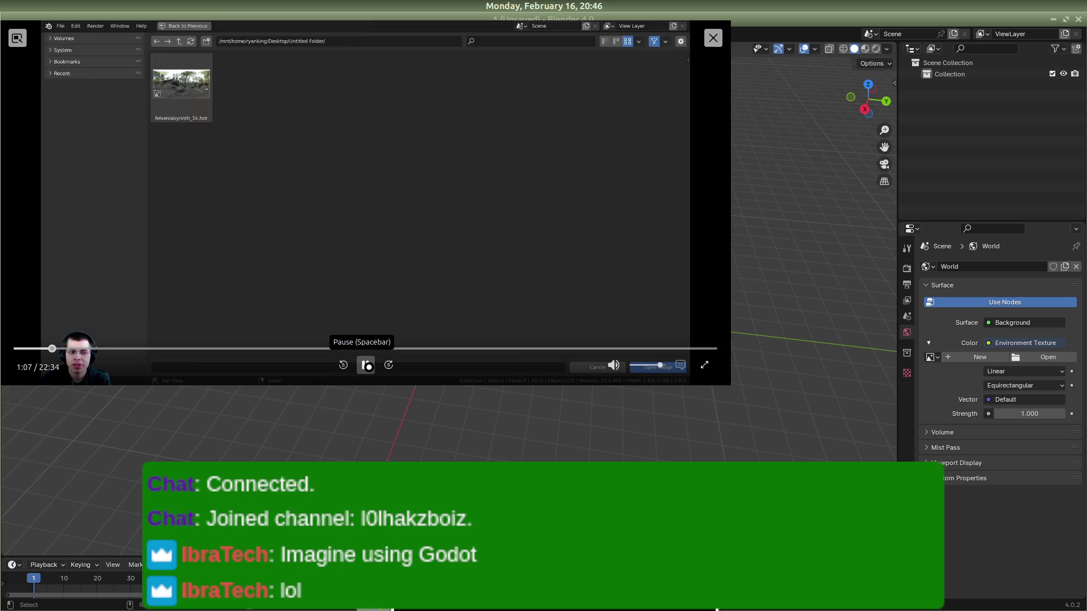
key("alt+Tab")
Step: Open the Felsenlabyrinth HDRI on Poly Haven via the tutorial description's link
key("alt+Tab")
left_click(366, 365)
key("alt+Tab")
key("alt+Tab")
key("alt+Tab")
key("alt+Tab")
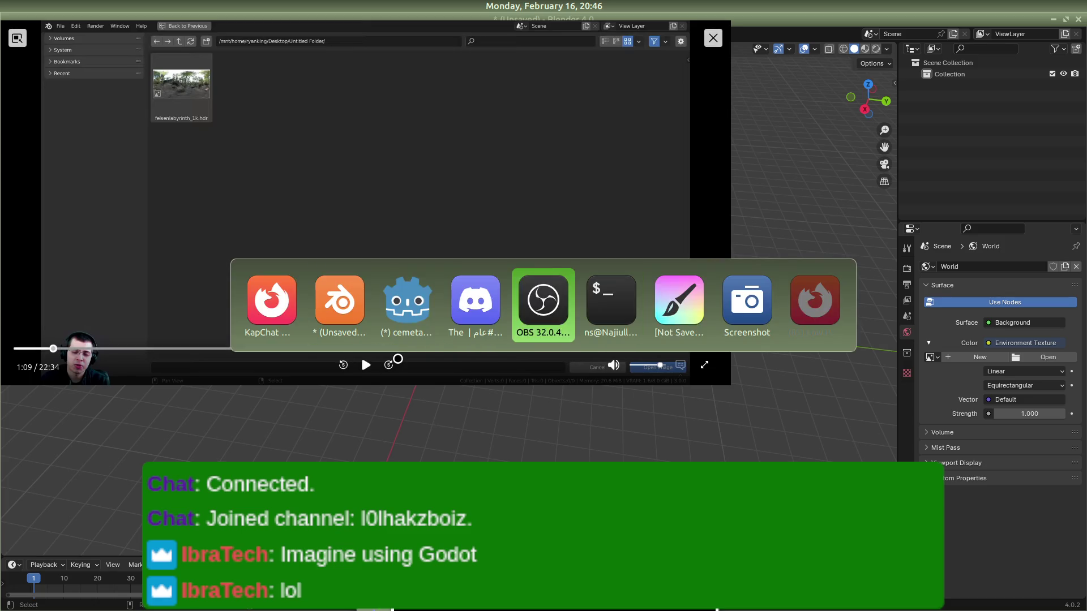
scroll(277, 447, "down", 4)
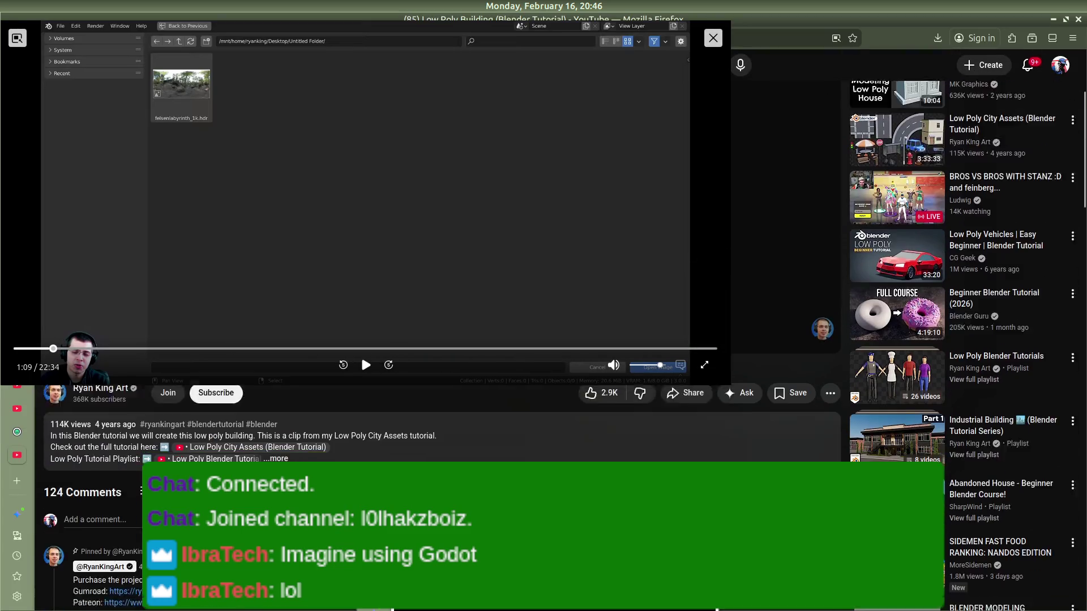
left_click(277, 410)
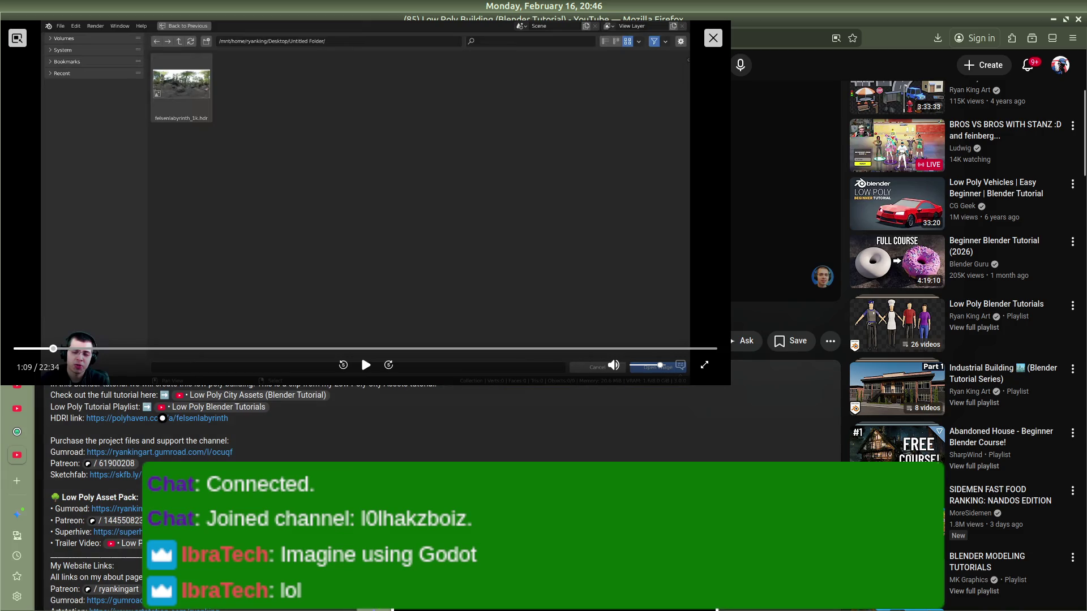
left_click(162, 418)
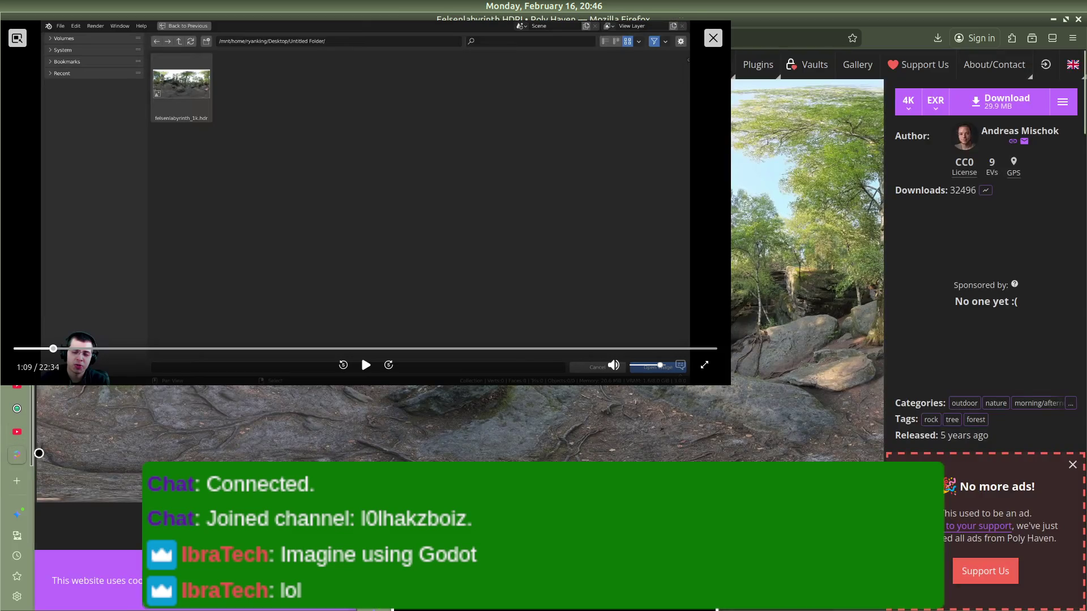
Step: Download the 4K EXR version of the HDRI, then return to Blender
left_click_drag(728, 381, 460, 158)
left_click(1007, 101)
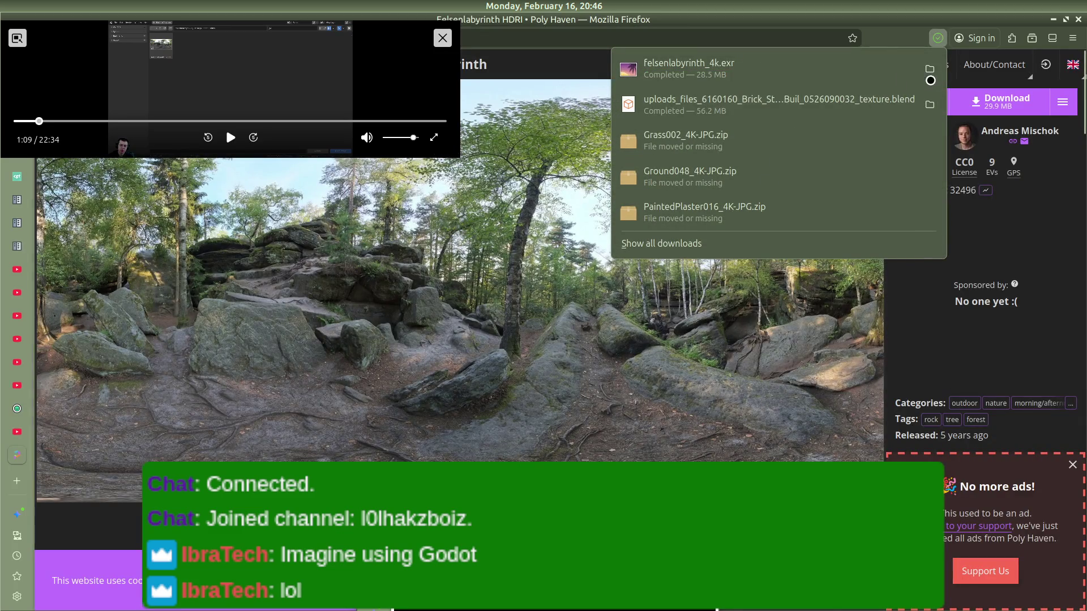
mouse_move(453, 165)
left_mouse_down()
mouse_move(461, 287)
mouse_move(614, 408)
mouse_move(709, 439)
left_mouse_up()
key("alt+Tab")
key("alt+Tab")
key("alt+Tab")
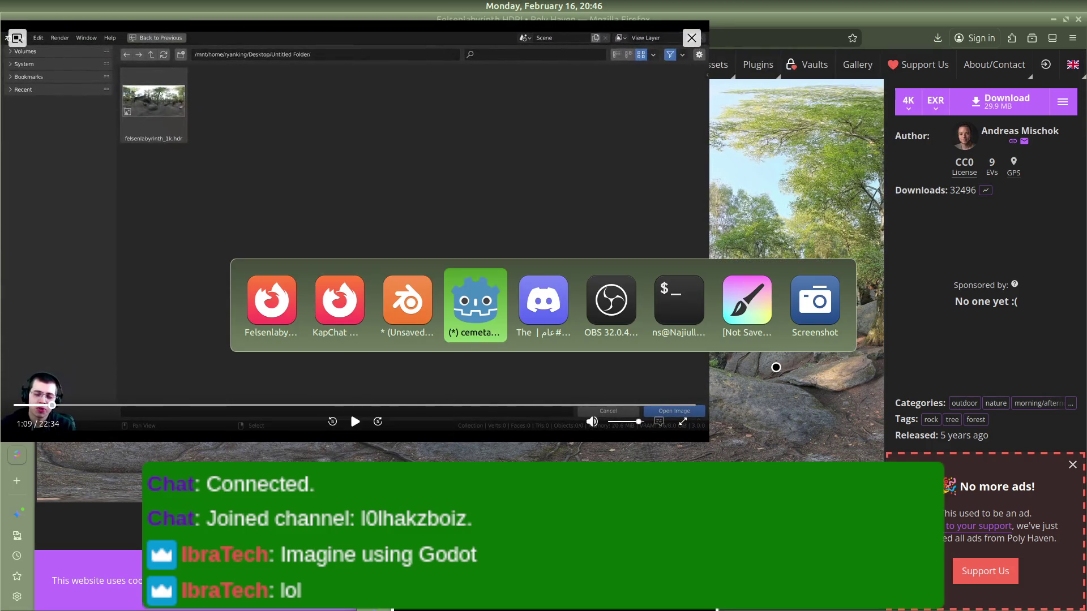
key("alt+Tab")
key("alt+Tab")
key("alt+Tab")
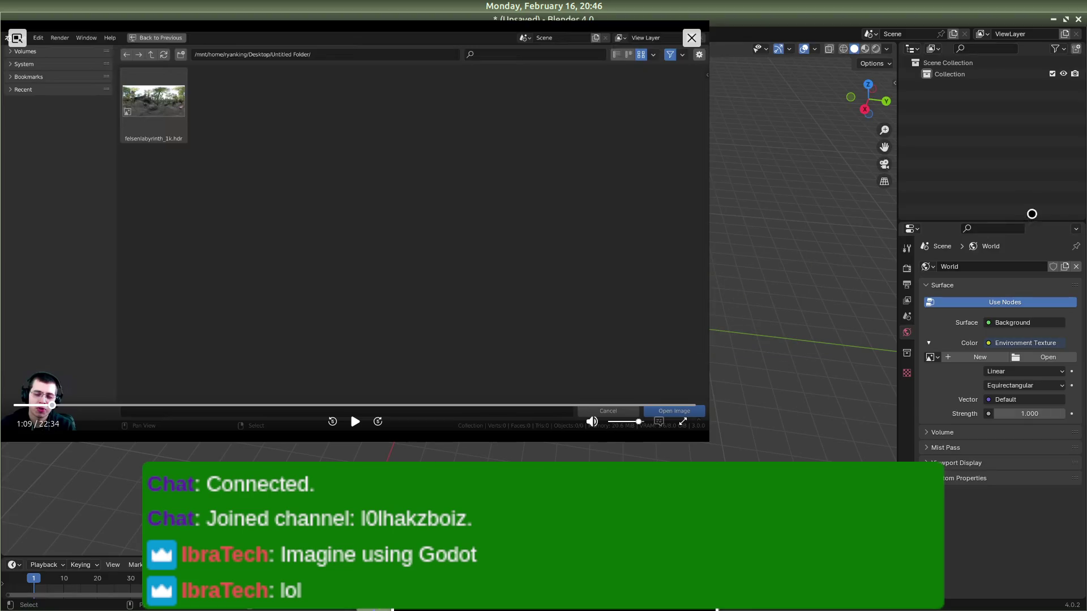
Step: Load felsenlabyrinth_4k.exr from Downloads as the World's environment texture image
left_click(1033, 355)
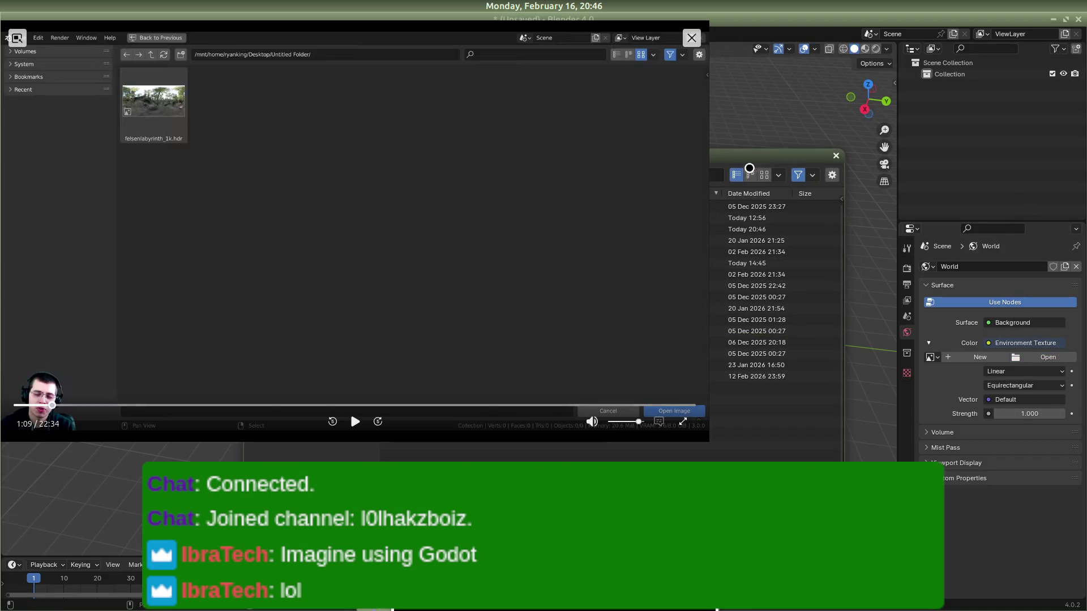
left_click_drag(708, 437, 399, 169)
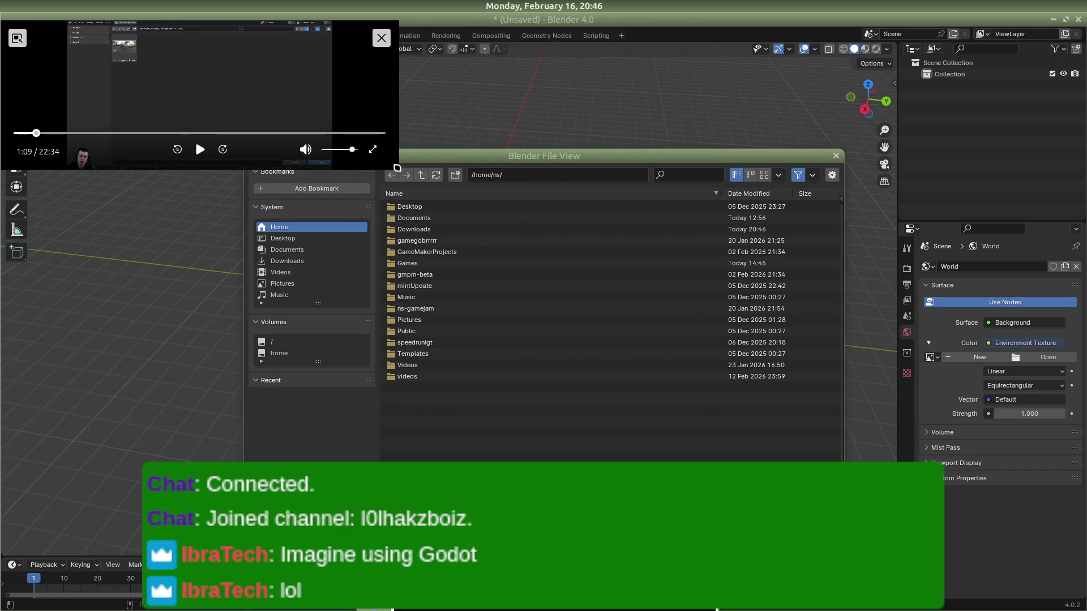
double_click(412, 229)
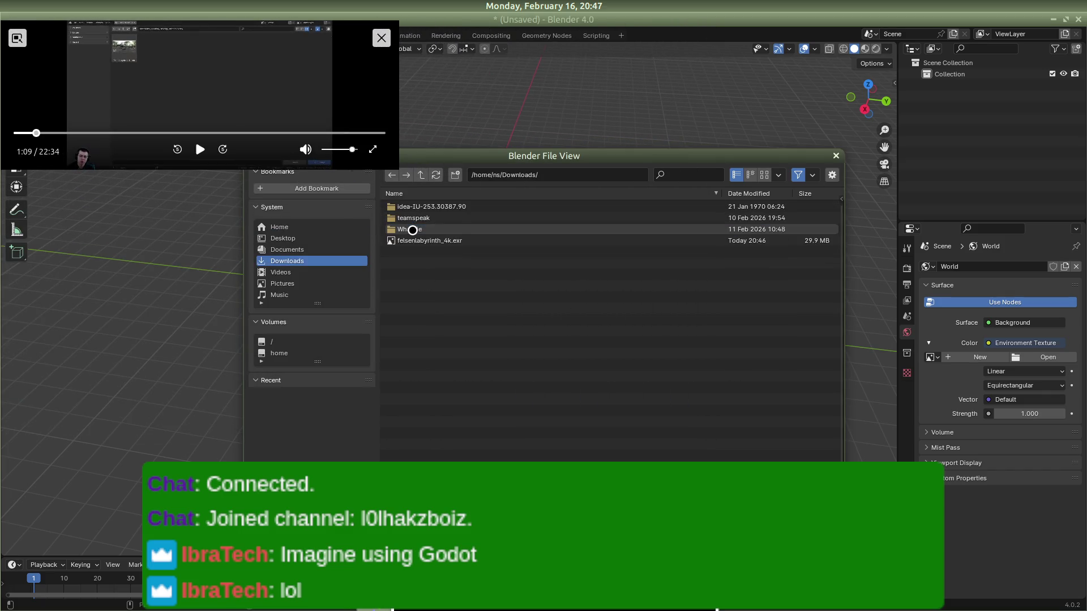
double_click(430, 243)
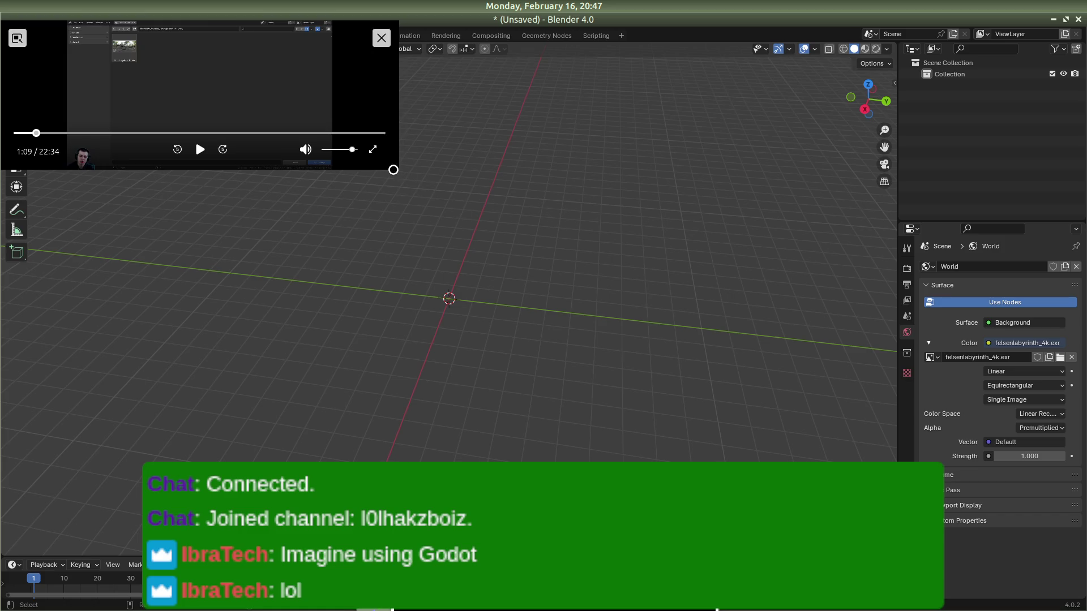
mouse_move(398, 169)
left_mouse_down()
mouse_move(651, 443)
mouse_move(760, 500)
left_mouse_up()
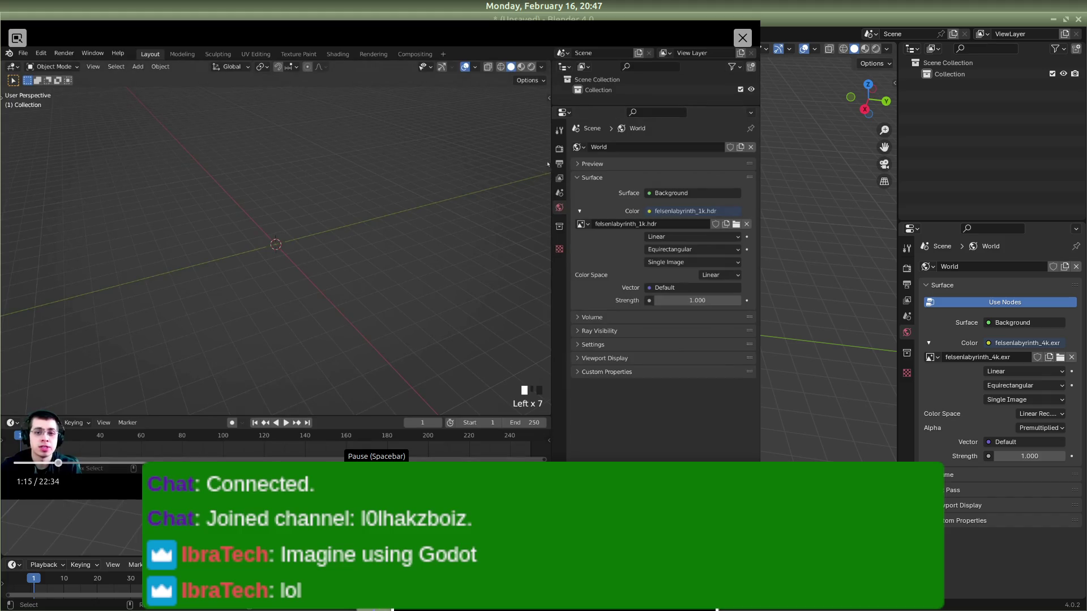
key("alt+Tab")
key("alt+Tab")
key("alt+Tab")
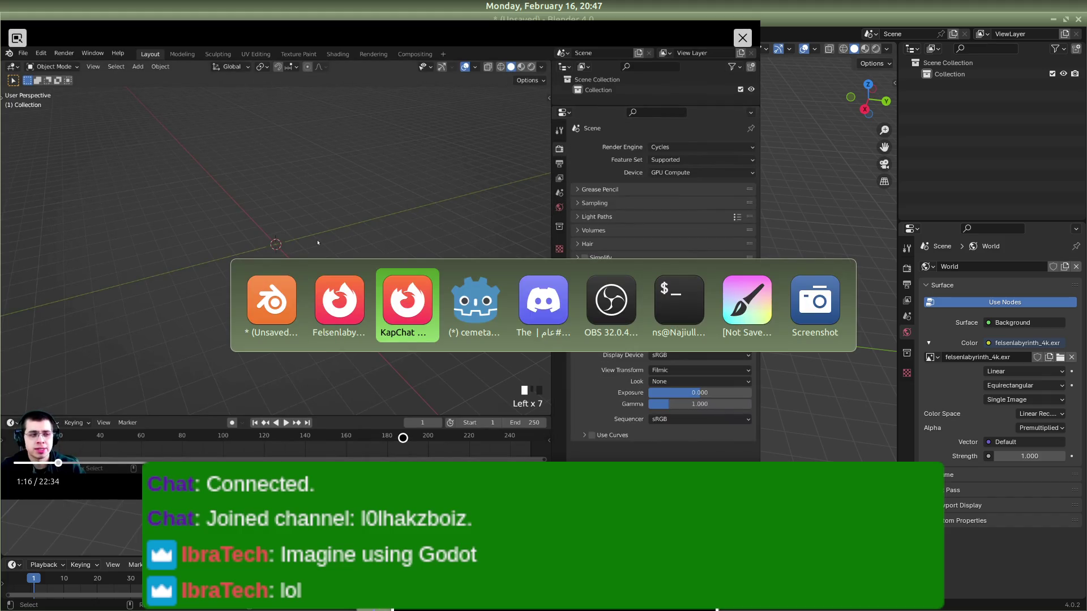
Step: Download the Felsenlabyrinth HDRI from Poly Haven as a 4K HDR file instead of EXR
key("alt+Tab")
key("alt+Tab")
key("alt+Tab")
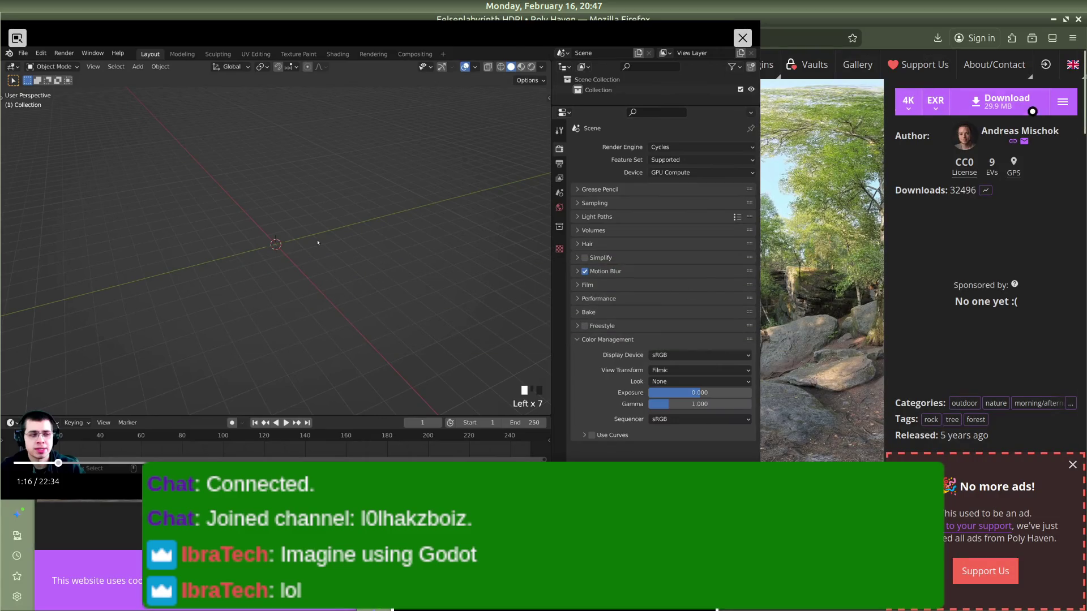
left_click(1064, 103)
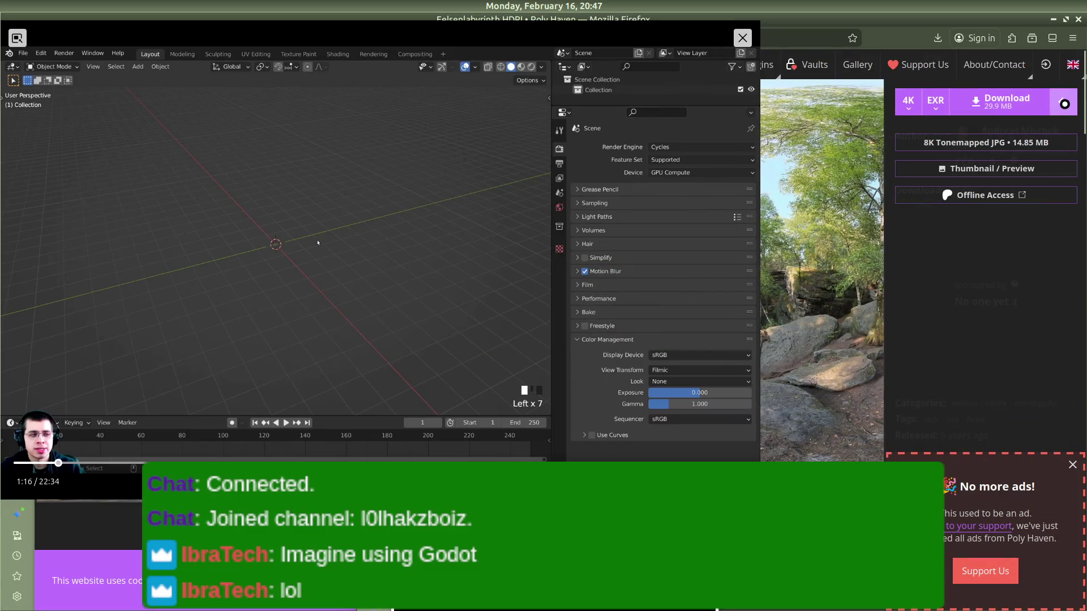
left_click(908, 108)
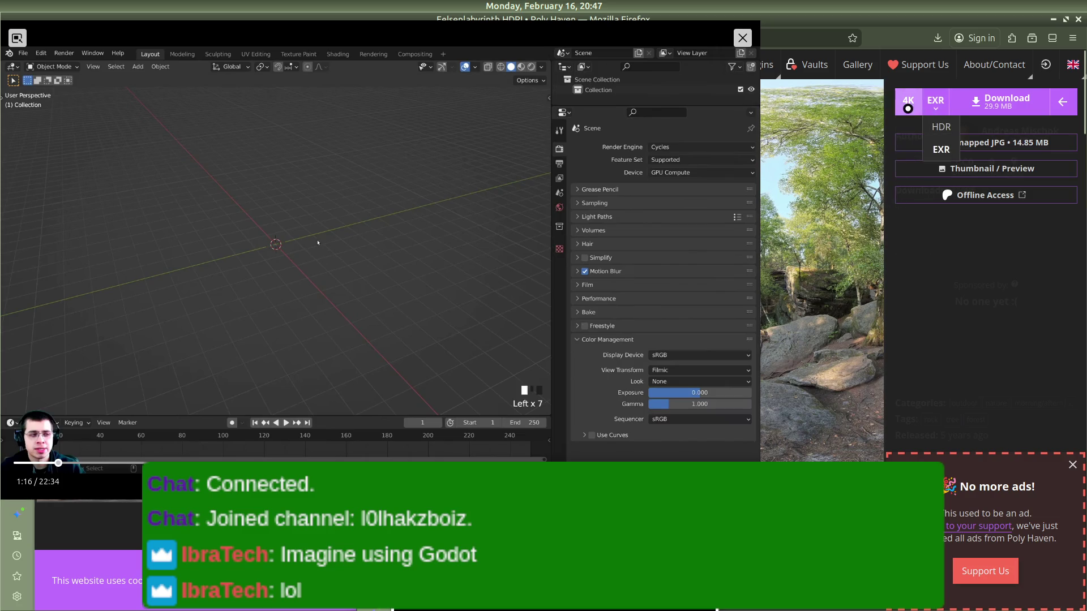
left_click(930, 109)
left_click(936, 134)
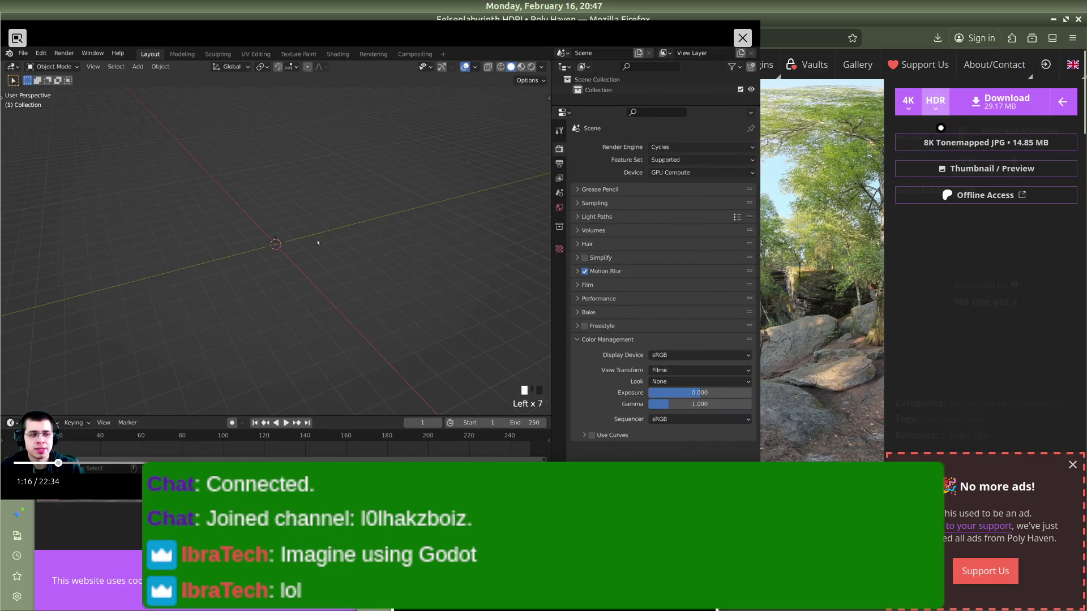
left_click(1009, 96)
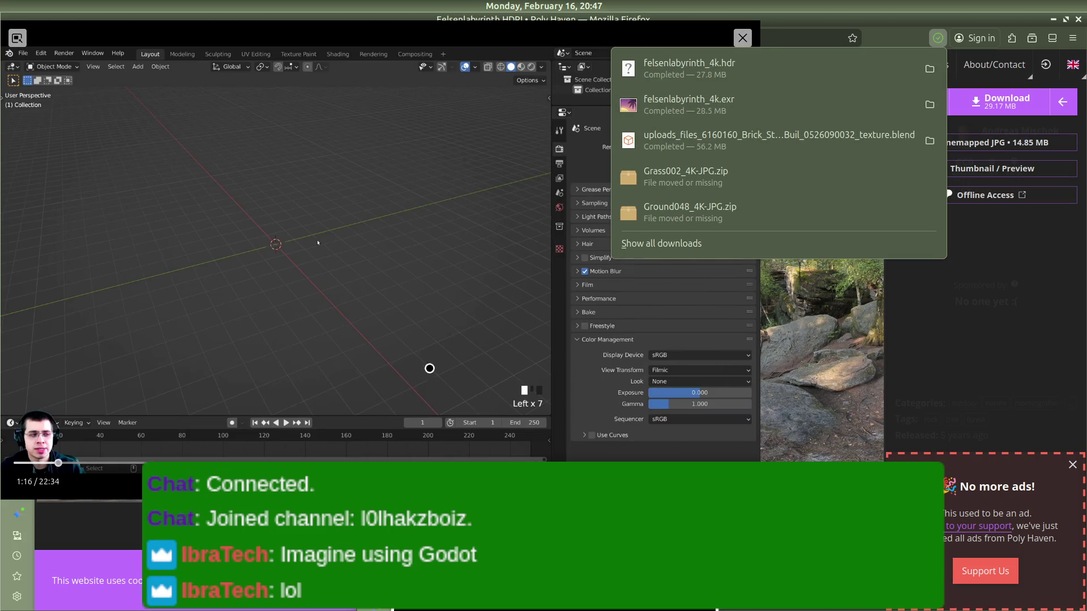
key("alt+Tab")
key("alt+Tab")
key("alt+Tab")
key("alt+Tab")
key("alt+Tab")
key("alt+Tab")
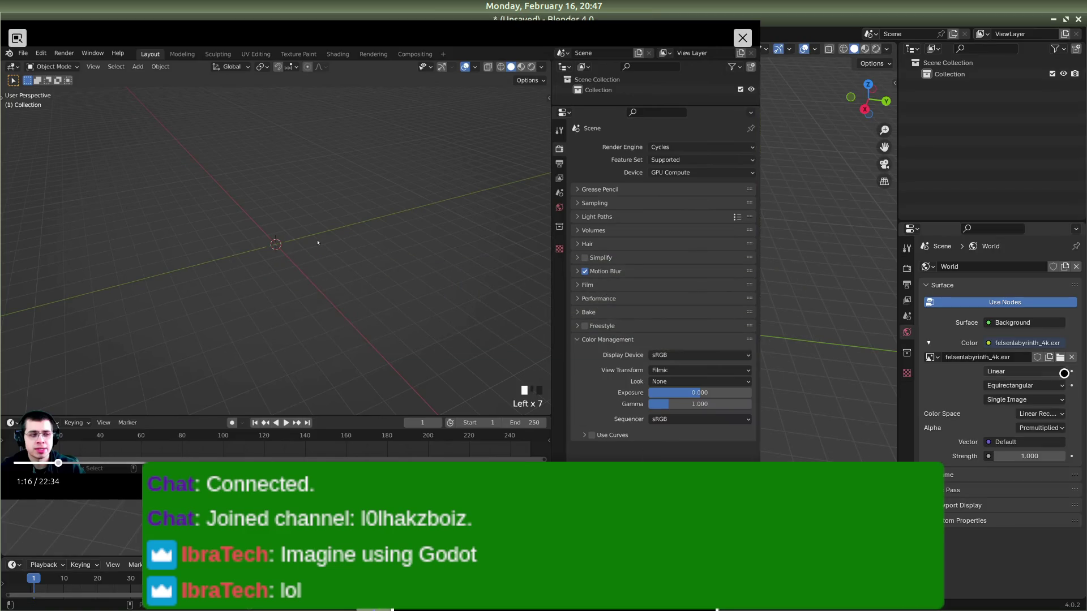
Step: Swap the World environment image from the EXR to felsenlabyrinth_4k.hdr
left_click(1071, 355)
left_click(1047, 357)
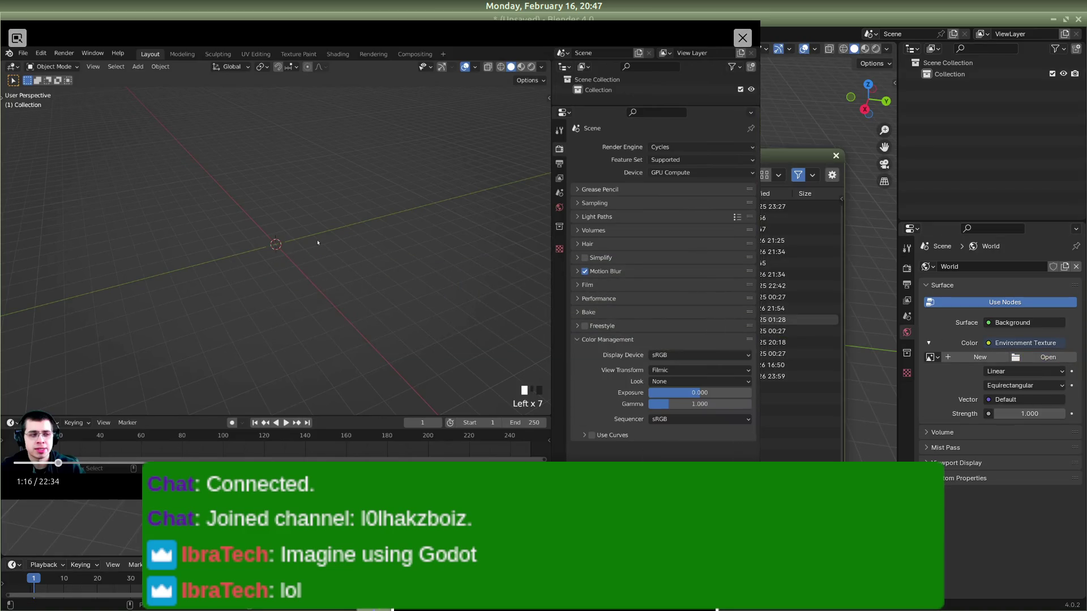
left_click_drag(374, 436, 210, 170)
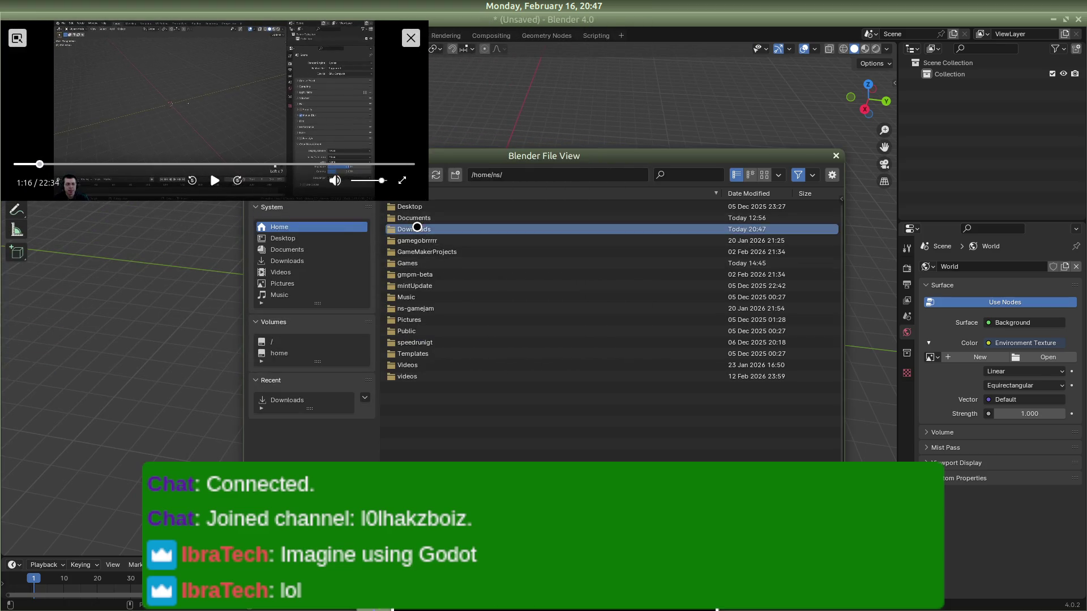
double_click(436, 251)
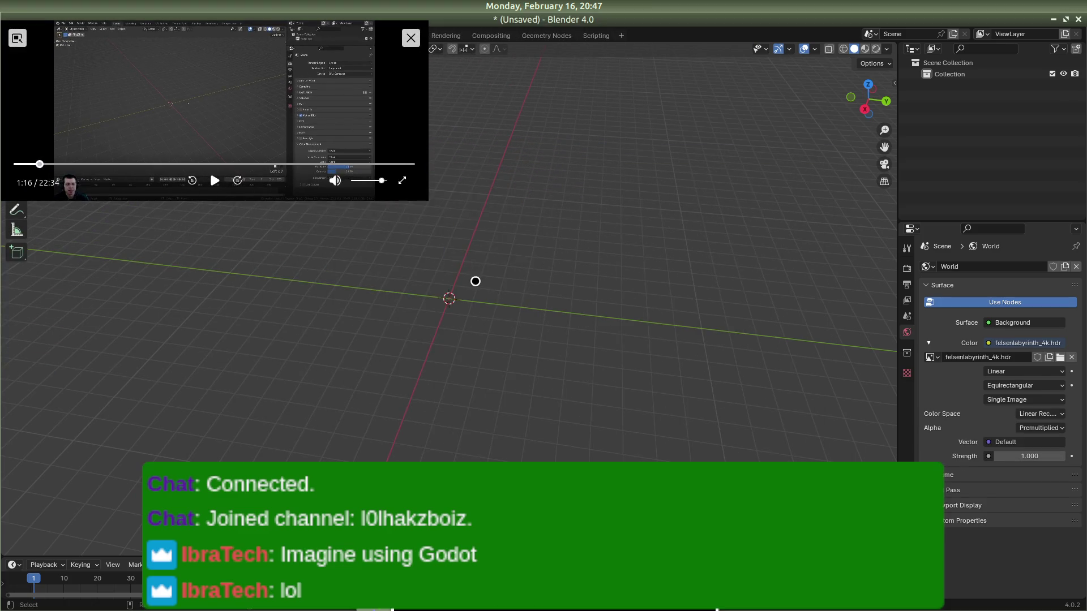
left_click_drag(428, 201, 743, 458)
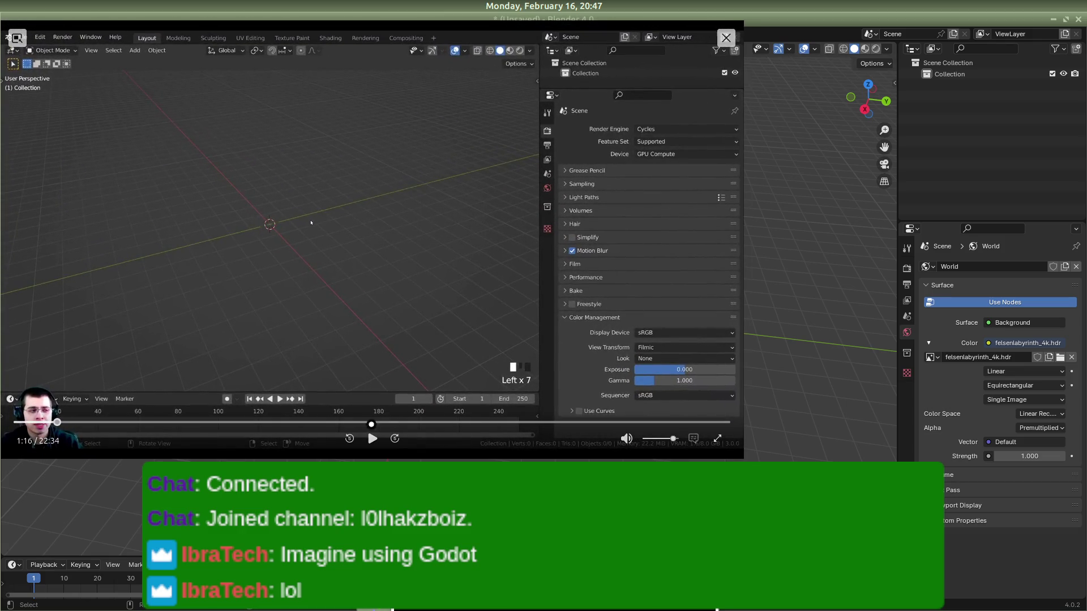
Step: Rewind the tutorial a little and switch the render engine to Eevee
left_click(372, 439)
double_click(350, 438)
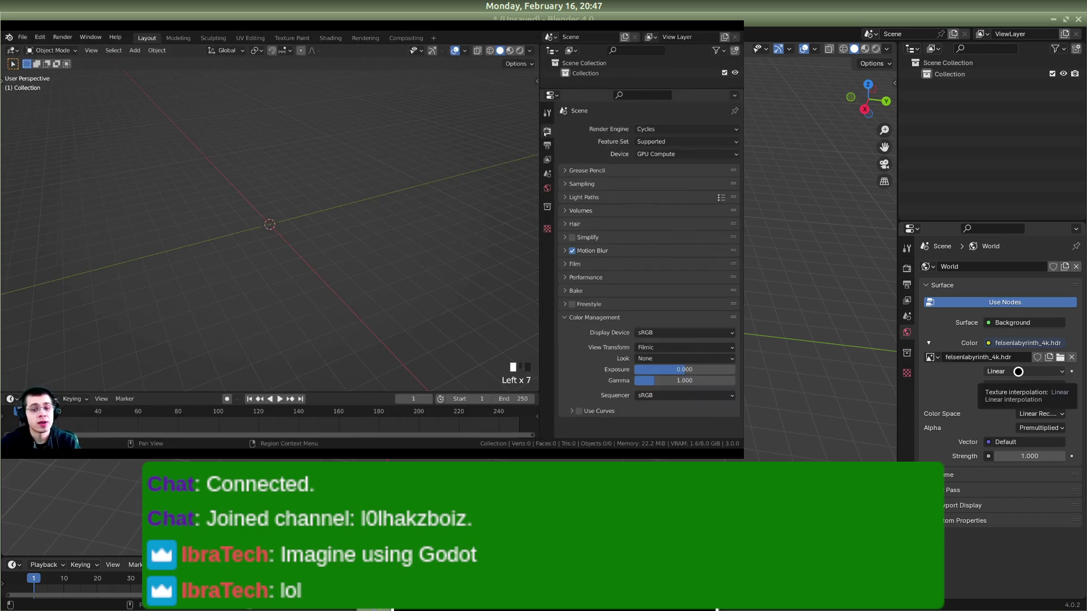
left_click_drag(316, 223, 355, 222)
left_click(642, 130)
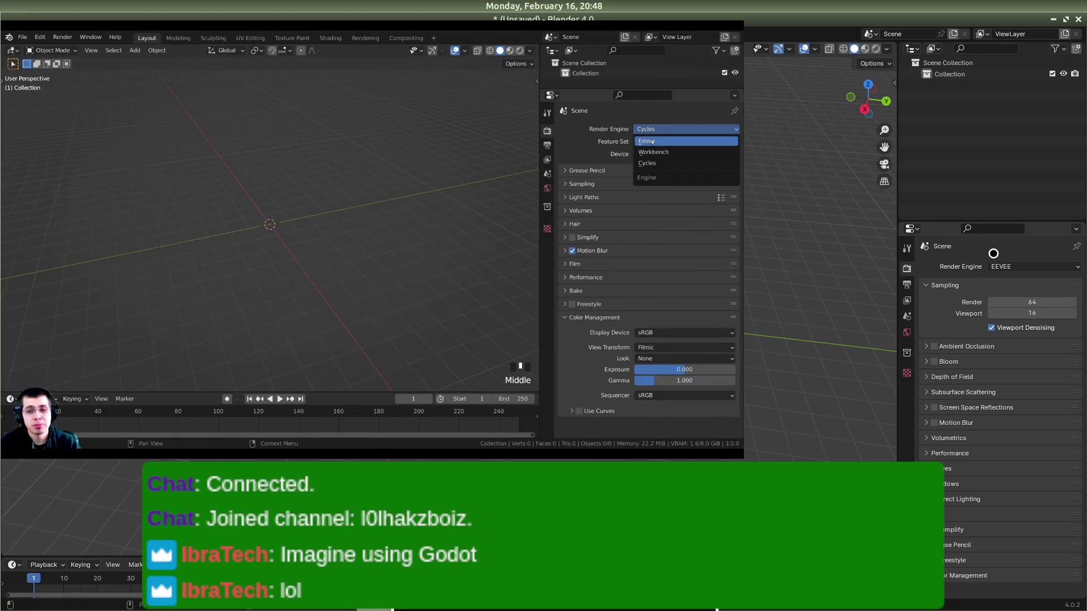
left_click(652, 142)
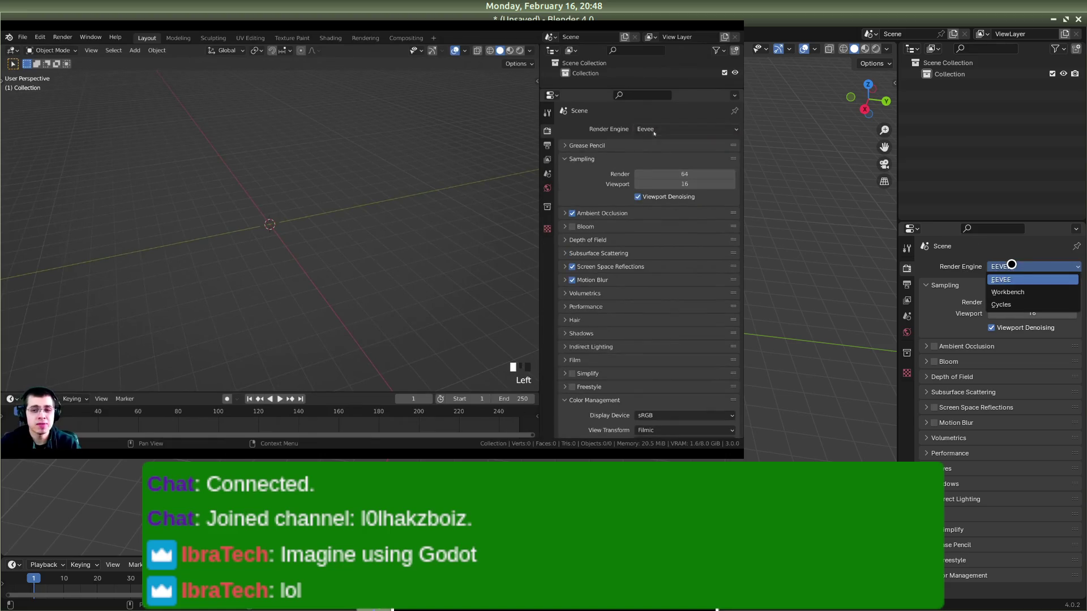
Step: Turn on Transparent in the Eevee Film render settings
left_click(564, 159)
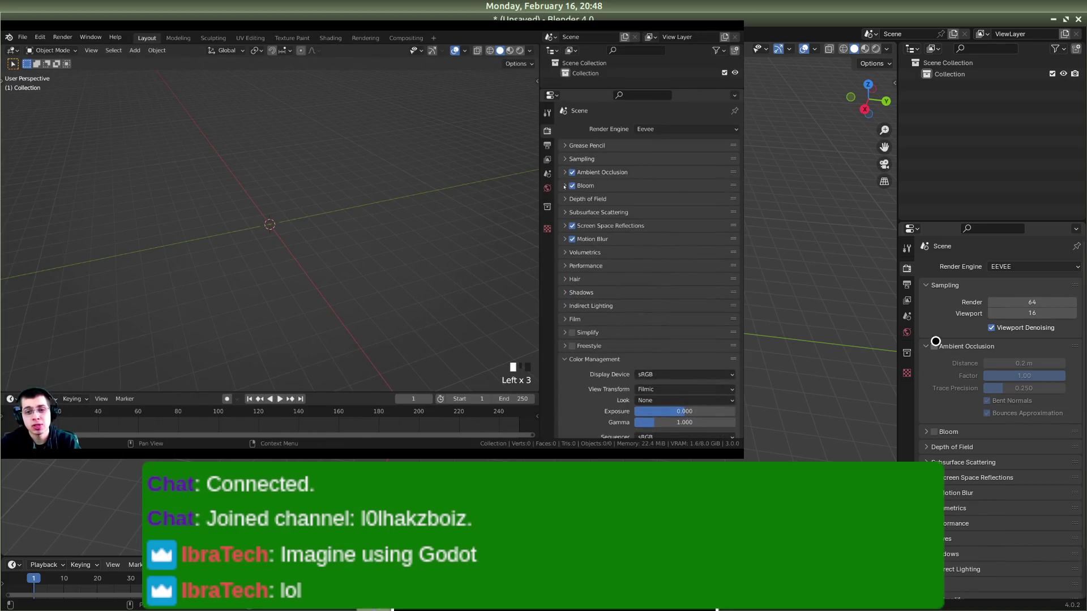
left_click(563, 225)
left_click(563, 225)
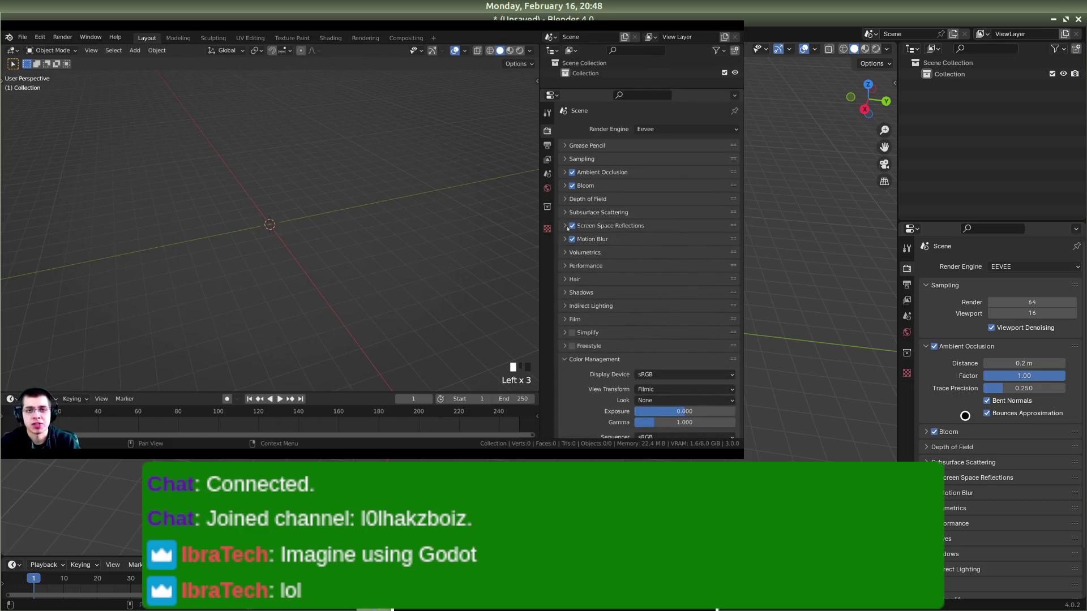
left_click(565, 319)
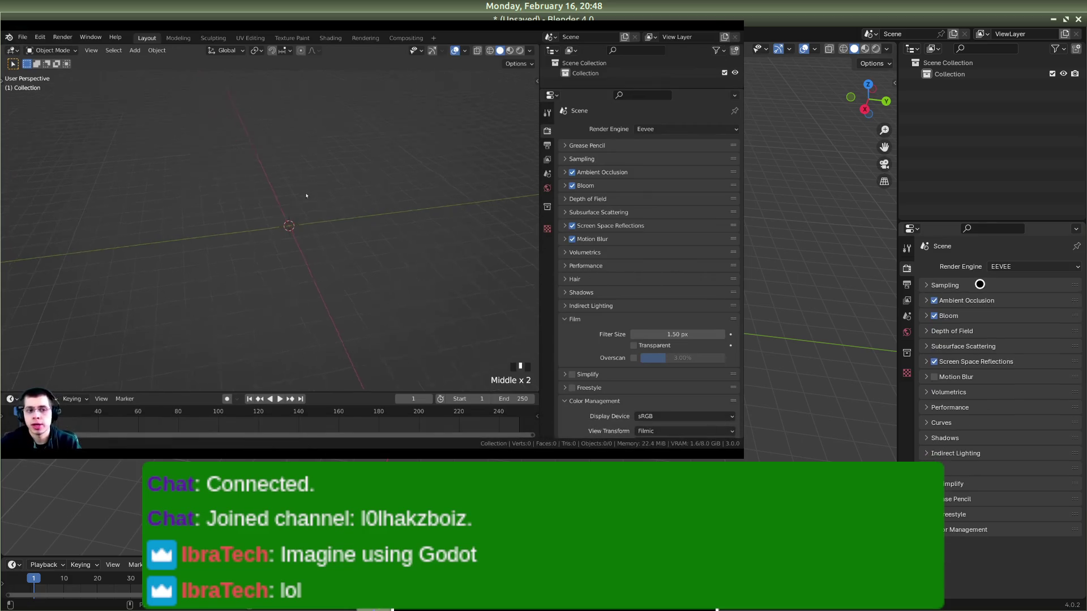
key("z")
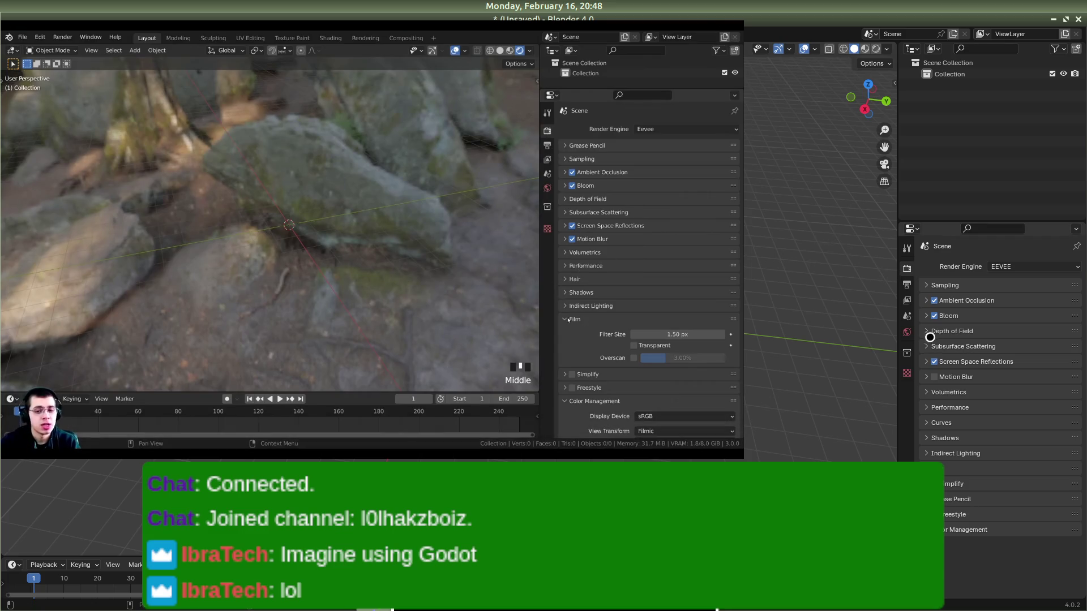
left_click(928, 463)
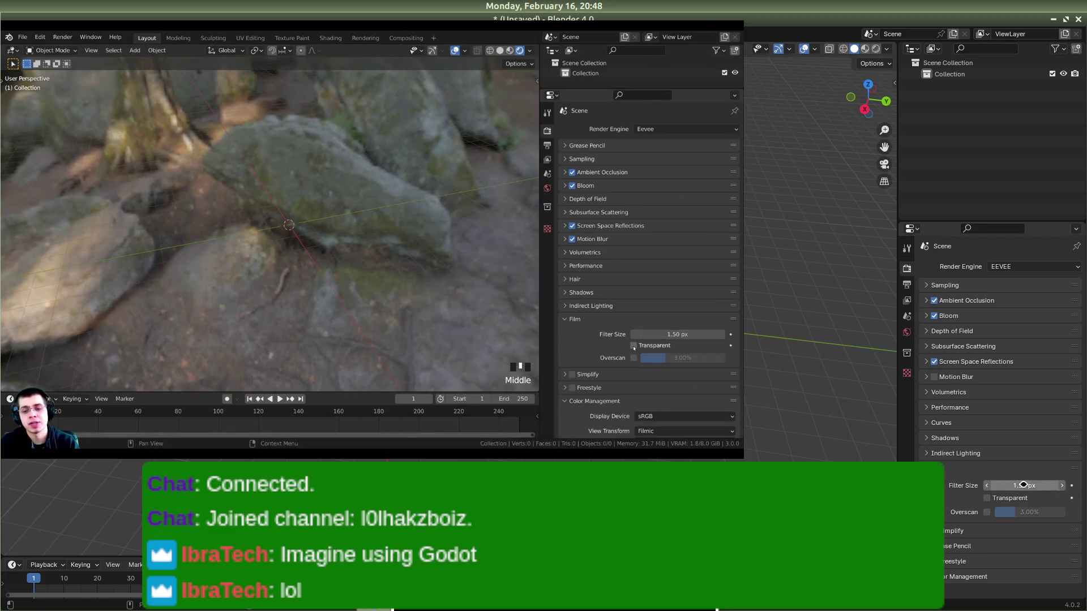
left_click(987, 498)
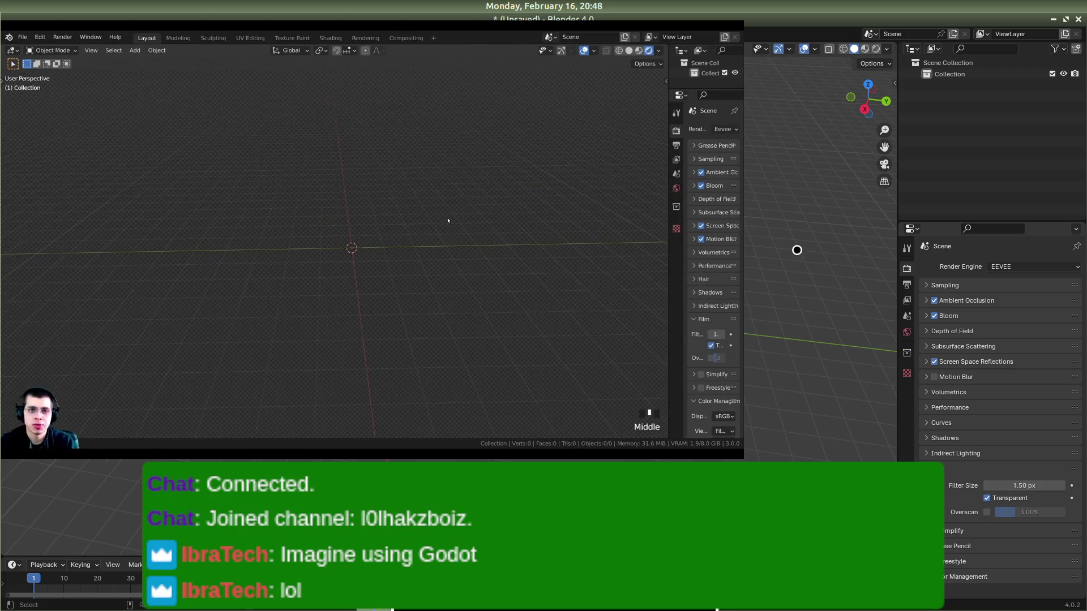
Step: Shrink the tutorial video aside and add a mesh cube at the scene origin
mouse_move(540, 399)
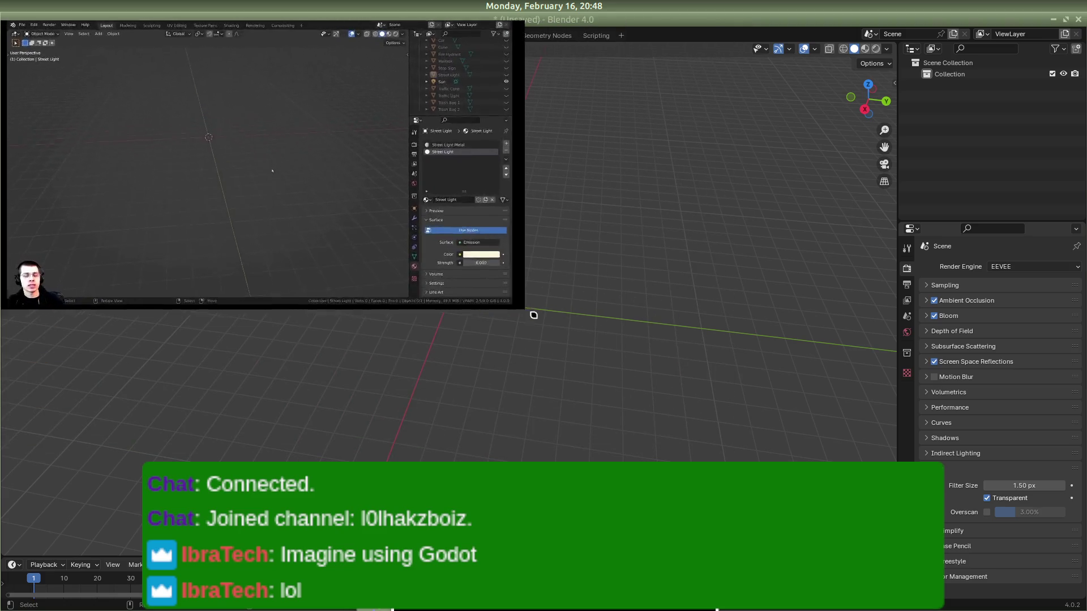
mouse_move(653, 403)
left_mouse_down()
mouse_move(414, 227)
mouse_move(347, 217)
left_mouse_up()
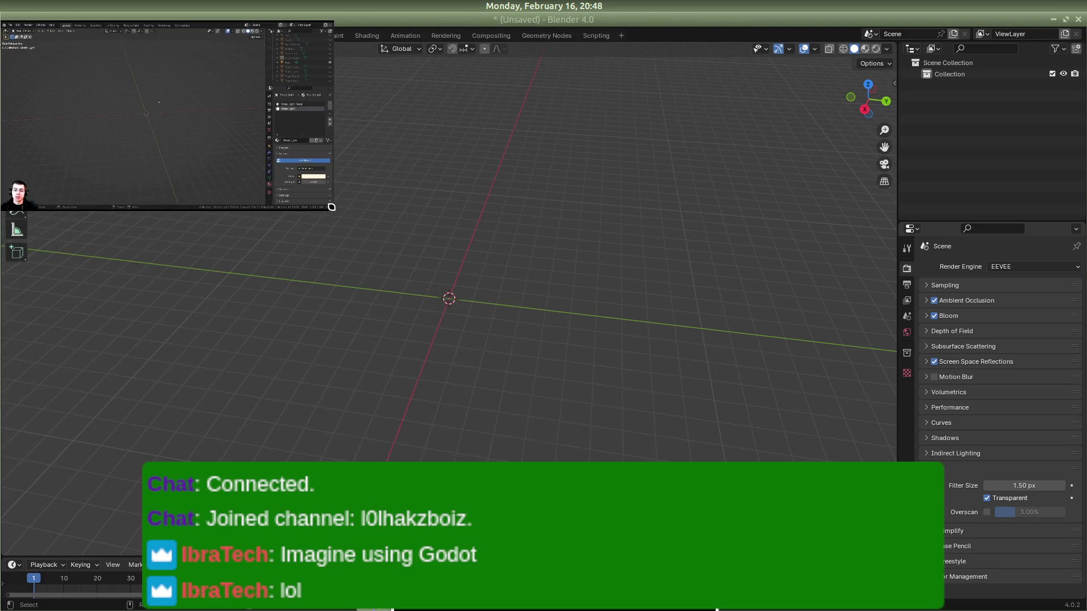
left_click_drag(141, 111, 633, 142)
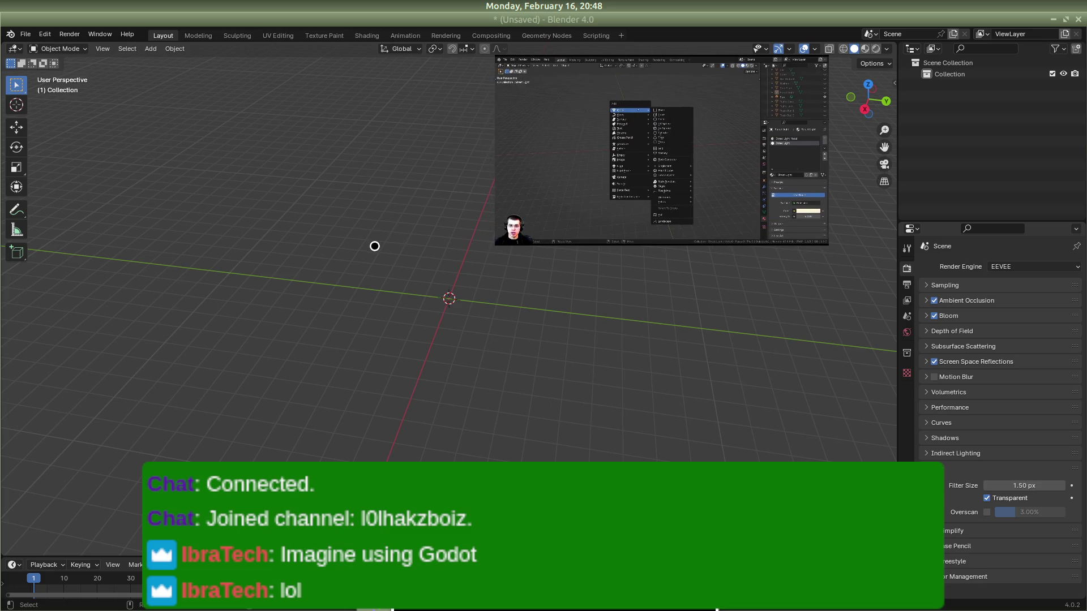
key("shift+a")
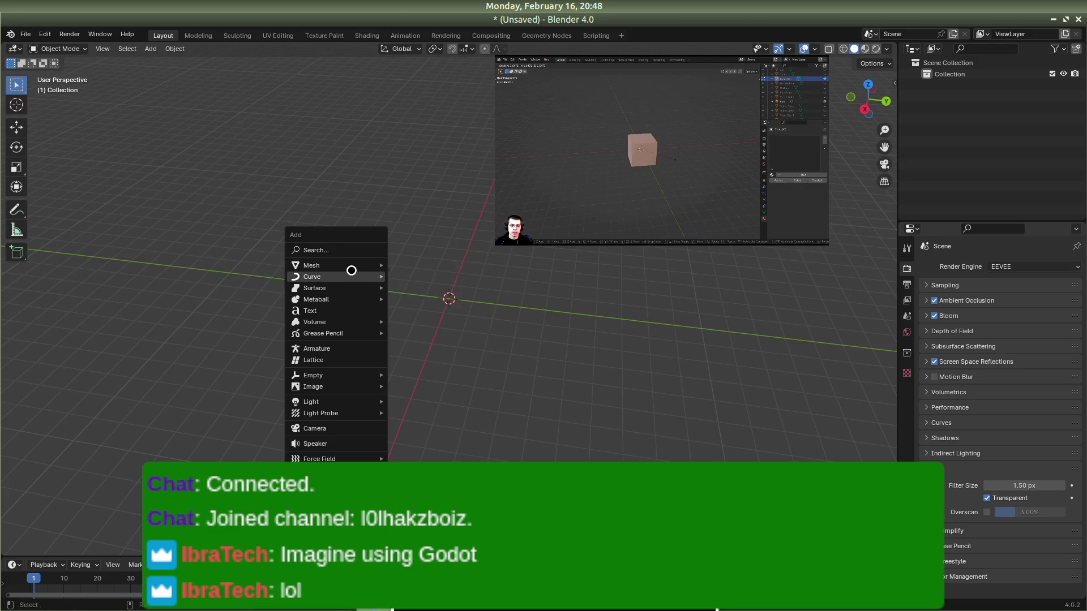
mouse_move(350, 275)
left_click(441, 277)
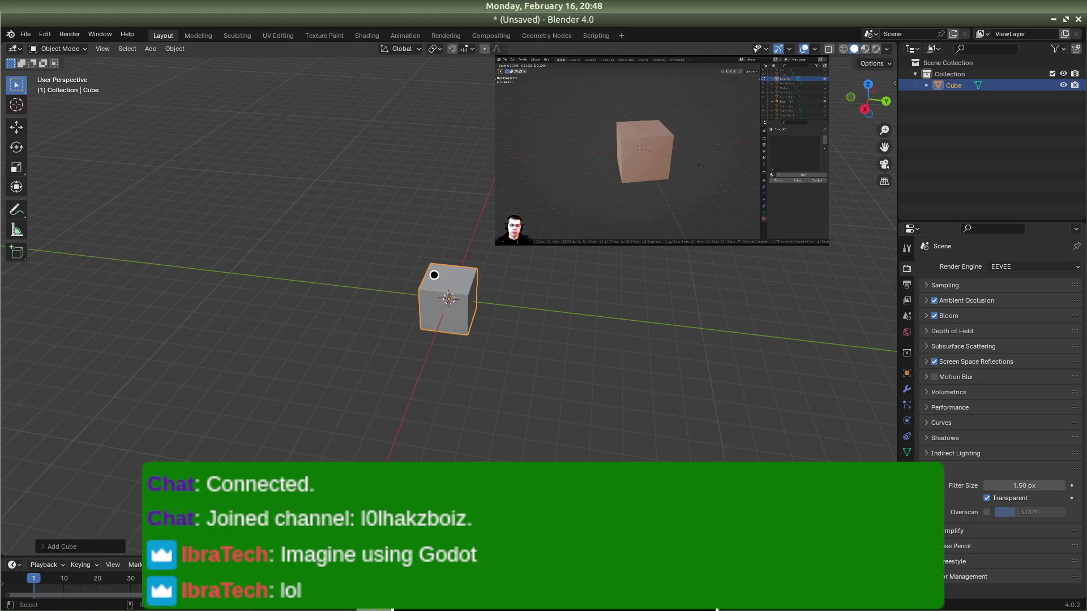
Step: Scale the new cube up considerably
key("s")
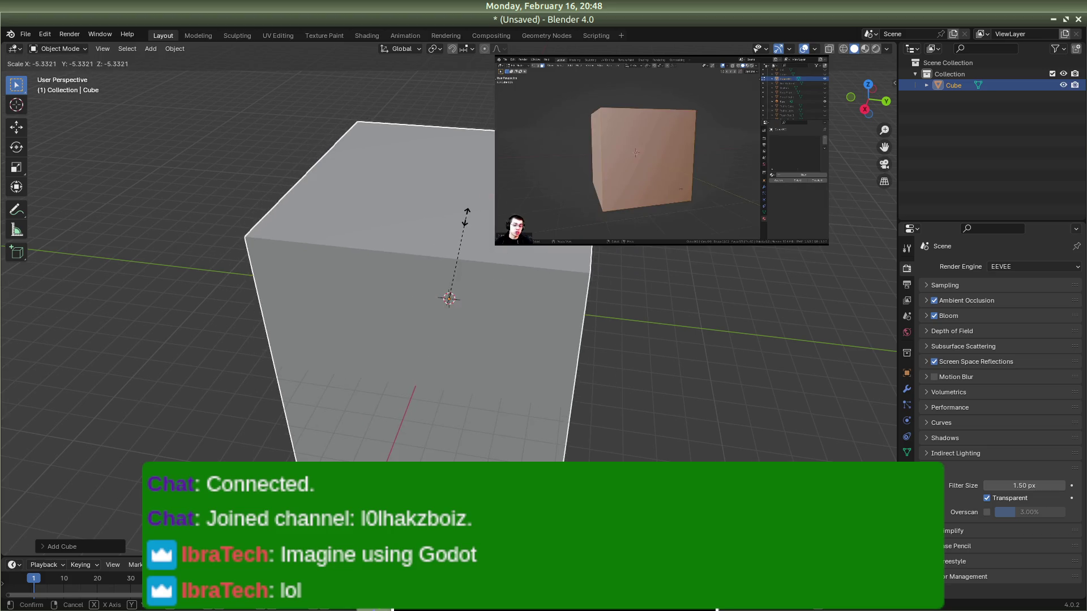
left_click(451, 231)
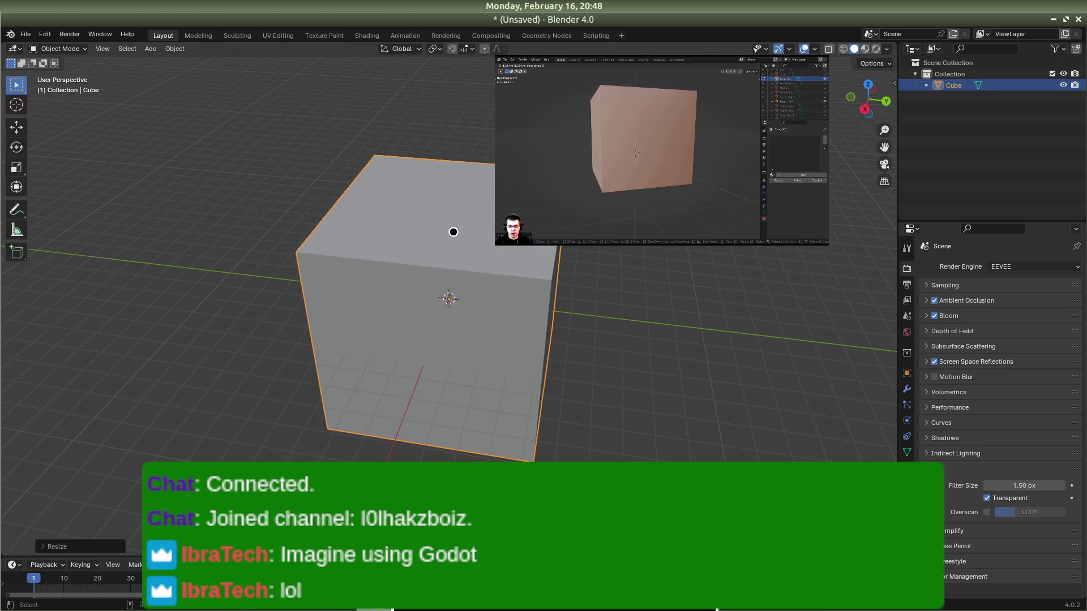
key("g")
left_click(441, 258)
mouse_move(453, 245)
left_mouse_down()
mouse_move(599, 218)
mouse_move(554, 310)
left_mouse_up()
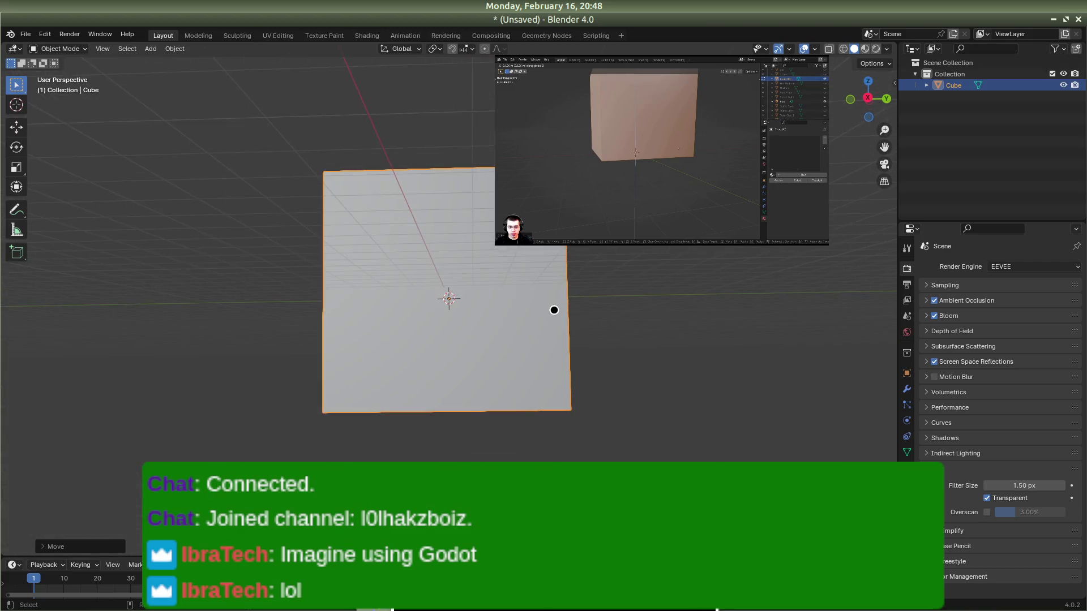
Step: Raise the cube above the origin and orbit around to check its top and sides
key("g")
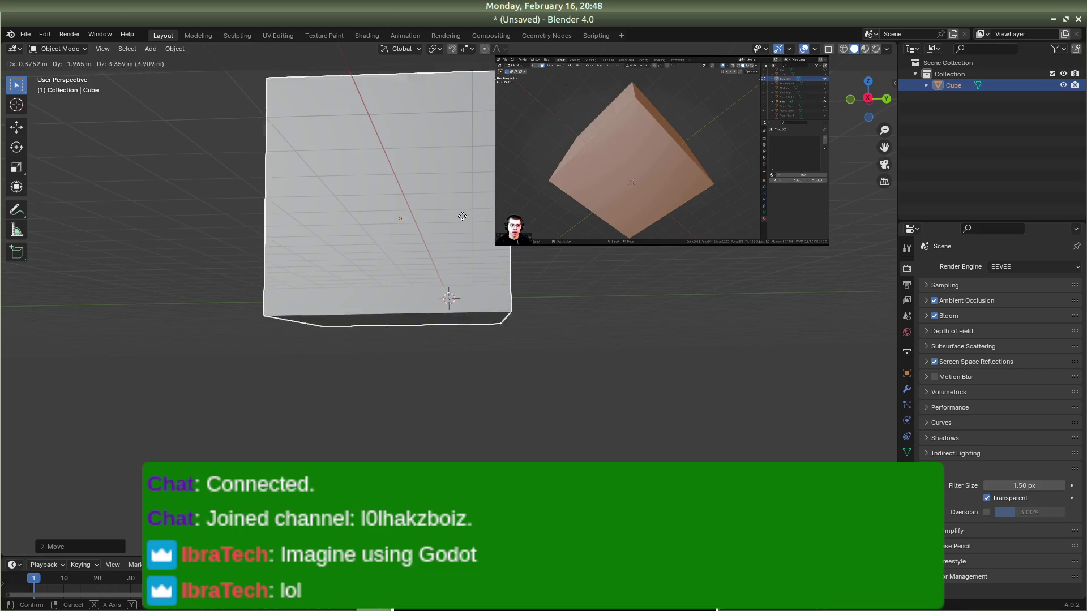
left_click(470, 194)
mouse_move(512, 330)
left_mouse_down()
mouse_move(519, 361)
mouse_move(461, 276)
left_mouse_up()
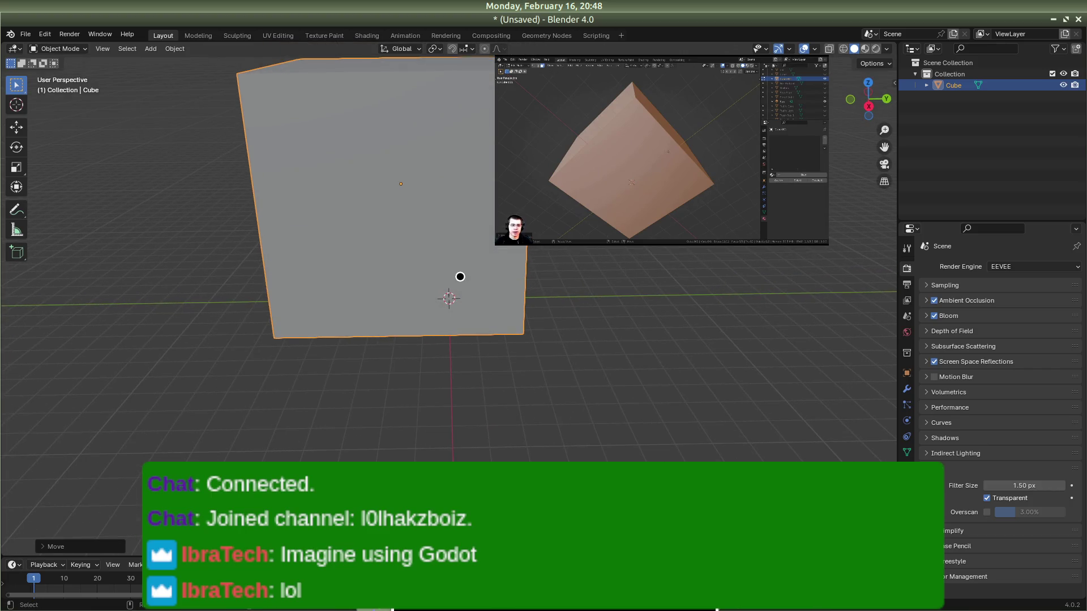
key("g")
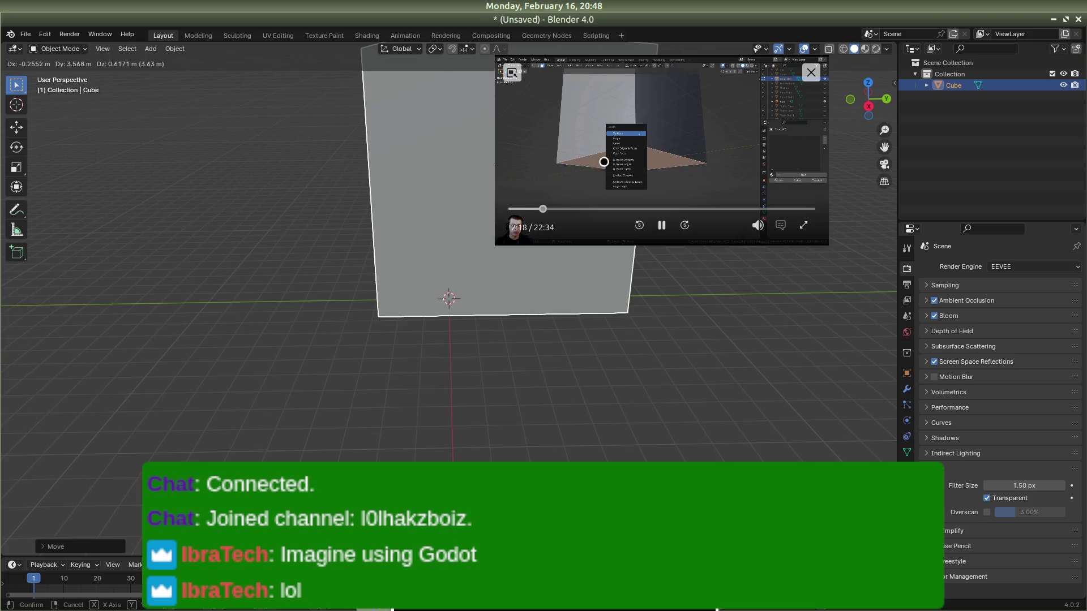
left_click(486, 262)
mouse_move(637, 230)
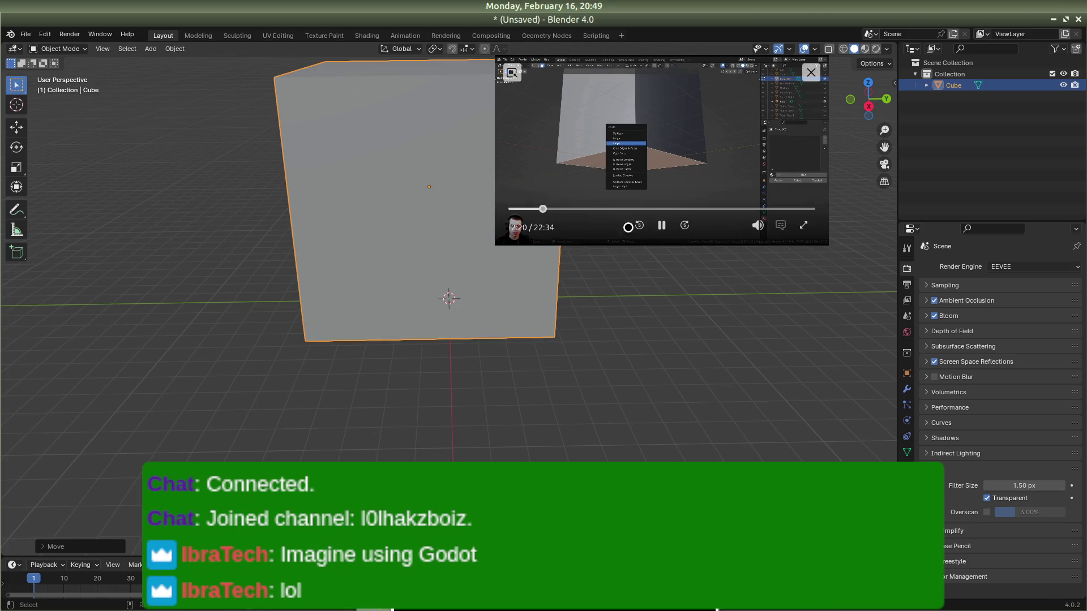
scroll(459, 354, "up", 1)
mouse_move(466, 375)
left_mouse_down()
mouse_move(468, 300)
mouse_move(439, 172)
left_mouse_up()
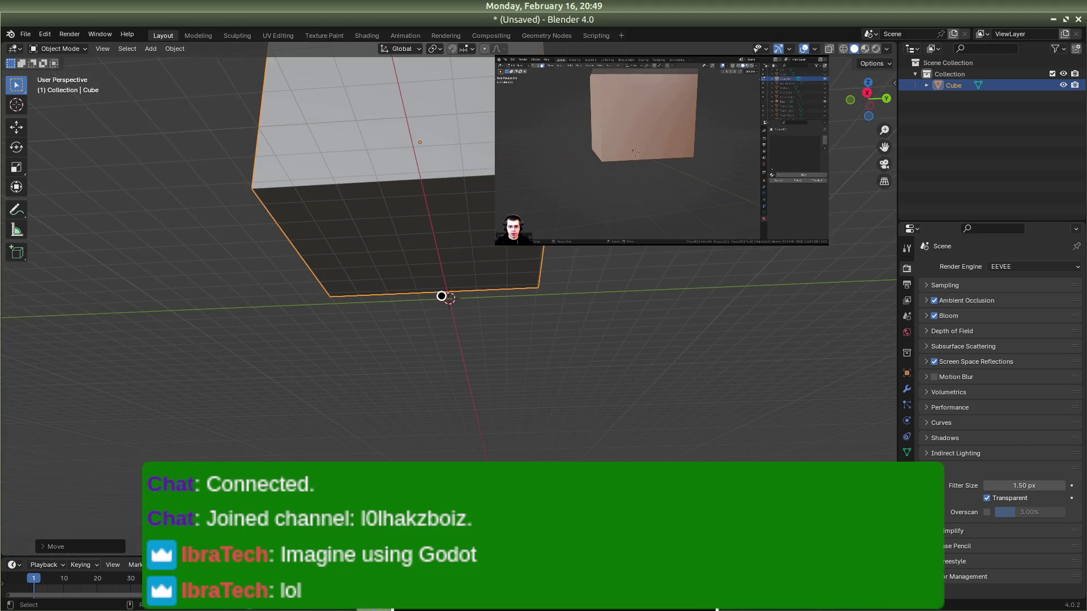
mouse_move(471, 240)
left_mouse_down()
mouse_move(470, 283)
mouse_move(469, 237)
left_mouse_up()
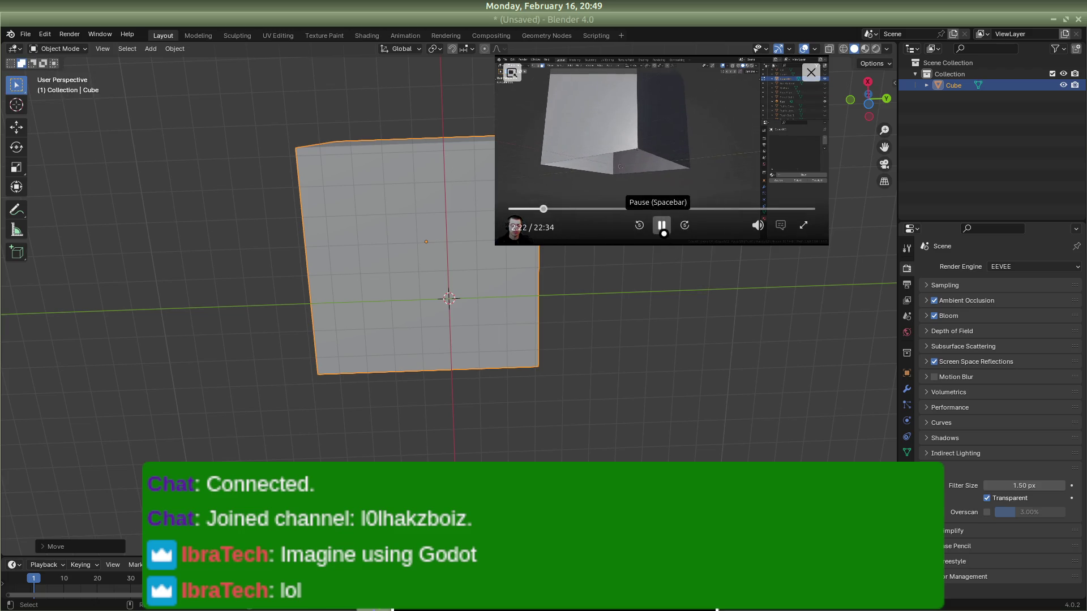
Step: Discard the unsaved cube scene and open the brick storefront .blend from Downloads
left_click(662, 224)
left_click(25, 34)
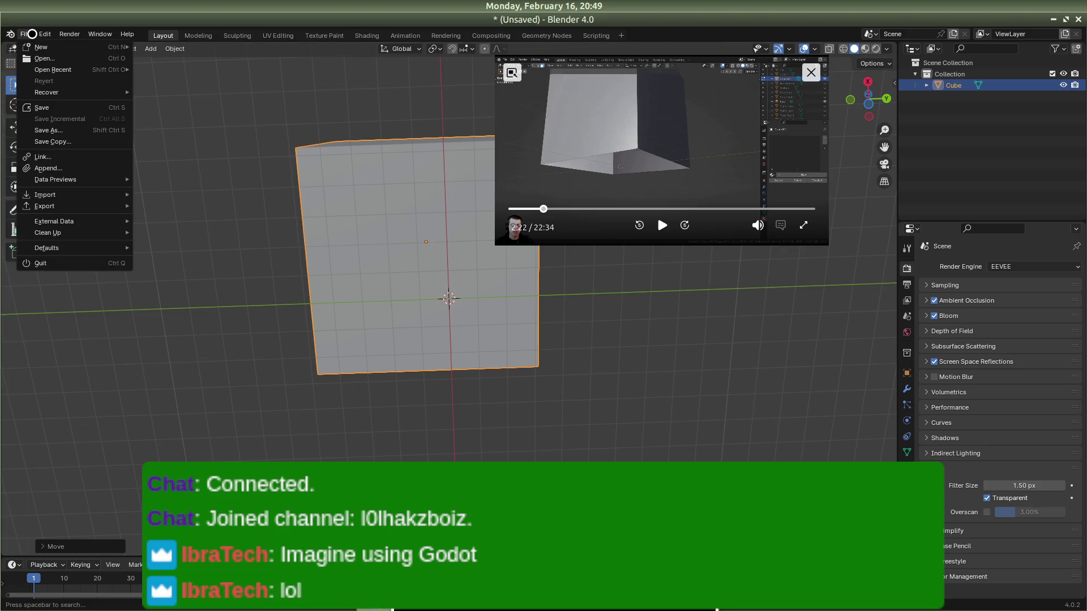
key("ctrl+q")
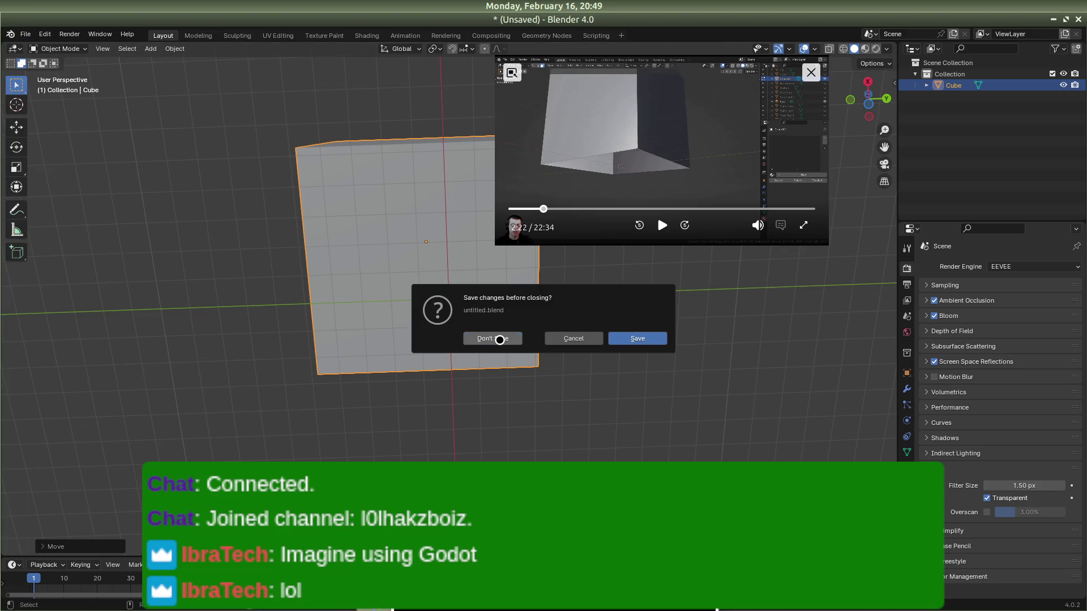
left_click(500, 339)
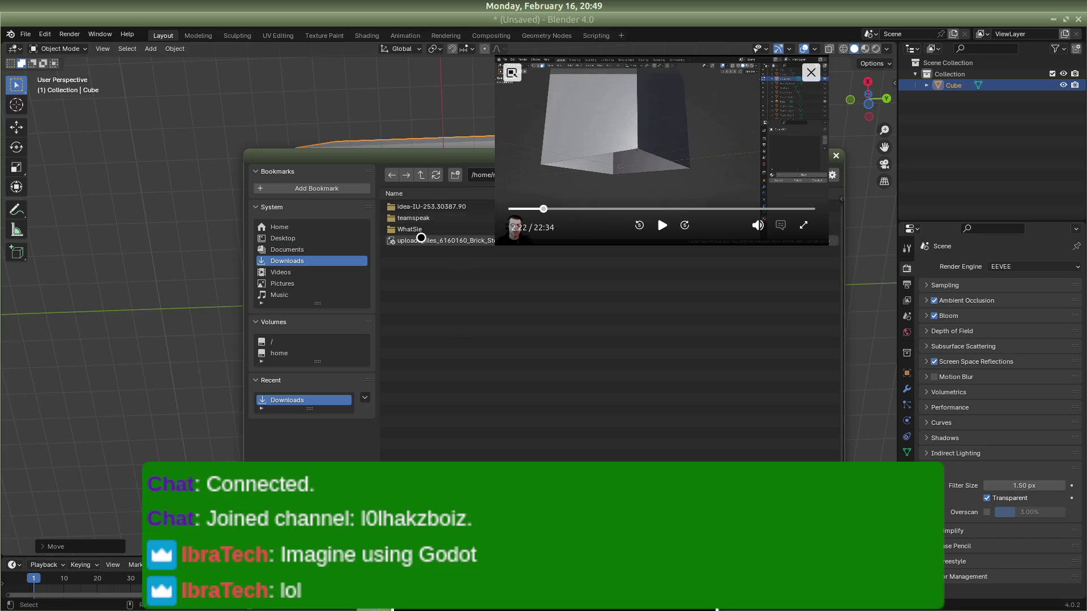
double_click(420, 240)
Step: Orbit to the building's front and select the storefront mesh Mesh_0
scroll(536, 283, "down", 6)
left_click_drag(681, 336, 502, 310)
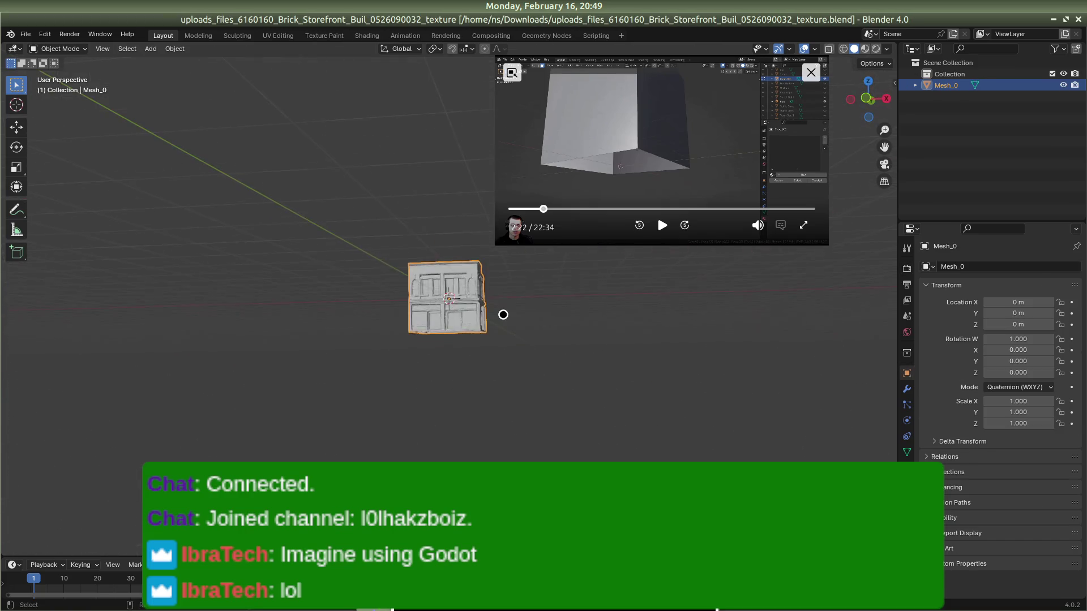
scroll(504, 317, "up", 8)
left_click(616, 325)
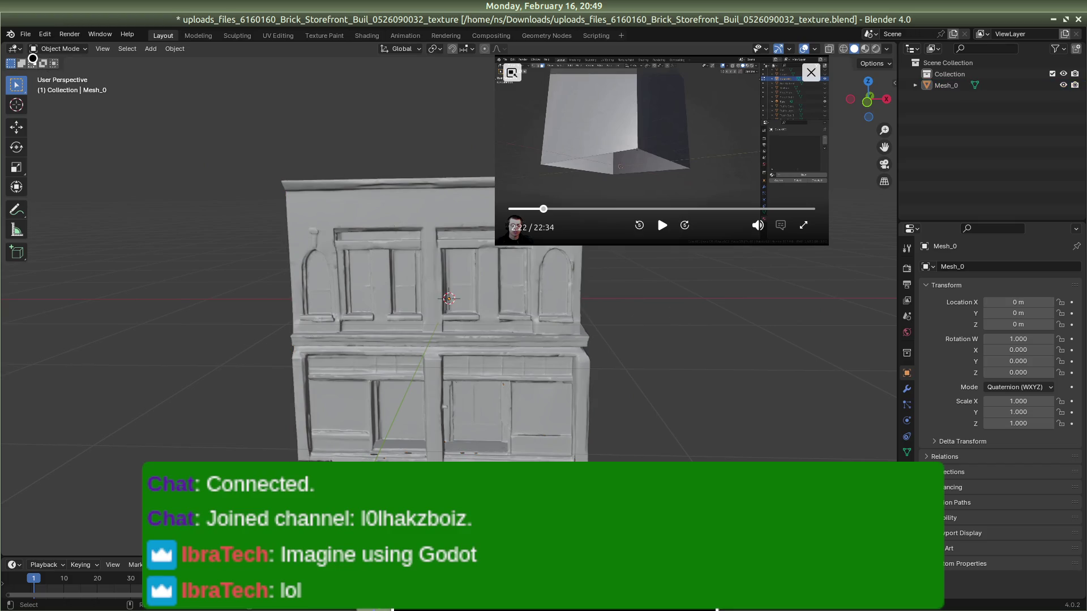
left_click(59, 50)
left_click(55, 51)
left_click(24, 63)
left_click(384, 306)
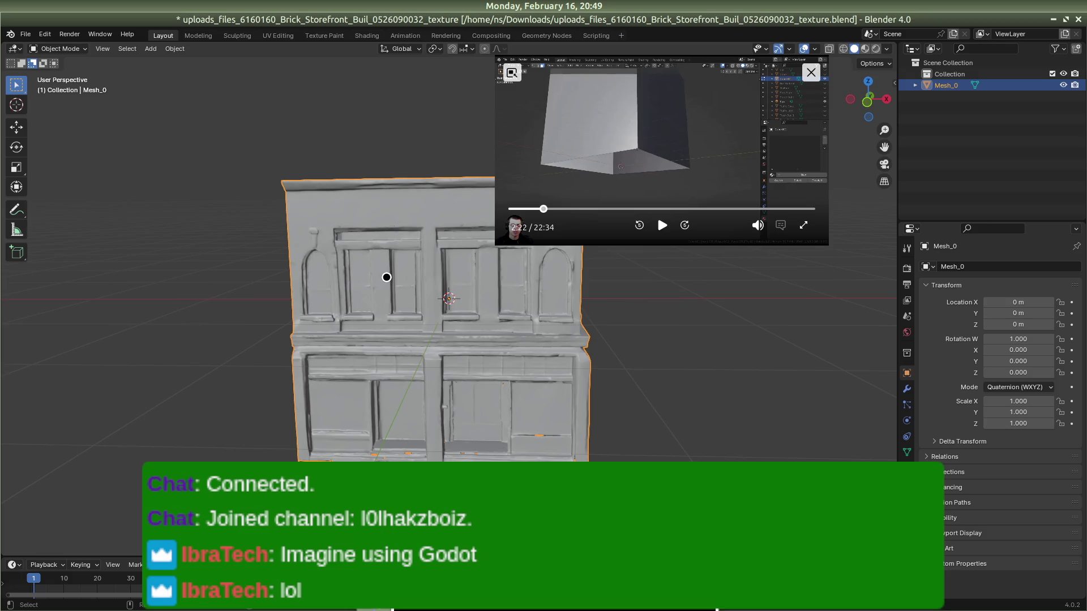
Step: Show the tutorial video full screen and rewind it twenty seconds
scroll(387, 278, "up", 3)
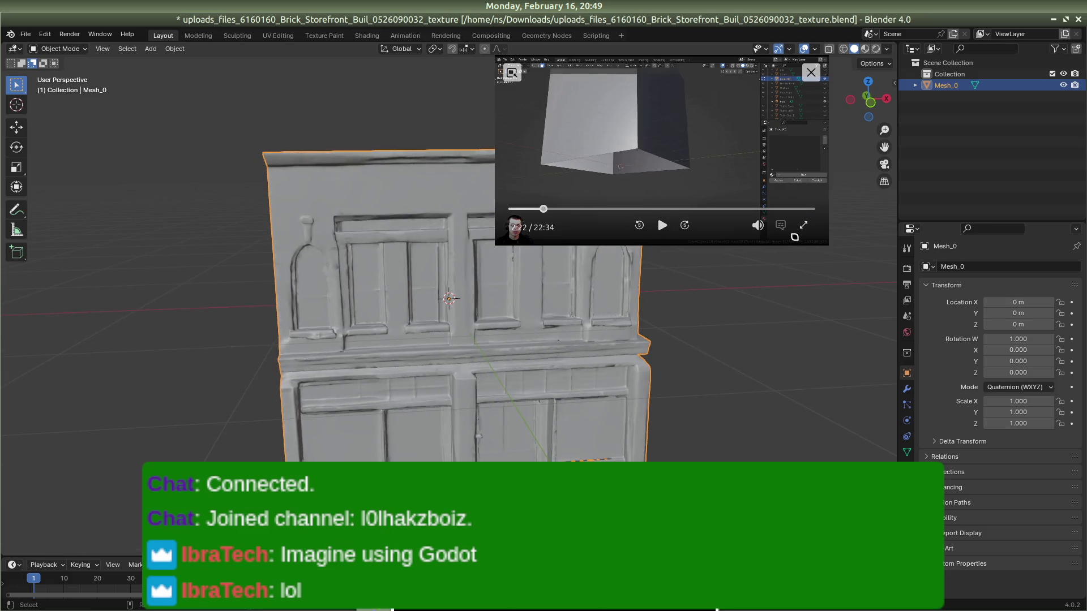
left_click(803, 225)
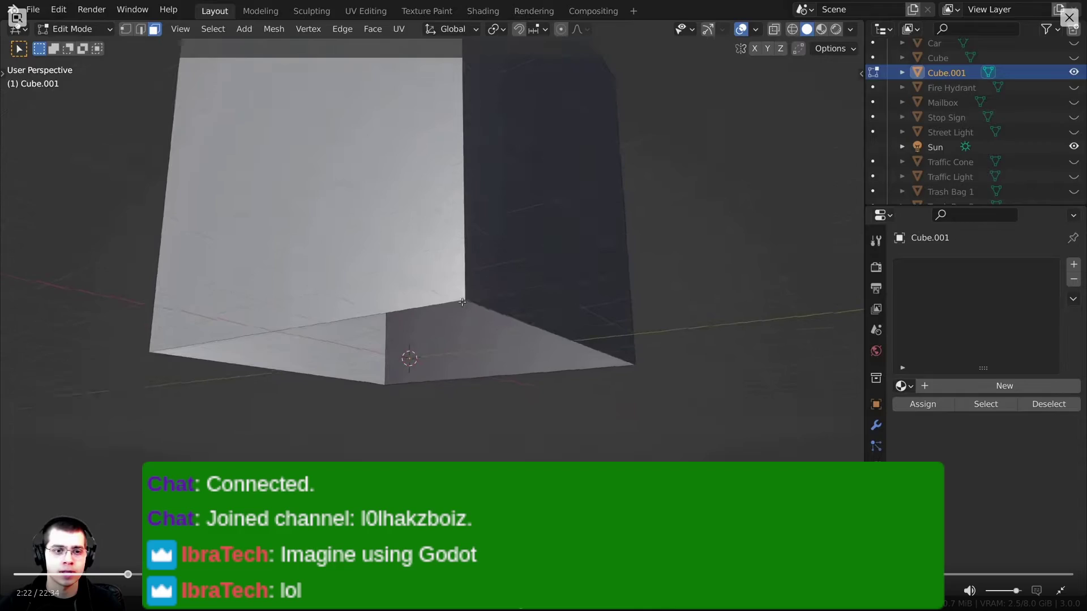
key("Left")
key("Left")
key("Left")
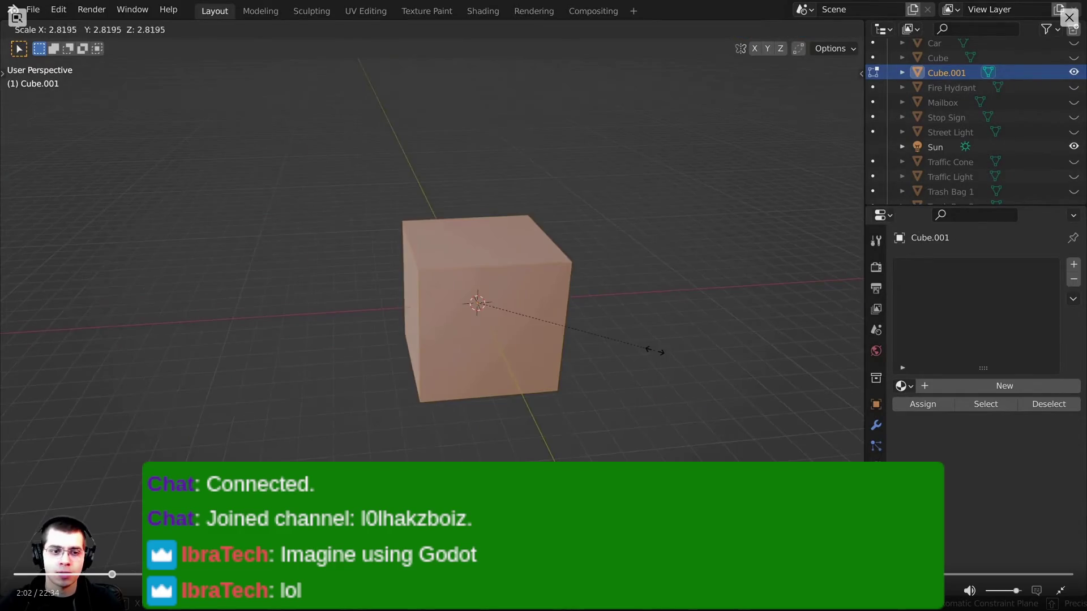
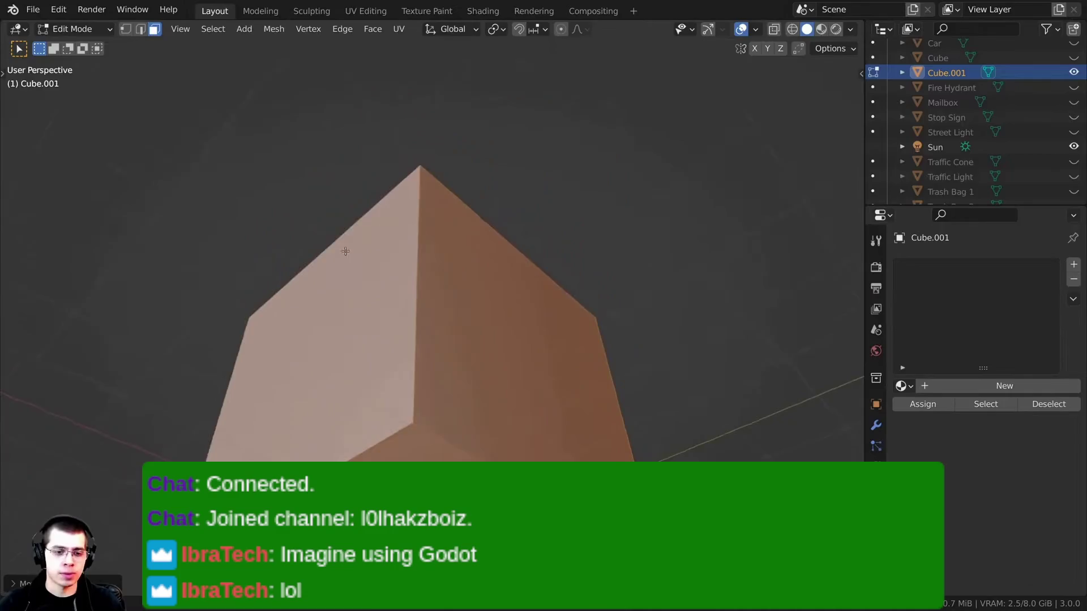
Step: Pop the fullscreen tutorial video into a small picture-in-picture player over Blender
mouse_move(166, 217)
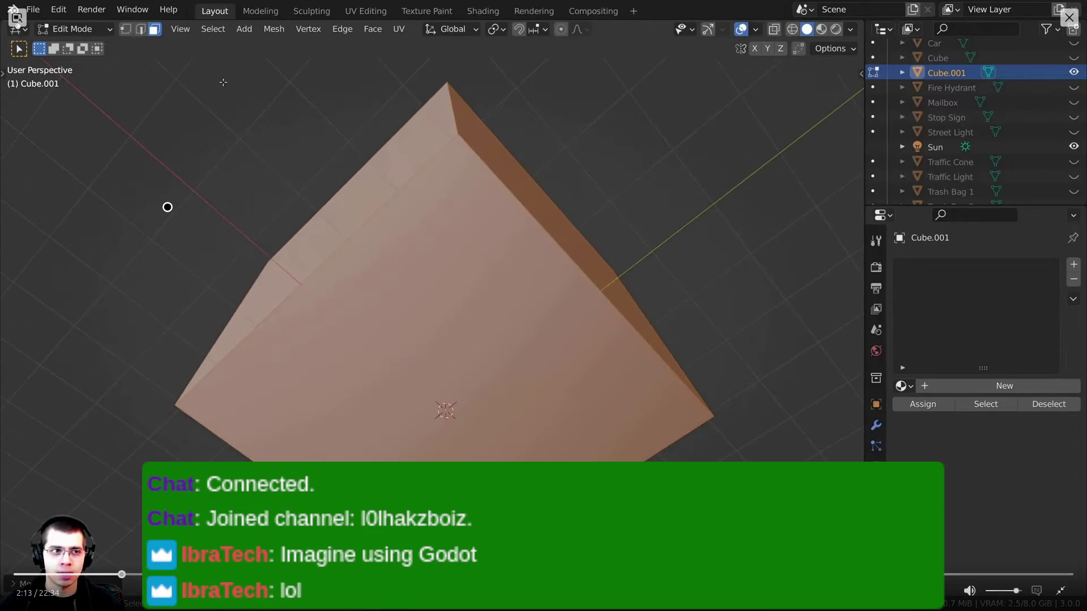
double_click(175, 214)
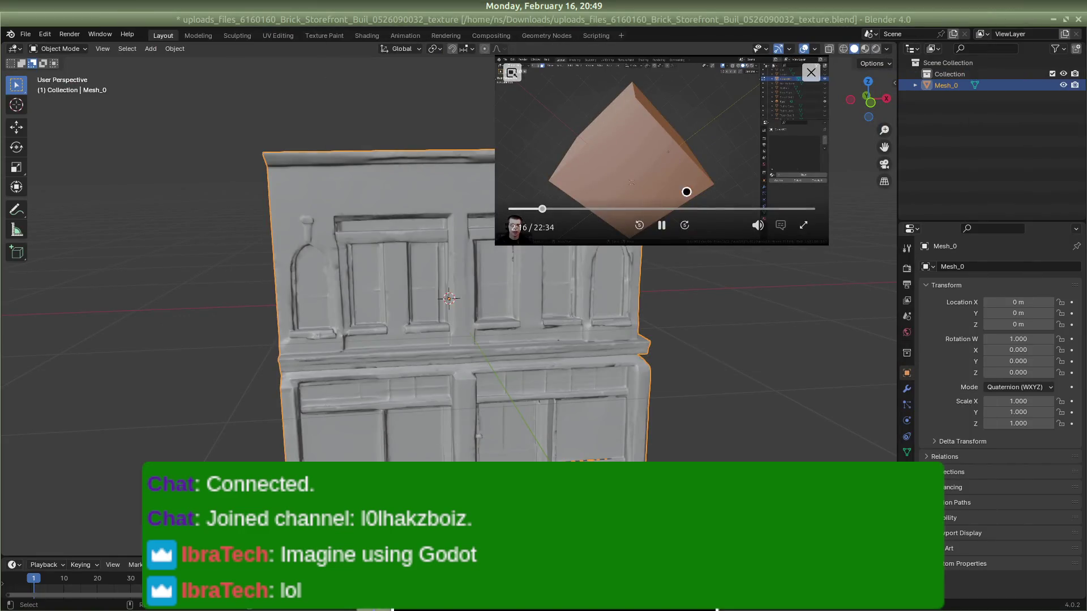
Step: Pause the floating video and put the storefront mesh into Edit Mode to view its wireframe
left_click(661, 225)
left_click(78, 49)
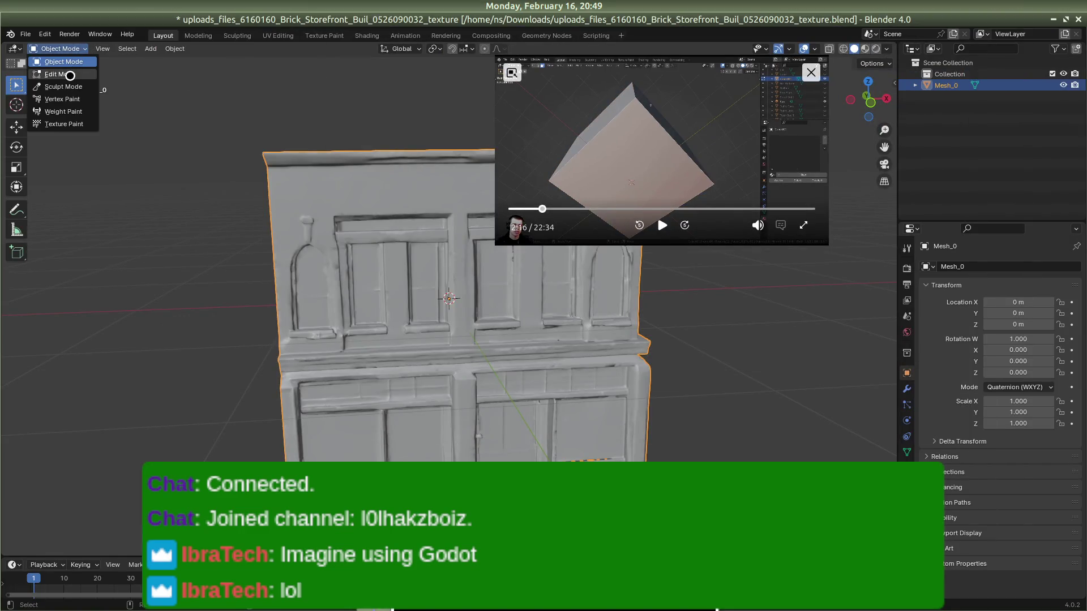
left_click(59, 75)
left_click_drag(238, 306, 309, 311)
scroll(317, 304, "up", 6)
scroll(318, 303, "down", 8)
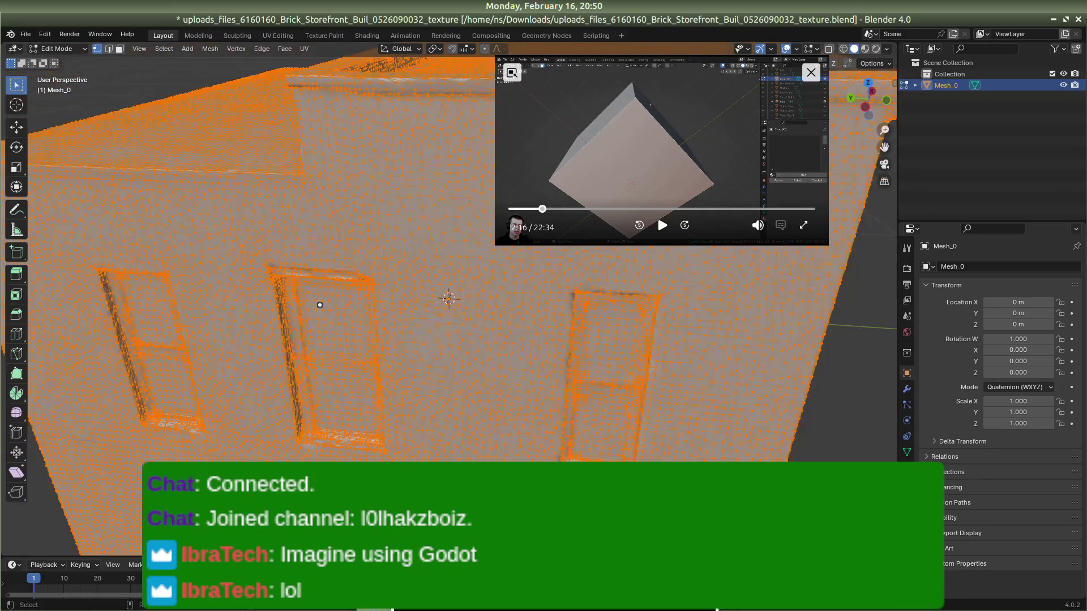
left_click_drag(394, 388, 543, 371)
Step: Return to Blender, try face selection and select all, then go back to Object Mode
key("alt+Tab")
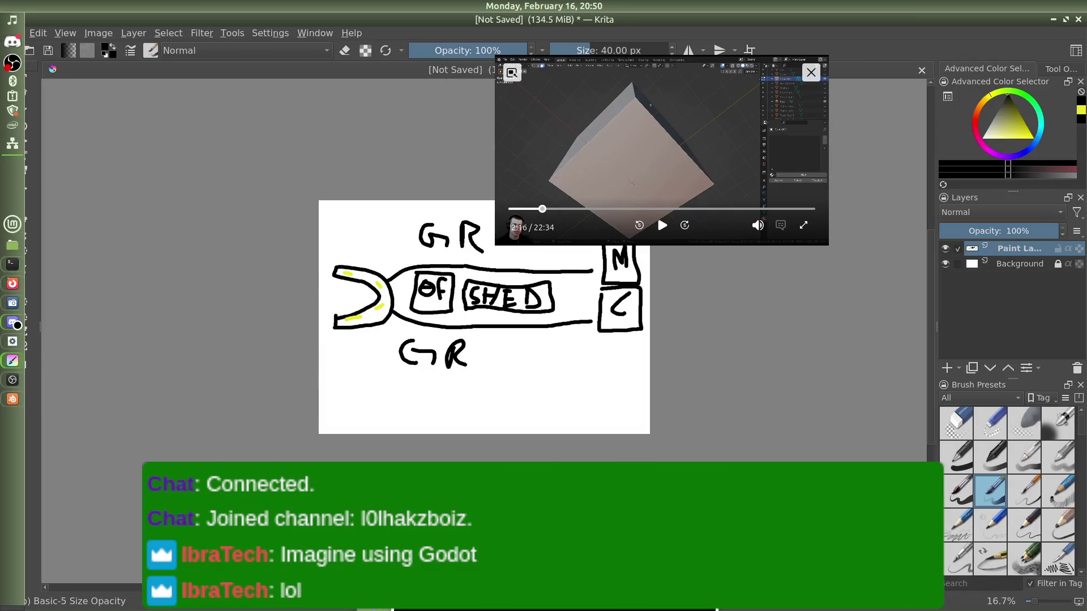
left_click(12, 399)
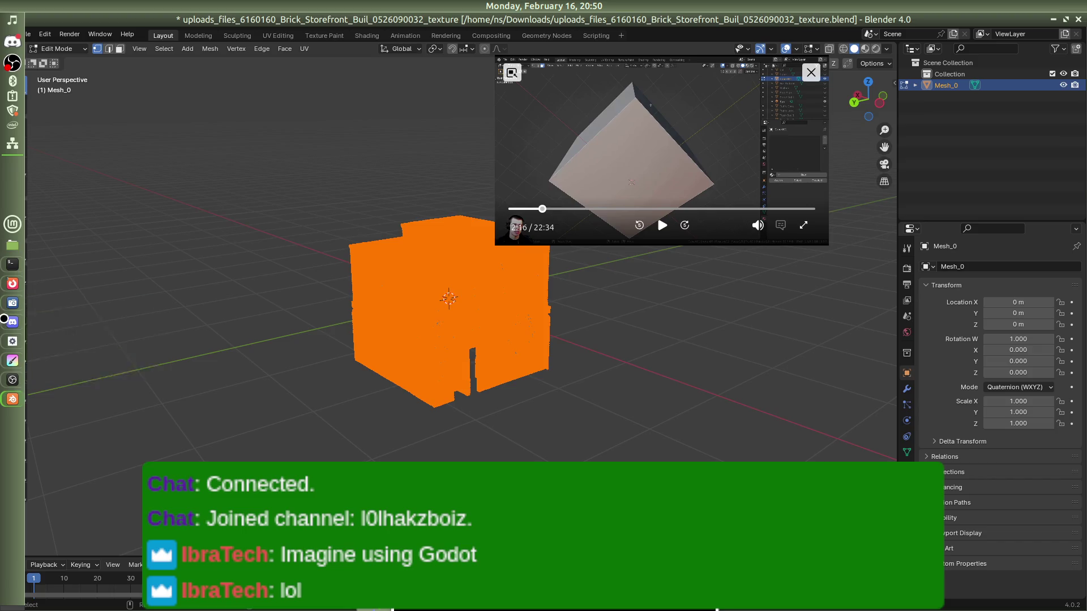
left_click(12, 322)
left_click(12, 399)
left_click(505, 378)
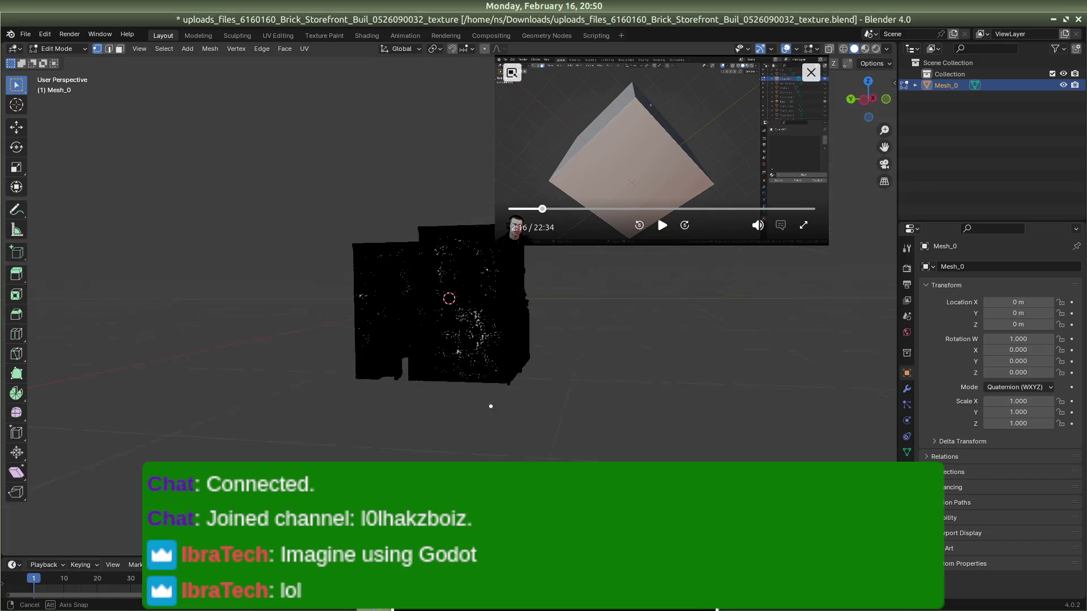
left_click(120, 48)
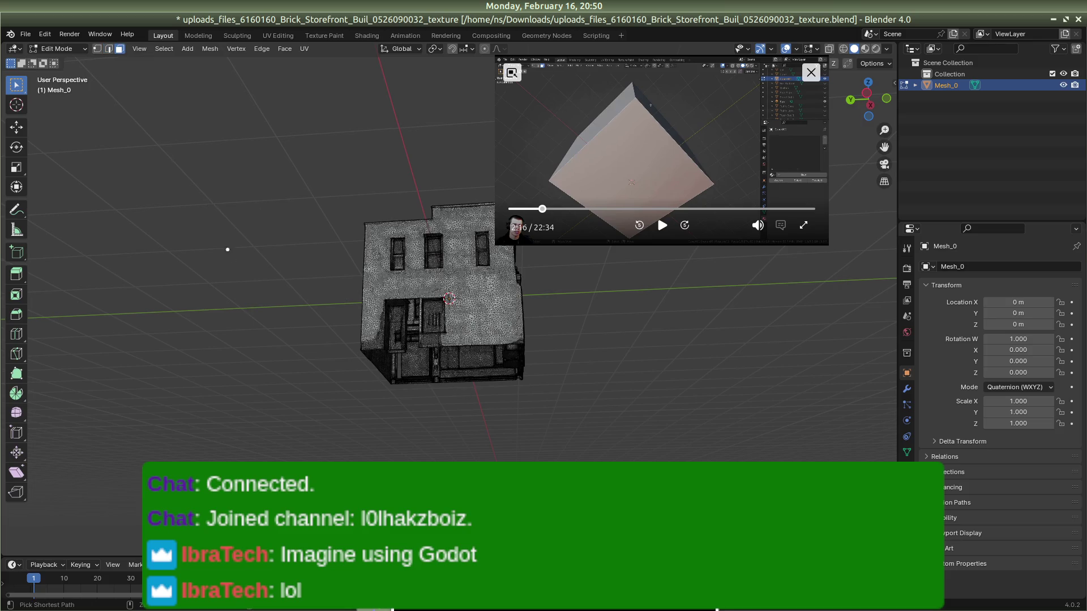
key("1")
key("a")
key("Tab")
mouse_move(282, 347)
left_mouse_down()
mouse_move(356, 456)
mouse_move(212, 254)
left_mouse_up()
Step: Put the building back in Edit Mode with face selection and zoom in on the wall
left_click(82, 49)
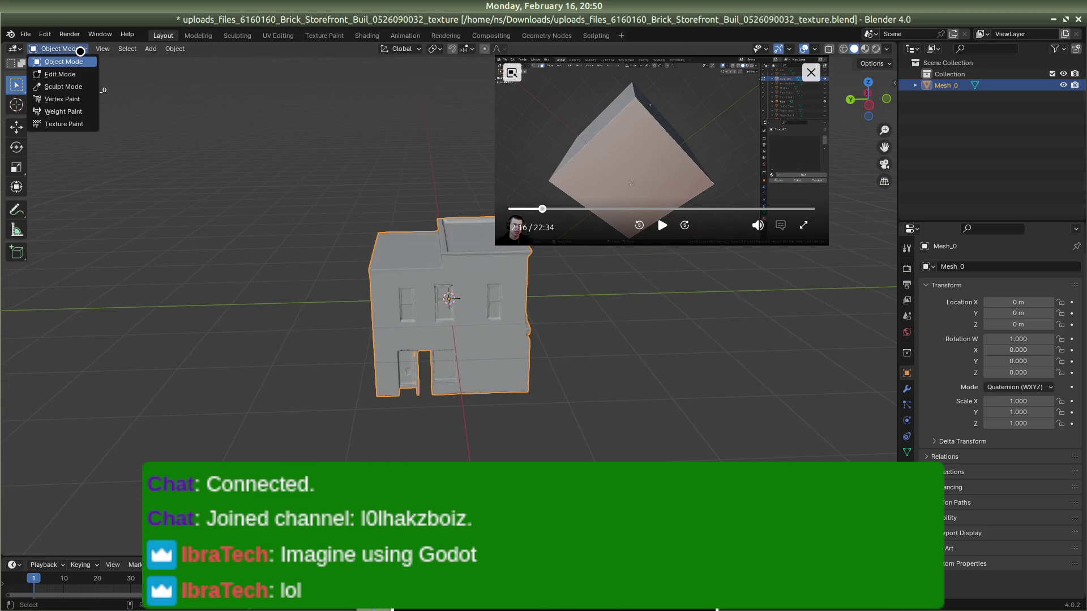
left_click(12, 64)
left_click(49, 50)
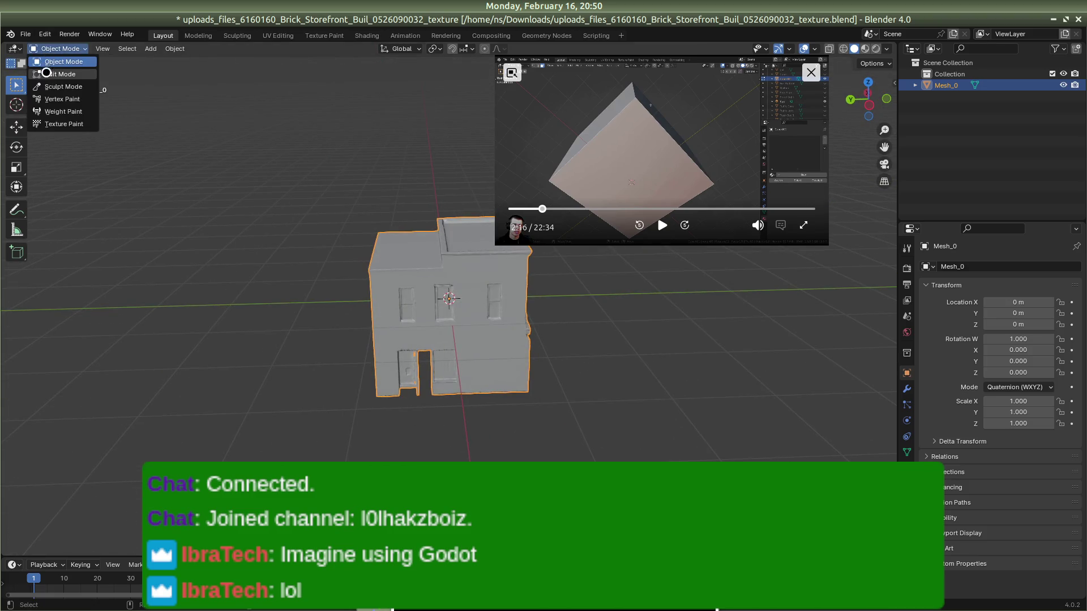
left_click(48, 74)
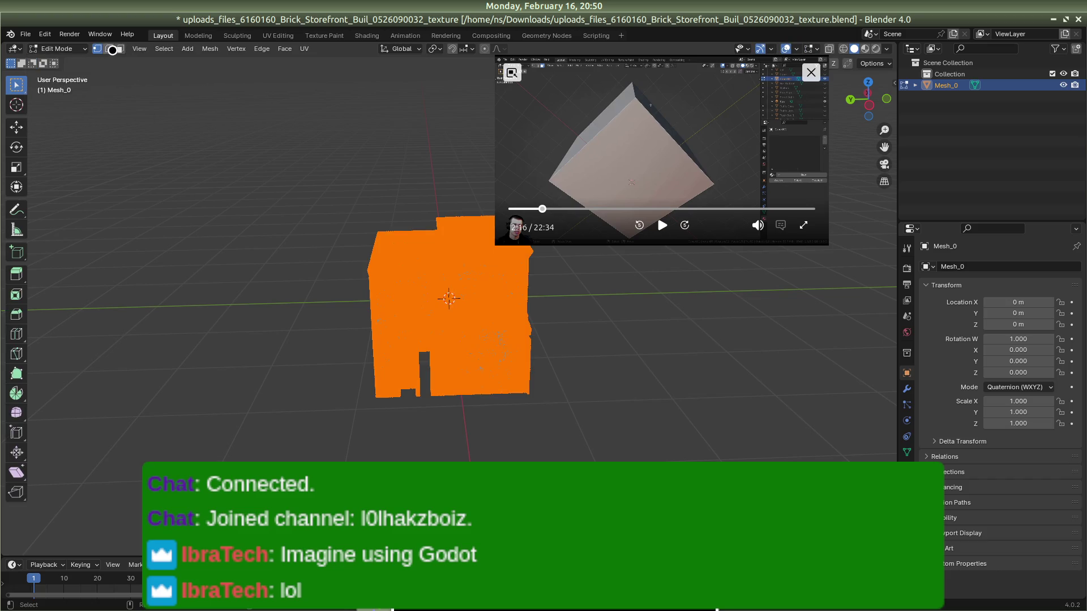
key("3")
left_click_drag(464, 340, 495, 349)
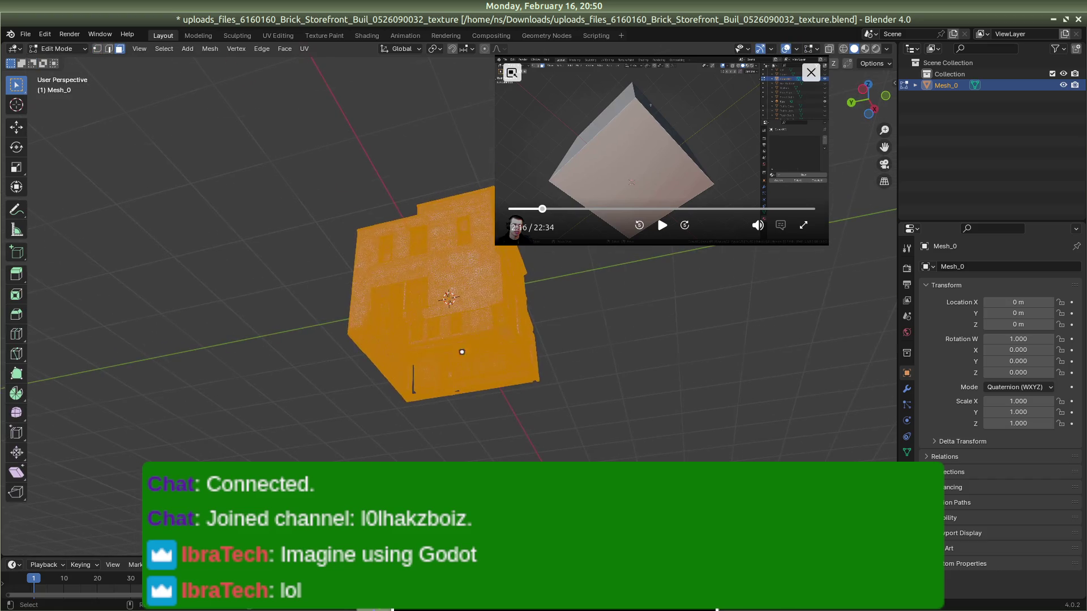
scroll(495, 350, "up", 5)
scroll(495, 349, "up", 6)
mouse_move(478, 339)
left_mouse_down()
mouse_move(469, 292)
mouse_move(474, 309)
left_mouse_up()
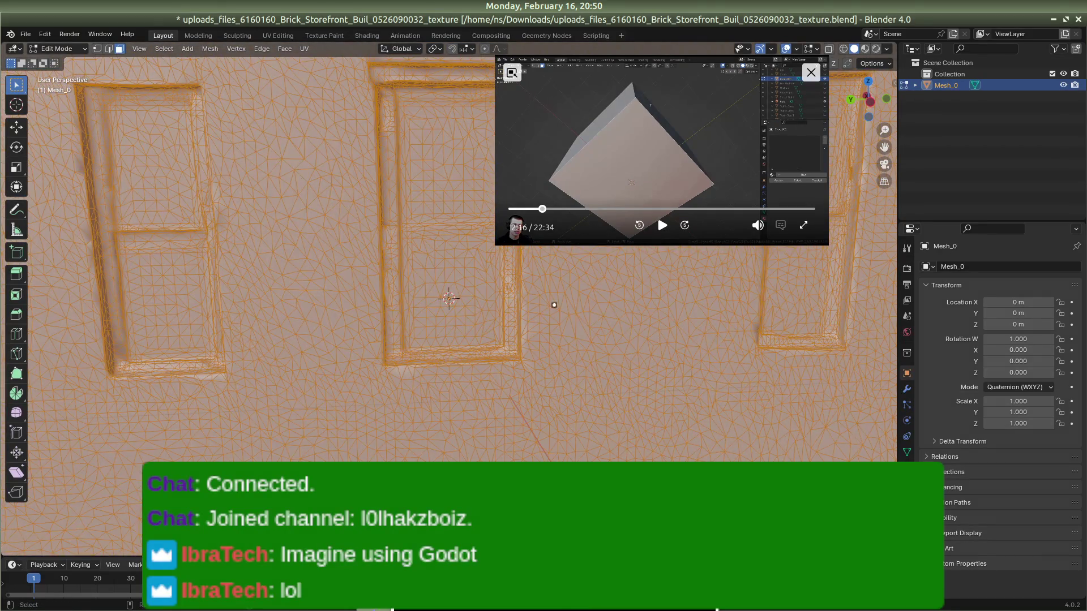
Step: Deselect the whole mesh and close the picture-in-picture tutorial player
key("alt+a")
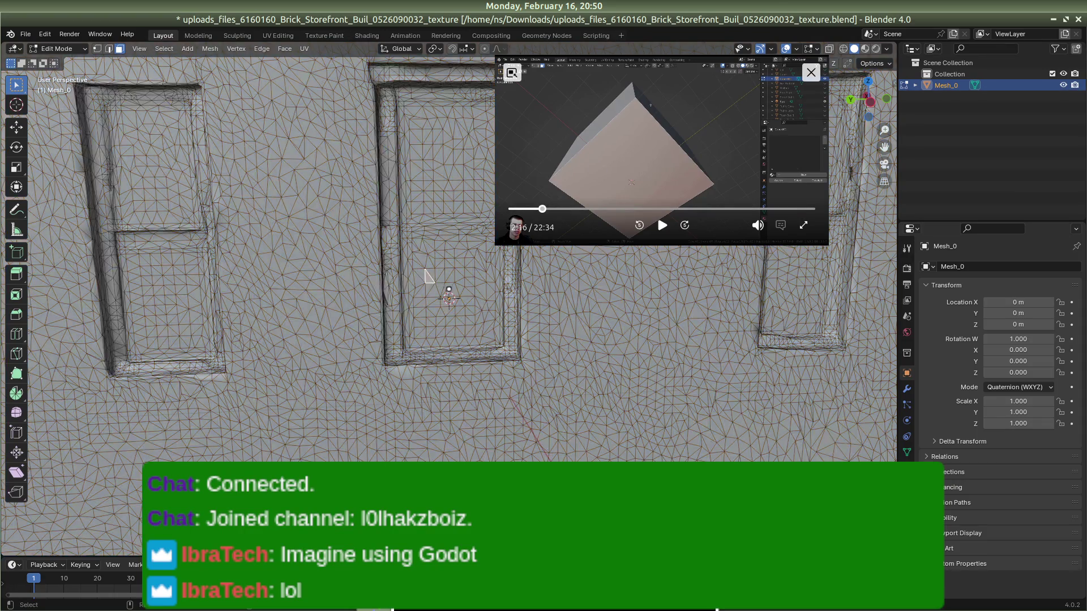
left_click(427, 299)
key("alt+Tab")
key("Tab")
key("Tab")
key("Tab")
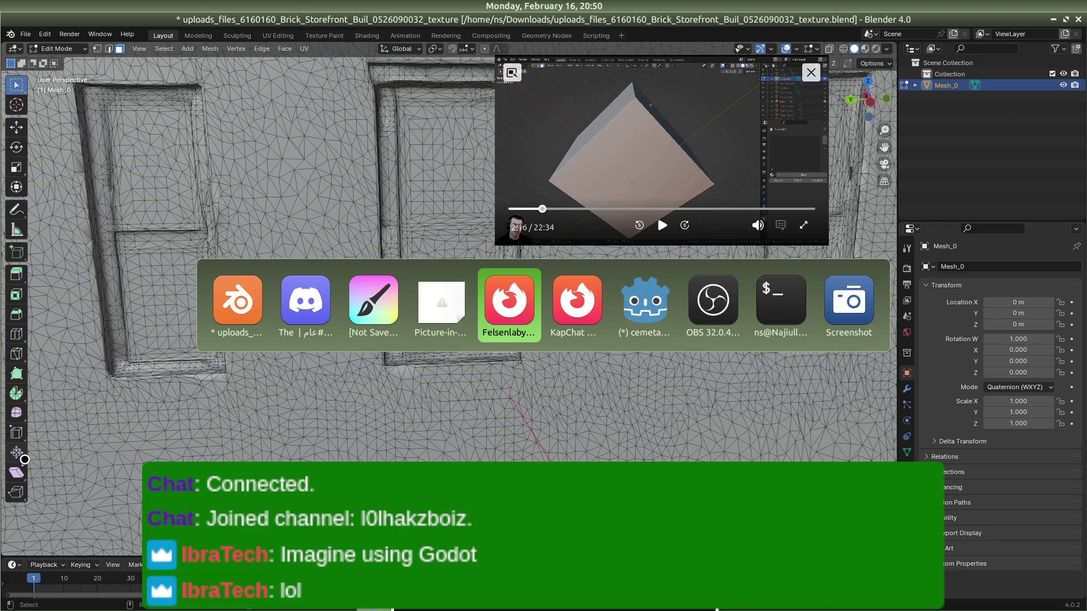
key("Tab")
key("Tab")
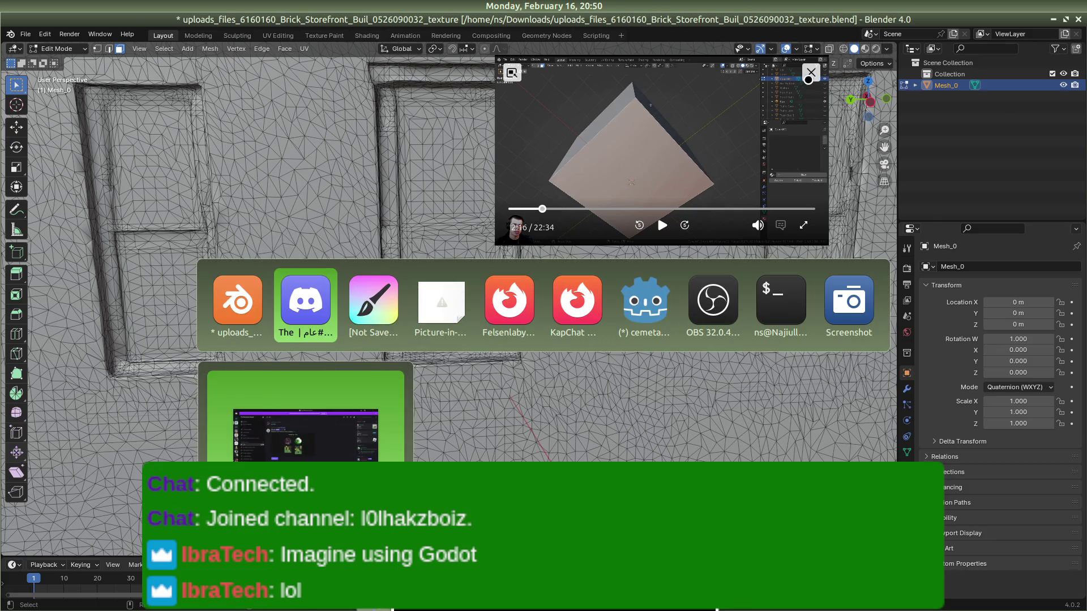
key("Escape")
key("ctrl+w")
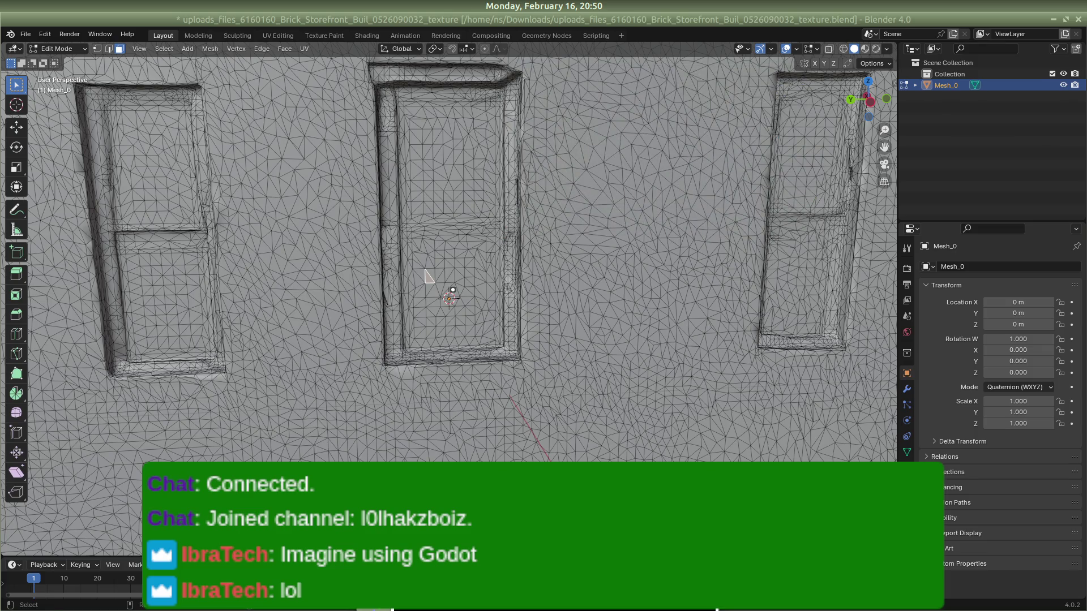
key("alt+Tab")
key("Tab")
key("Tab")
key("Tab")
key("Tab")
key("Tab")
key("Tab")
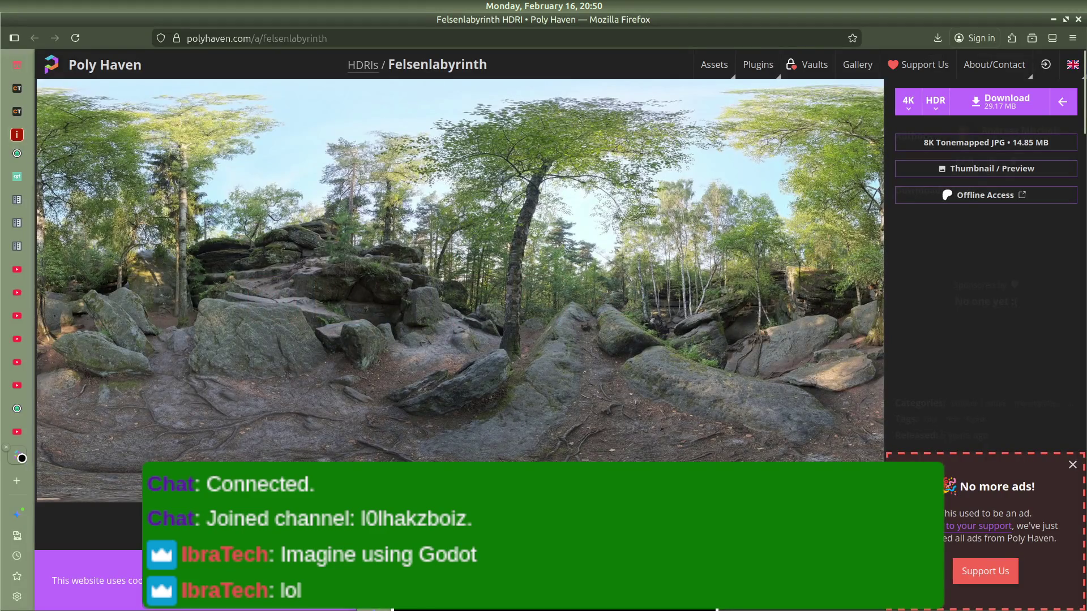
Step: Close Poly Haven, search CC0 Textures for glass and open the Color Glass texture
key("ctrl+w")
key("Print")
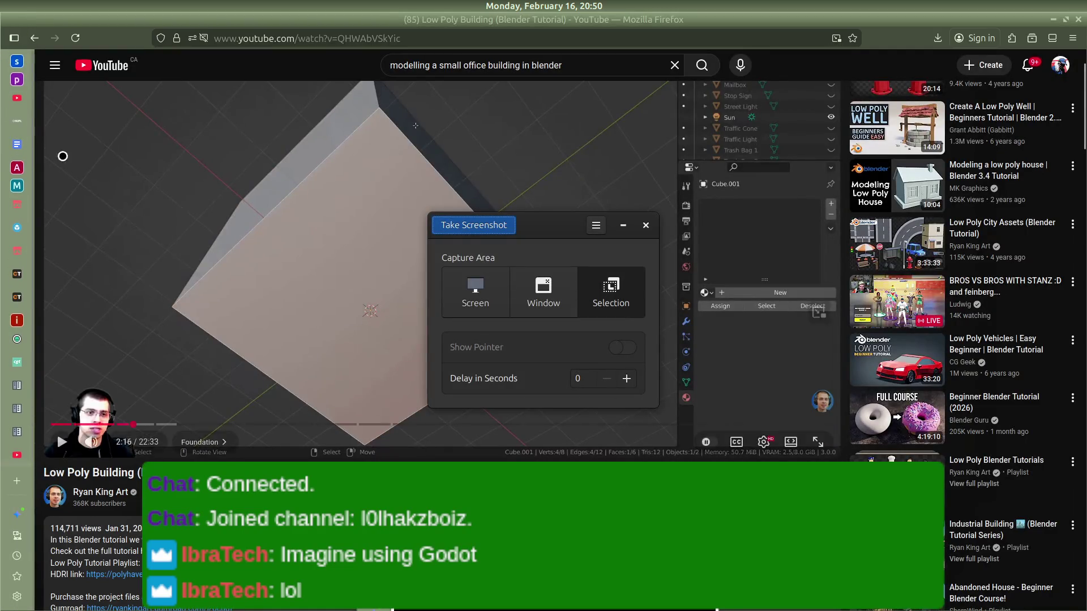
left_click(22, 269)
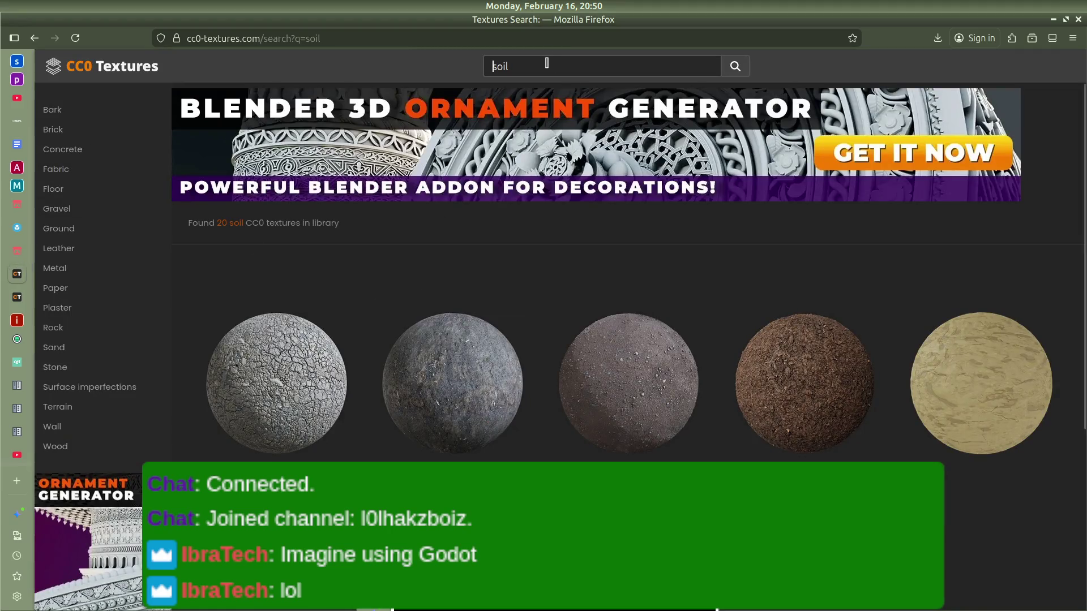
type("s")
key("Return")
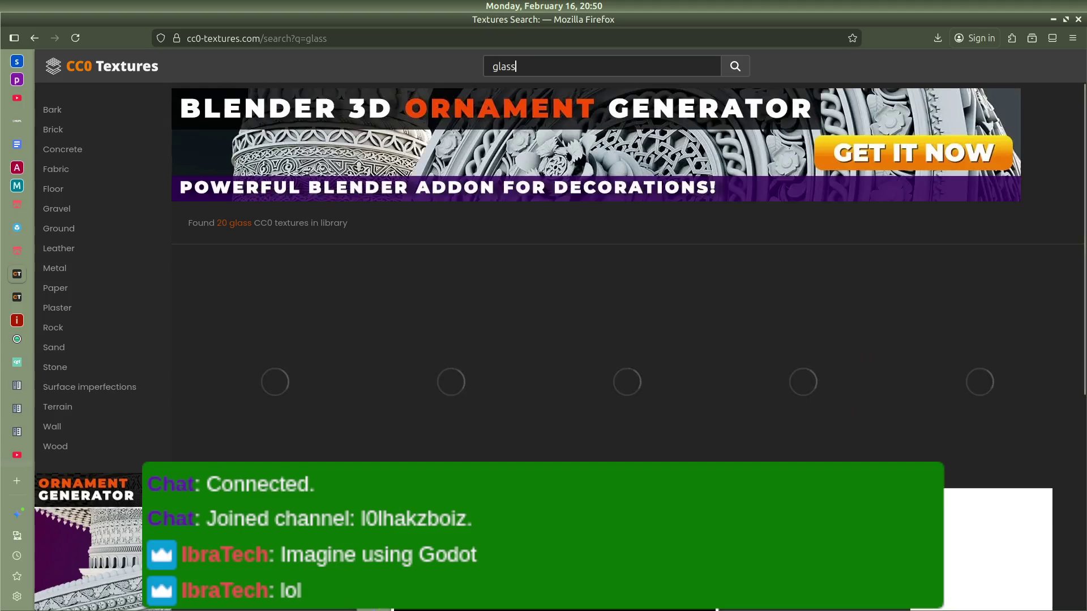
scroll(510, 305, "down", 2)
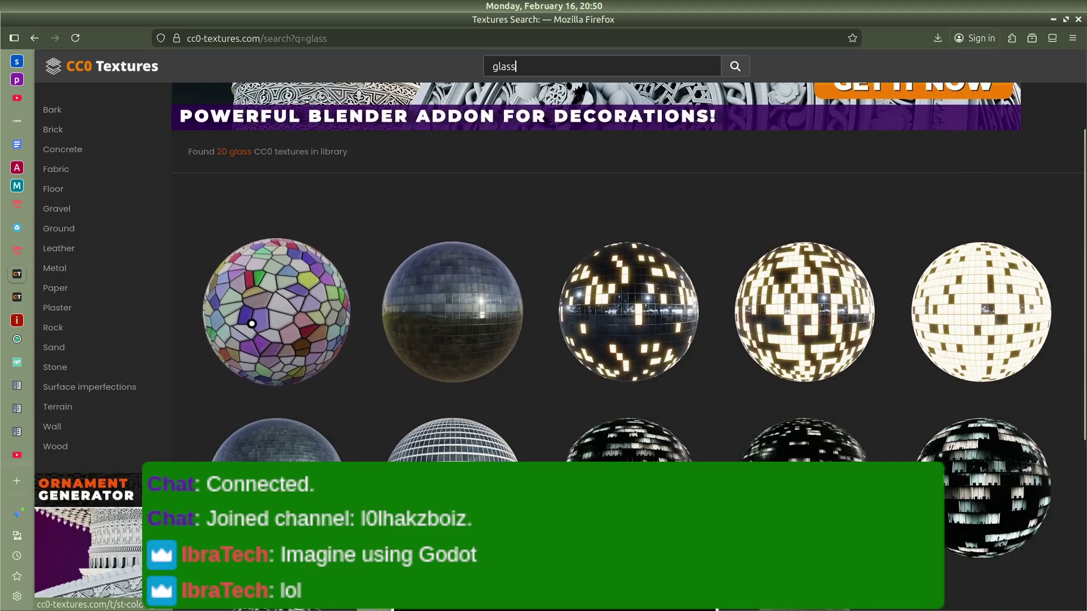
scroll(252, 319, "down", 2)
scroll(252, 323, "down", 4)
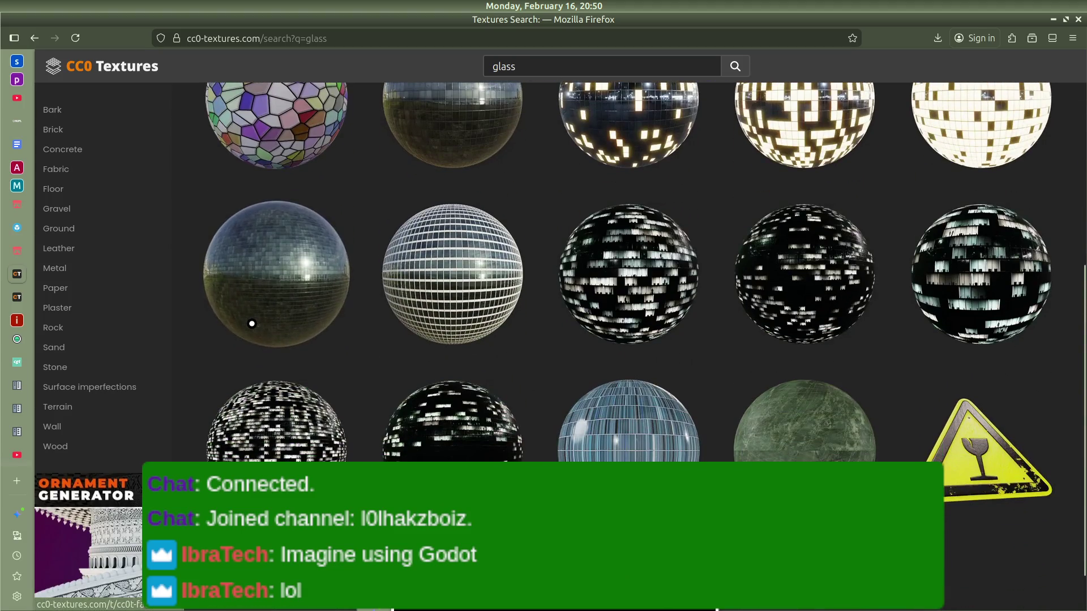
scroll(252, 323, "down", 2)
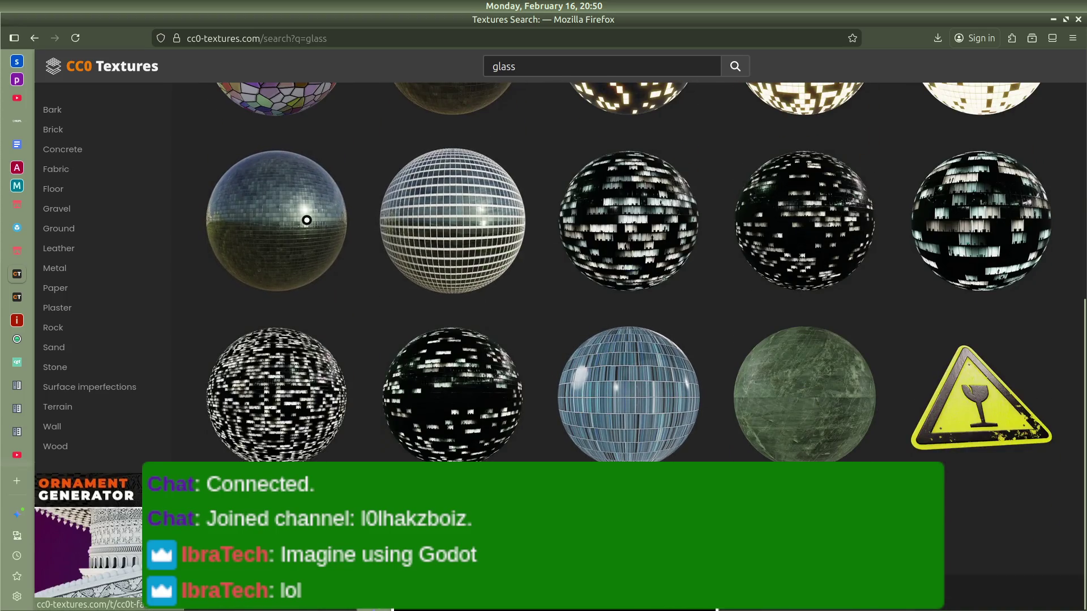
scroll(306, 220, "up", 5)
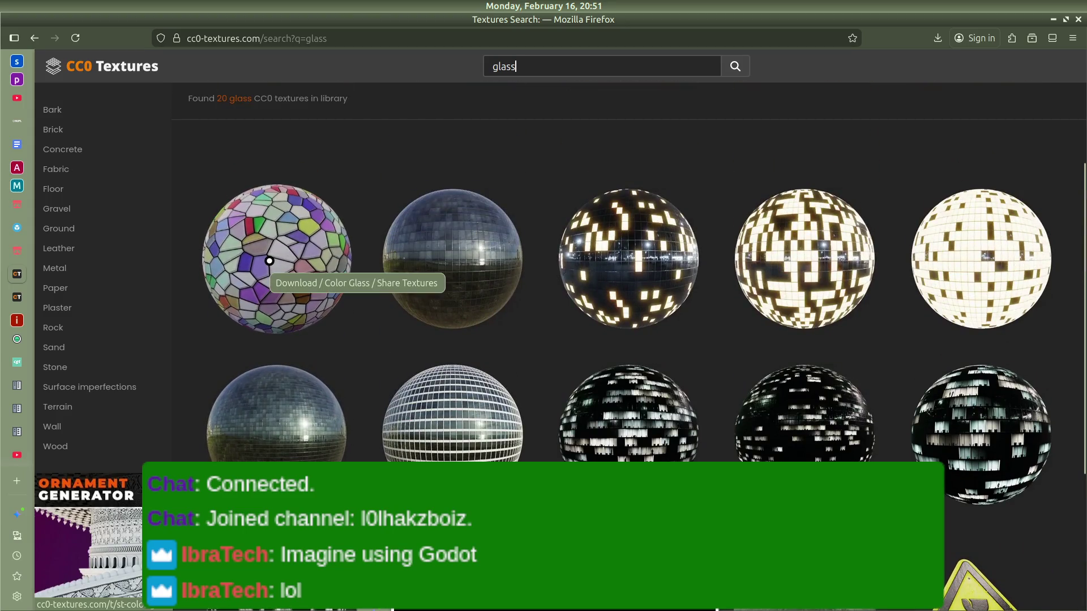
left_click(261, 269)
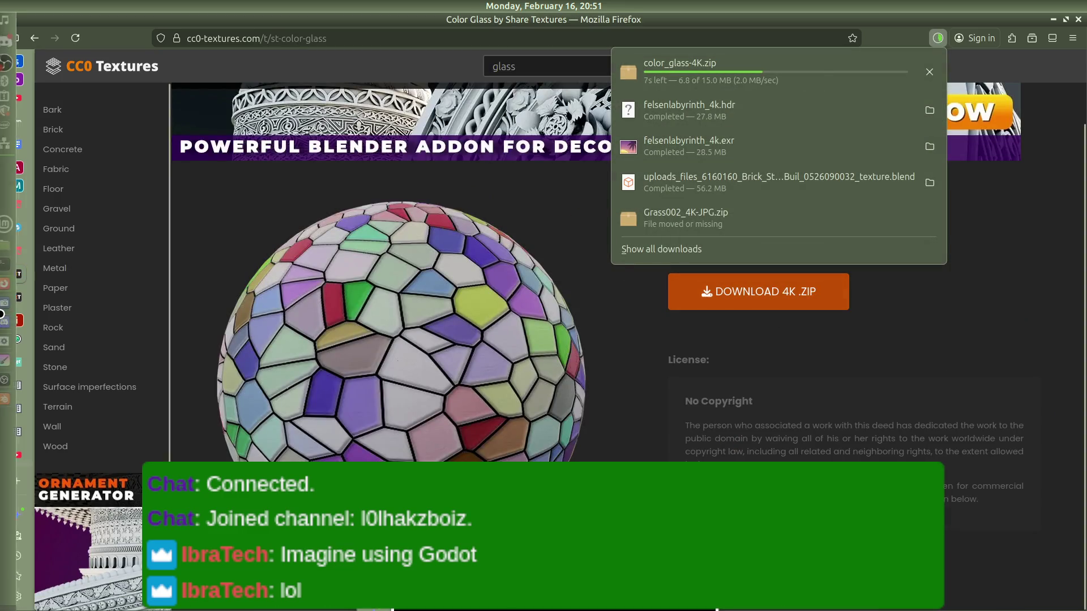
Step: Extract the downloaded Color Glass 4K zip into a color_glass-4K folder in Downloads
mouse_move(5, 372)
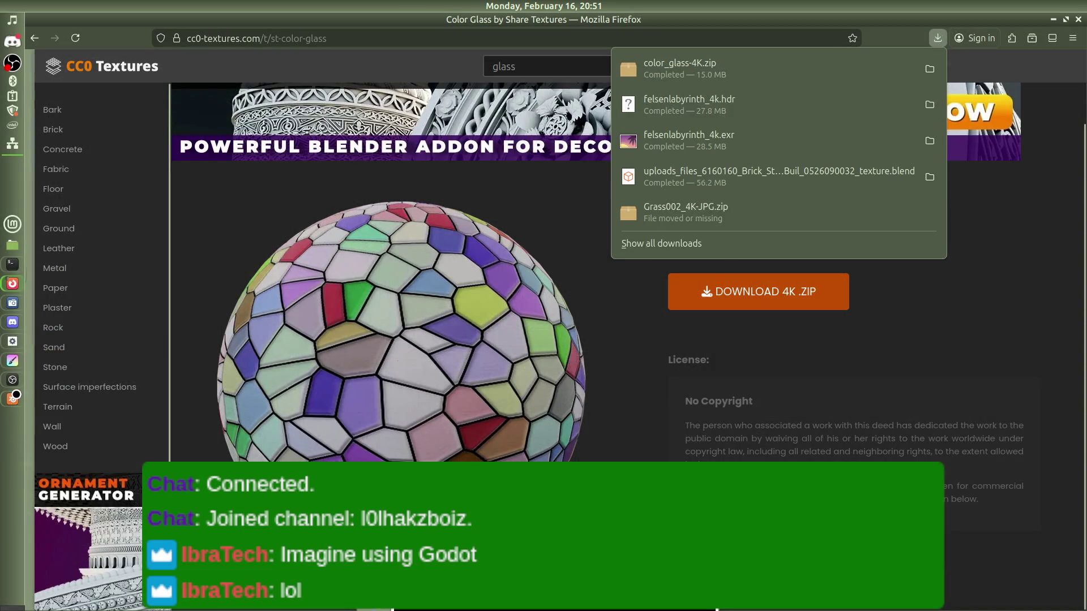
left_click(933, 69)
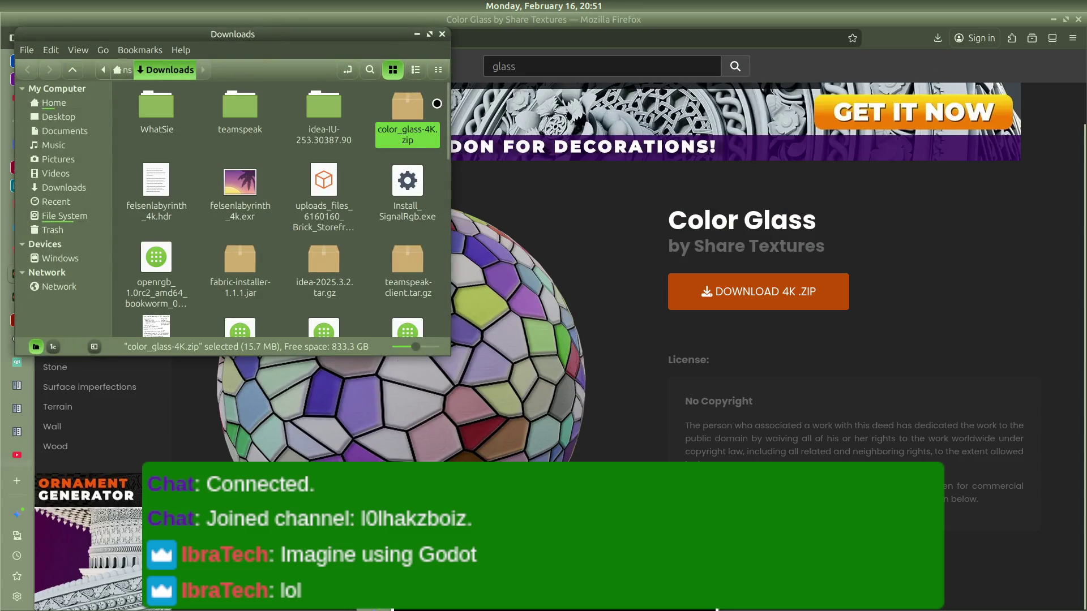
right_click(422, 105)
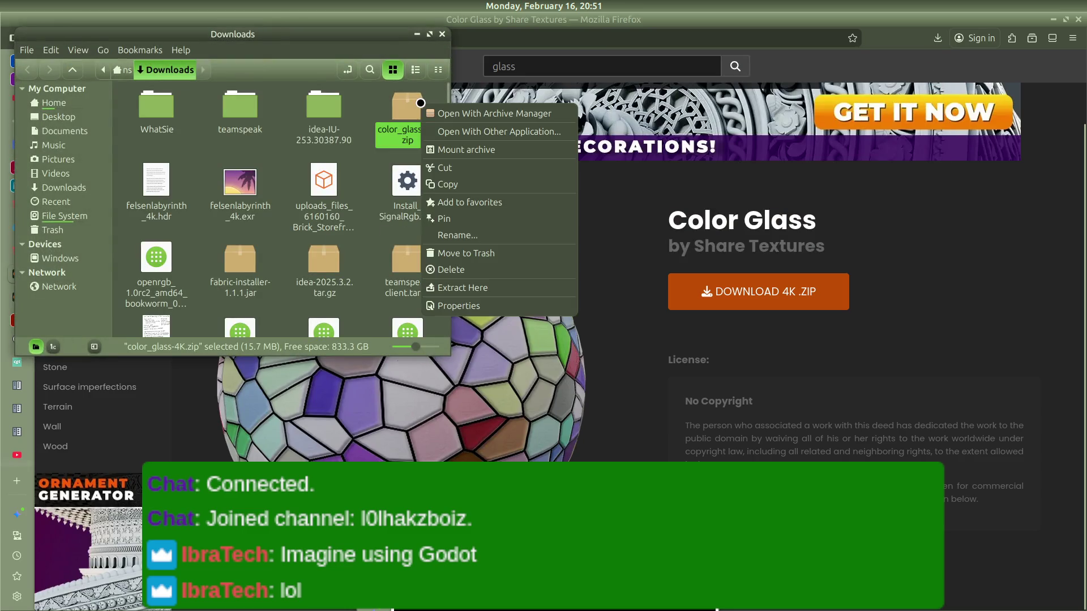
left_click(445, 288)
key("alt+Tab")
key("alt+Tab")
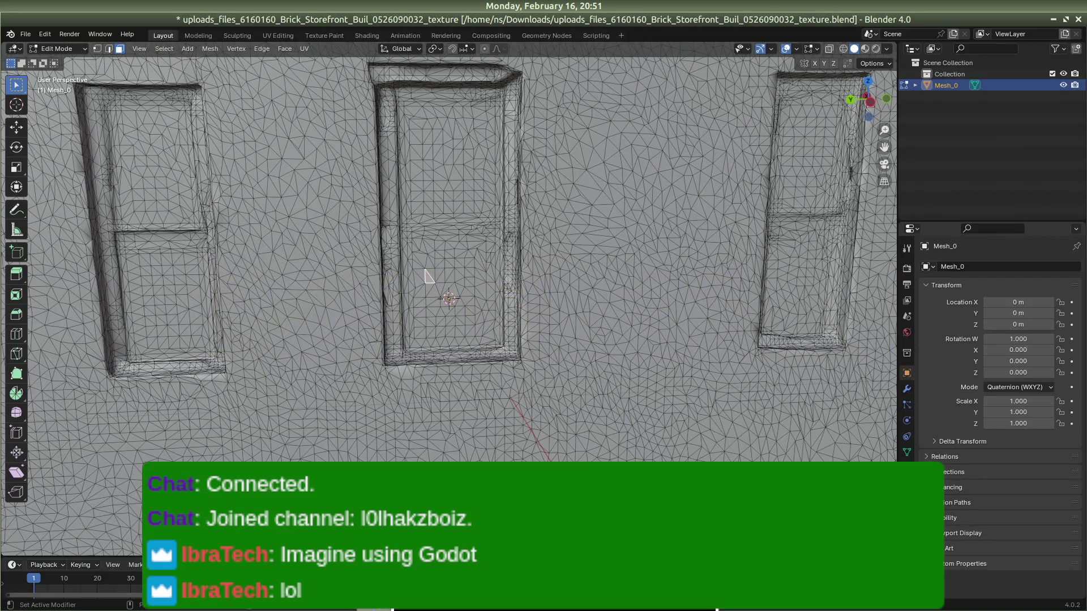
Step: Add a second, empty material slot below Material_0 in Material Properties
left_click(906, 468)
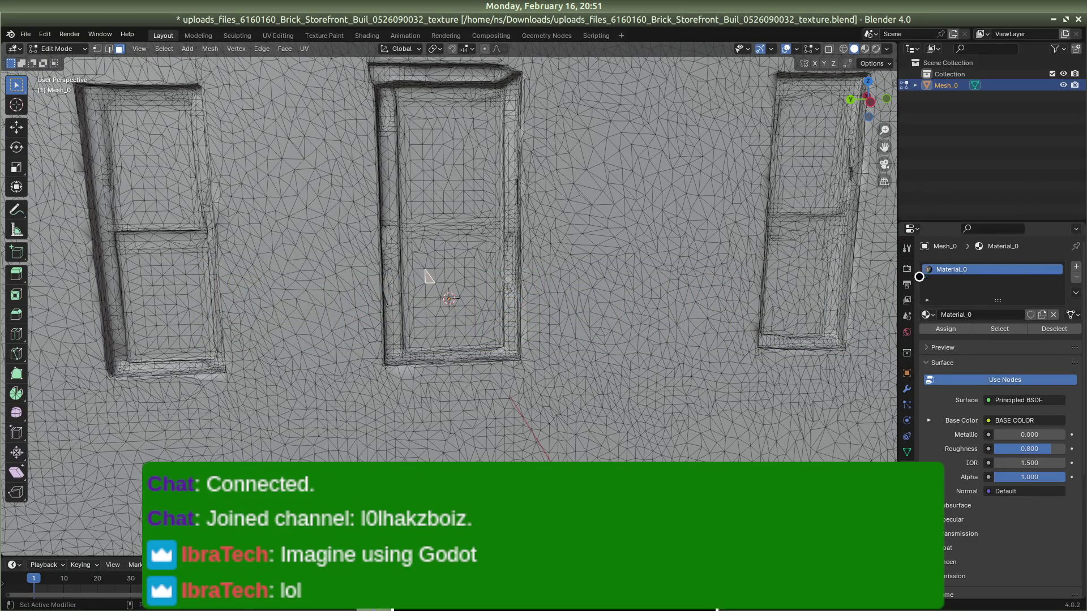
left_click(1077, 265)
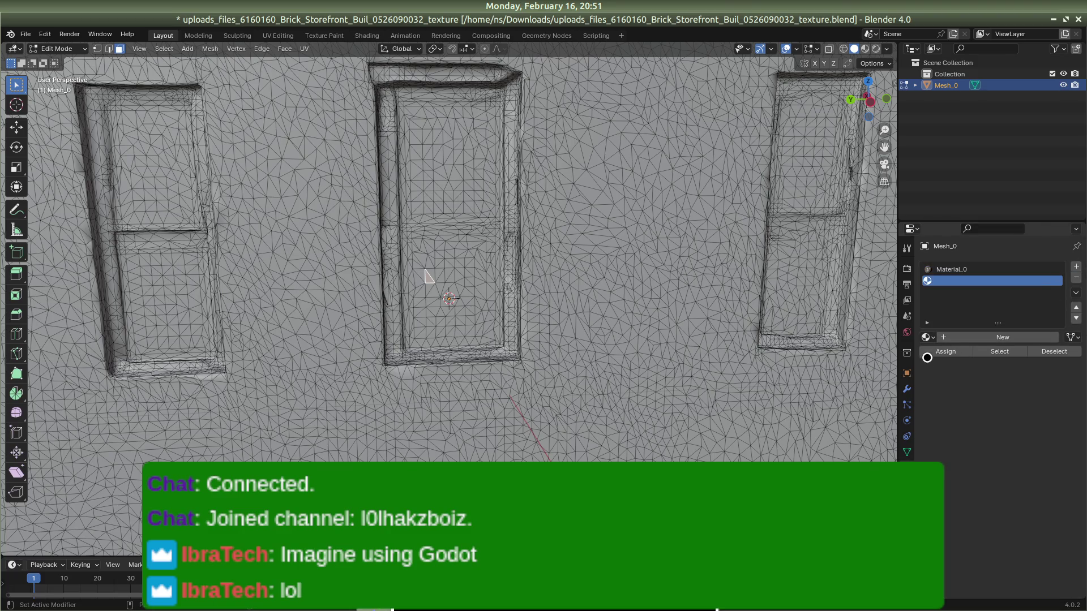
left_click(928, 338)
left_click(934, 338)
right_click(956, 284)
key("alt+Tab")
key("alt+Tab")
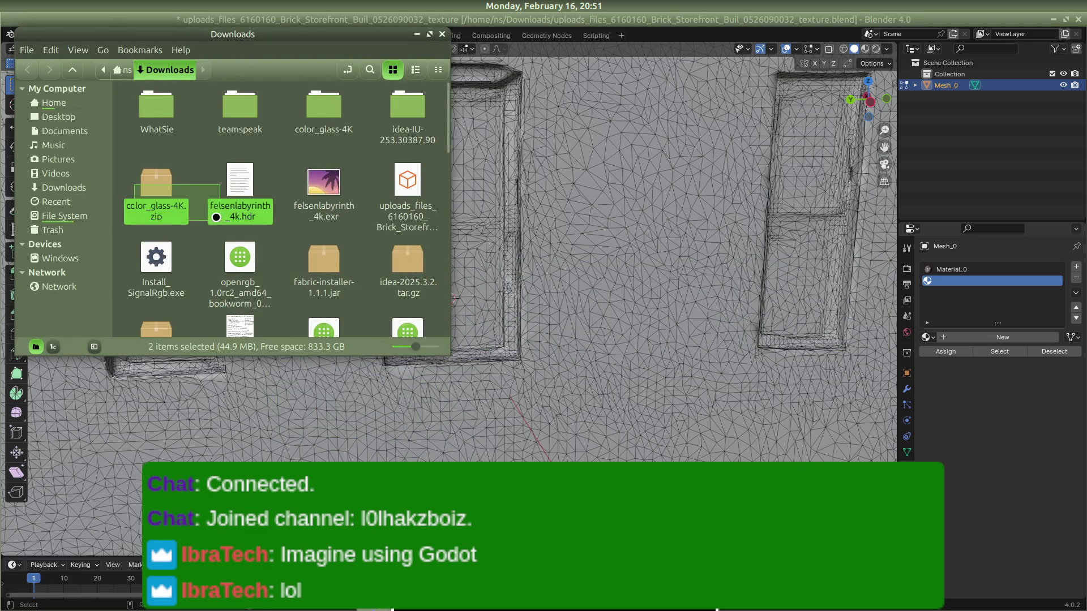
Step: Try dragging the color_glass-4K zip and folder onto Blender's material slots, then refocus Blender
mouse_move(156, 183)
left_mouse_down()
mouse_move(773, 197)
mouse_move(971, 286)
left_mouse_up()
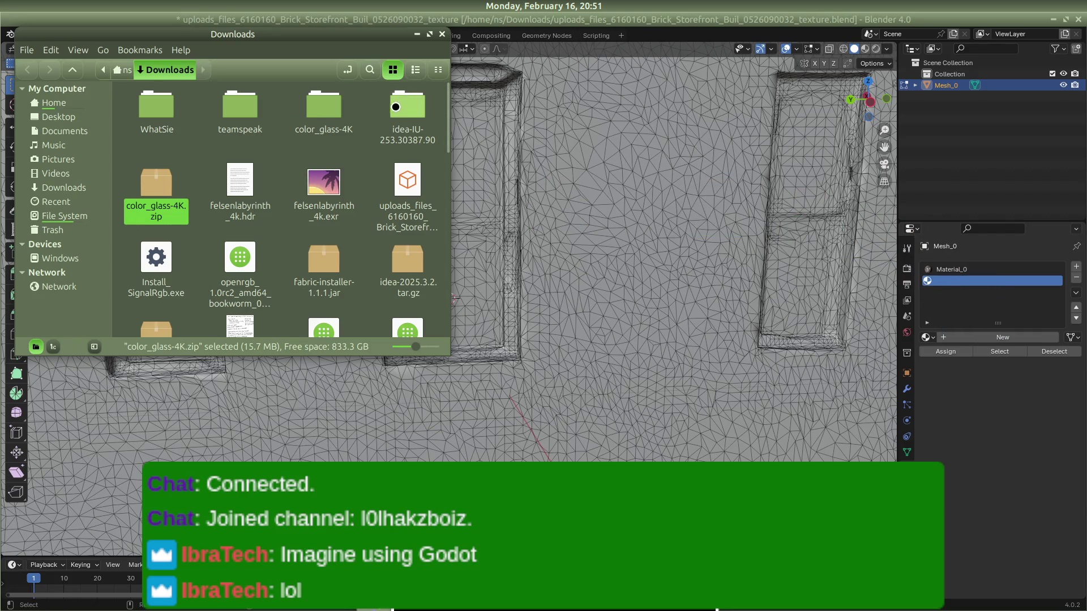
mouse_move(317, 108)
left_mouse_down()
mouse_move(966, 271)
mouse_move(957, 282)
left_mouse_up()
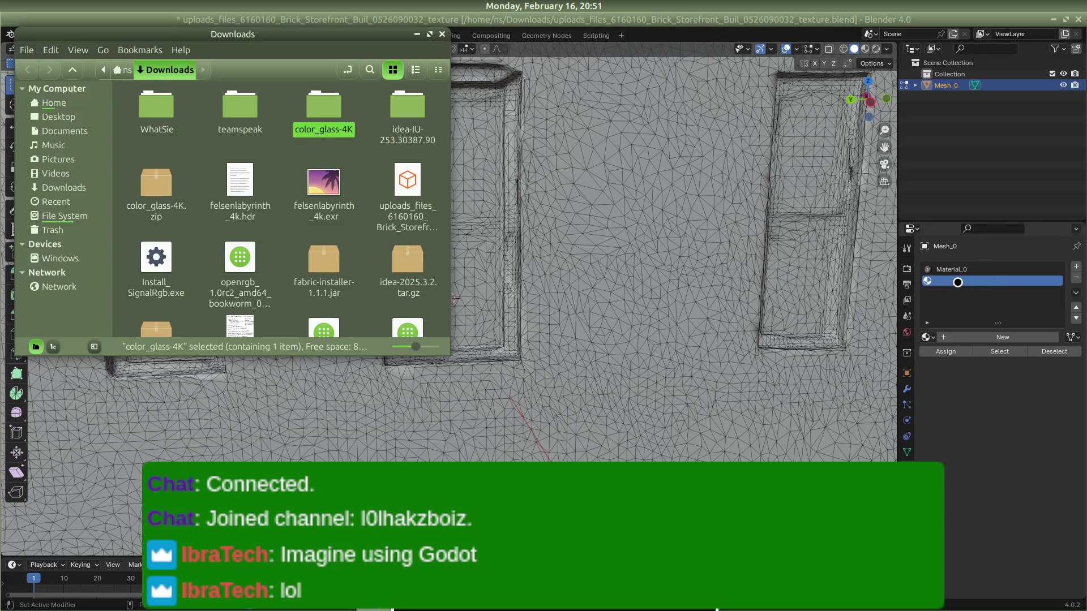
left_click(971, 292)
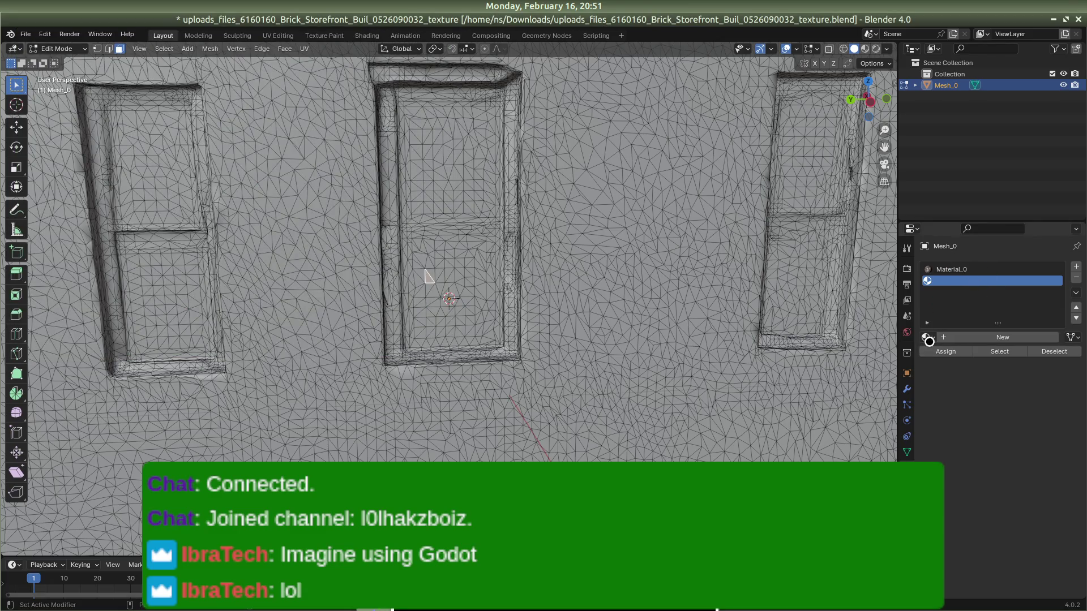
Step: Create Material.001 in the empty slot and preview it on a sphere
right_click(953, 277)
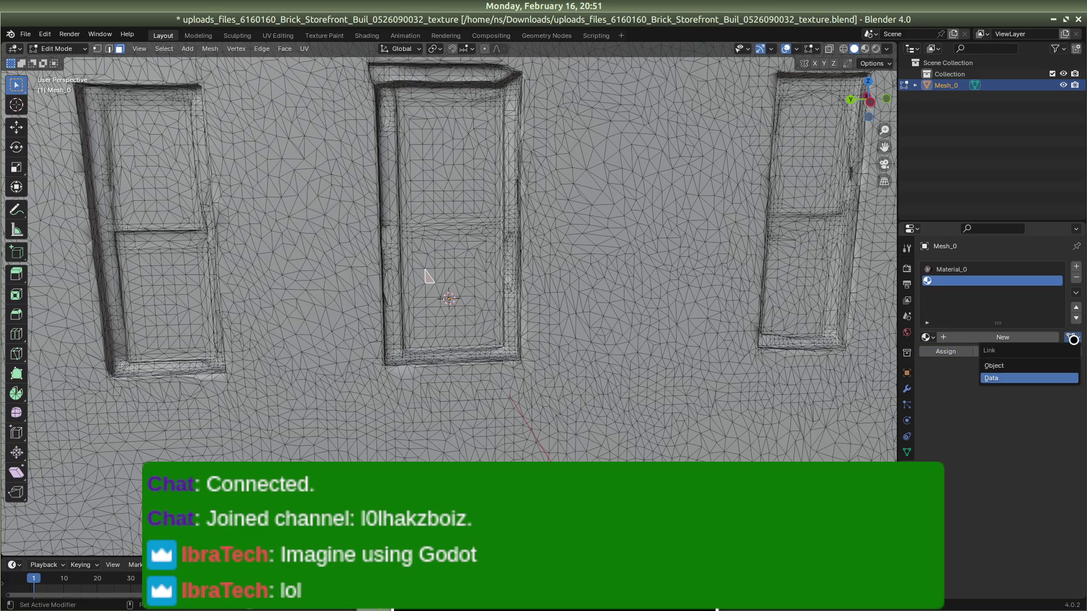
left_click(957, 340)
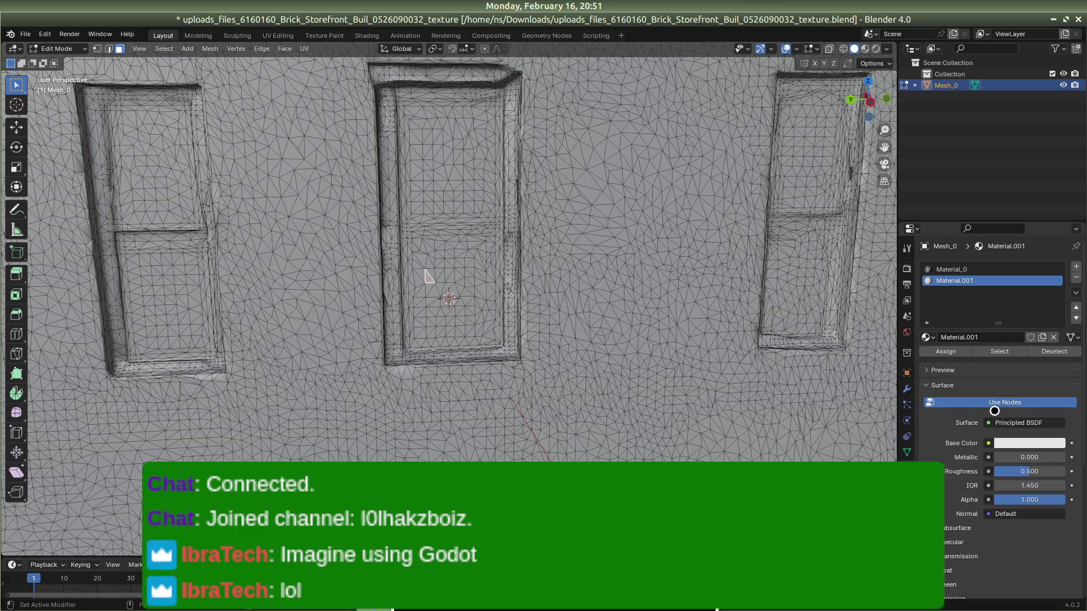
scroll(958, 374, "down", 8)
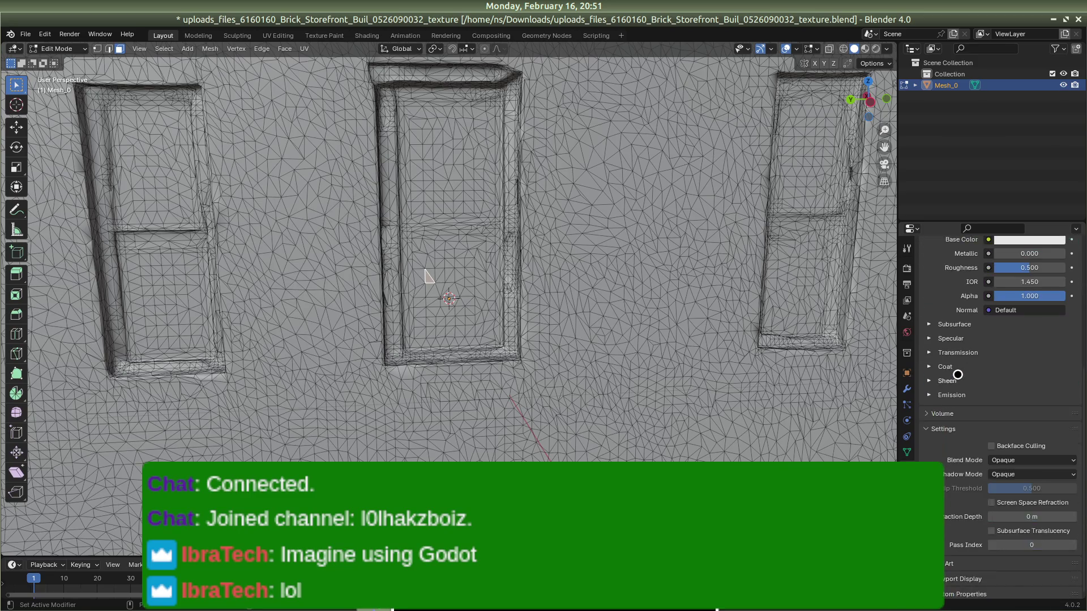
scroll(958, 374, "up", 10)
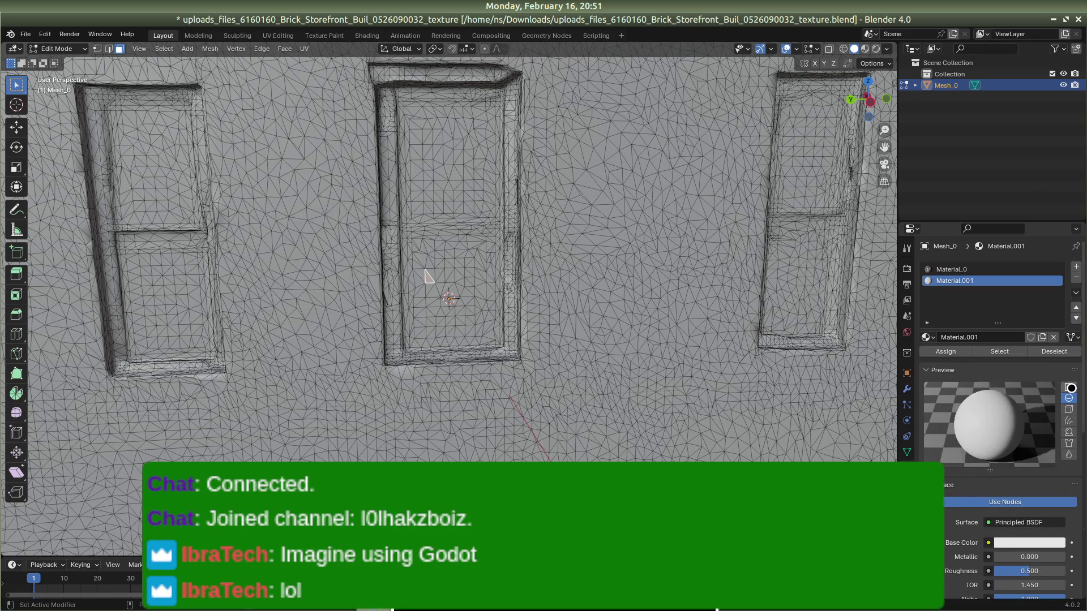
left_click(1066, 399)
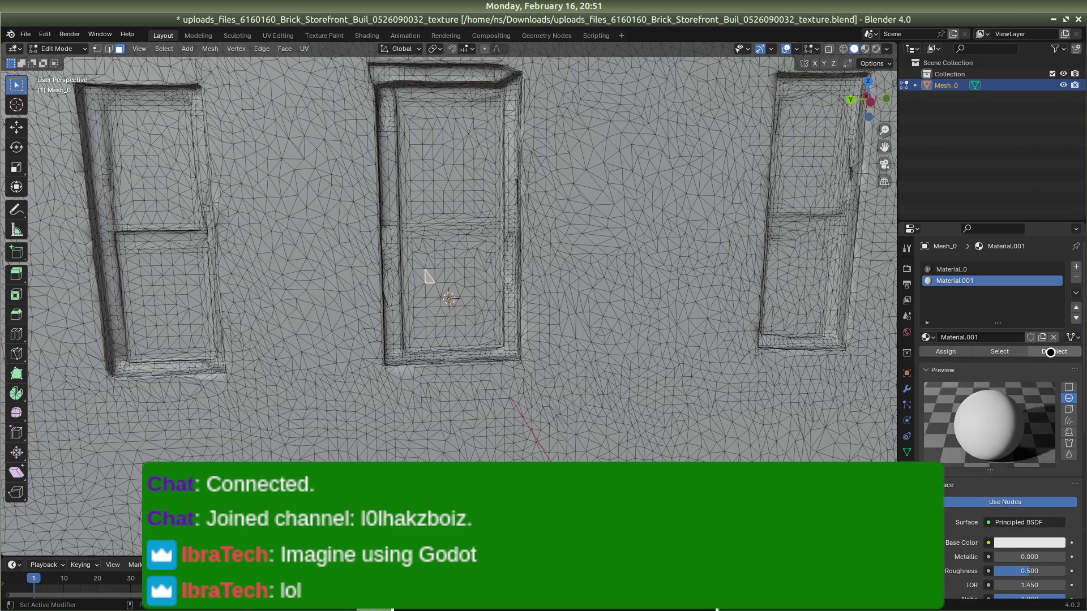
scroll(985, 419, "down", 4)
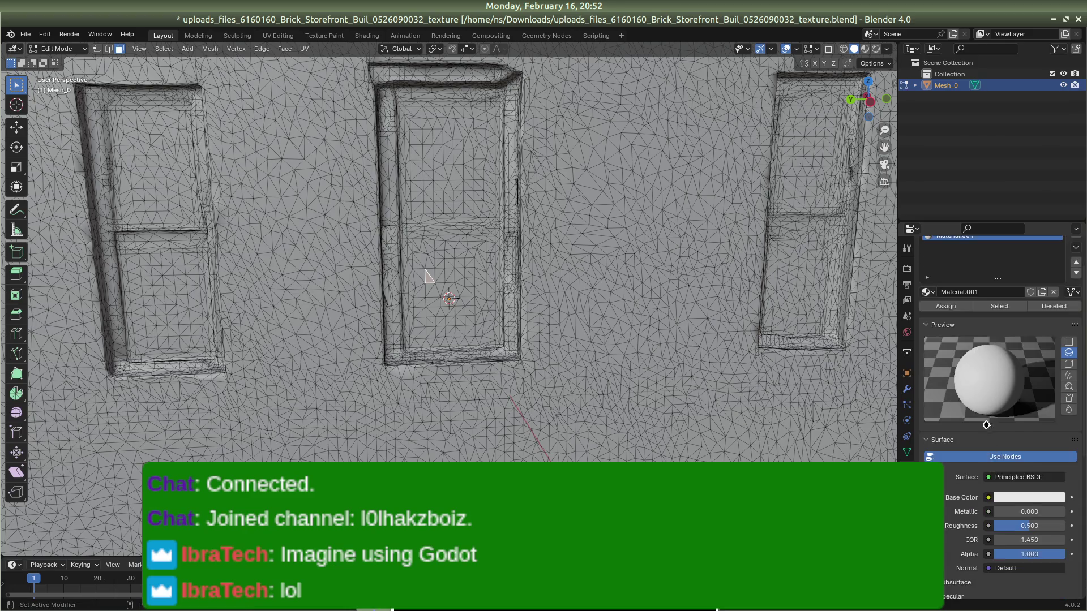
scroll(991, 432, "down", 3)
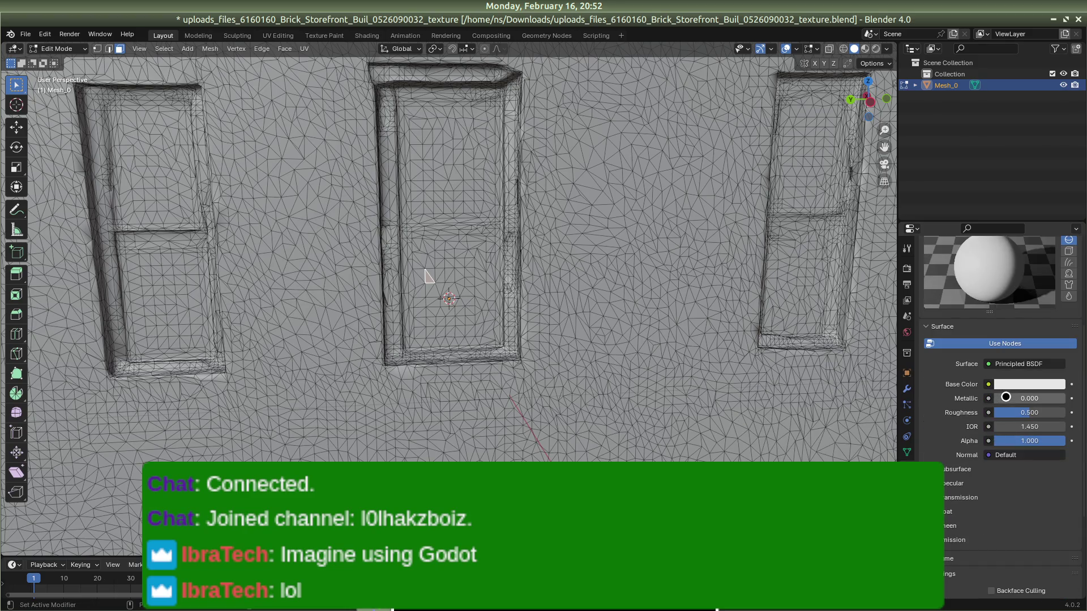
scroll(943, 476, "down", 6)
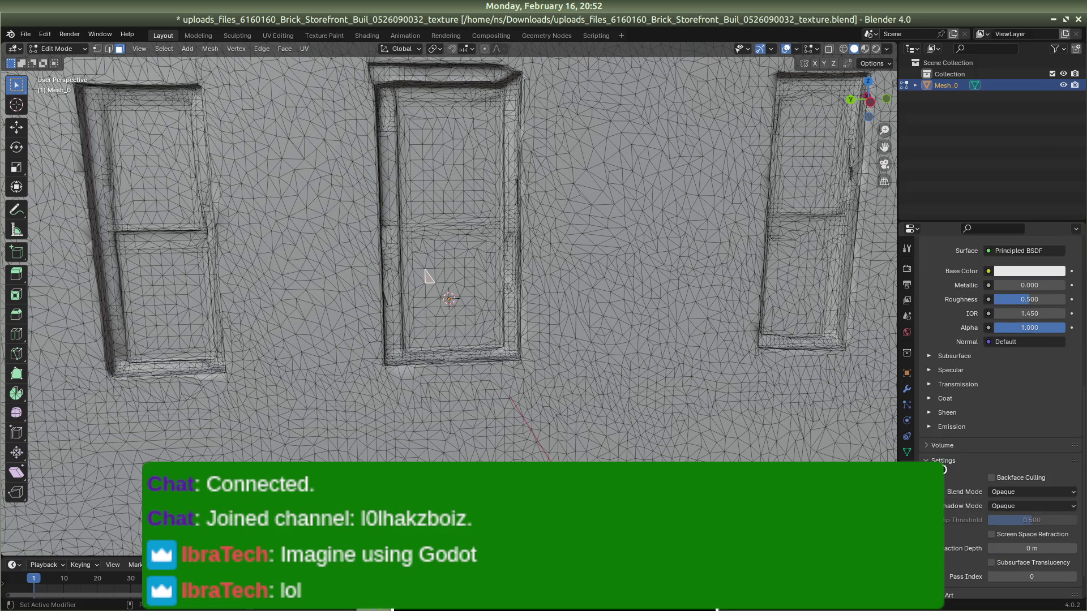
scroll(955, 471, "up", 12)
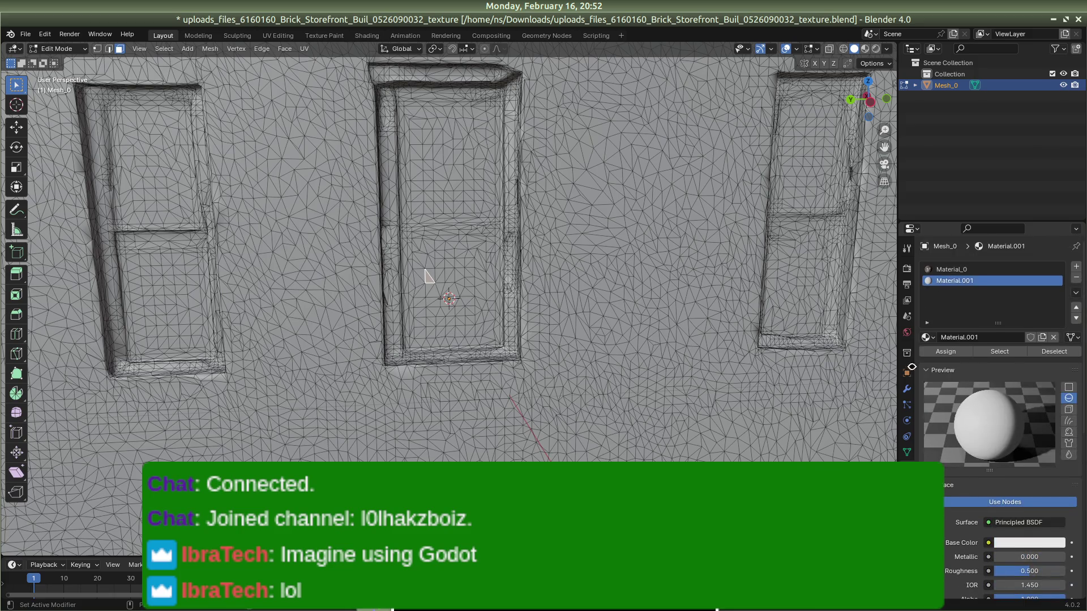
Step: Unlink Material.001 from the second slot and try dropping the color_glass-4K folder in
left_click(1050, 335)
right_click(977, 282)
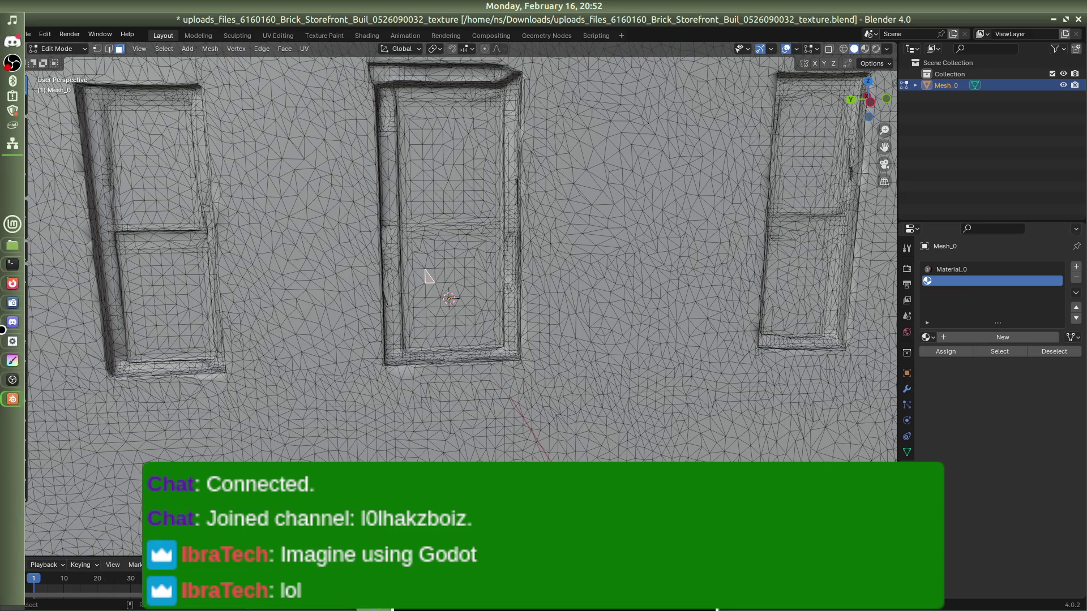
key("alt+Tab")
mouse_move(322, 103)
left_mouse_down()
mouse_move(1067, 270)
mouse_move(967, 277)
mouse_move(974, 290)
left_mouse_up()
key("alt+Tab")
Step: Look through Blender's File menu for a texture import option, then switch toward the browser
left_click(29, 34)
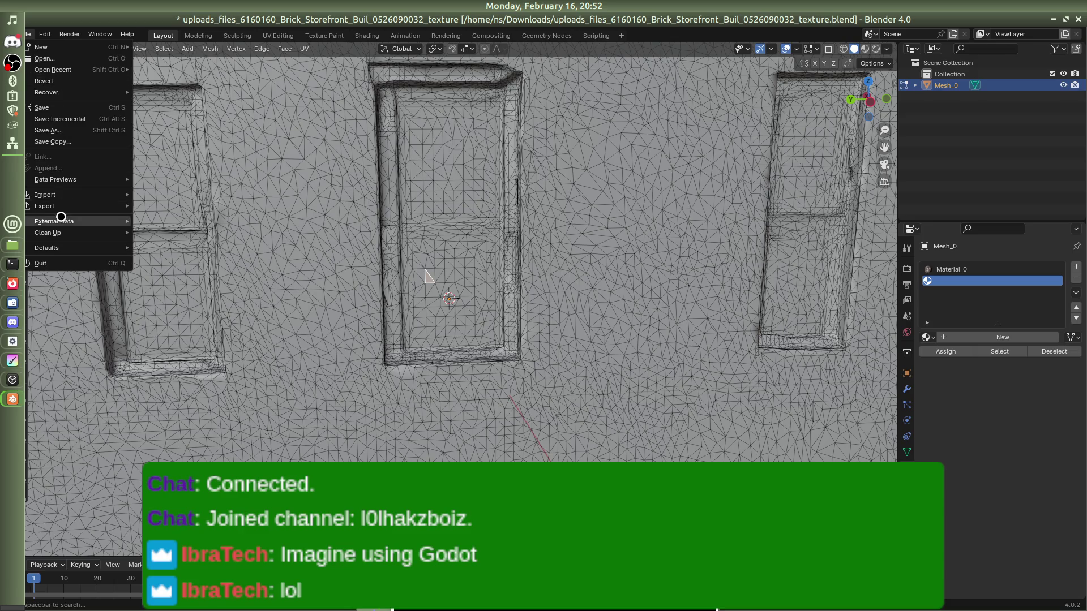
mouse_move(62, 193)
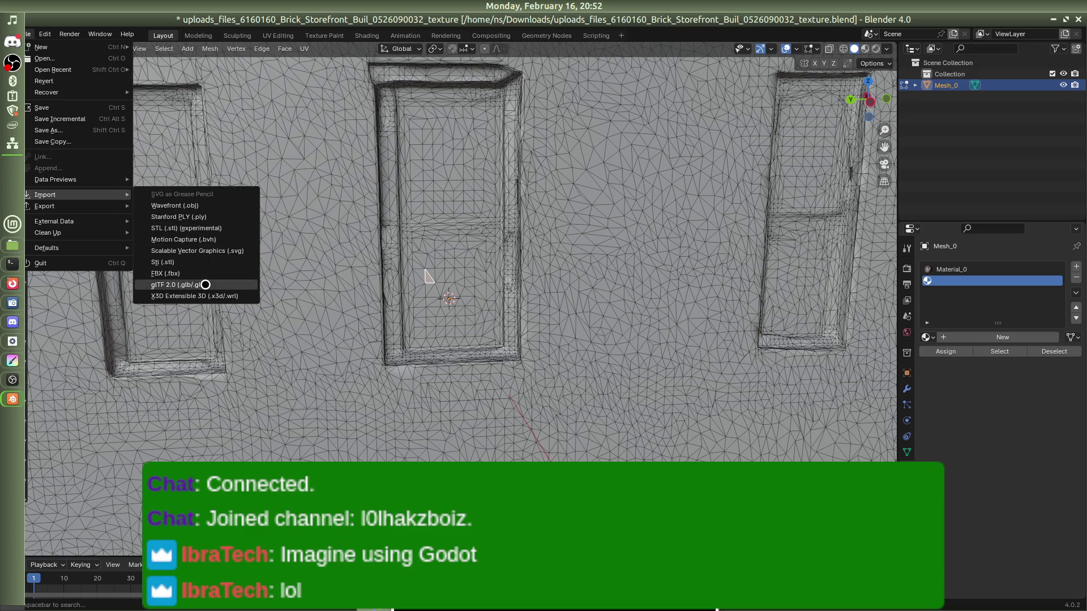
mouse_move(62, 47)
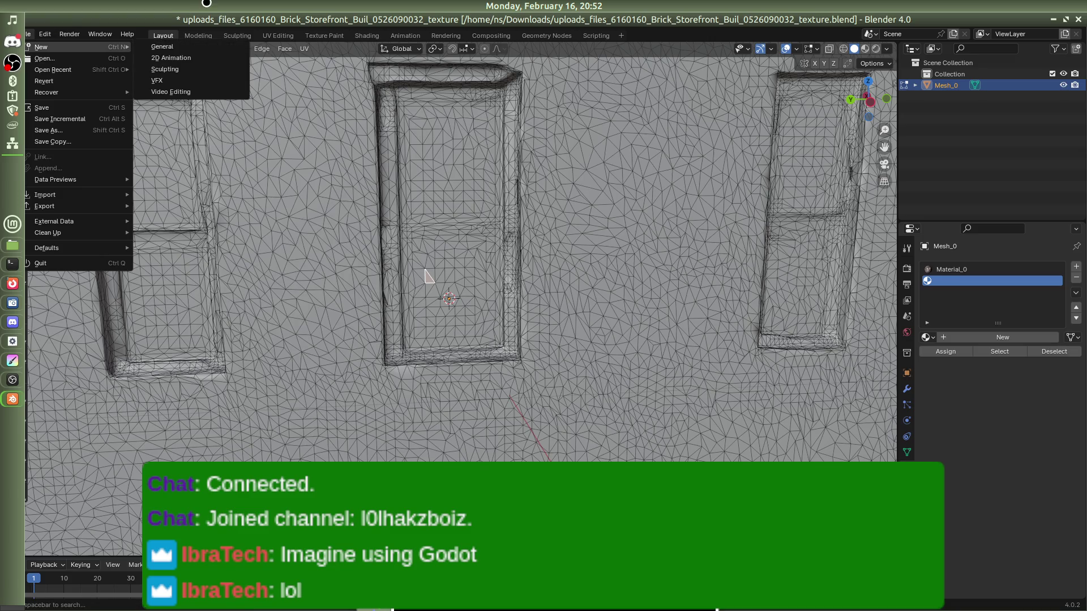
key("alt+Tab")
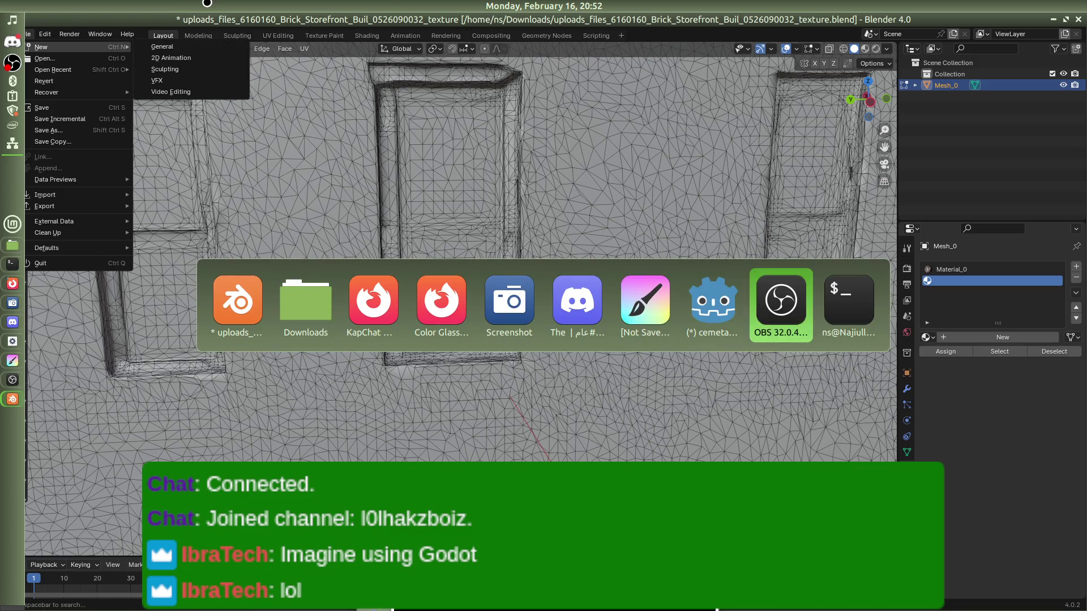
key("alt+Tab")
key("alt+Tab")
key("alt+Tab")
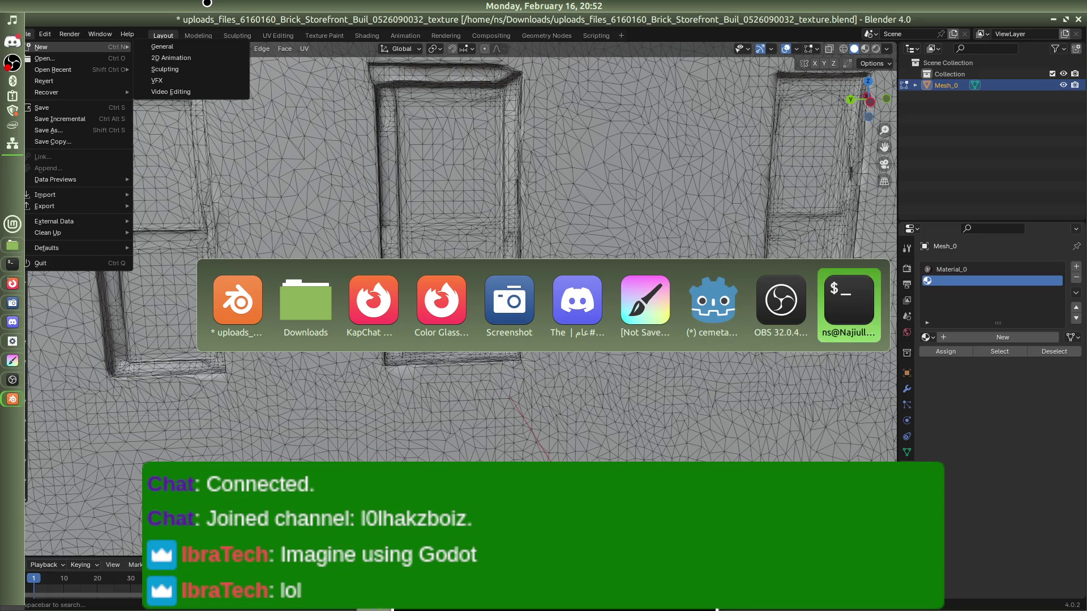
key("alt+Tab")
key("alt+Tab")
key("alt+Tab")
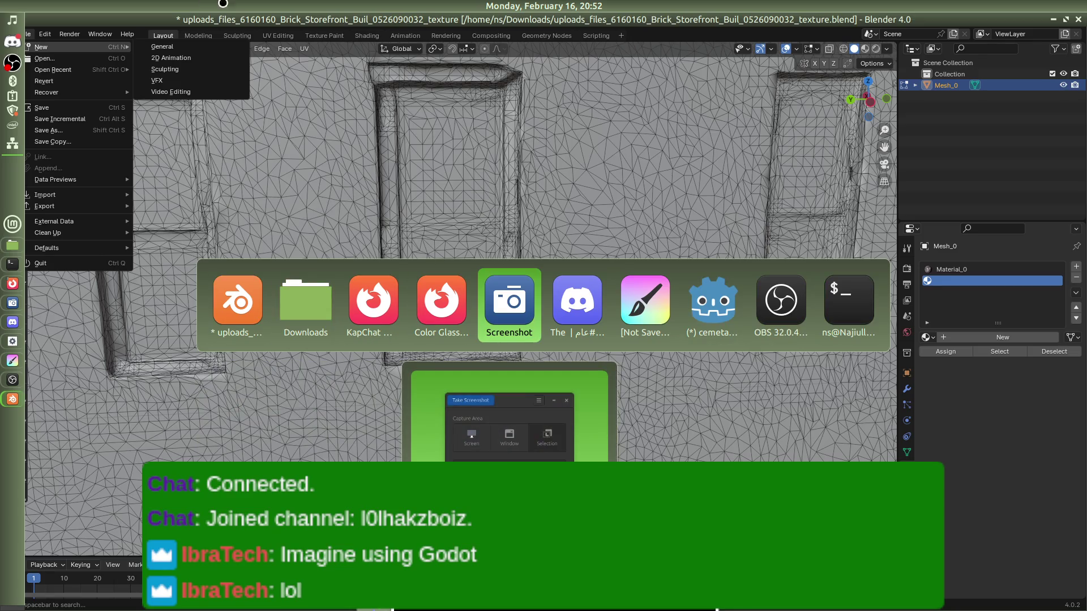
Step: Search Google for 'how to import textures to blender' in a new tab
left_click(434, 299)
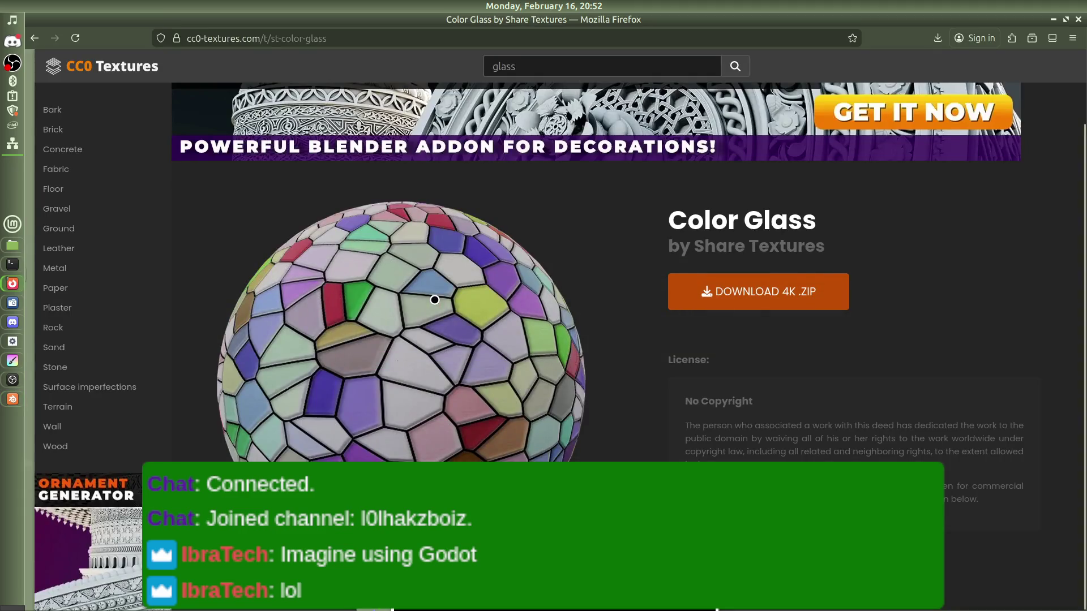
key("ctrl+t")
type("how to import texturew")
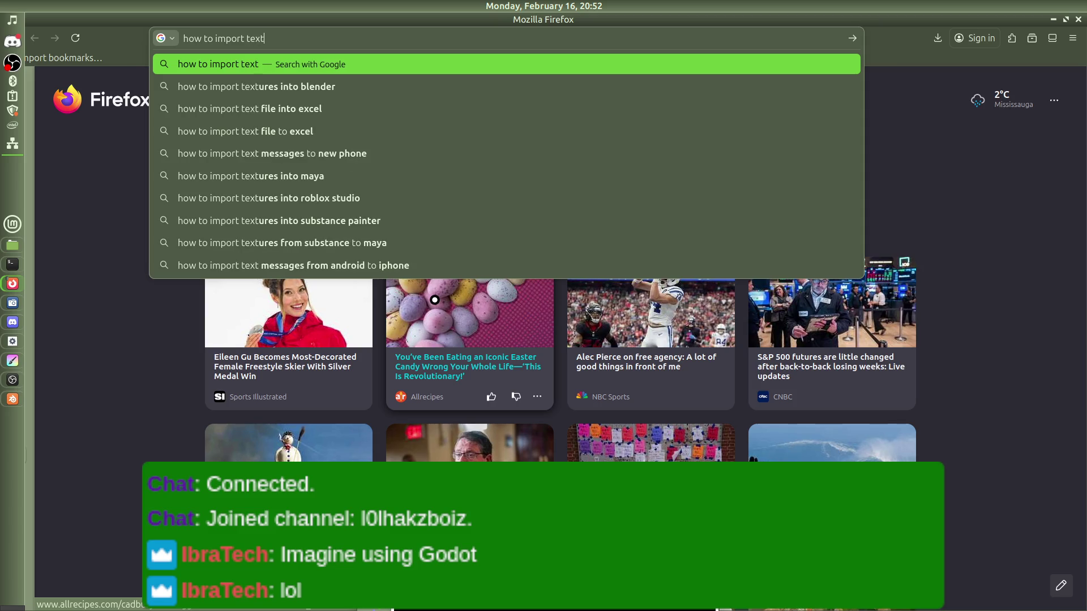
key("BackSpace")
type("s to ble")
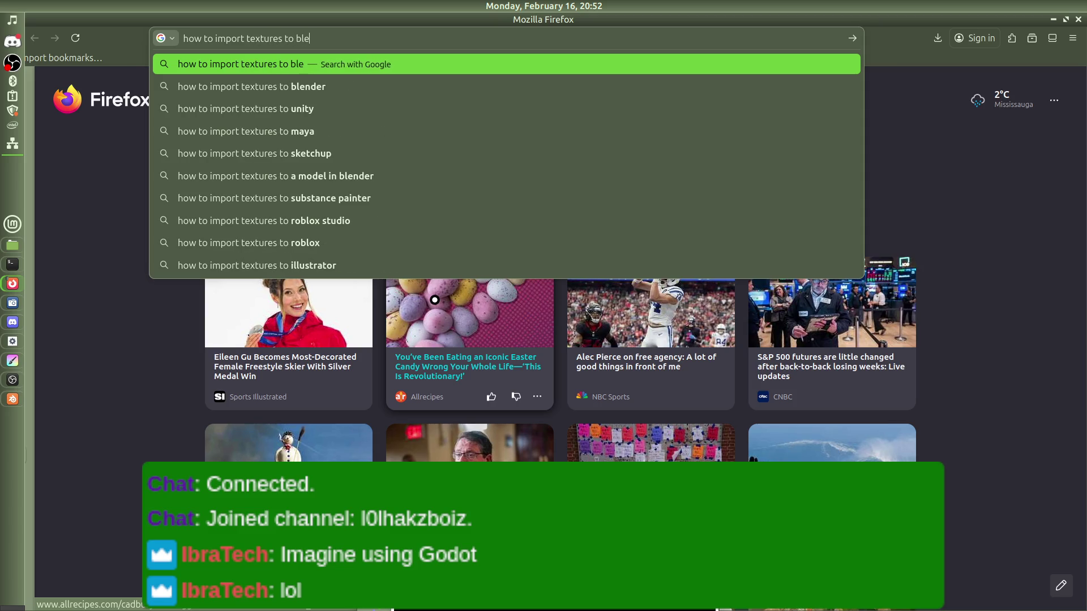
type("nder")
key("Return")
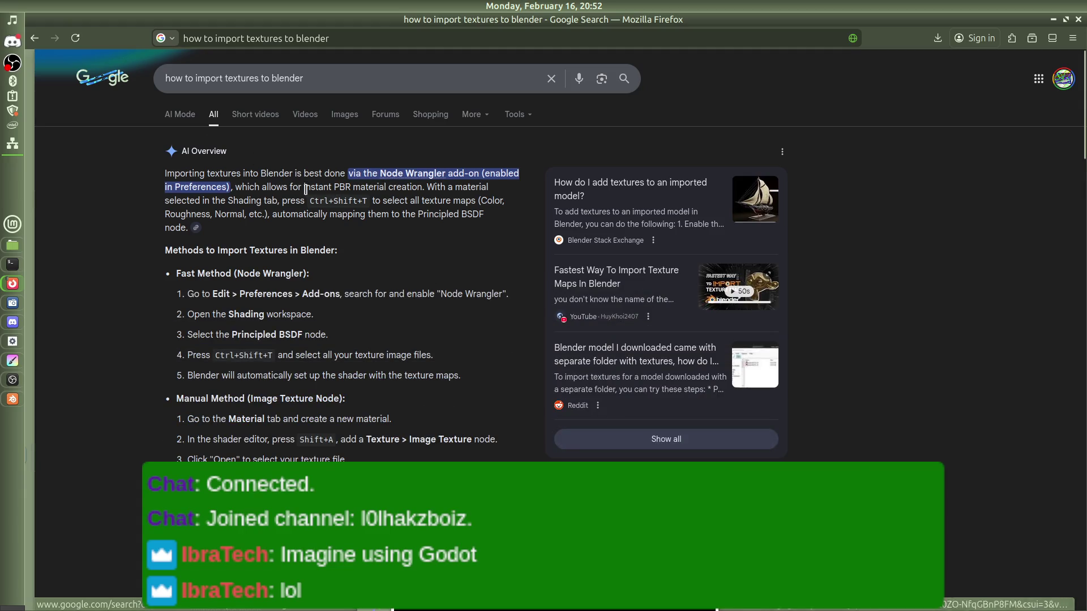
Step: Read the AI Overview's Node Wrangler import steps, then return to the Color Glass page
scroll(259, 192, "down", 1)
scroll(260, 192, "down", 10)
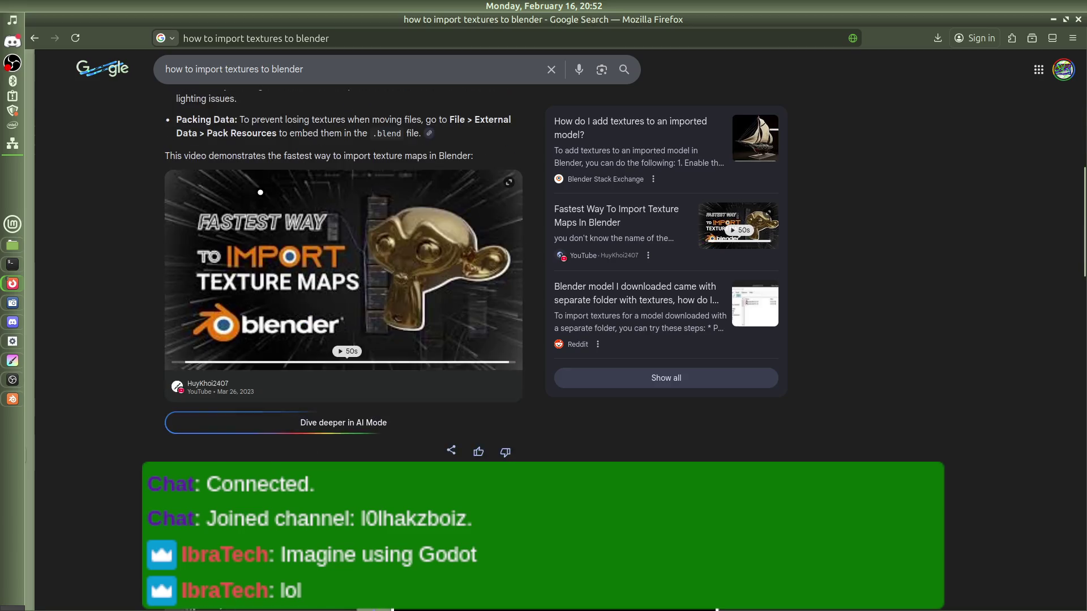
scroll(337, 277, "down", 3)
scroll(352, 292, "down", 5)
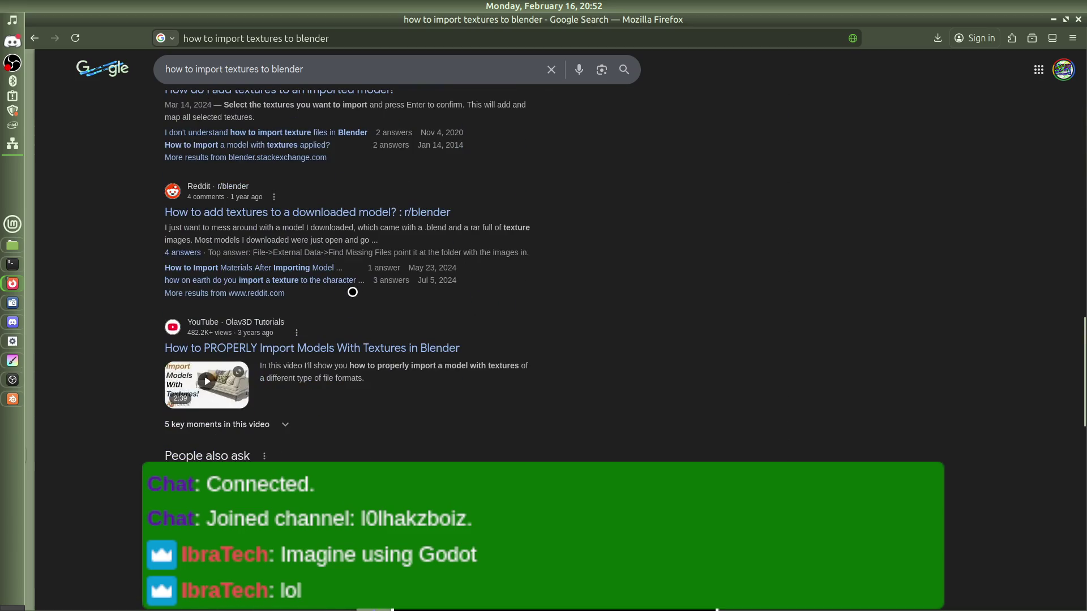
scroll(352, 292, "down", 10)
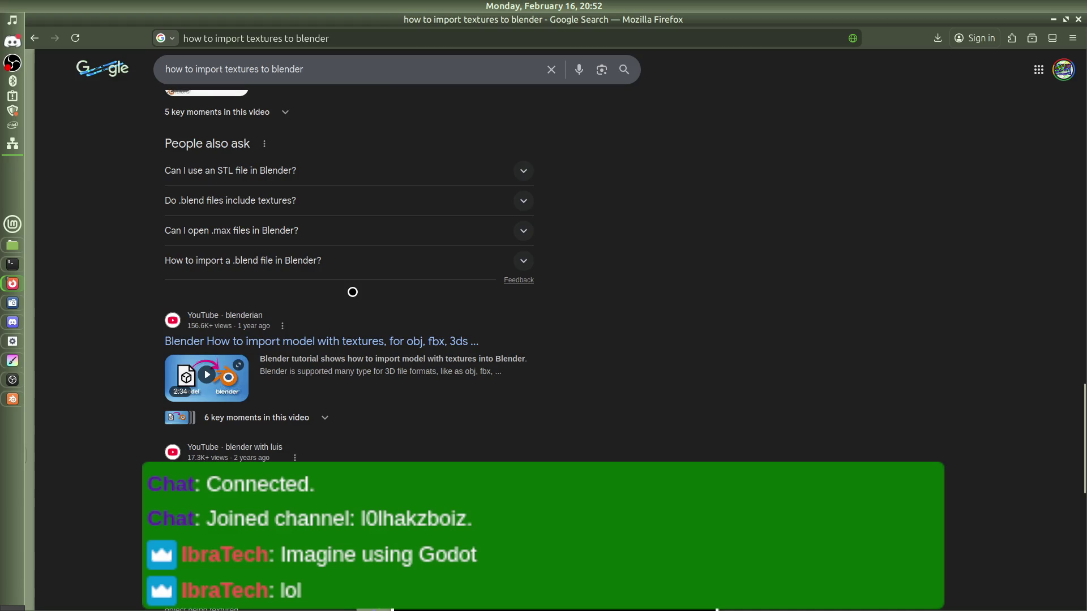
scroll(352, 292, "down", 3)
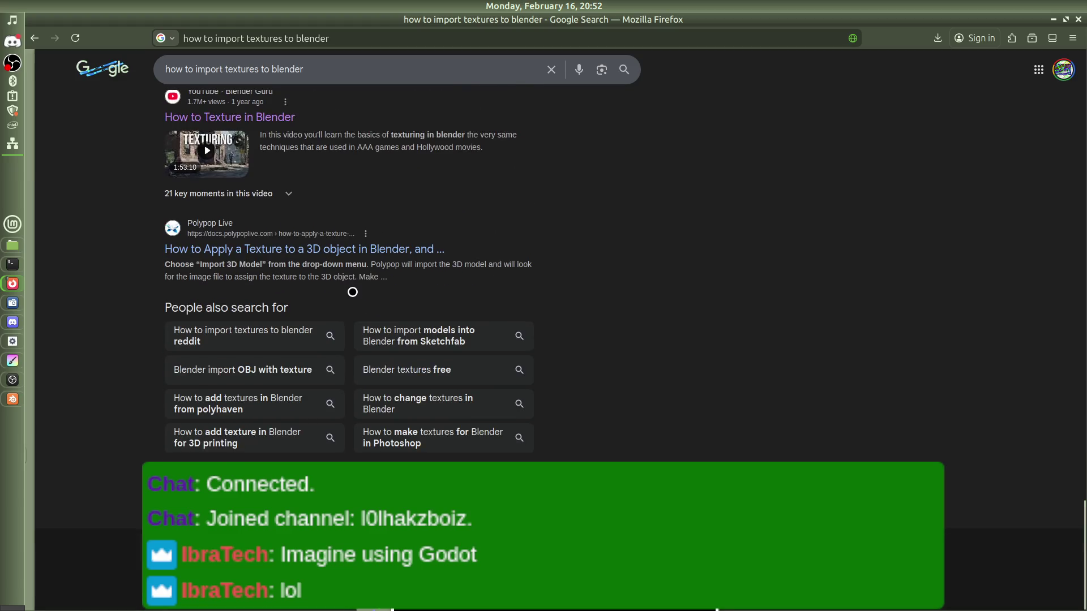
scroll(352, 292, "up", 20)
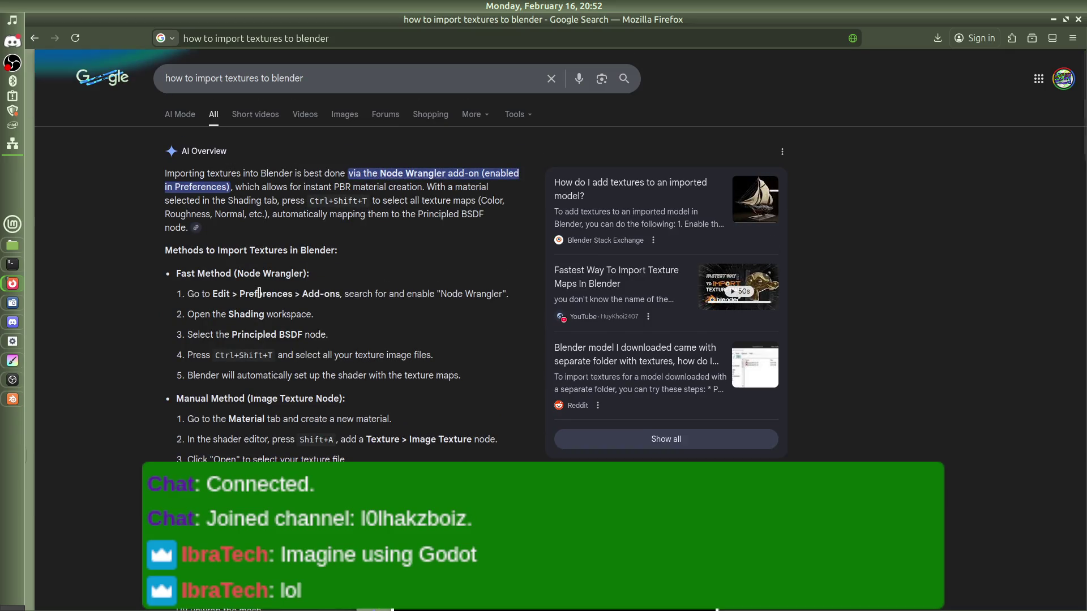
scroll(259, 292, "down", 2)
scroll(259, 292, "down", 2)
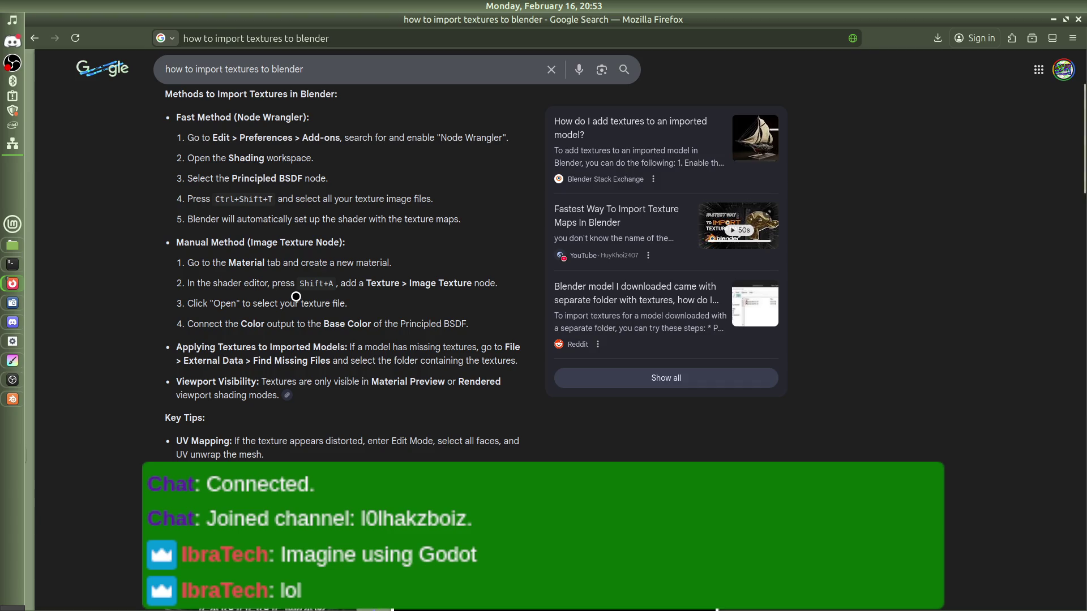
scroll(296, 296, "down", 4)
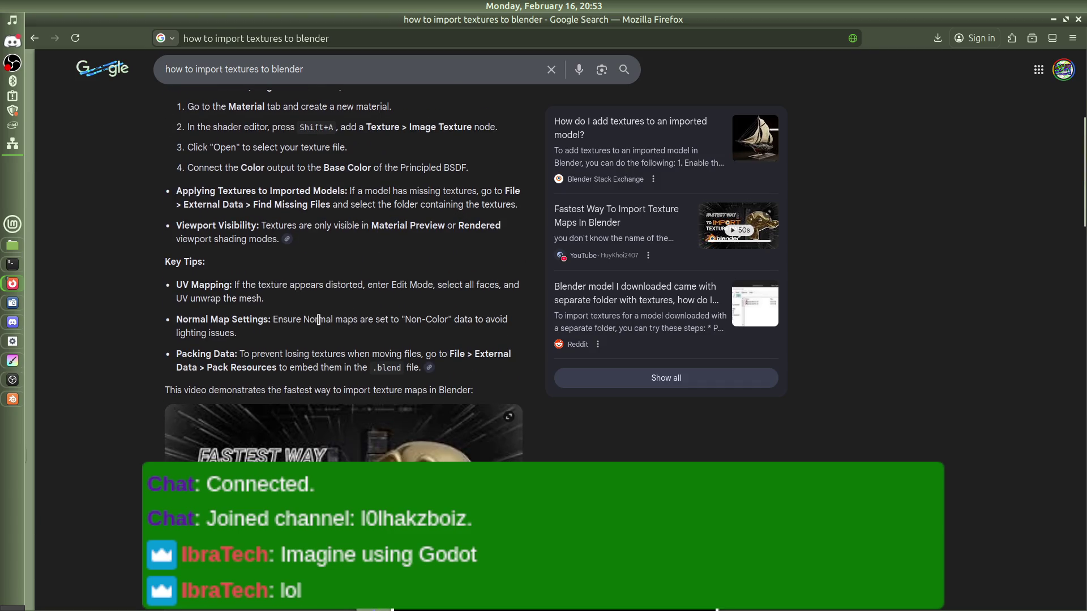
key("ctrl+w")
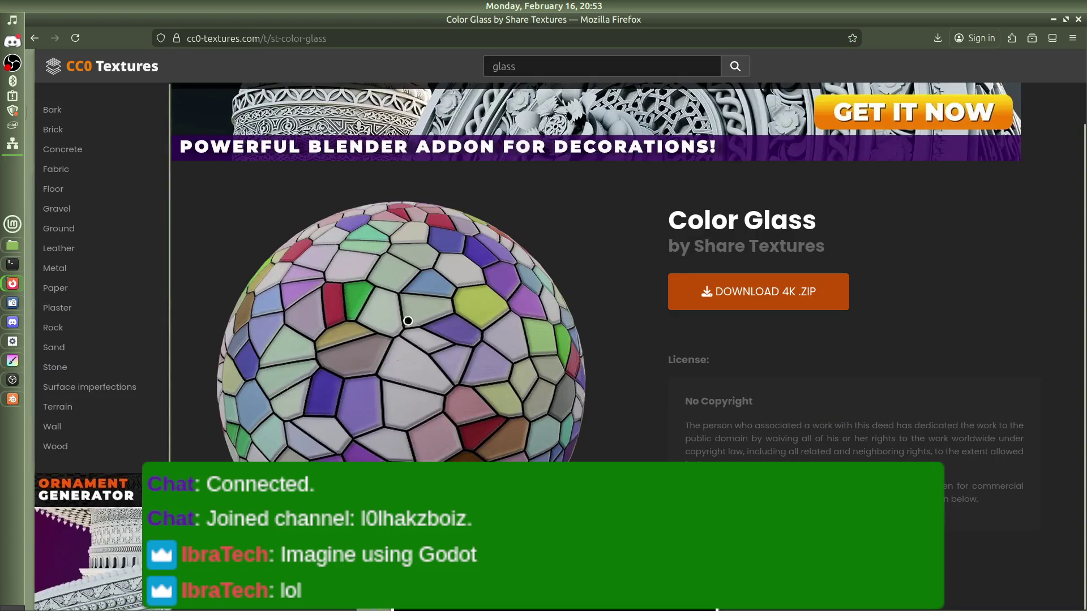
Step: Go to CGTrader's free Game Ready Office Asset Pack page and begin typing a 'small' search
mouse_move(12, 285)
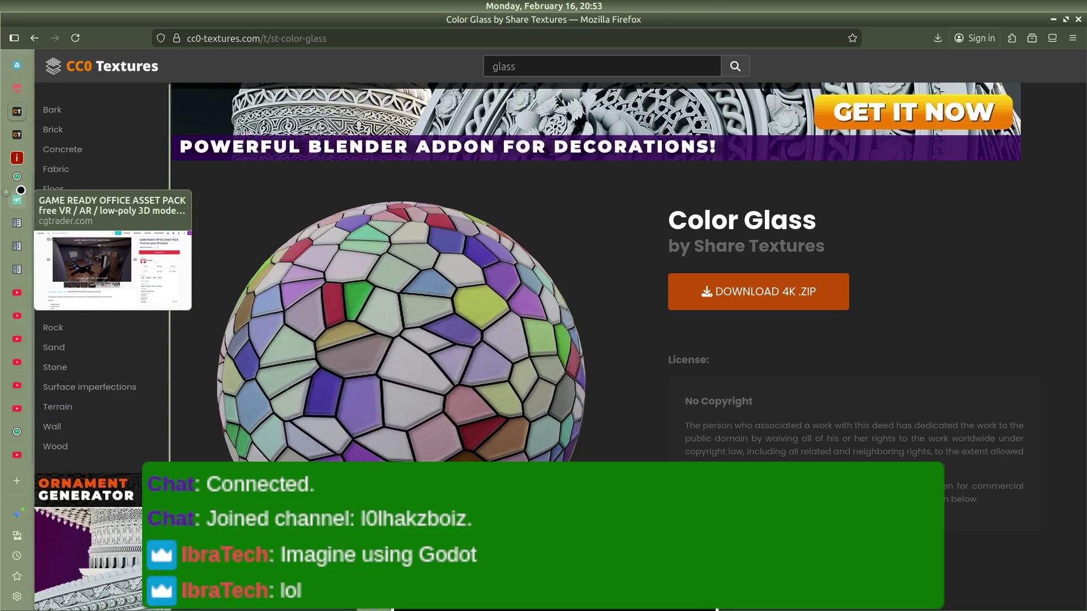
left_click(21, 191)
key("ctrl+9")
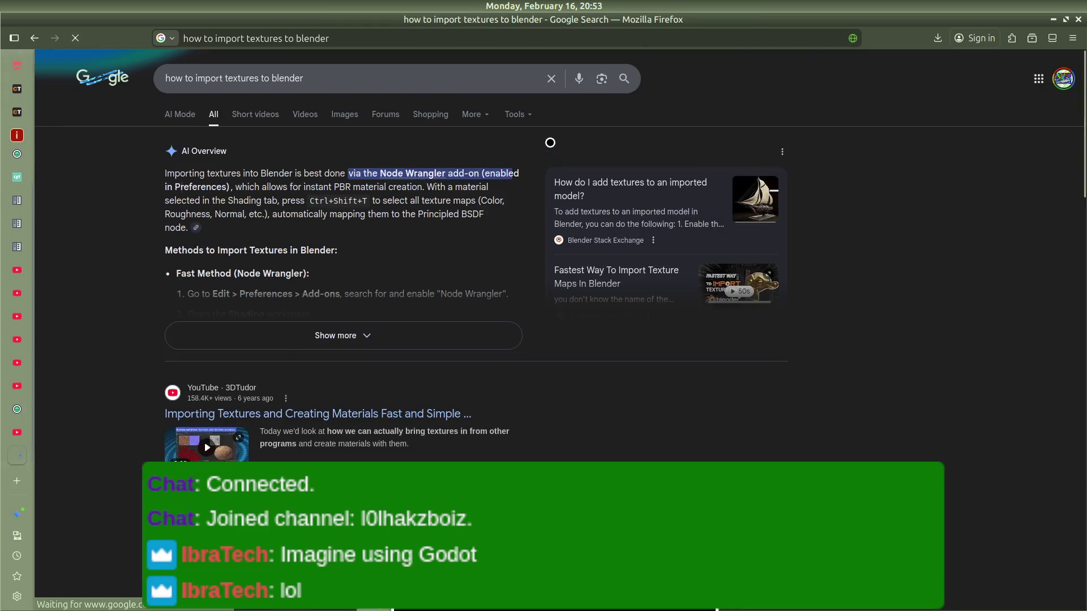
scroll(550, 142, "down", 5)
key("ctrl+w")
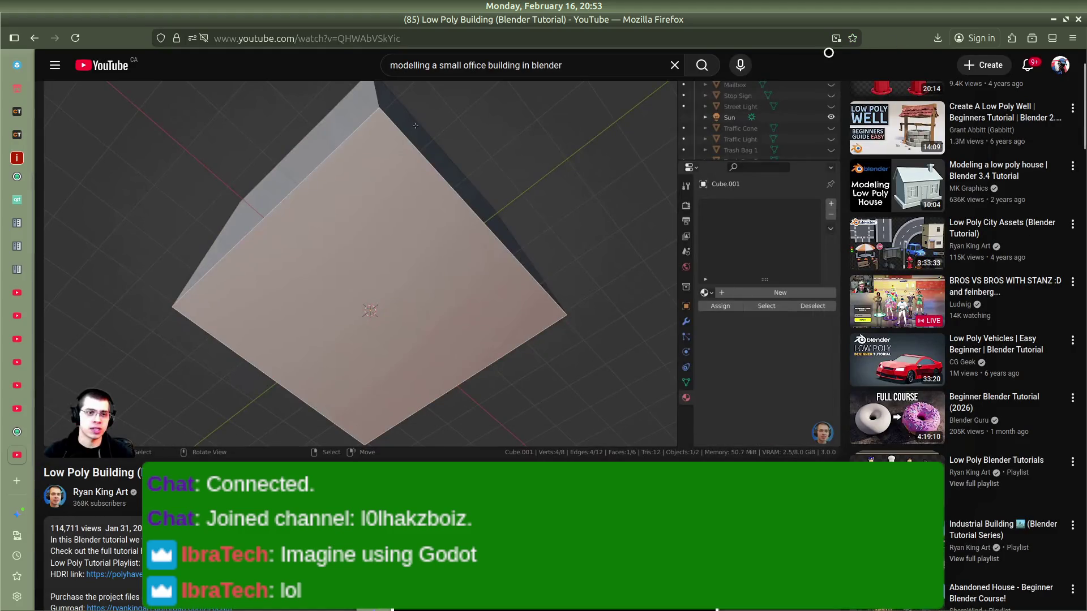
left_click(3, 264)
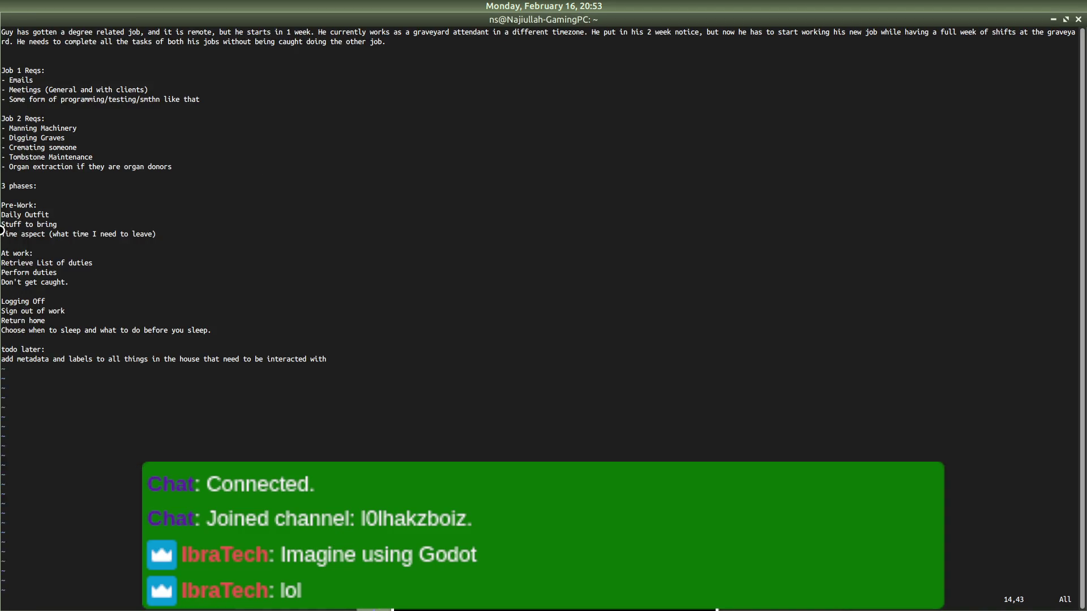
left_click(12, 61)
left_click(17, 199)
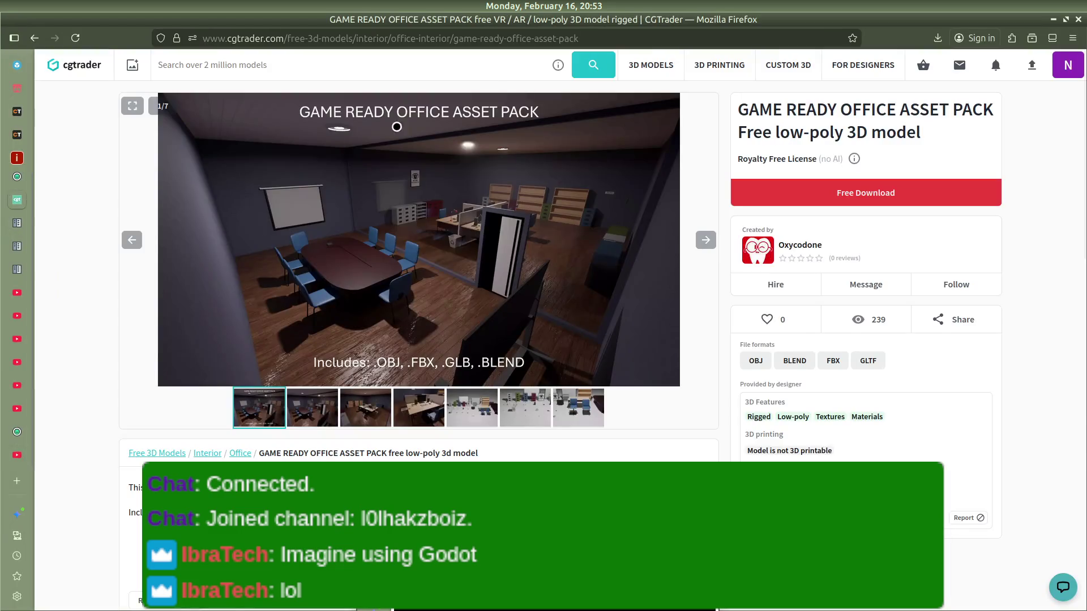
left_click(1068, 64)
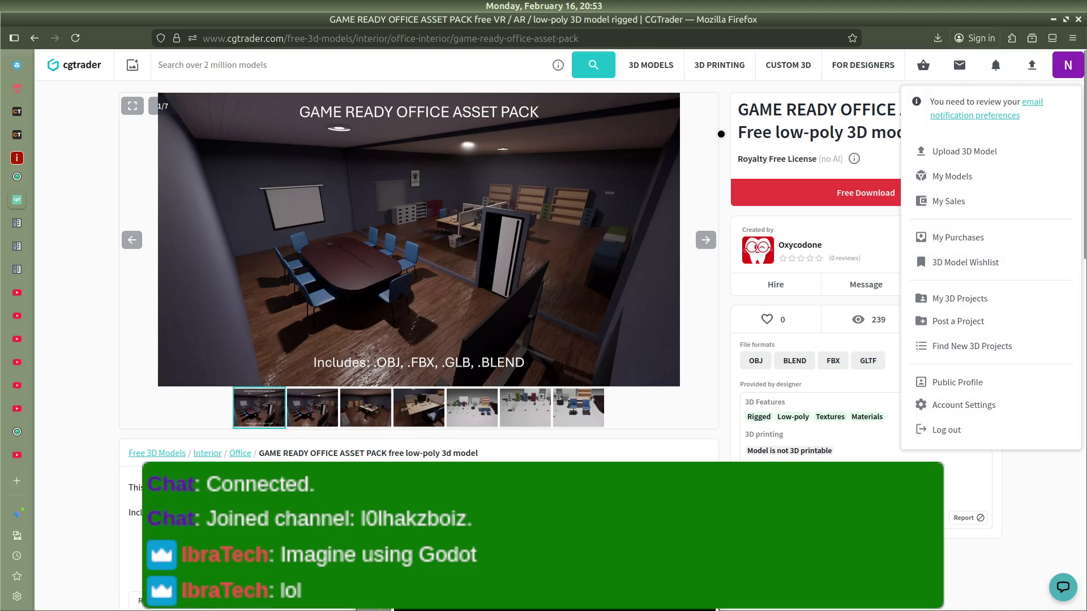
left_click(721, 134)
type("small")
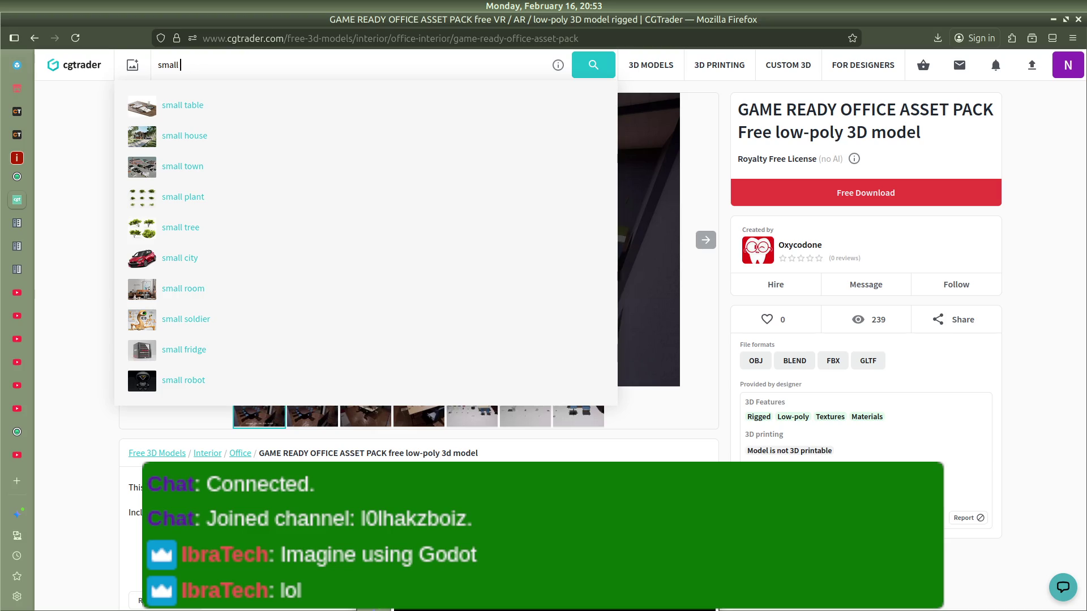
type(" ing")
Step: Search CGTrader for 'small building', filtered to free glTF models
key("Return")
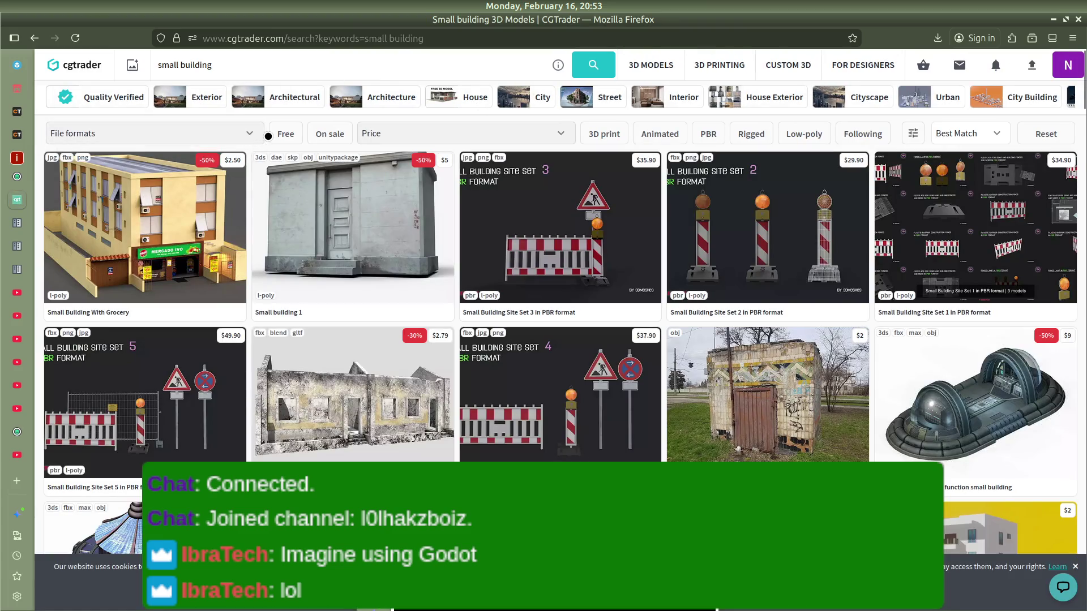
left_click(268, 136)
left_click(170, 133)
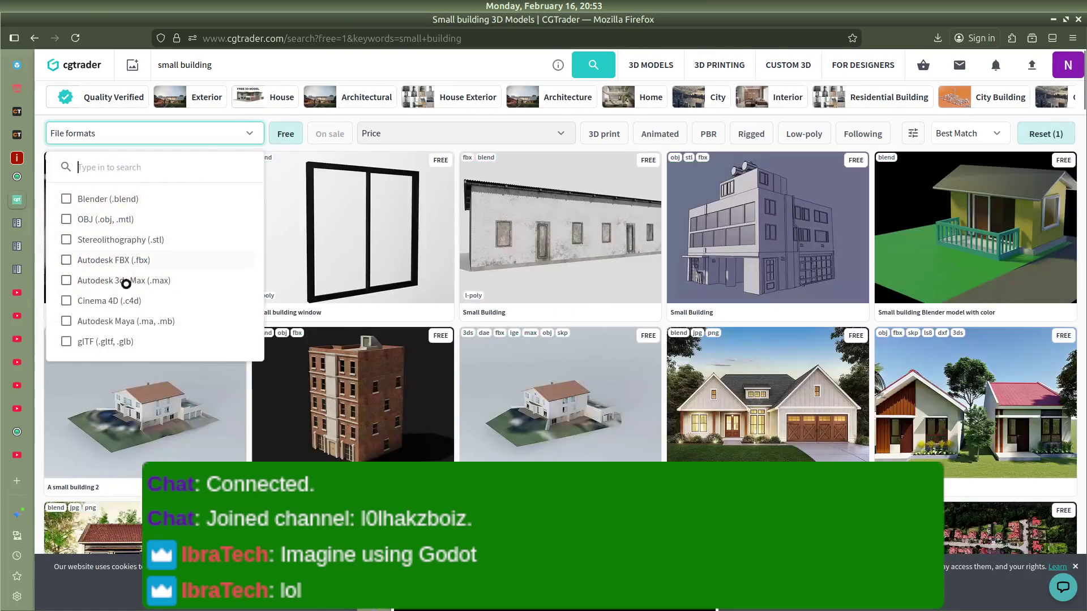
left_click(97, 337)
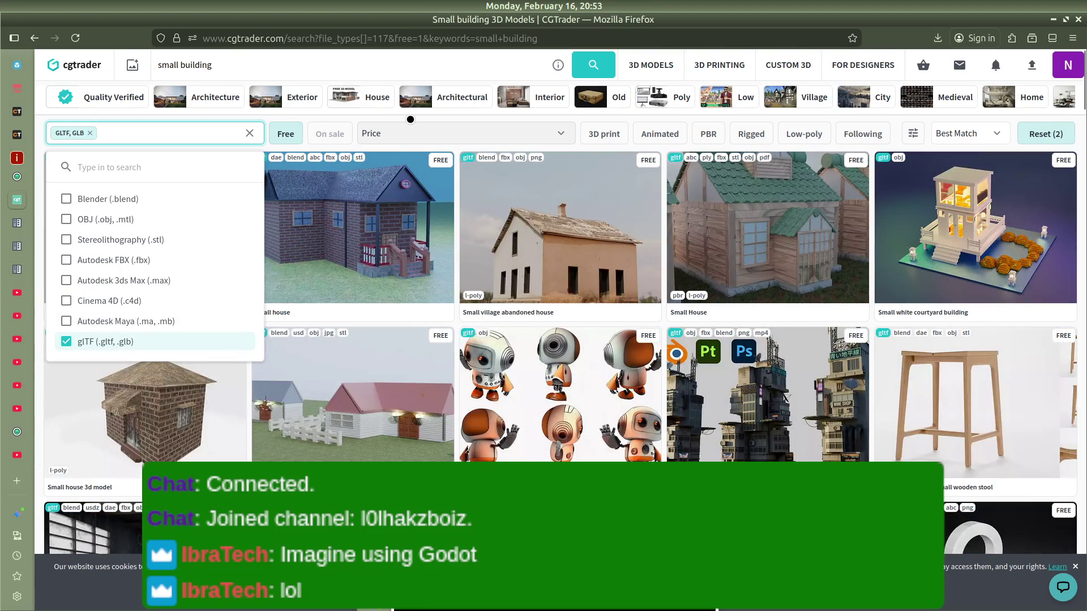
left_click(410, 118)
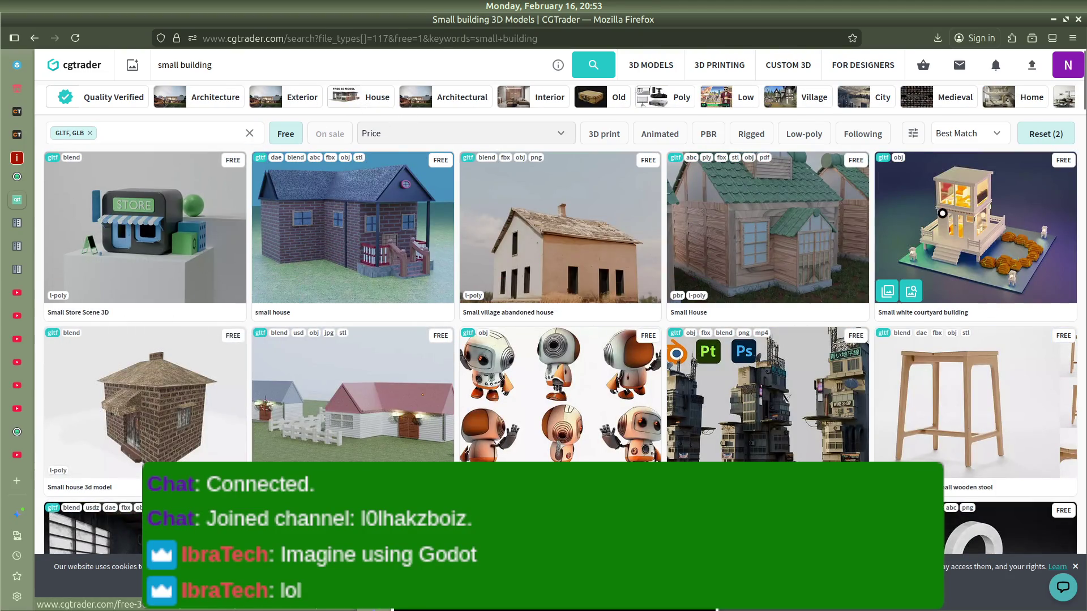
scroll(942, 214, "down", 13)
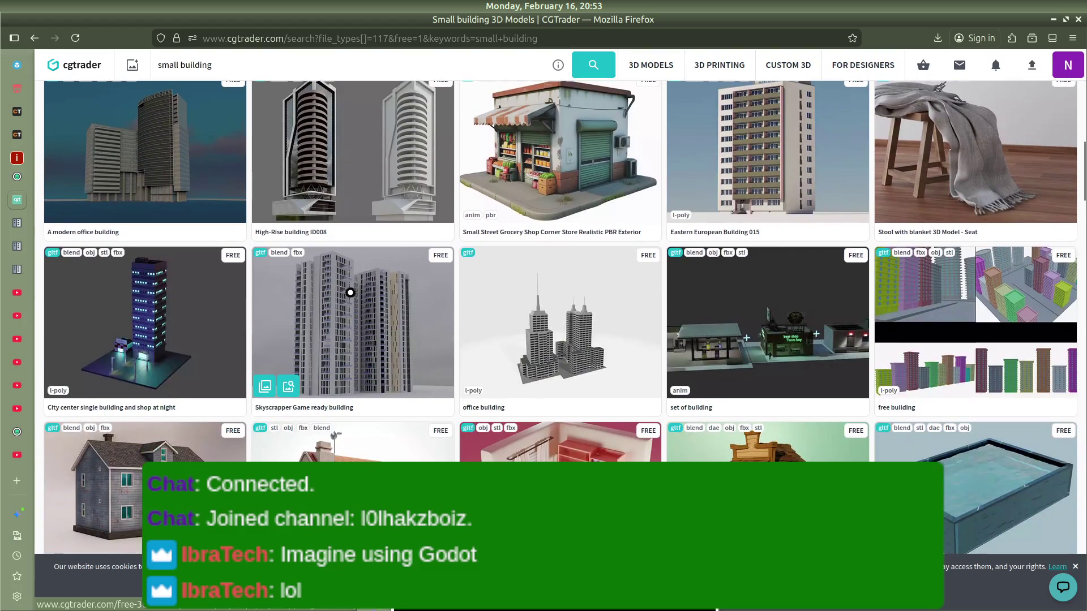
scroll(351, 292, "down", 2)
scroll(352, 292, "down", 5)
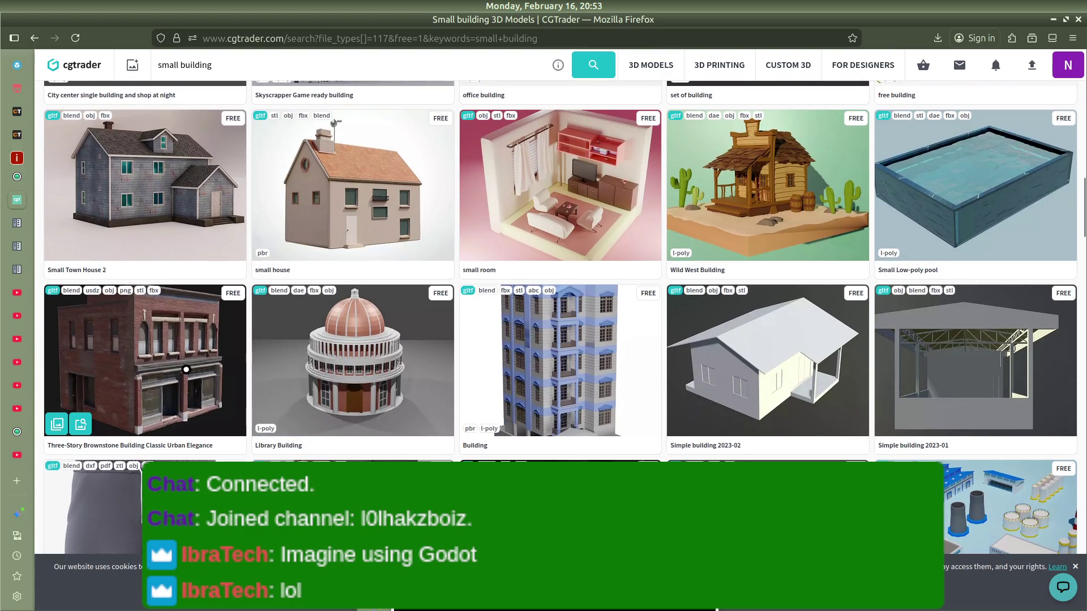
Step: Download the Three-Story Brownstone Building as a .glb and show it in Downloads
left_click(187, 369)
left_click(817, 216)
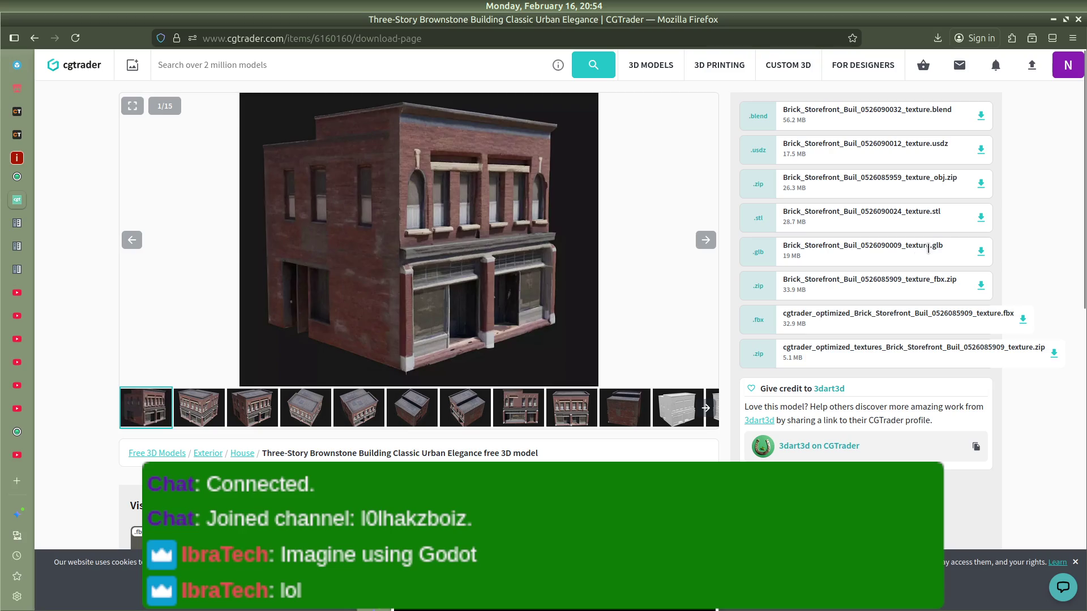
left_click(981, 253)
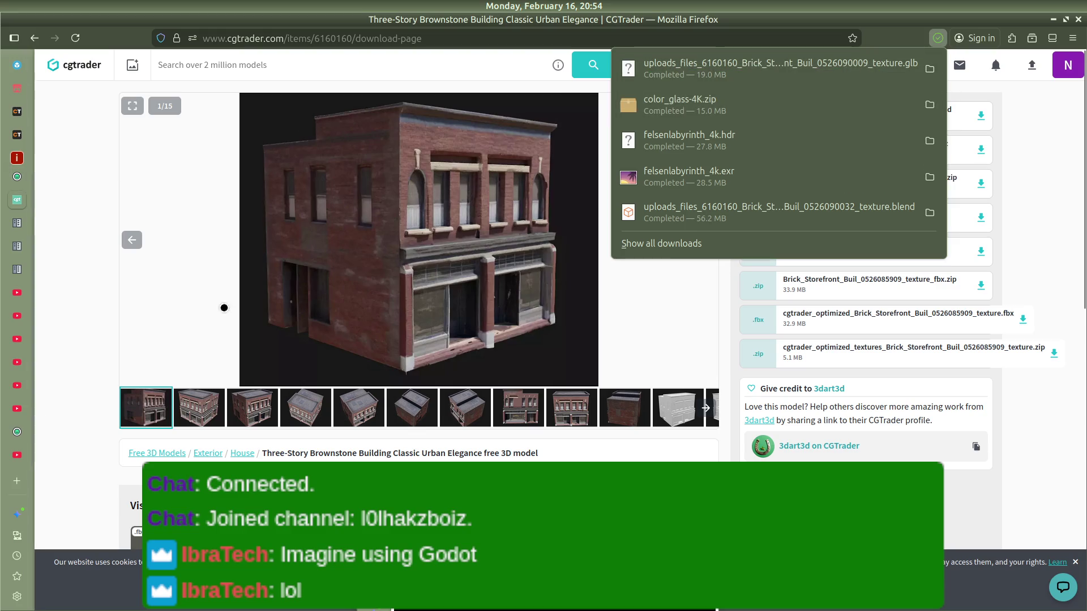
left_click(929, 68)
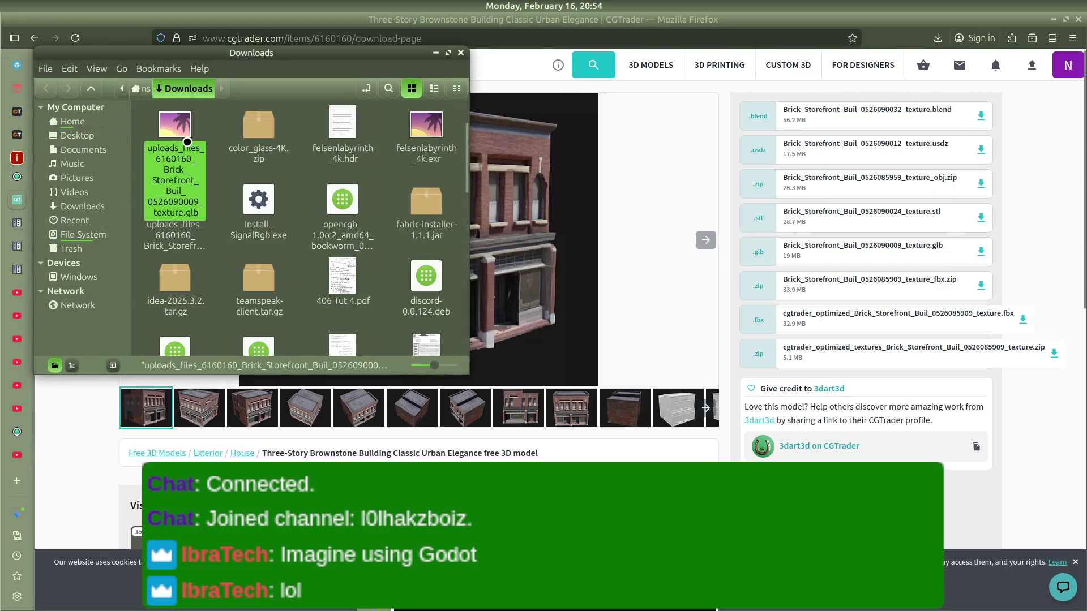
Step: Carry the brownstone .glb from Downloads through Home and Games into the work-from-work folder
left_click_drag(187, 141, 85, 122)
left_click(72, 121)
scroll(353, 251, "down", 5)
scroll(353, 251, "down", 3)
mouse_move(272, 254)
left_mouse_down()
mouse_move(362, 97)
mouse_move(393, 111)
mouse_move(399, 158)
mouse_move(437, 117)
mouse_move(342, 133)
left_mouse_up()
double_click(437, 118)
double_click(342, 133)
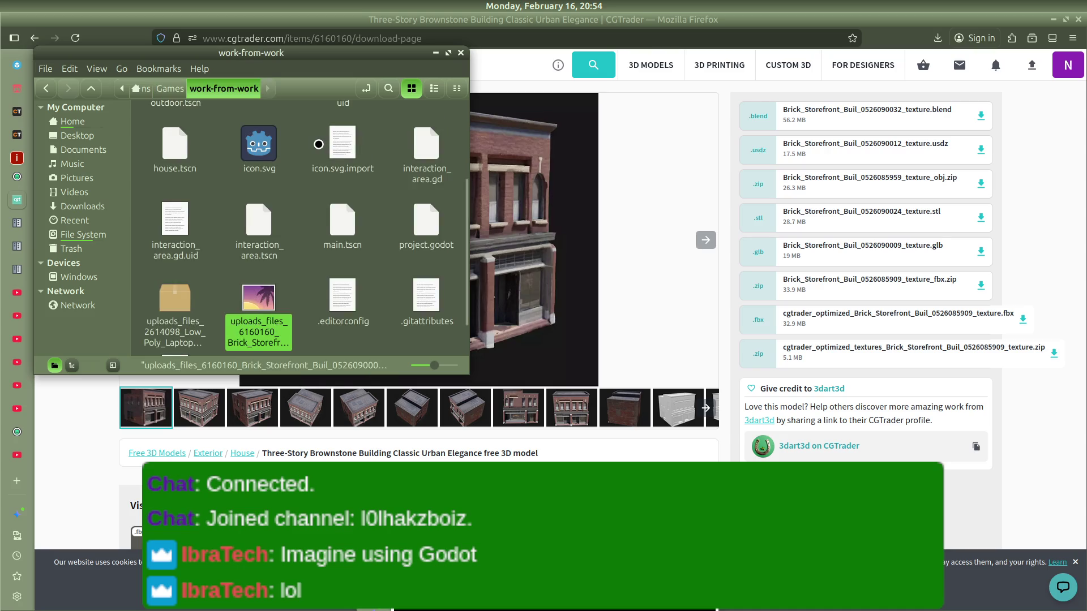
Step: Pull the .glb back out of Textures and drop it into the Assets folder
mouse_move(258, 308)
left_mouse_down()
mouse_move(327, 146)
mouse_move(328, 102)
mouse_move(415, 151)
mouse_move(343, 135)
left_mouse_up()
left_click(342, 134)
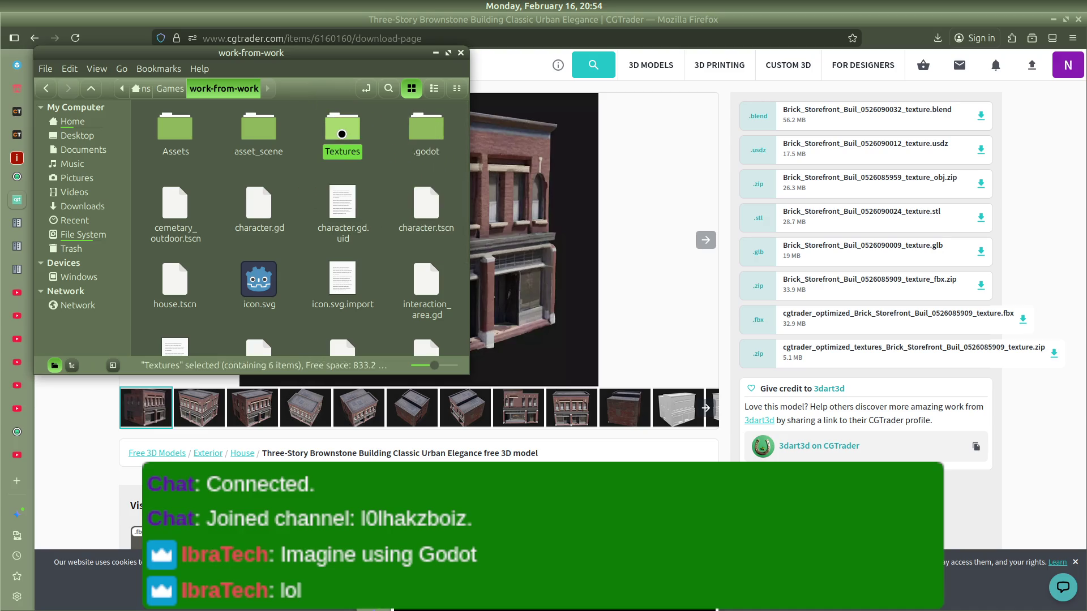
double_click(342, 134)
left_click(262, 176)
mouse_move(262, 175)
left_mouse_down()
mouse_move(218, 105)
mouse_move(224, 88)
left_mouse_up()
left_click(224, 89)
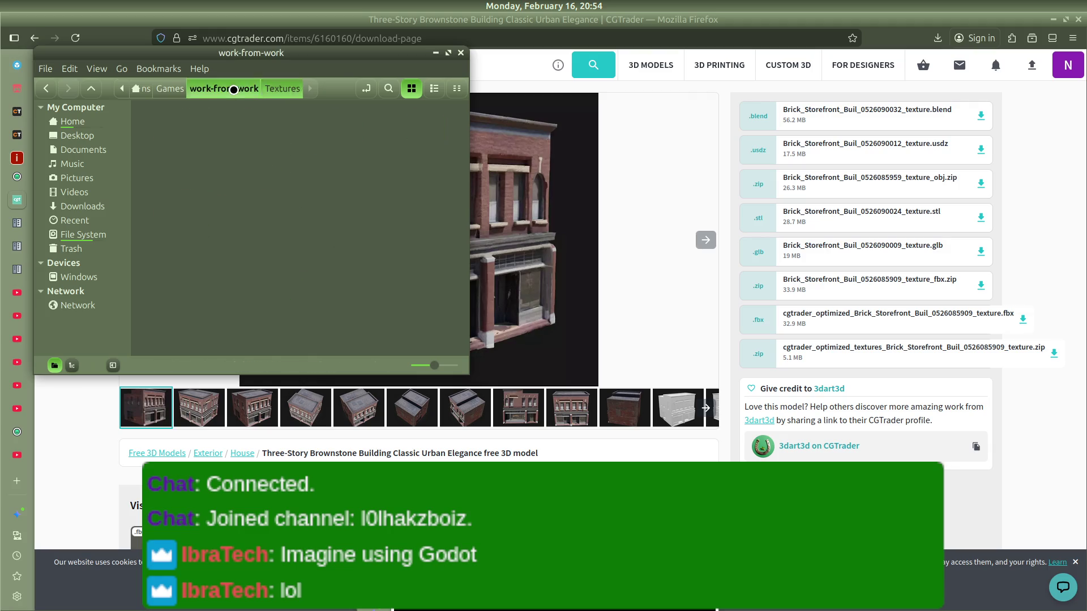
scroll(283, 280, "down", 3)
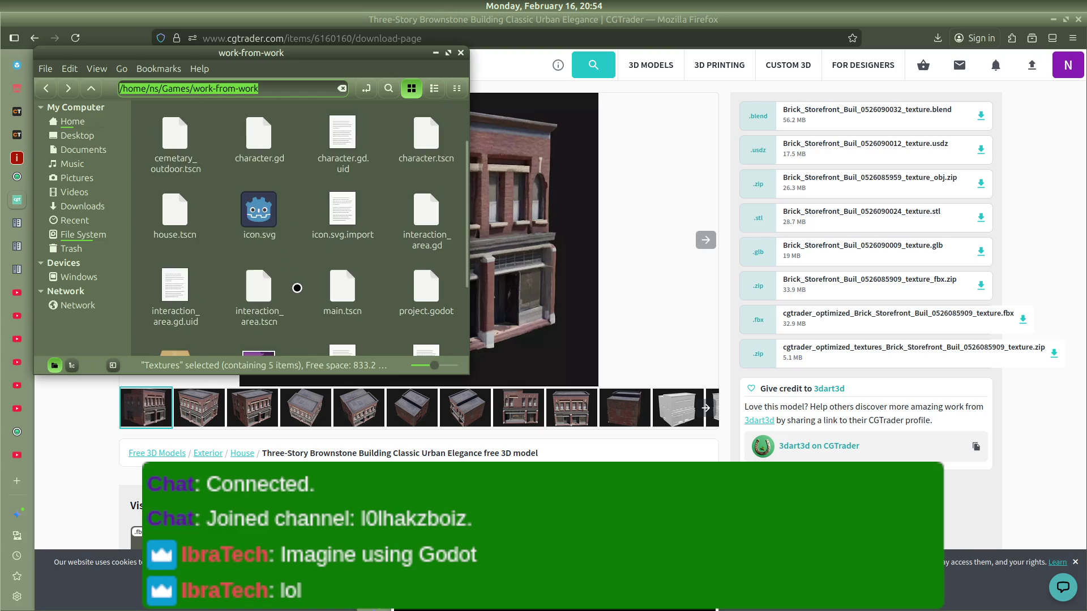
mouse_move(268, 294)
left_mouse_down()
mouse_move(210, 42)
mouse_move(260, 189)
mouse_move(194, 75)
mouse_move(202, 105)
mouse_move(178, 121)
mouse_move(278, 157)
mouse_move(176, 126)
left_mouse_up()
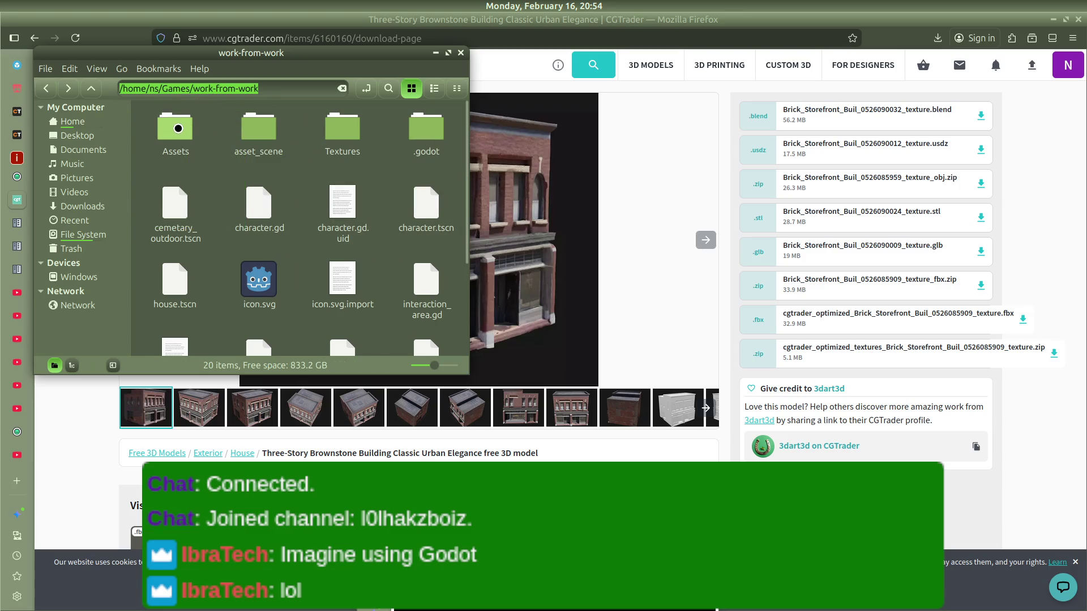
left_click(643, 182)
Step: Back in Godot, open a new inherited scene from the imported building model
key("alt+Tab")
key("Tab")
key("Tab")
key("Tab")
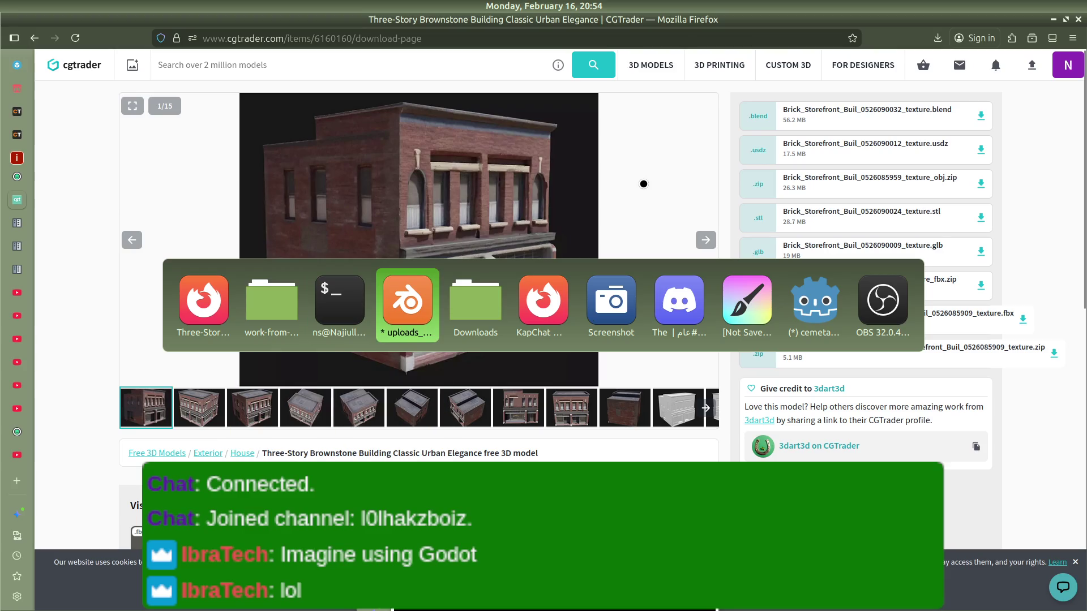
key("Tab")
key("Tab")
key("alt+Tab")
key("Tab")
key("Tab")
key("Tab")
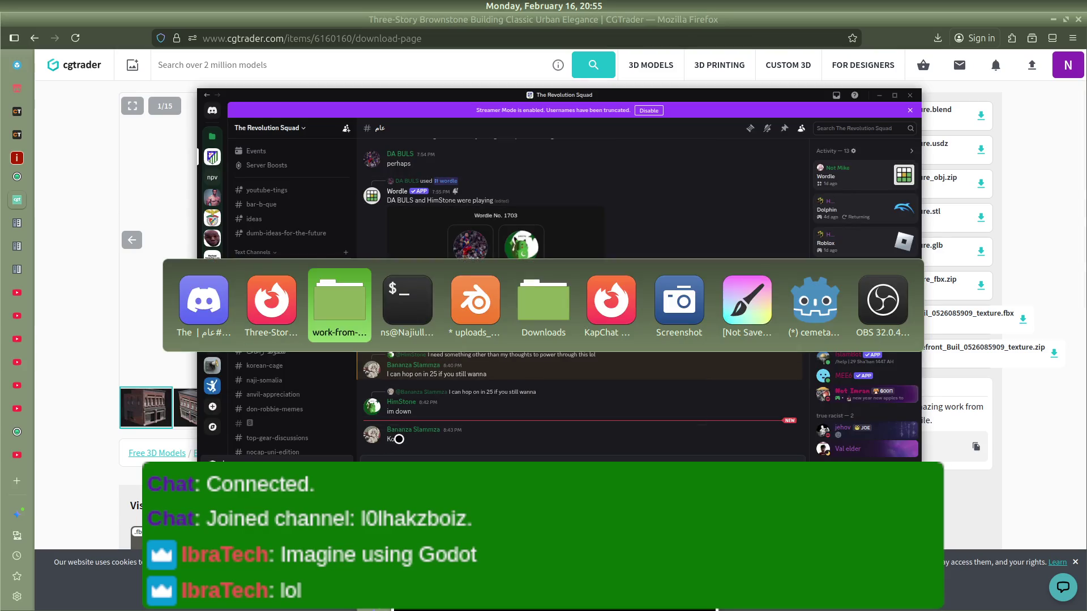
key("Tab")
key("Tab")
key("Tab")
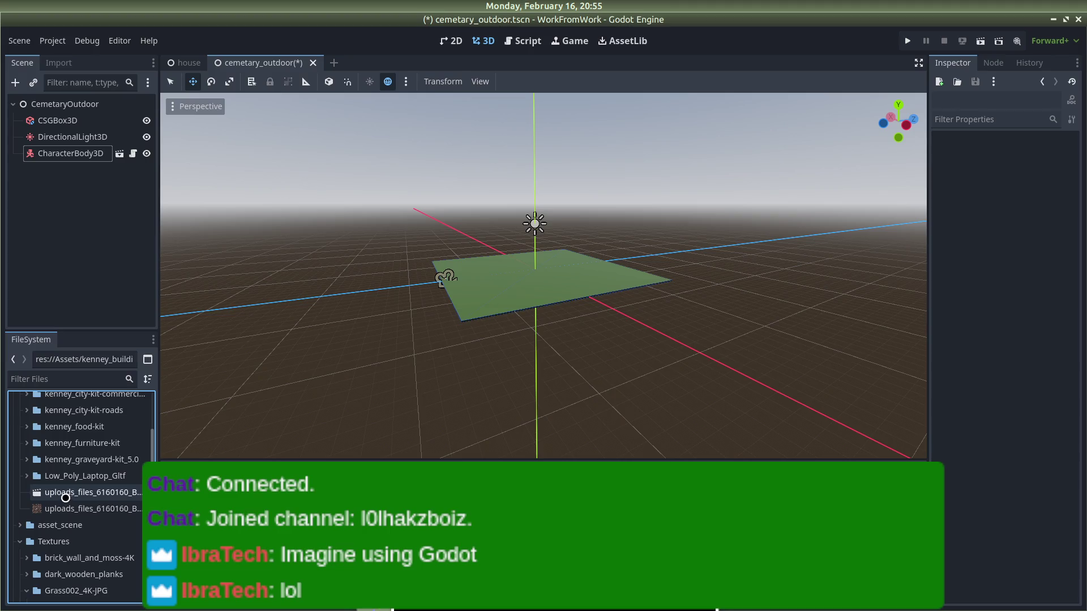
right_click(66, 493)
left_click(111, 301)
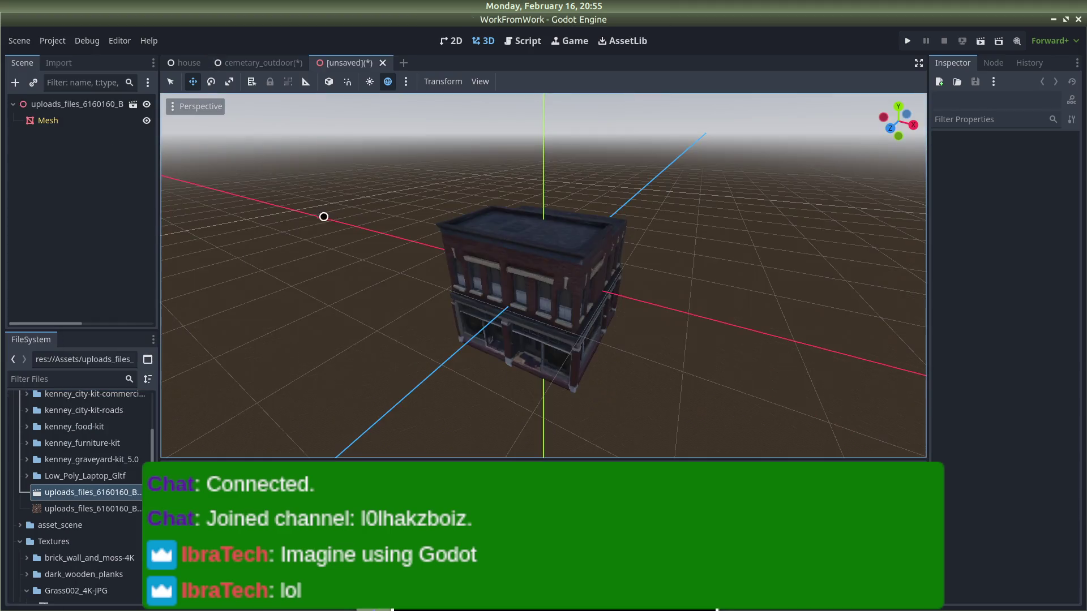
Step: Raise the building mesh along Y so it sits on the ground plane
key("KP_1")
scroll(538, 334, "up", 10)
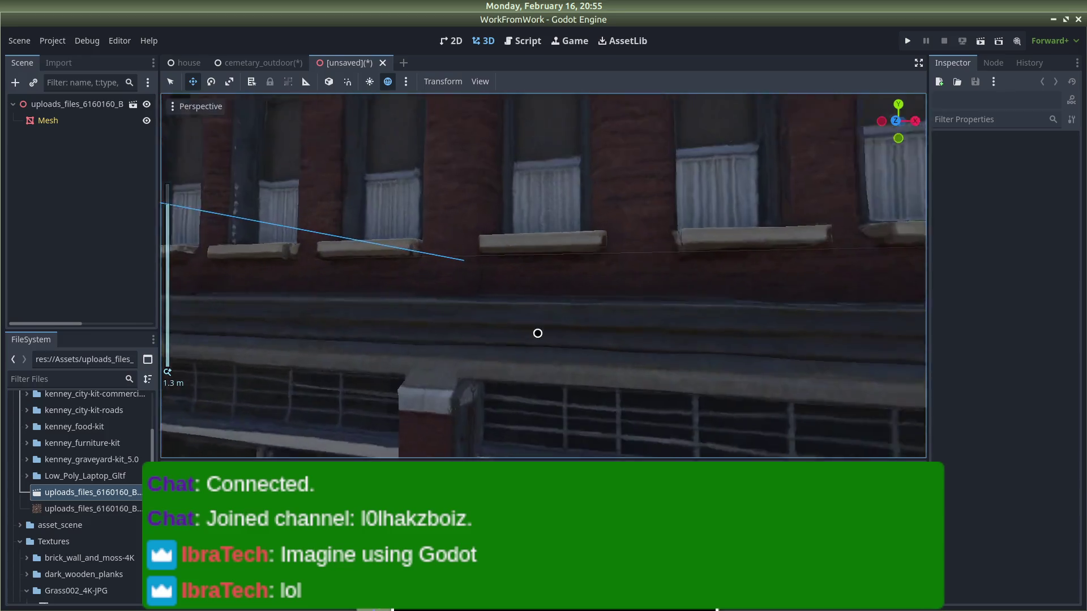
scroll(538, 334, "down", 10)
left_click(565, 272)
left_click_drag(543, 211, 544, 113)
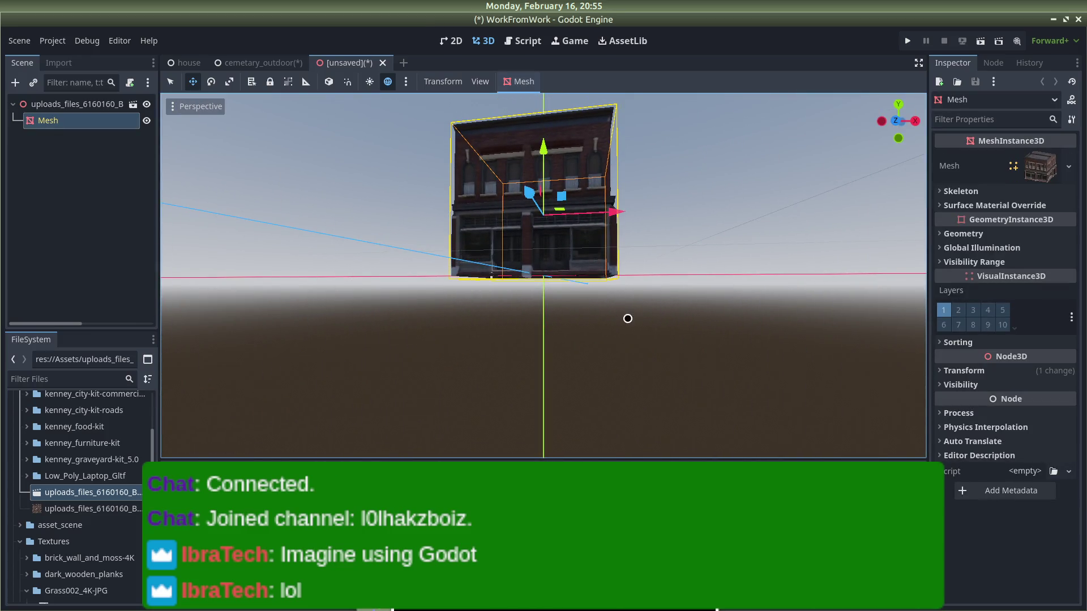
left_click_drag(628, 315, 636, 359)
left_click_drag(545, 127, 546, 116)
mouse_move(679, 317)
left_mouse_down()
mouse_move(763, 281)
mouse_move(759, 265)
mouse_move(711, 253)
left_mouse_up()
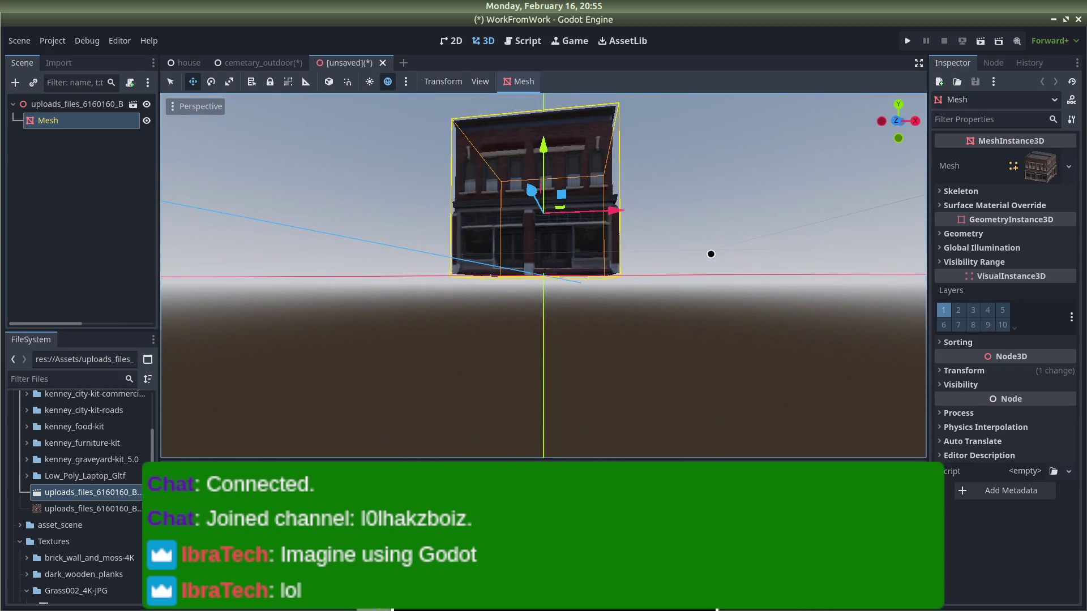
Step: Rename the scene's root node to 'cemetery office'
left_click(73, 108)
left_click(73, 106)
type("office")
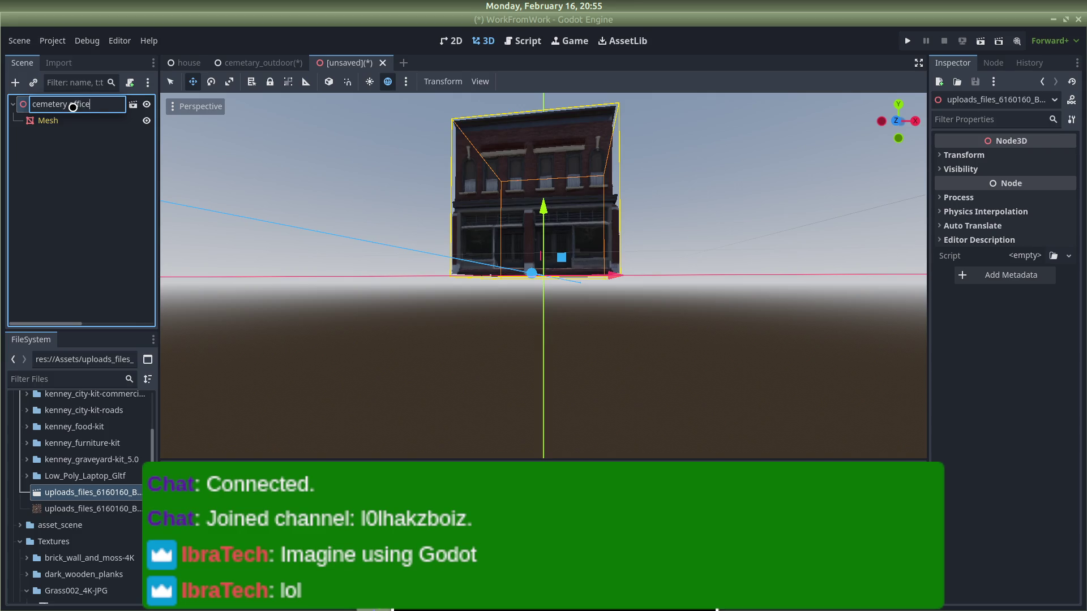
Step: Commit the 'cemetery office' root name and return to a straight front view
key("Return")
mouse_move(400, 201)
left_mouse_down()
mouse_move(398, 229)
mouse_move(498, 185)
left_mouse_up()
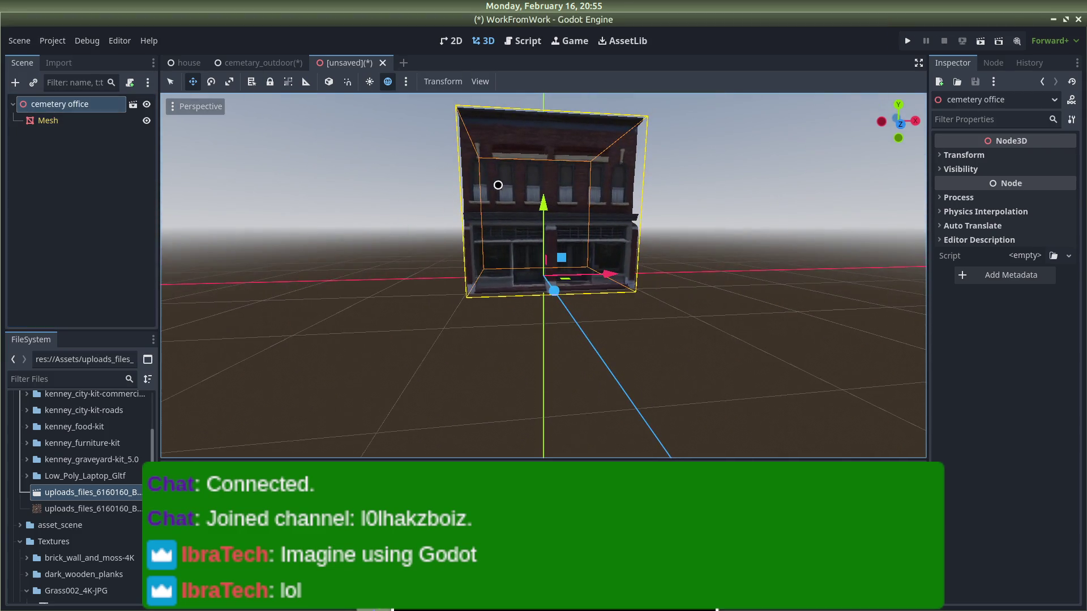
left_click(688, 197)
key("KP_1")
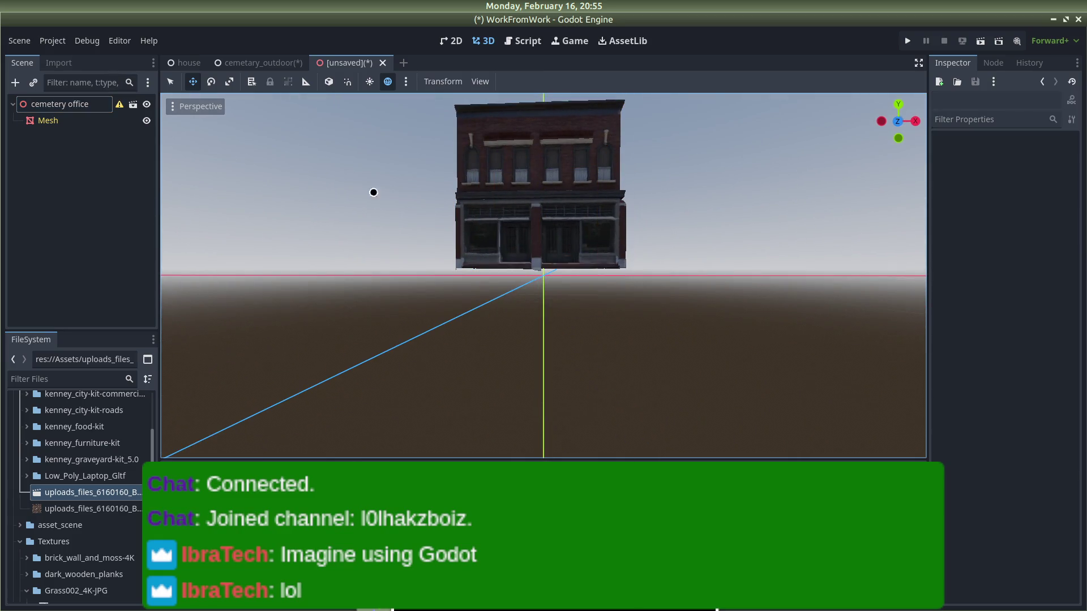
Step: Save the scene as cemetery_office.tscn in the asset_scene folder
key("ctrl+s")
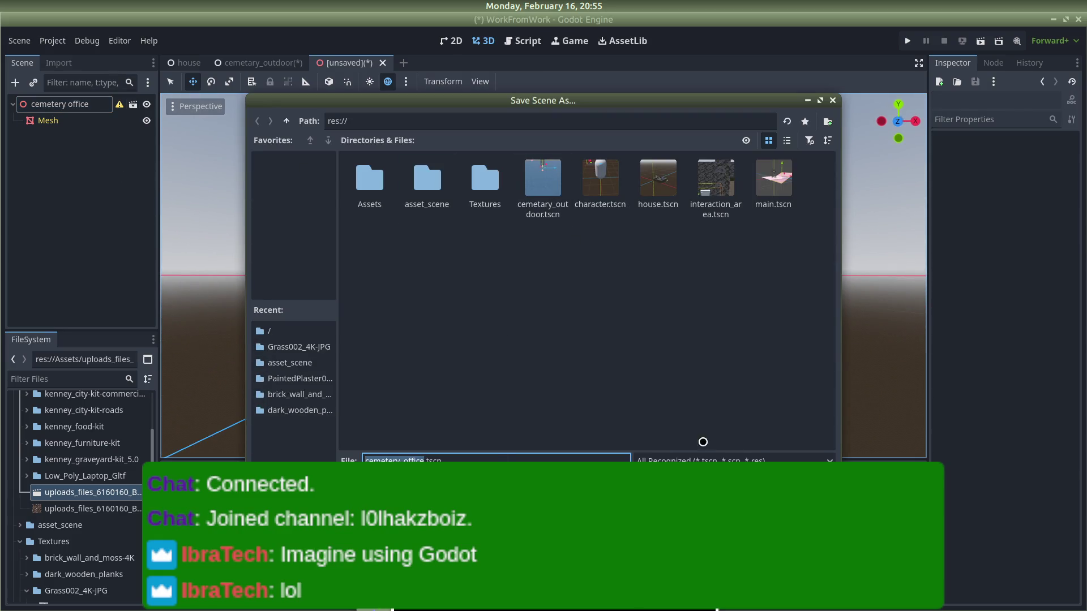
double_click(435, 184)
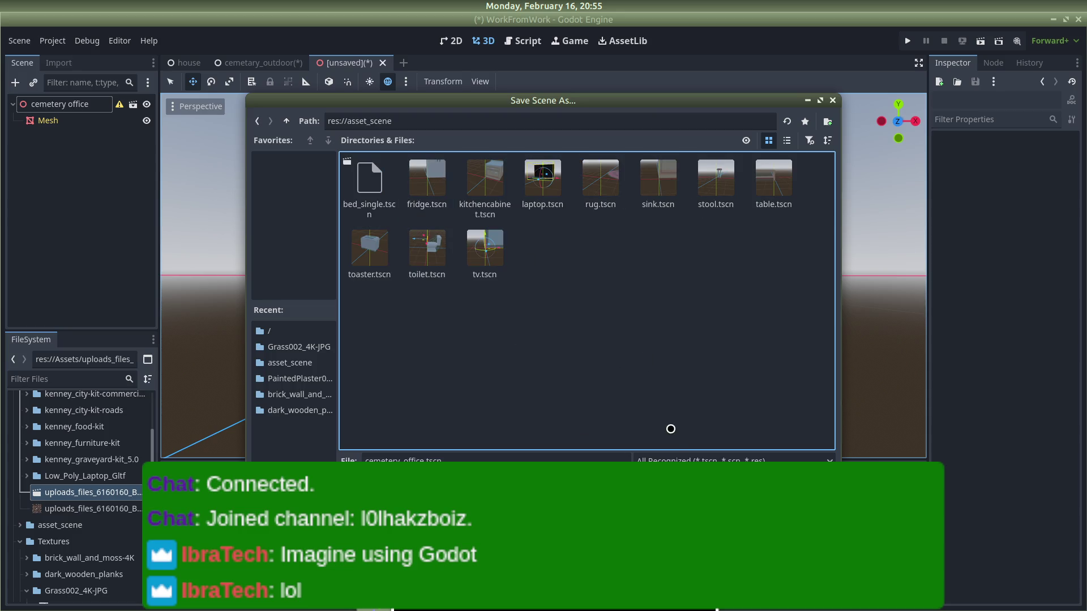
key("Return")
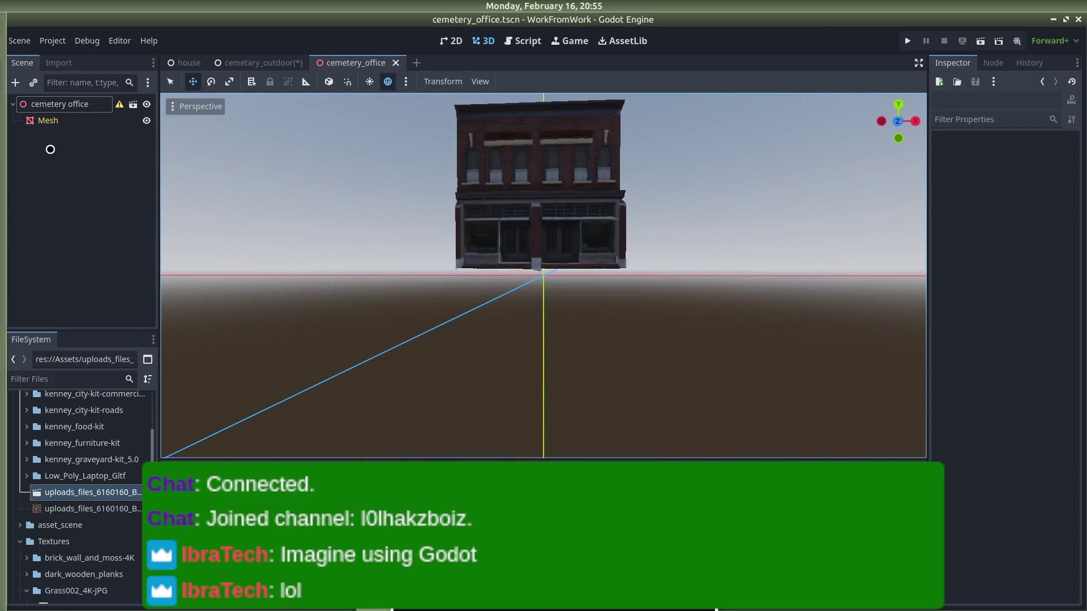
right_click(74, 104)
Step: Clear the root's inheritance from the model and change its type to StaticBody3D
left_click(118, 327)
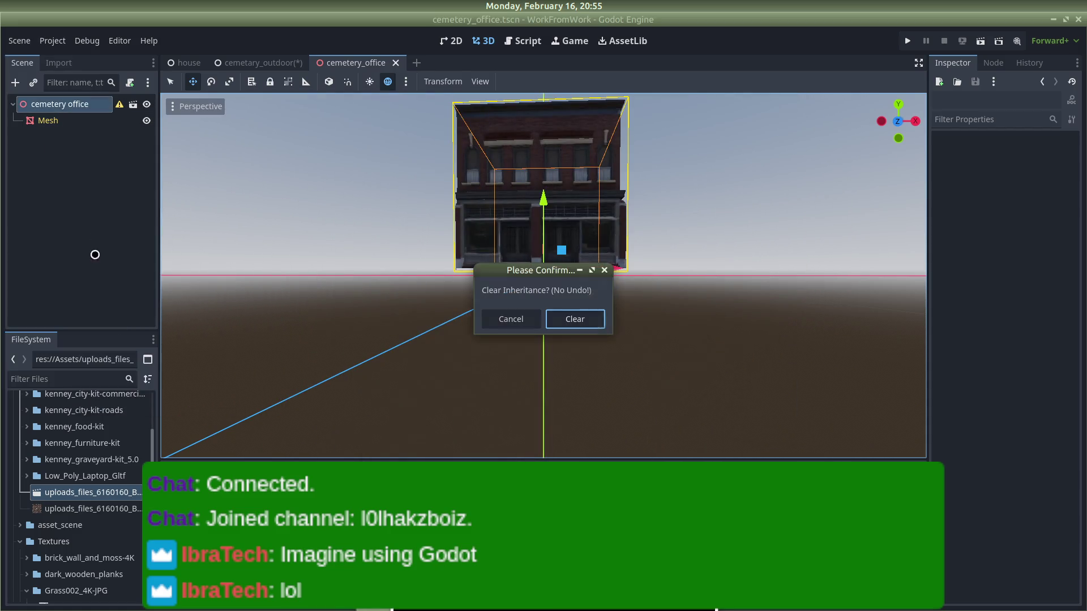
left_click(575, 319)
right_click(59, 105)
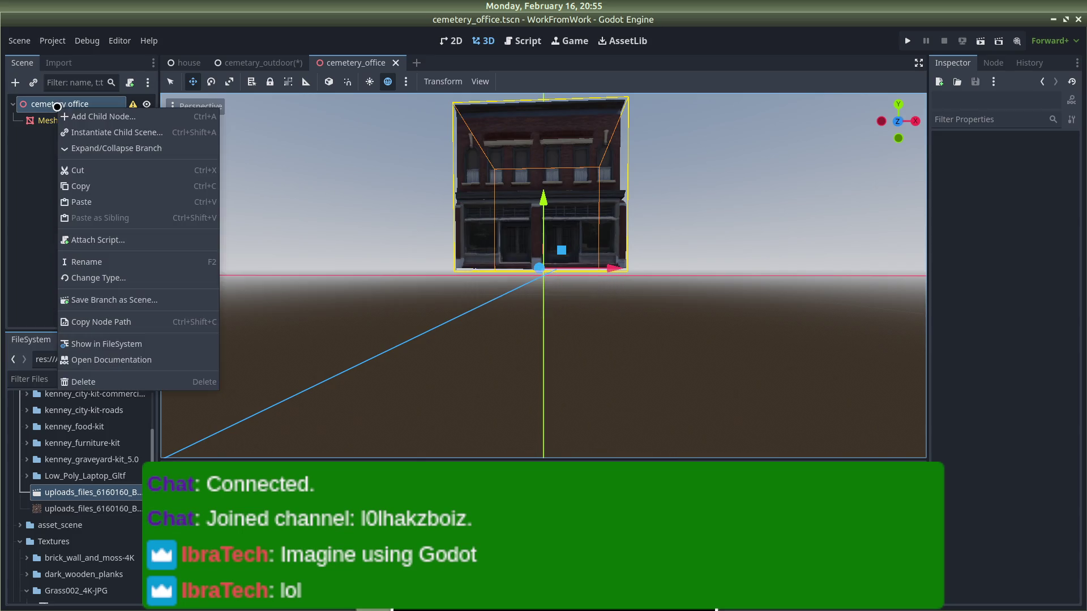
left_click(110, 279)
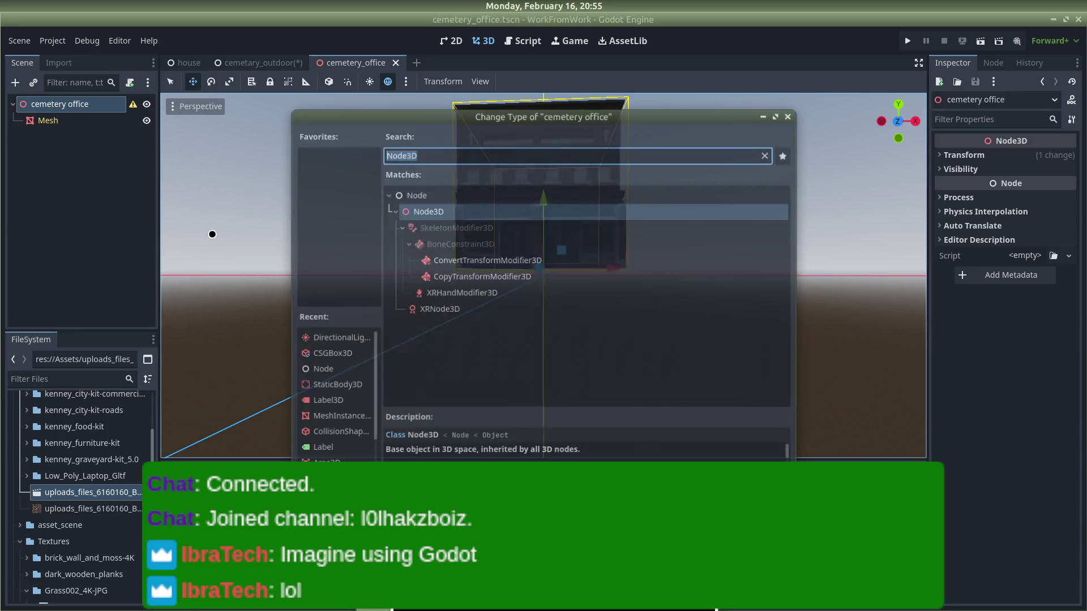
type("static")
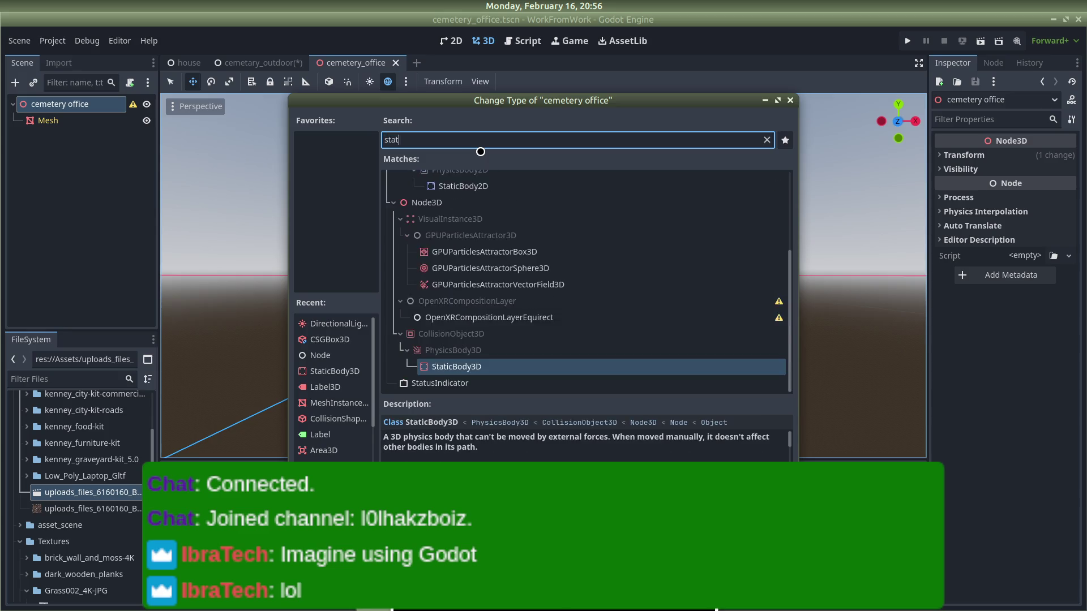
key("Return")
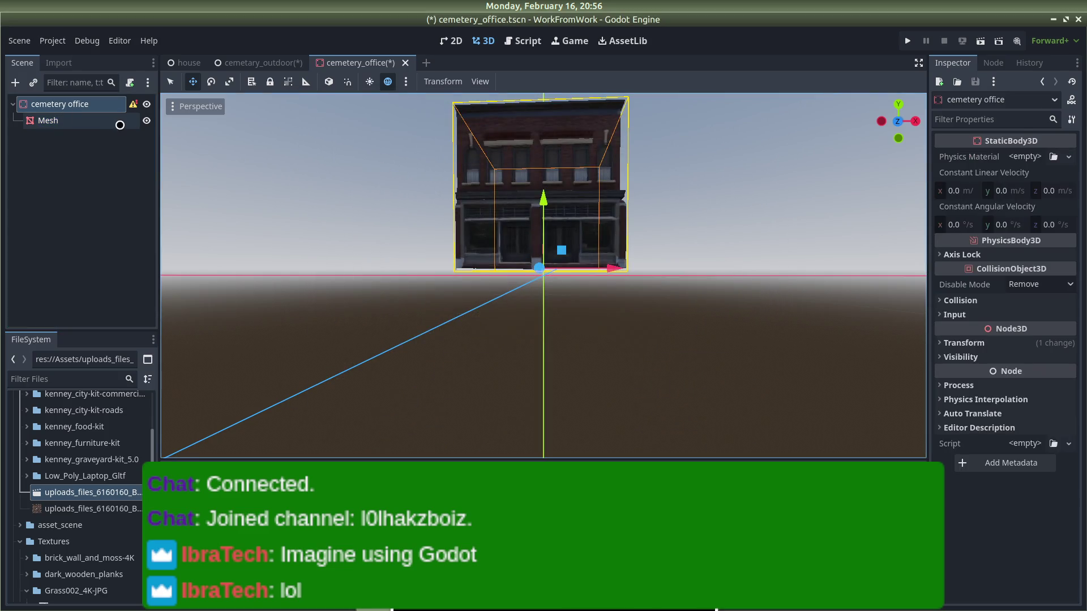
mouse_move(131, 107)
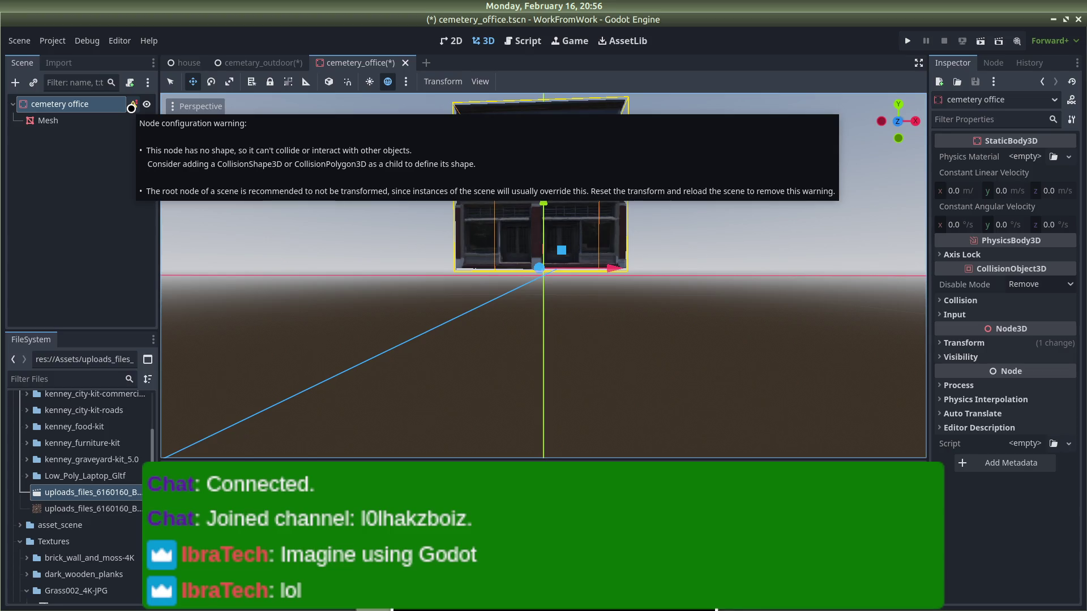
mouse_move(483, 214)
left_mouse_down()
mouse_move(514, 253)
mouse_move(549, 340)
mouse_move(600, 272)
left_mouse_up()
scroll(600, 272, "up", 5)
mouse_move(604, 274)
left_mouse_down()
mouse_move(597, 259)
mouse_move(619, 175)
mouse_move(591, 103)
mouse_move(657, 141)
mouse_move(614, 317)
mouse_move(622, 373)
left_mouse_up()
scroll(622, 374, "down", 8)
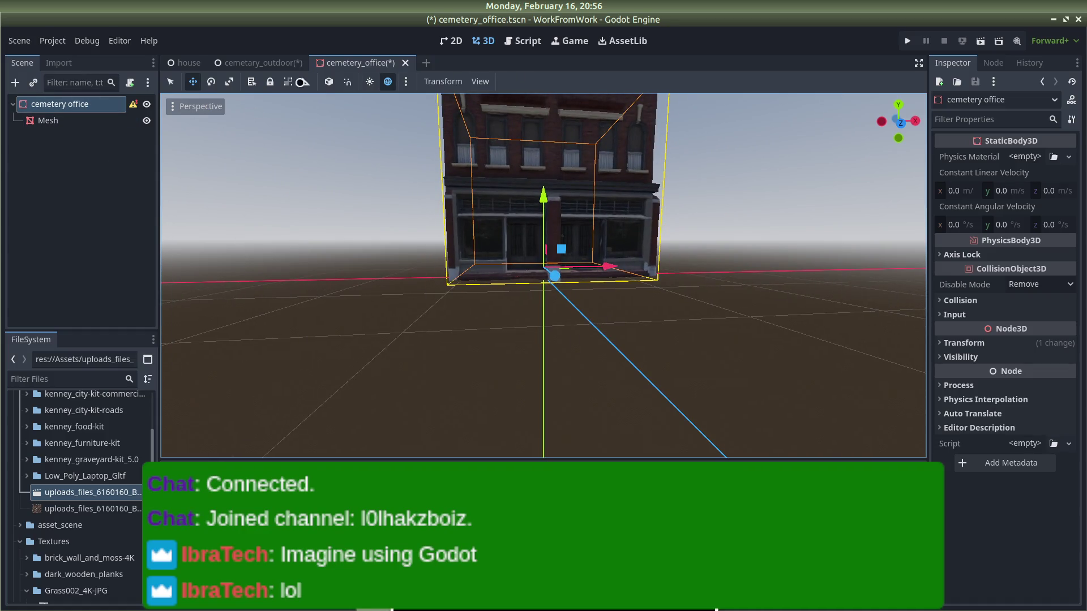
Step: Generate a CollisionShape3D from the Mesh node with the Mesh menu's Create Collision Shape
left_click(62, 121)
left_click(519, 82)
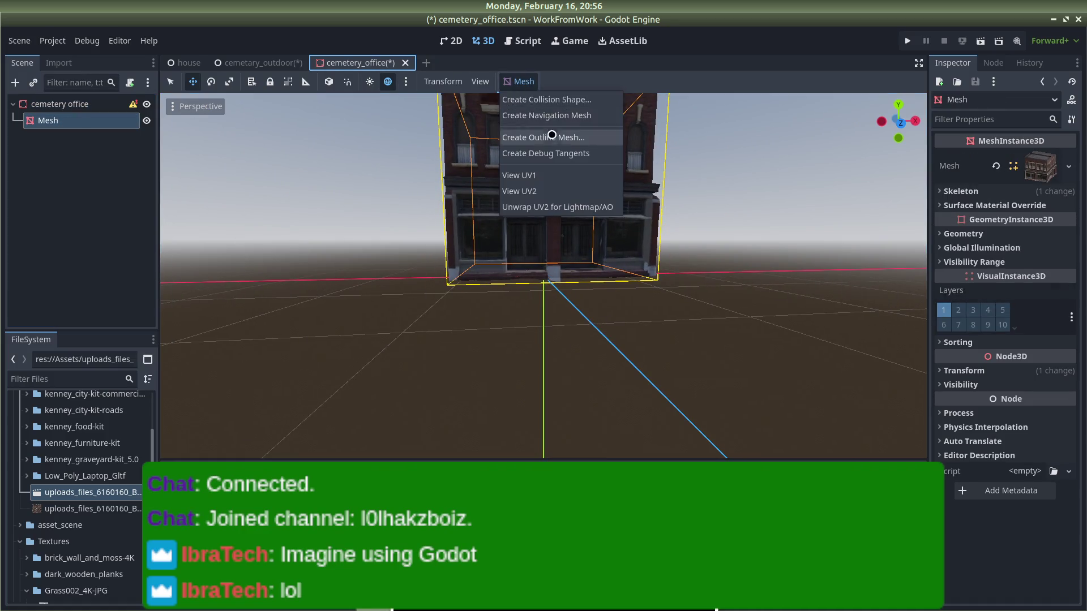
left_click(546, 100)
left_click(570, 341)
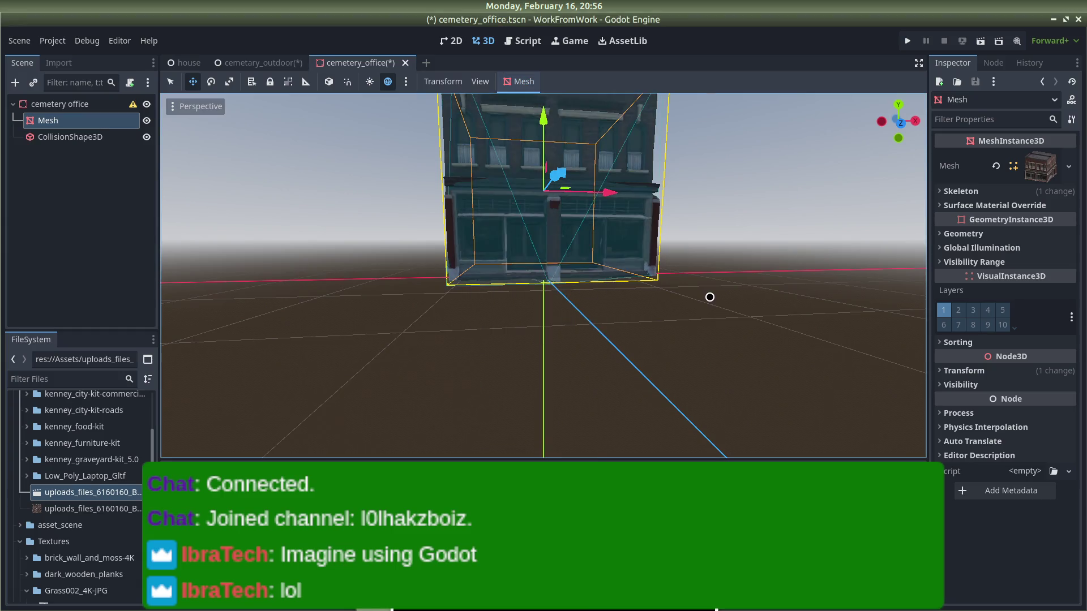
scroll(710, 297, "down", 5)
left_click(694, 275)
scroll(701, 277, "down", 3)
mouse_move(709, 279)
left_mouse_down()
mouse_move(626, 226)
mouse_move(498, 236)
mouse_move(418, 204)
left_mouse_up()
left_click(57, 104)
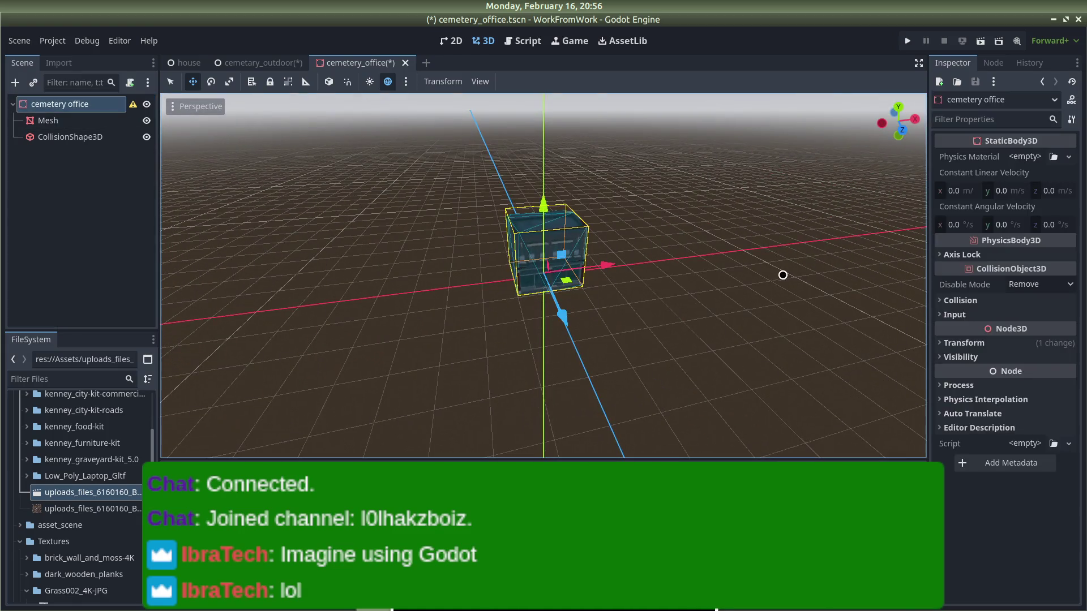
left_click(942, 346)
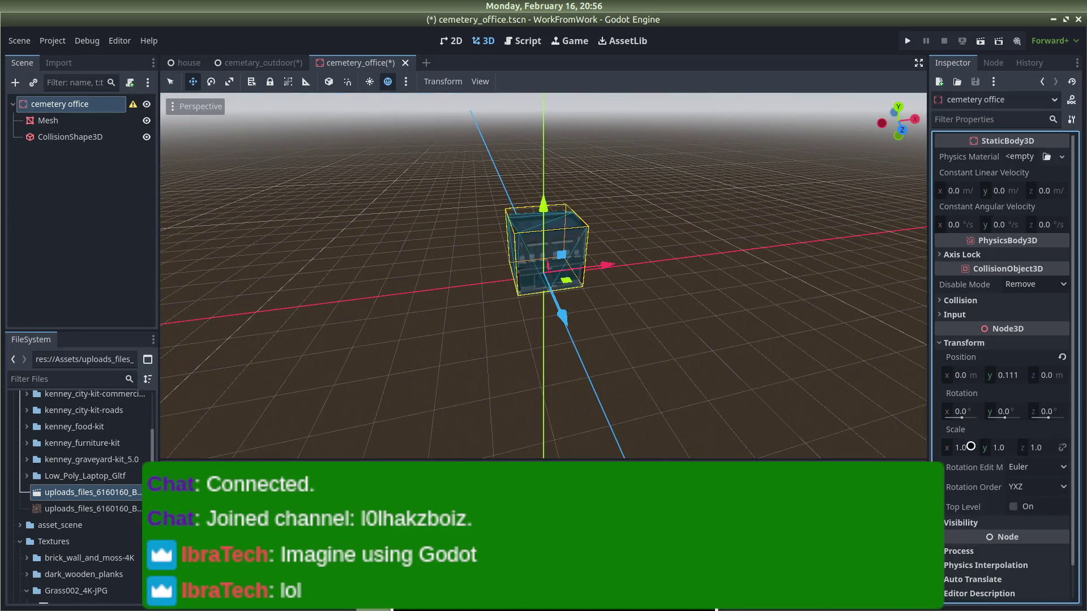
Step: Set the cemetery office root's Transform scale to 4 on x, y and z
left_click(960, 447)
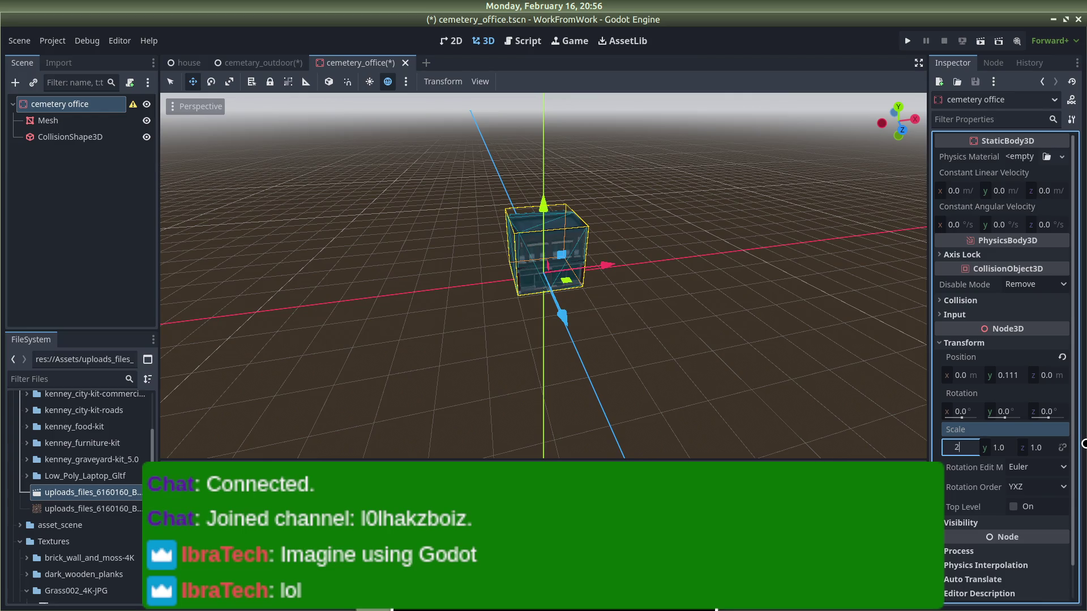
type("4")
key("Return")
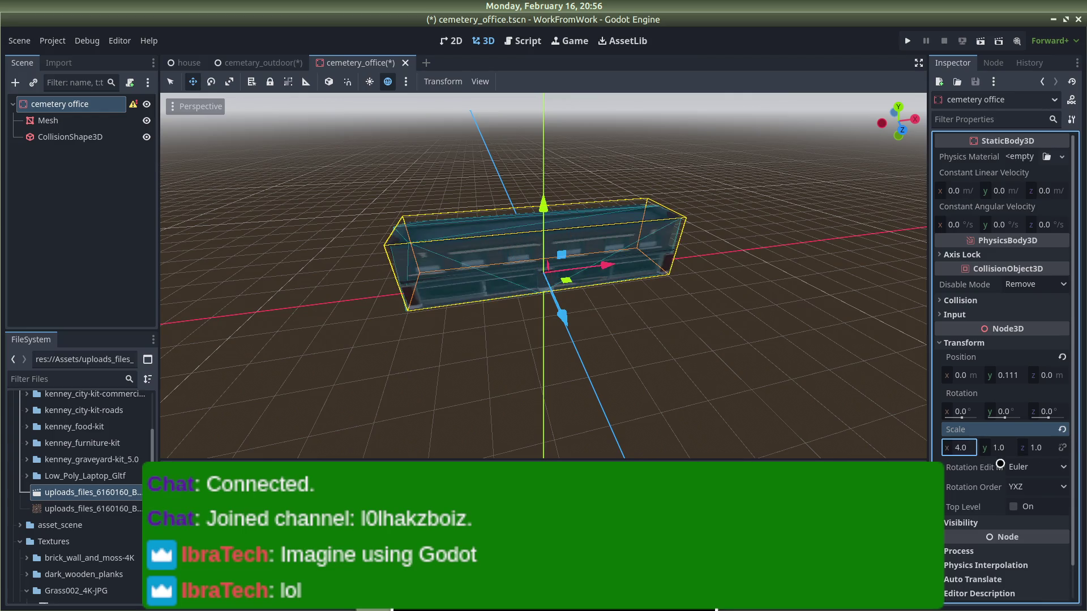
left_click(961, 447)
key("Return")
left_click(1063, 448)
left_click(1013, 444)
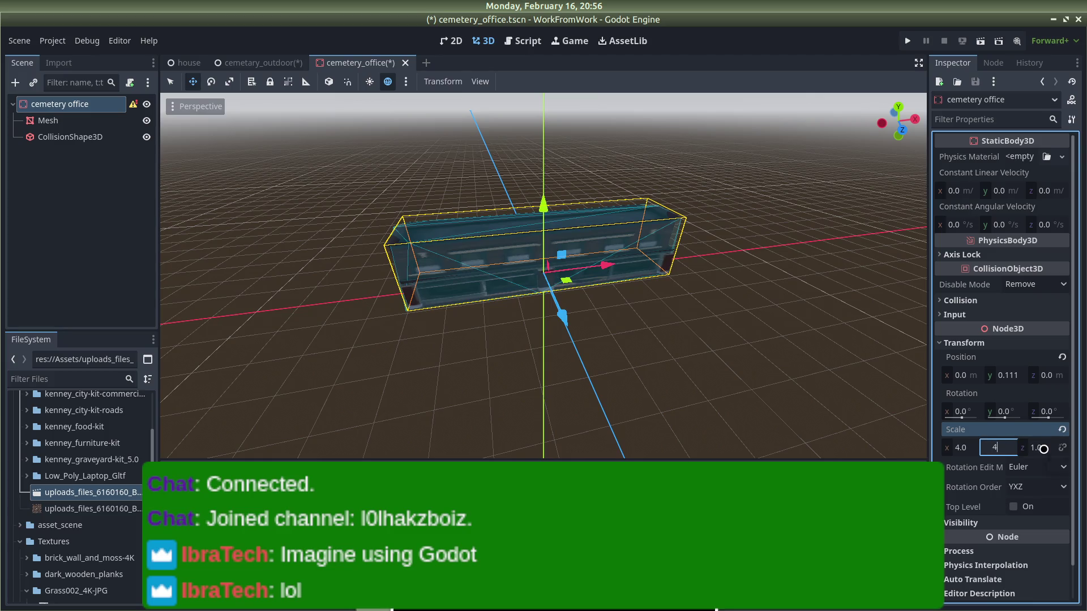
key("Return")
left_click(1043, 449)
type("4")
key("Return")
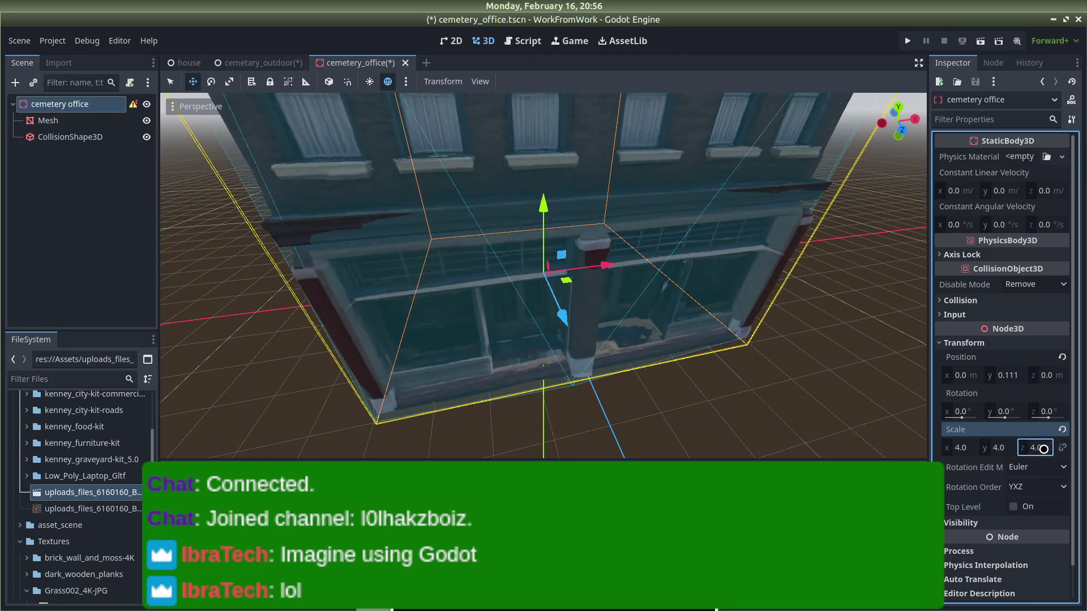
scroll(444, 237, "down", 8)
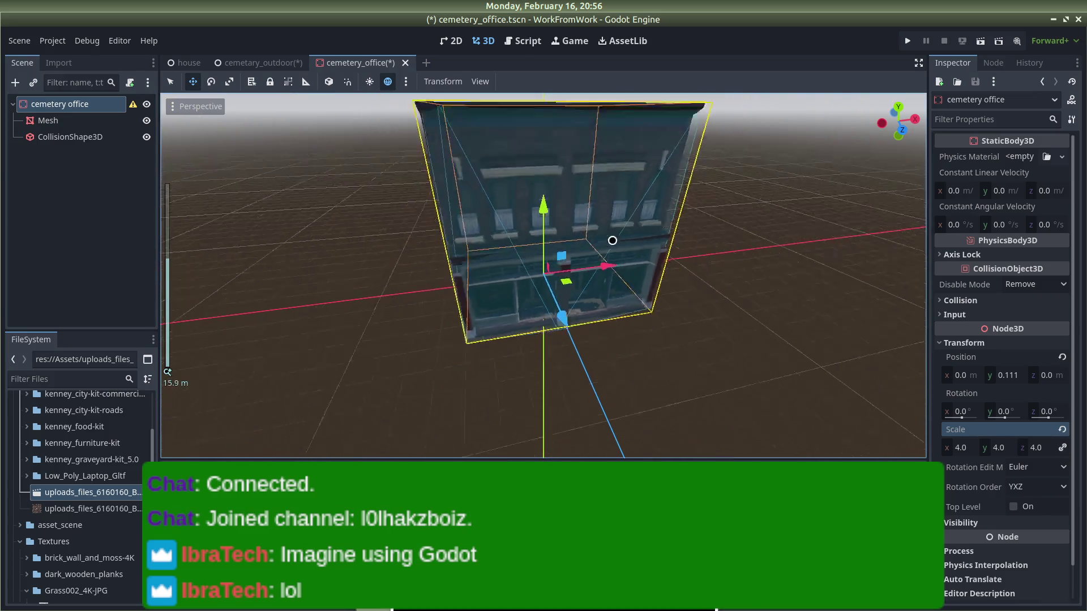
Step: Orbit and zoom around the enlarged building to inspect it from the front
left_click(444, 240)
mouse_move(445, 240)
left_mouse_down()
mouse_move(539, 179)
mouse_move(532, 325)
left_mouse_up()
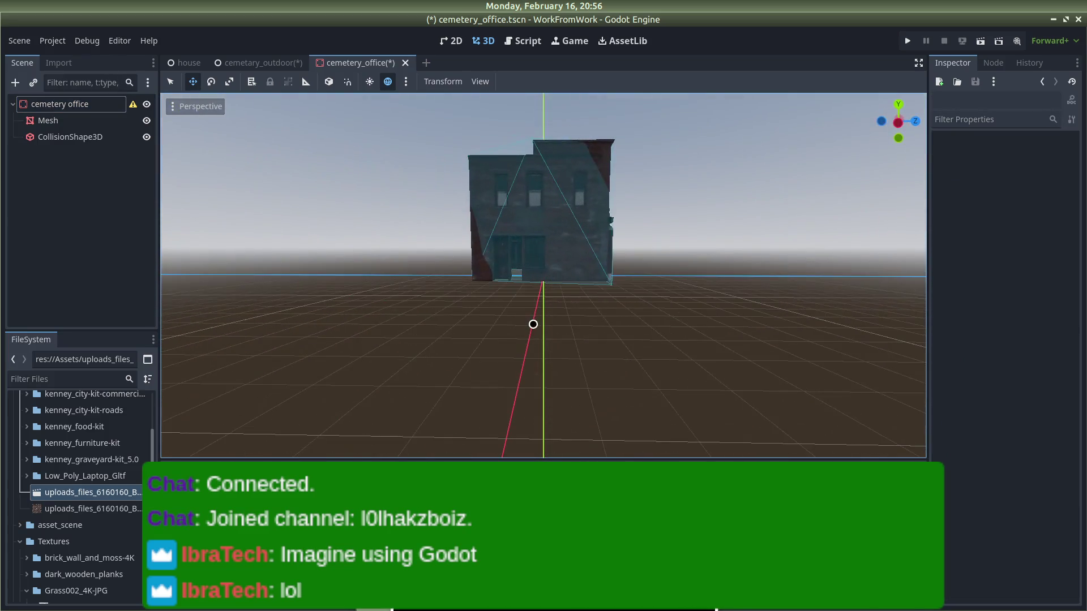
scroll(446, 272, "up", 10)
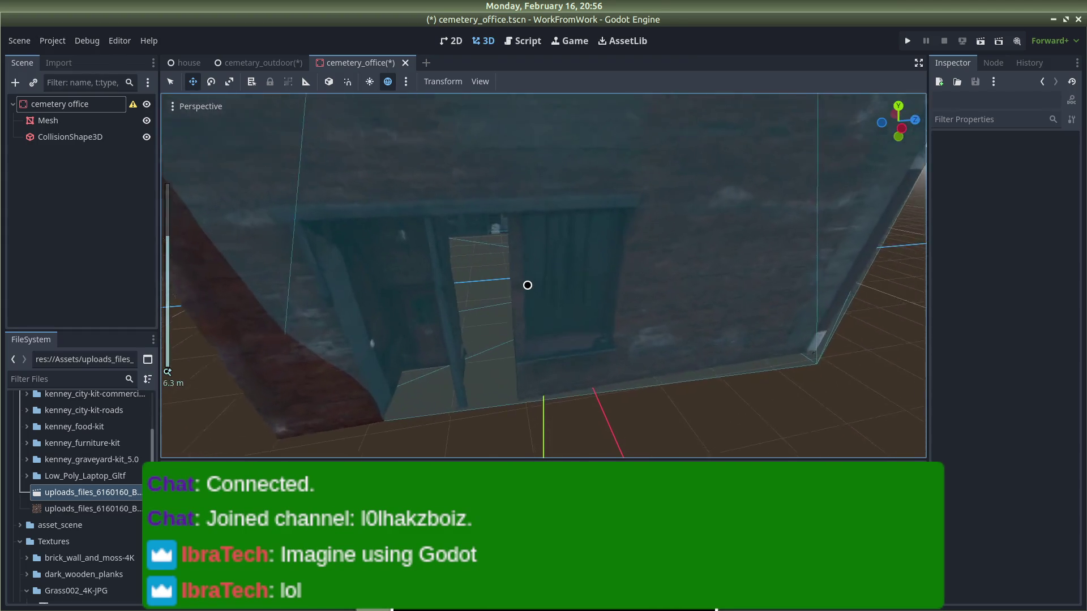
scroll(570, 234, "down", 5)
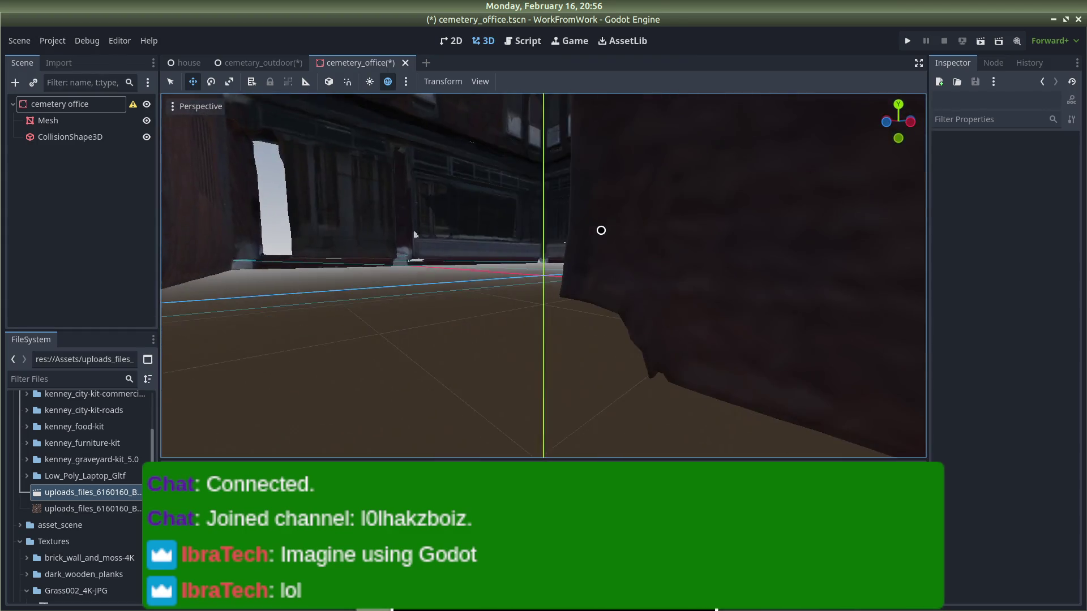
left_click_drag(589, 231, 498, 247)
mouse_move(644, 251)
left_mouse_down()
mouse_move(333, 258)
mouse_move(449, 254)
mouse_move(575, 270)
mouse_move(334, 272)
mouse_move(611, 293)
mouse_move(725, 279)
mouse_move(700, 328)
left_mouse_up()
scroll(414, 249, "down", 6)
left_click_drag(339, 273, 708, 308)
left_click(672, 228)
left_click(742, 216)
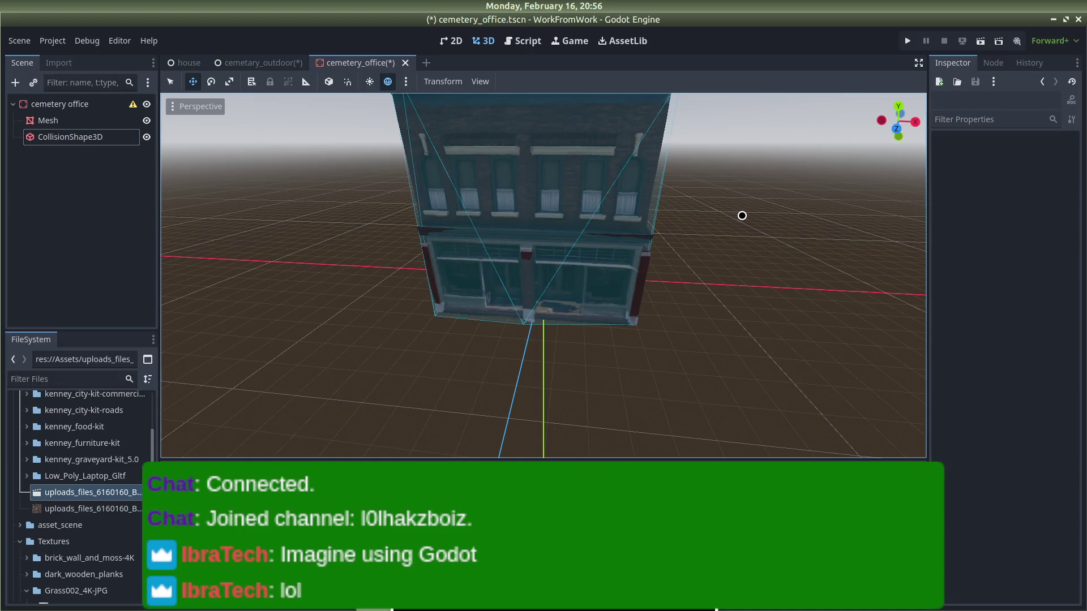
scroll(742, 215, "down", 3)
scroll(744, 217, "up", 5)
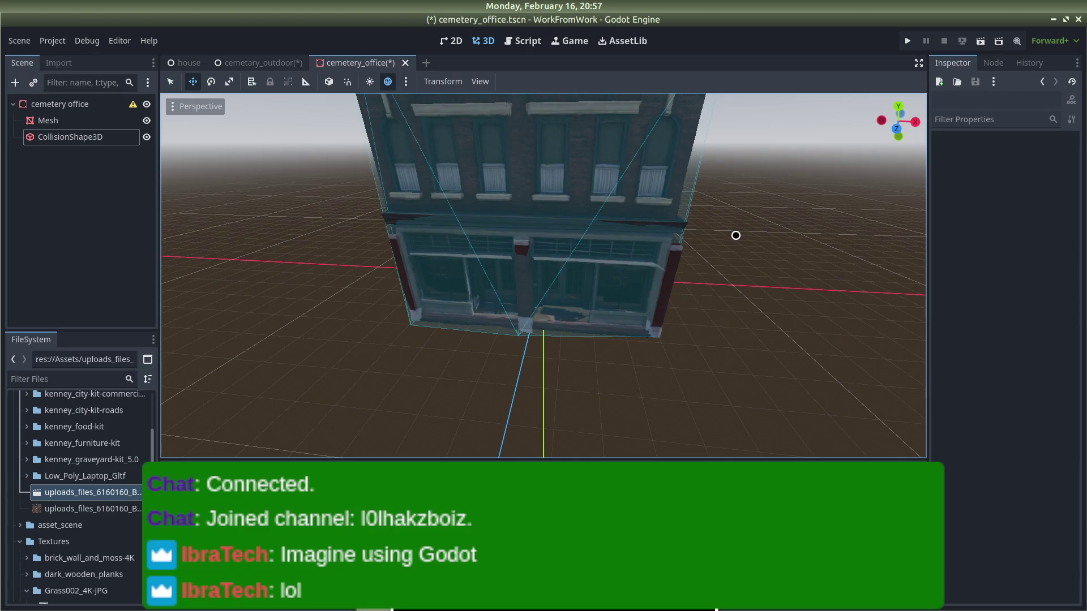
scroll(742, 226, "up", 8)
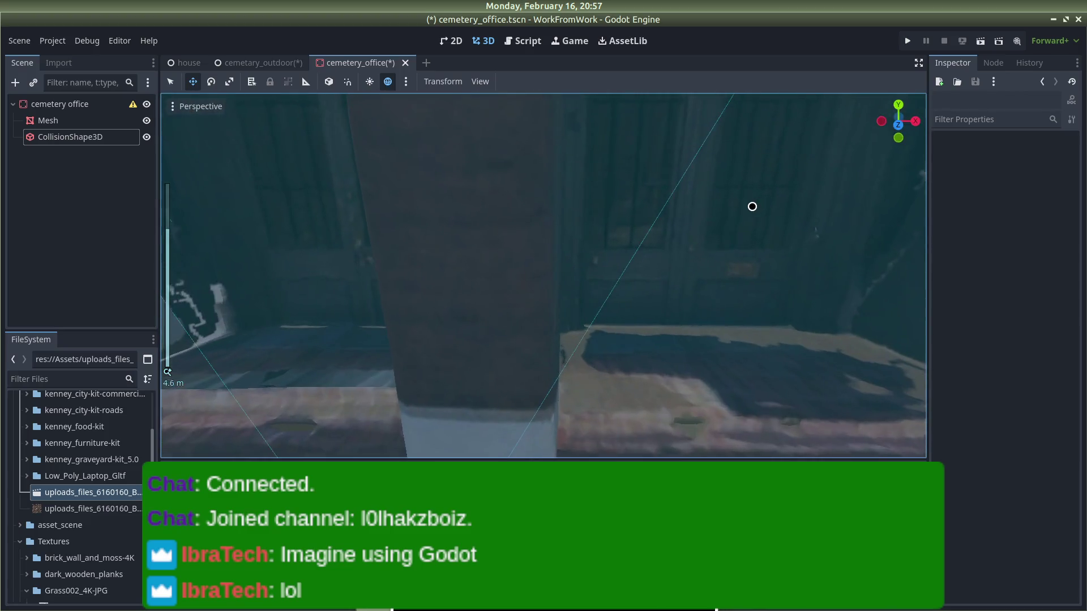
scroll(752, 206, "down", 6)
left_click_drag(761, 238, 795, 213)
Step: Save the cemetery office scene and orbit to a low side view of the building
left_click(74, 177)
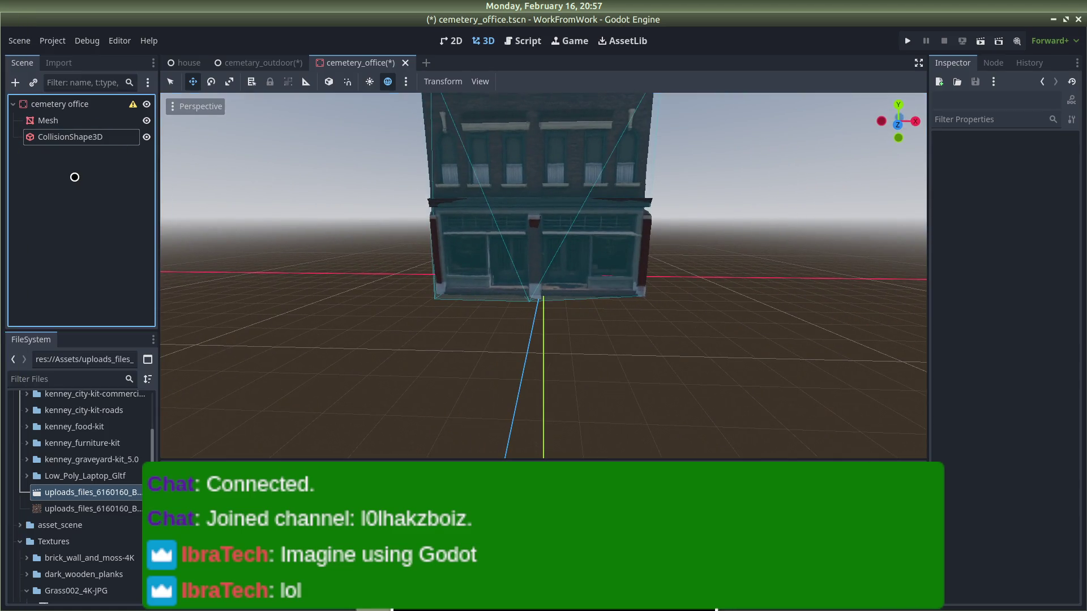
key("ctrl+s")
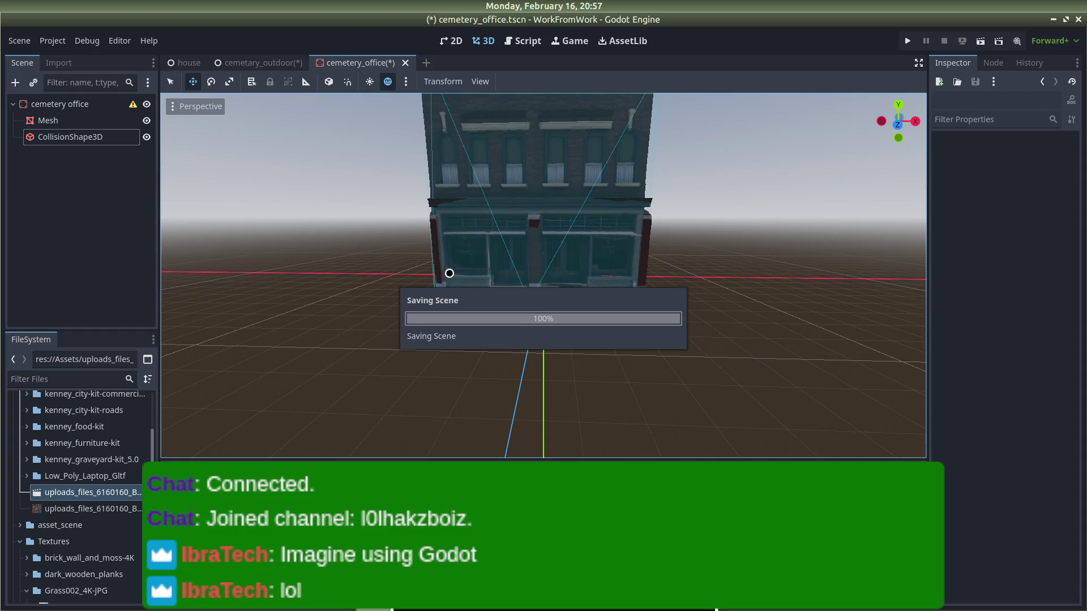
left_click_drag(450, 274, 766, 282)
left_click_drag(640, 284, 726, 289)
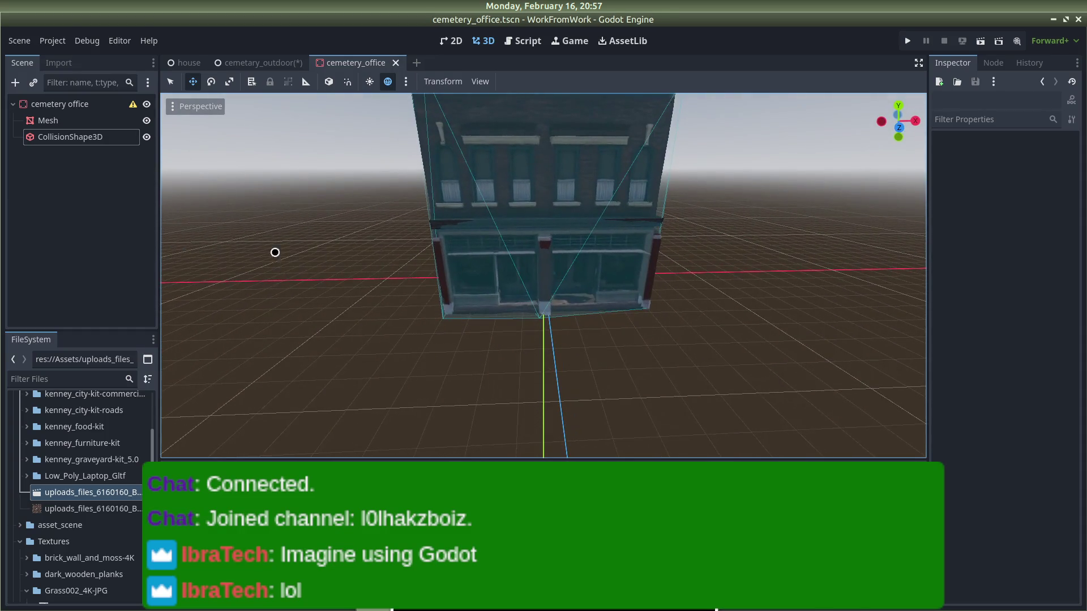
left_click(76, 107)
left_click(391, 241)
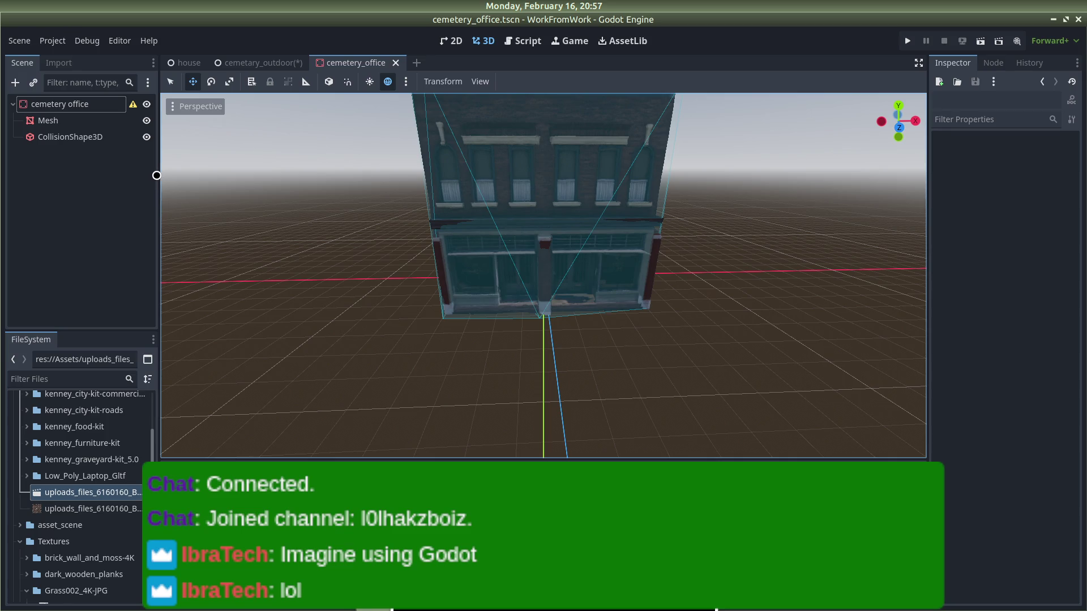
mouse_move(498, 258)
left_mouse_down()
mouse_move(643, 298)
mouse_move(864, 273)
mouse_move(681, 299)
mouse_move(436, 305)
mouse_move(509, 315)
mouse_move(509, 329)
mouse_move(531, 339)
left_mouse_up()
scroll(250, 204, "down", 5)
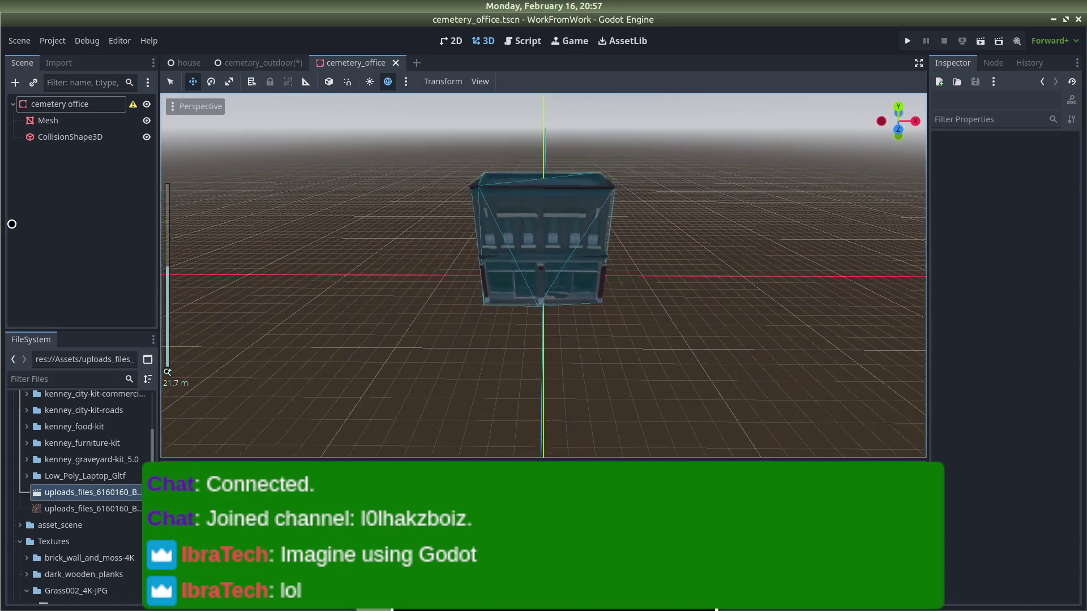
Step: Search Add Child Node under cemetery office for 'text' node types, then clear the search
right_click(45, 173)
left_click(63, 105)
right_click(63, 105)
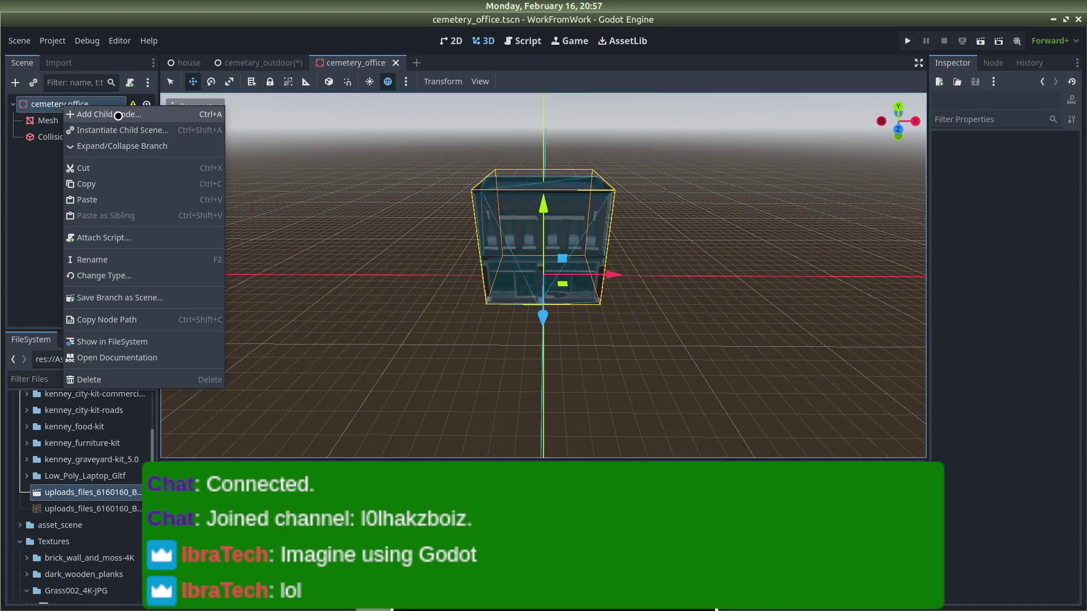
left_click(113, 114)
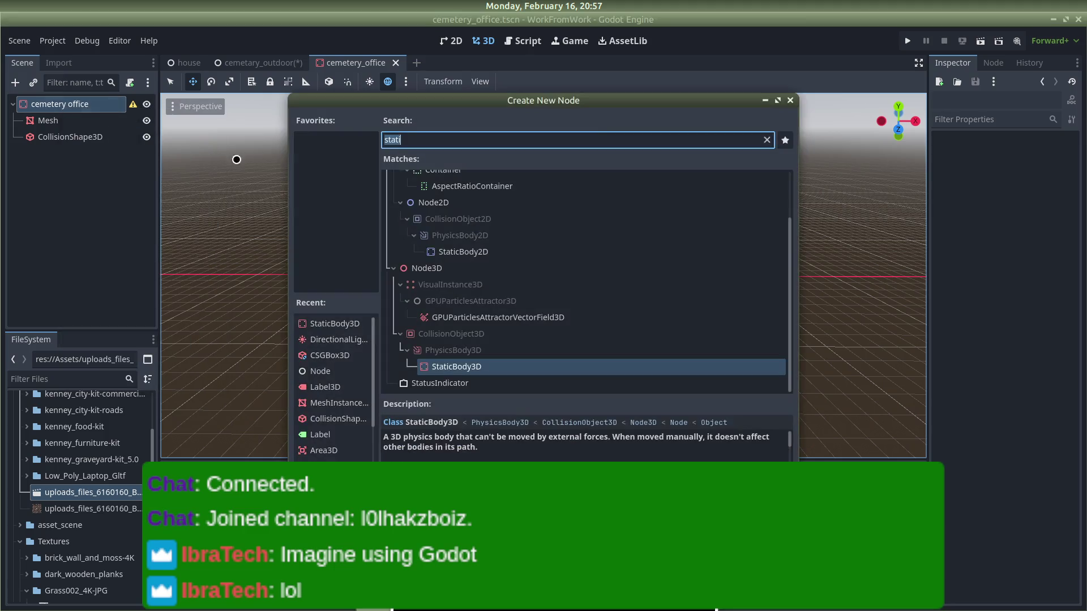
type("text")
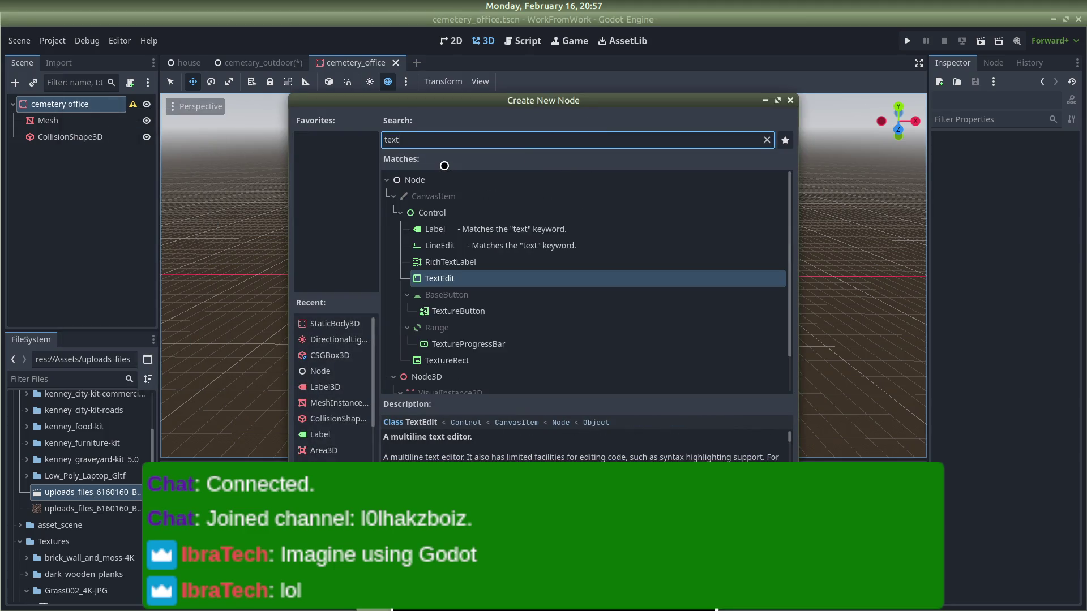
scroll(538, 262, "down", 1)
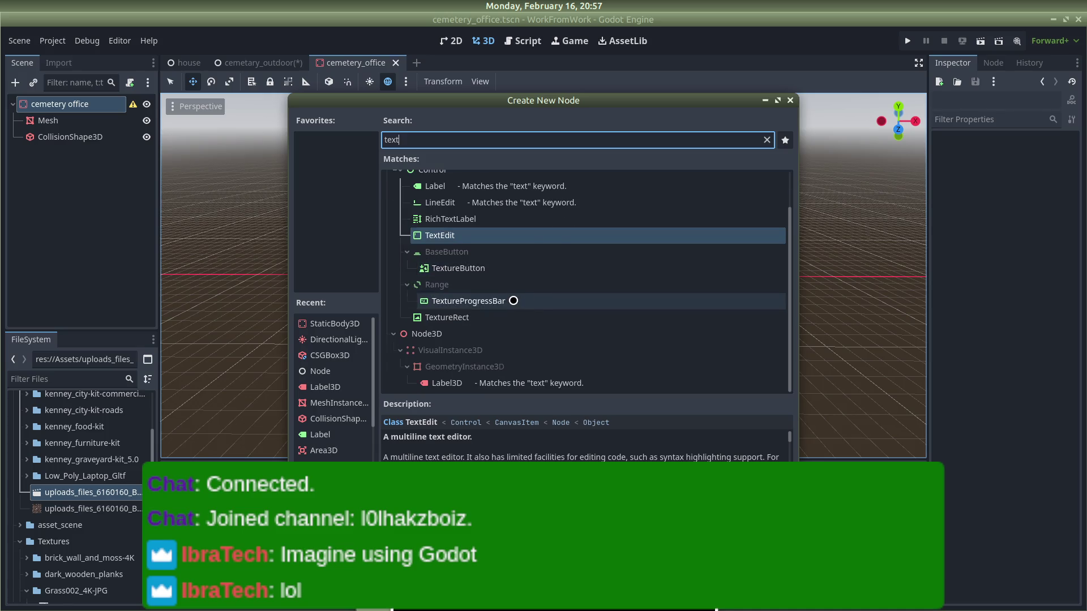
scroll(512, 300, "up", 1)
left_click(766, 139)
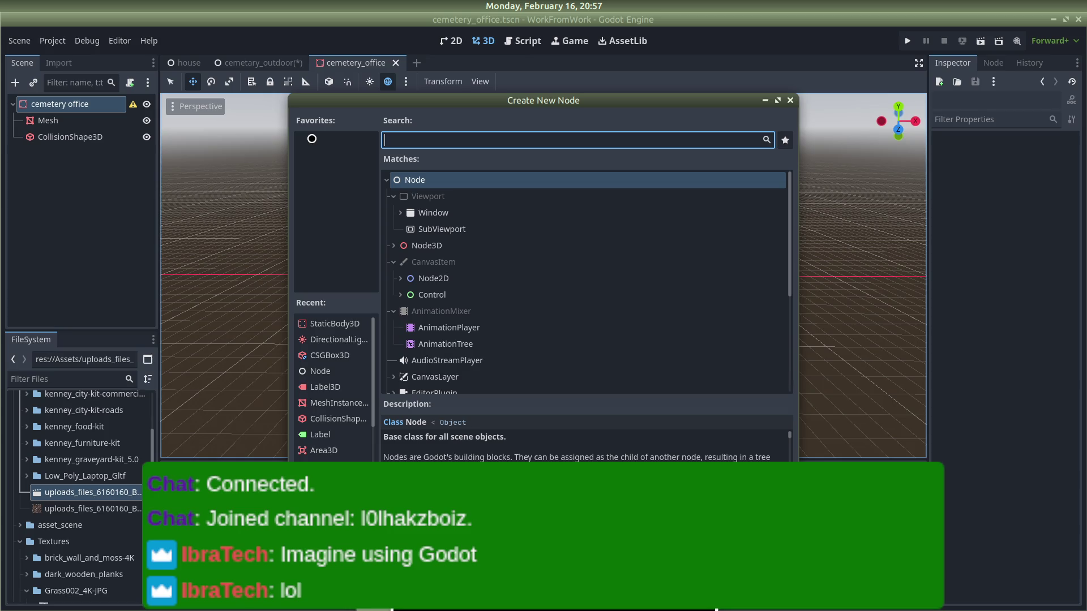
Step: Switch to Blender and start a new General file from the storefront model
key("alt+Tab")
key("alt+Tab")
key("alt+Tab")
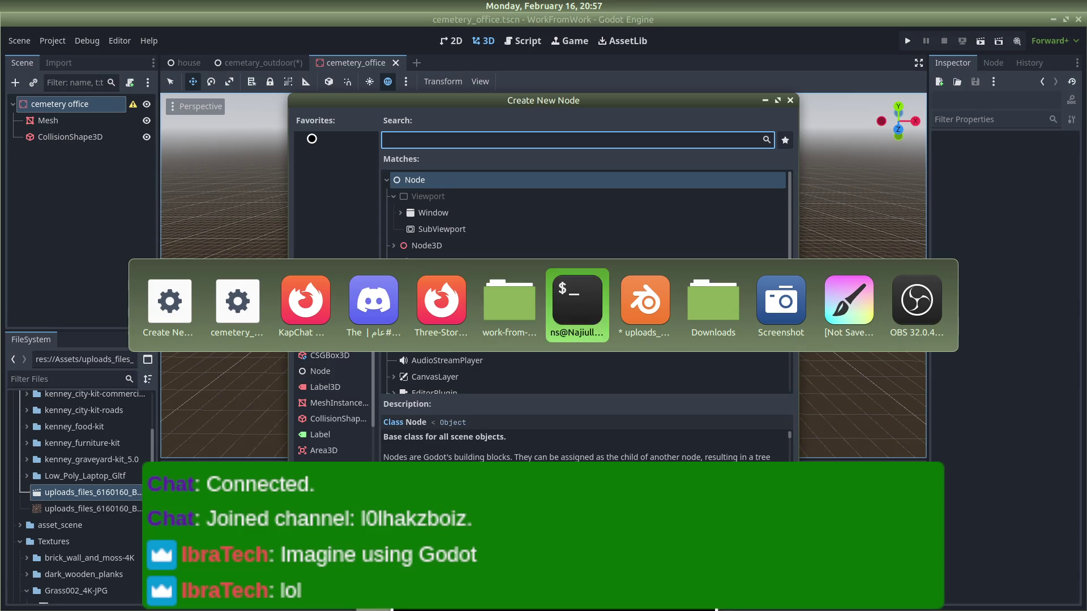
key("alt+Tab")
key("alt+Tab")
key("alt+Tab")
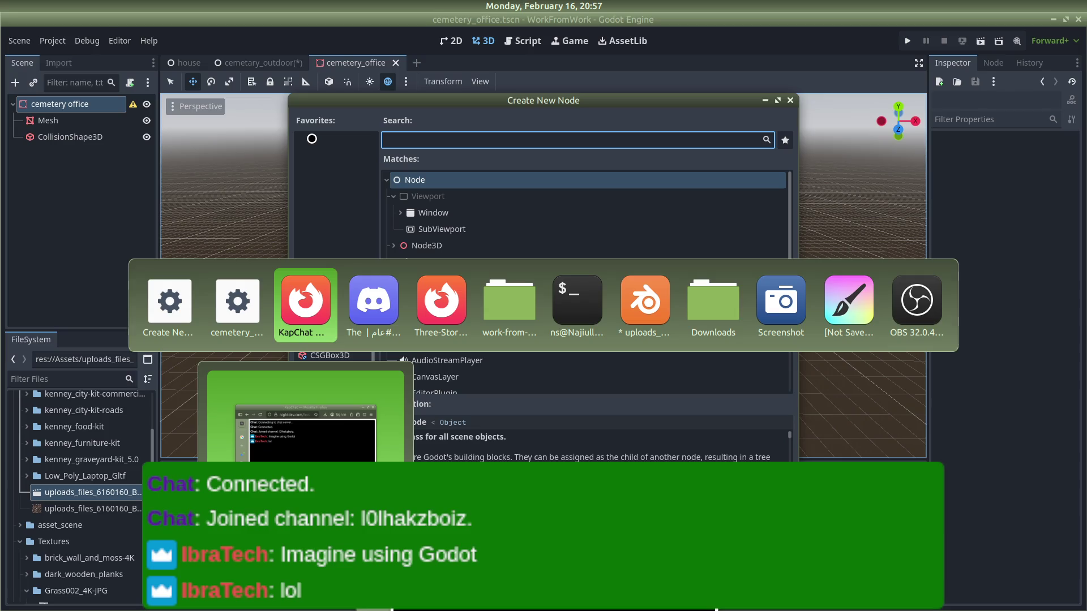
key("alt+Tab")
key("alt+Tab")
key("alt+Tab")
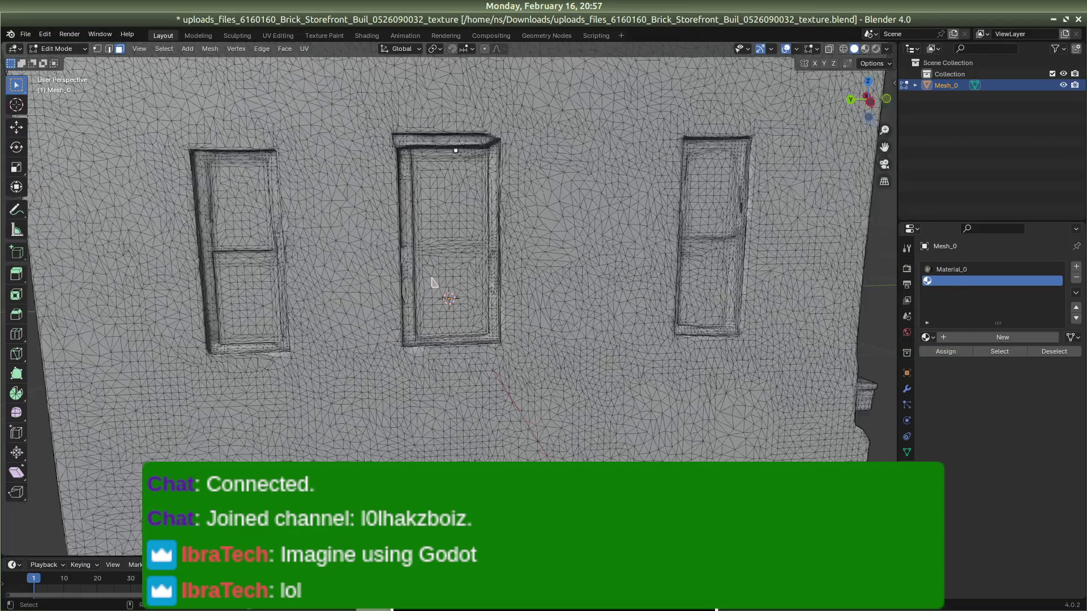
scroll(433, 282, "down", 6)
left_click(44, 34)
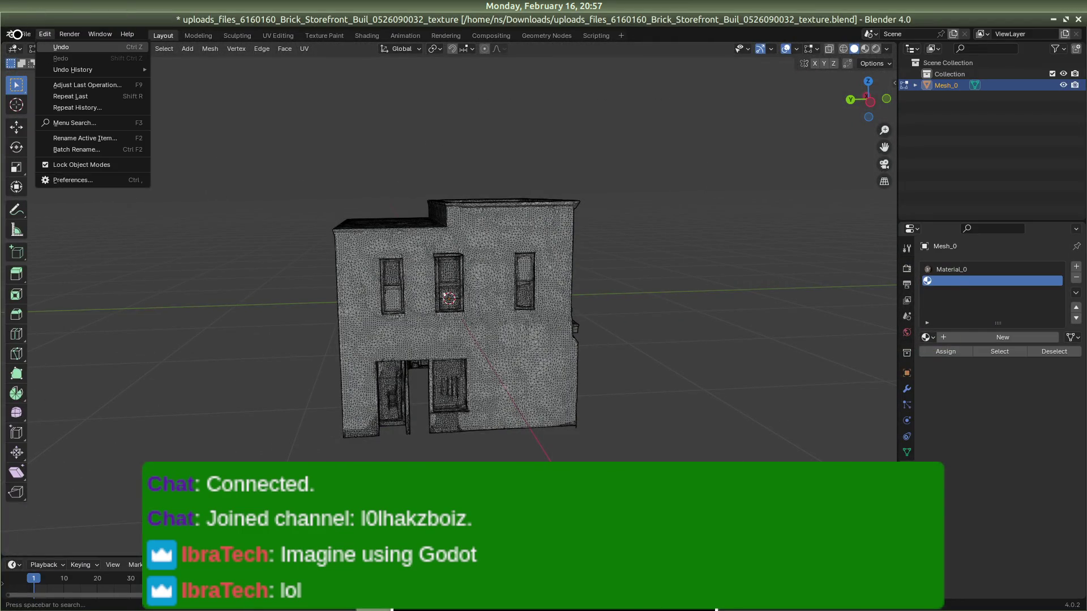
mouse_move(25, 34)
mouse_move(57, 47)
left_click(158, 45)
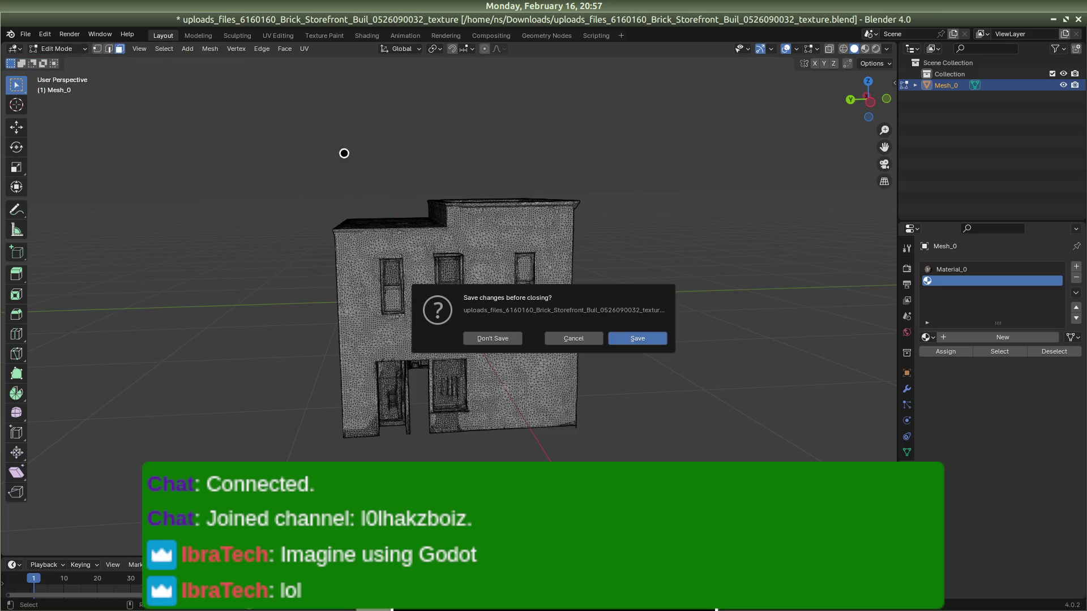
Step: Discard the storefront changes and delete the new file's default camera, cube and light
left_click(498, 338)
scroll(489, 318, "down", 4)
mouse_move(509, 303)
left_mouse_down()
mouse_move(558, 315)
mouse_move(585, 393)
left_mouse_up()
left_click_drag(316, 229, 618, 392)
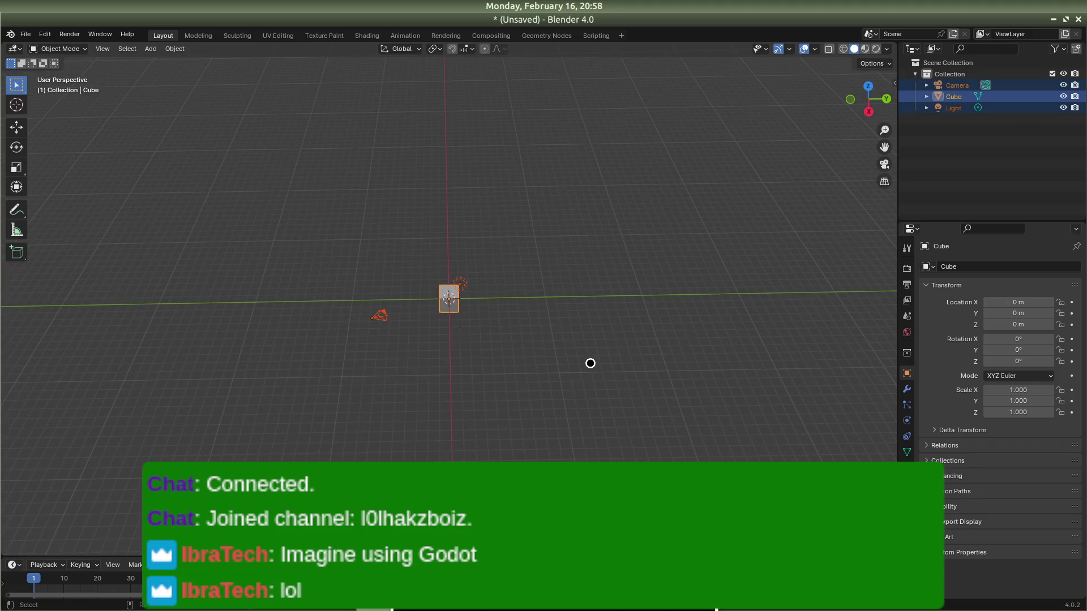
key("Delete")
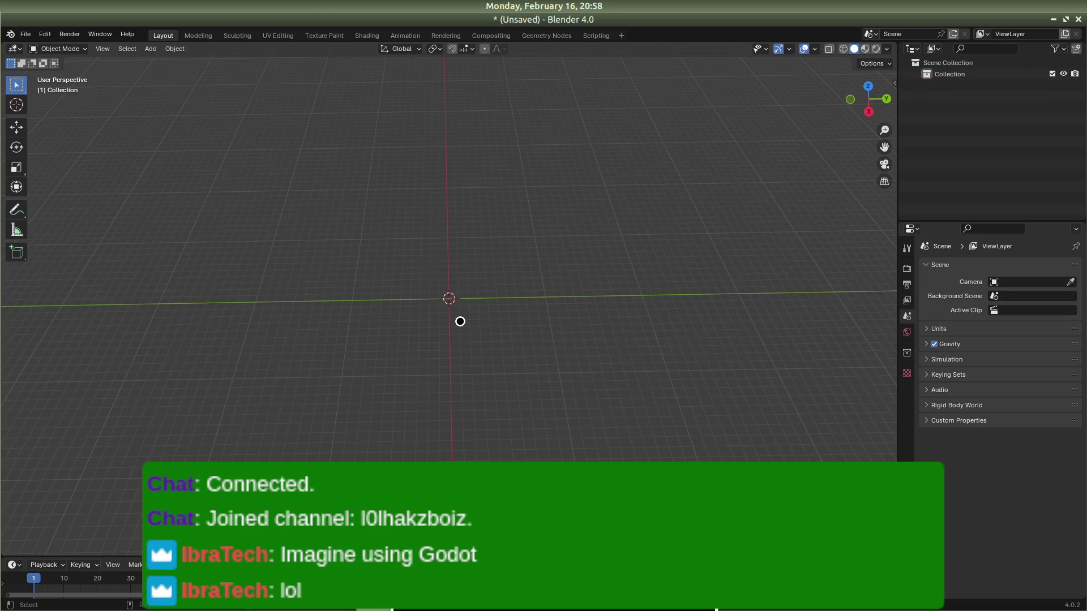
mouse_move(507, 321)
left_mouse_down()
mouse_move(502, 257)
mouse_move(526, 243)
mouse_move(514, 254)
left_mouse_up()
left_click_drag(356, 242, 354, 238)
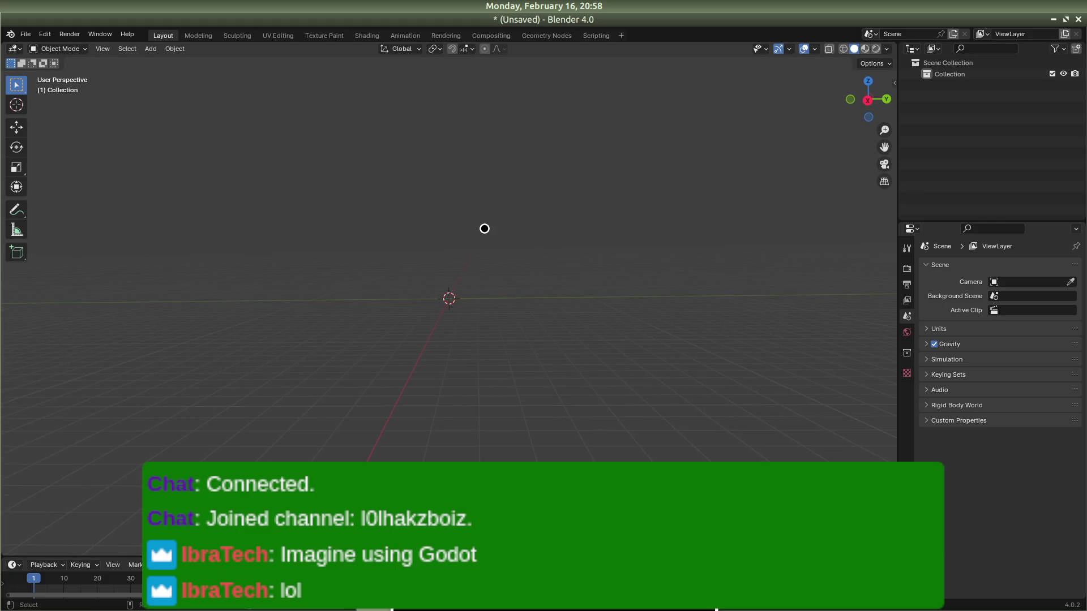
key("shift+a")
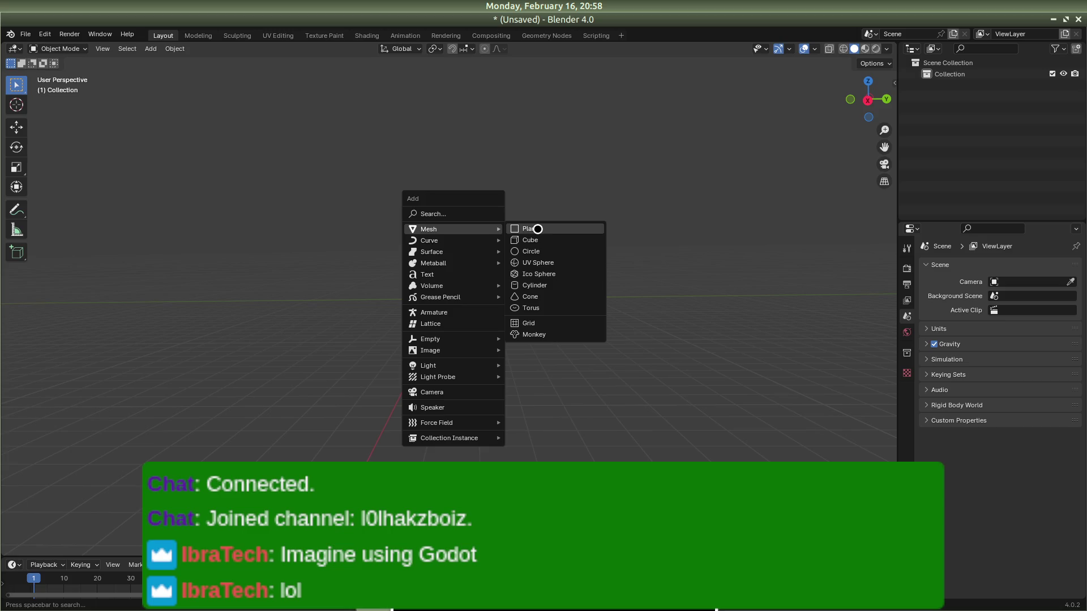
Step: Add a Text object at the origin, keep its name Text, and show its text settings
left_click(446, 273)
mouse_move(460, 271)
left_mouse_down()
mouse_move(657, 308)
mouse_move(732, 346)
mouse_move(739, 368)
mouse_move(730, 366)
left_mouse_up()
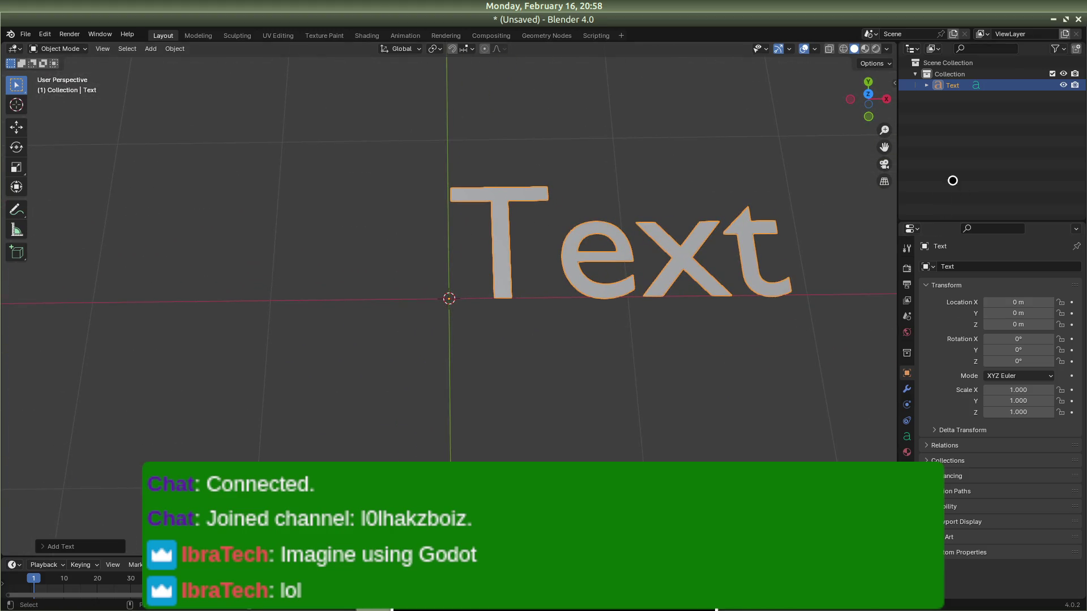
left_click(961, 267)
type("m")
key("Return")
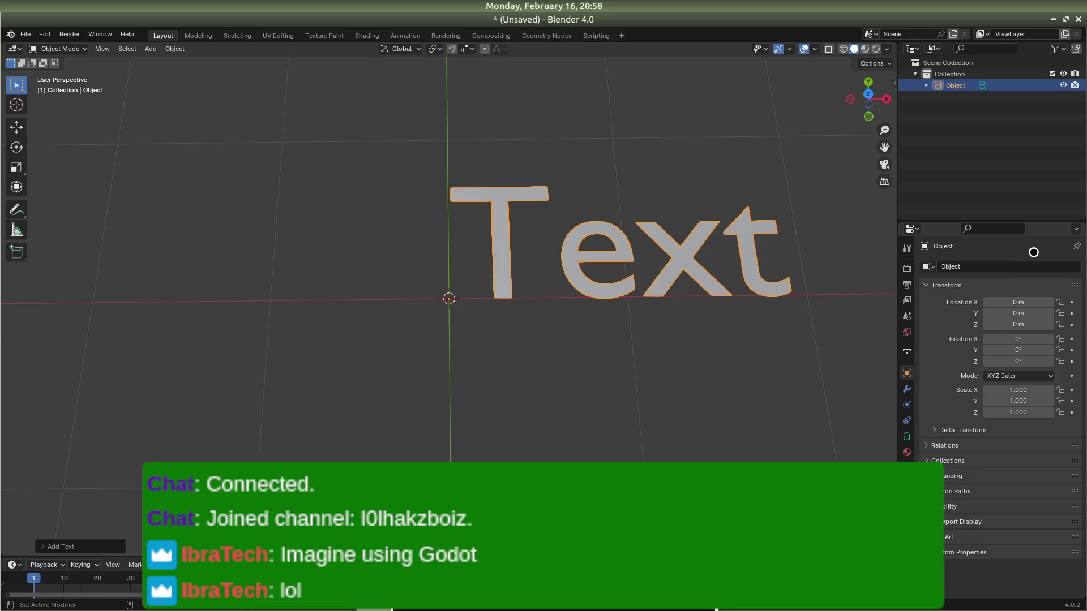
key("ctrl+z")
key("ctrl+z")
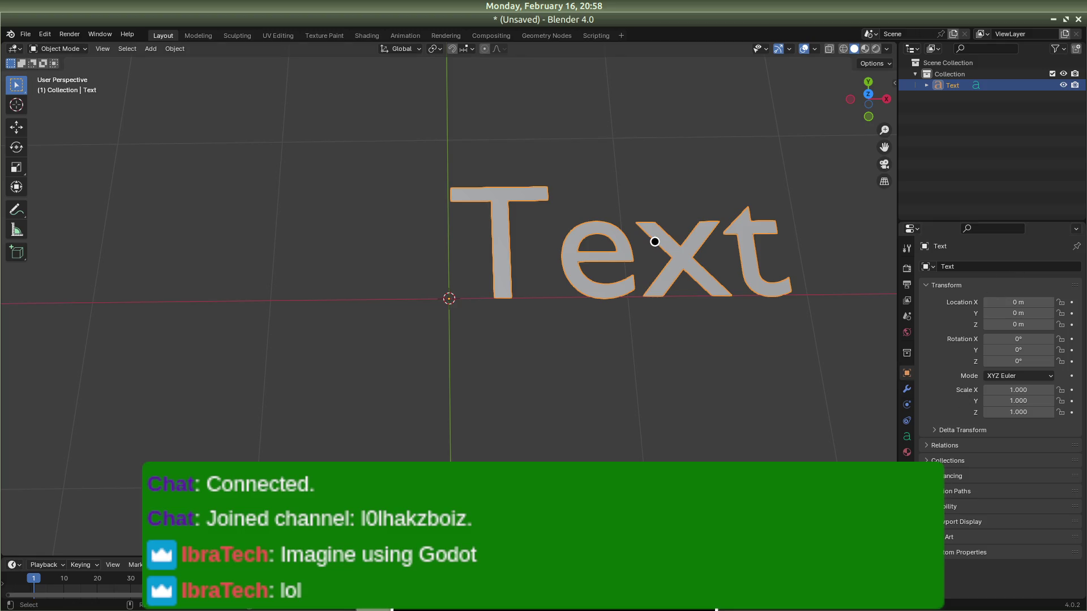
right_click(674, 242)
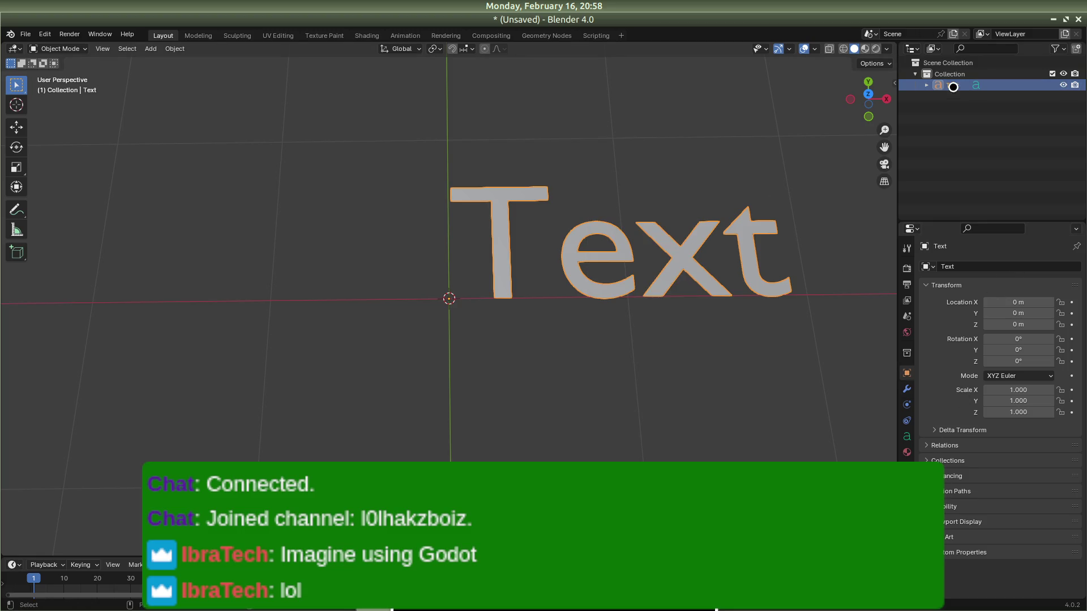
left_click(975, 86)
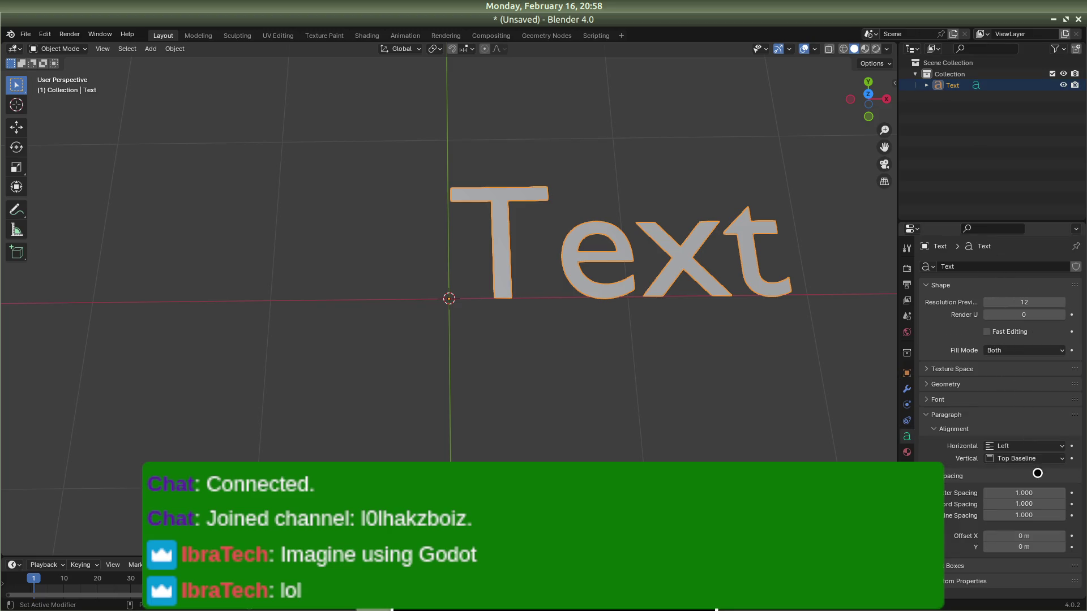
Step: Expand the Text object's Font settings and open the font file browser
left_click(931, 369)
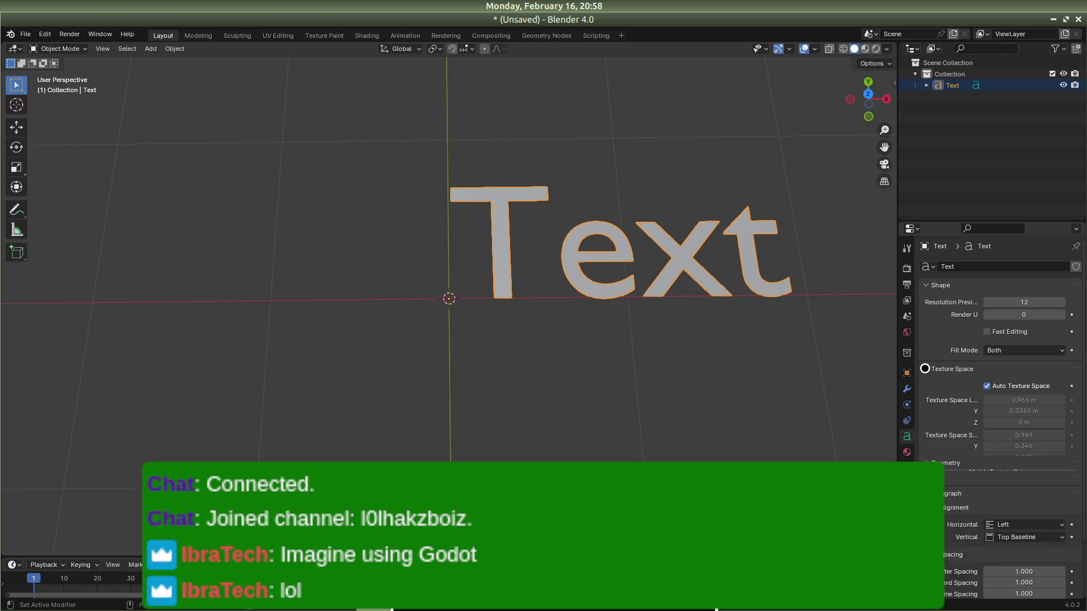
left_click(931, 369)
left_click(924, 383)
left_click(924, 382)
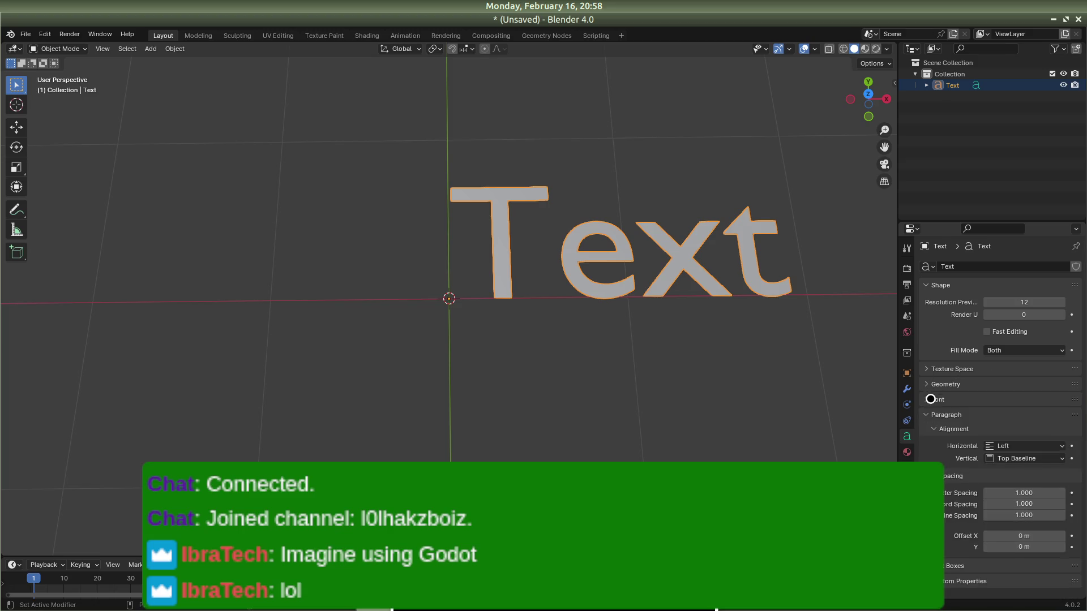
left_click(929, 399)
left_click(975, 415)
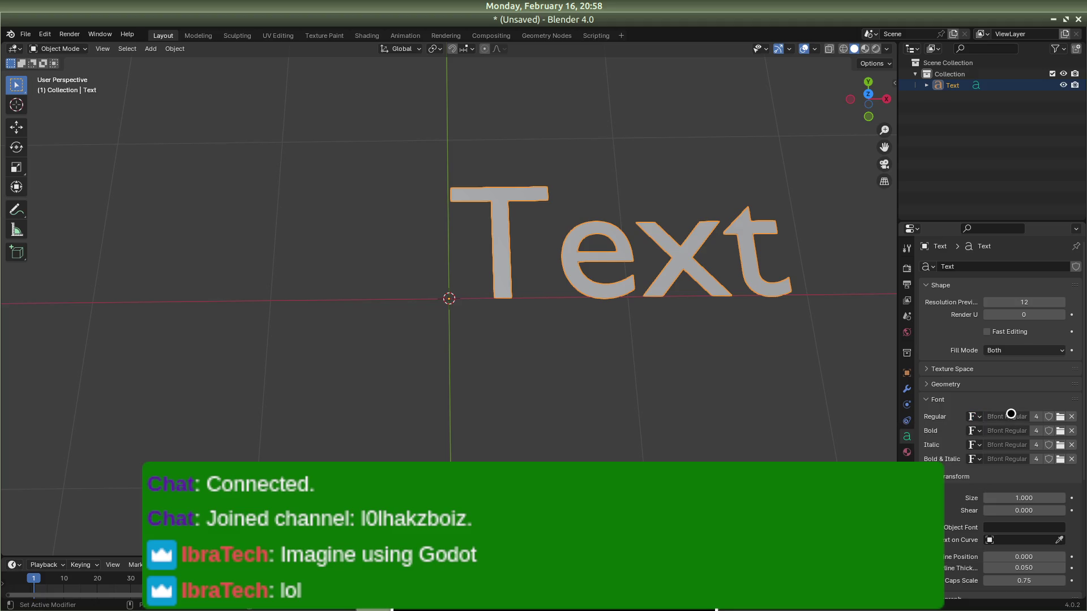
left_click(1060, 415)
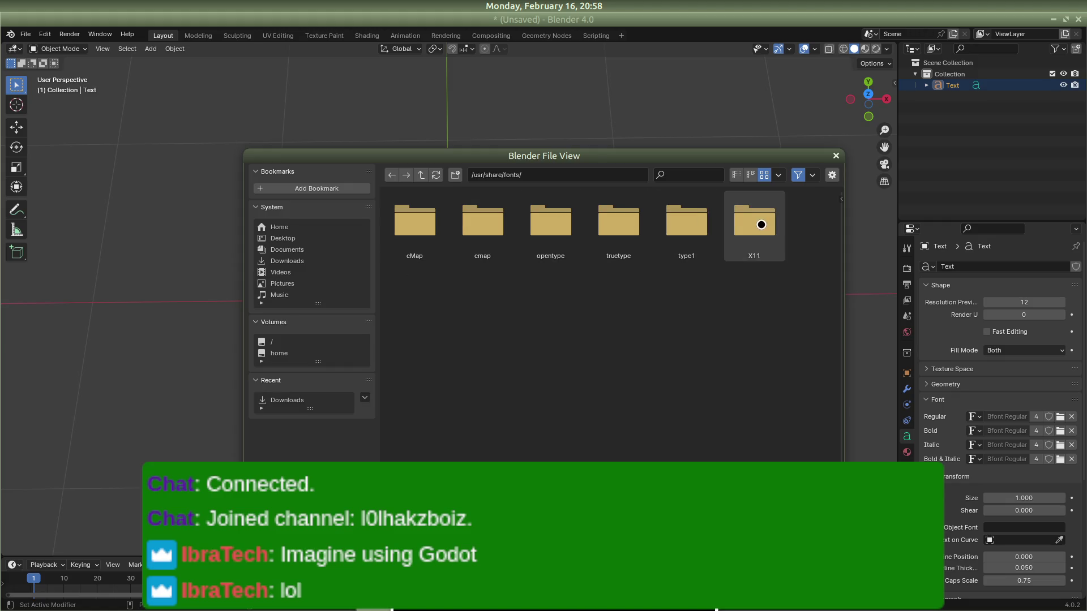
Step: Preview the opentype, truetype, cMap, X11 and type1 font folders, returning to /usr/share/fonts/ each time
double_click(550, 225)
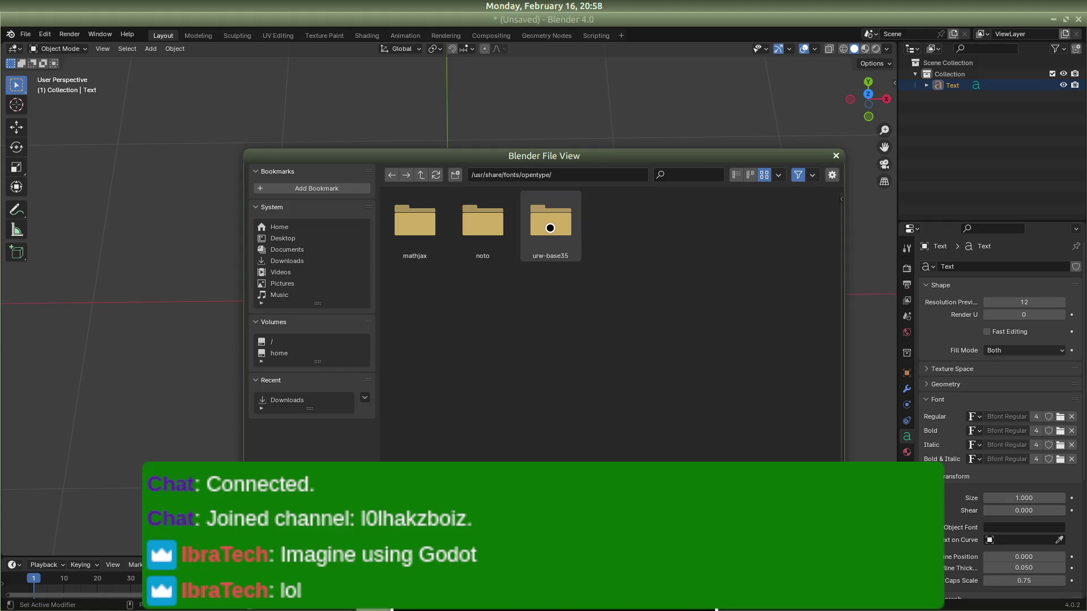
left_click(391, 175)
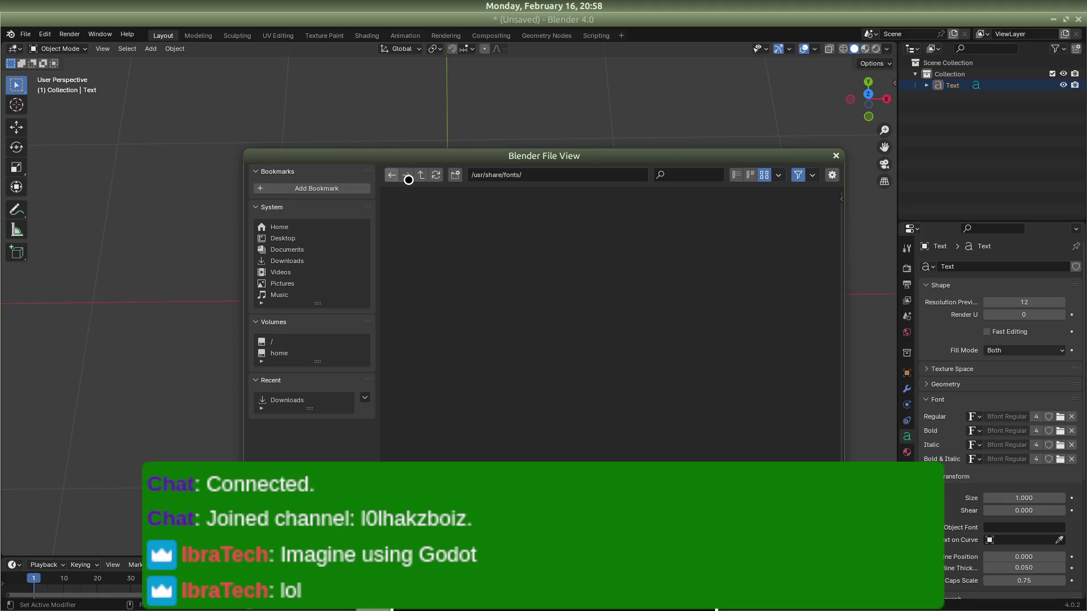
double_click(618, 224)
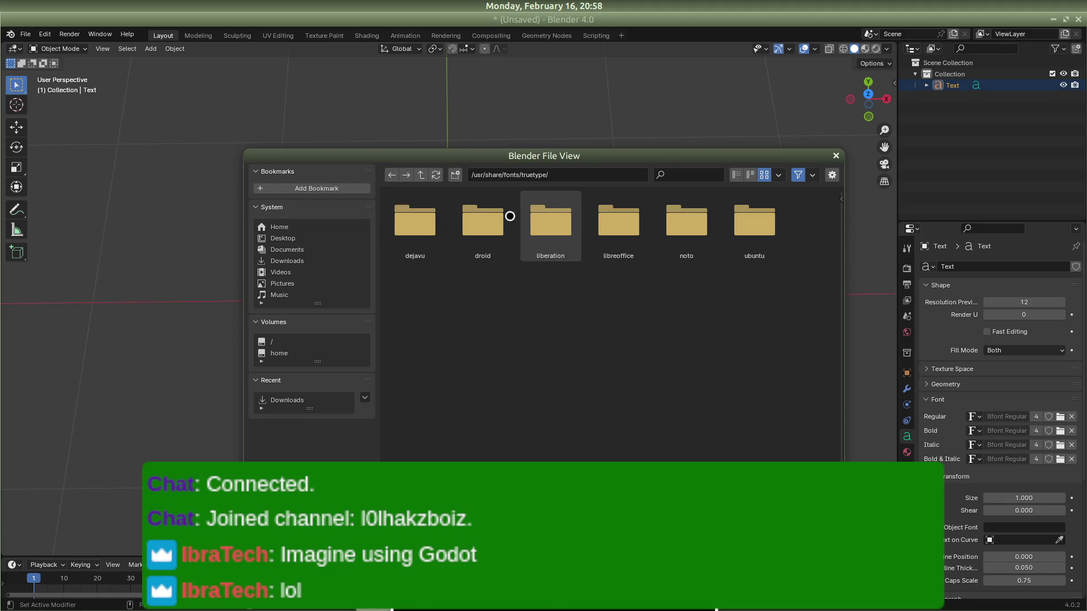
left_click(396, 174)
double_click(415, 215)
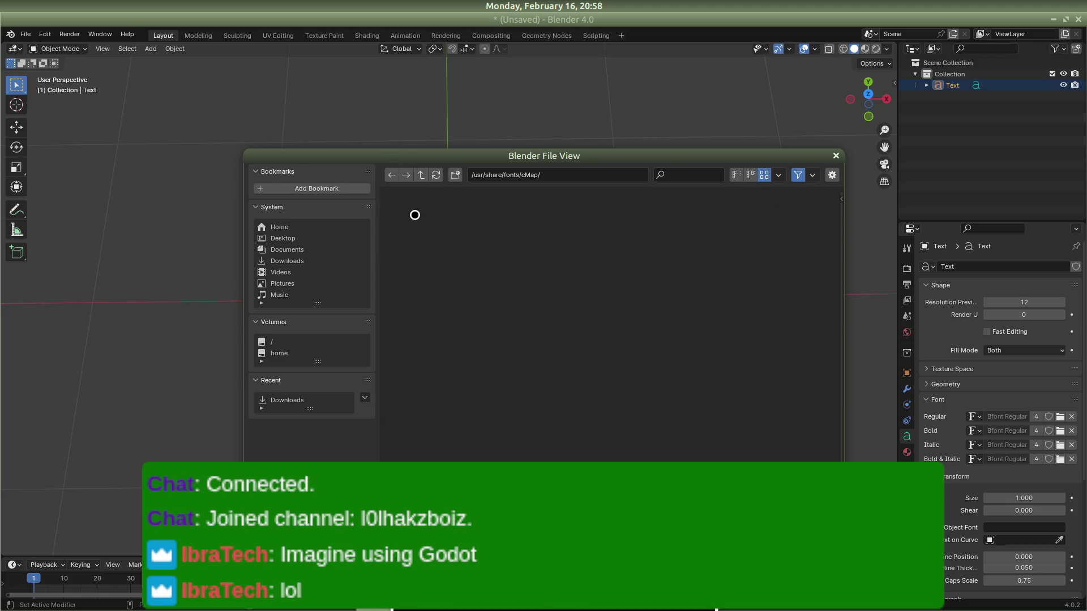
left_click(395, 173)
double_click(746, 226)
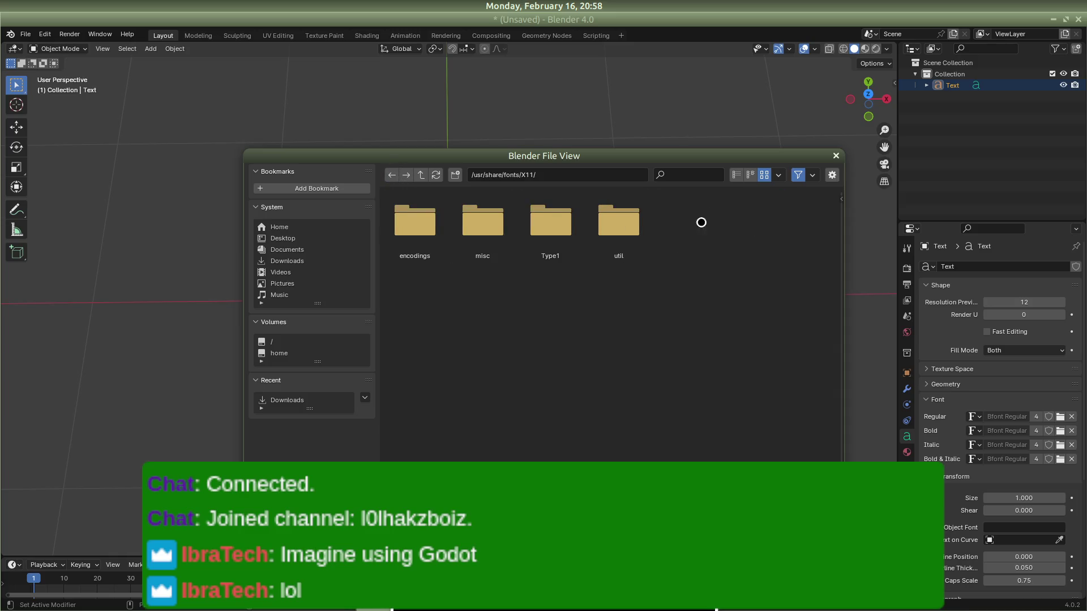
left_click(391, 175)
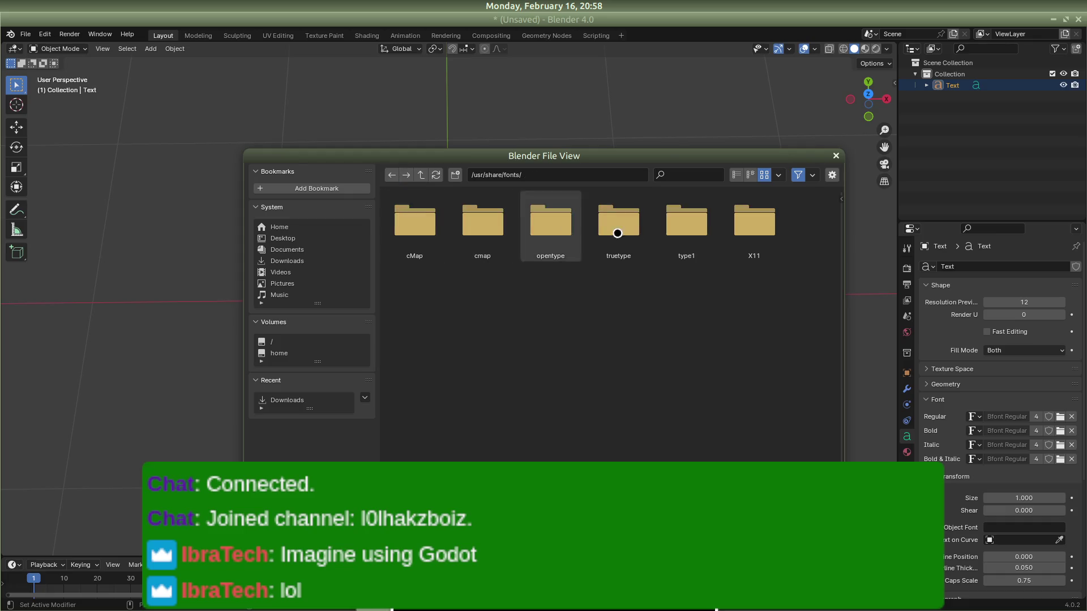
double_click(623, 224)
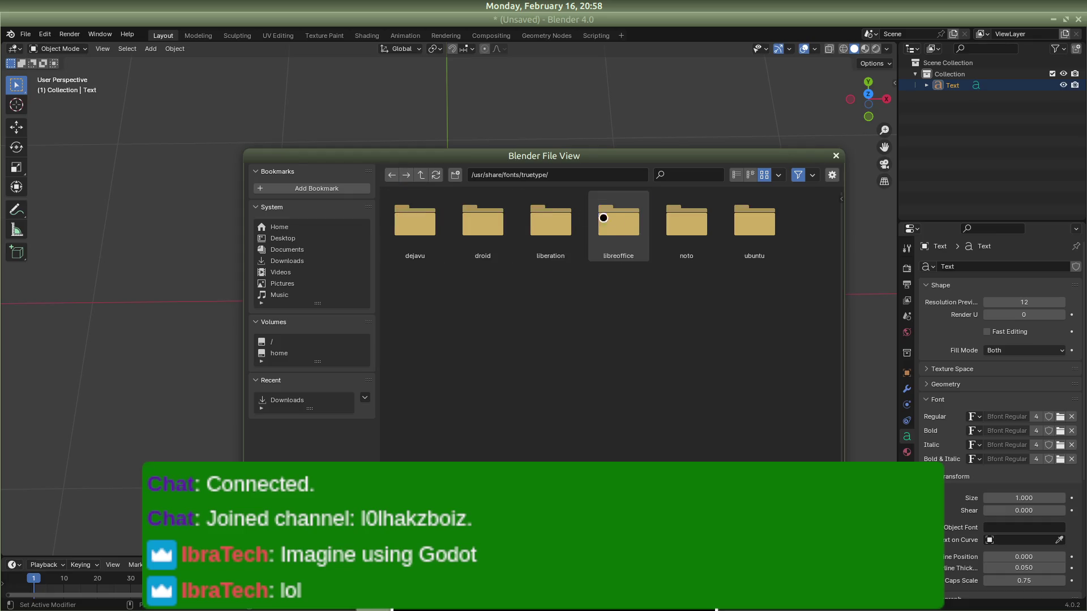
left_click(391, 174)
double_click(686, 221)
left_click(389, 177)
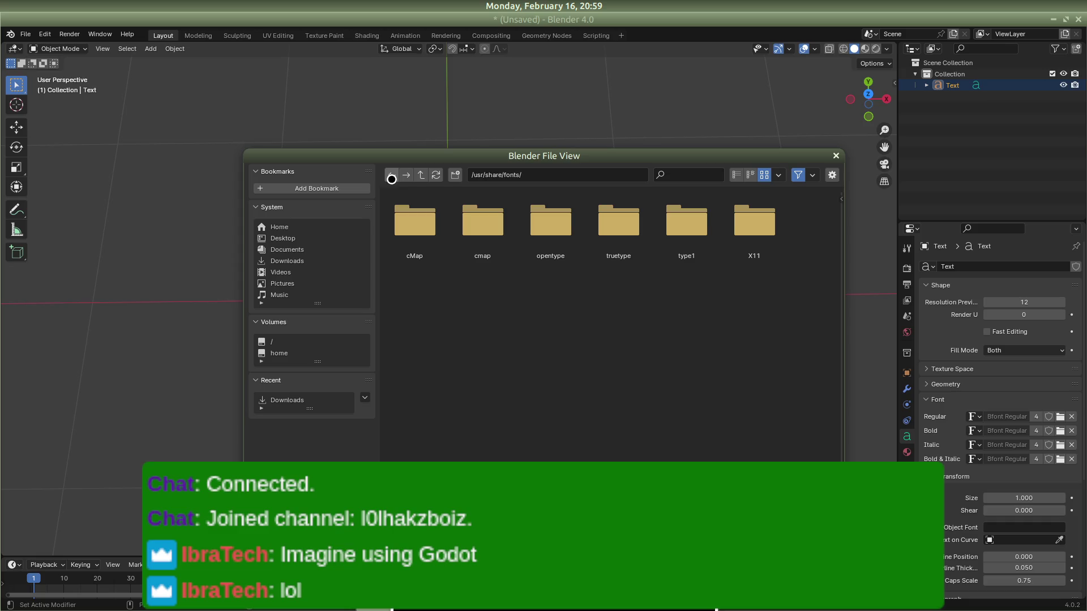
Step: Look through truetype's ubuntu, libreoffice, liberation and droid font folders, then return to the main fonts folder
double_click(623, 237)
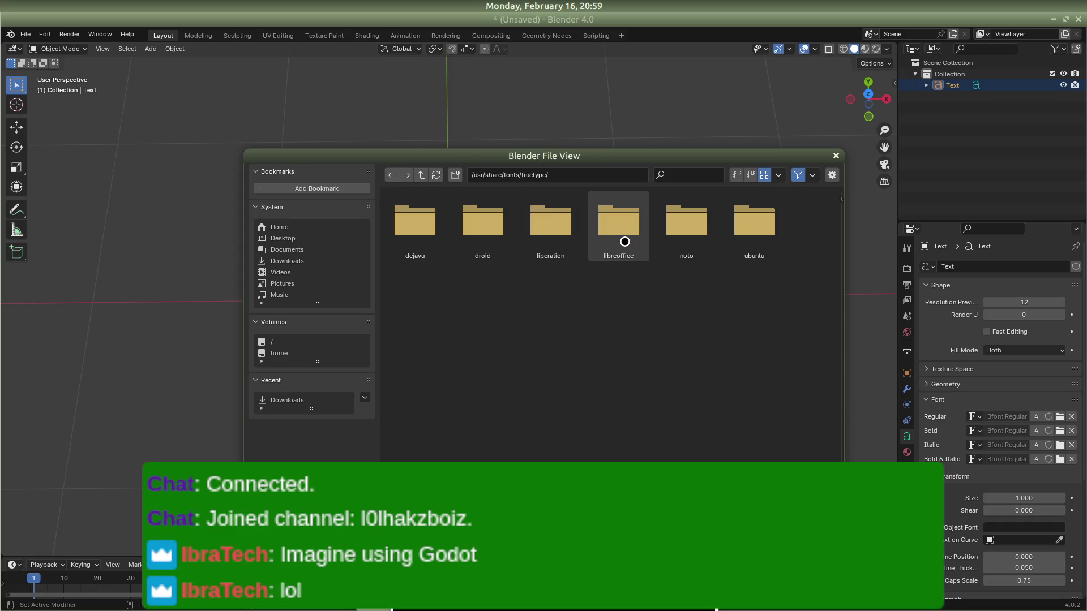
double_click(741, 235)
scroll(519, 405, "down", 1)
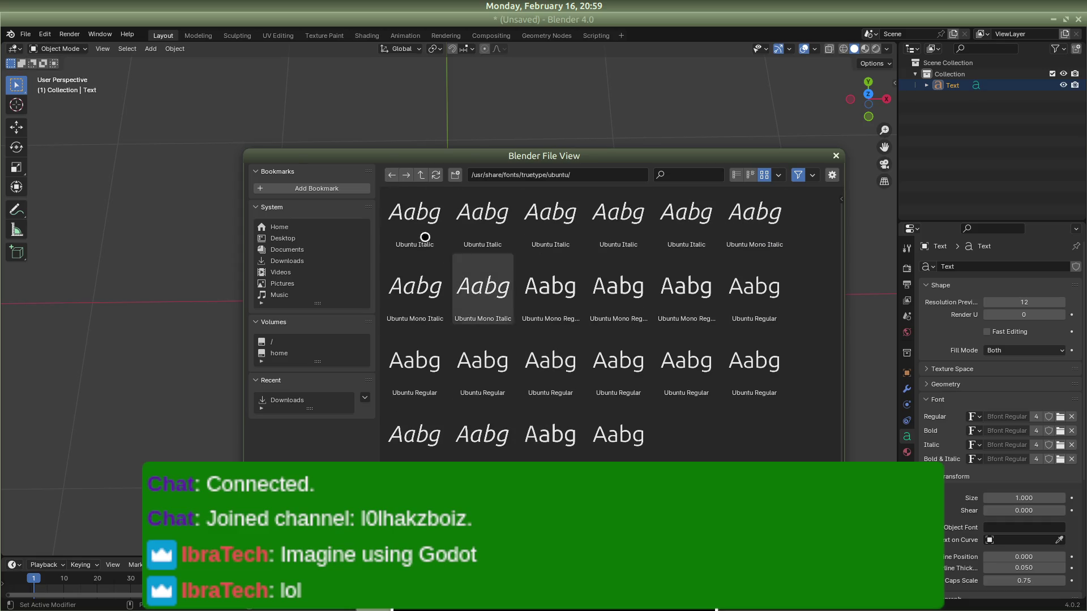
left_click(391, 176)
double_click(618, 228)
left_click(394, 175)
double_click(546, 230)
left_click(398, 175)
double_click(464, 215)
left_click(391, 175)
double_click(396, 211)
left_click(395, 176)
left_click(395, 176)
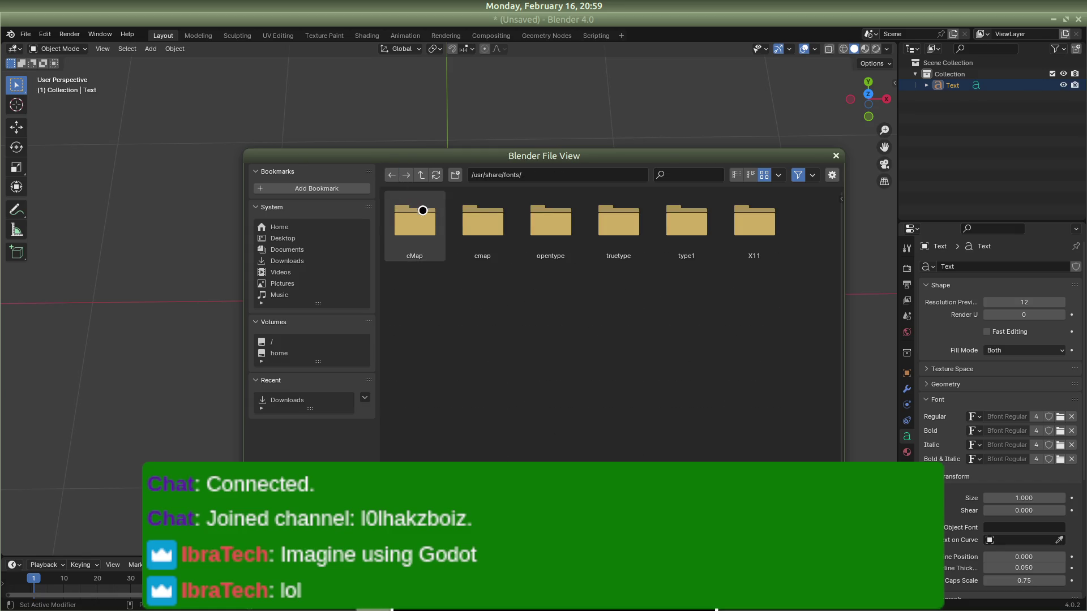
Step: Look through opentype's mathjax, noto and urw-base35 font folders, then go up to /usr/share/
double_click(546, 215)
double_click(402, 217)
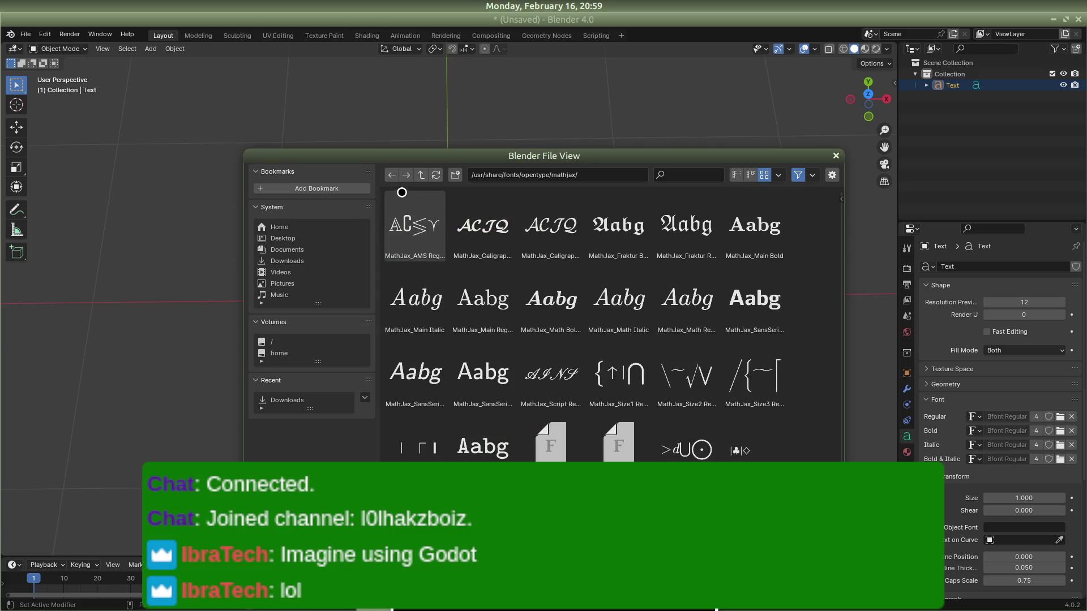
left_click(391, 176)
double_click(463, 207)
left_click(391, 175)
double_click(548, 224)
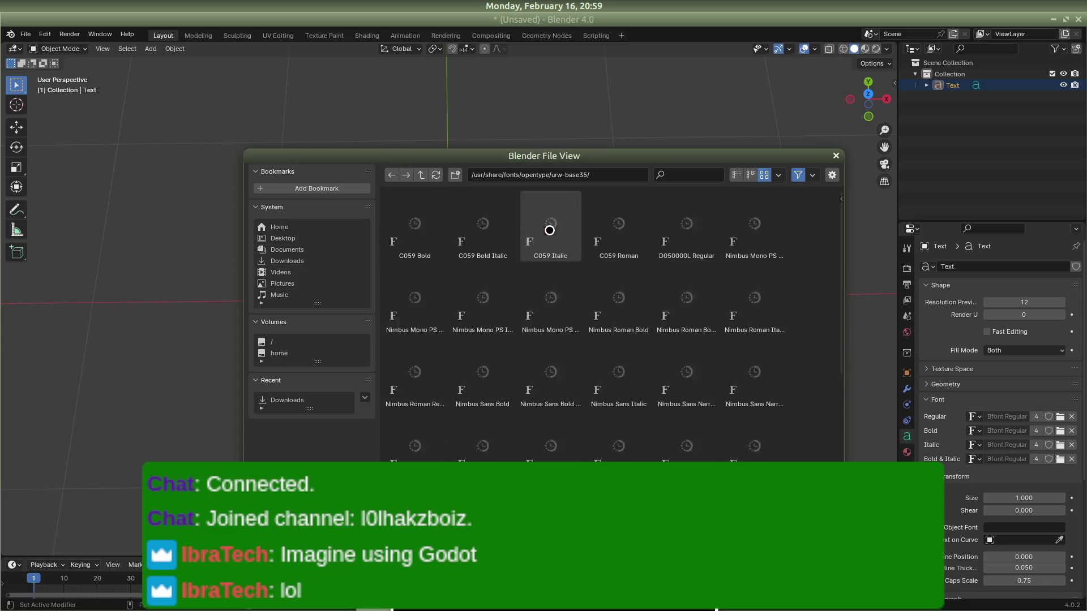
scroll(541, 405, "down", 5)
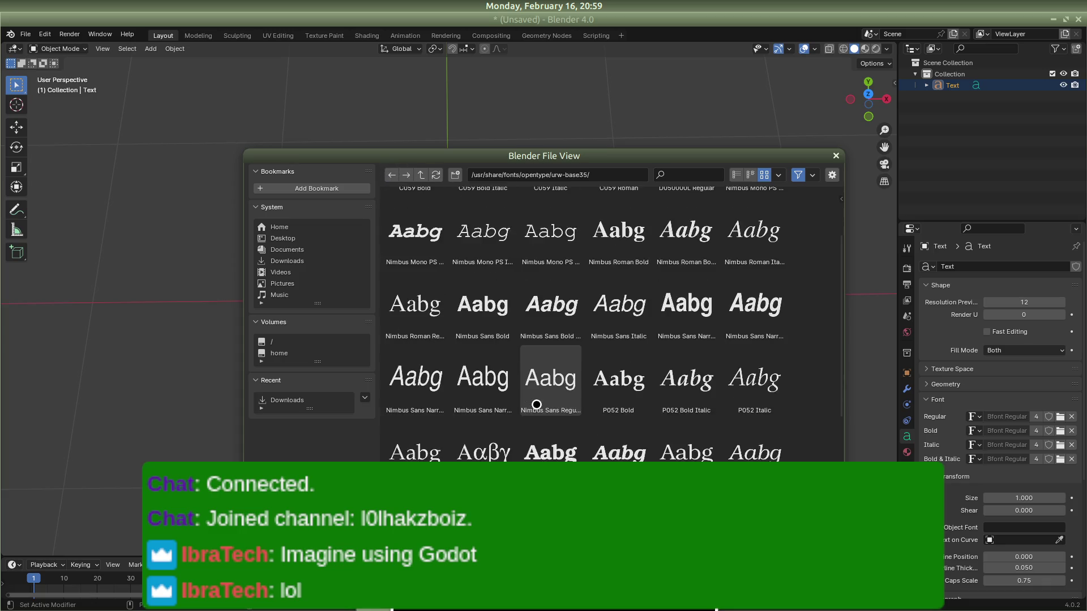
left_click(391, 176)
left_click(392, 176)
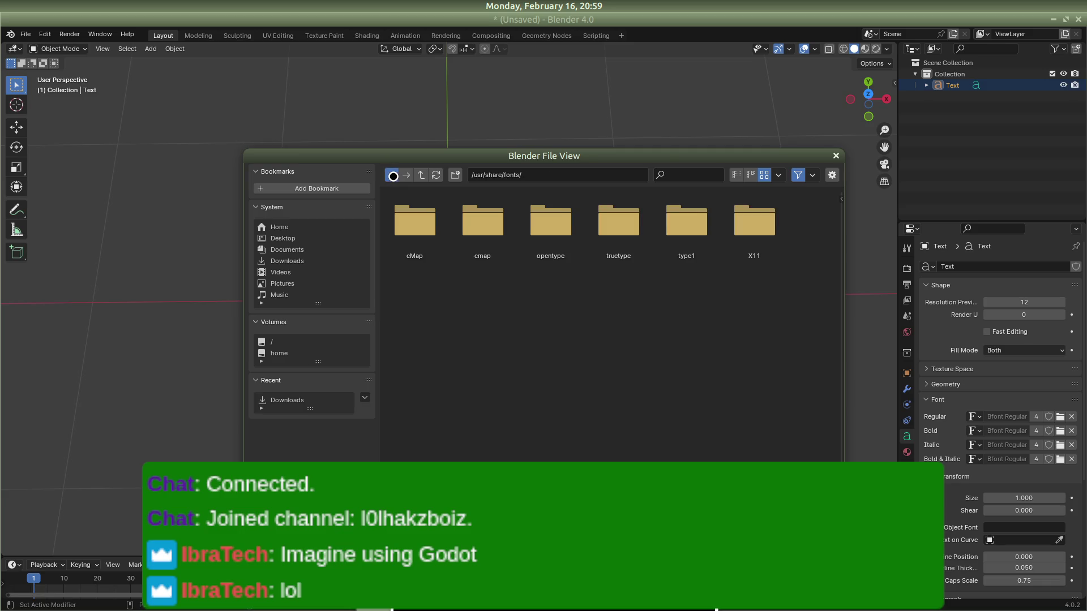
left_click(421, 174)
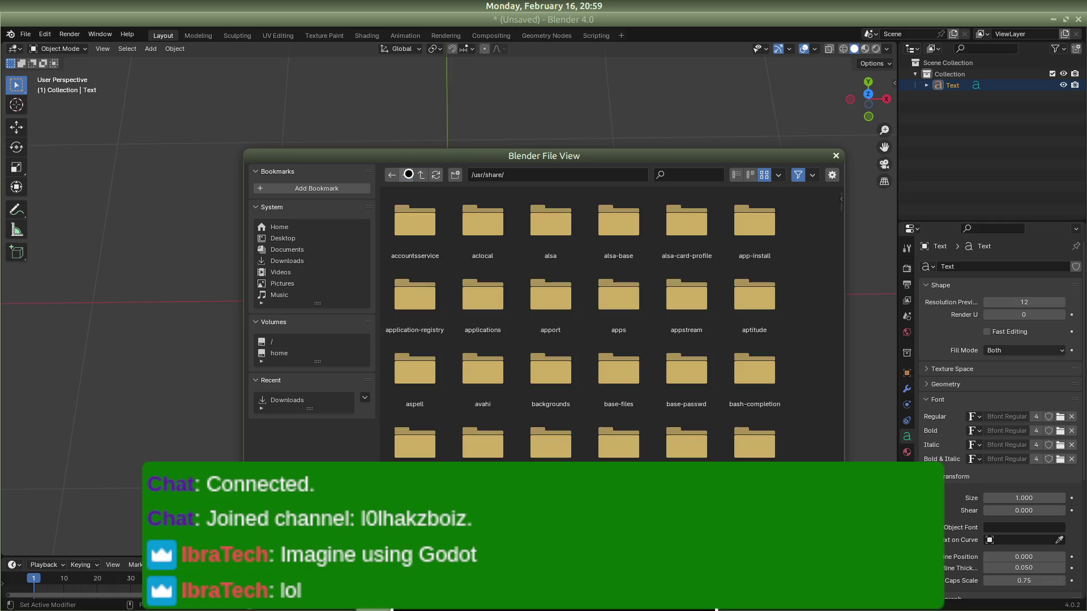
Step: Check the Downloads folder, then go back through /usr/share/fonts/ up to /usr/share/
left_click(294, 261)
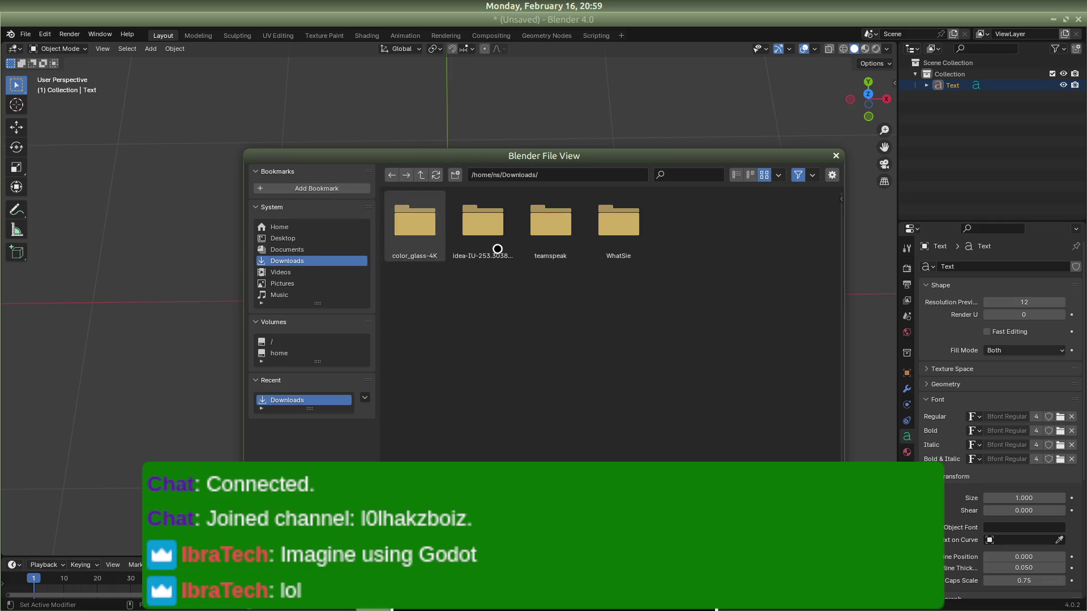
left_click(550, 174)
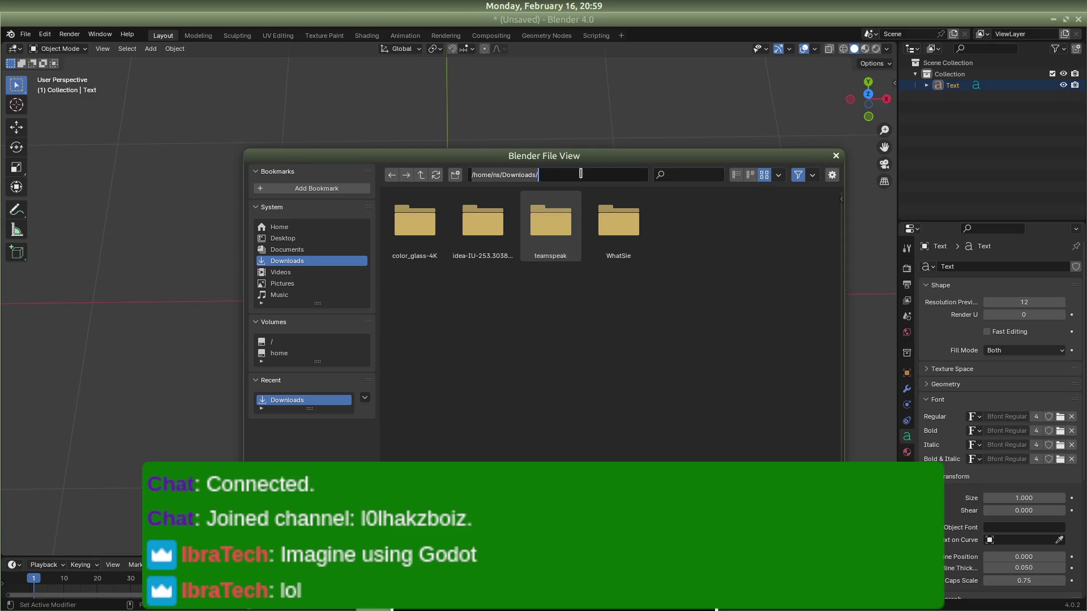
left_click(390, 174)
left_click(389, 174)
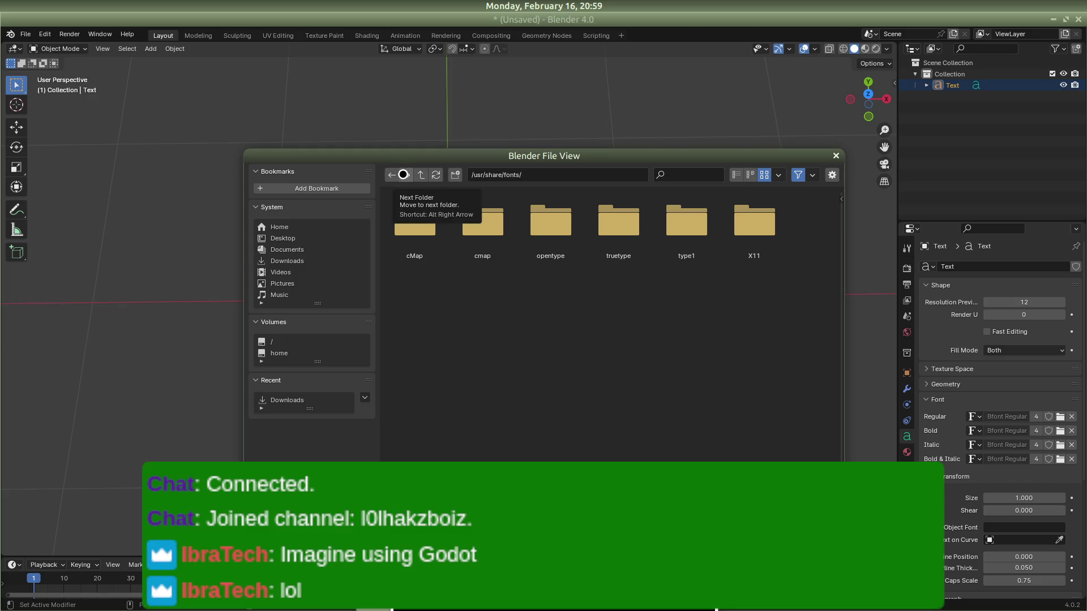
left_click(421, 174)
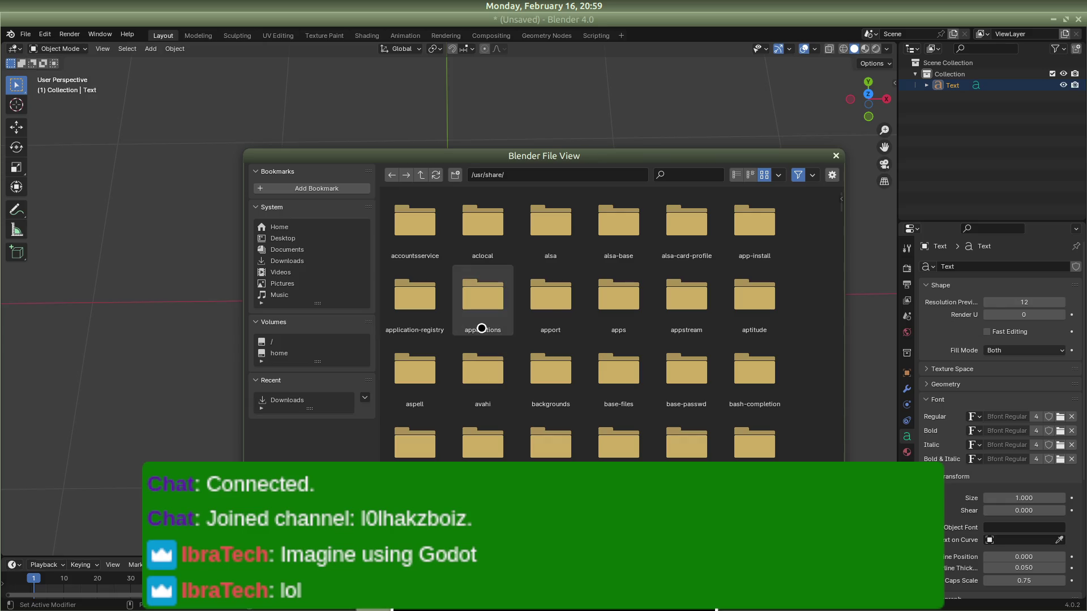
Step: Scroll through /usr/share/ and close the font browser without choosing a font
scroll(711, 334, "down", 5)
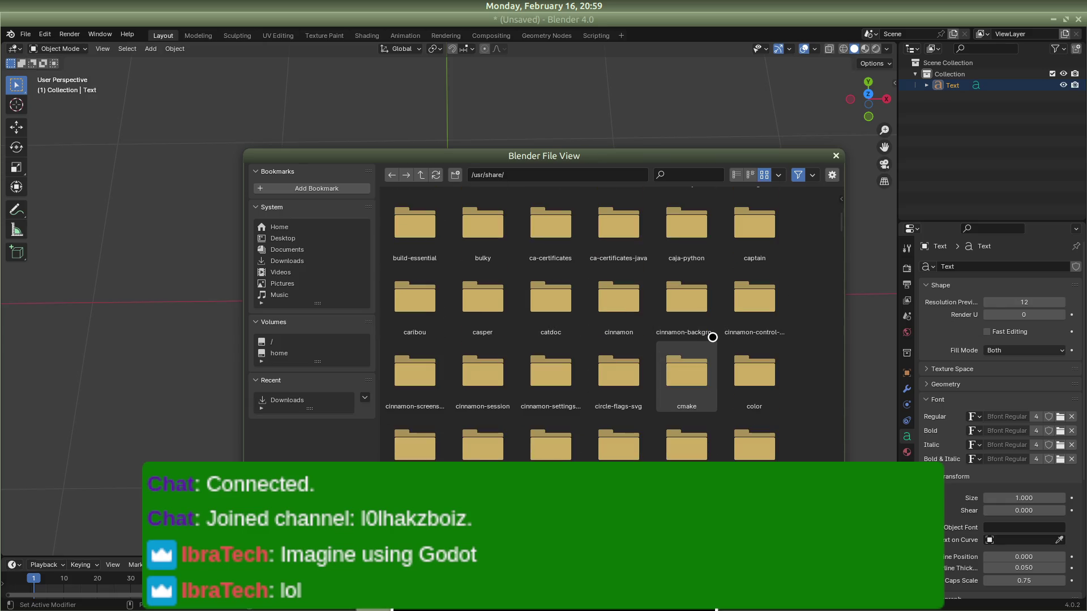
scroll(696, 334, "down", 5)
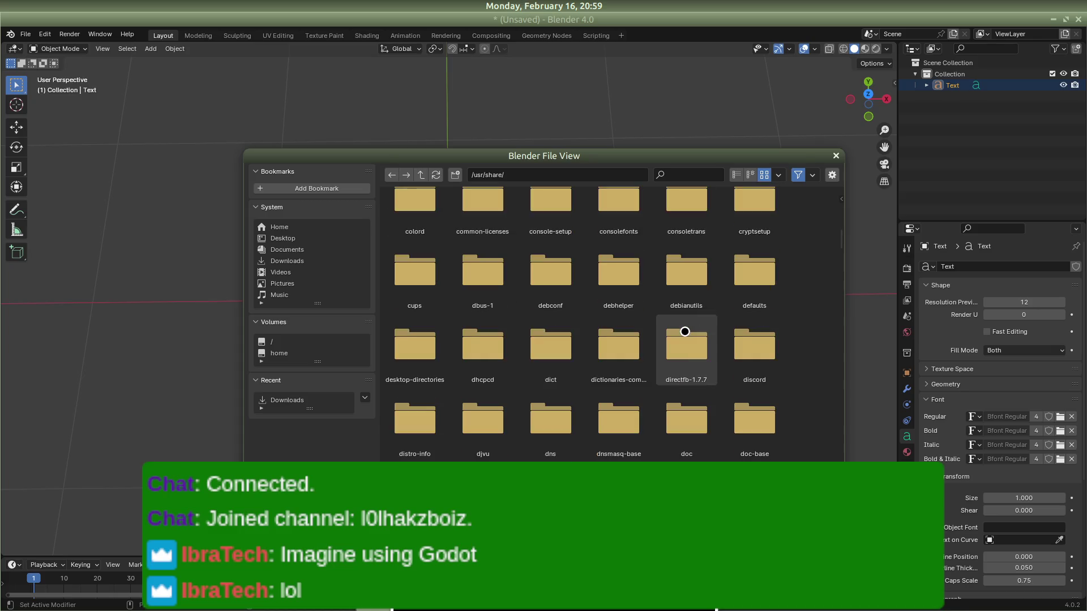
scroll(684, 331, "down", 5)
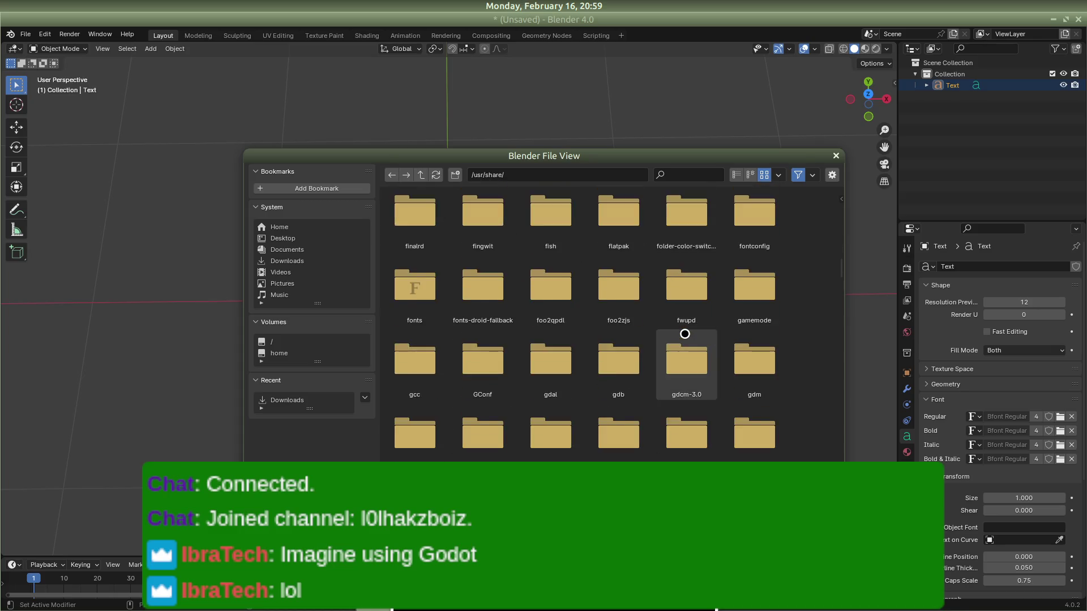
scroll(685, 334, "down", 5)
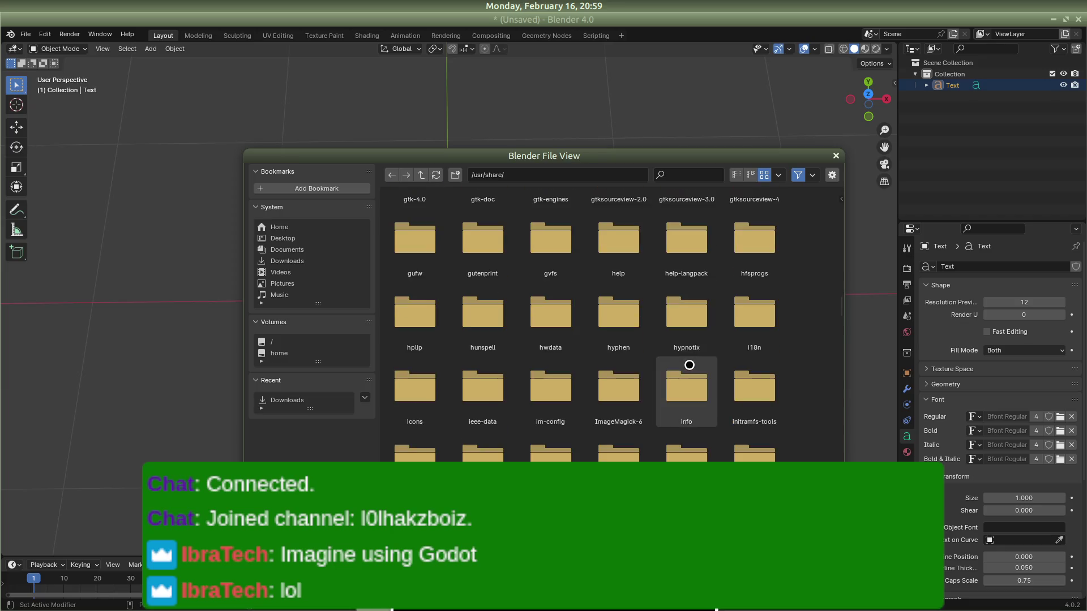
scroll(668, 362, "down", 5)
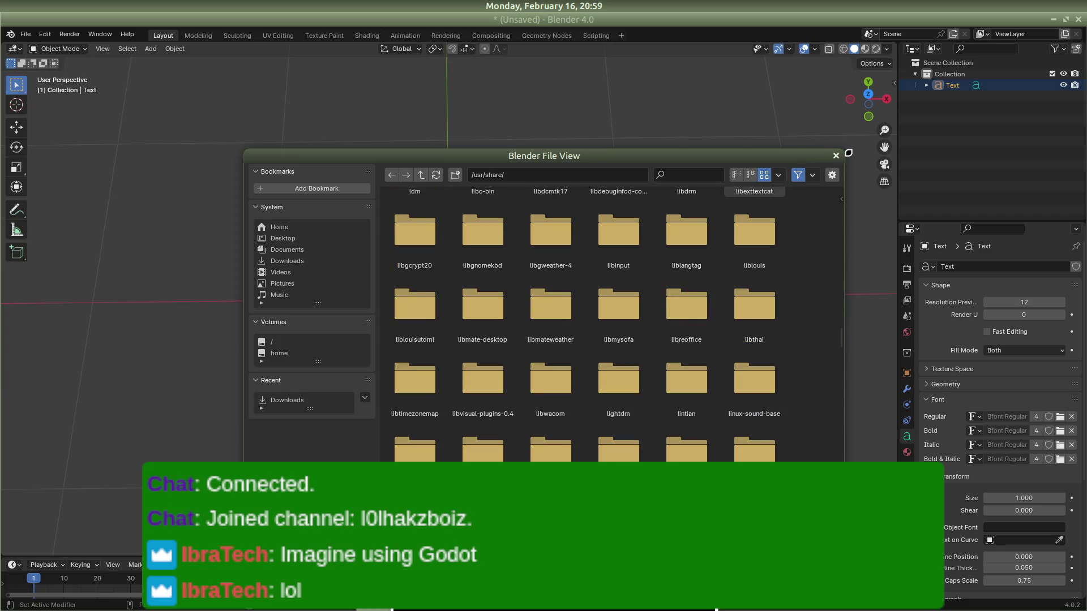
left_click(834, 155)
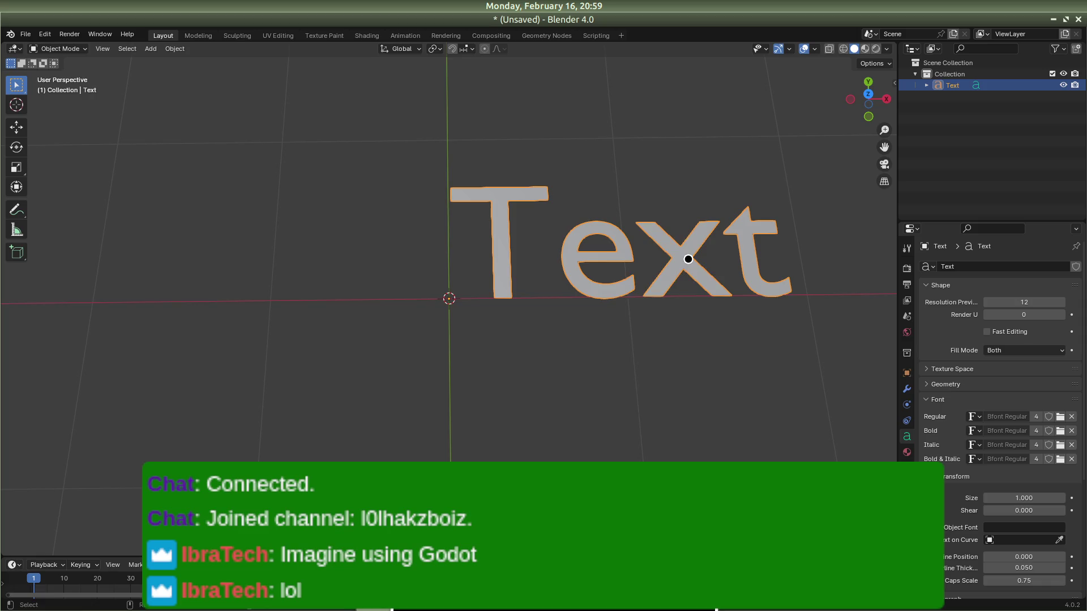
Step: Delete the Text object from the Blender scene and switch back to Godot
right_click(688, 258)
key("Escape")
scroll(373, 279, "down", 4)
scroll(568, 353, "up", 2)
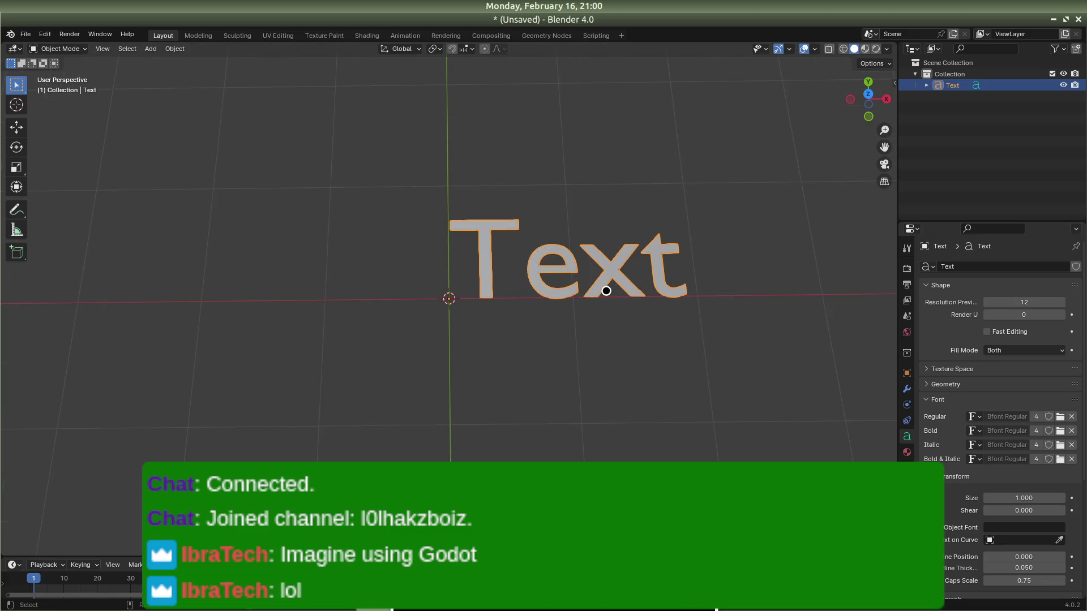
right_click(628, 248)
left_click(583, 438)
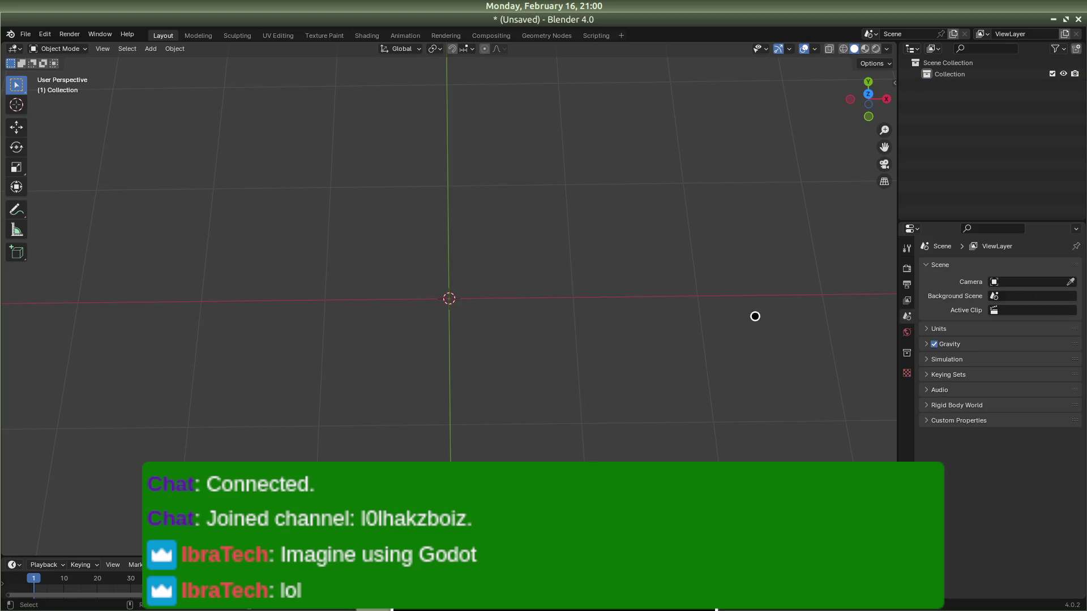
key("alt+Tab")
key("alt+Tab")
key("alt+Tab")
key("alt+Tab")
key("alt+Tab")
key("alt+Tab")
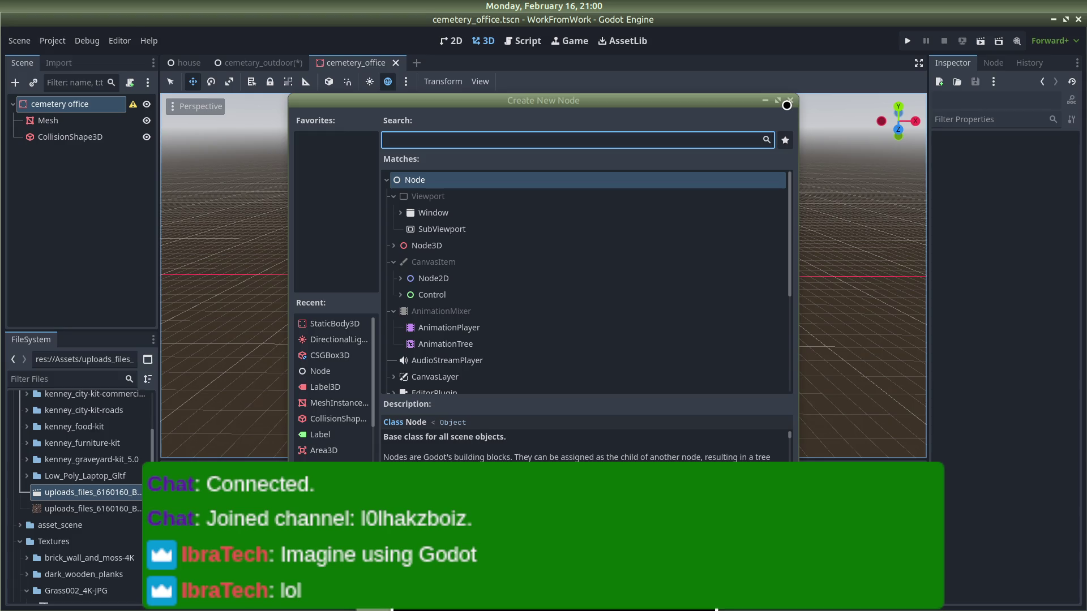
Step: Switch to Firefox's CGTrader tab and search for 'sign' models
key("alt+Tab")
key("alt+Tab")
key("alt+Tab")
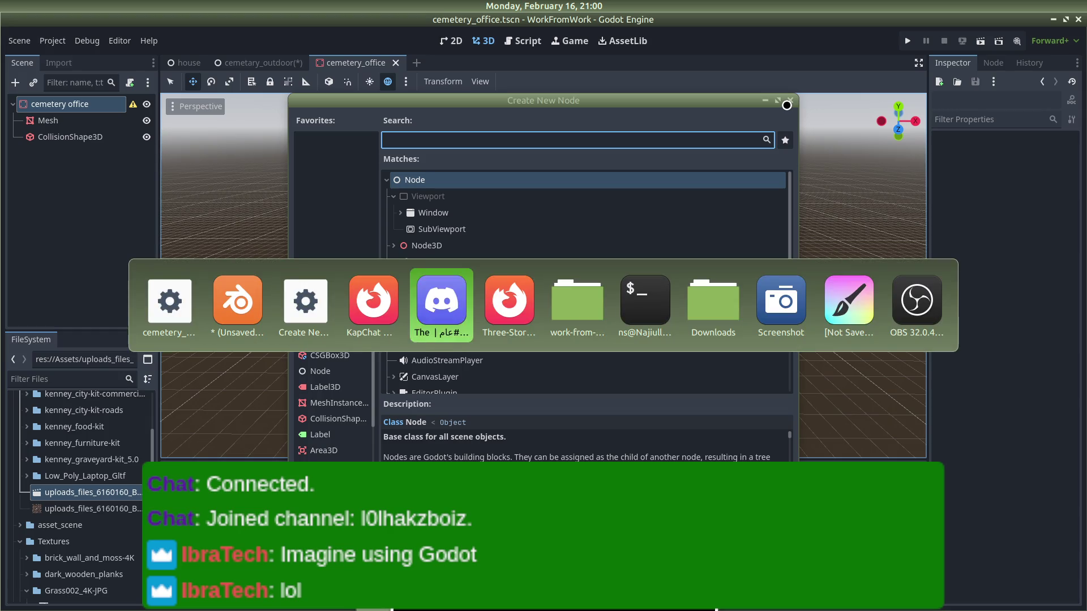
key("alt+Tab")
key("alt+Tab")
key("alt+Tab")
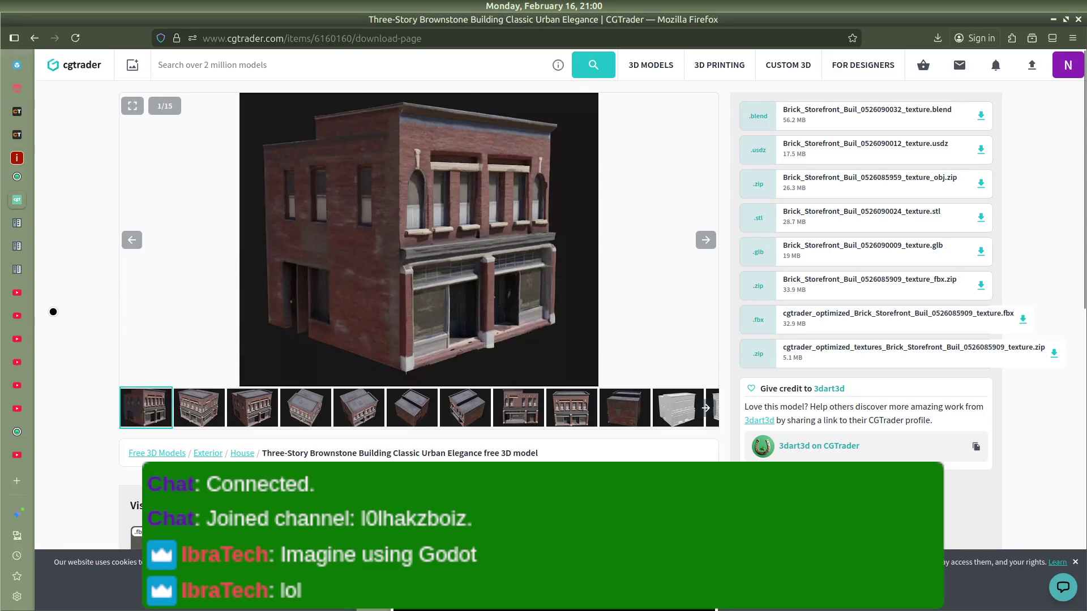
key("ctrl+t")
key("ctrl+w")
type("sign")
key("Return")
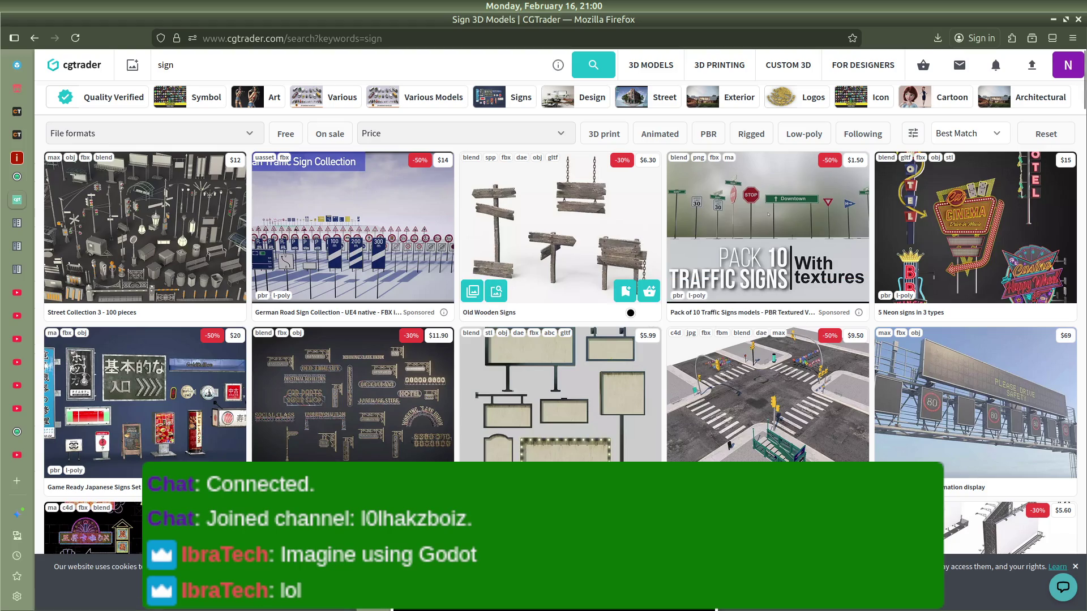
Step: Filter sign results to free glTF (.gltf, .glb) models and open Lowpoly Wood Signs' free download
scroll(415, 358, "down", 4)
scroll(415, 359, "up", 4)
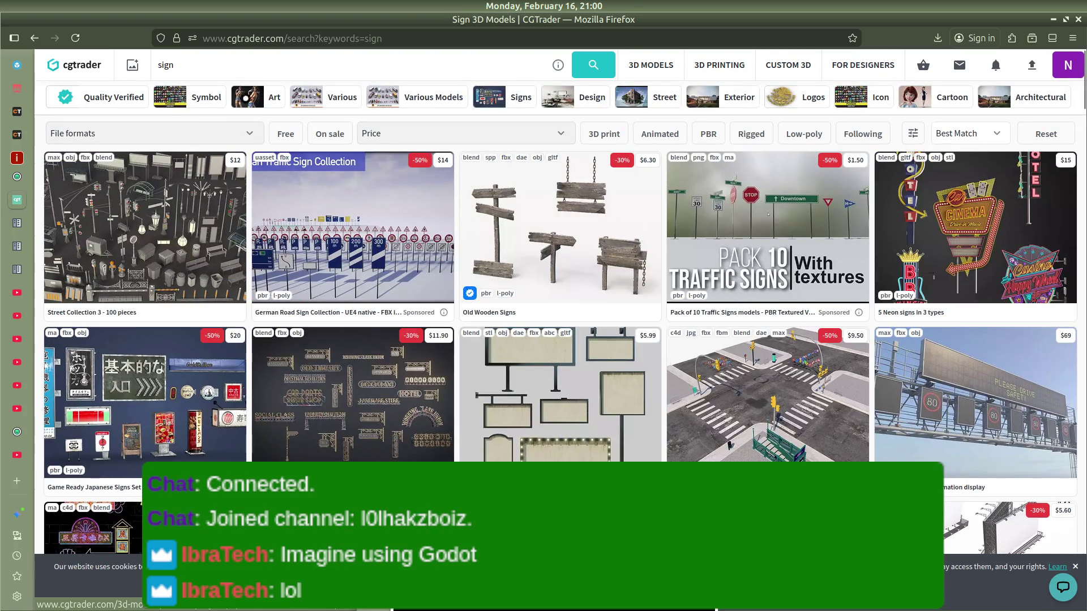
left_click(285, 133)
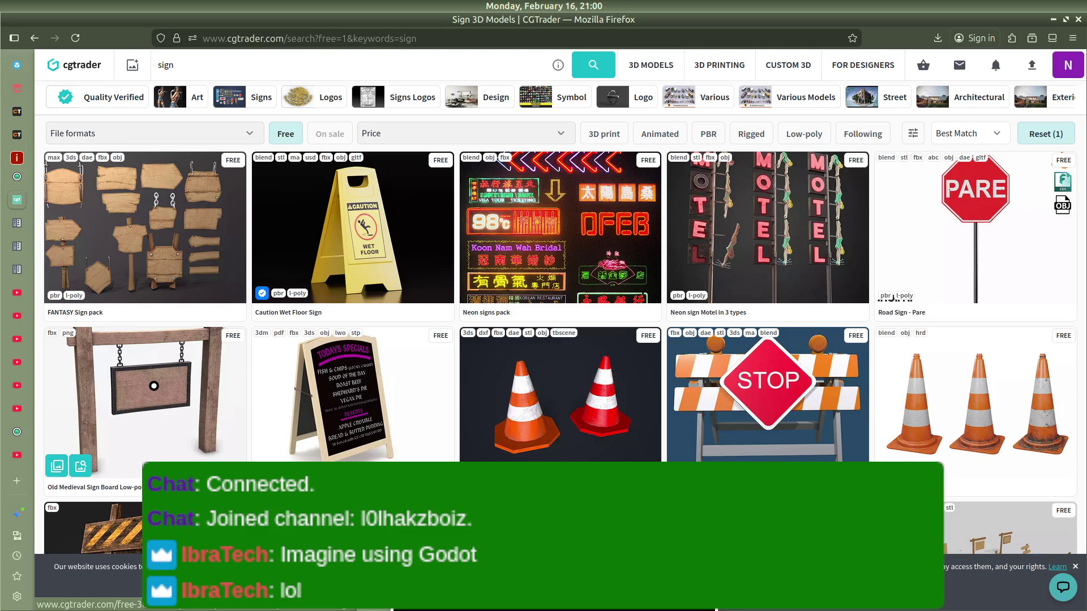
left_click(243, 132)
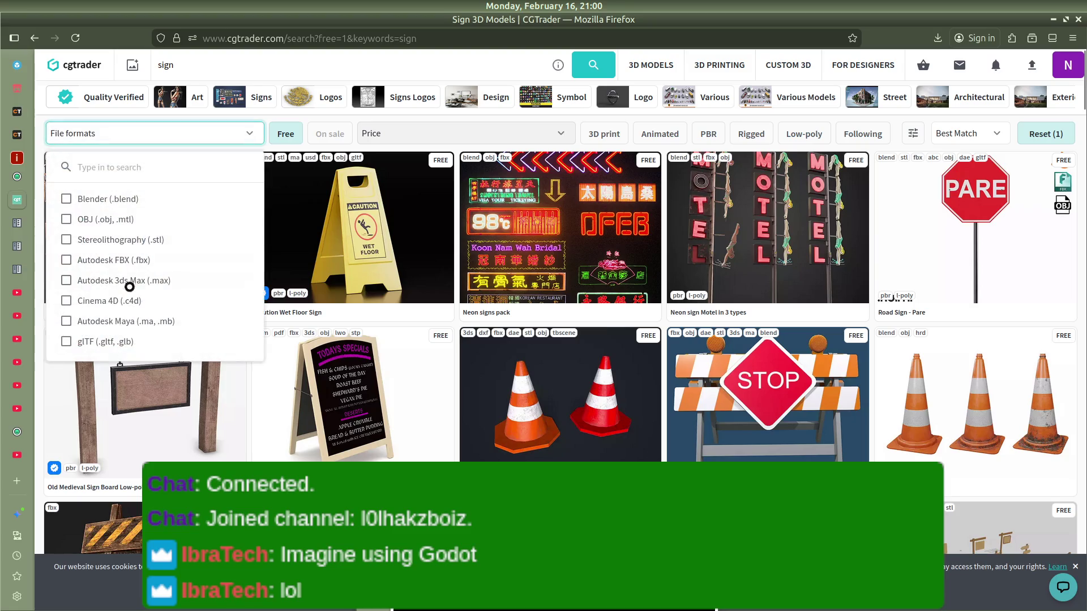
left_click(117, 342)
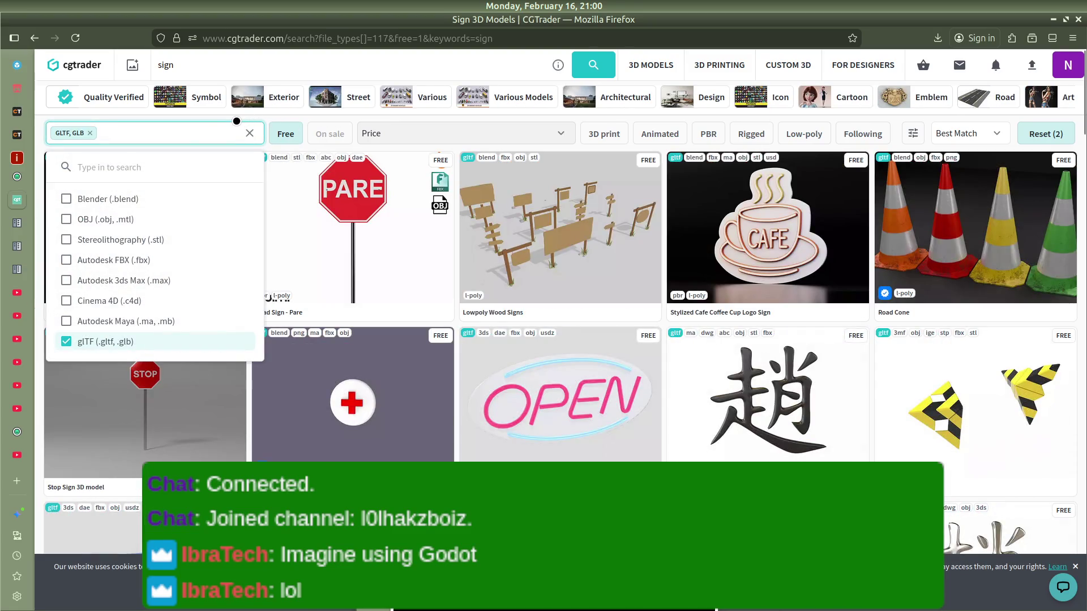
left_click(237, 121)
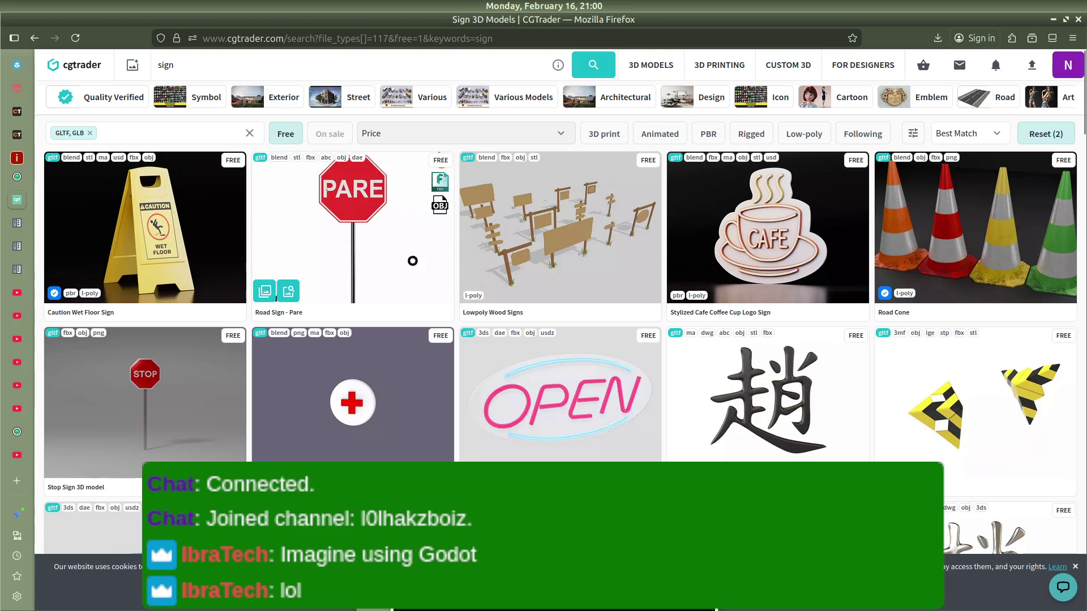
left_click(562, 269)
left_click(869, 191)
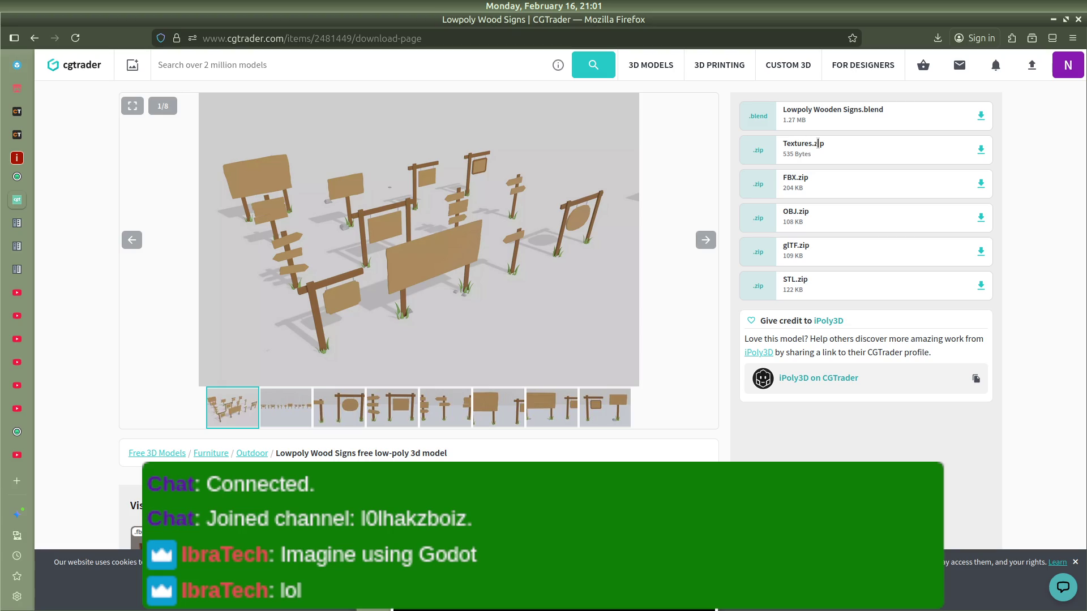
Step: Download the Lowpoly Wood Signs glTF.zip and show it in the Downloads folder
left_click(981, 251)
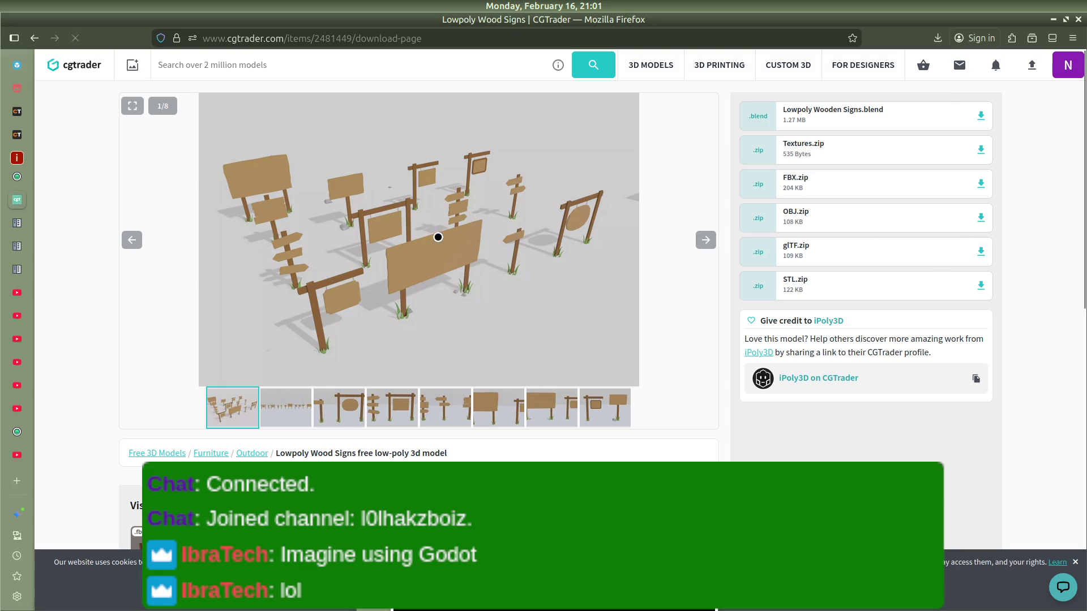
left_click(929, 68)
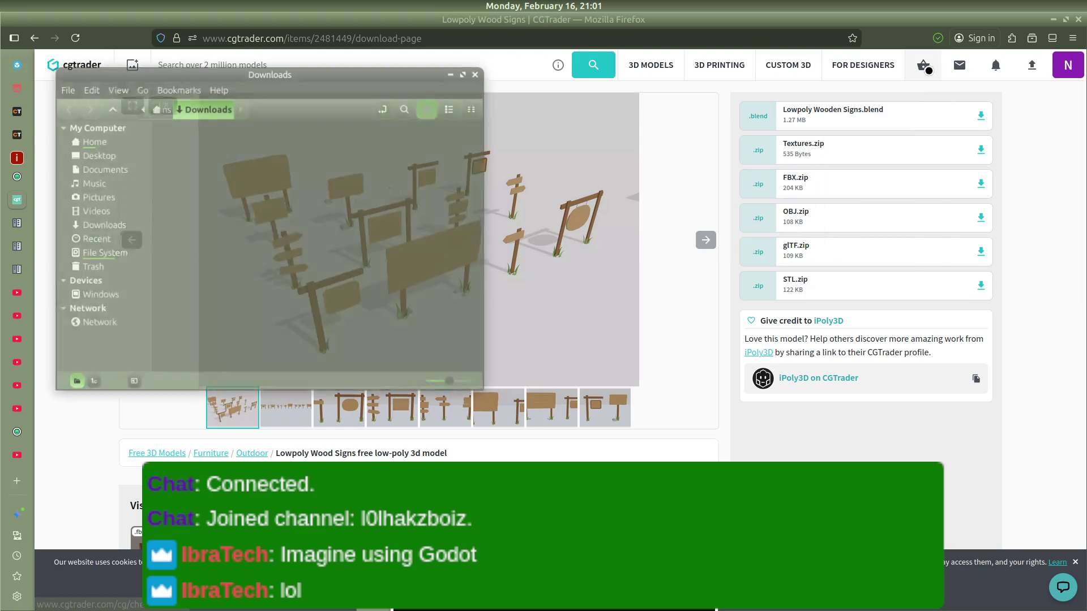
Step: Move the glTF zip from Downloads into the Home folder
scroll(204, 232, "up", 2)
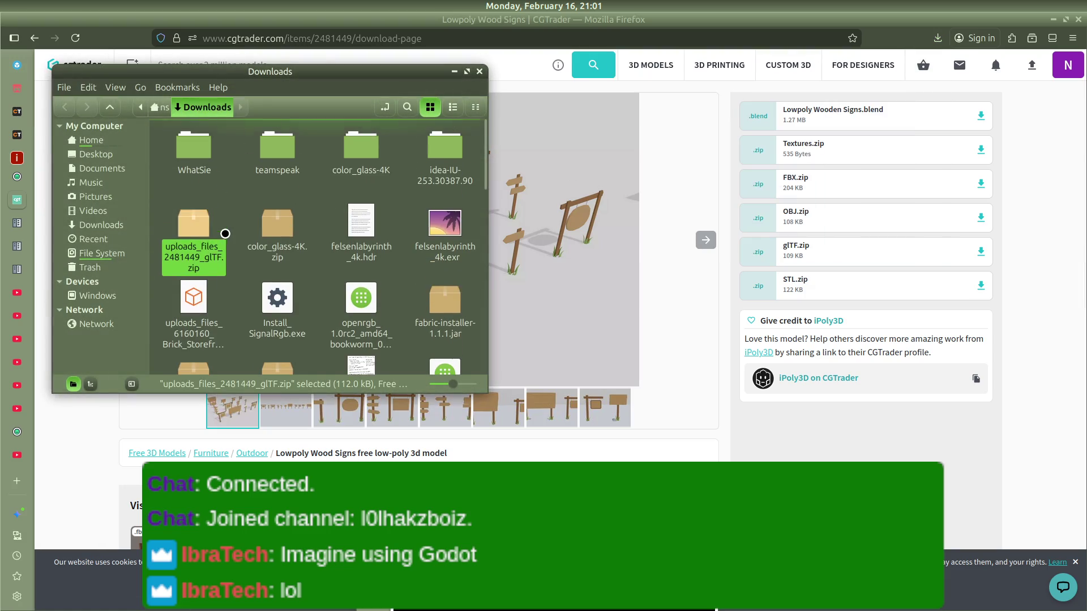
left_click_drag(189, 226, 96, 136)
left_click(95, 136)
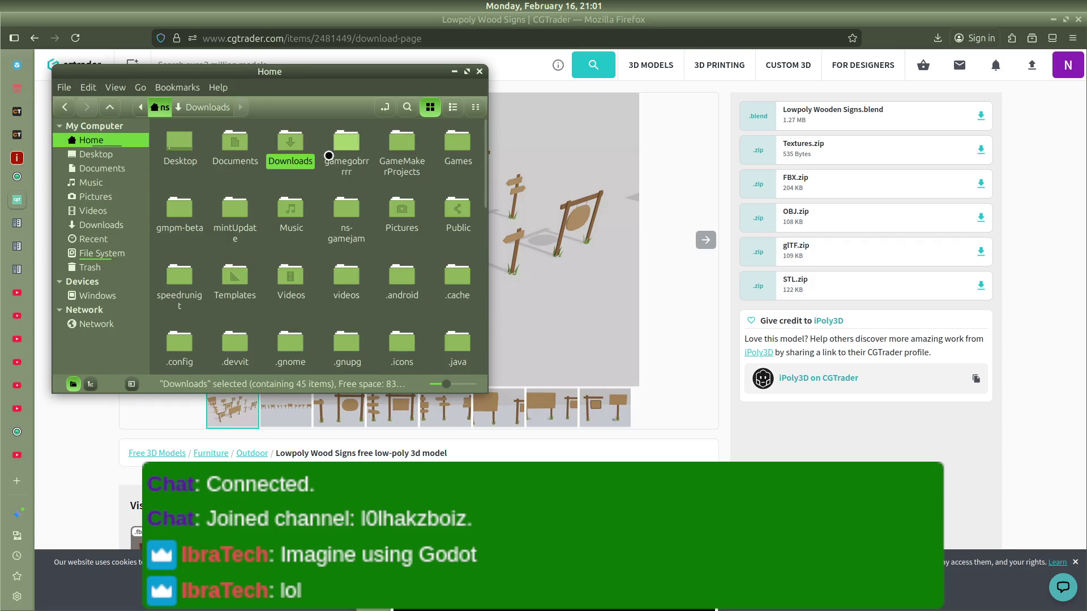
scroll(324, 170, "down", 5)
scroll(323, 204, "down", 1)
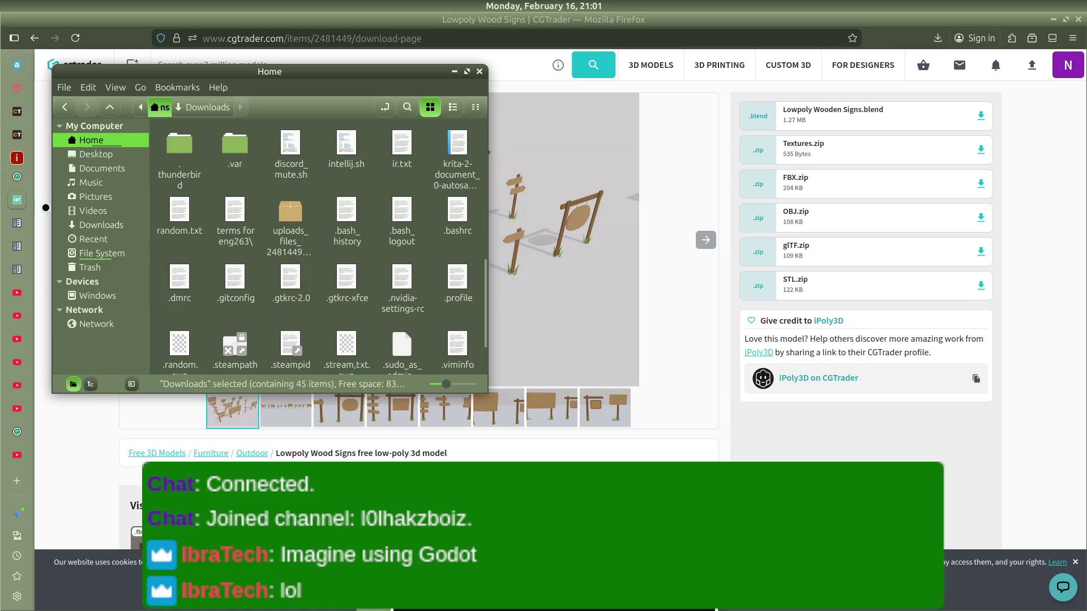
Step: Place the work-from-work window beside Home and move the zip onto its Assets folder
key("alt+Tab")
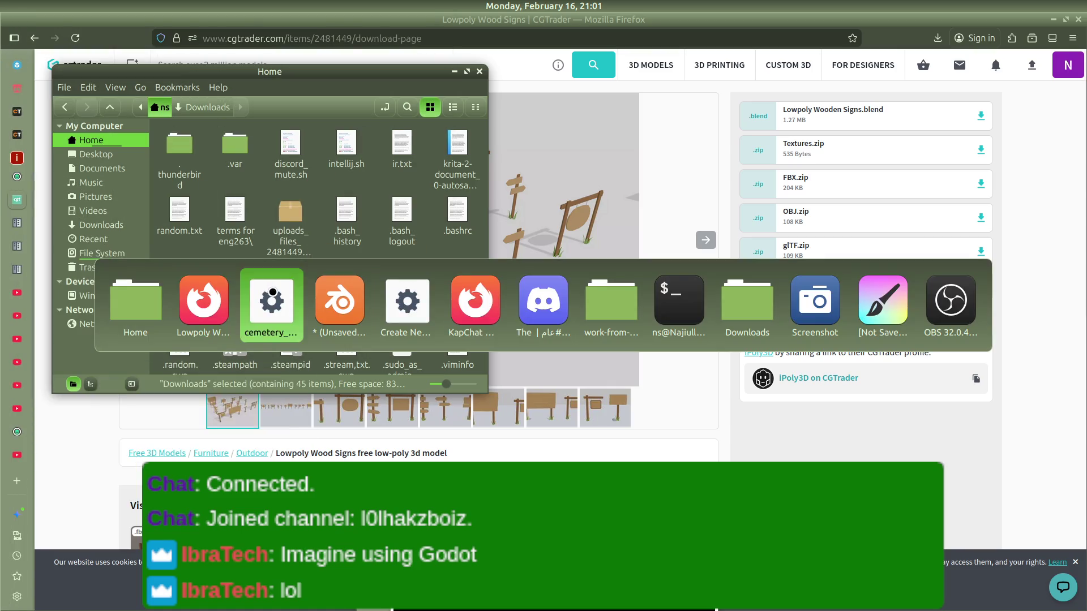
left_click(623, 300)
mouse_move(318, 59)
left_mouse_down()
mouse_move(624, 109)
mouse_move(754, 107)
left_mouse_up()
scroll(292, 202, "down", 1)
scroll(280, 253, "up", 3)
mouse_move(279, 253)
left_mouse_down()
mouse_move(636, 191)
mouse_move(600, 191)
mouse_move(609, 187)
left_mouse_up()
Step: Extract the zip inside Assets into a glTF folder, then permanently delete the zip
double_click(617, 178)
left_click(711, 348)
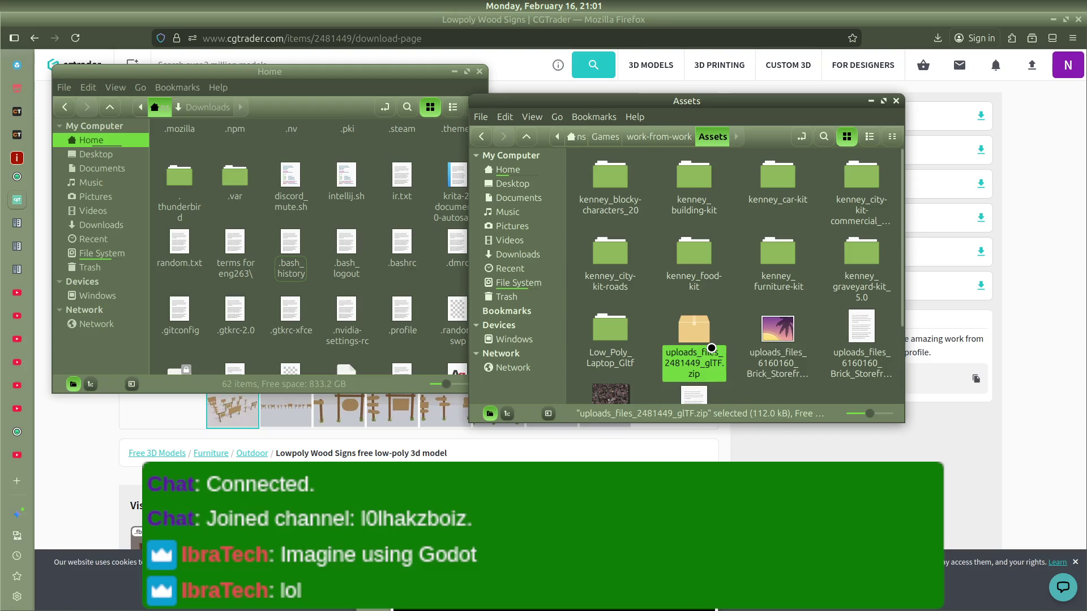
right_click(711, 348)
left_click(747, 442)
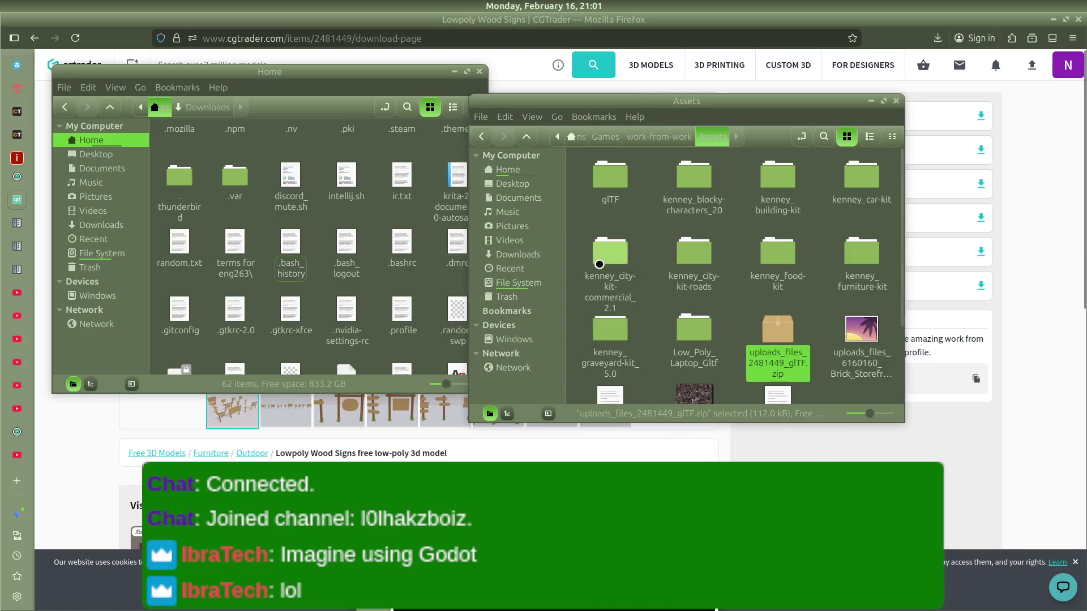
right_click(778, 336)
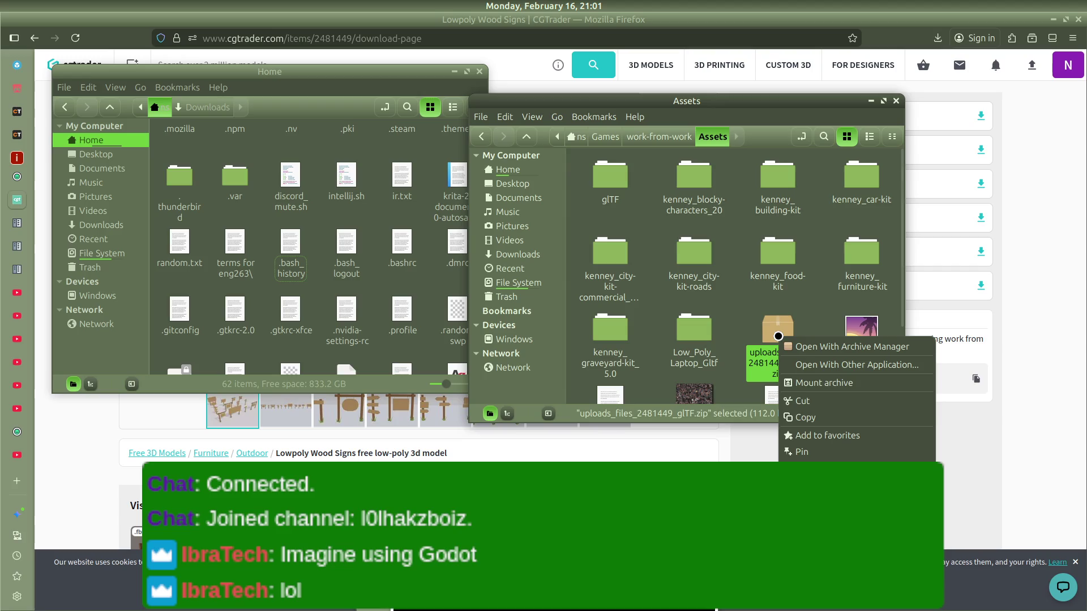
left_click(815, 486)
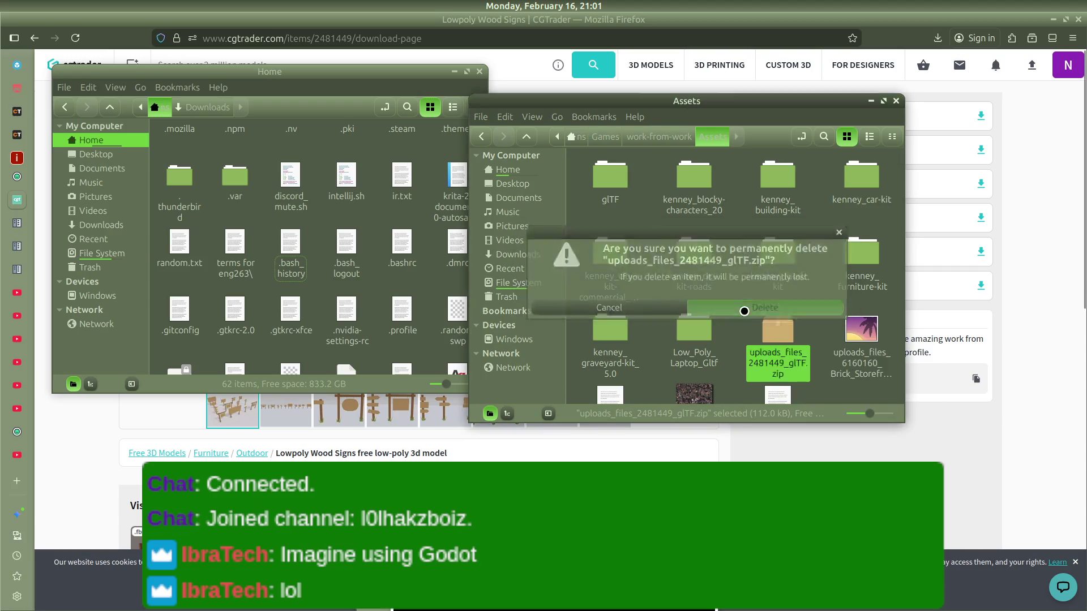
left_click(743, 310)
Step: Open the extracted glTF folder, then return to the Kenney assets page in Firefox
scroll(721, 323, "down", 2)
scroll(721, 323, "up", 3)
double_click(605, 190)
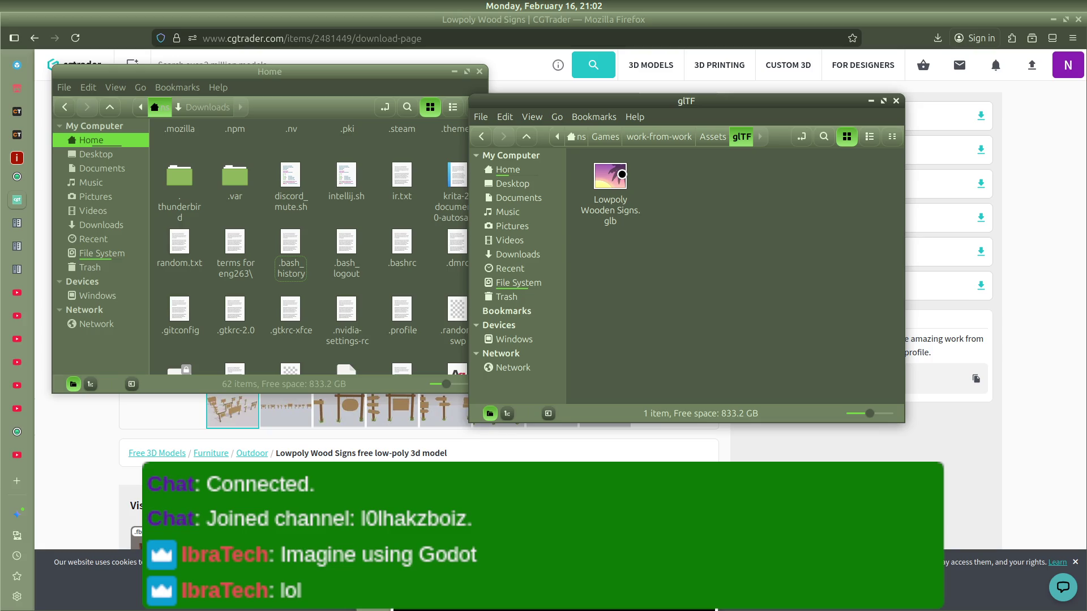
left_click(17, 177)
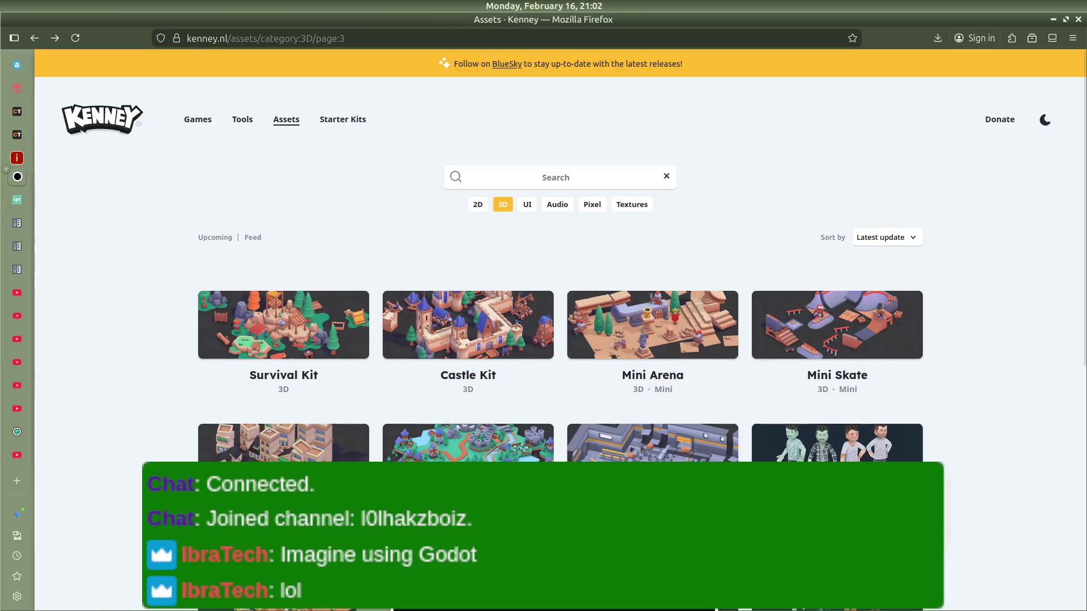
Step: Go to page 1 of Kenney's 3D kits and peek at the Graveyard Kit page
scroll(306, 272, "down", 3)
scroll(310, 291, "down", 3)
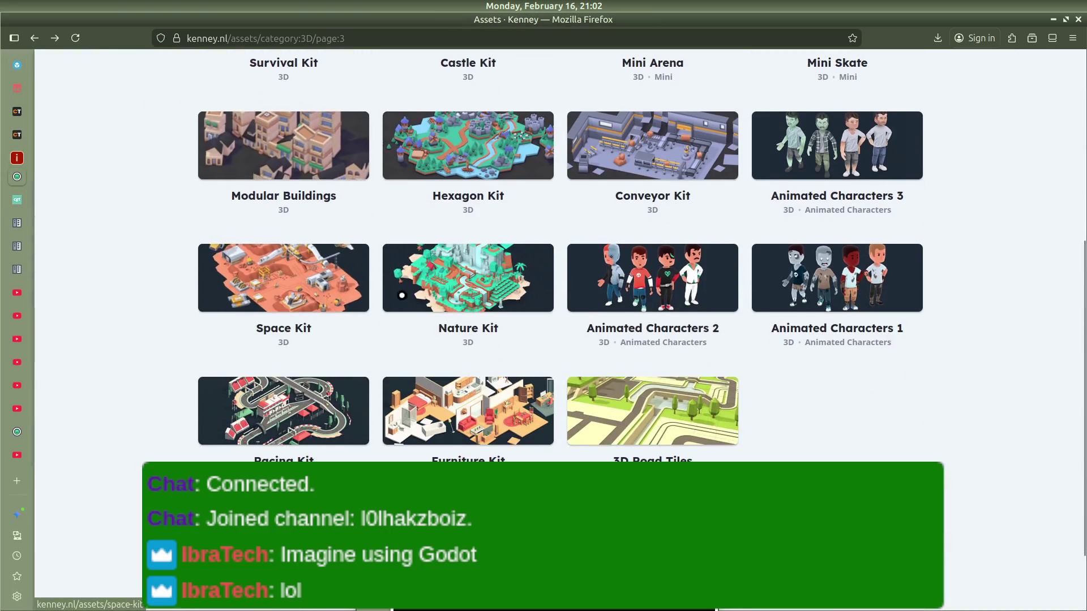
scroll(535, 434, "down", 2)
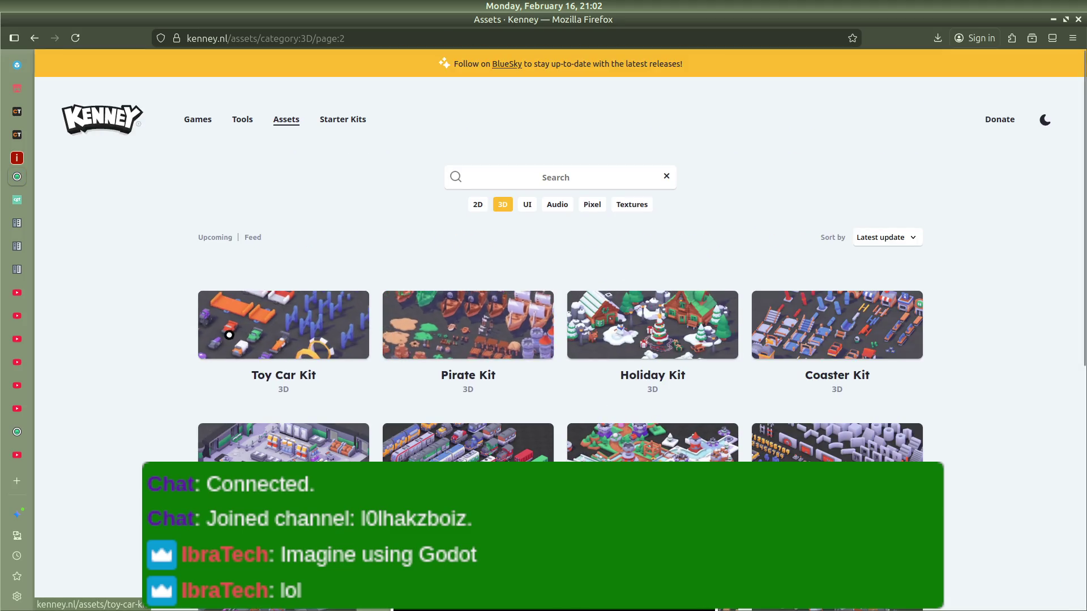
scroll(851, 318, "down", 3)
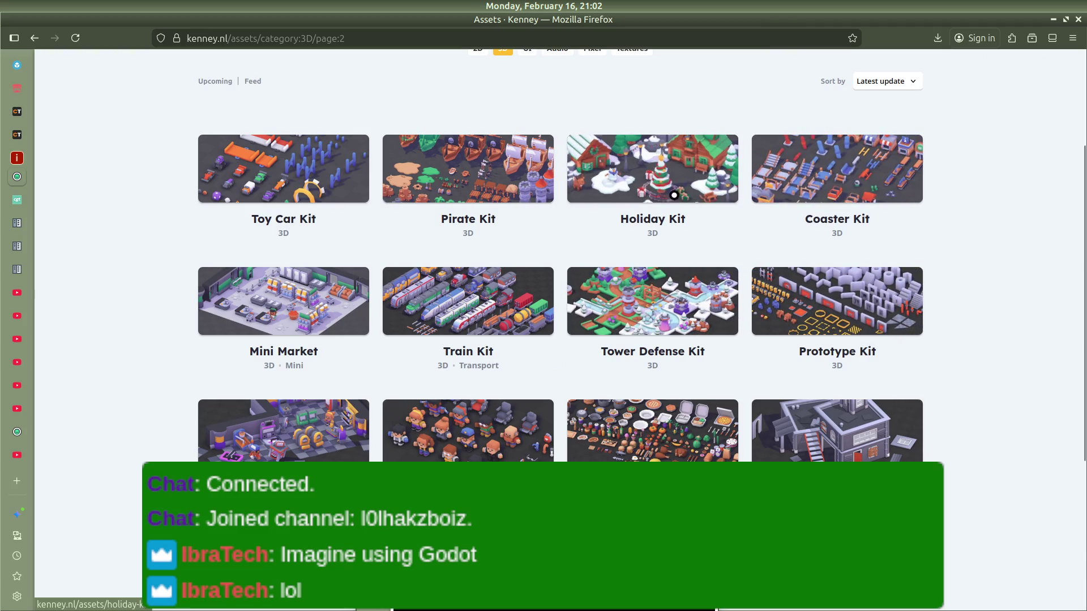
scroll(310, 298, "down", 5)
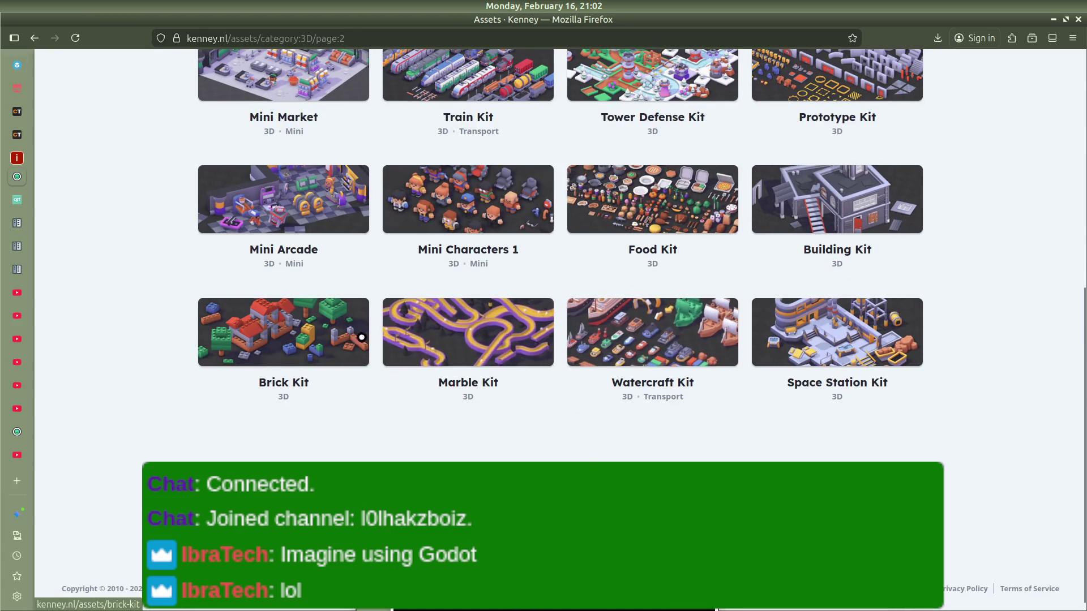
scroll(359, 340, "down", 1)
left_click(541, 464)
left_click(510, 423)
key("alt+Left")
Step: Scroll through the first page of 3D kits and open the Fantasy Town Kit page
scroll(498, 396, "down", 2)
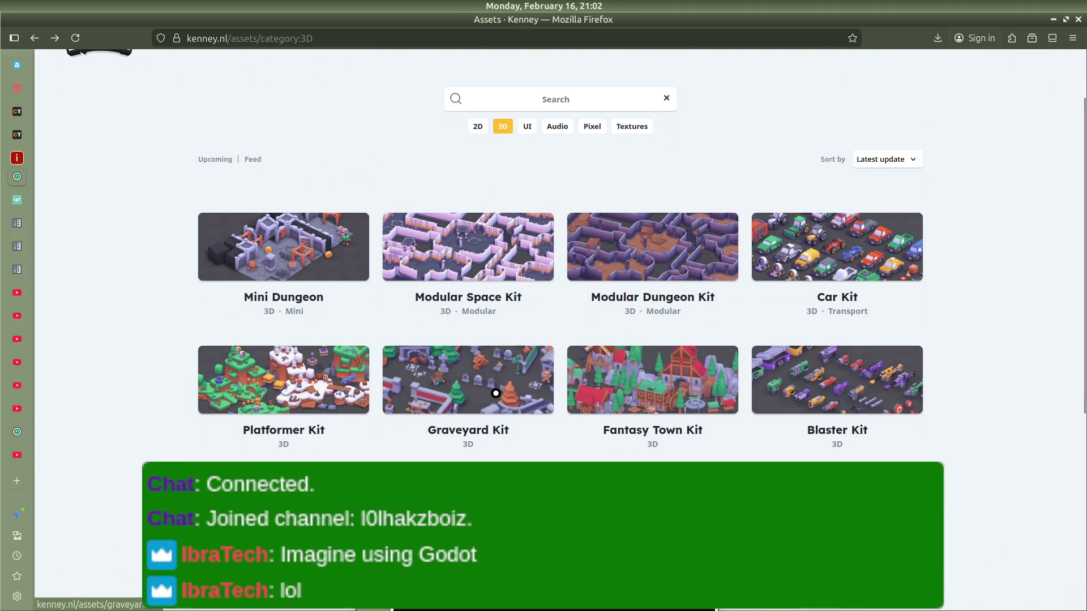
scroll(860, 351, "down", 2)
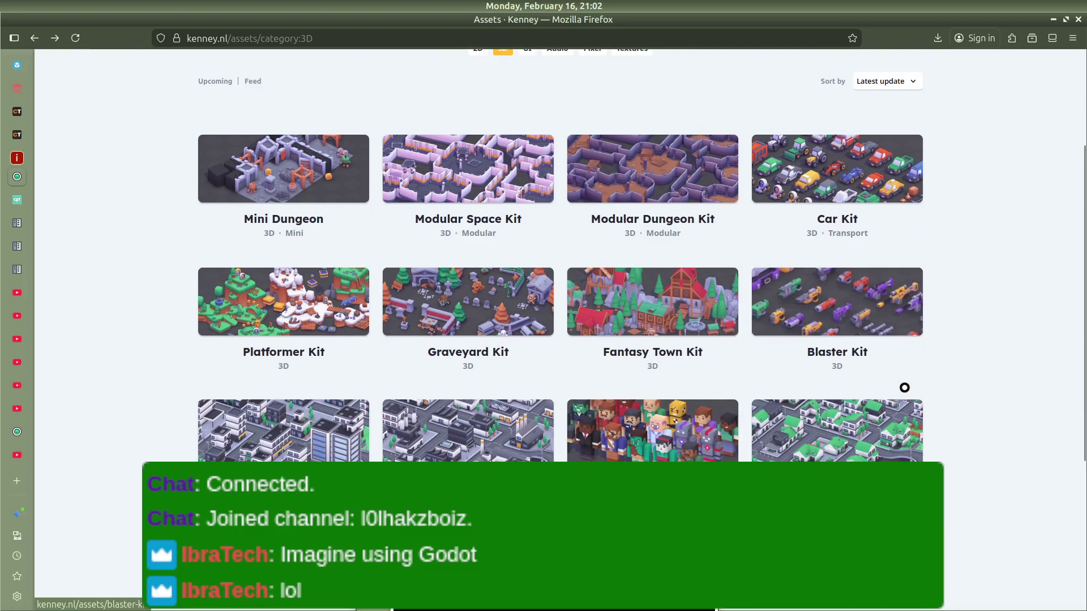
scroll(710, 418, "down", 2)
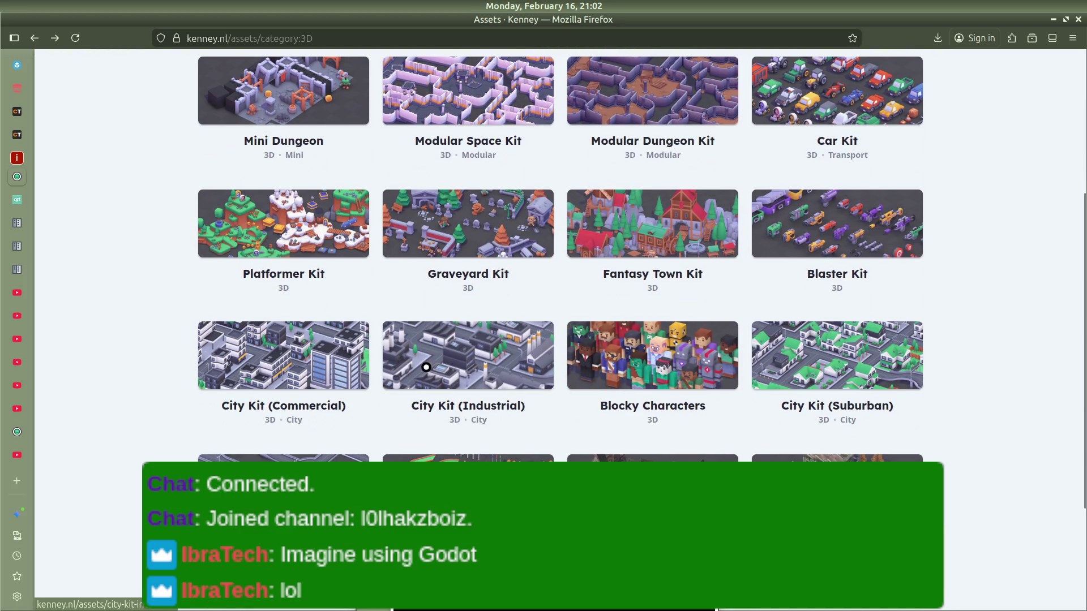
scroll(426, 367, "down", 2)
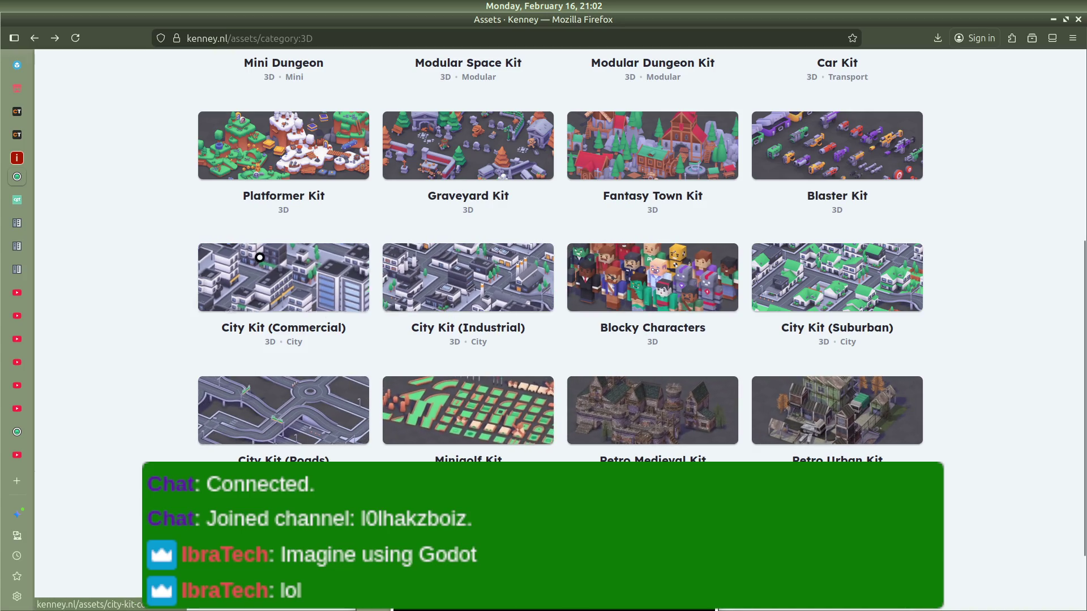
scroll(306, 285, "up", 4)
scroll(310, 286, "up", 2)
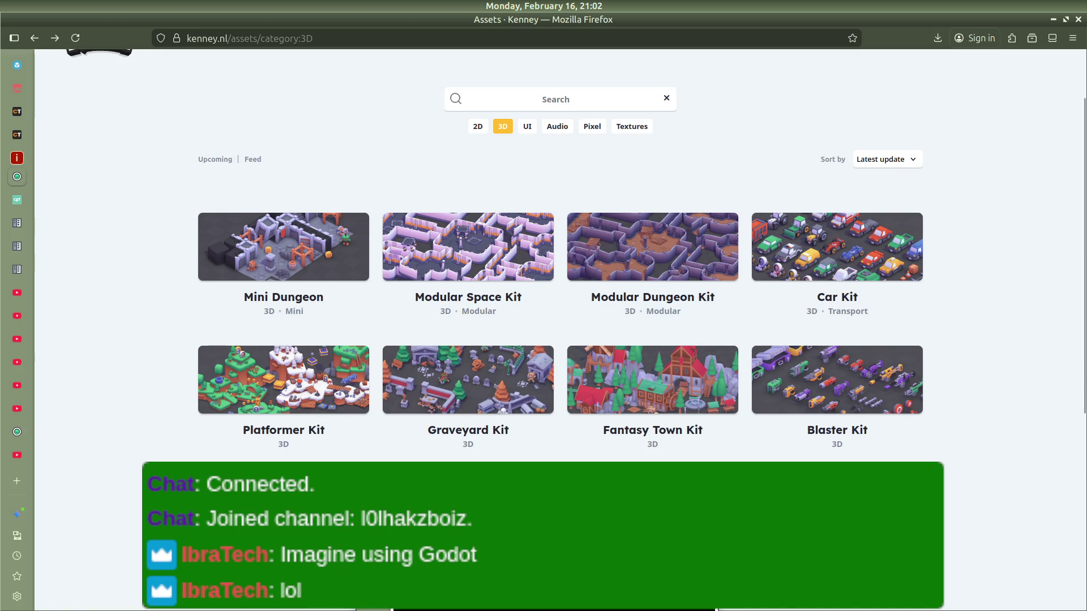
left_click(700, 405)
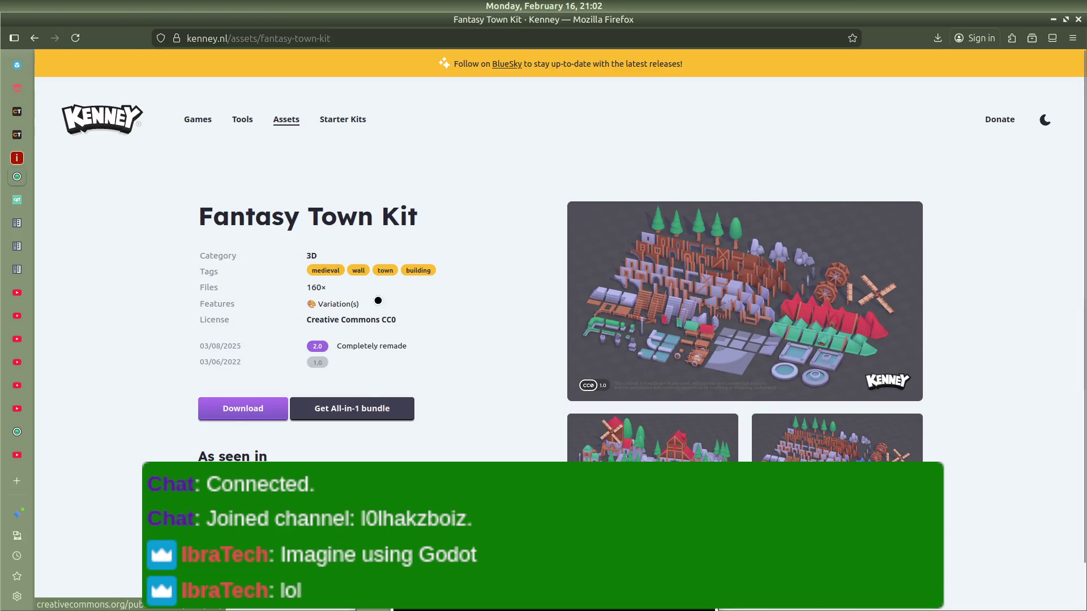
Step: Browse the Car Kit, Modular Space Kit, Mini Dungeon and Platformer Kit pages, then open Graveyard Kit
key("alt+Left")
left_click(854, 221)
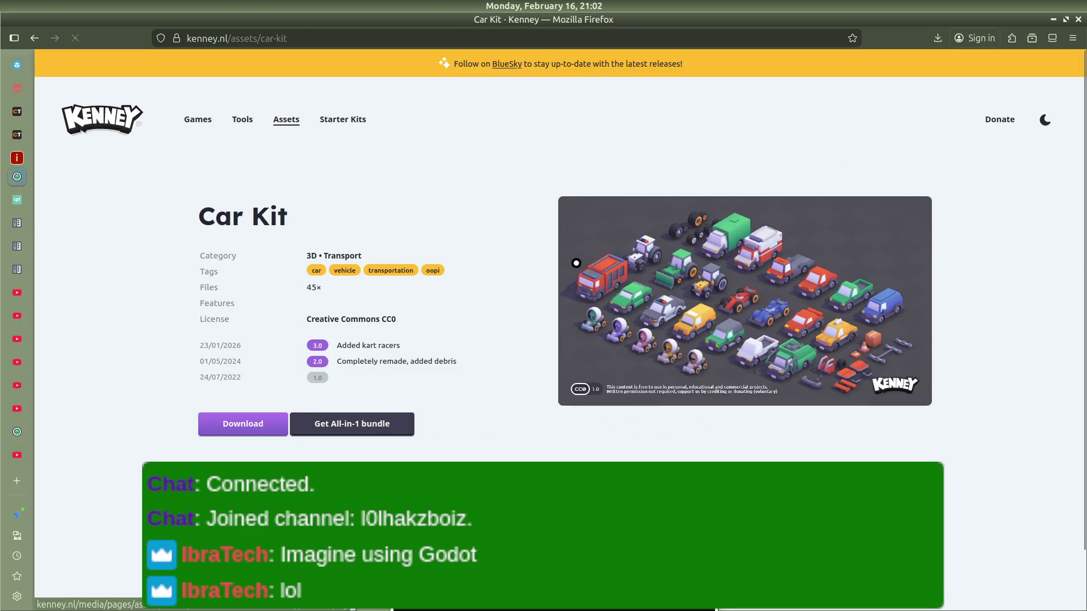
key("alt+Left")
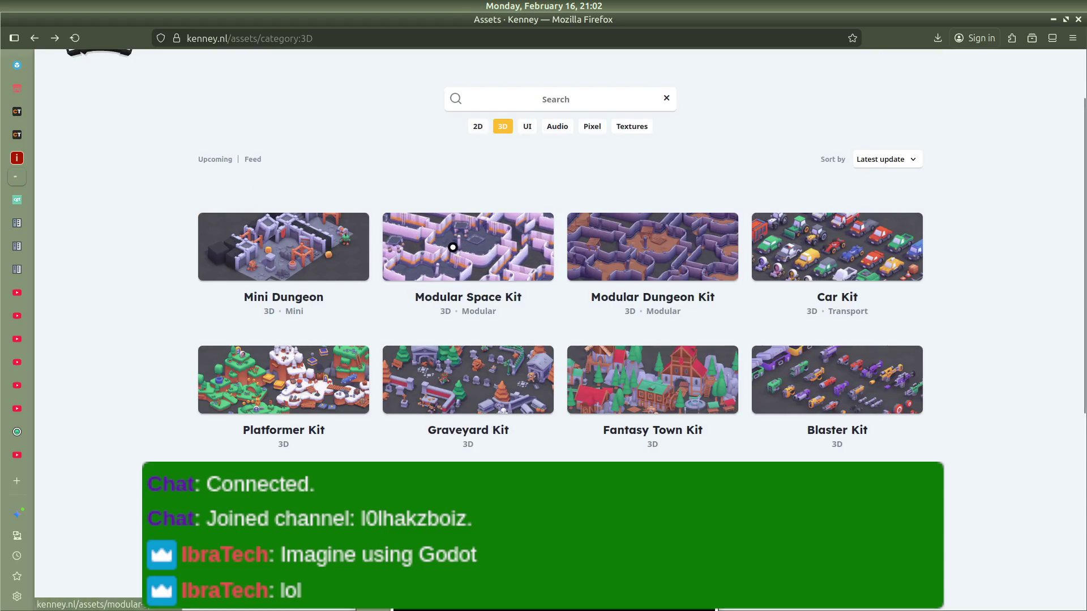
left_click(451, 243)
key("alt+Left")
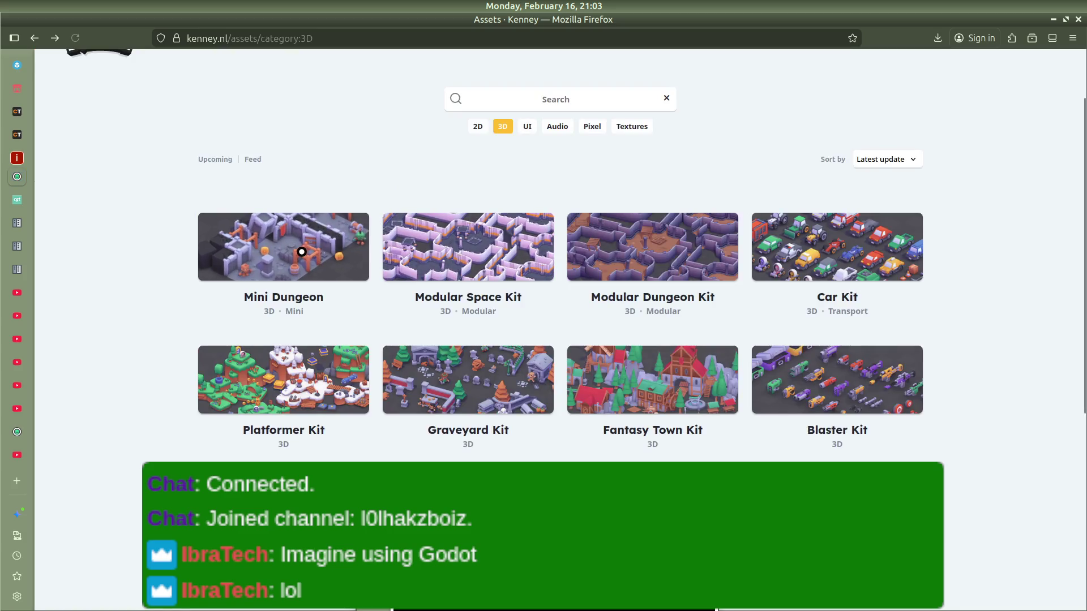
left_click(301, 247)
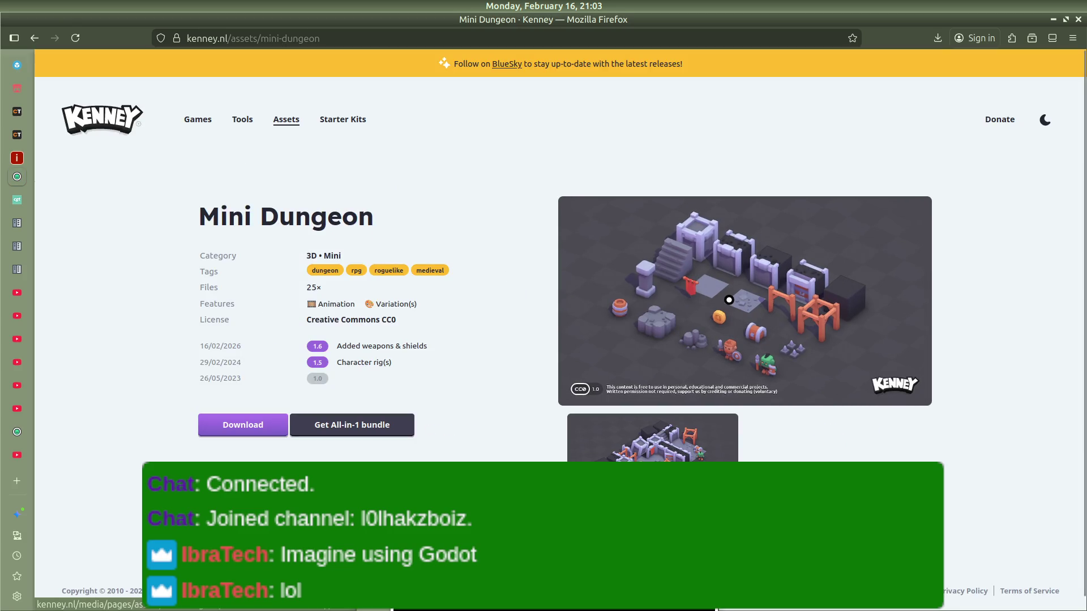
key("alt+Left")
left_click(284, 368)
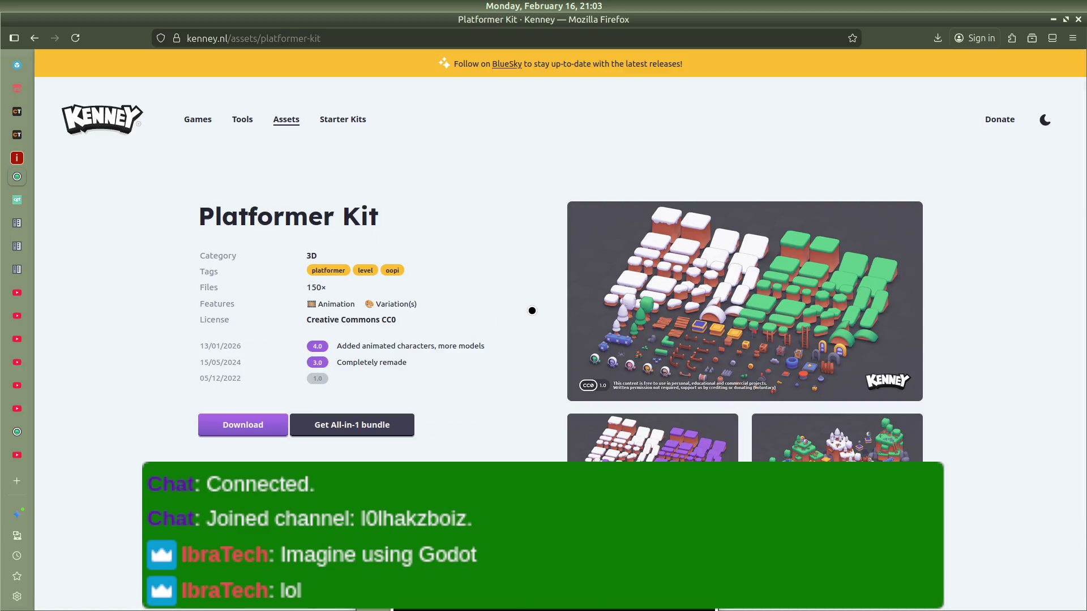
key("alt+Left")
left_click(463, 390)
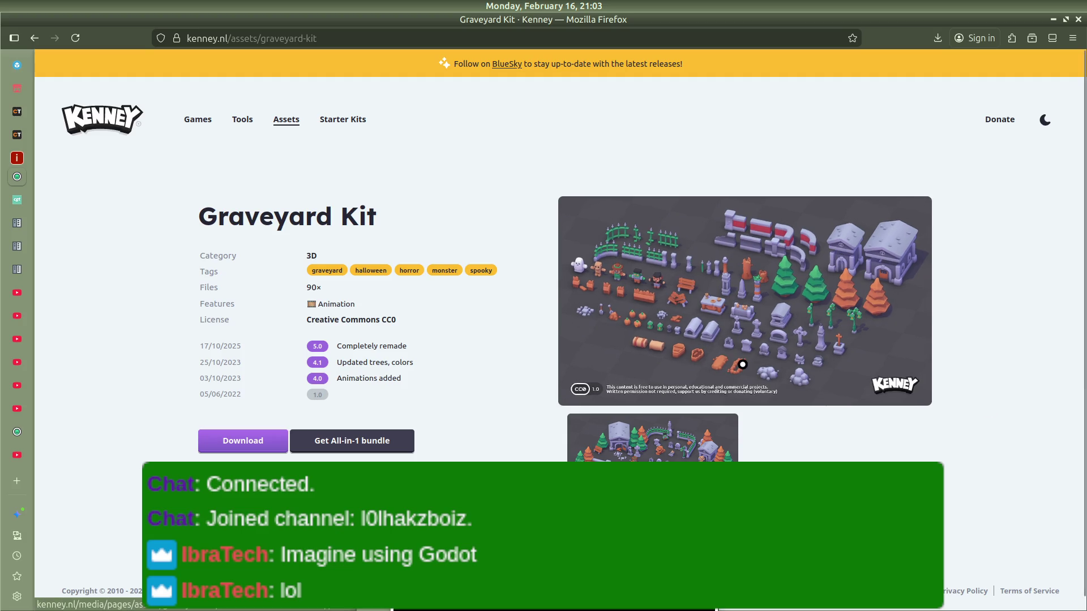
Step: Enlarge and close the two Graveyard Kit preview images, then bring Discord to the front
left_click(652, 438)
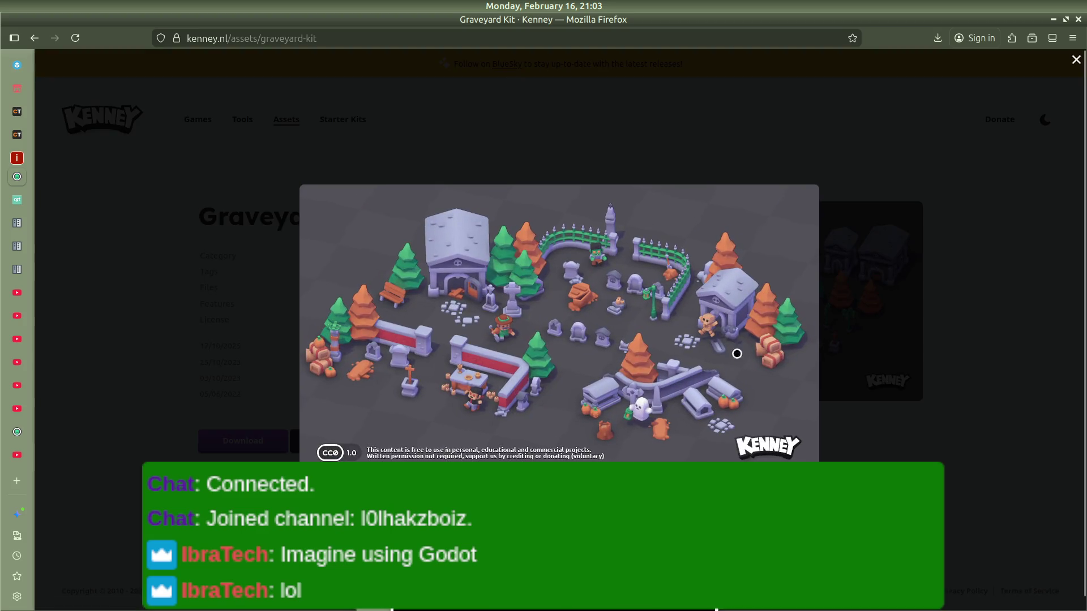
left_click(848, 312)
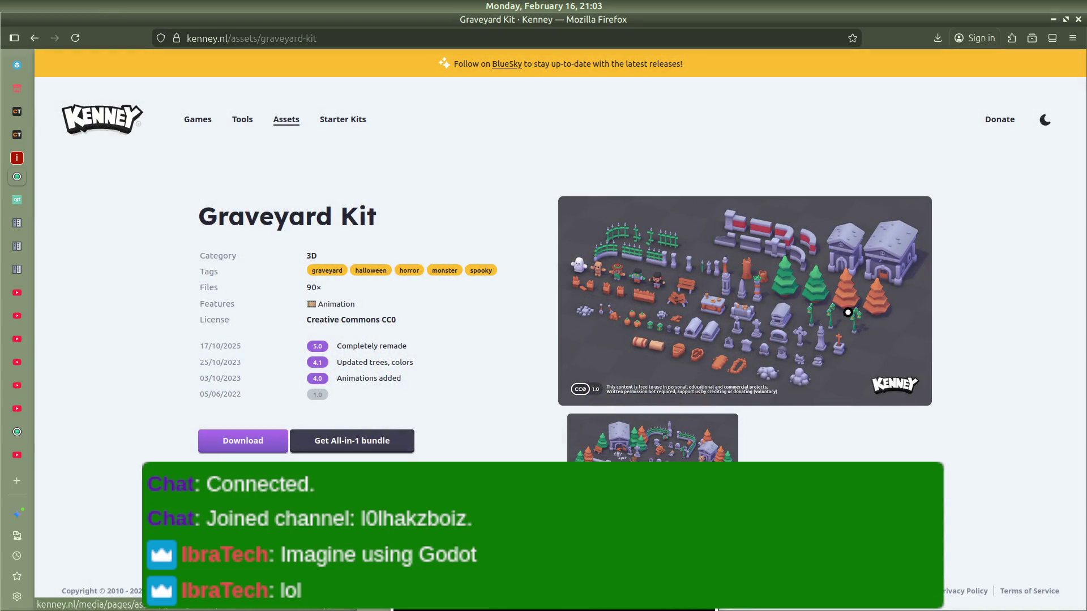
left_click(830, 348)
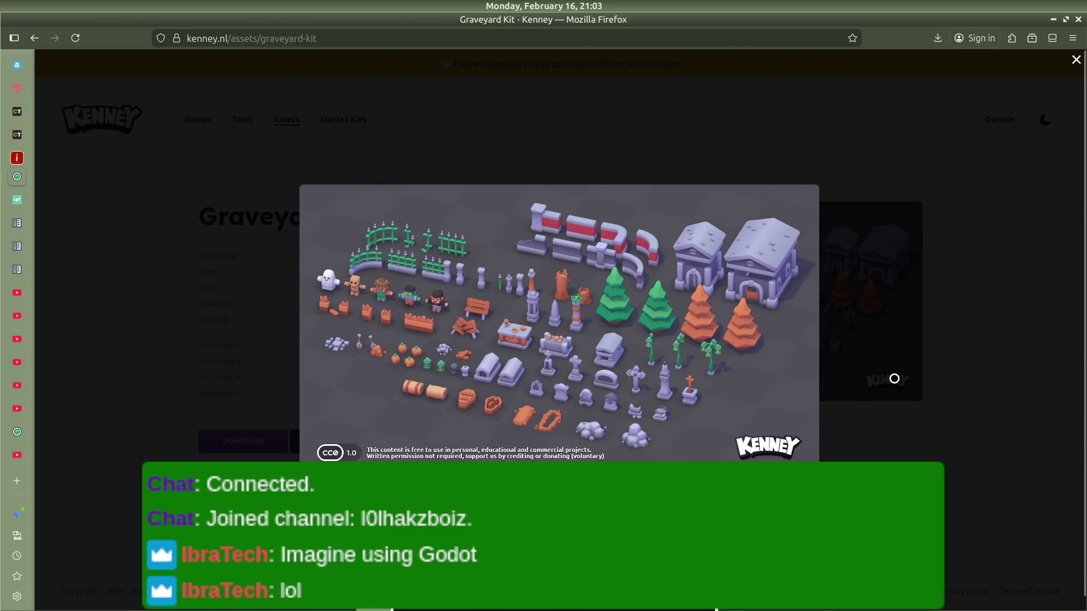
left_click(952, 270)
scroll(637, 393, "down", 1)
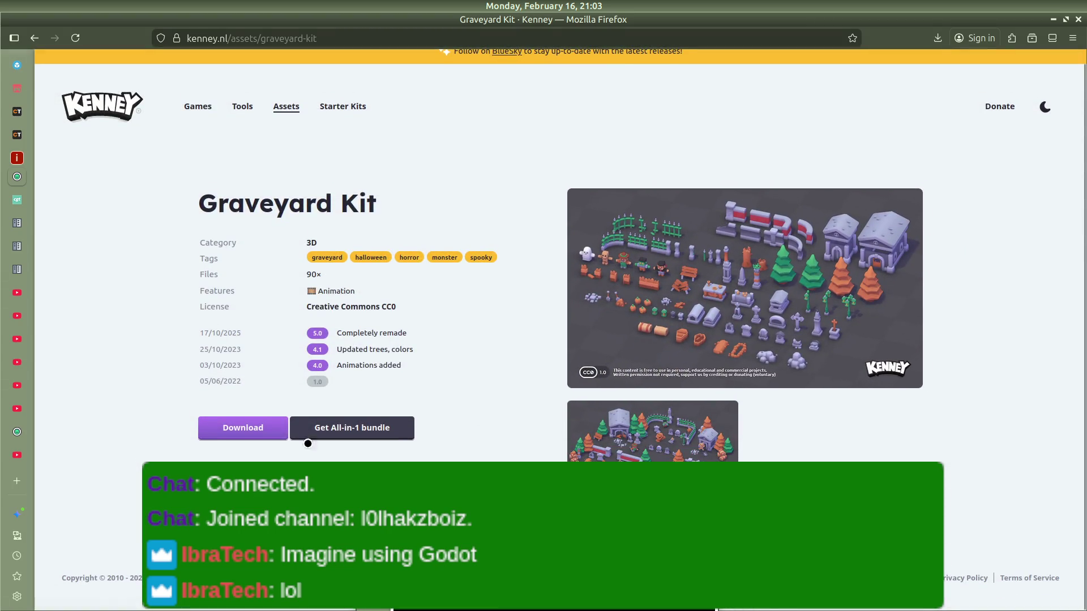
left_click(12, 322)
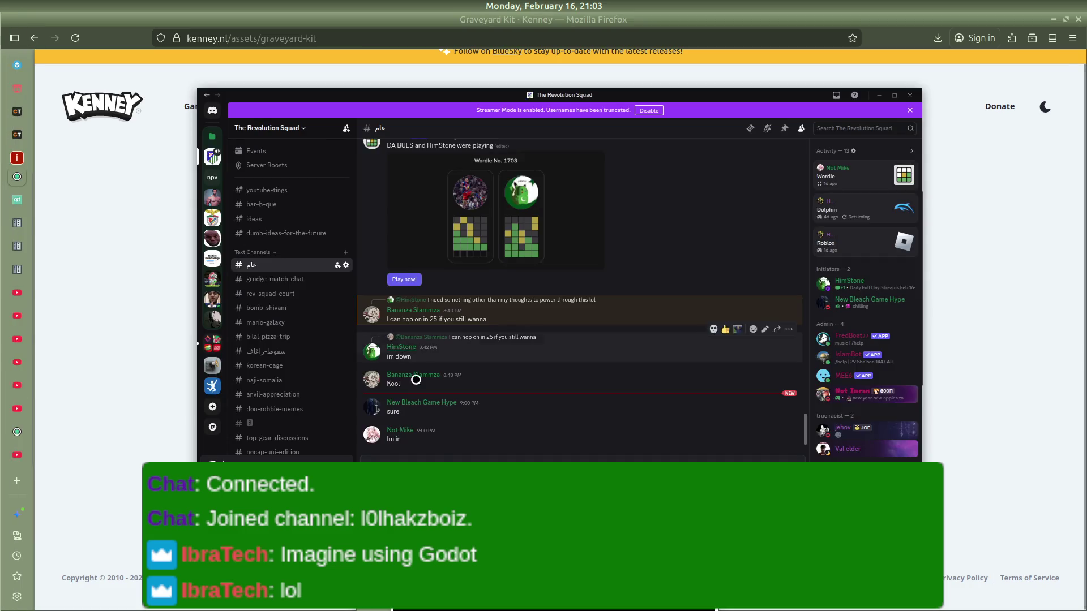
Step: Scroll through the Discord server's channel list, then minimize Discord
scroll(276, 325, "down", 5)
scroll(276, 326, "down", 3)
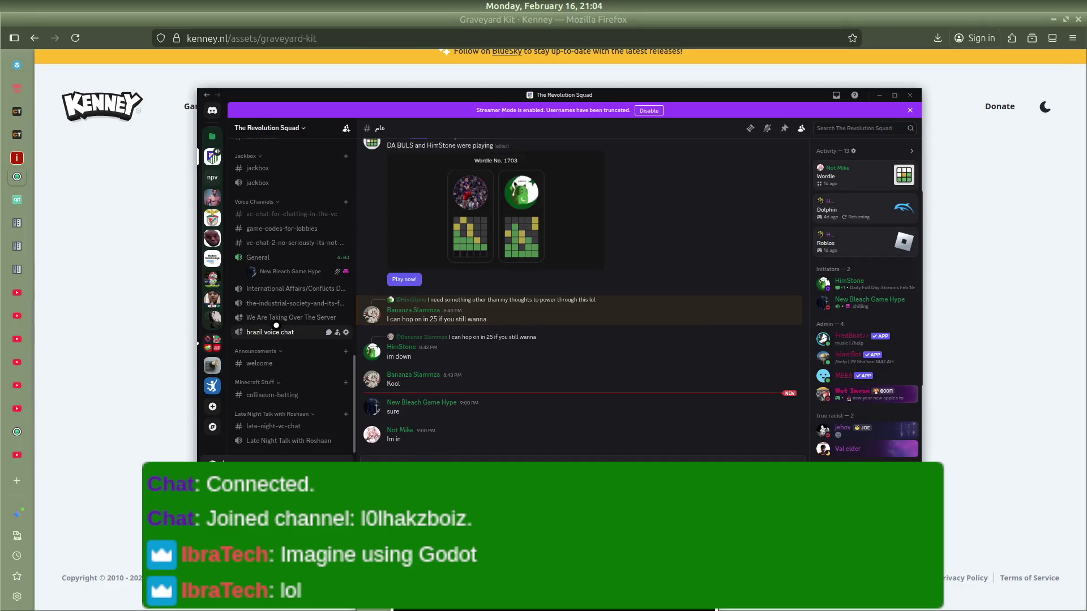
mouse_move(303, 279)
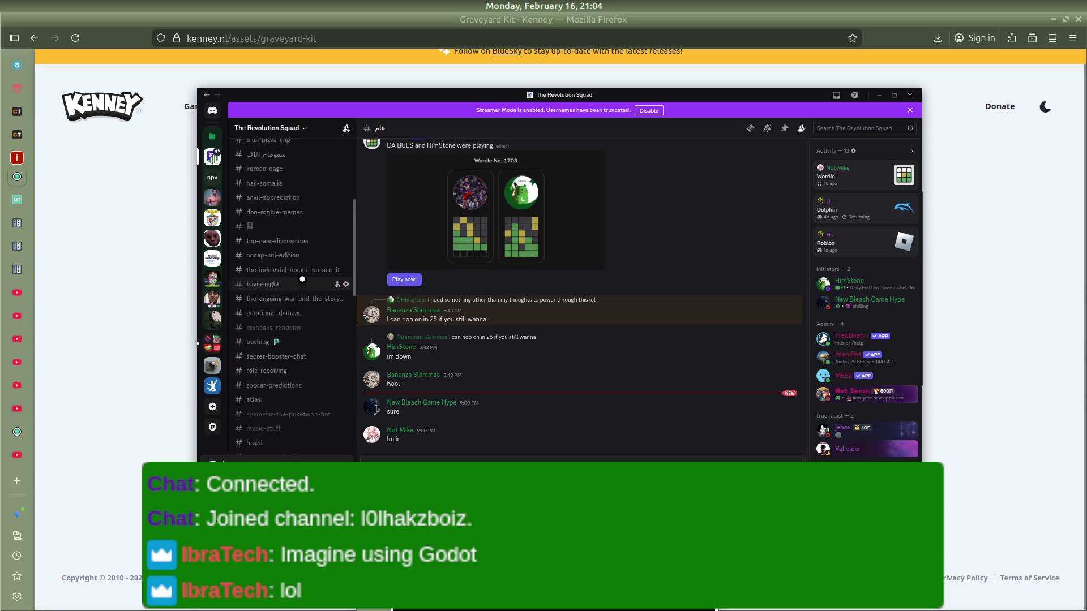
left_click(112, 272)
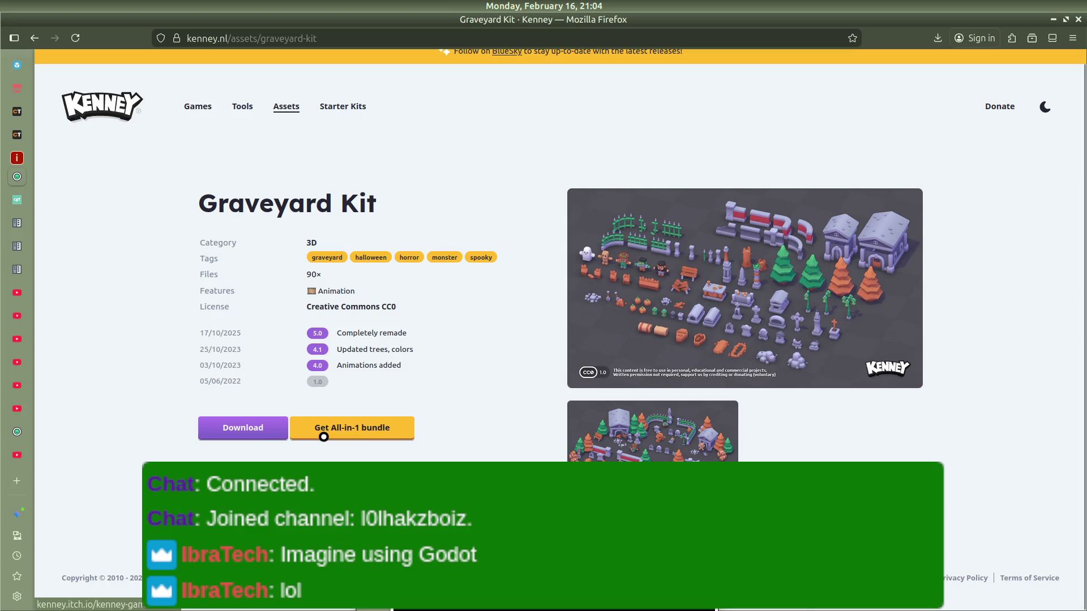
Step: Switch back to the Godot editor and cancel the Create New Node dialog
mouse_move(19, 323)
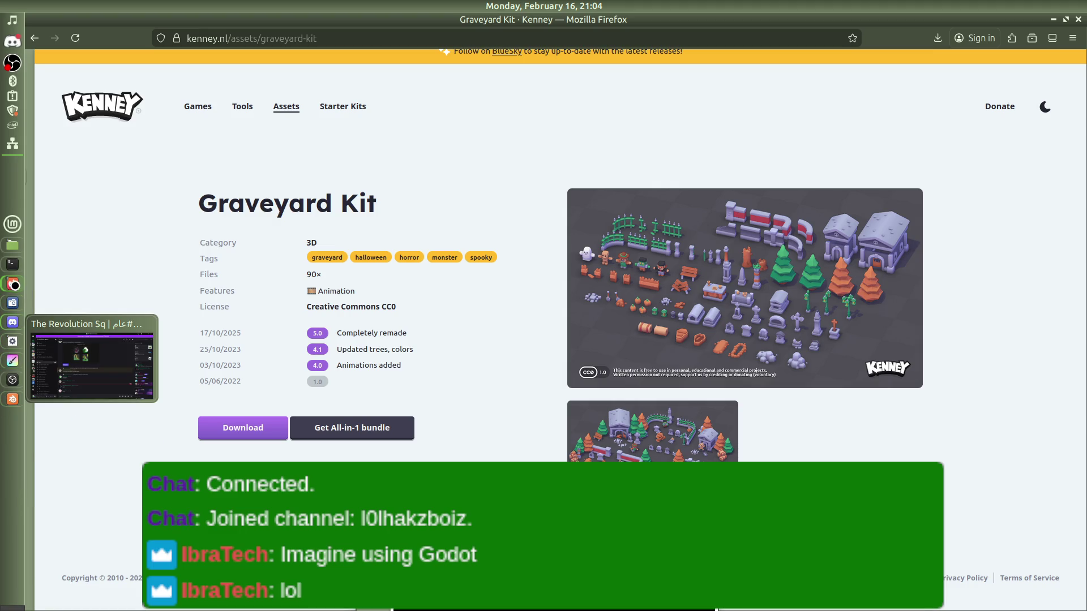
mouse_move(13, 341)
left_click(85, 339)
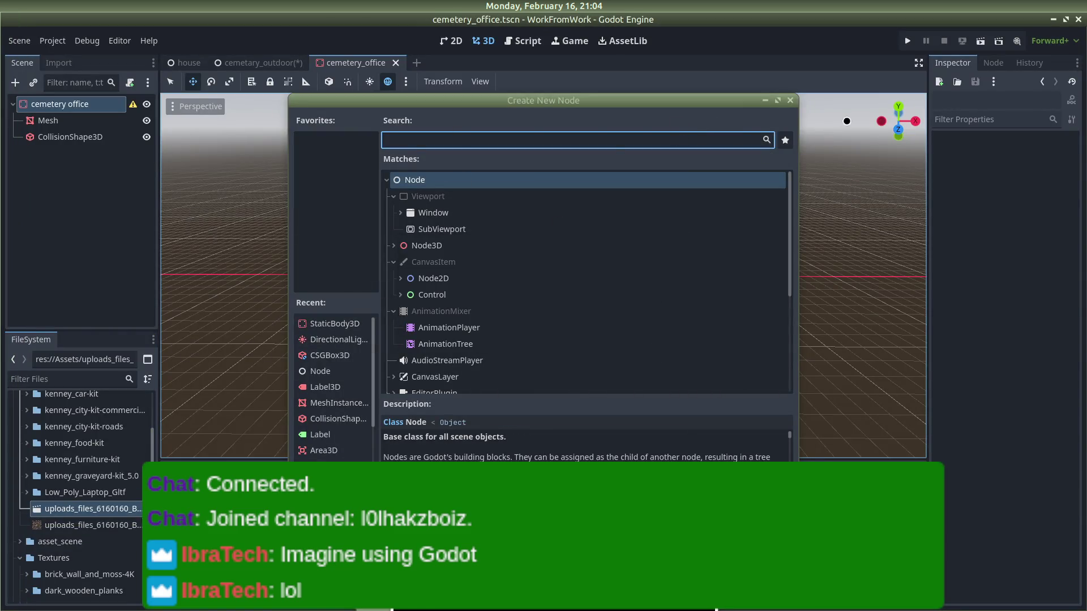
left_click(790, 100)
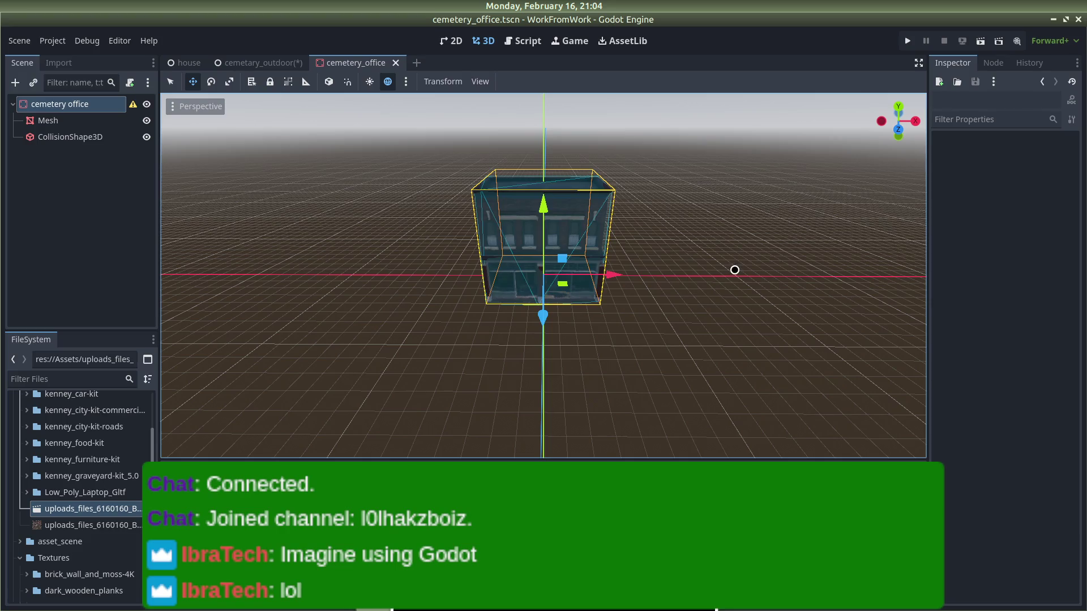
Step: Remove cemetary_outdoor.tscn via FileSystem Delete, then close the cemetery_office scene tab
left_click(734, 270)
scroll(649, 277, "up", 10)
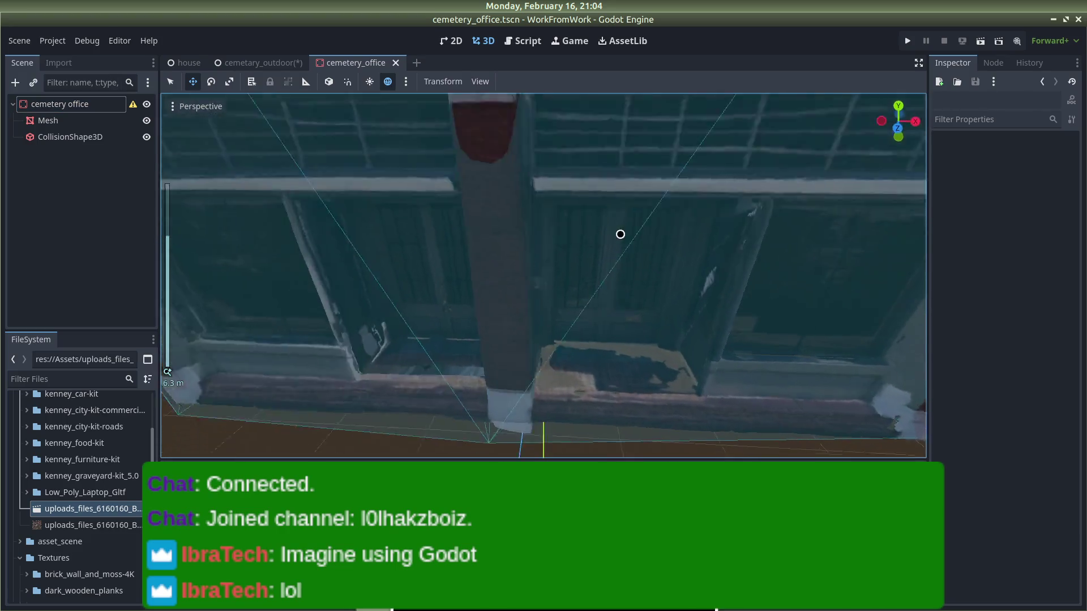
scroll(620, 233, "down", 10)
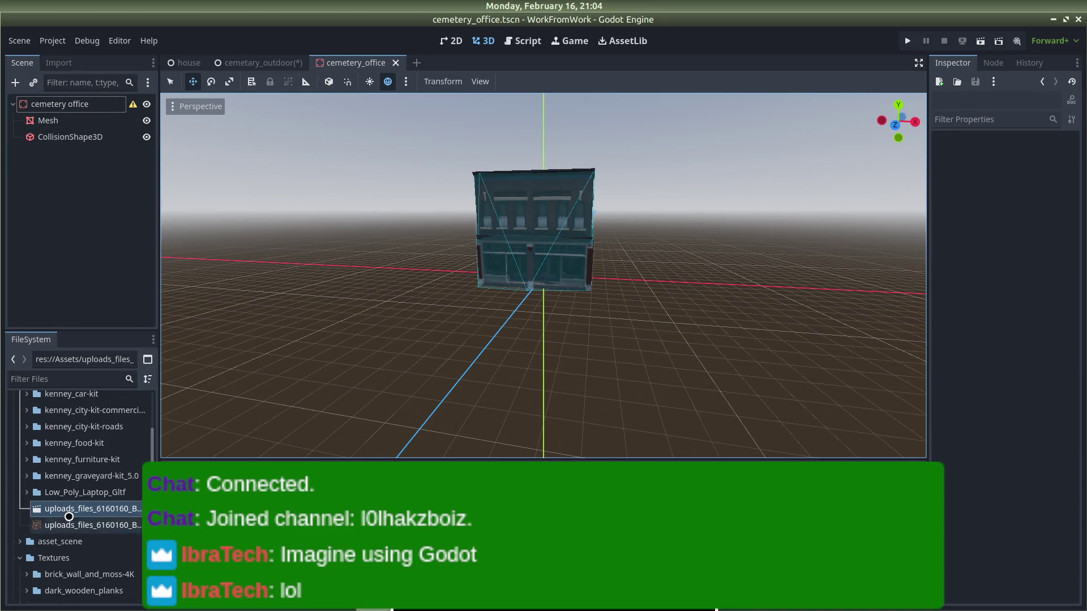
scroll(69, 518, "down", 5)
scroll(69, 519, "down", 4)
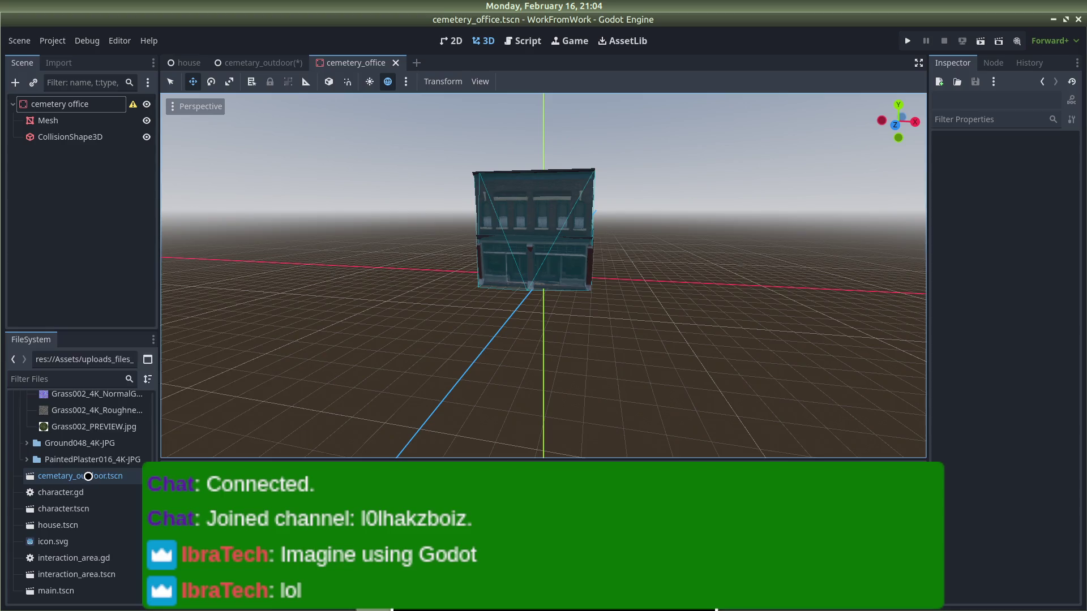
right_click(90, 476)
left_click(117, 526)
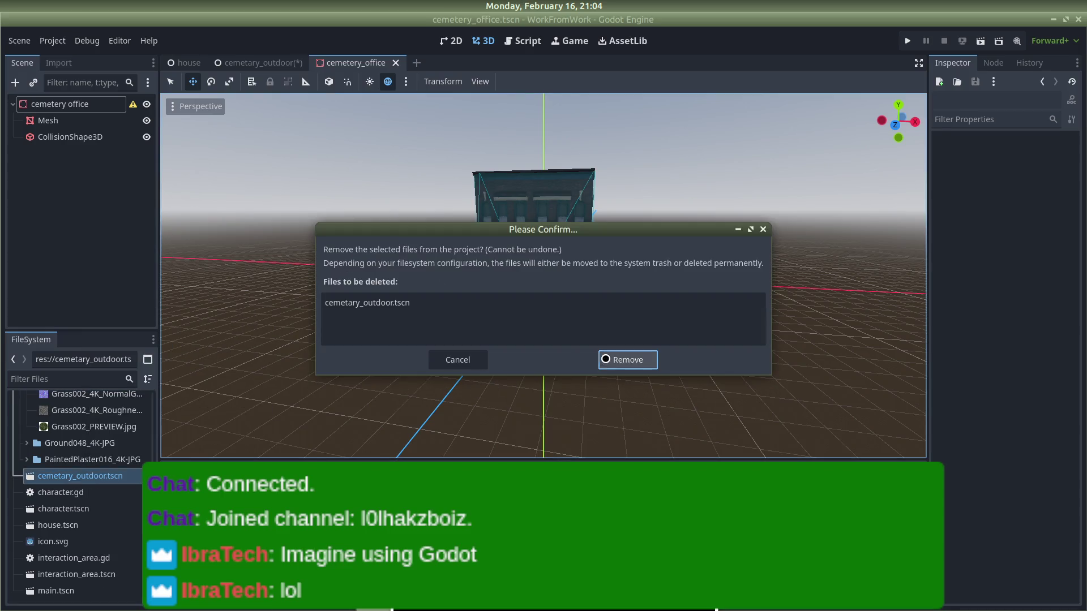
left_click(627, 359)
left_click(392, 63)
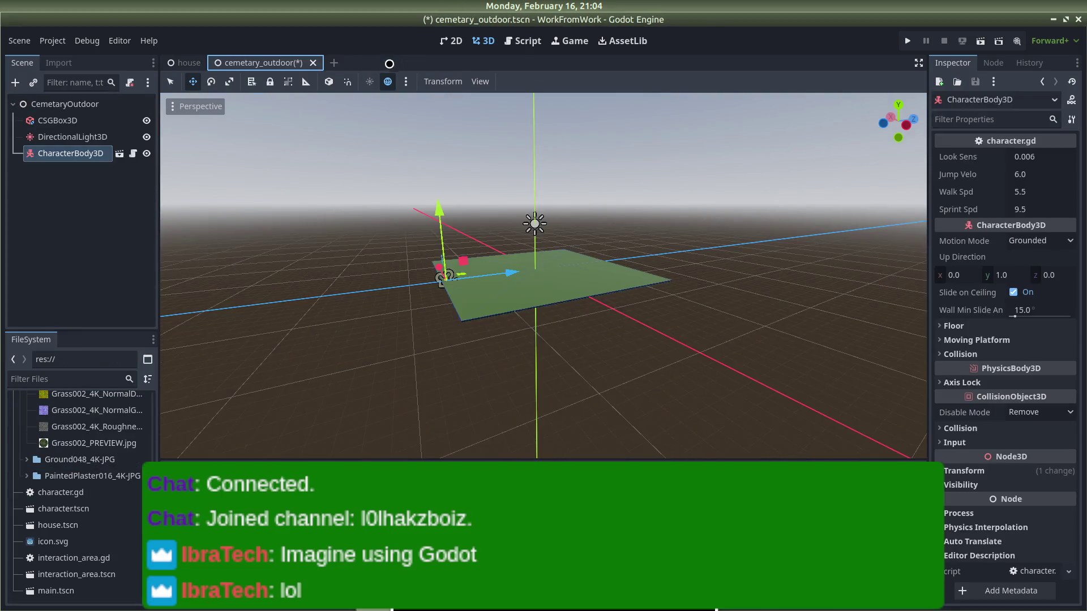
left_click(596, 158)
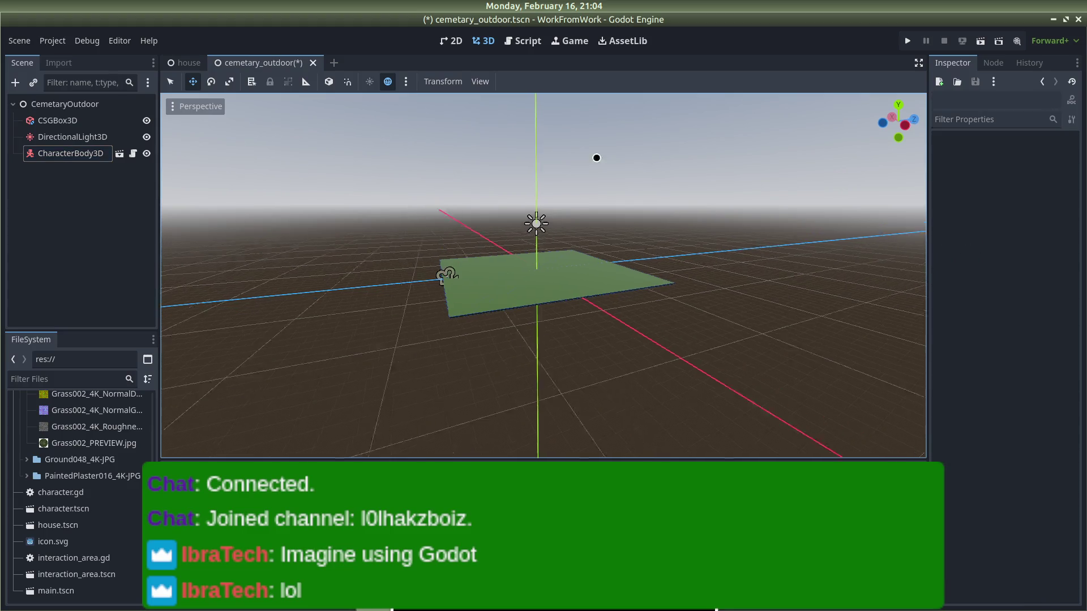
Step: Collapse the Grass002_4K-JPG and Textures folders in the FileSystem dock
left_click_drag(596, 158, 557, 169)
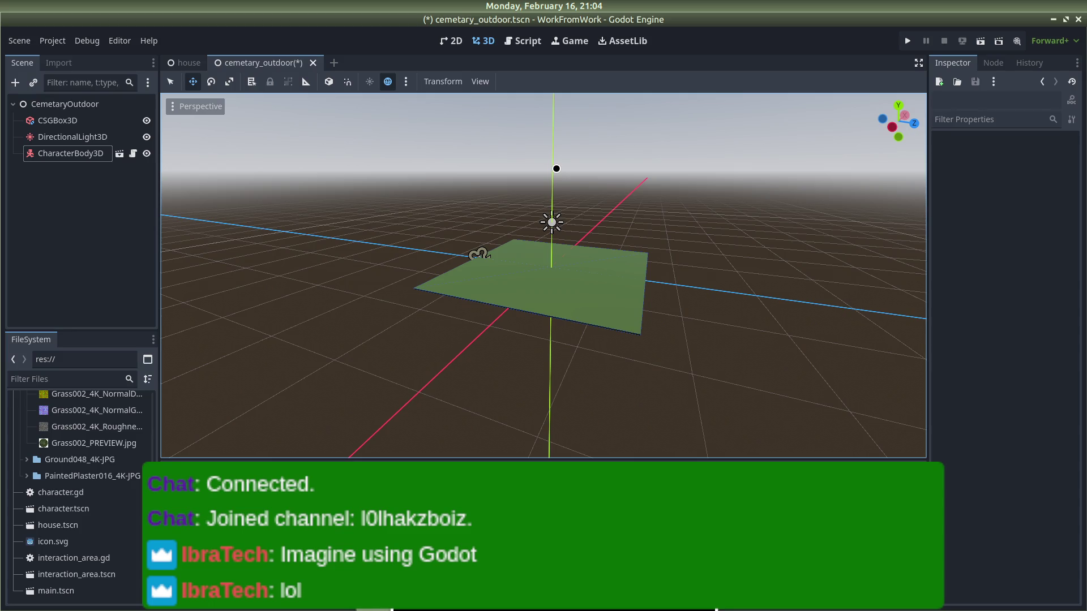
scroll(5, 504, "up", 5)
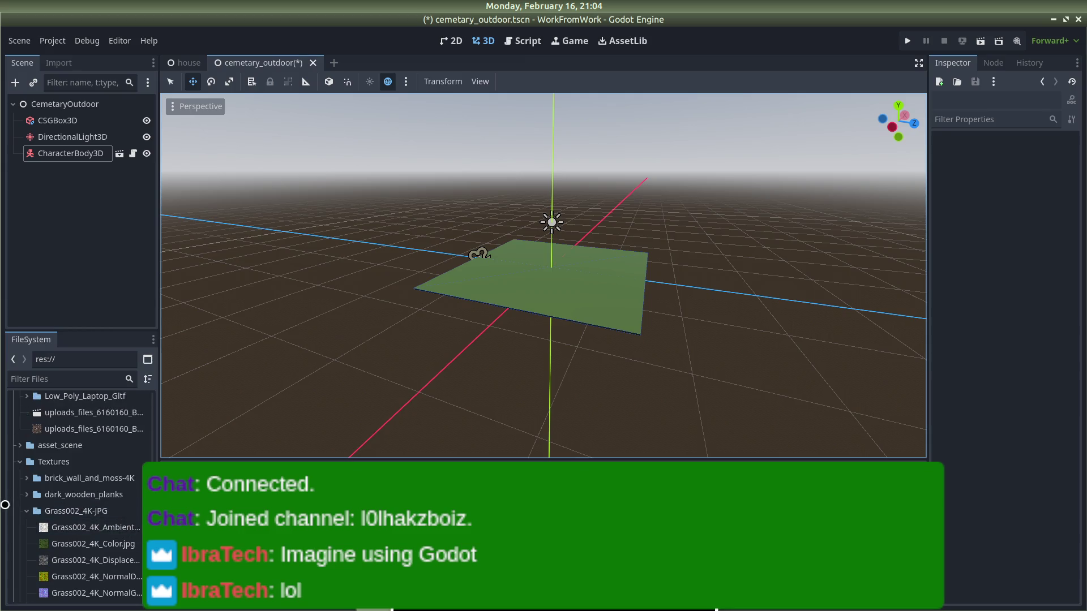
left_click(26, 510)
scroll(12, 509, "up", 2)
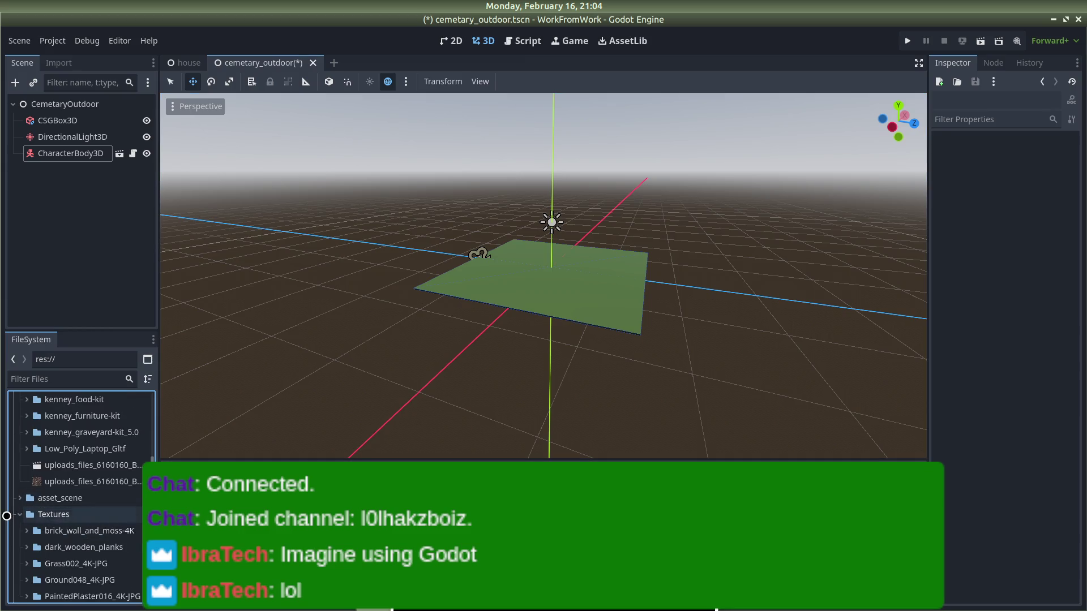
left_click(20, 514)
Step: Expand kenney_city-kit-commercial > Models > GLB format and open building-a.glb's import settings
scroll(13, 502, "down", 2)
scroll(14, 502, "up", 5)
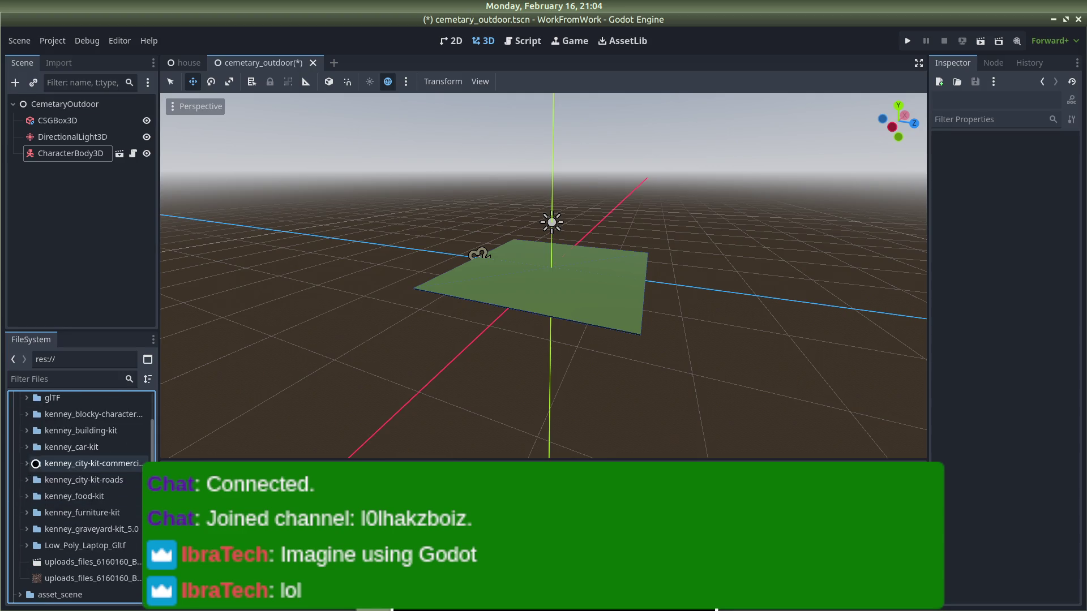
left_click(26, 466)
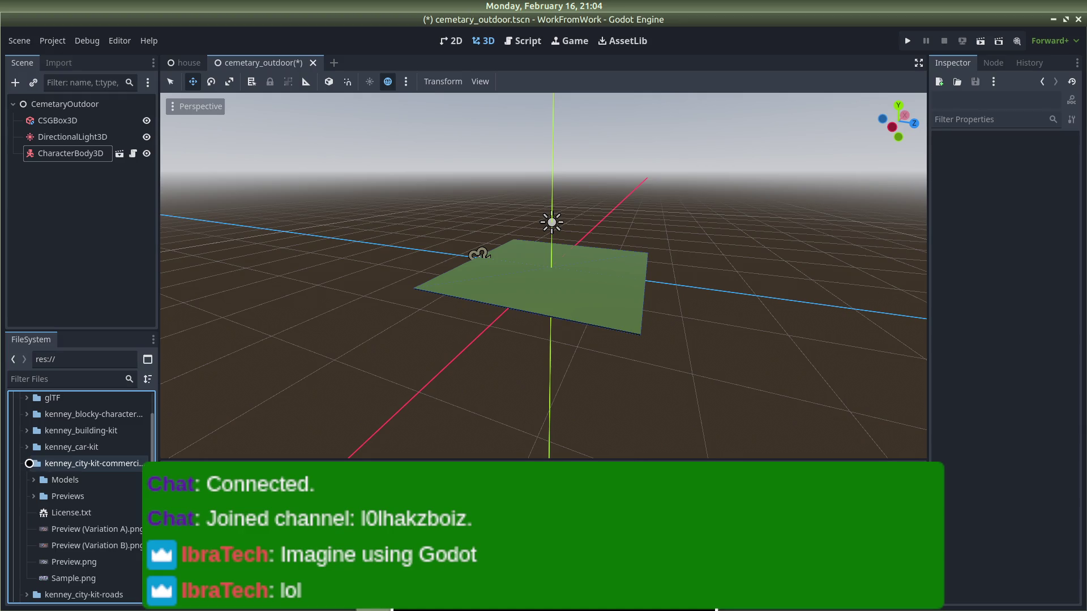
scroll(30, 475, "down", 1)
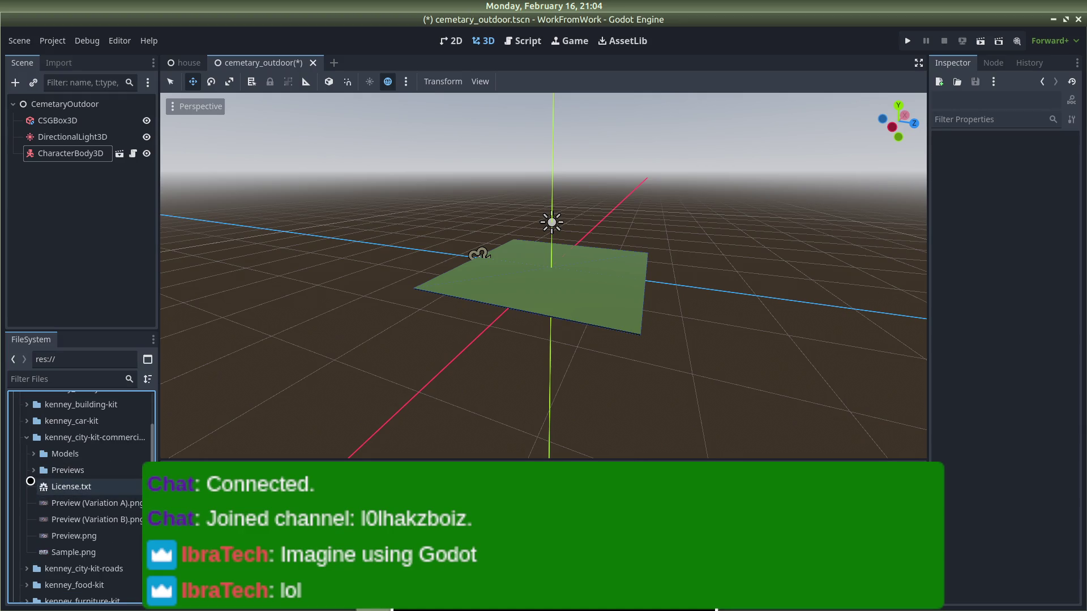
left_click(35, 453)
left_click(39, 486)
scroll(68, 481, "down", 3)
scroll(78, 477, "up", 5)
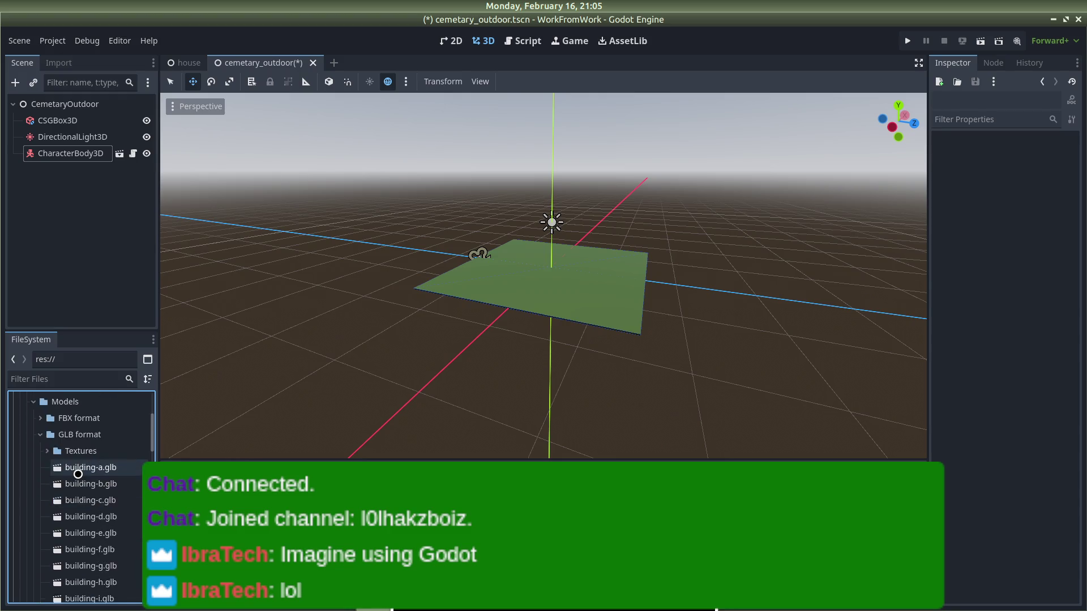
scroll(77, 475, "down", 4)
double_click(75, 476)
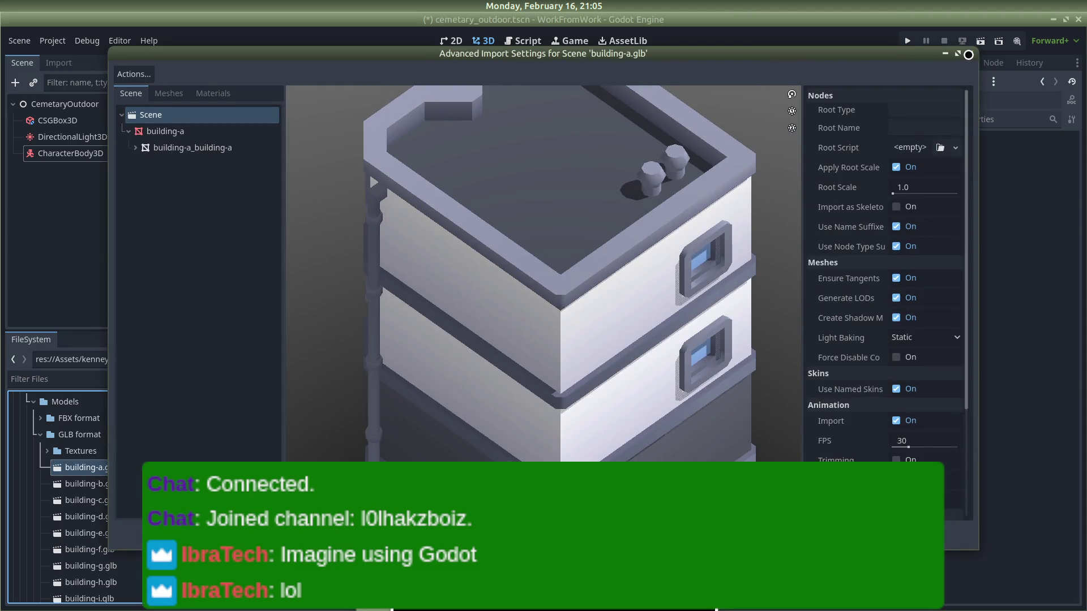
Step: Preview building-b through building-i in Advanced Import Settings, closing each one
left_click(967, 55)
double_click(85, 484)
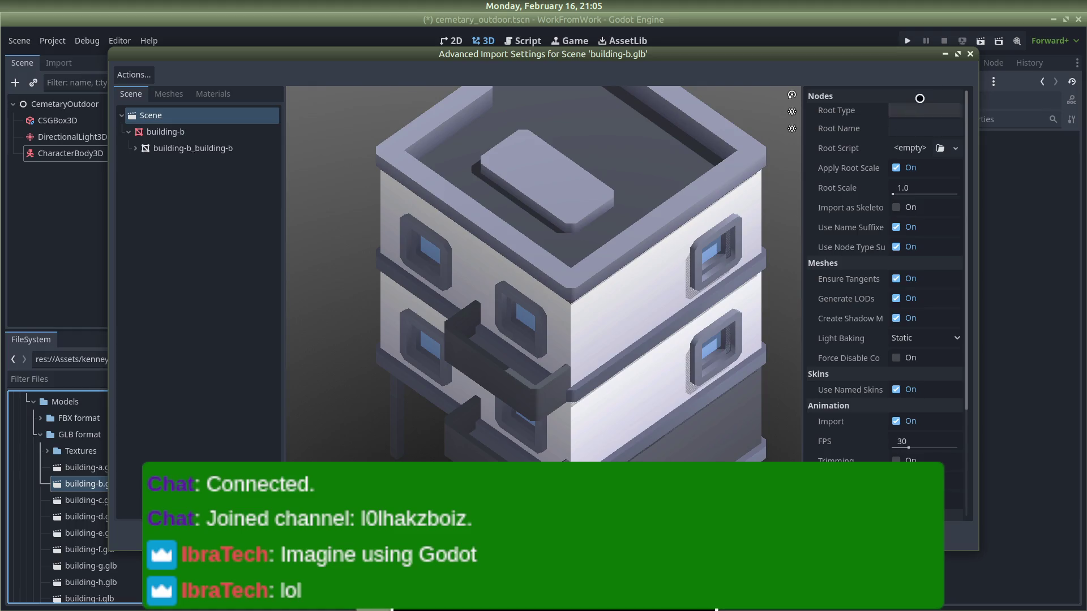
left_click(969, 54)
left_click(95, 498)
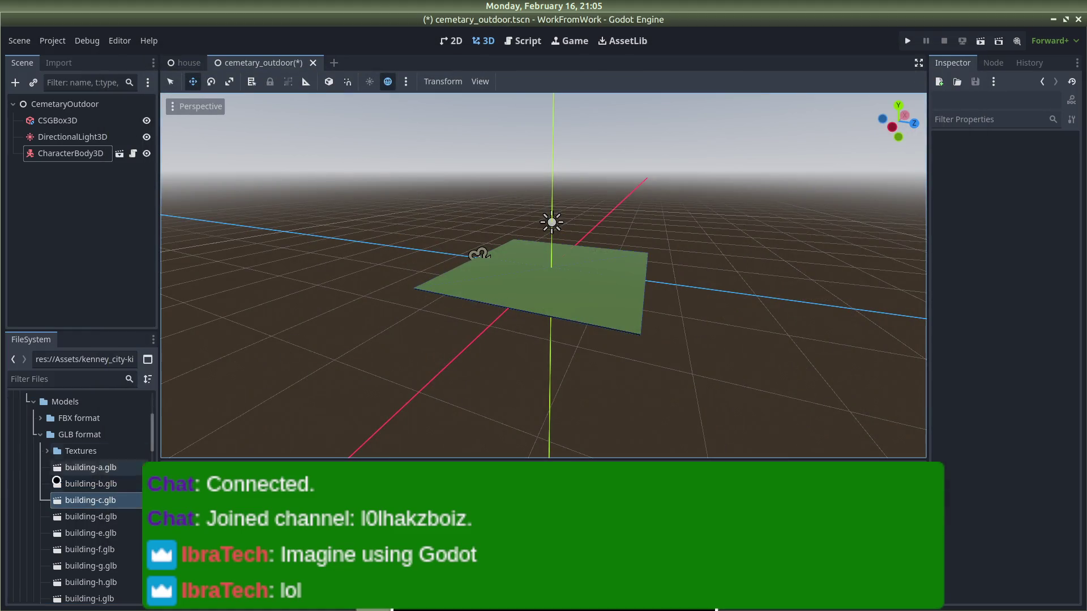
double_click(85, 517)
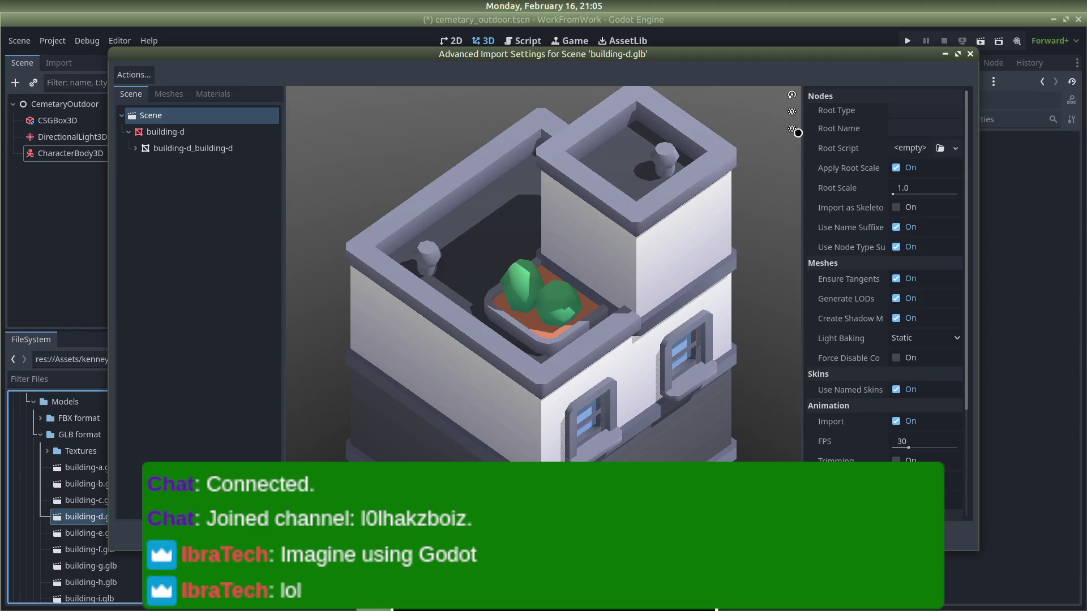
left_click(969, 53)
double_click(96, 527)
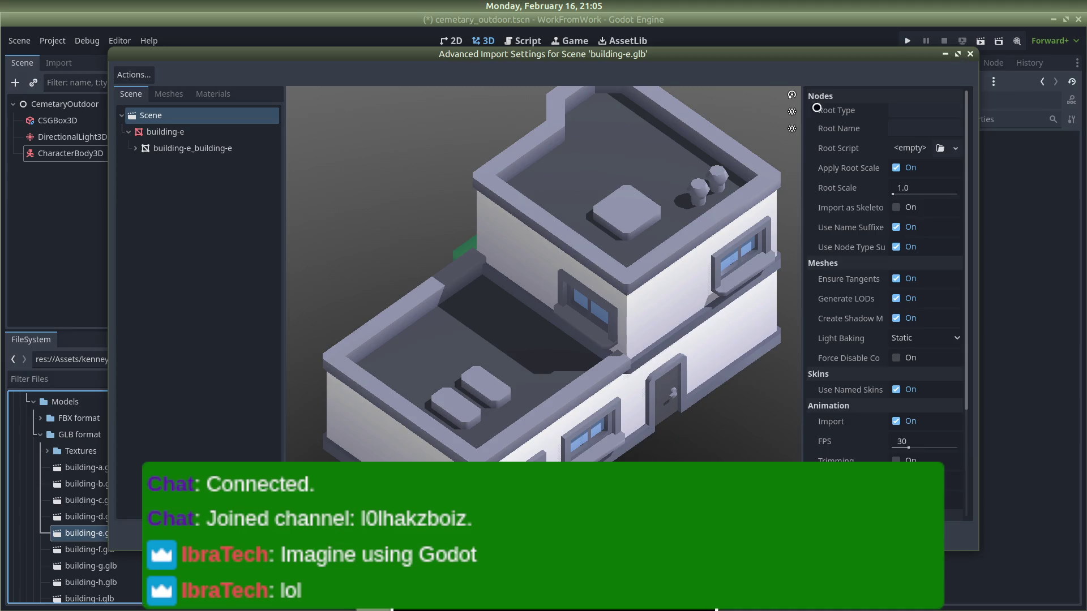
left_click(969, 54)
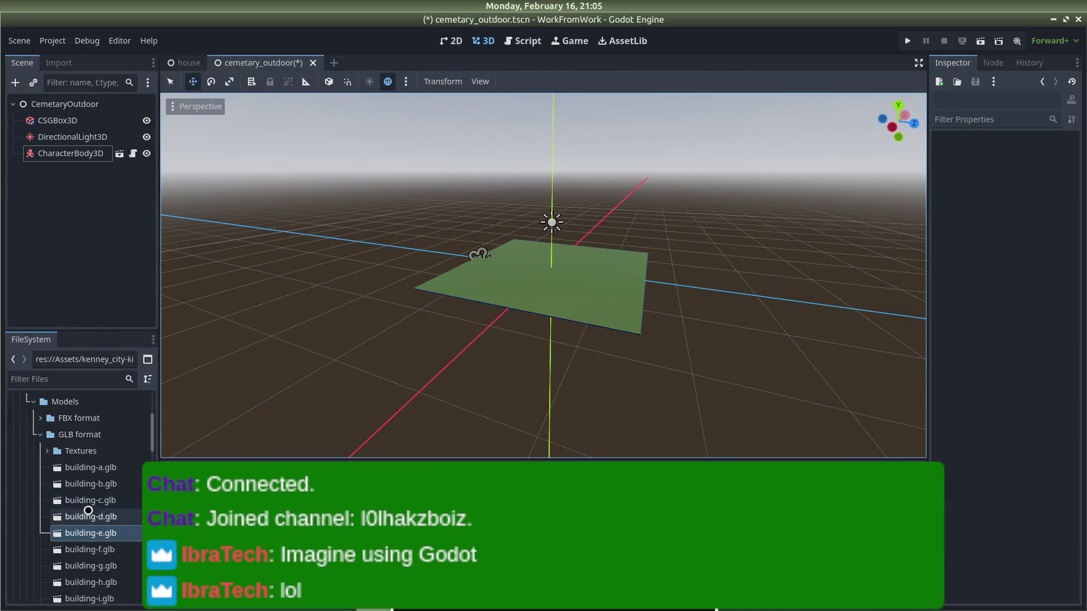
scroll(107, 512, "down", 1)
double_click(93, 524)
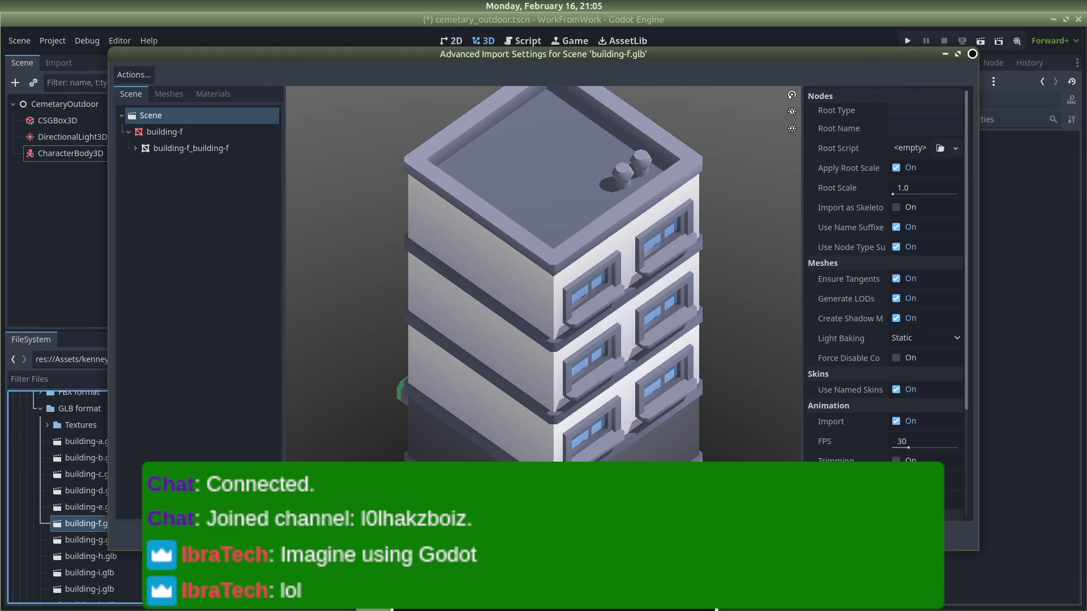
left_click(971, 54)
double_click(85, 540)
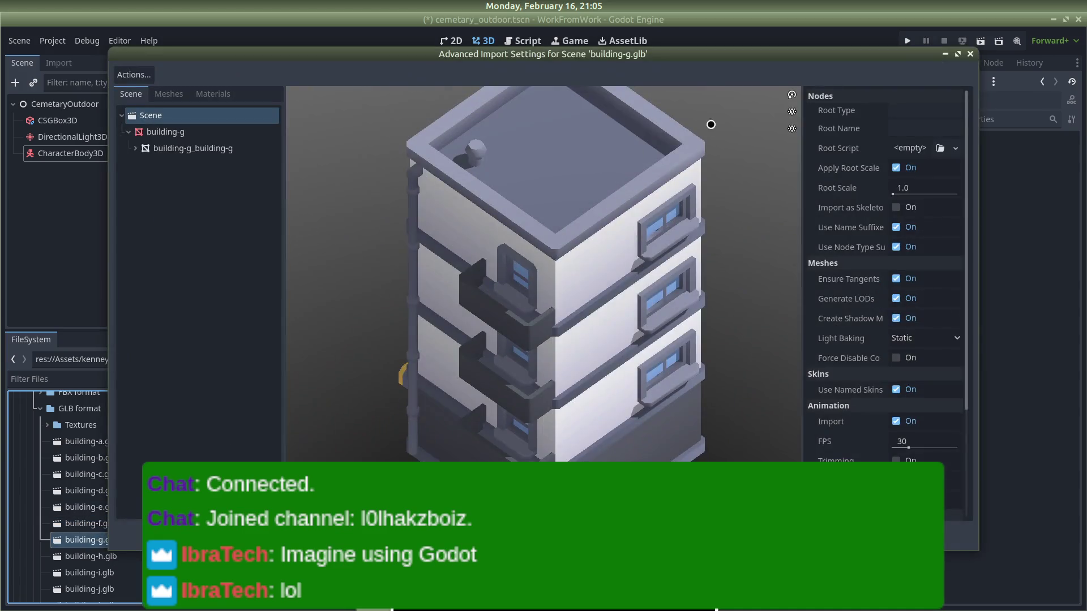
left_click(970, 54)
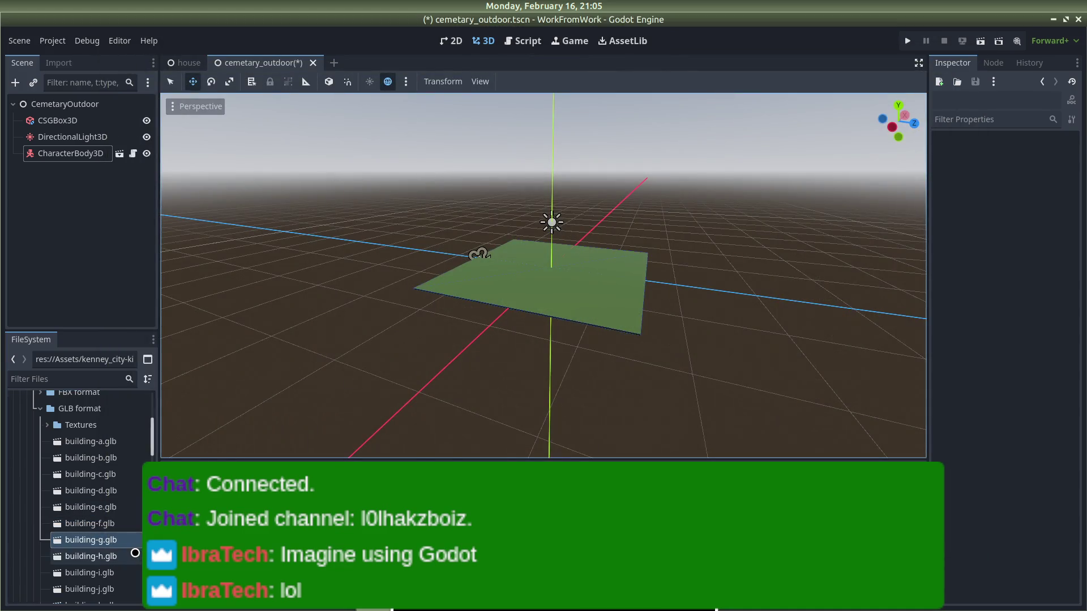
double_click(107, 556)
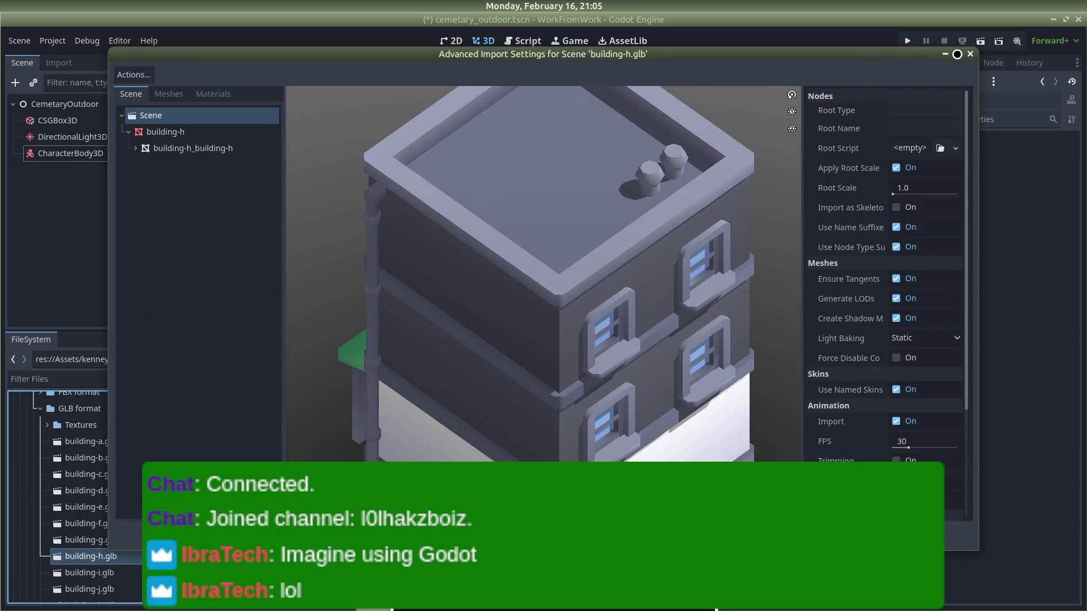
left_click(970, 54)
double_click(91, 570)
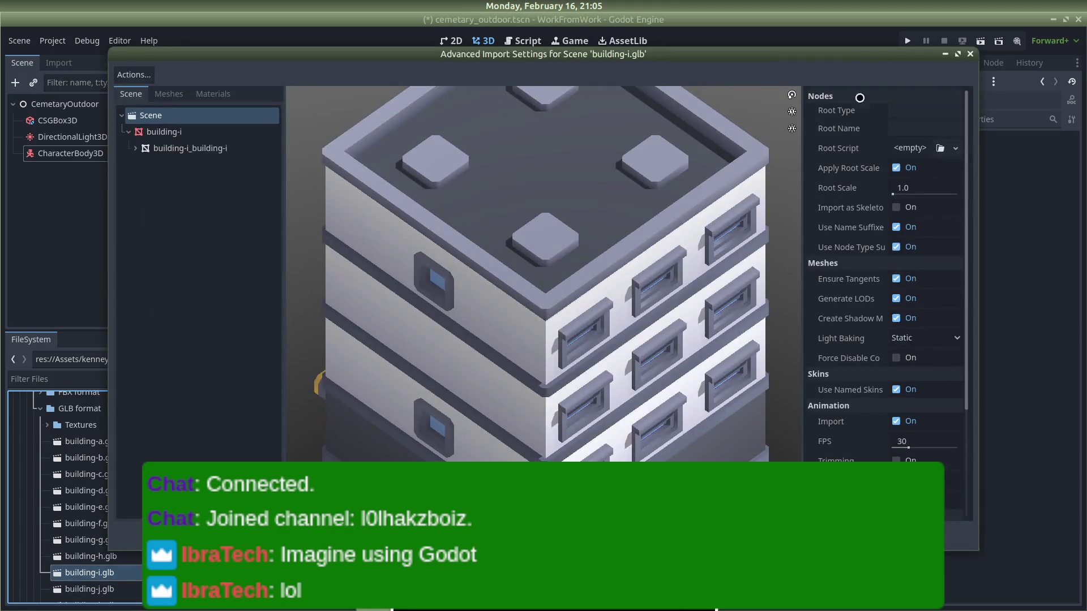
left_click(975, 53)
Step: Preview building-a through building-e again, closing the last import dialog
double_click(85, 441)
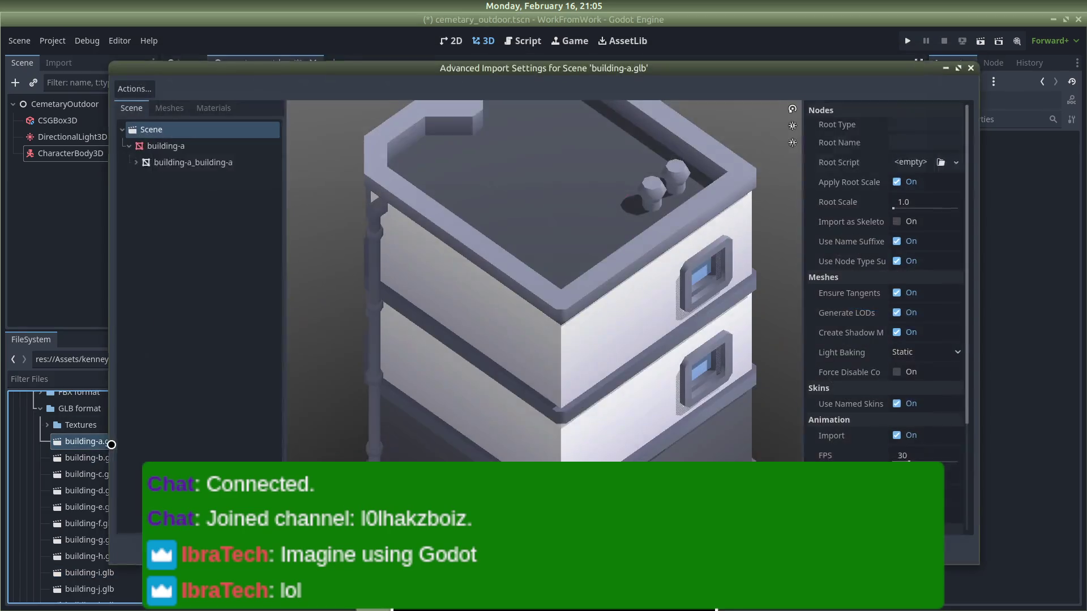
left_click(970, 54)
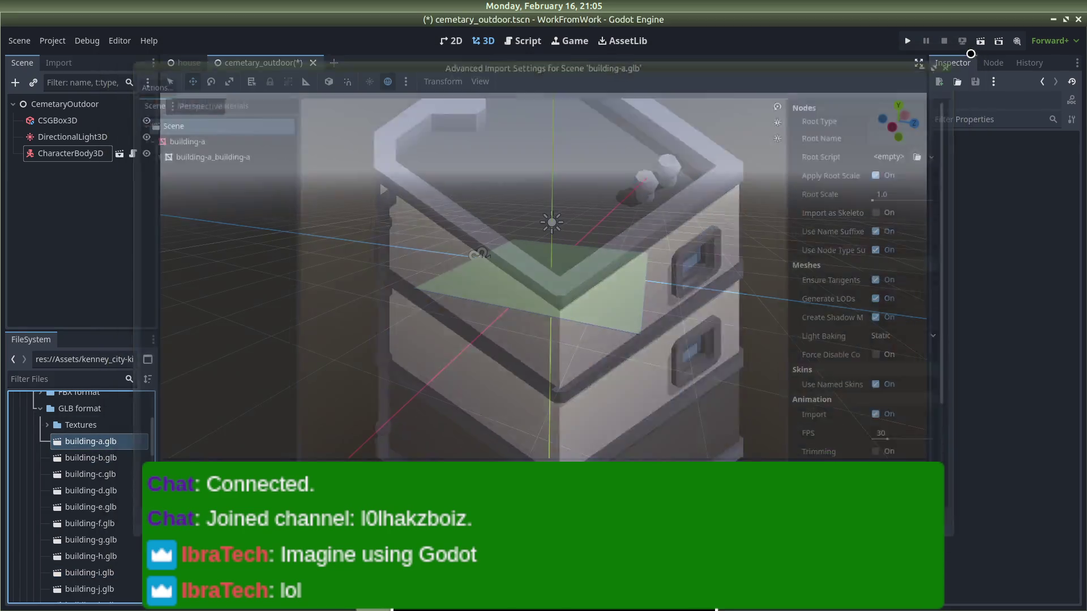
double_click(85, 458)
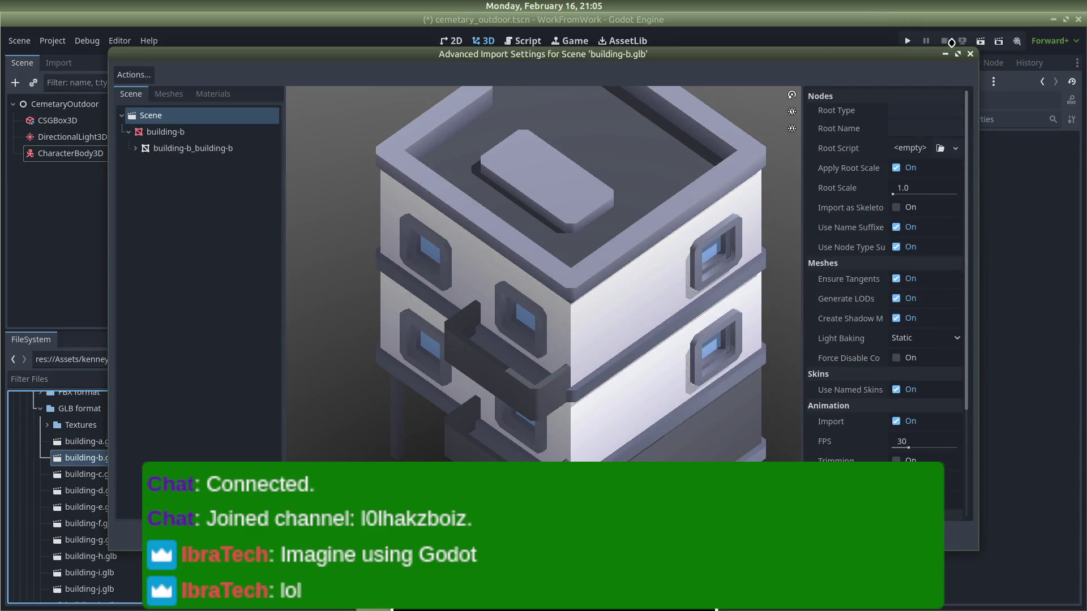
left_click(968, 54)
double_click(85, 475)
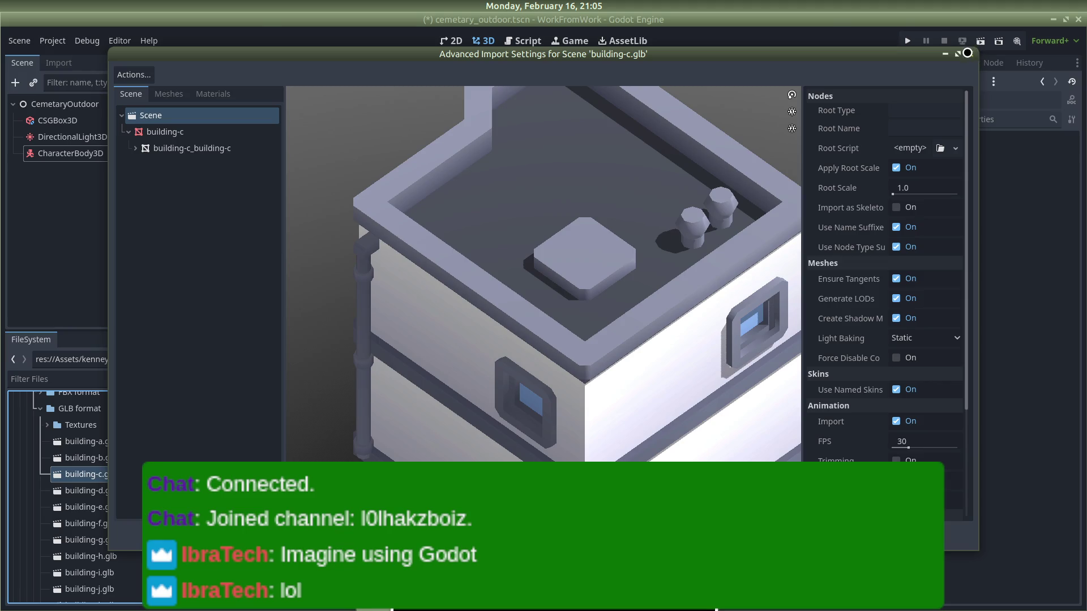
left_click(967, 53)
double_click(90, 489)
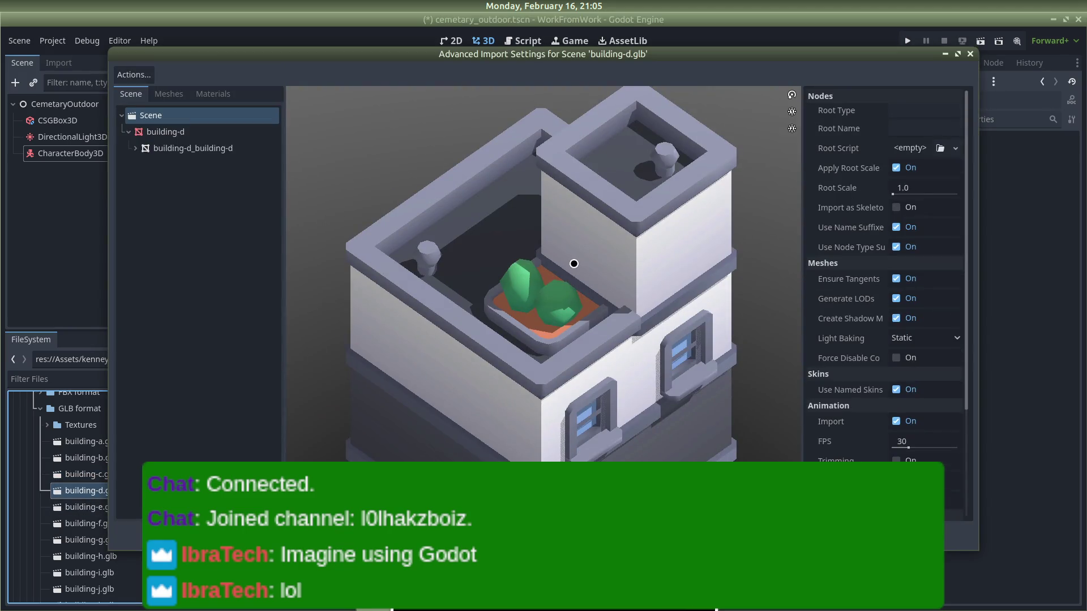
scroll(540, 272, "down", 2)
left_click(79, 506)
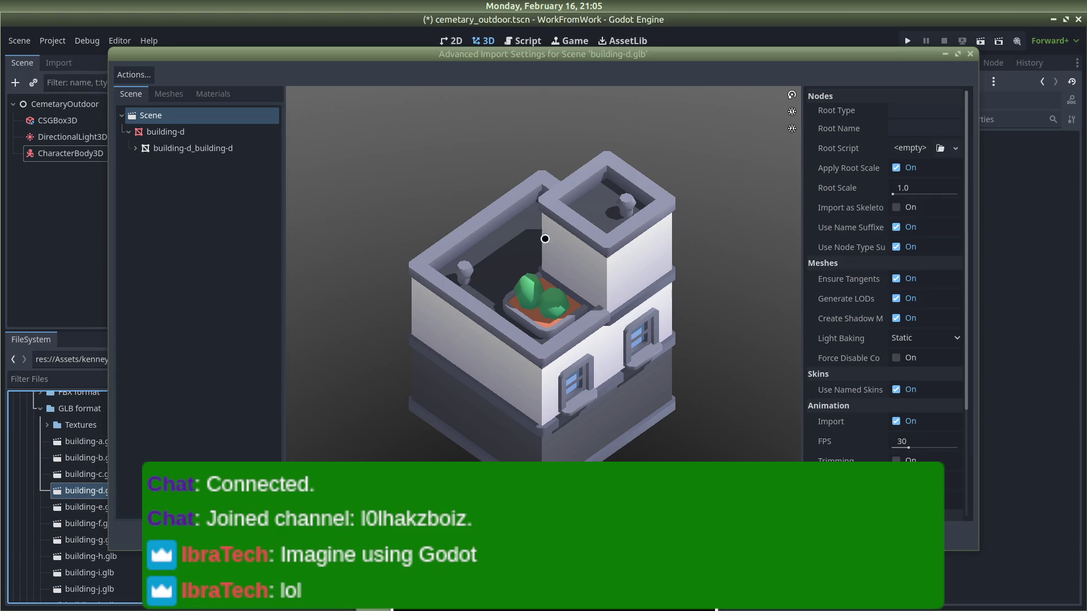
left_click(970, 53)
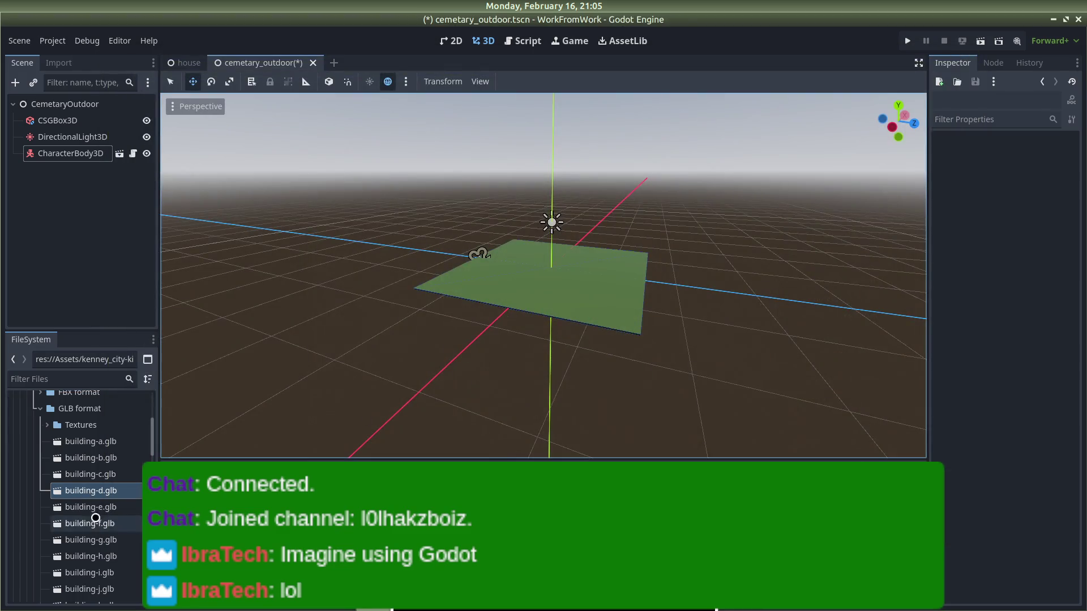
double_click(84, 508)
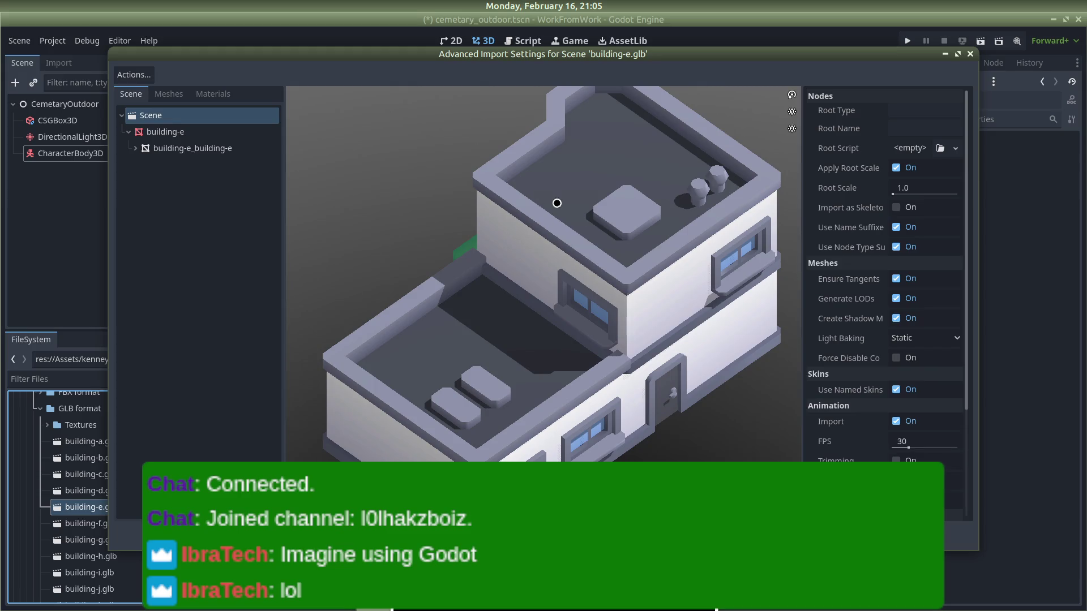
scroll(600, 235, "down", 1)
left_click(970, 53)
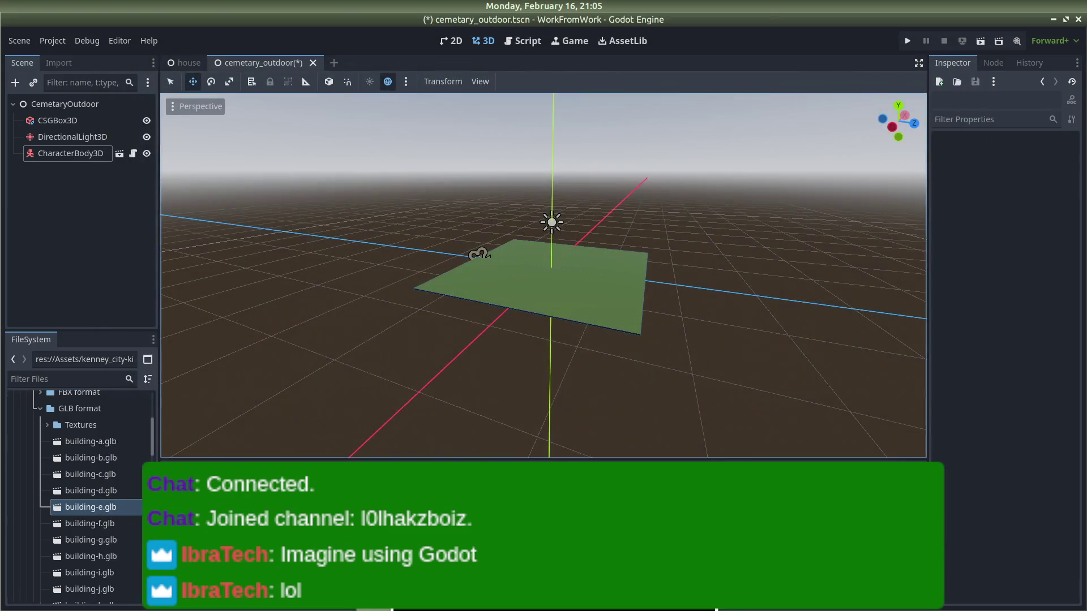
Step: Create a New Inherited Scene from building-e.glb and rename its root node to office
right_click(87, 503)
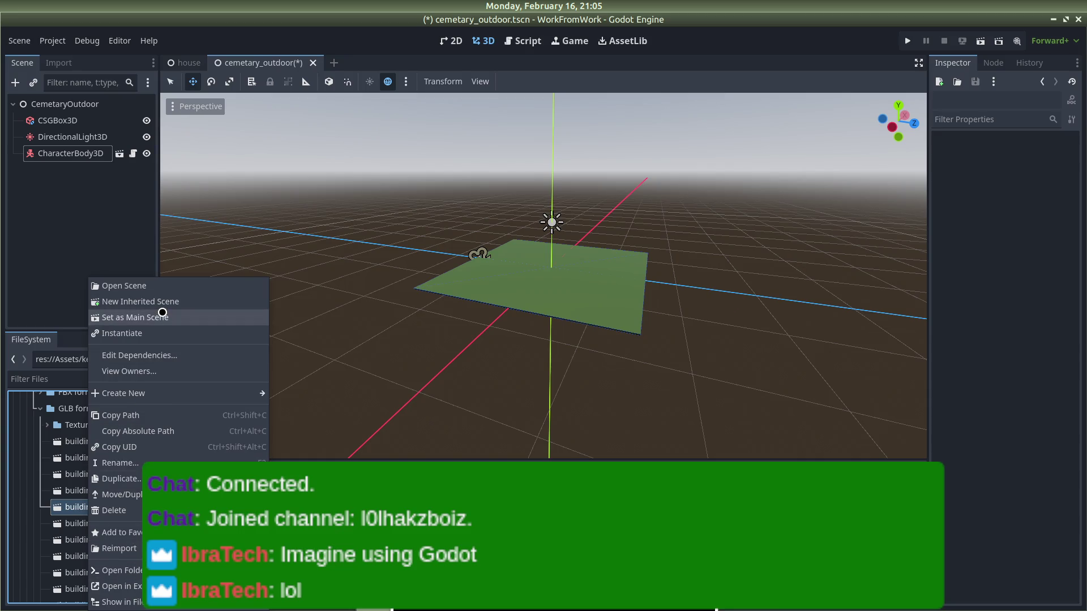
left_click(163, 301)
left_click(63, 107)
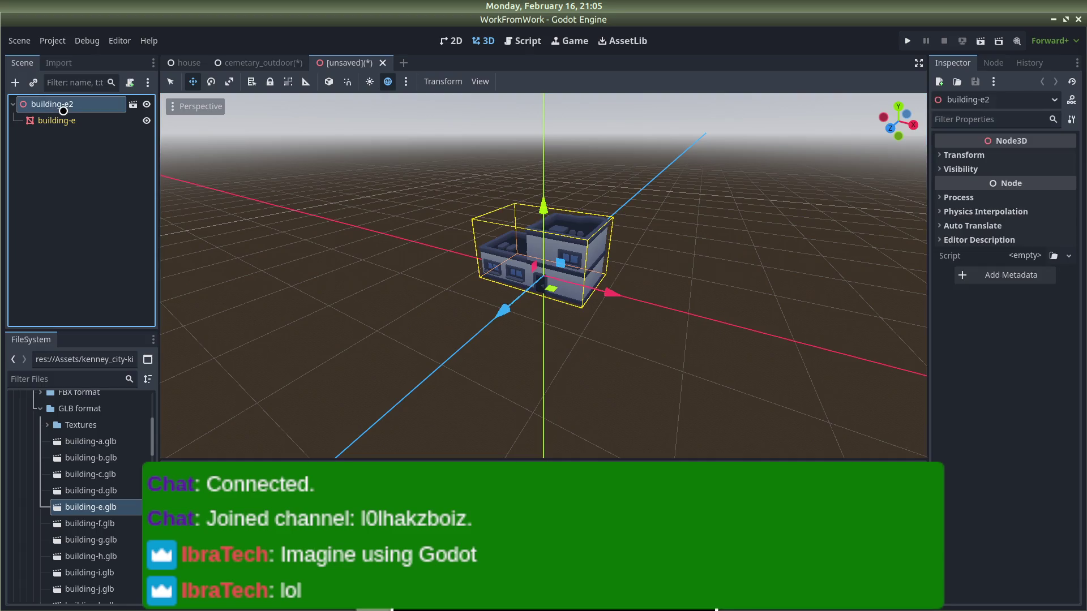
left_click(64, 108)
type("b")
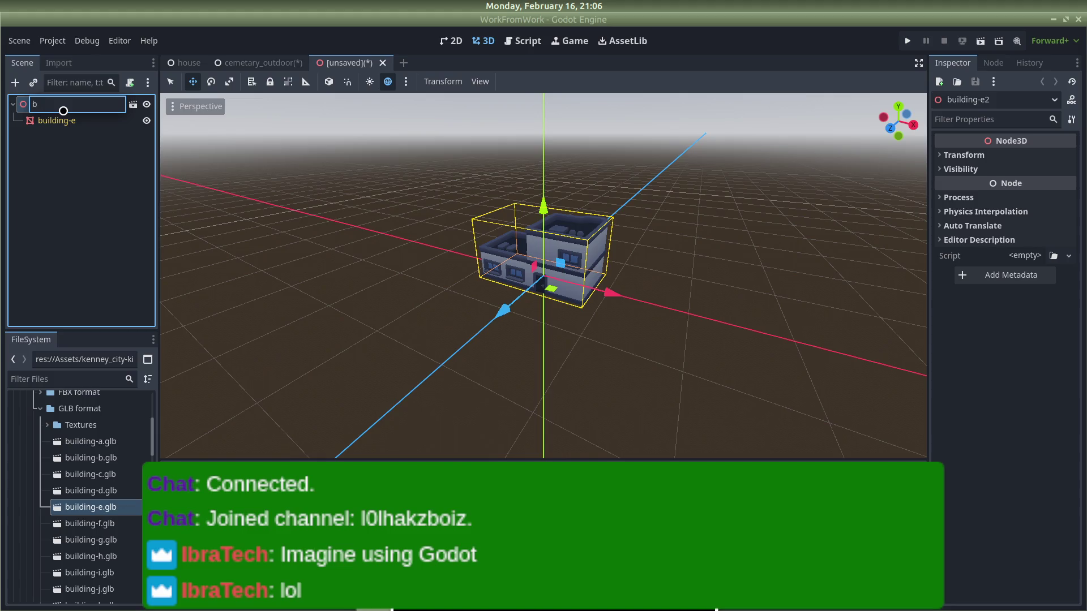
type("office")
key("Return")
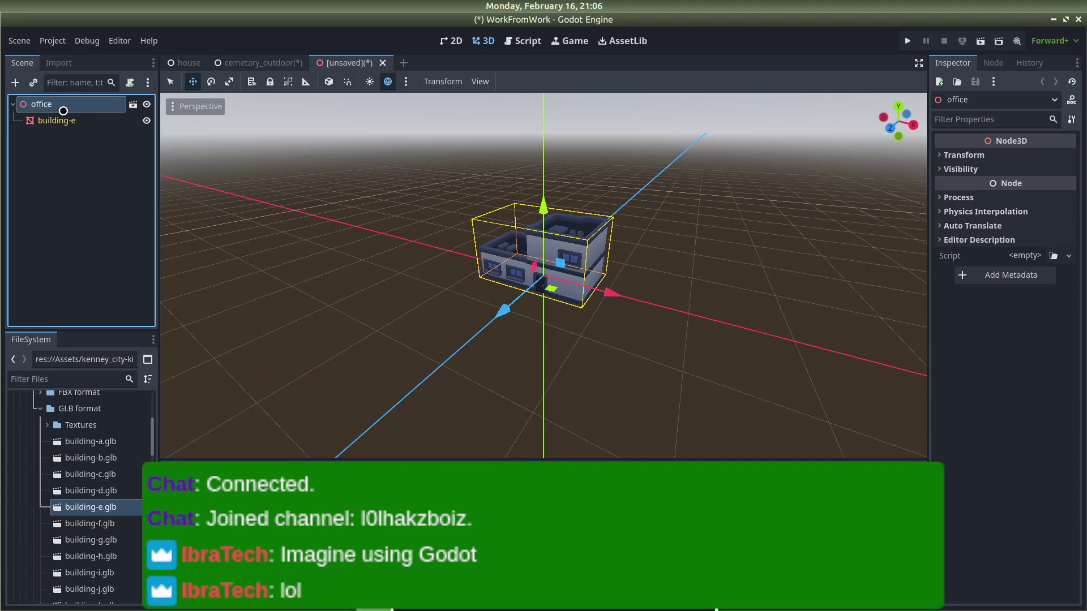
Step: Orbit to the building's front and save the scene as office.tscn
mouse_move(471, 226)
left_mouse_down()
mouse_move(516, 189)
mouse_move(545, 192)
left_mouse_up()
left_click(682, 143)
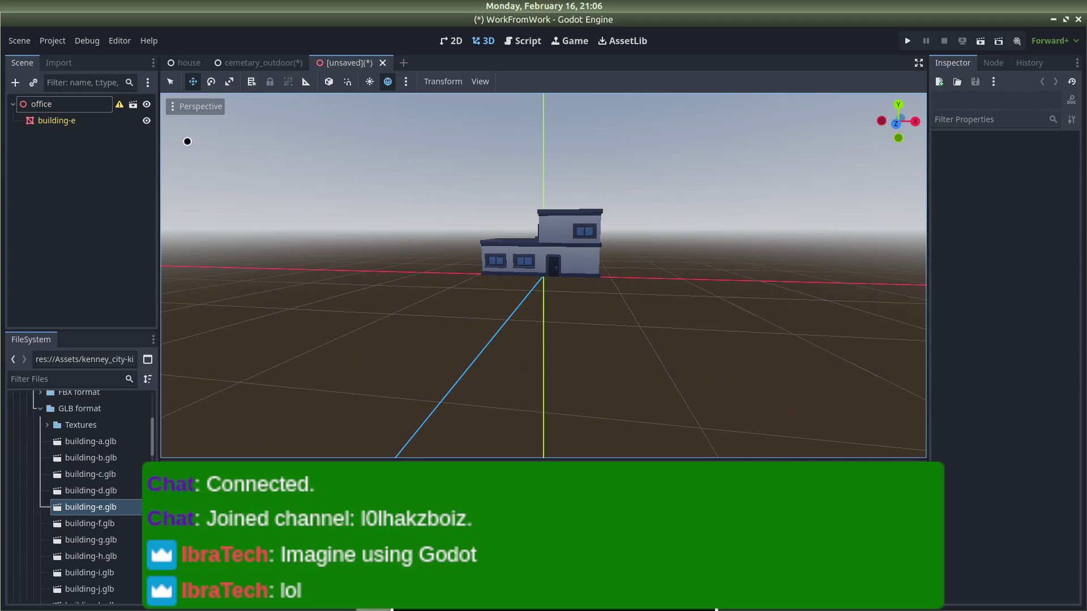
right_click(62, 111)
key("Escape")
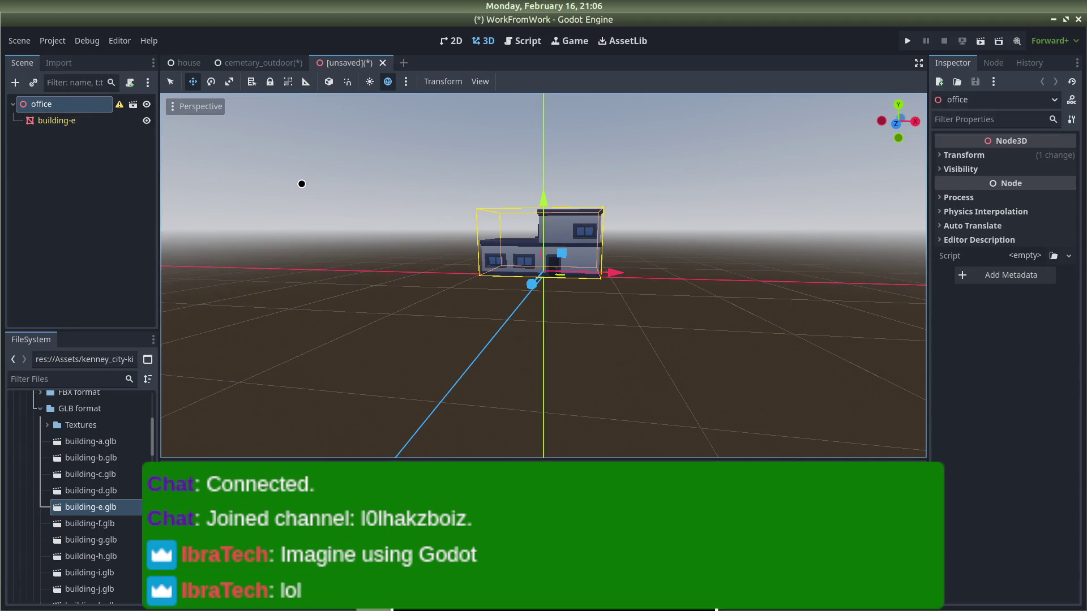
key("ctrl+s")
key("Return")
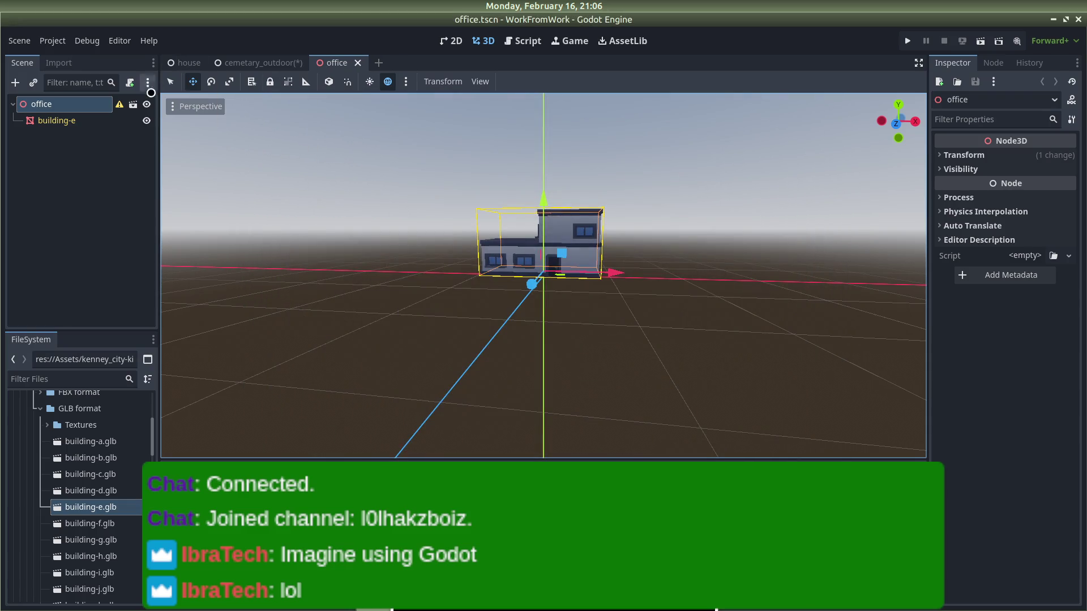
right_click(78, 104)
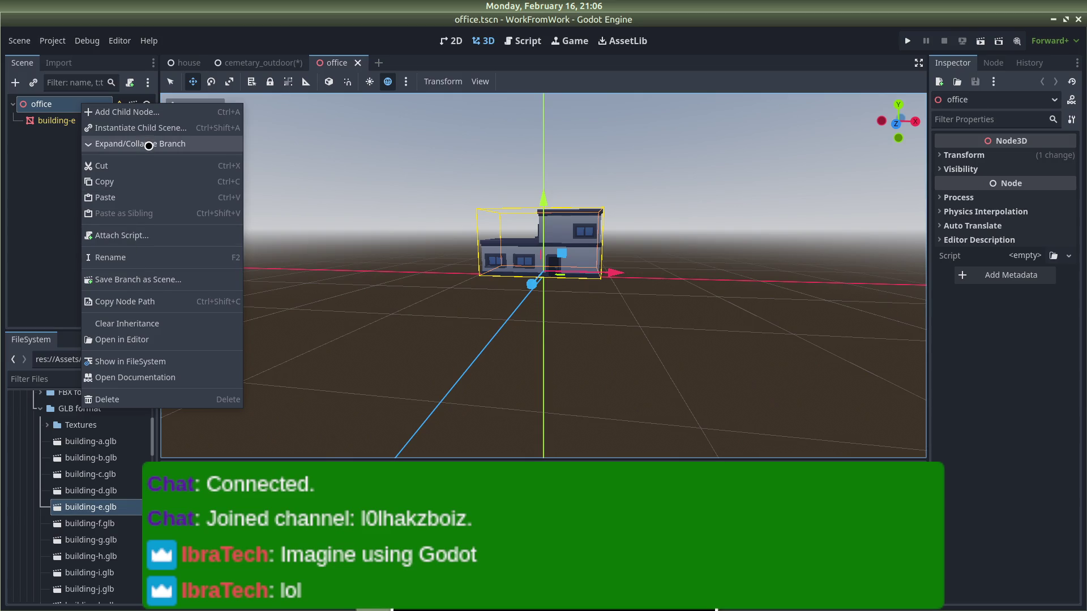
Step: Select the building-e mesh node under office and zoom in on the house front
left_click(510, 288)
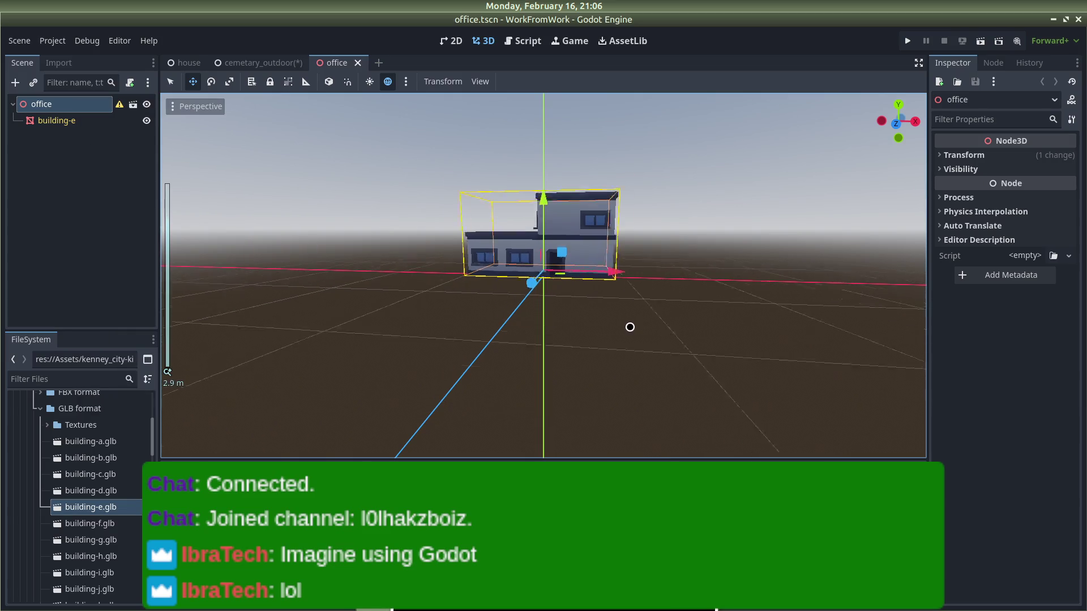
scroll(630, 323, "up", 5)
left_click(594, 239)
scroll(94, 487, "down", 15)
scroll(94, 487, "down", 3)
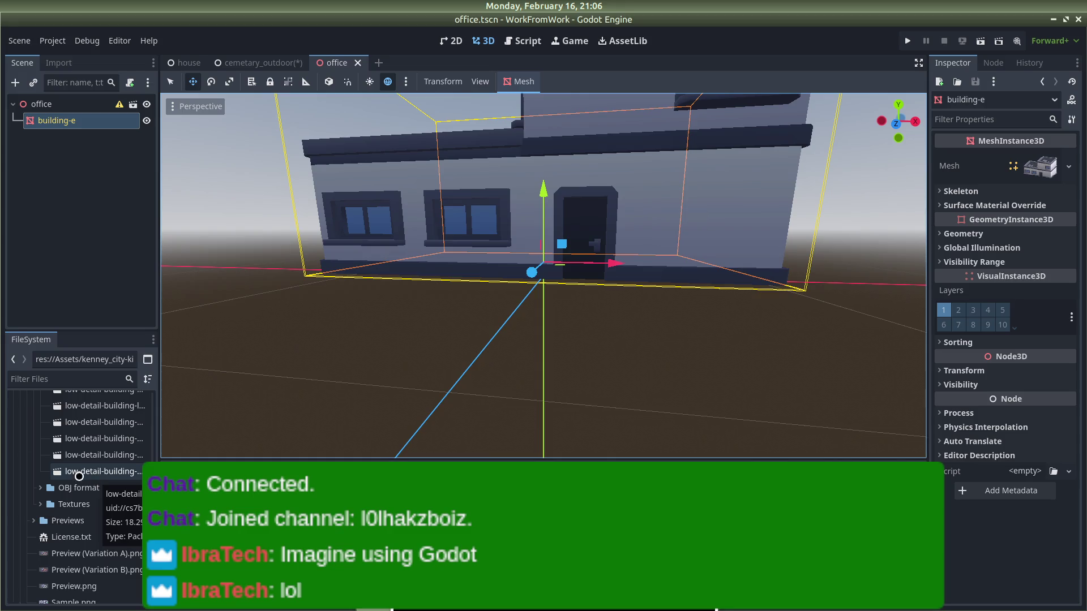
Step: Expand the building kit's Previews folder and view the door-rotate-round-b preview image
scroll(93, 455, "up", 10)
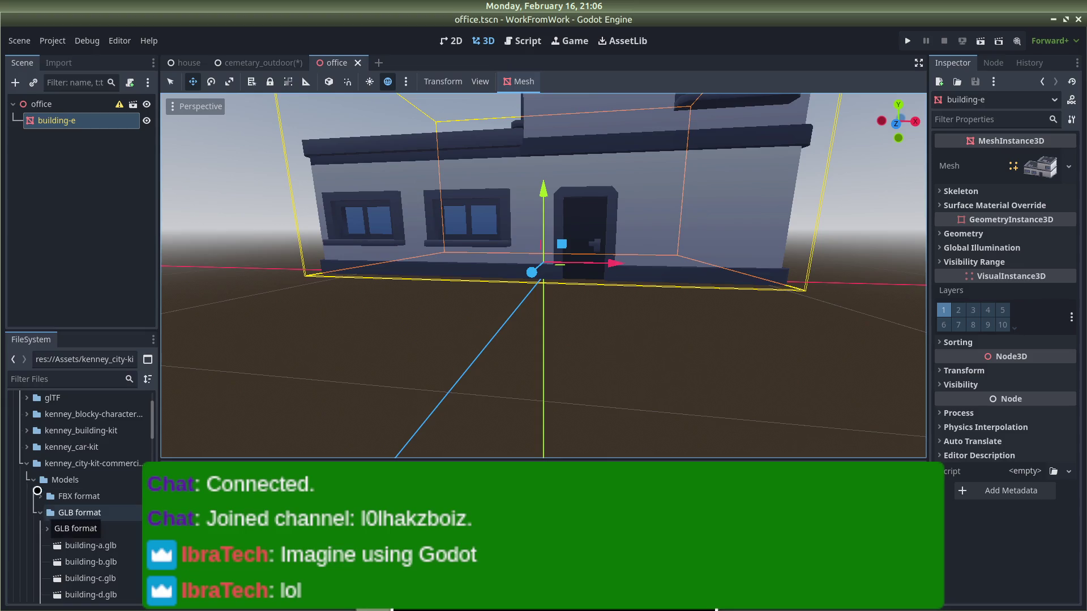
left_click(27, 432)
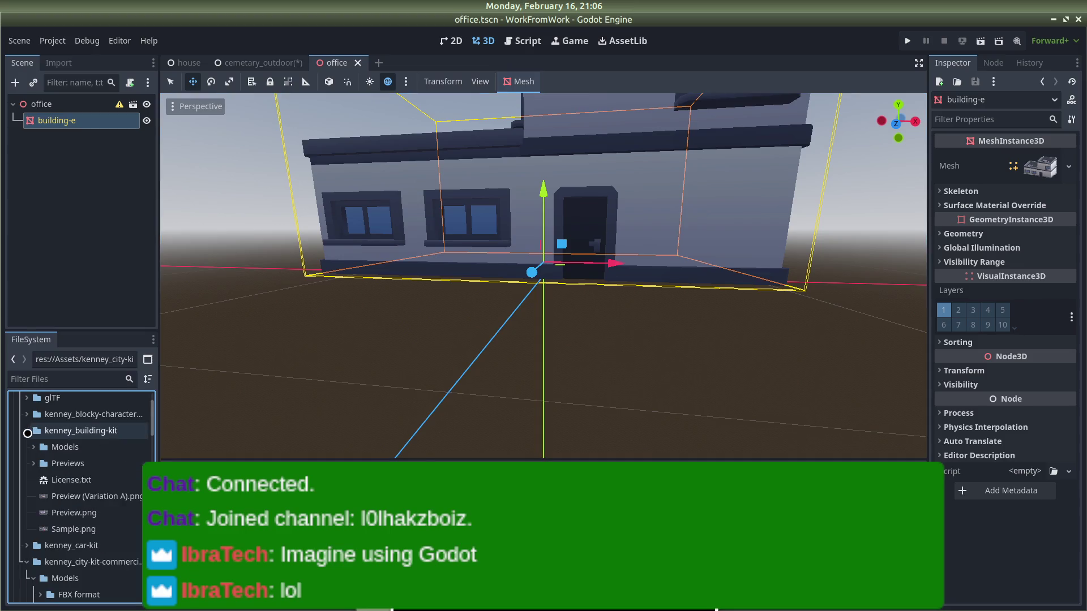
double_click(32, 464)
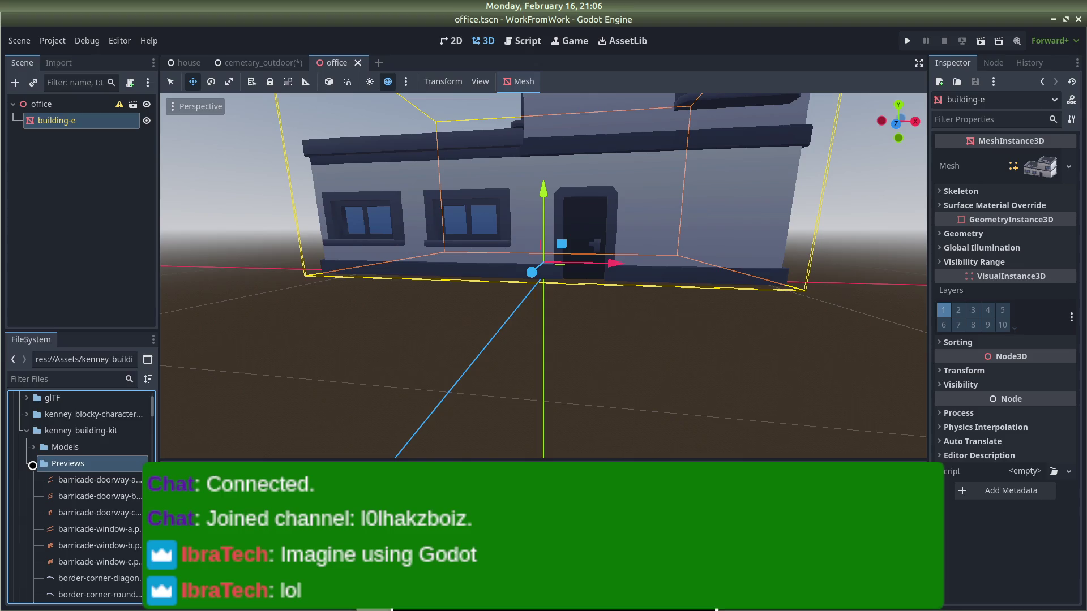
scroll(62, 464, "down", 8)
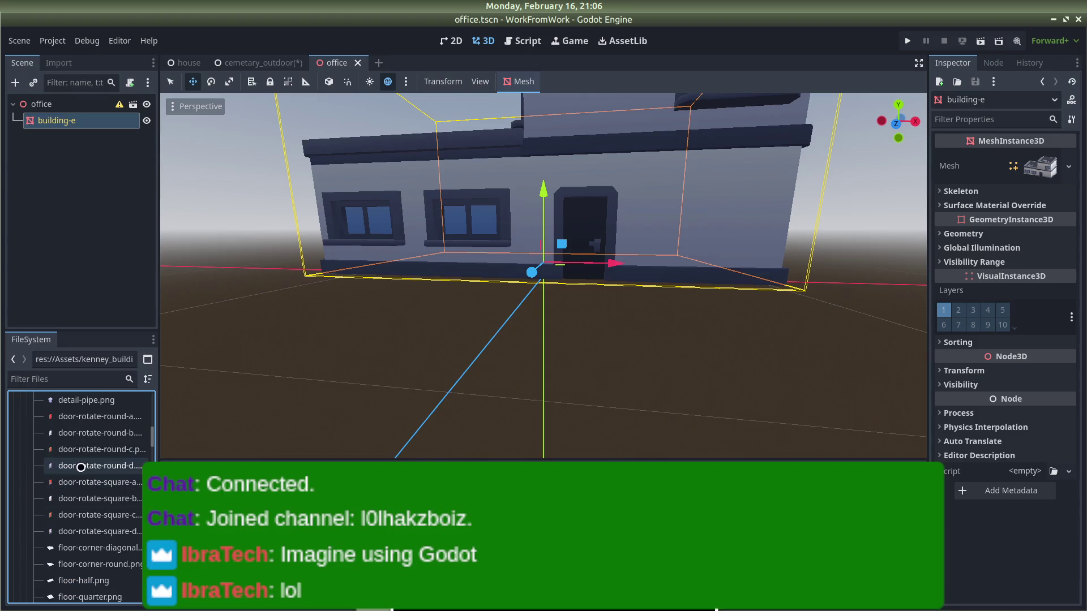
left_click(102, 437)
left_click(100, 436)
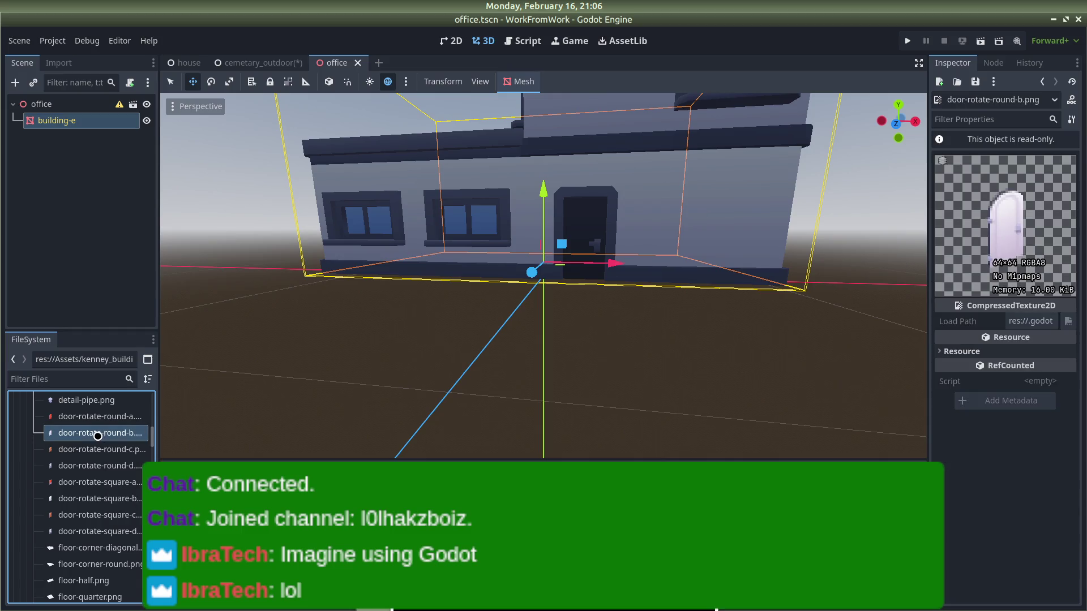
Step: Preview the round rotating door models, such as door-rotate-round-c and round-d, in the Models folder
scroll(85, 435, "up", 10)
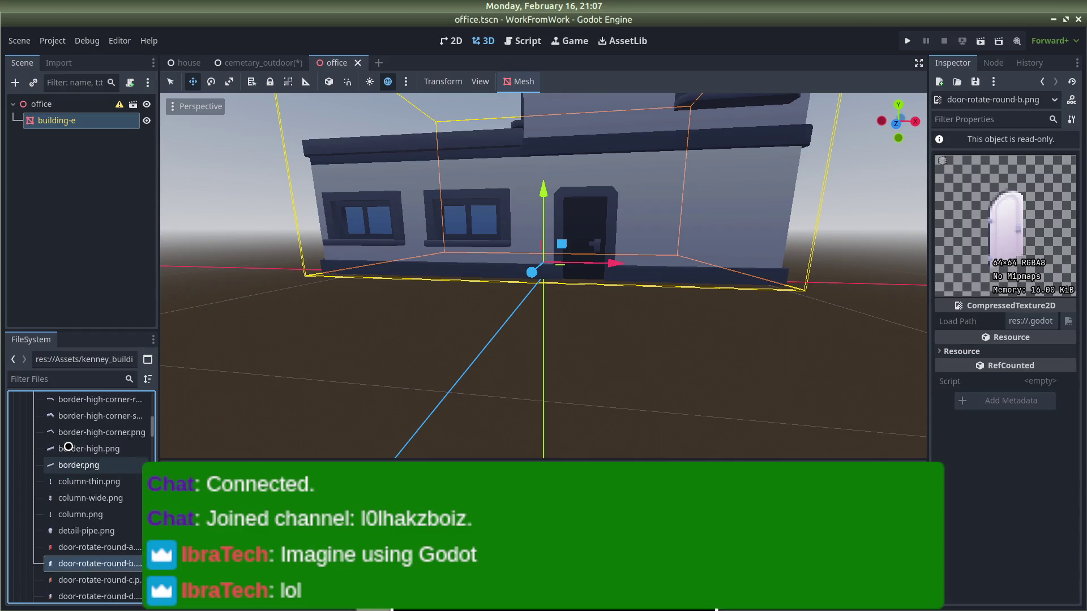
left_click(34, 437)
left_click(34, 421)
scroll(76, 477, "down", 5)
scroll(76, 476, "down", 3)
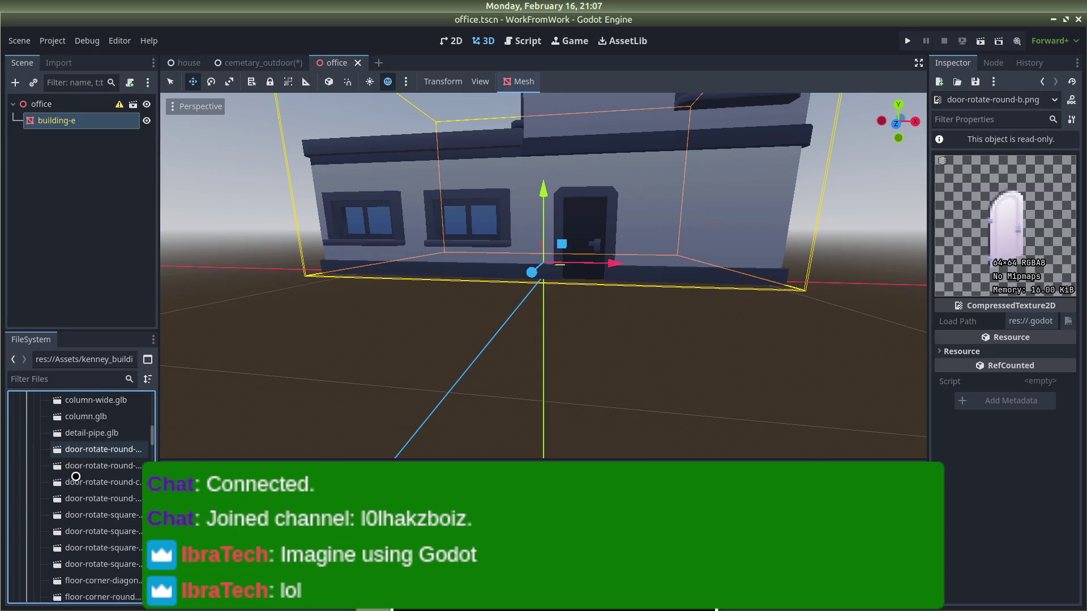
scroll(52, 527, "up", 2)
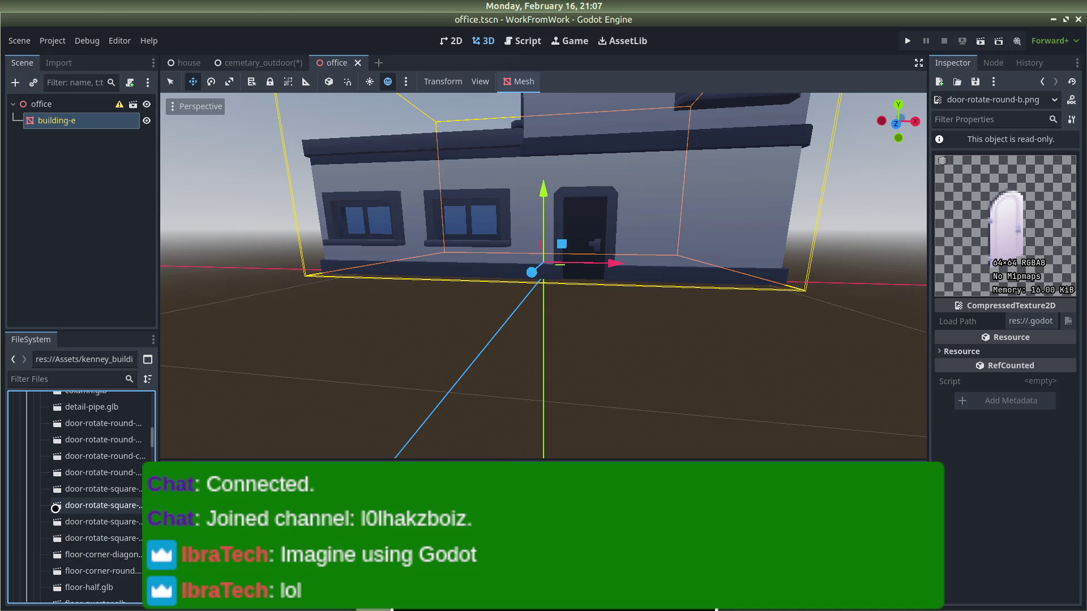
double_click(94, 472)
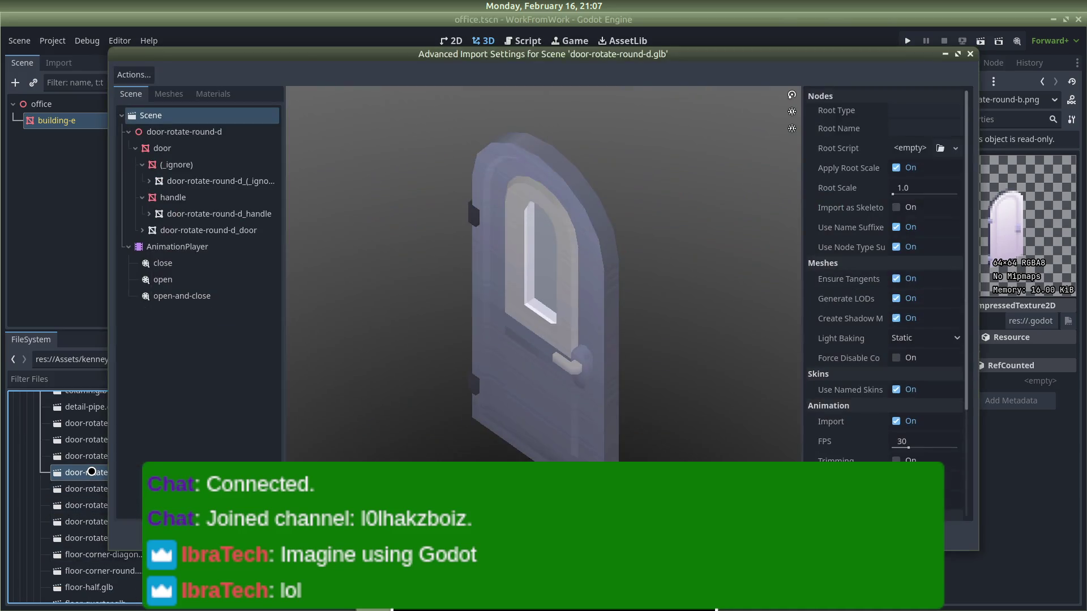
key("Escape")
double_click(80, 467)
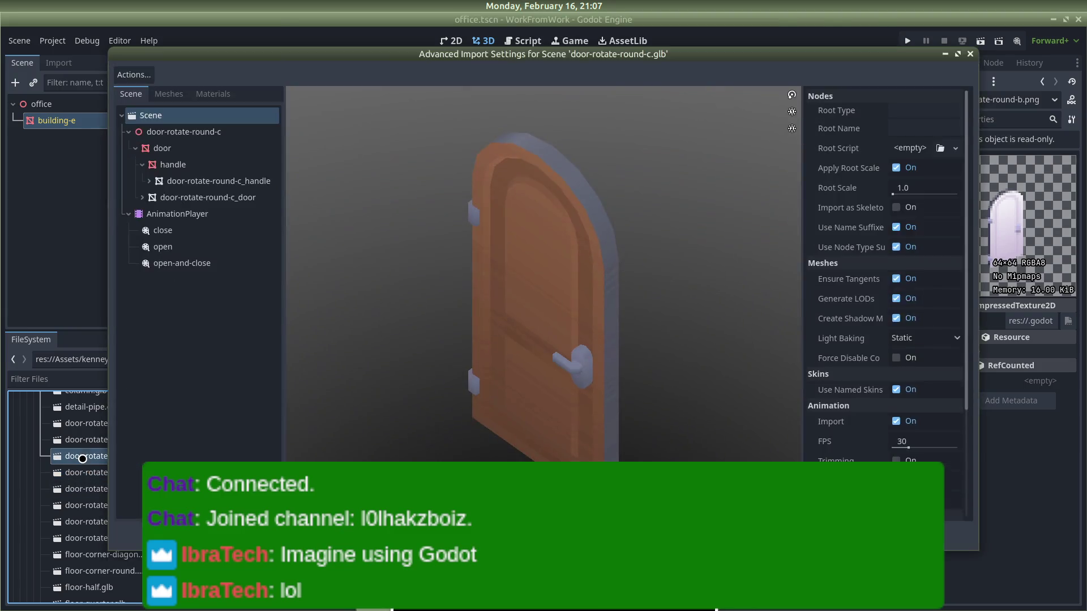
key("Escape")
double_click(84, 440)
key("Escape")
double_click(84, 423)
key("Escape")
Step: Preview each square rotating door model's import settings in turn
scroll(81, 425, "up", 2)
double_click(97, 515)
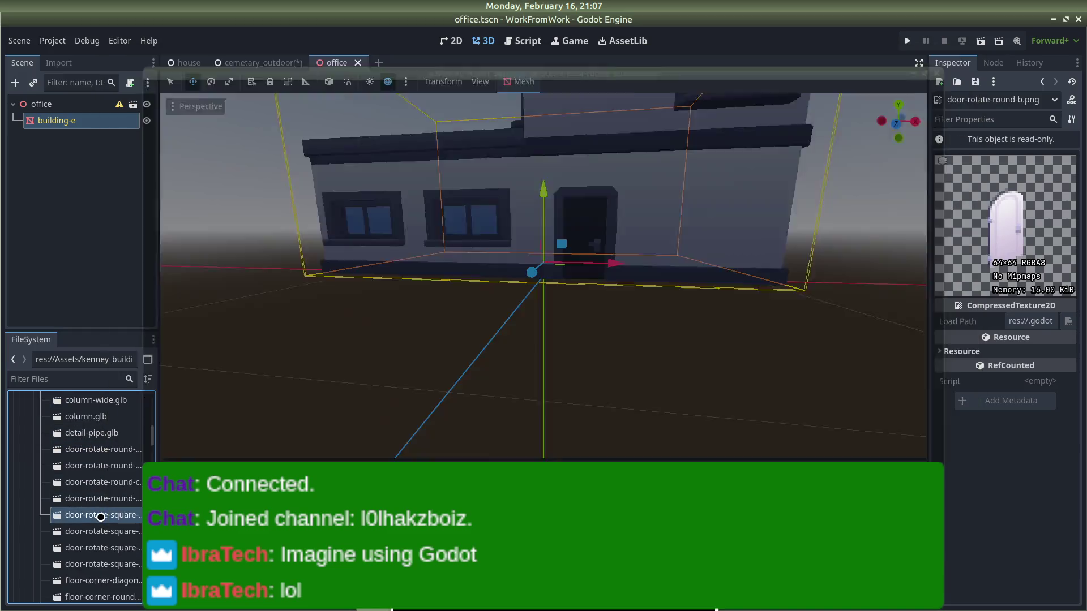
key("Escape")
left_click(97, 531)
double_click(98, 531)
key("Escape")
double_click(94, 544)
key("Escape")
scroll(93, 542, "down", 3)
double_click(95, 510)
key("Escape")
Step: Deselect the building mesh and select the office root node
scroll(95, 505, "up", 3)
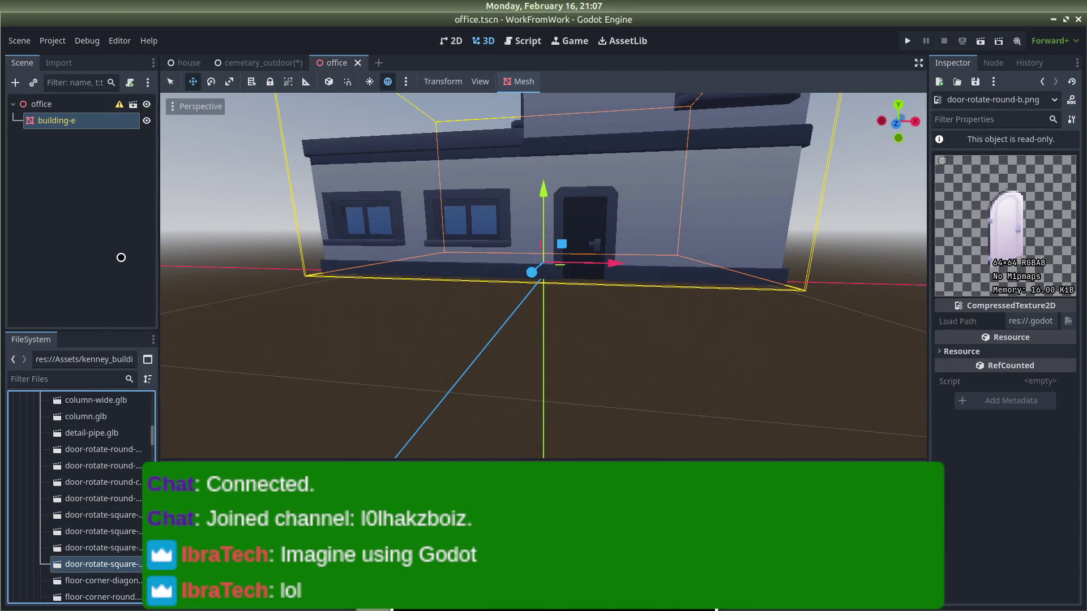
left_click(121, 258)
key("Up")
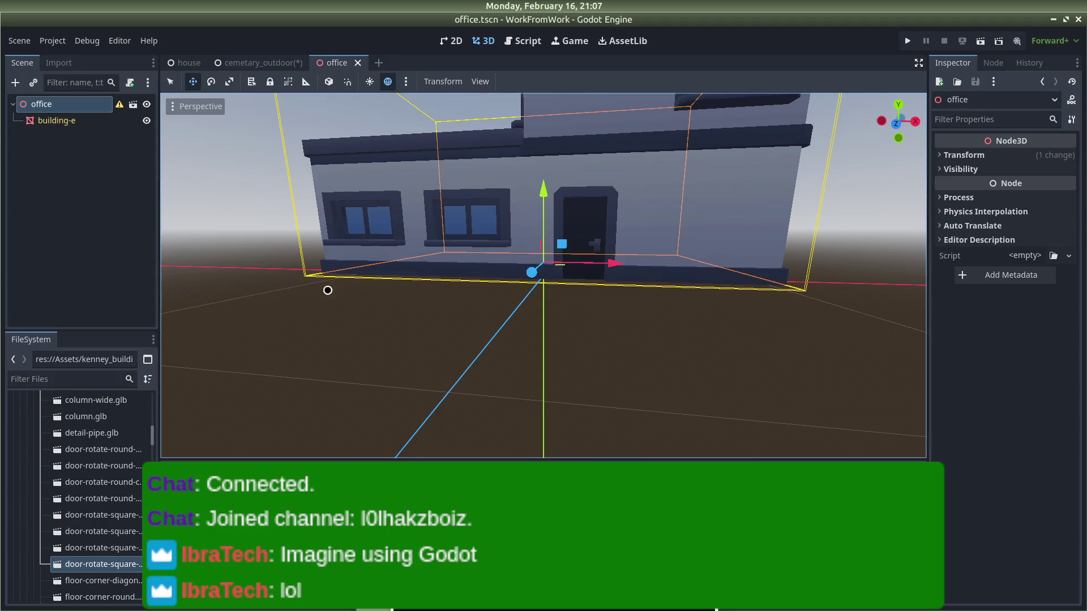
Step: Apply and confirm Clear Inheritance on the office root node, then choose Change Type for it
scroll(519, 318, "up", 3)
scroll(624, 351, "down", 5)
scroll(625, 351, "down", 5)
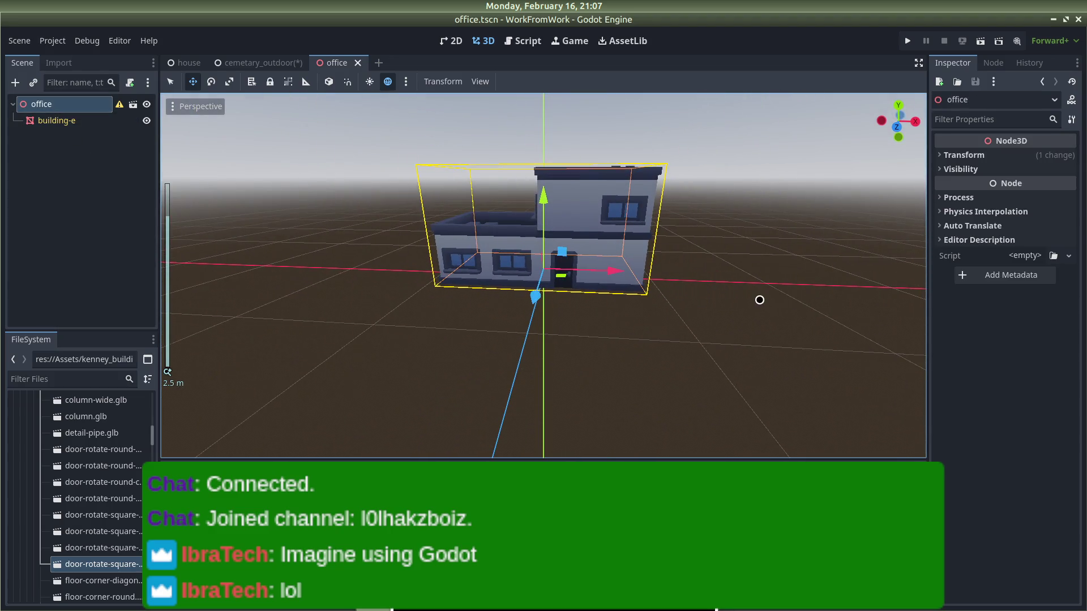
left_click(579, 294)
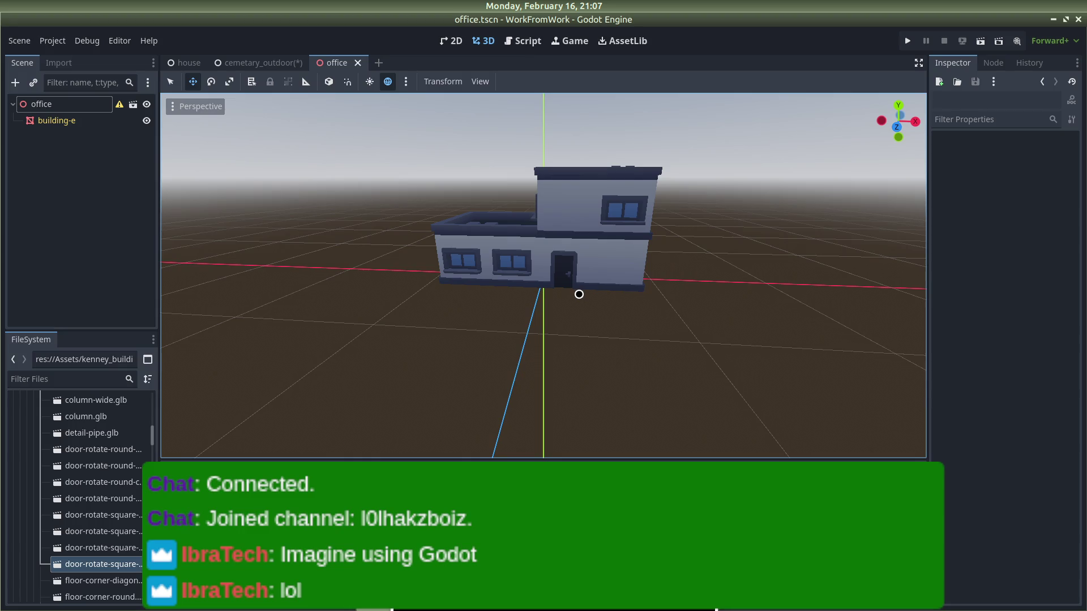
left_click(576, 267)
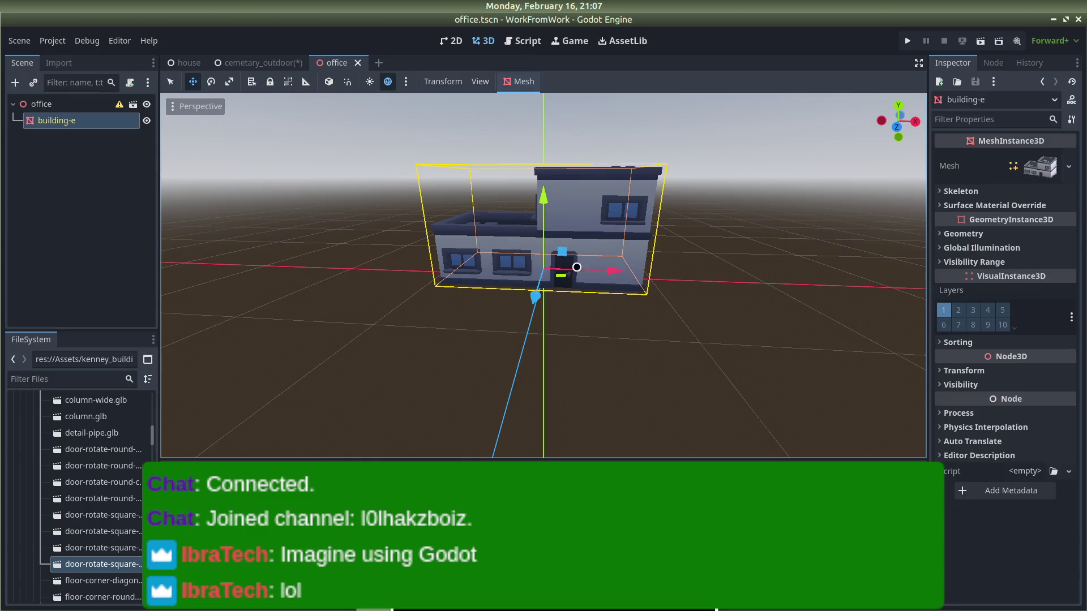
left_click(84, 104)
right_click(84, 104)
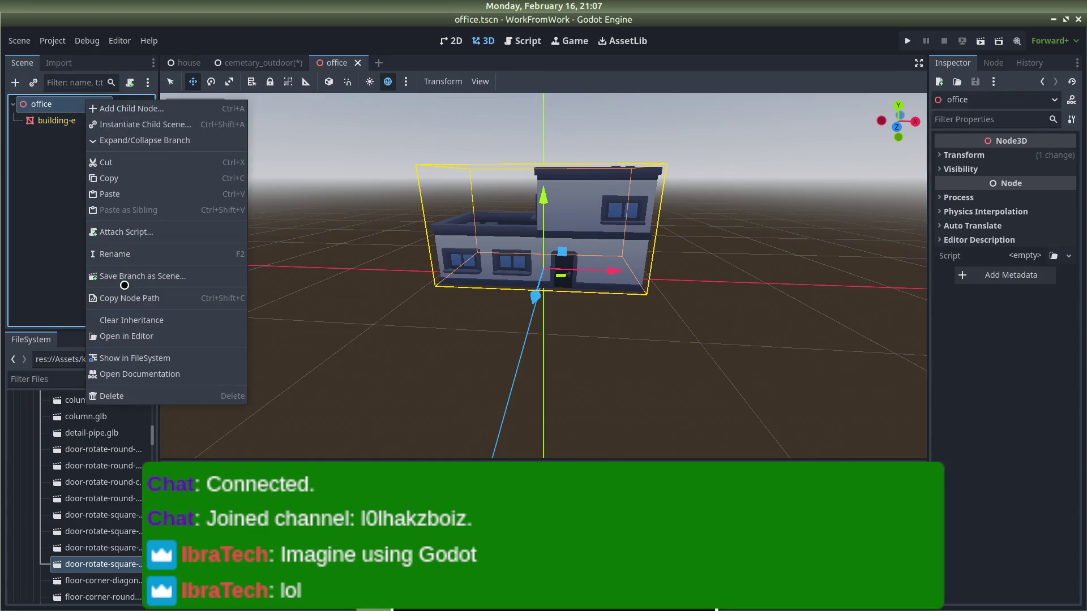
left_click(131, 321)
left_click(574, 316)
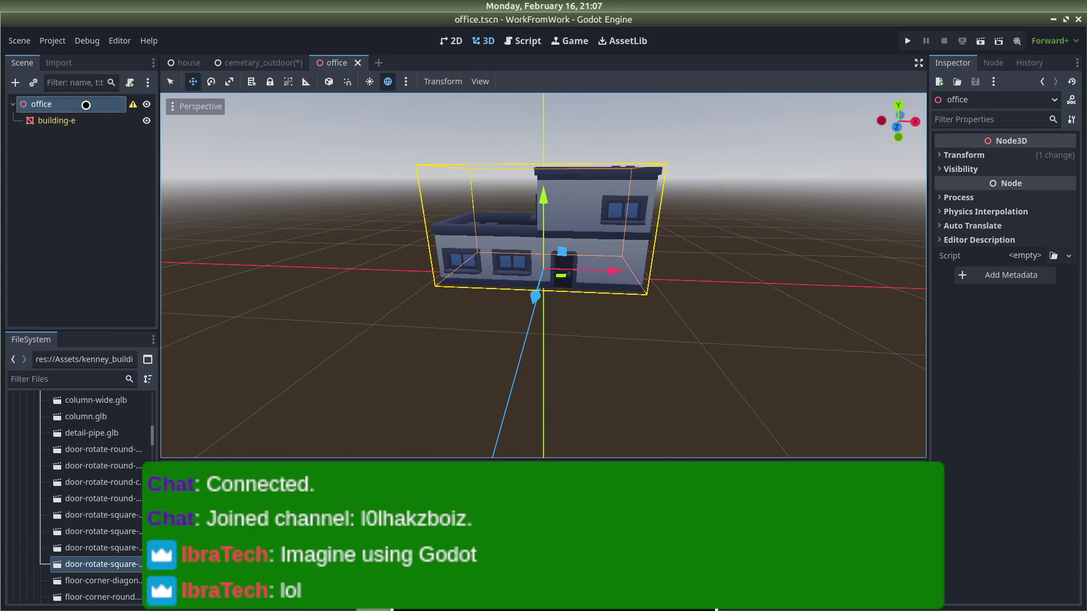
right_click(84, 104)
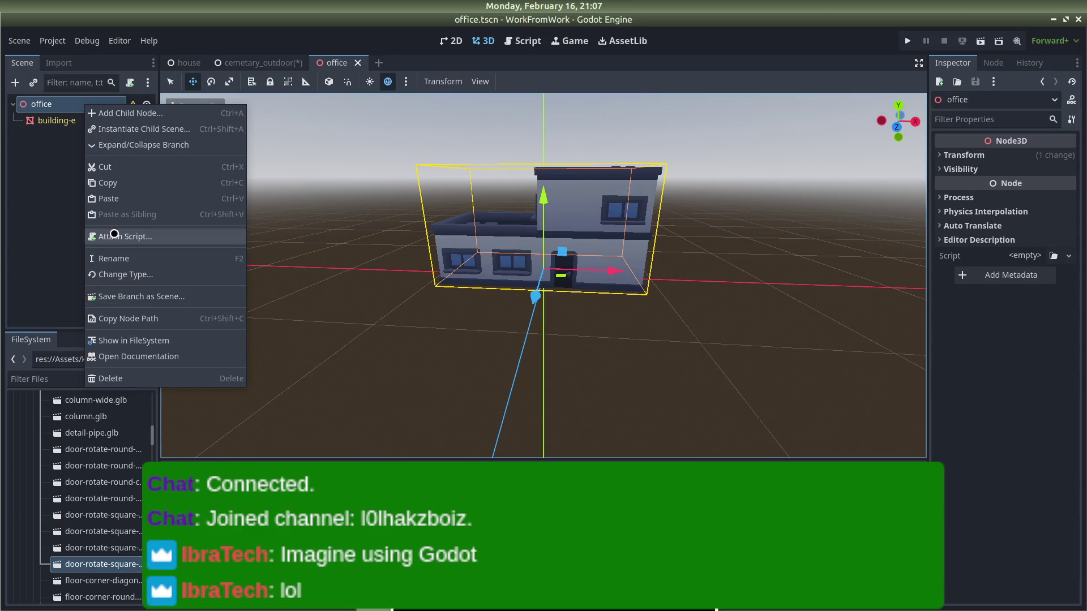
left_click(130, 274)
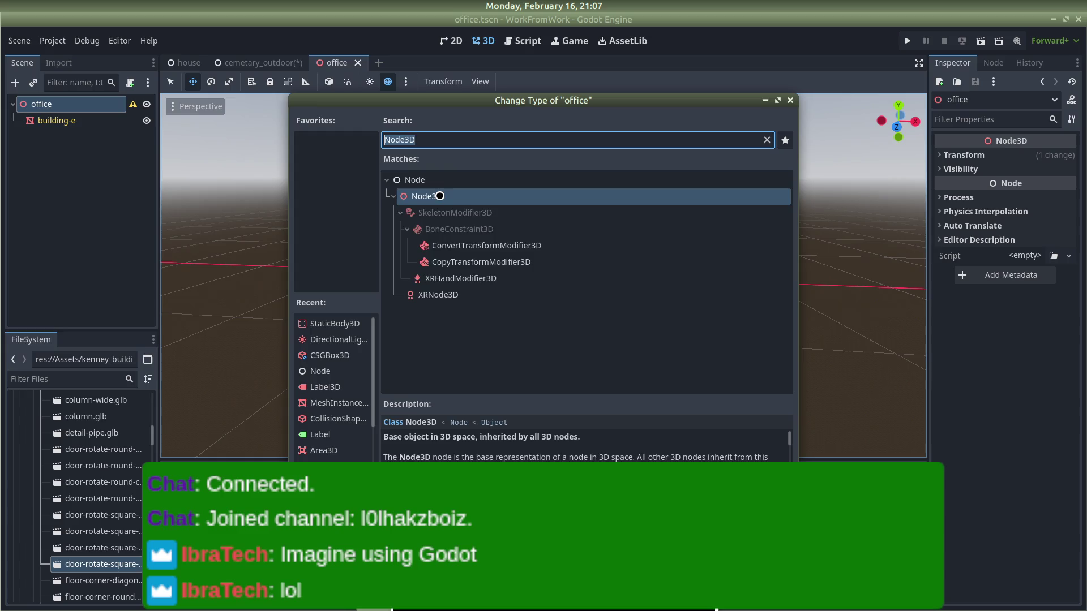
Step: Make the office root a StaticBody3D and give building-e a simplified convex collision shape
type("stati")
key("Return")
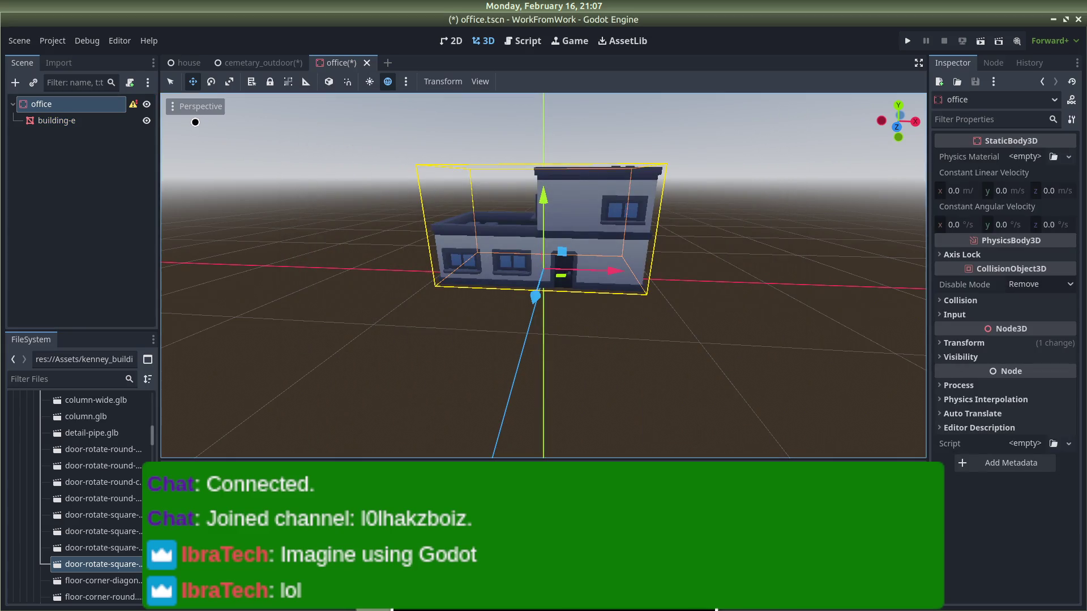
left_click(544, 226)
left_click(513, 82)
left_click(545, 100)
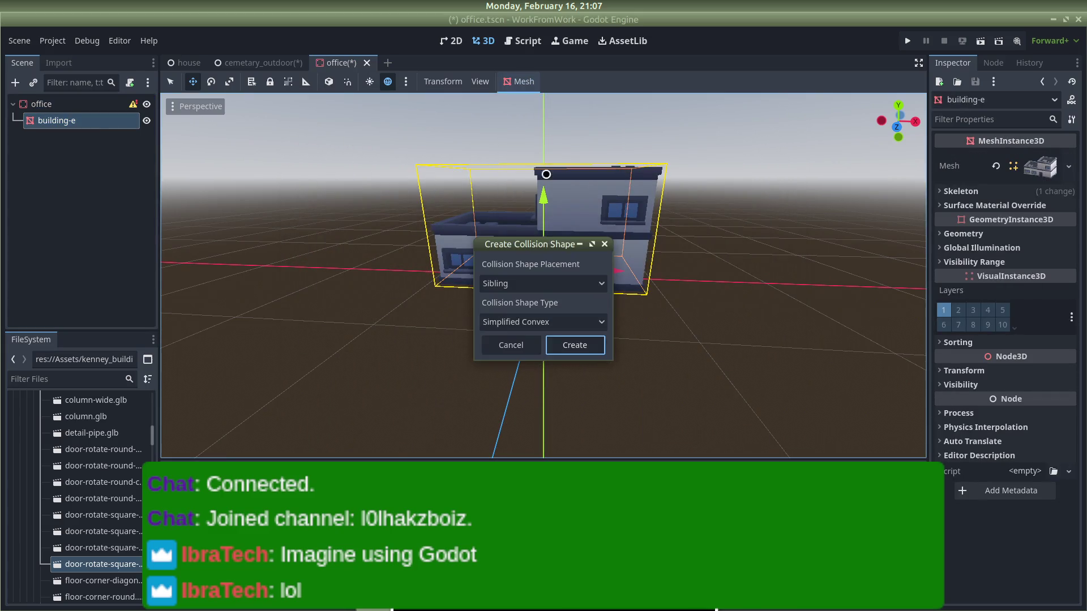
left_click(573, 343)
left_click(699, 311)
Step: Check the building's front in the viewport and save the office scene
scroll(687, 238, "up", 5)
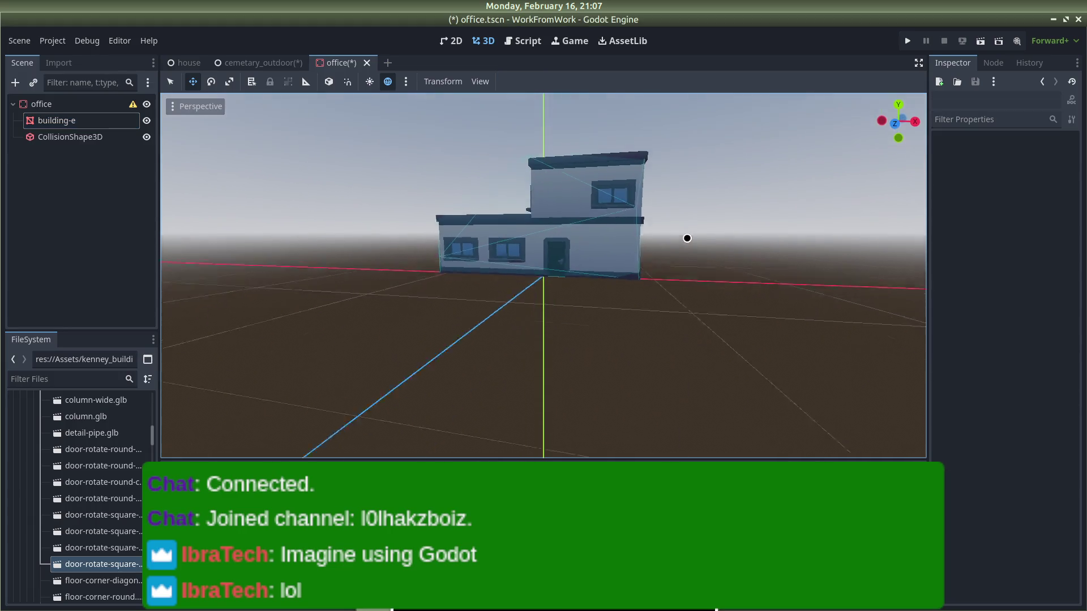
scroll(694, 238, "up", 3)
scroll(512, 331, "up", 2)
mouse_move(512, 331)
left_mouse_down()
mouse_move(691, 347)
mouse_move(715, 380)
left_mouse_up()
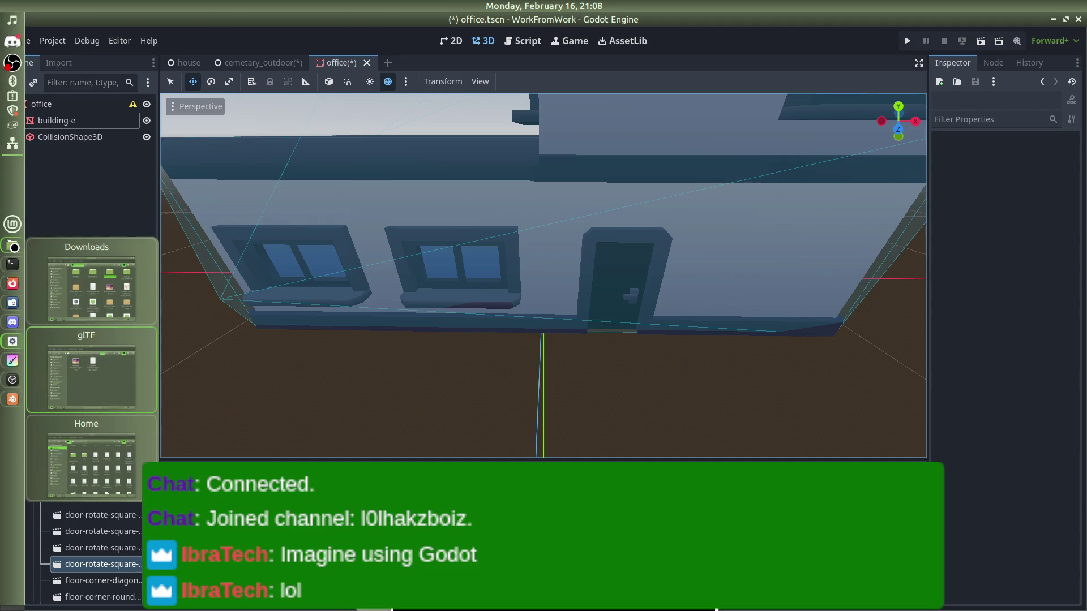
scroll(669, 381, "down", 3)
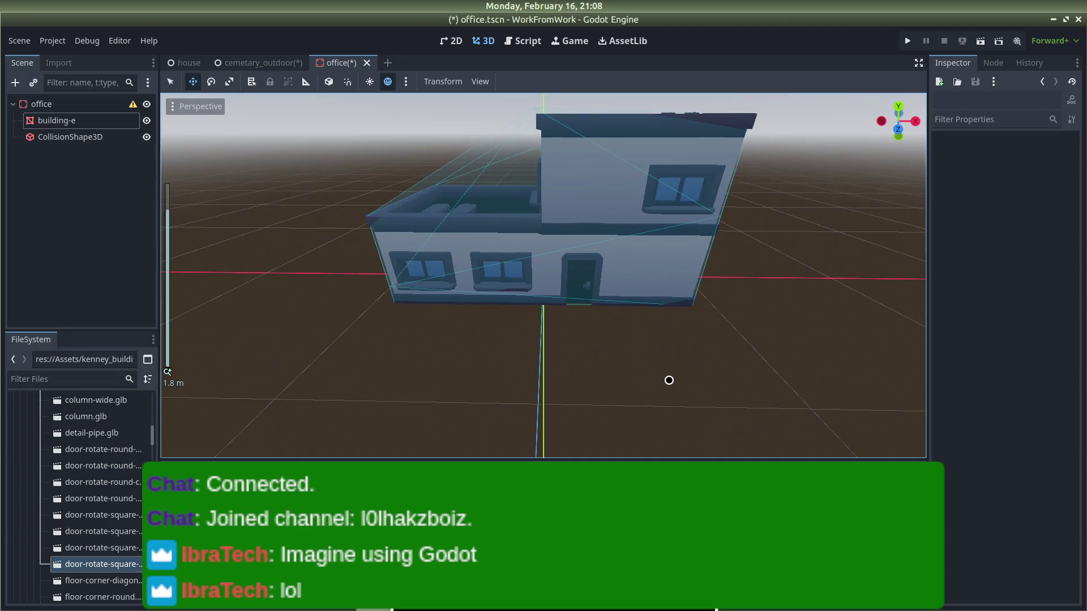
scroll(669, 380, "up", 5)
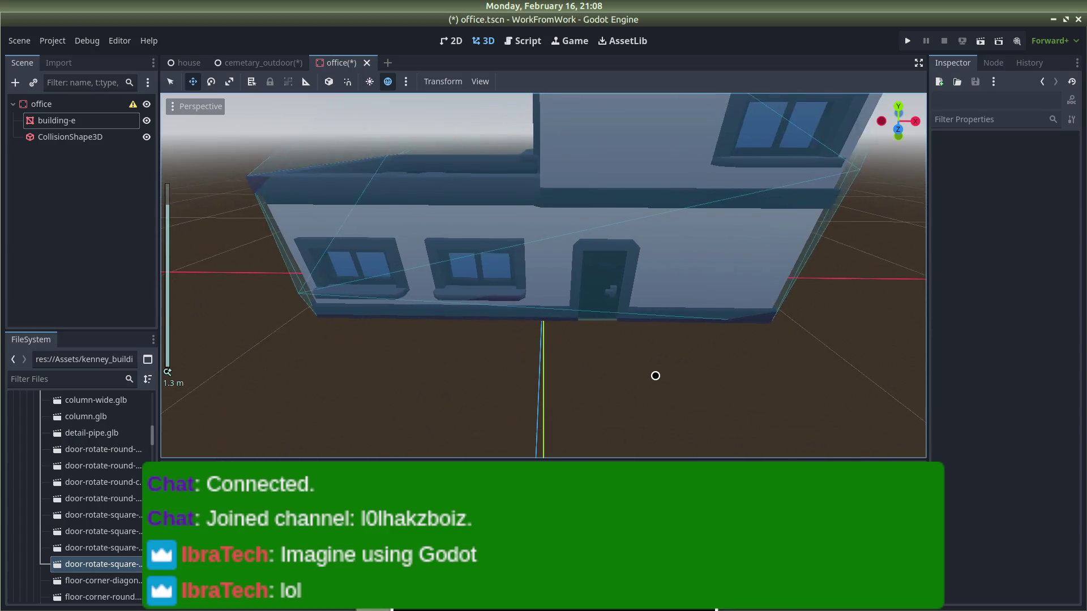
left_click_drag(671, 365, 622, 373)
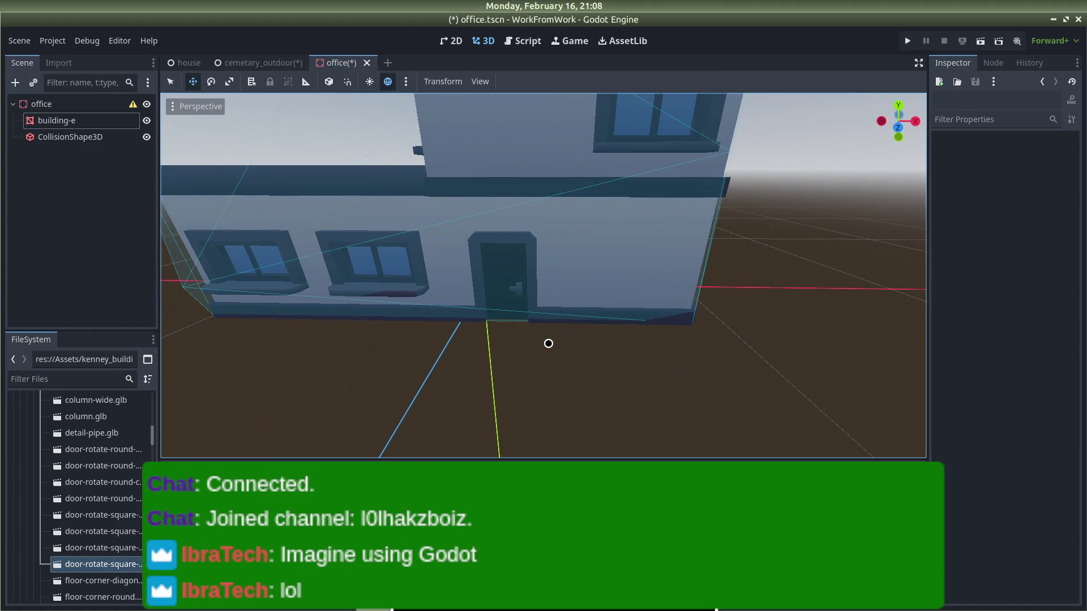
scroll(548, 344, "down", 2)
key("ctrl+s")
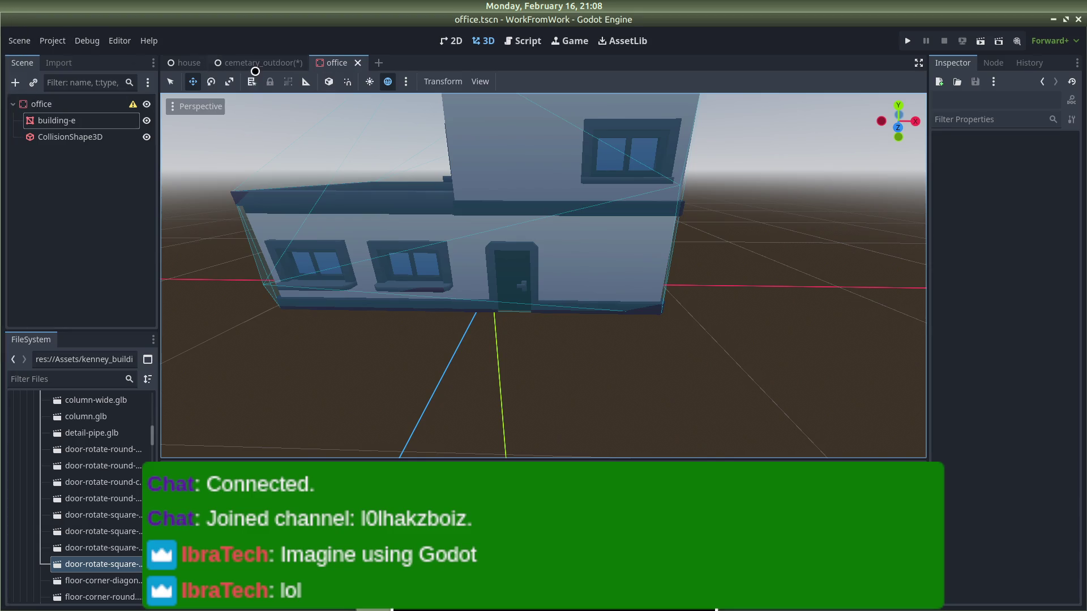
Step: Save cemetary_outdoor, expand the asset_scene folder and drag office.tscn into the viewport
left_click(255, 65)
key("ctrl+s")
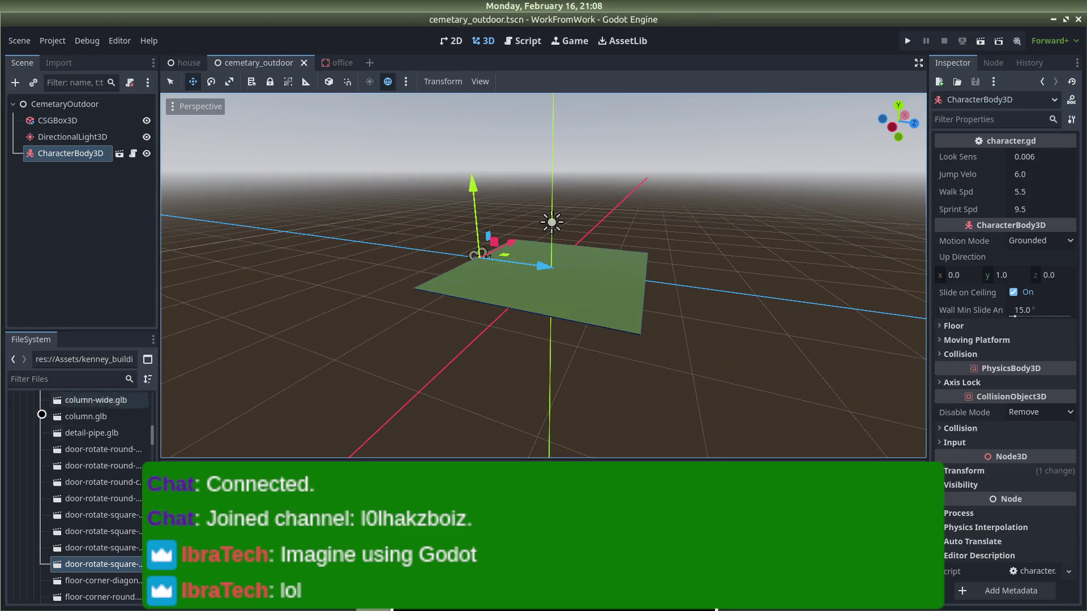
scroll(59, 491, "up", 10)
scroll(59, 491, "down", 15)
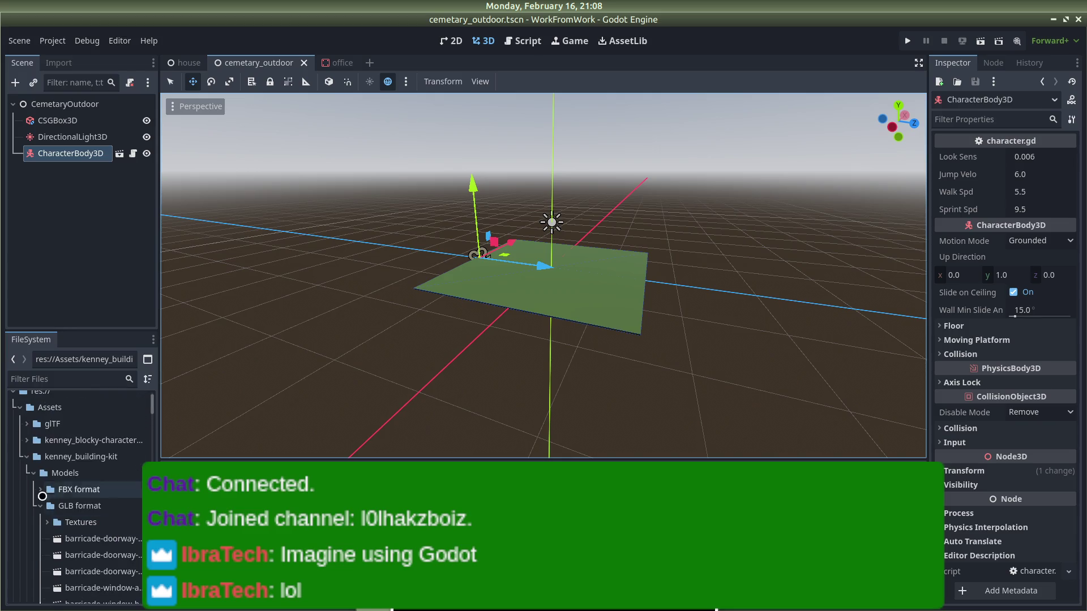
scroll(26, 547, "down", 20)
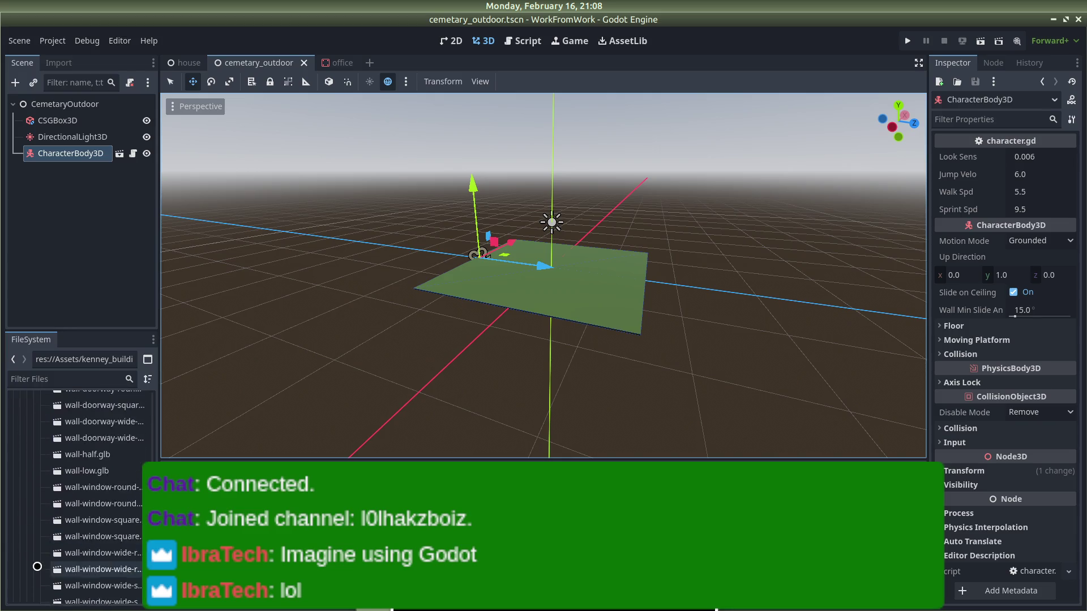
scroll(27, 585, "down", 20)
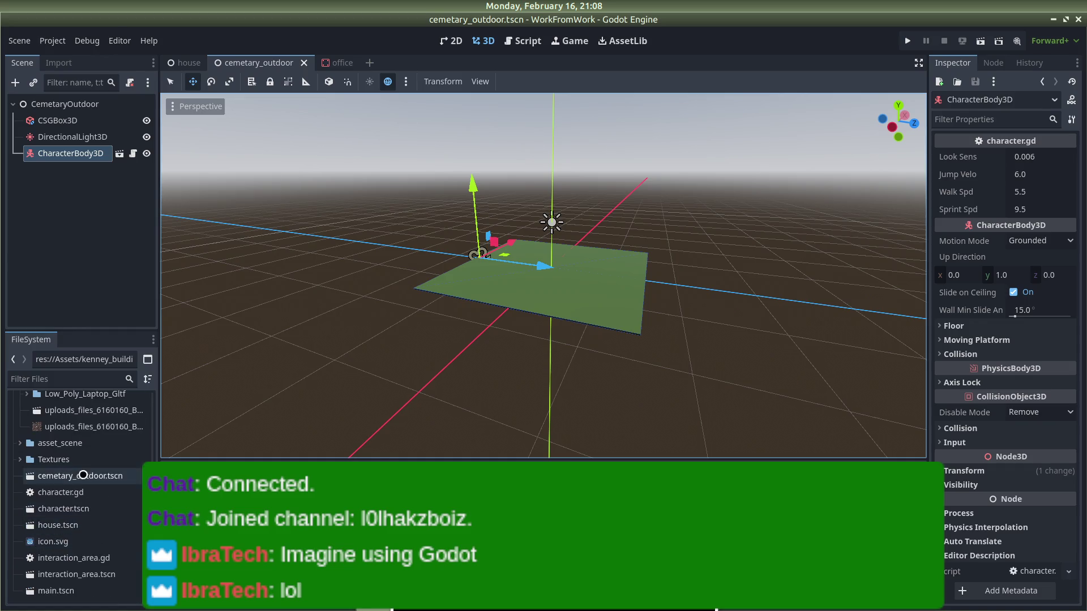
scroll(57, 572, "up", 2)
double_click(56, 469)
scroll(59, 509, "down", 3)
mouse_move(64, 489)
left_mouse_down()
mouse_move(368, 430)
mouse_move(600, 292)
left_mouse_up()
Step: Undo and retry the office placement, checking under the ground plane
key("ctrl+z")
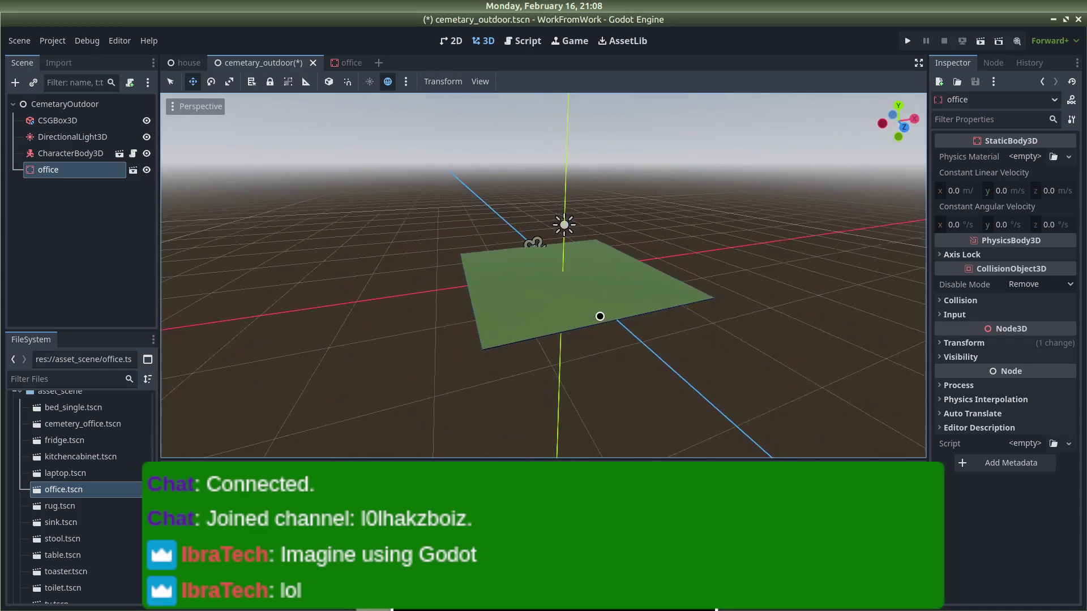
mouse_move(63, 490)
left_mouse_down()
mouse_move(560, 297)
mouse_move(567, 284)
left_mouse_up()
key("ctrl+z")
left_click_drag(75, 490, 594, 298)
mouse_move(688, 319)
left_mouse_down()
mouse_move(902, 320)
mouse_move(766, 151)
left_mouse_up()
key("ctrl+z")
scroll(592, 380, "down", 2)
mouse_move(591, 381)
left_mouse_down()
mouse_move(436, 145)
mouse_move(657, 216)
left_mouse_up()
scroll(655, 240, "up", 5)
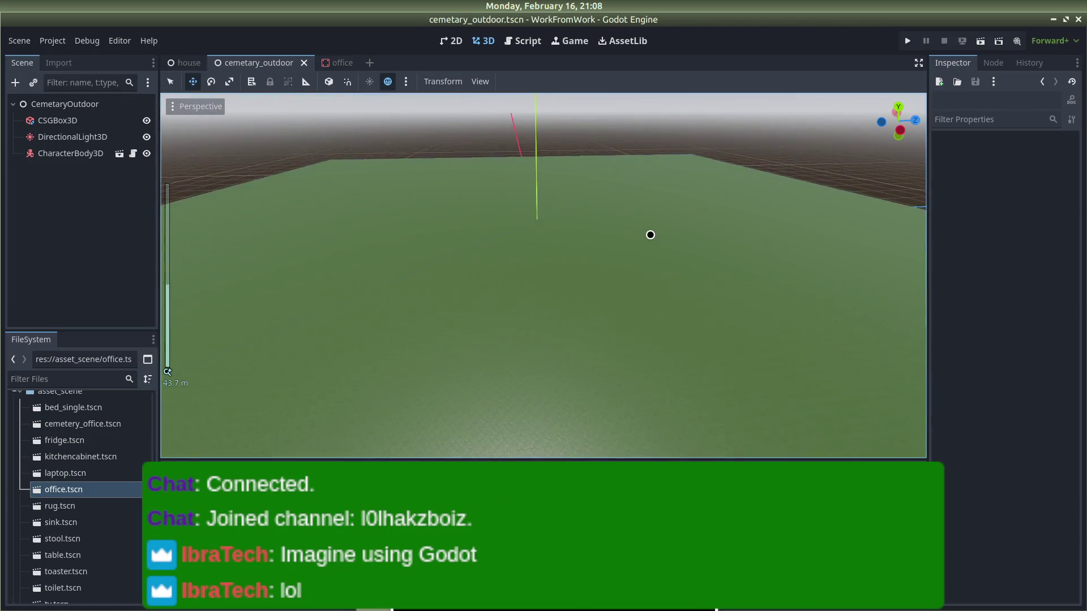
Step: Undo the remaining office placements and open office.tscn in its own scene tab
mouse_move(63, 489)
left_mouse_down()
mouse_move(538, 272)
mouse_move(700, 275)
mouse_move(558, 265)
mouse_move(485, 170)
left_mouse_up()
key("ctrl+z")
scroll(485, 169, "up", 5)
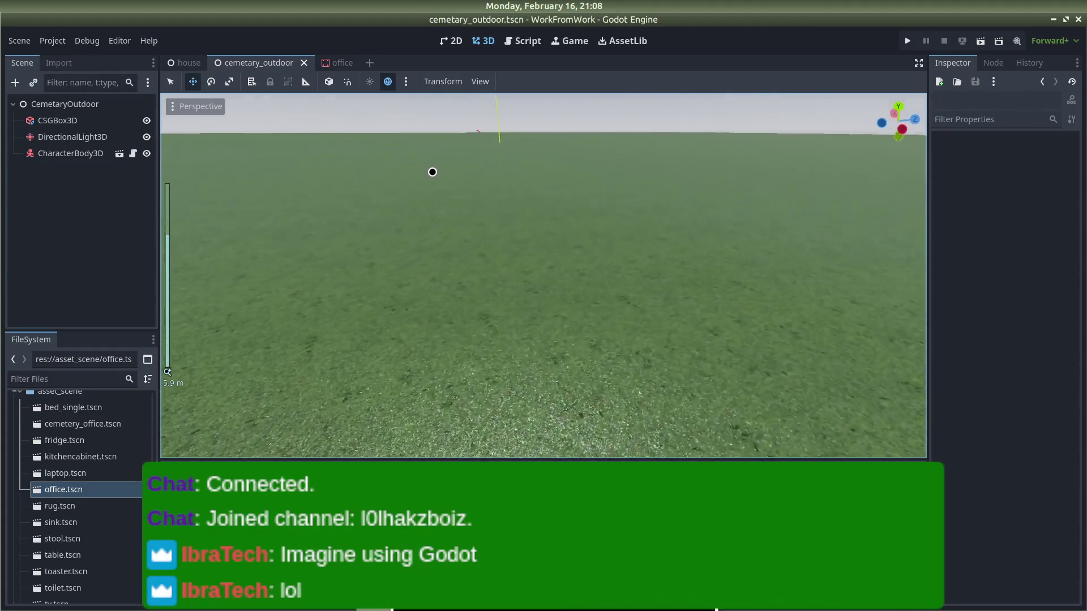
mouse_move(63, 489)
left_mouse_down()
mouse_move(206, 369)
mouse_move(475, 186)
left_mouse_up()
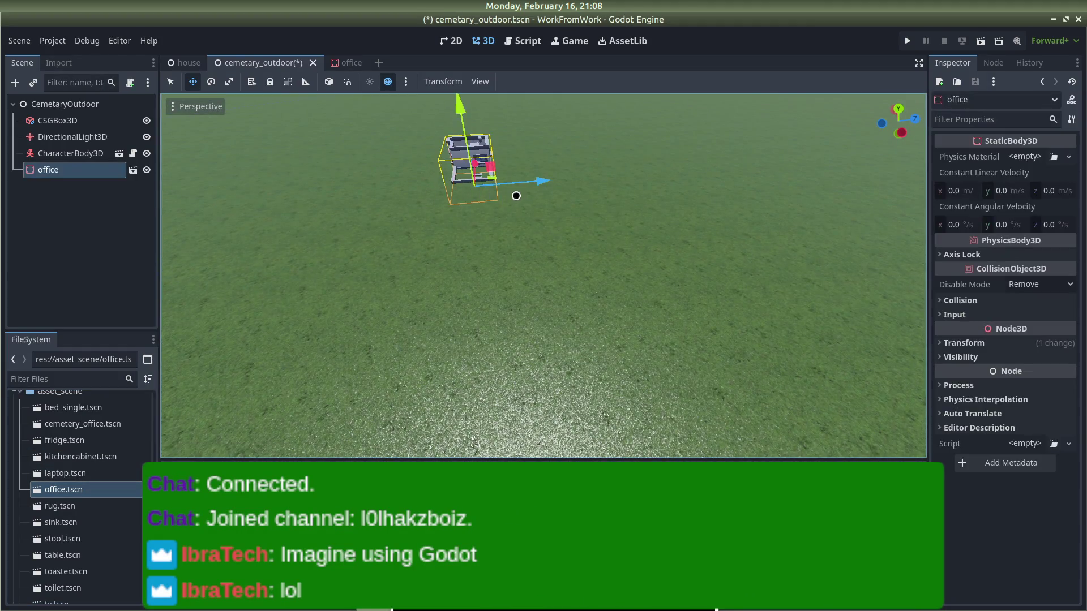
scroll(603, 183, "down", 3)
key("ctrl+z")
left_click_drag(64, 489, 340, 62)
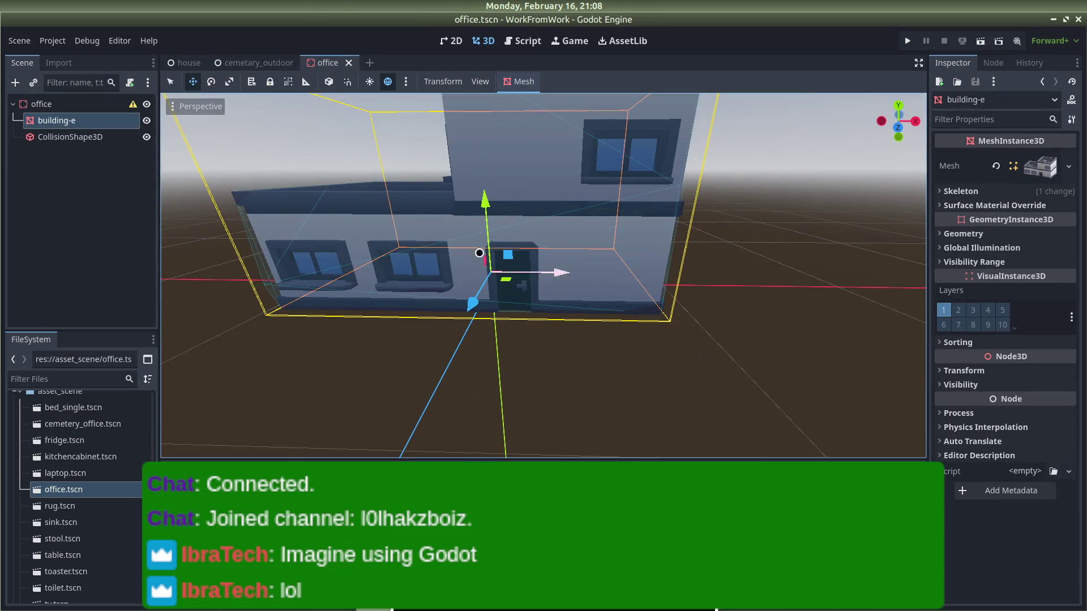
Step: Set the office root's Transform Scale x to 5
left_click(79, 104)
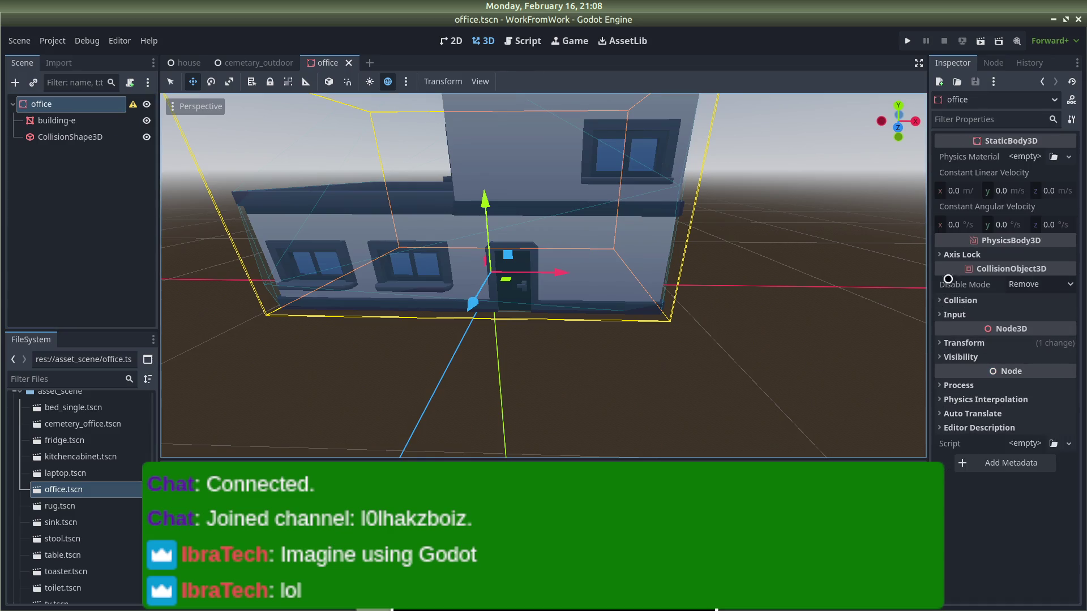
left_click(942, 343)
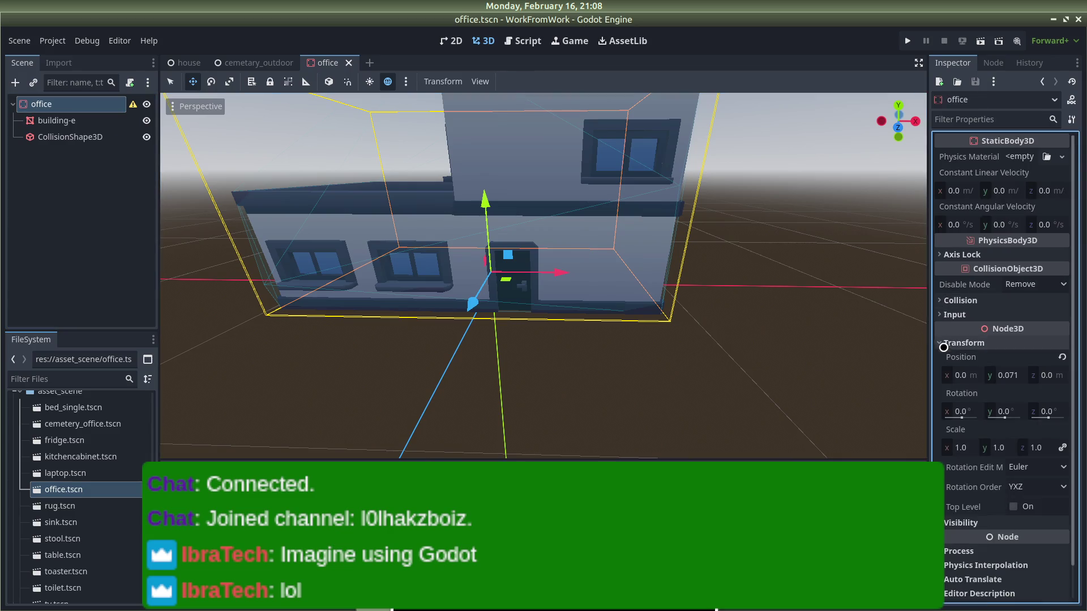
left_click(960, 447)
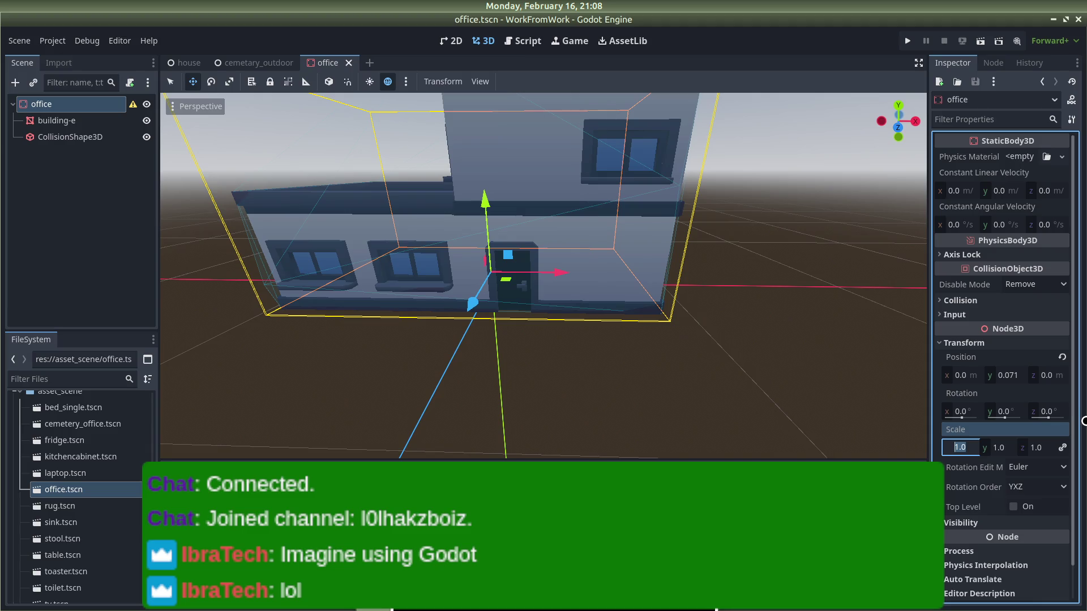
type("5")
key("Return")
scroll(502, 240, "down", 6)
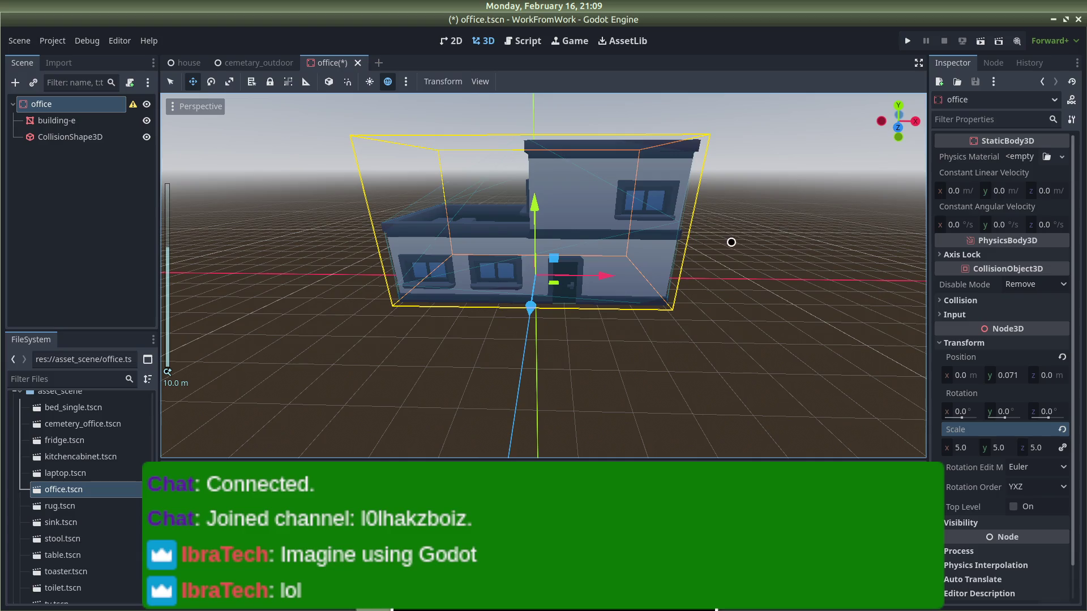
left_click(776, 240)
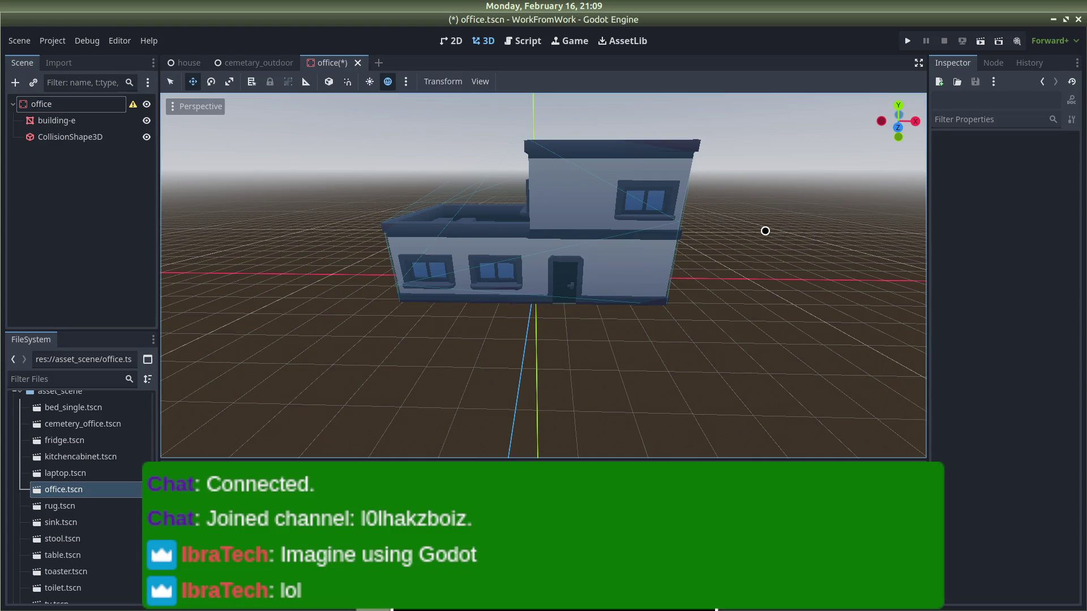
left_click_drag(761, 226, 735, 188)
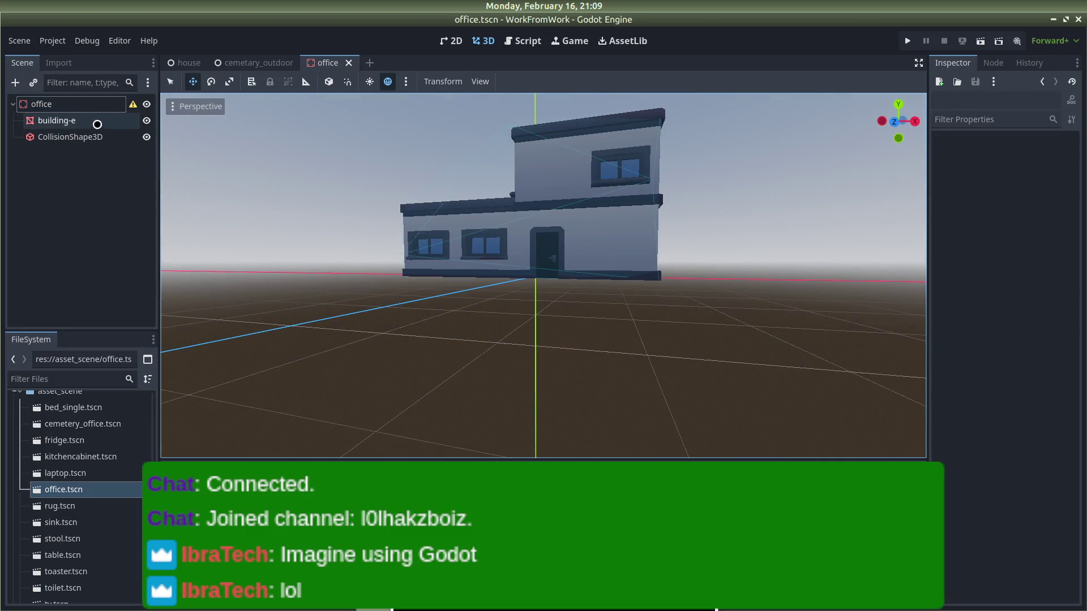
Step: Place the enlarged office in cemetary_outdoor, settle it onto the ground, and save
left_click(244, 65)
mouse_move(103, 482)
left_mouse_down()
mouse_move(514, 235)
mouse_move(541, 237)
left_mouse_up()
scroll(832, 296, "down", 10)
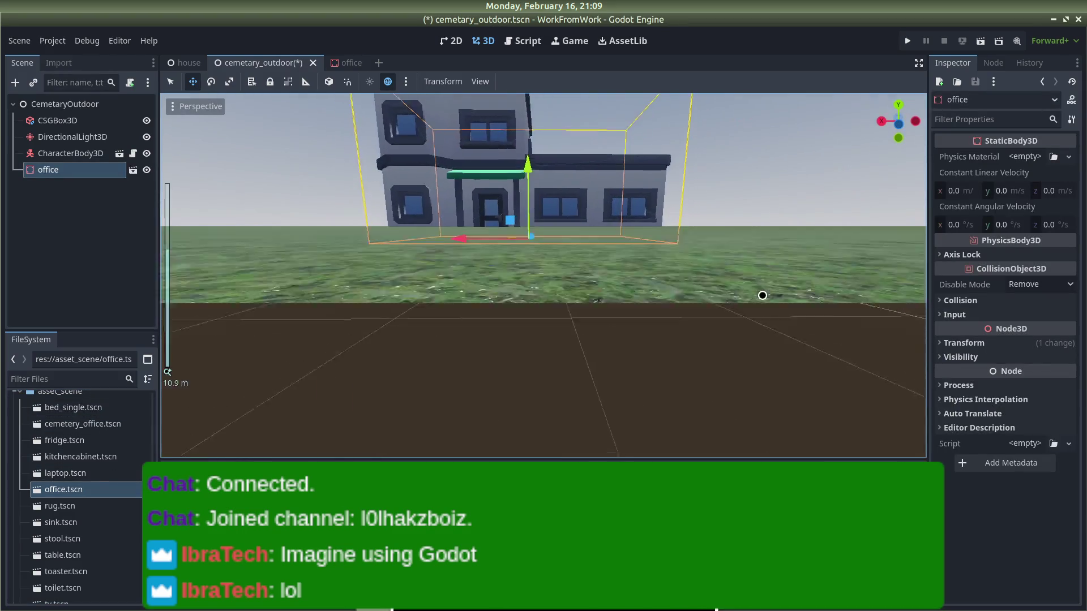
left_click_drag(529, 178, 530, 168)
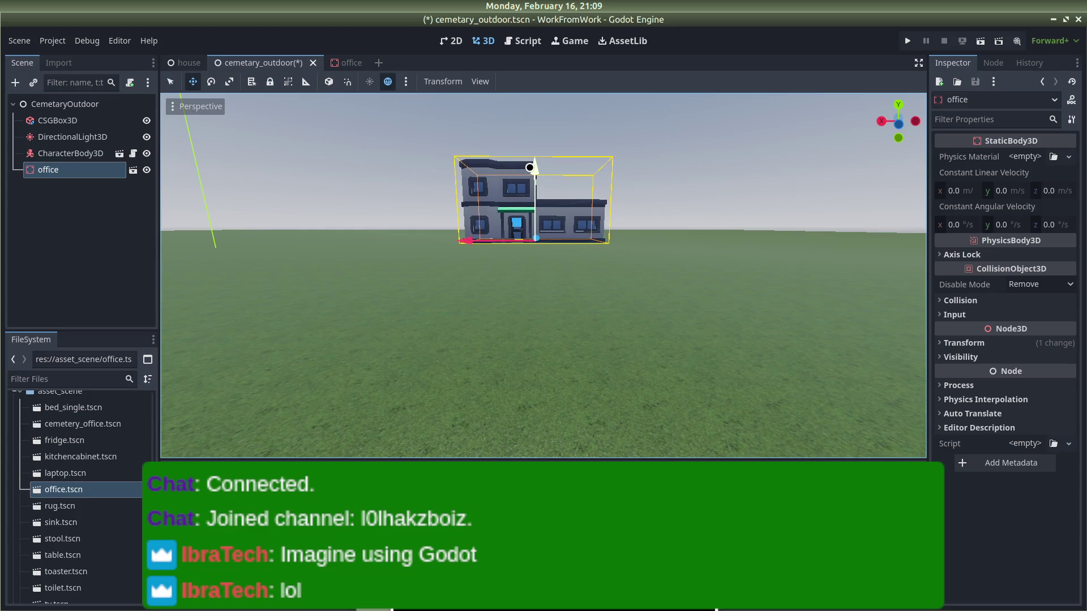
left_click(674, 191)
mouse_move(674, 191)
left_mouse_down()
mouse_move(815, 228)
mouse_move(666, 188)
left_mouse_up()
scroll(611, 198, "up", 5)
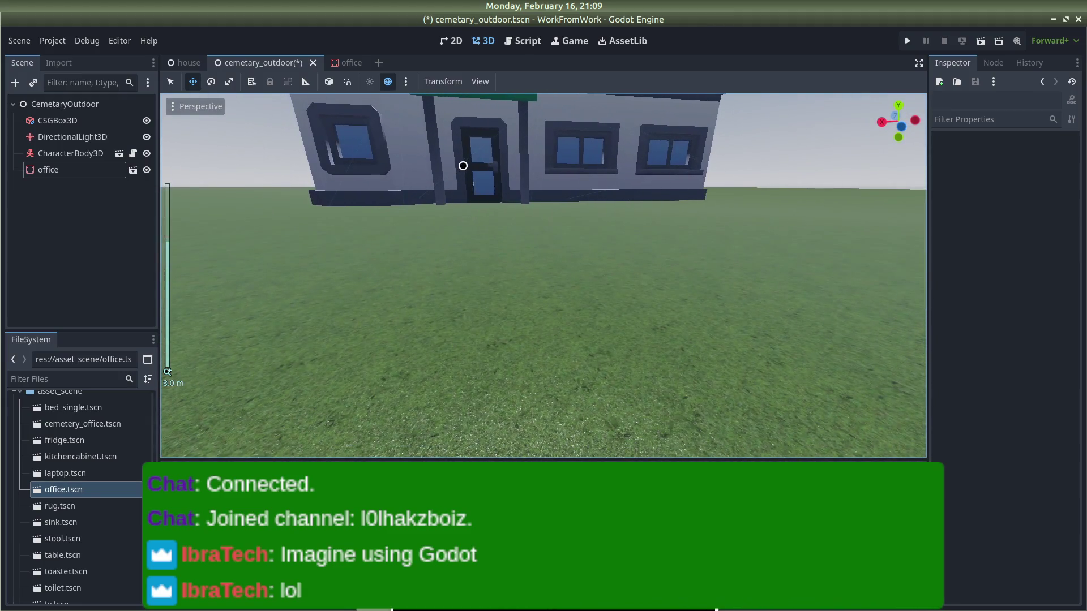
left_click(519, 185)
left_click_drag(522, 120, 519, 149)
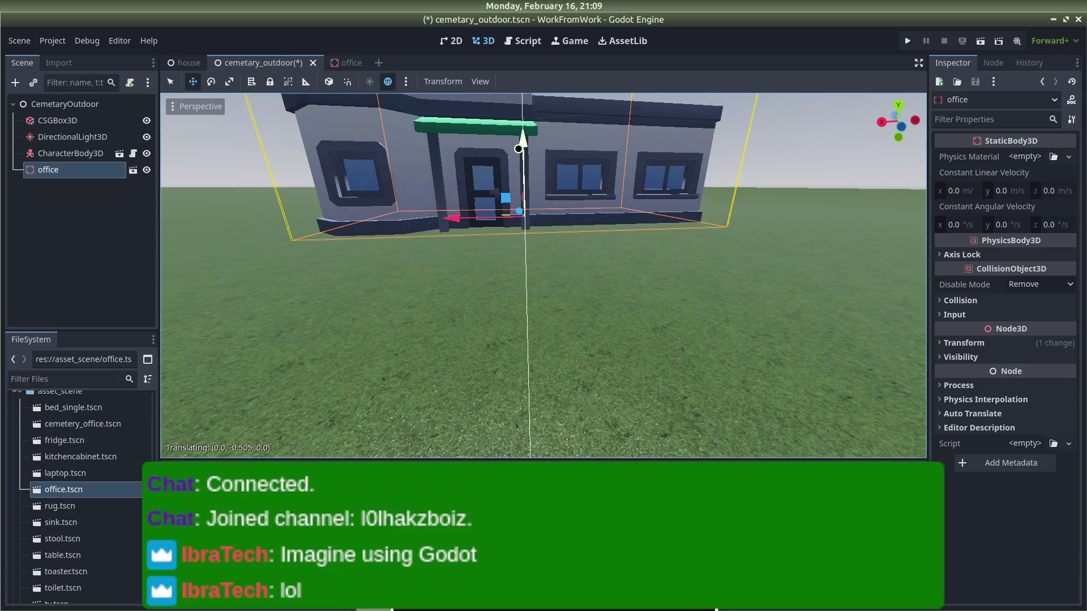
scroll(753, 203, "down", 10)
left_click(711, 177)
key("ctrl+s")
Step: Shift the office sideways along X into position, save the scene and run the project
scroll(612, 299, "down", 5)
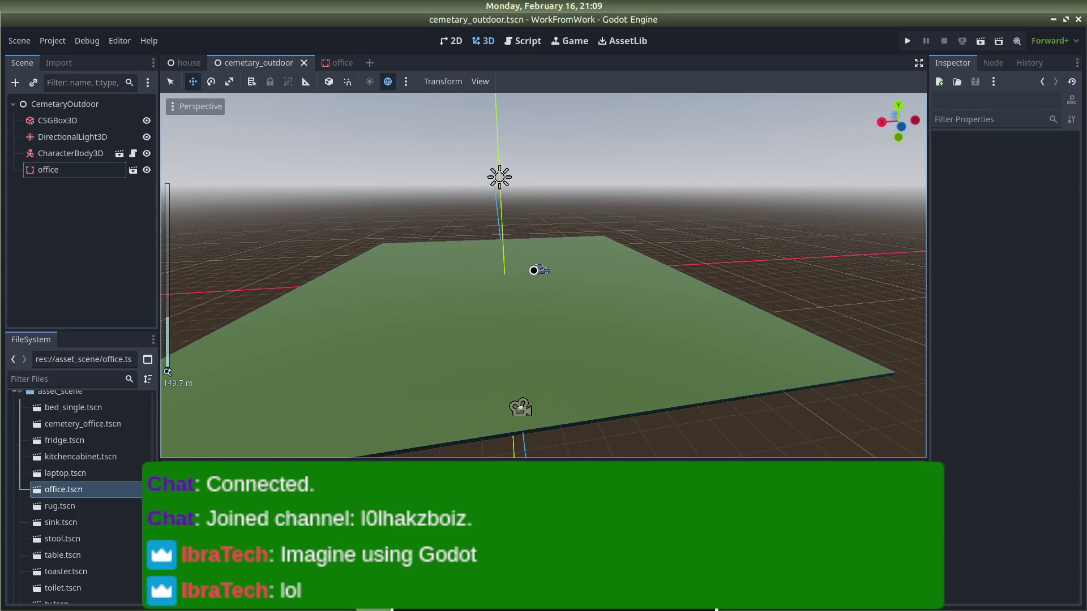
left_click(537, 270)
left_click_drag(488, 277, 434, 277)
left_click_drag(497, 259, 510, 323)
scroll(593, 356, "up", 5)
scroll(593, 356, "down", 5)
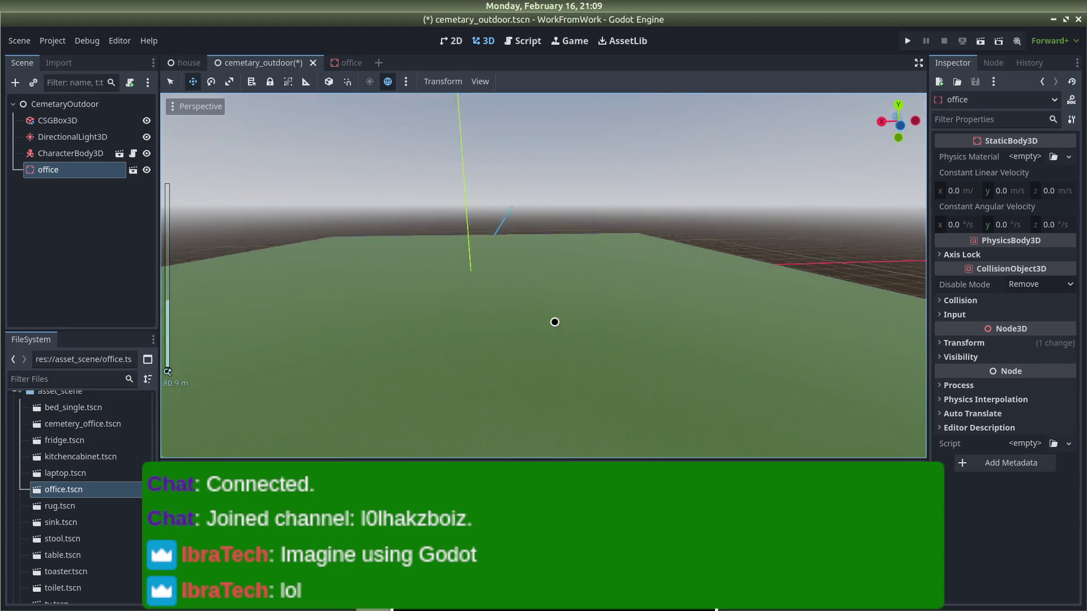
scroll(552, 314, "up", 2)
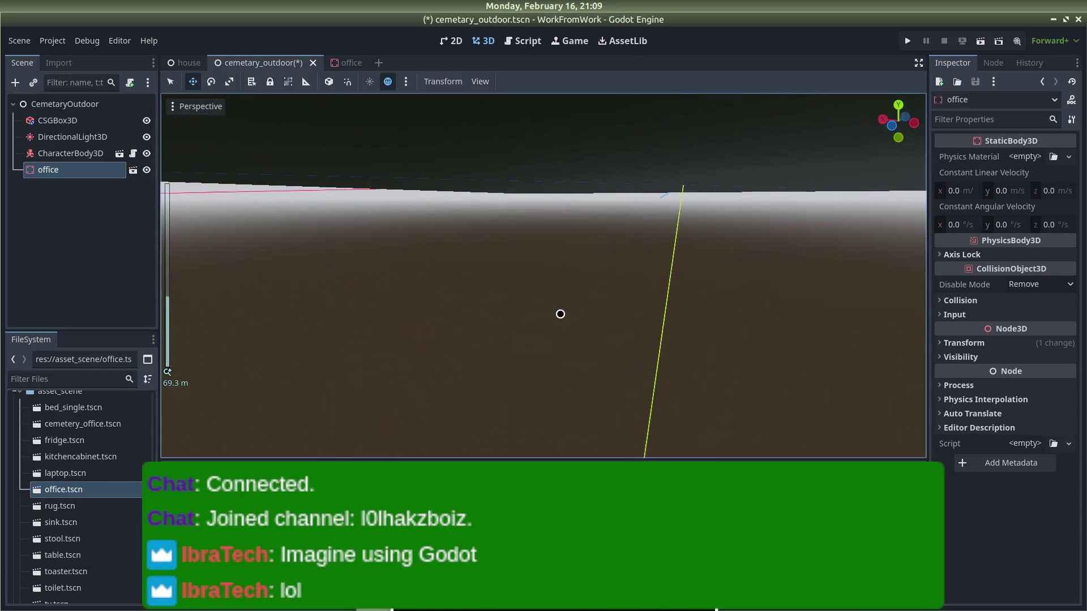
key("ctrl+s")
left_click(909, 41)
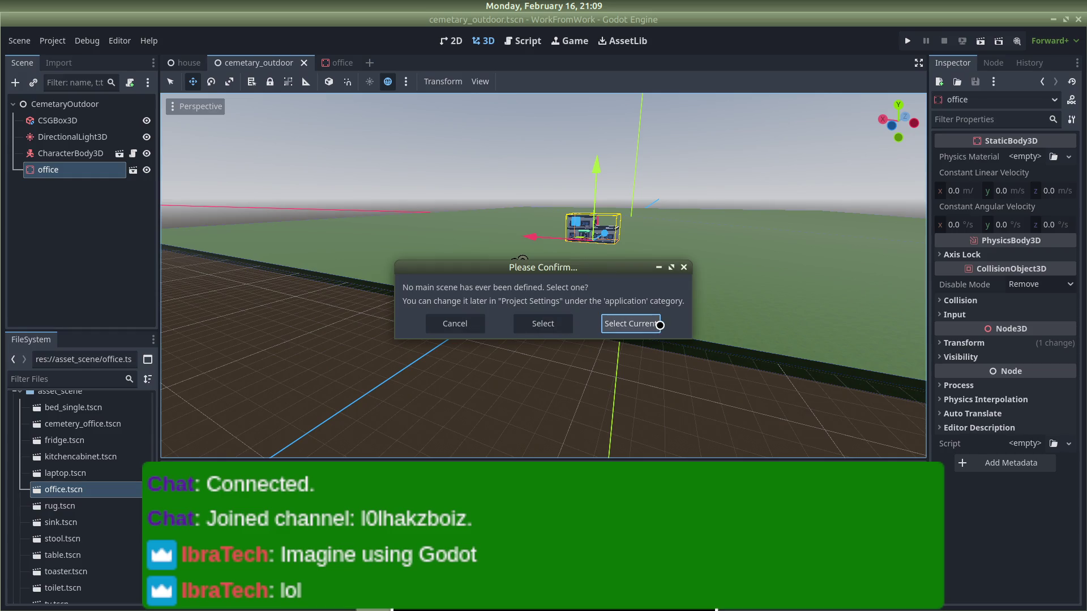
Step: Make cemetary_outdoor the main scene, view the office in the test run, and close it
left_click(631, 324)
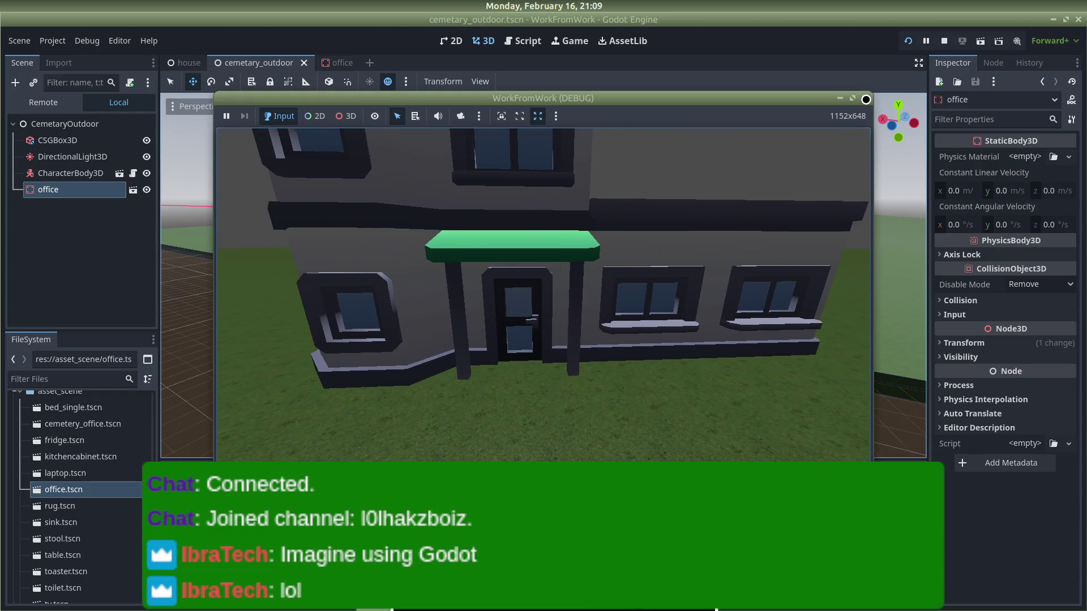
left_click(866, 99)
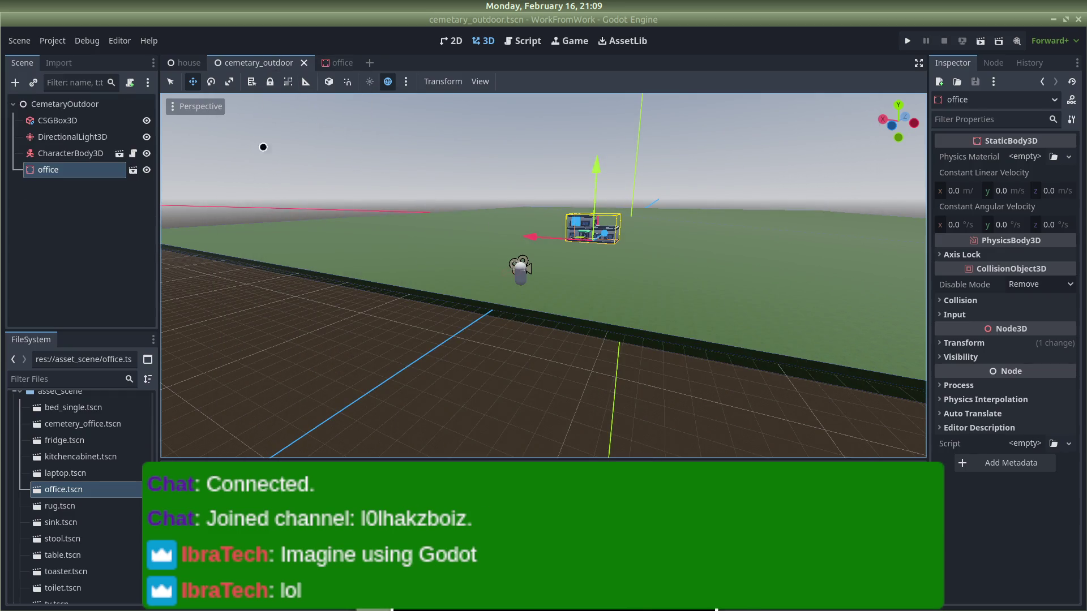
right_click(73, 171)
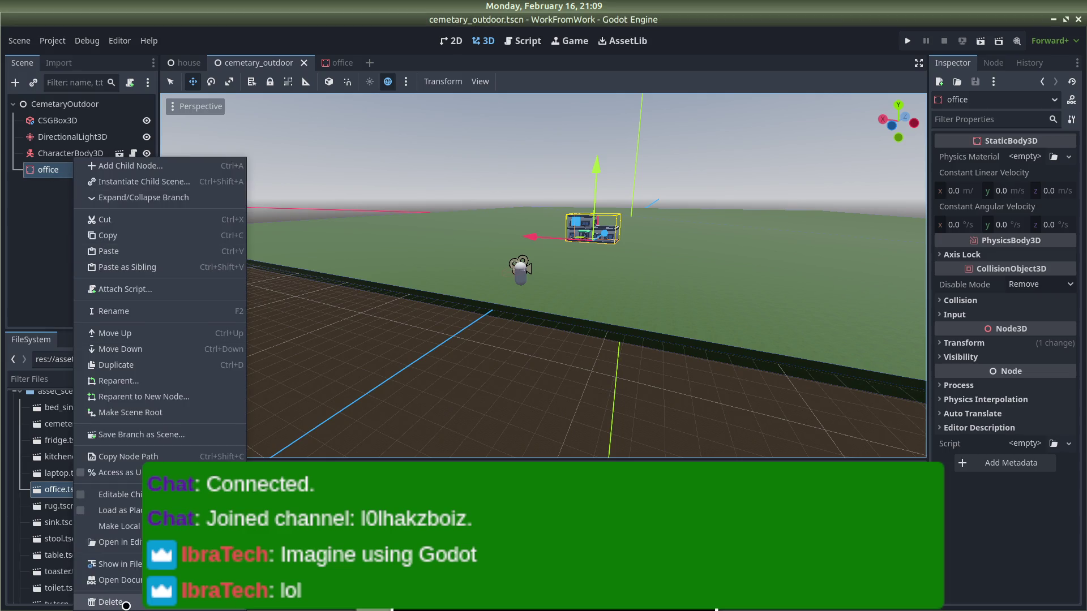
Step: Delete the old office instance and change the office scene's X scale
left_click(125, 602)
left_click(571, 316)
left_click(342, 63)
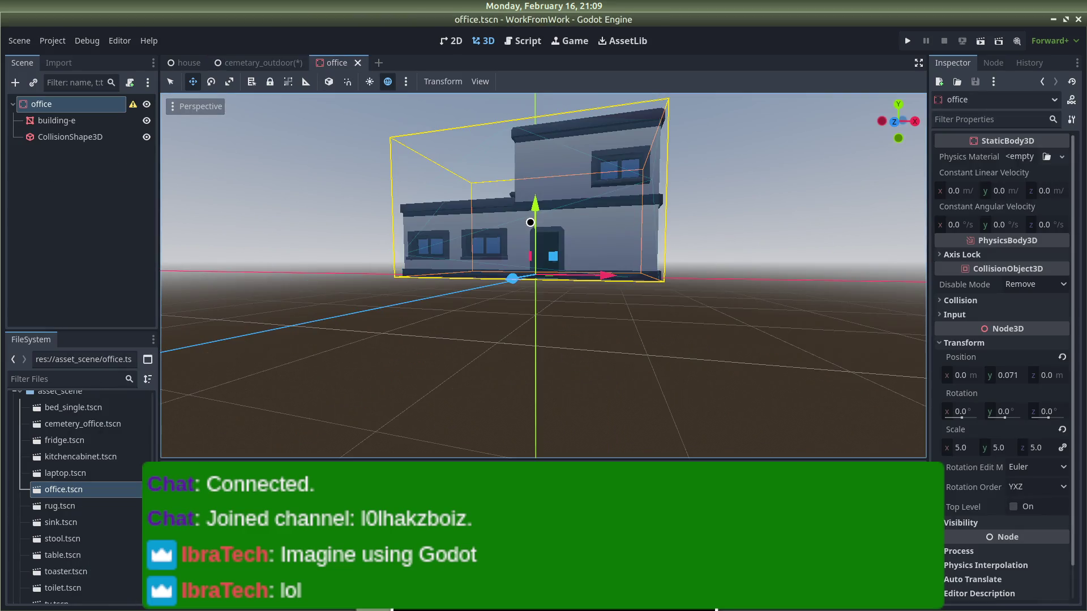
left_click(953, 449)
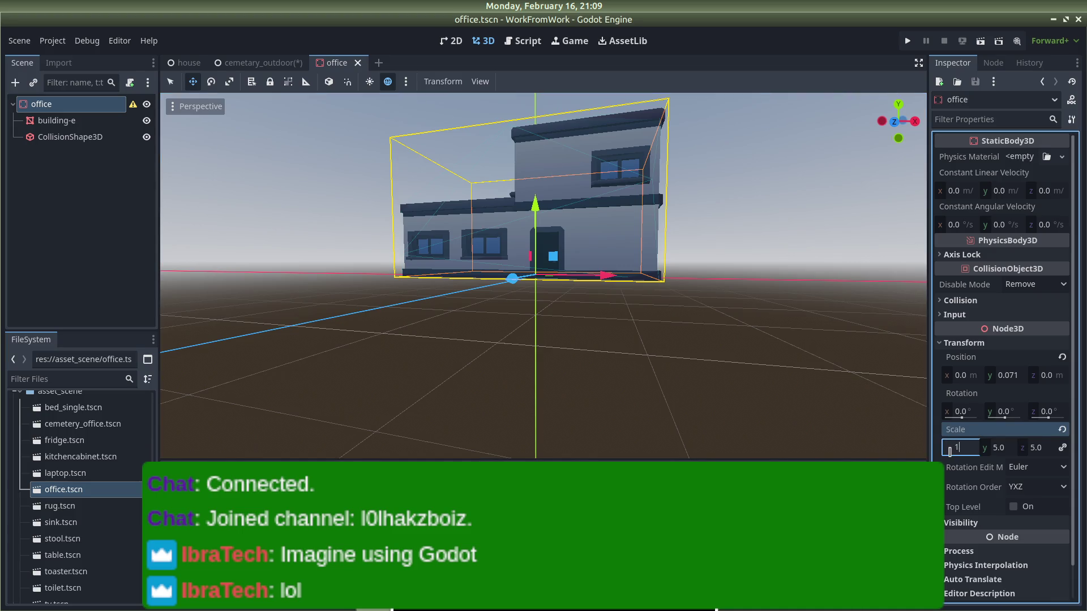
key("Return")
left_click(548, 346)
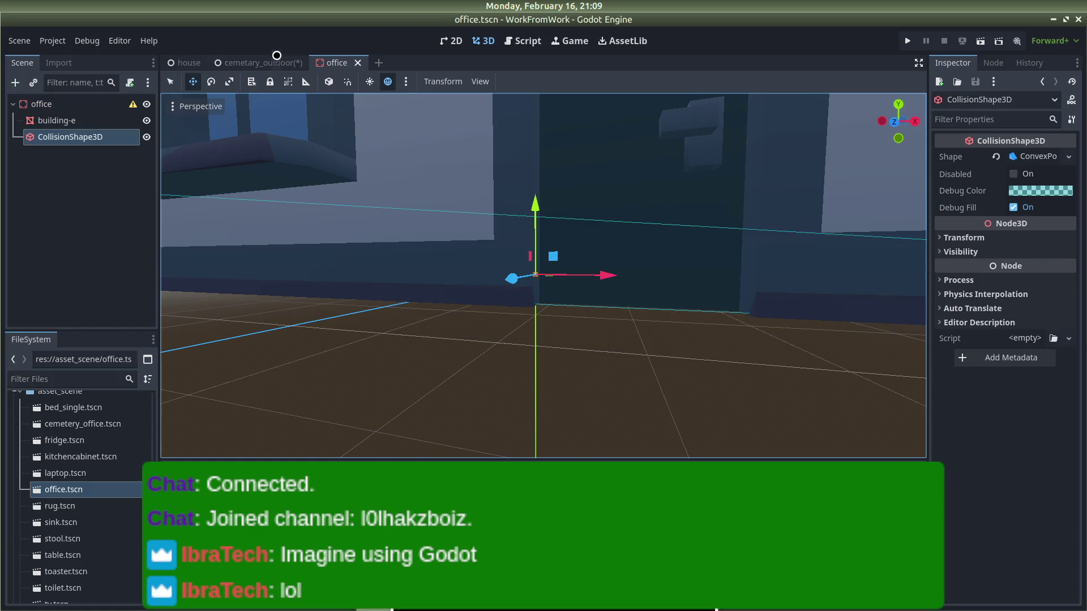
Step: Drop a fresh office.tscn into cemetary_outdoor beyond the player and save
left_click(277, 58)
mouse_move(85, 489)
left_mouse_down()
mouse_move(626, 279)
mouse_move(625, 245)
left_mouse_up()
key("ctrl+s")
Step: Run the game and walk the player up to the office door, sidestepping and backing away
left_click(900, 43)
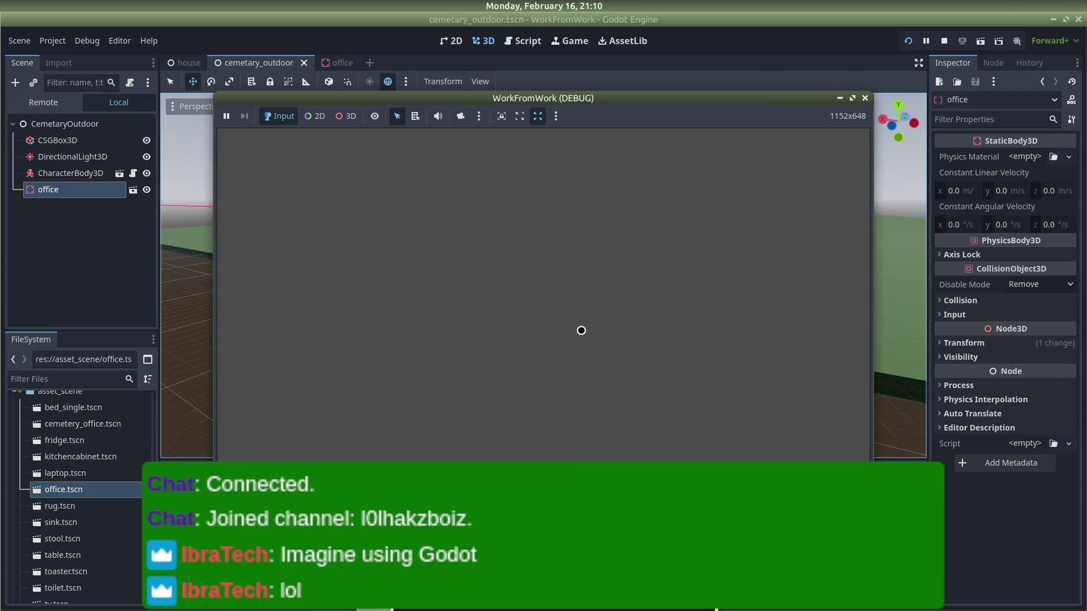
key("w")
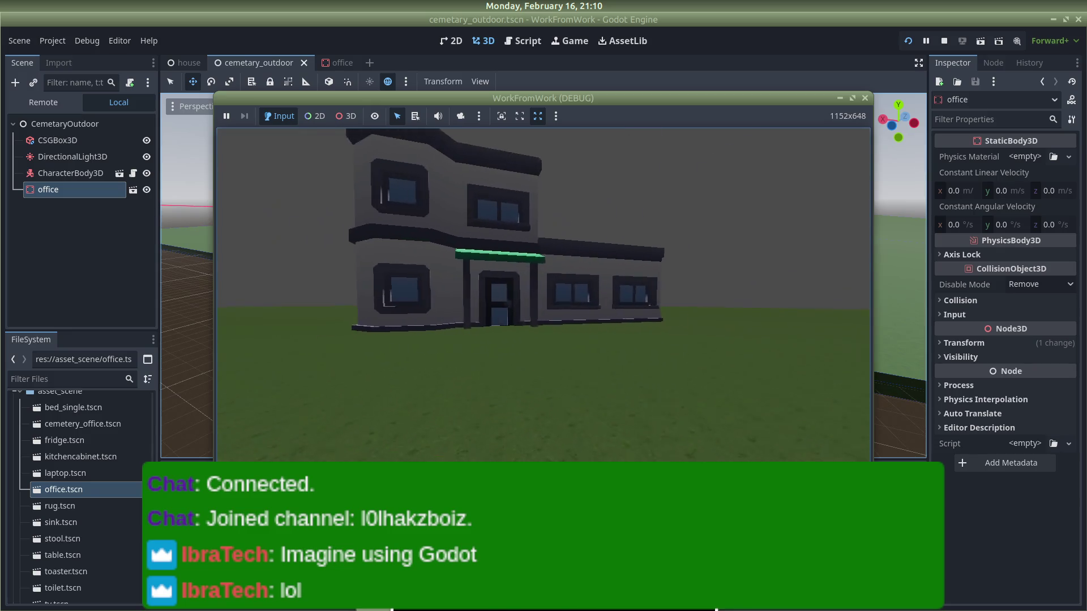
key("d")
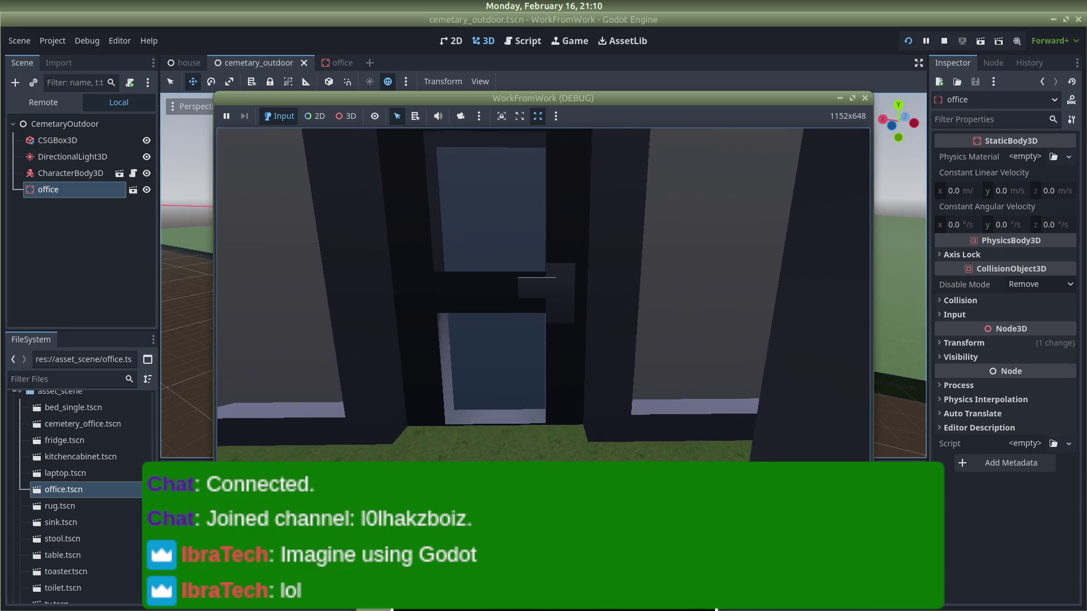
key("s")
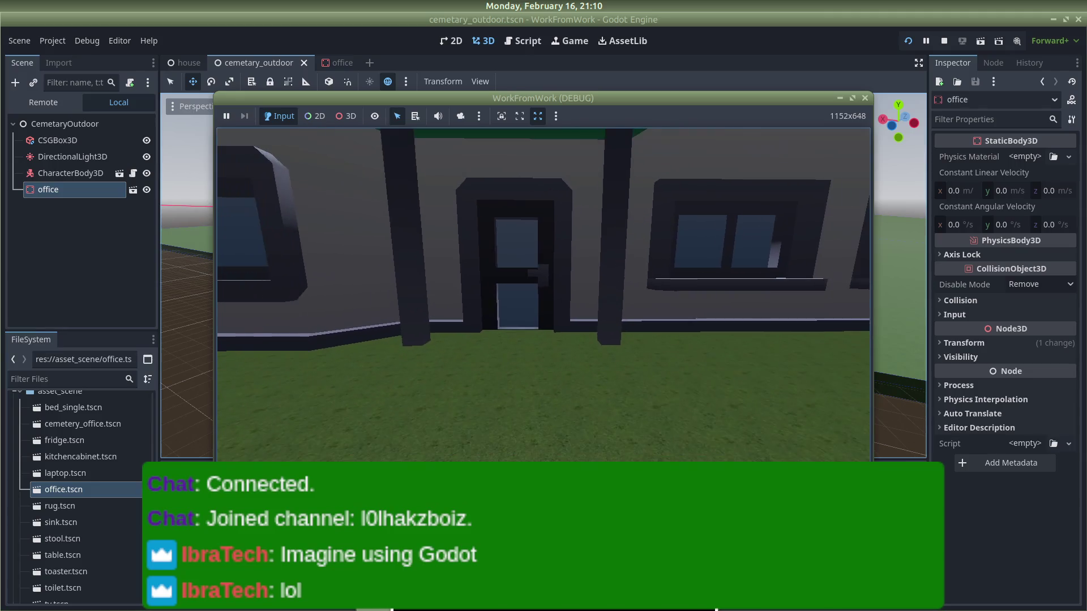
key("w")
key("s")
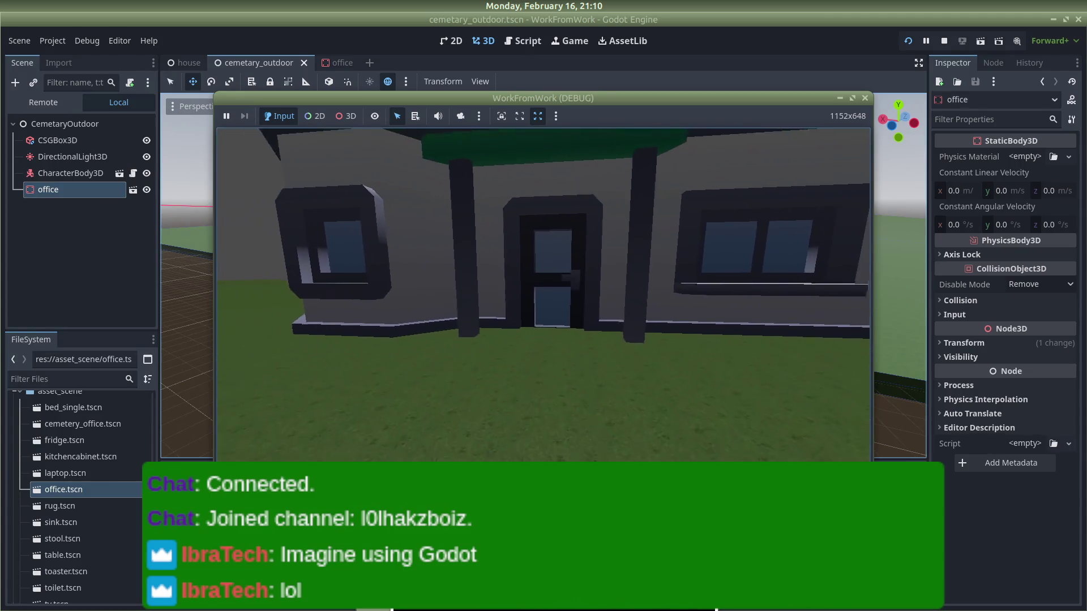
Step: Walk past the building's corner, dark doorway and grey facade to the door, then bring up Discord
key("w")
key("w")
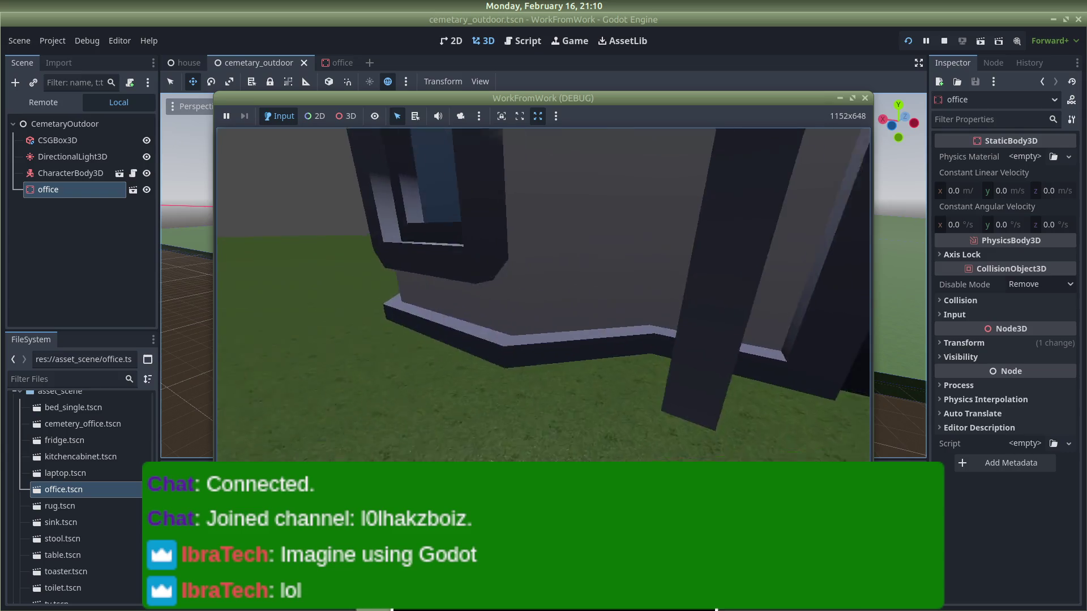
key("a")
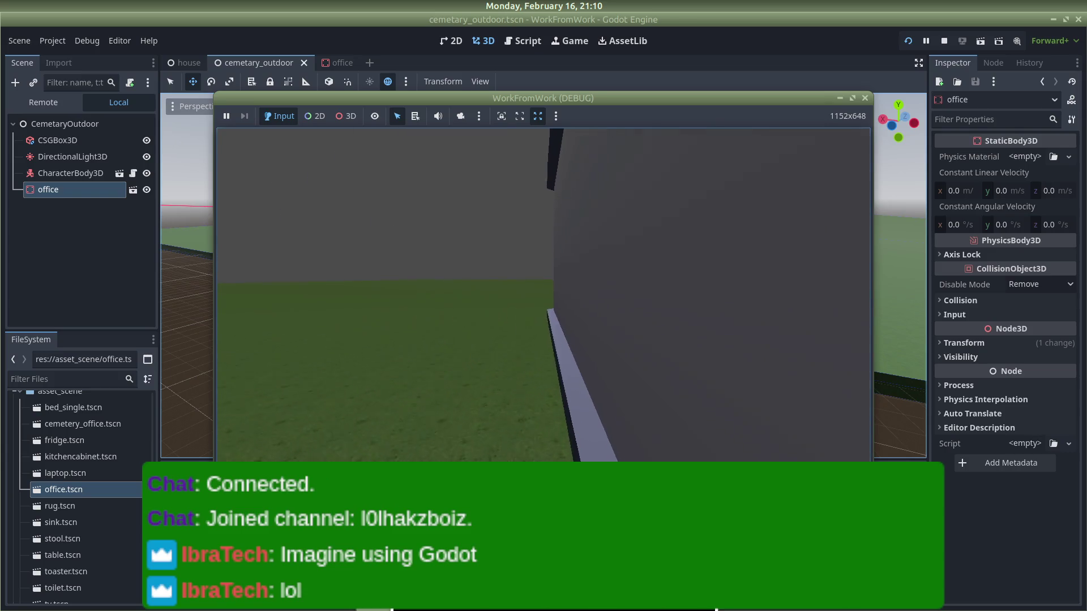
key("w")
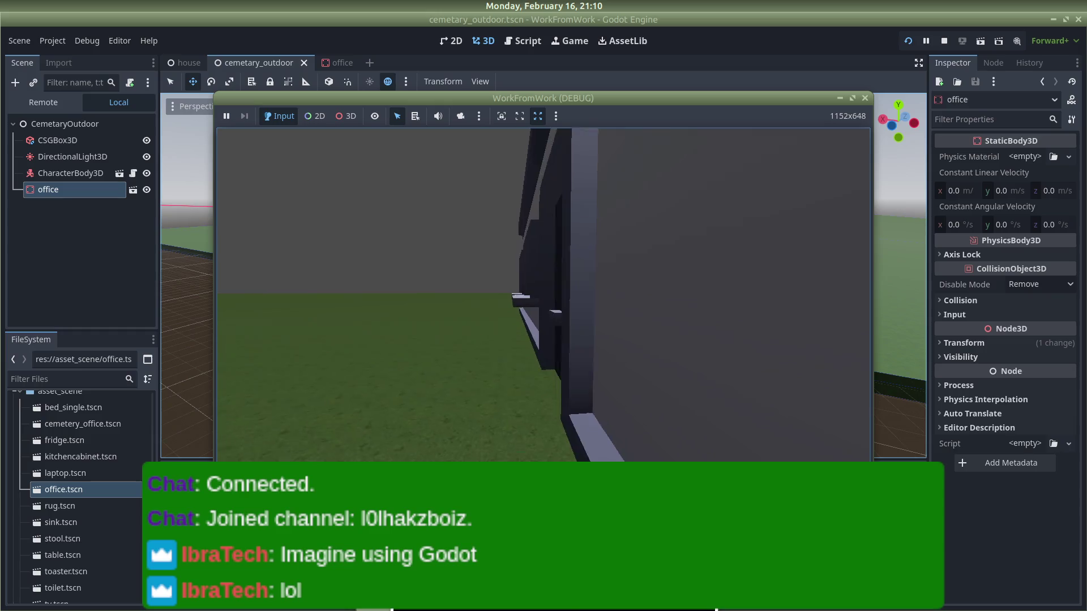
key("w")
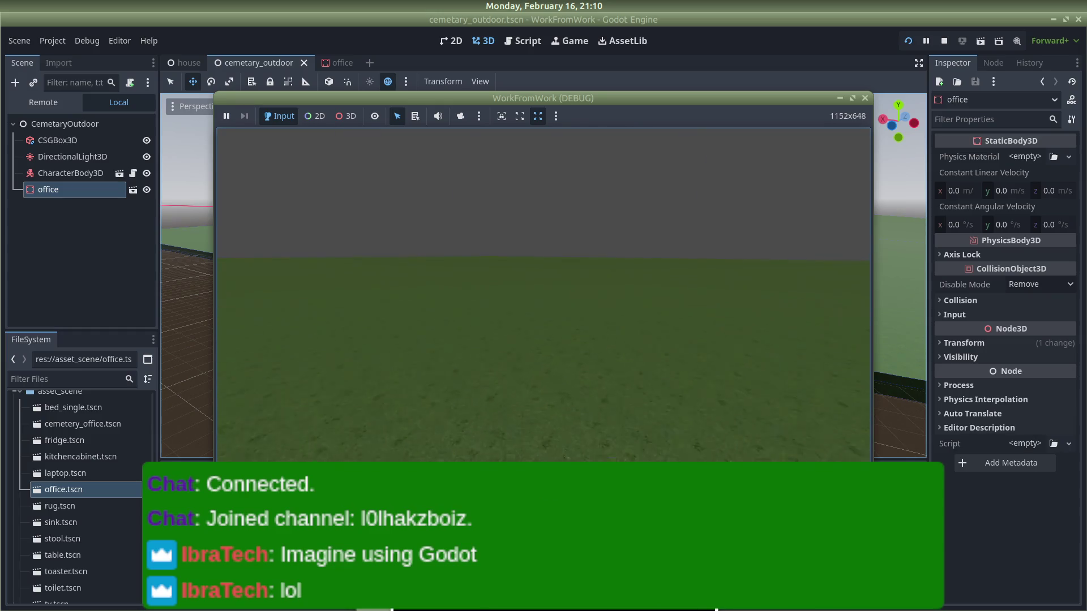
key("w")
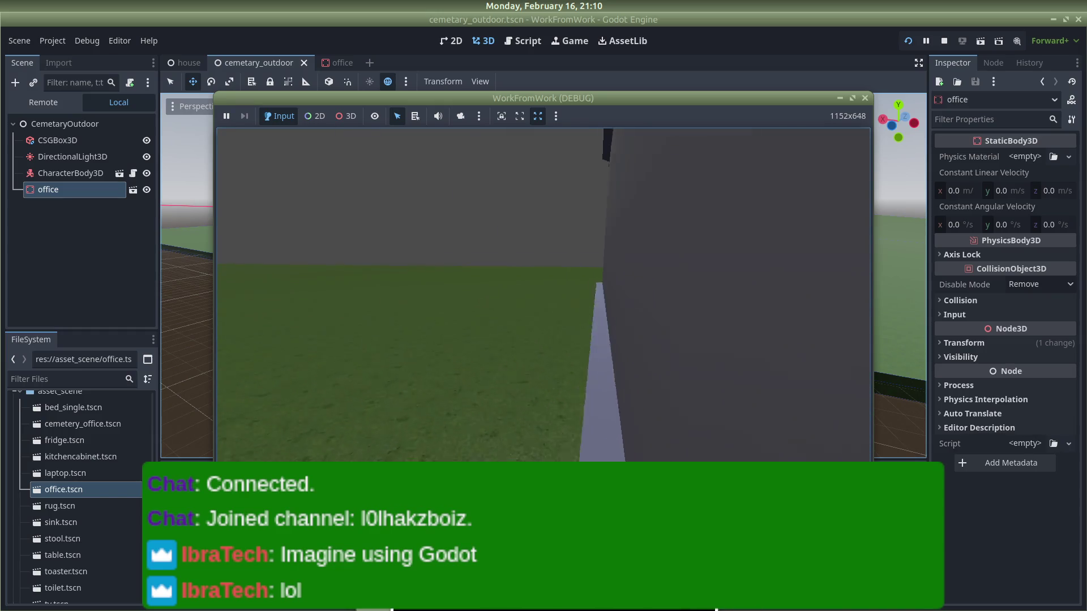
key("w")
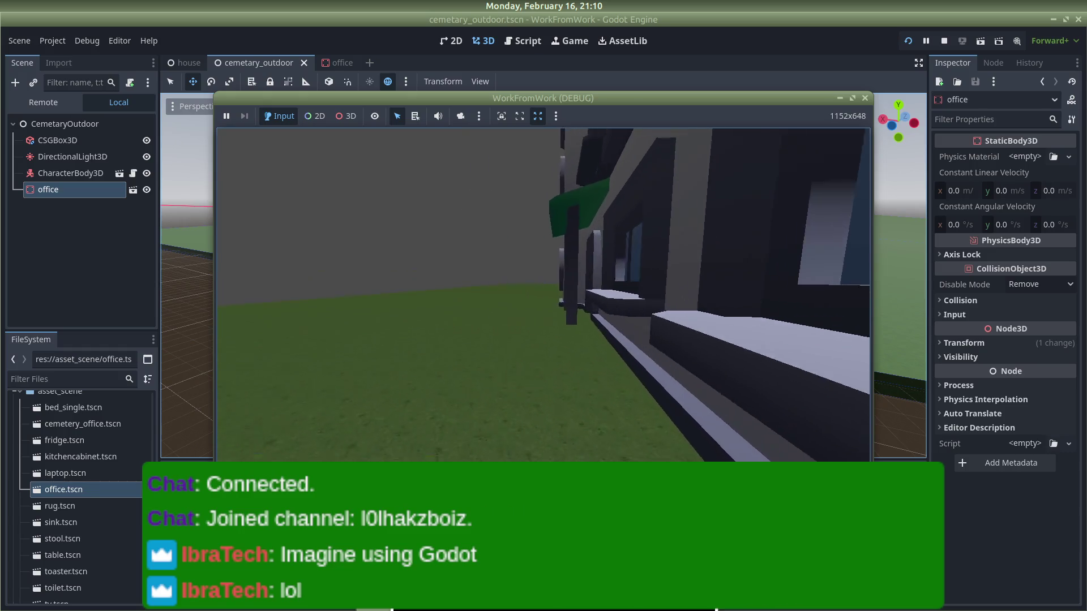
key("w")
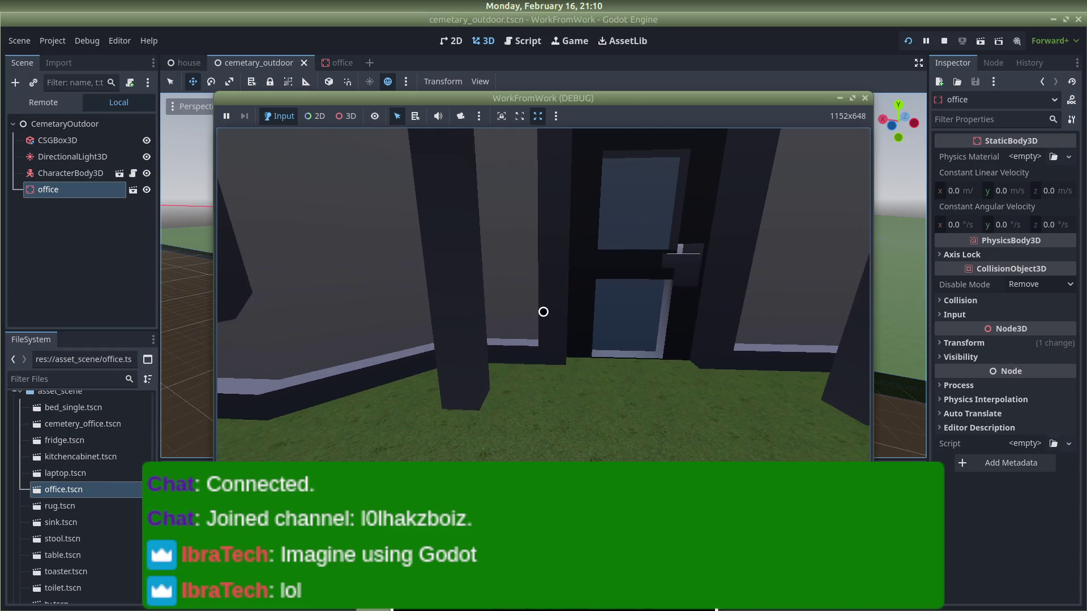
key("alt+Tab")
key("alt+Tab")
key("alt+Tab")
scroll(291, 365, "down", 4)
Step: Join Discord's General voice channel and return to the Godot editor
left_click(278, 352)
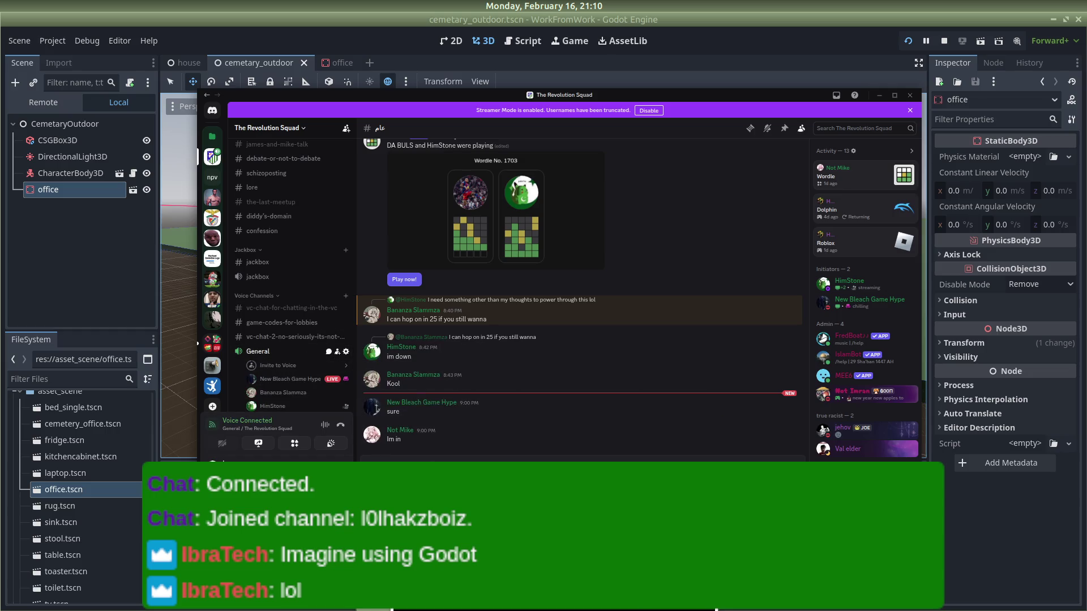
key("alt+Tab")
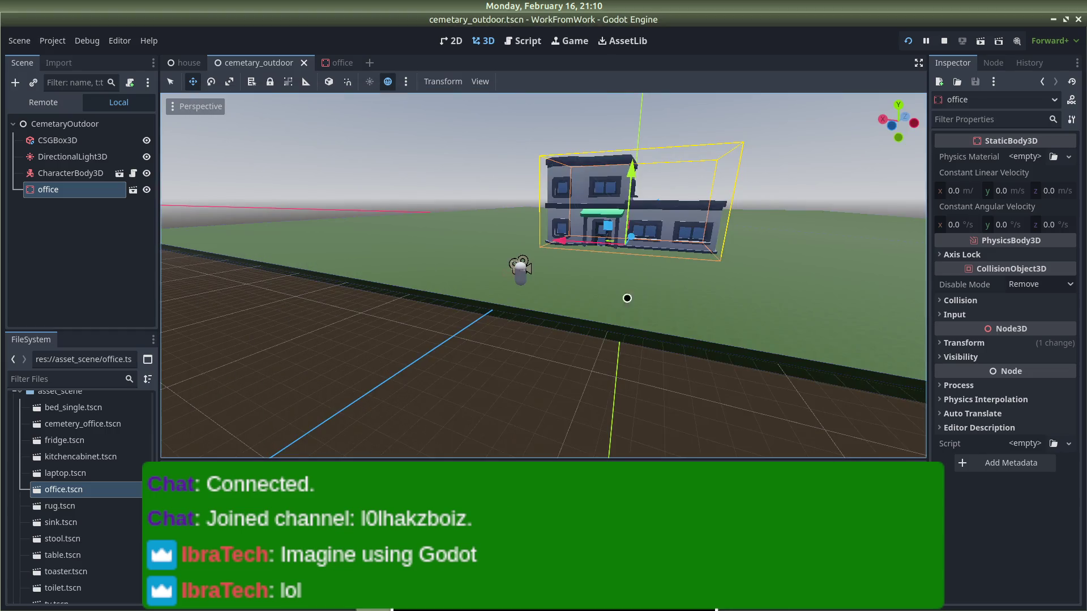
left_click_drag(543, 272, 744, 245)
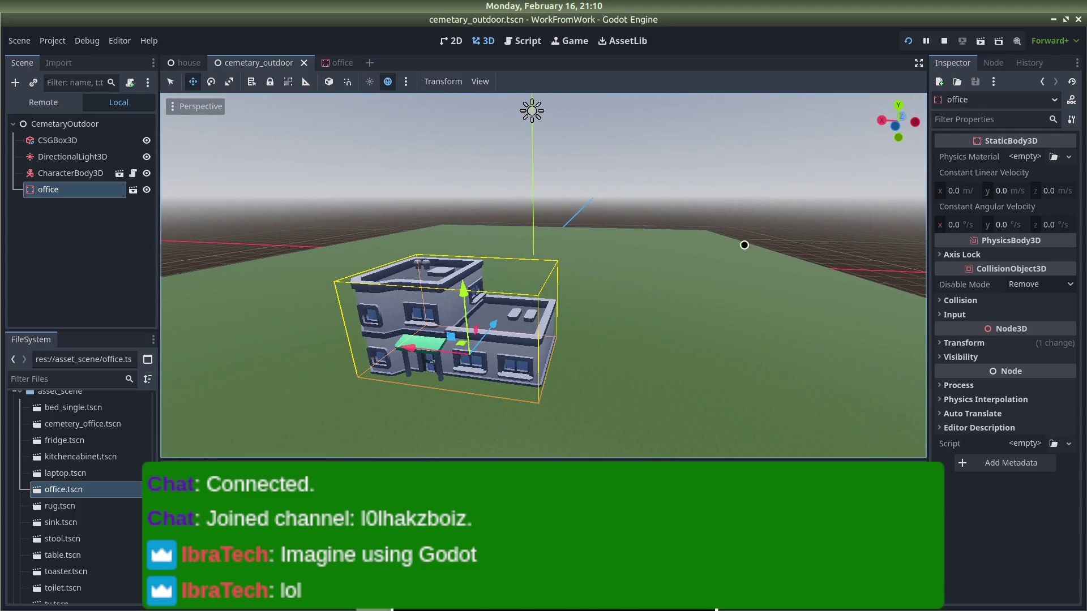
Step: Stop the running game and pull the viewport back to see the whole office on the grass
left_click(943, 41)
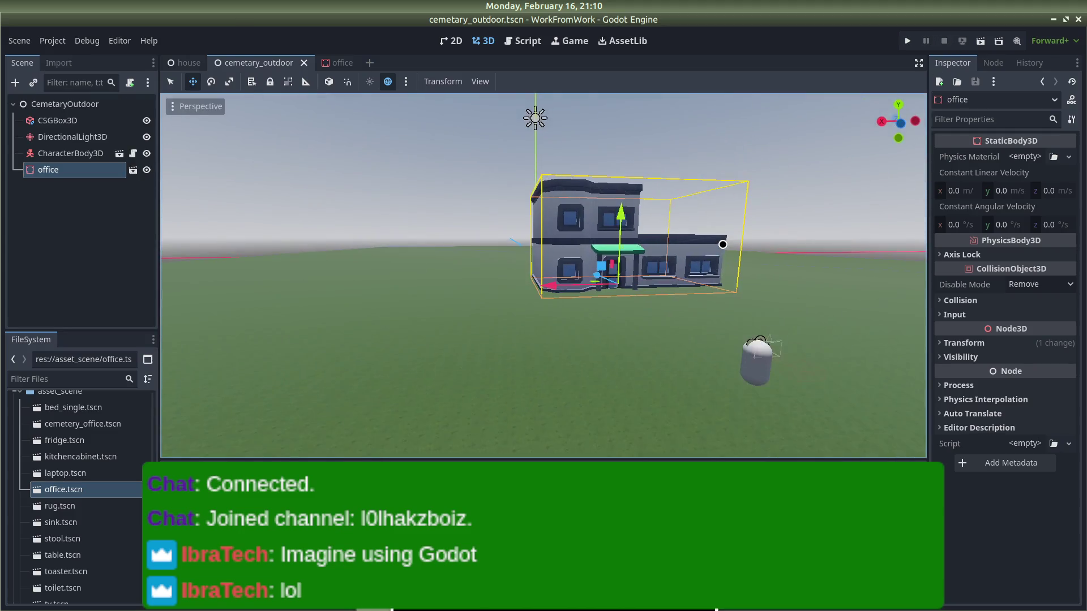
scroll(540, 345, "up", 5)
mouse_move(540, 345)
left_mouse_down()
mouse_move(684, 351)
mouse_move(759, 383)
mouse_move(425, 369)
mouse_move(575, 368)
mouse_move(539, 383)
left_mouse_up()
Step: Check the OBS stream, then frame the office building in the Godot viewport
key("alt+Tab")
key("alt+Tab")
key("alt+Tab")
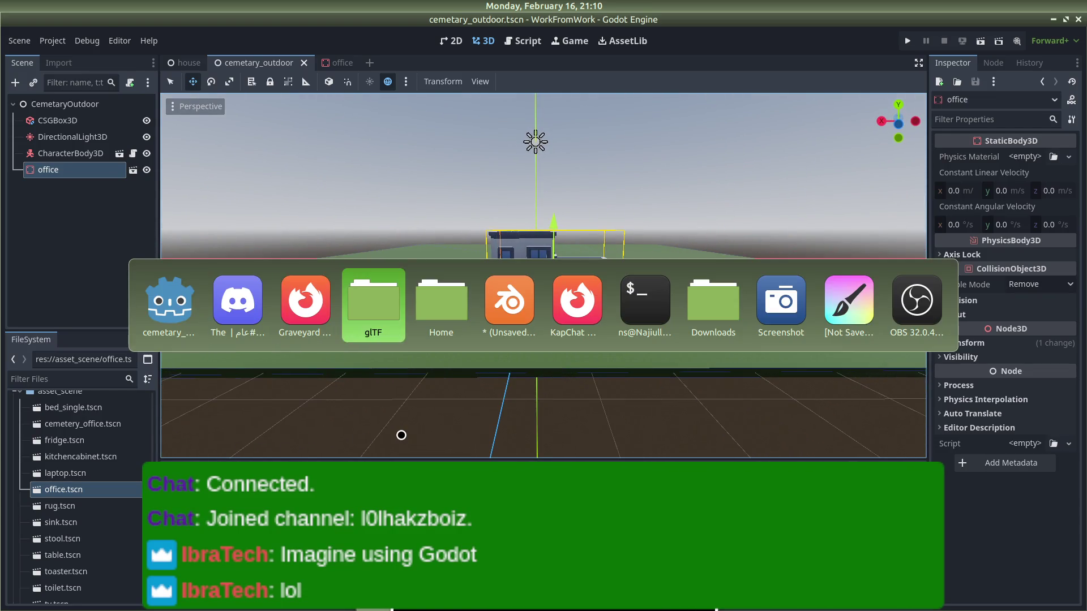
key("alt+Tab")
key("alt+Tab")
key("alt+Tab")
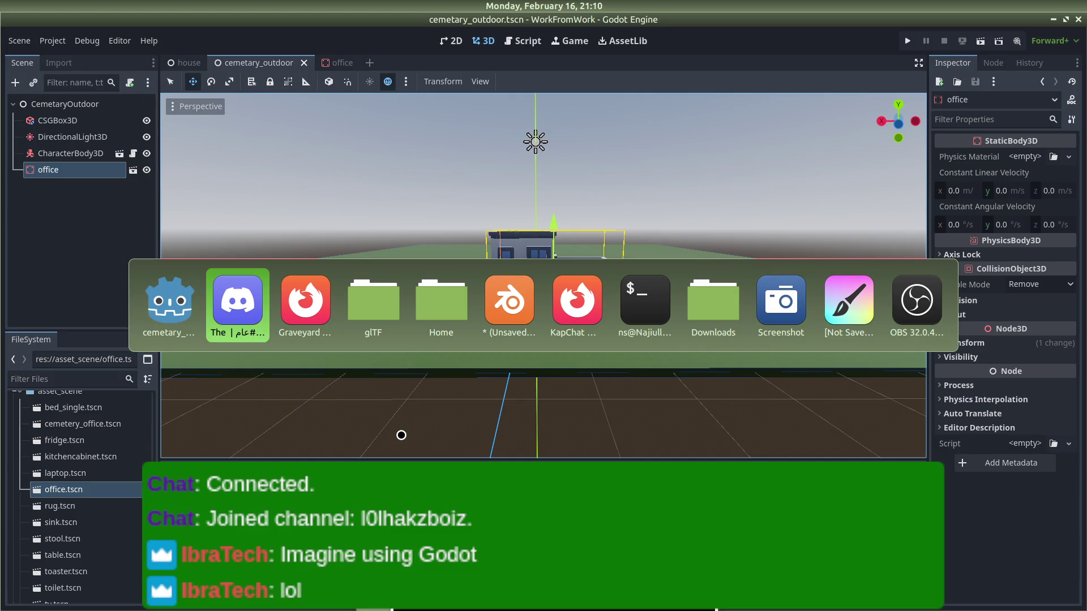
key("alt+Tab")
key("alt+Tab")
key("alt+Tab")
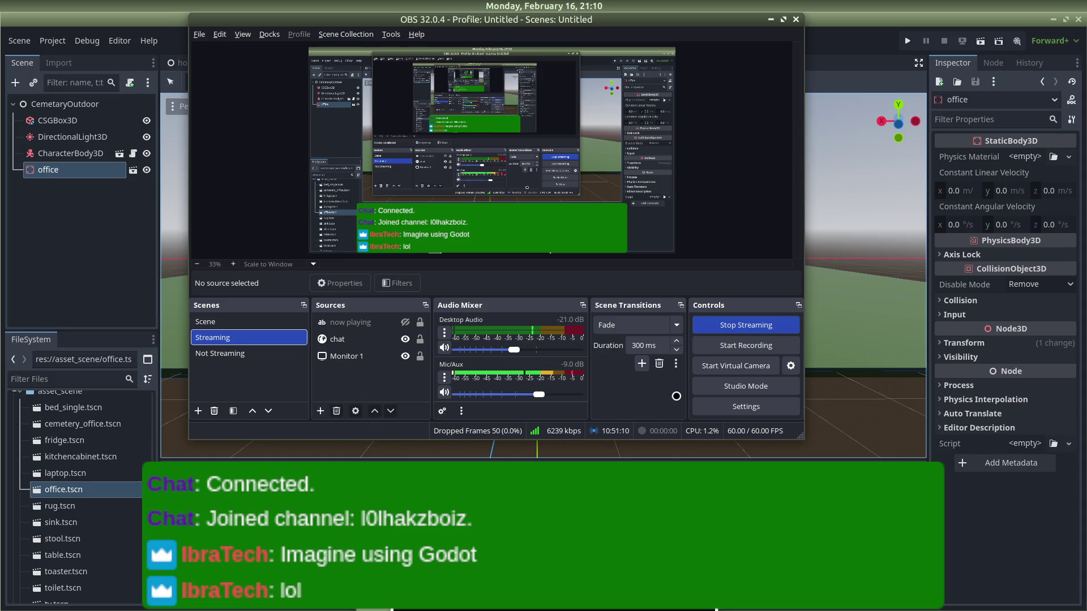
left_click(880, 23)
key("f")
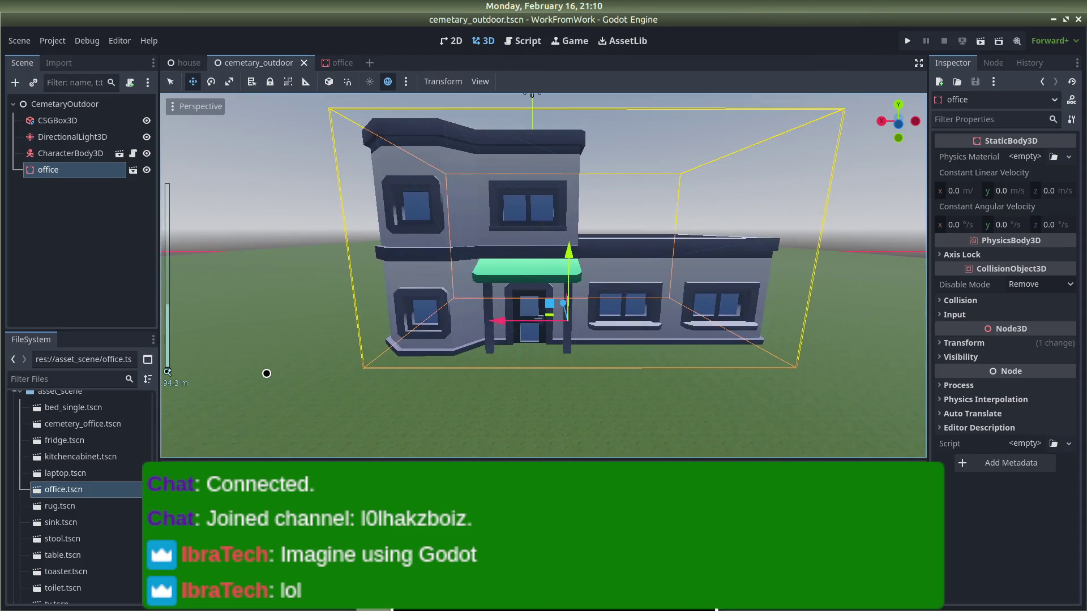
Step: Close Blender without saving and bring up the house scene in Godot
key("alt+Tab")
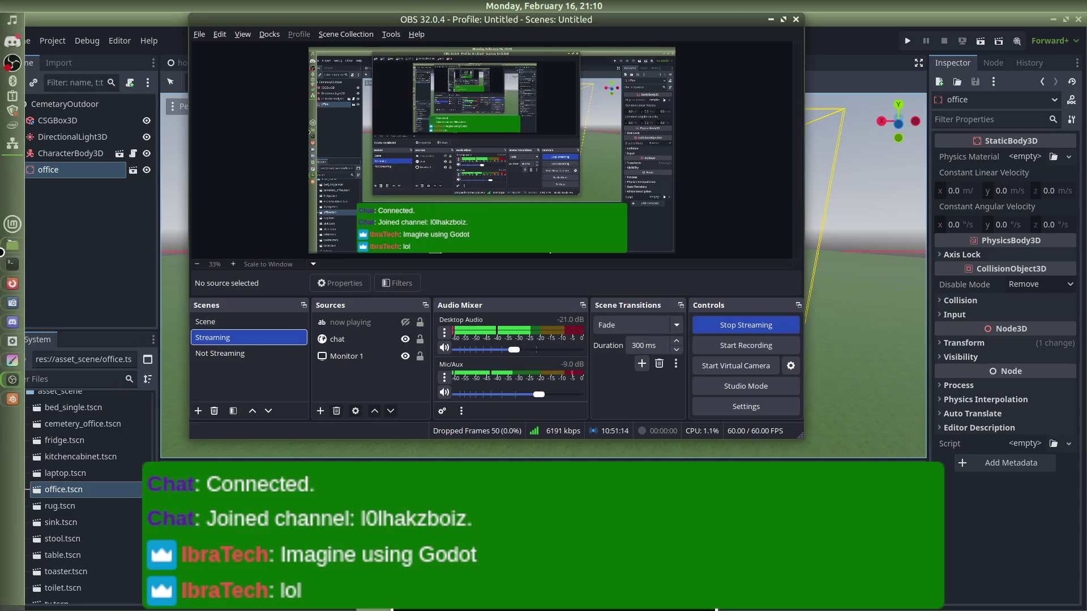
left_click(15, 394)
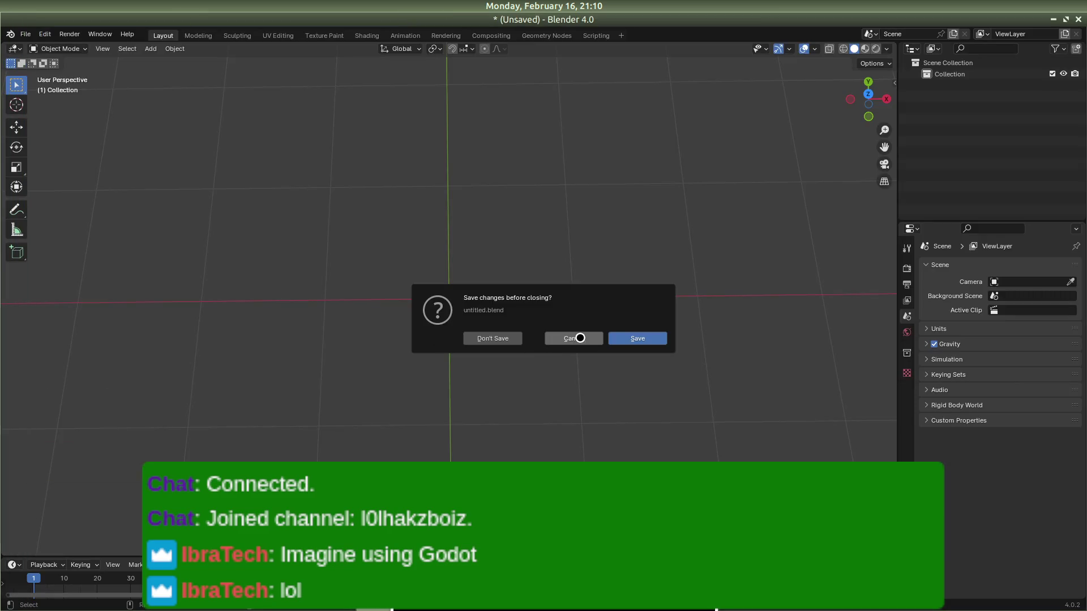
left_click(506, 340)
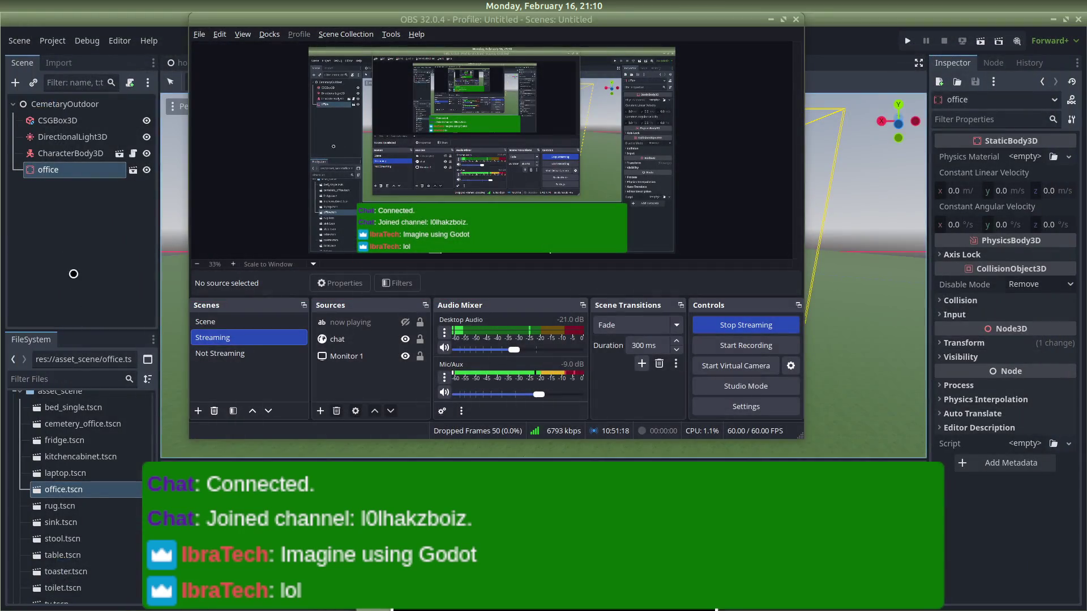
left_click(127, 262)
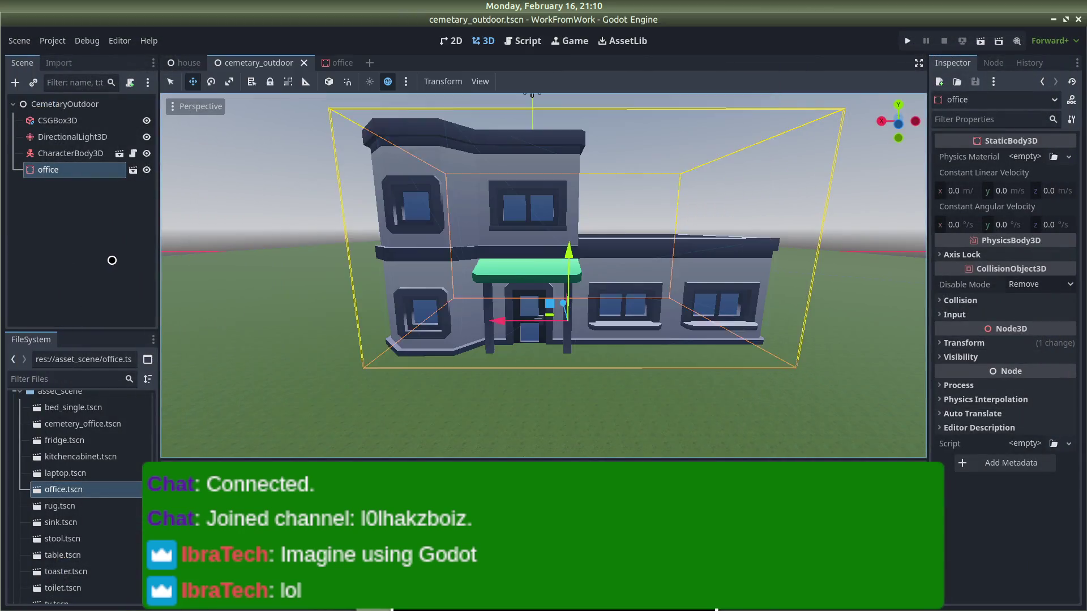
left_click(174, 63)
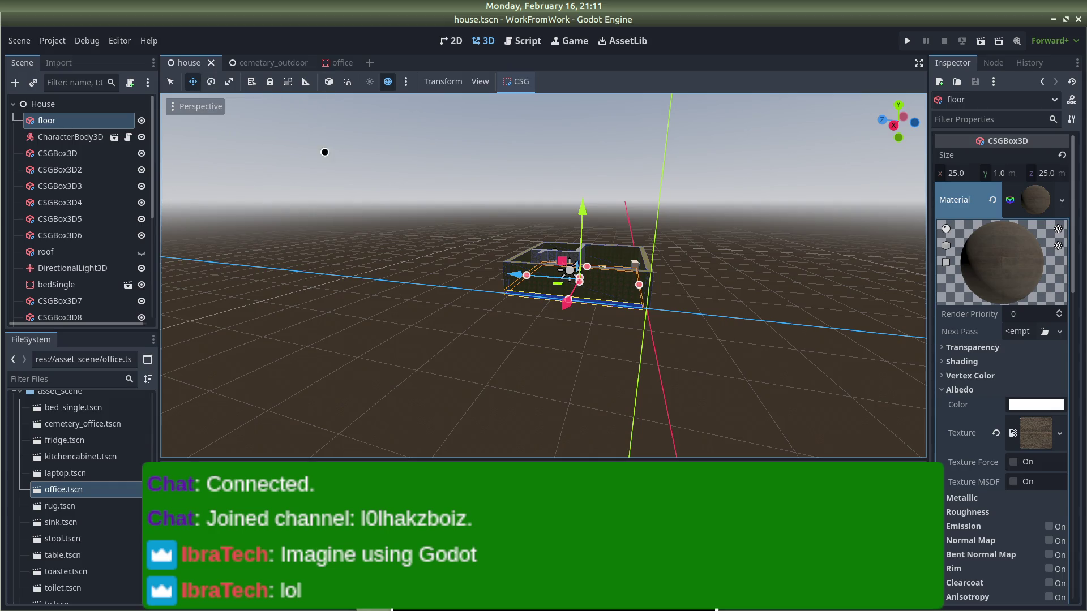
Step: In Project Settings under Application > Run, set Main Scene to res://house.tscn
scroll(324, 151, "up", 5)
left_click(397, 171)
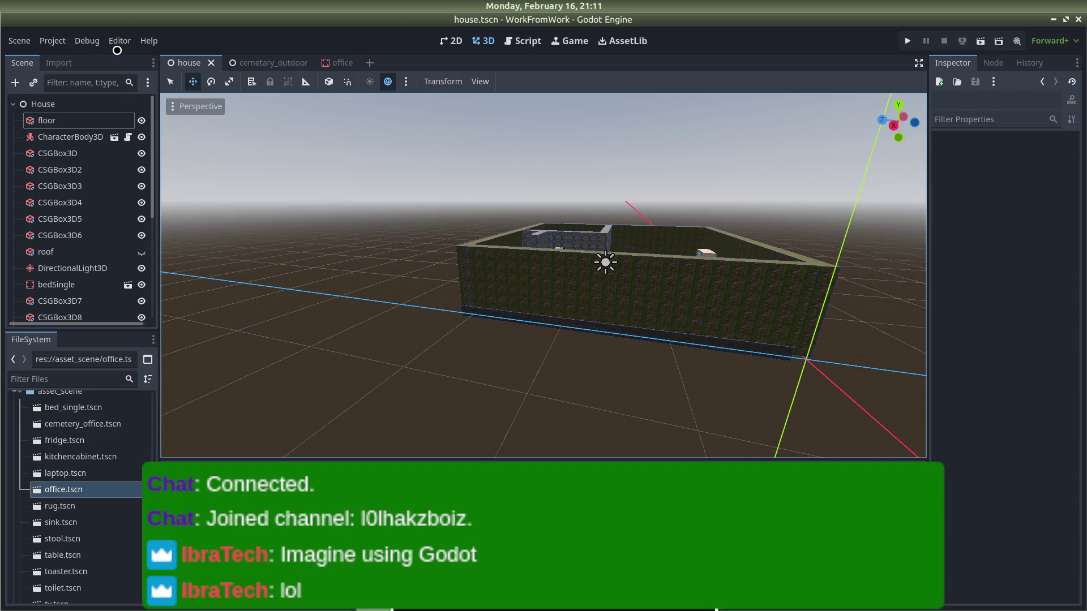
left_click(119, 40)
left_click(52, 41)
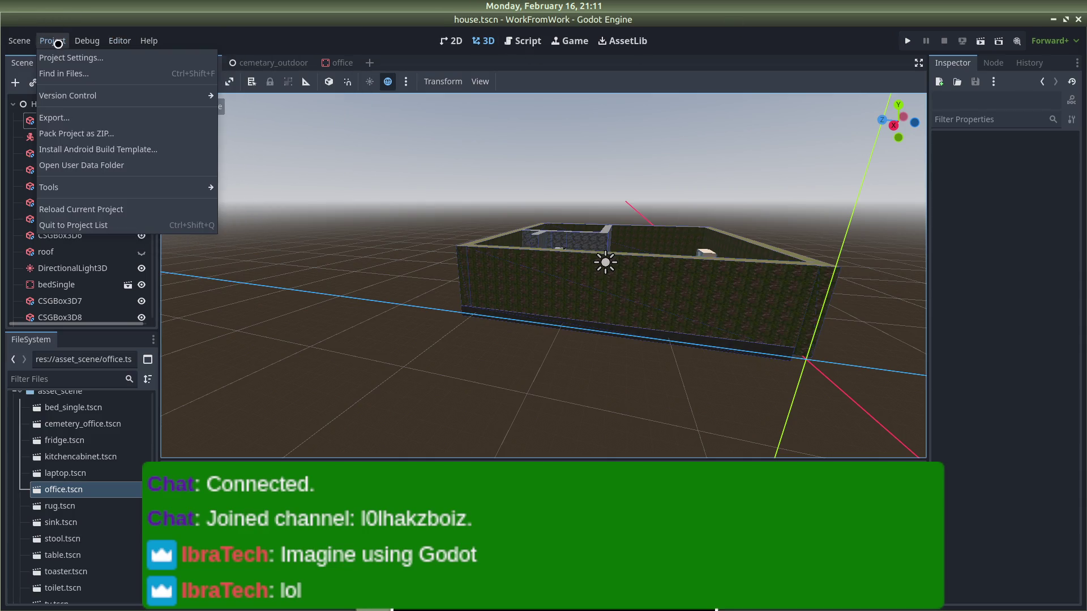
left_click(86, 58)
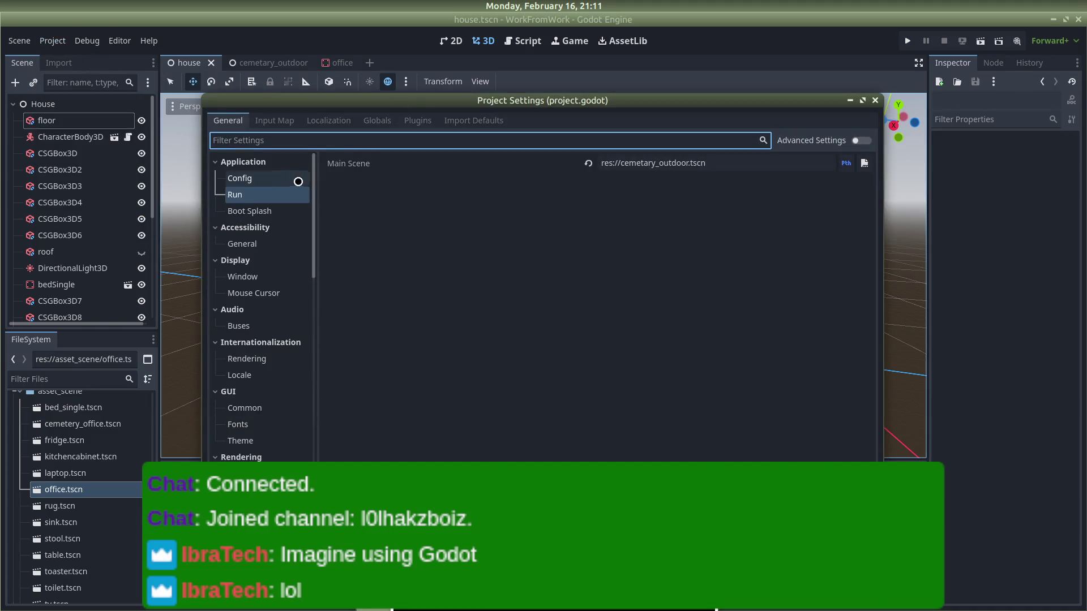
left_click(864, 163)
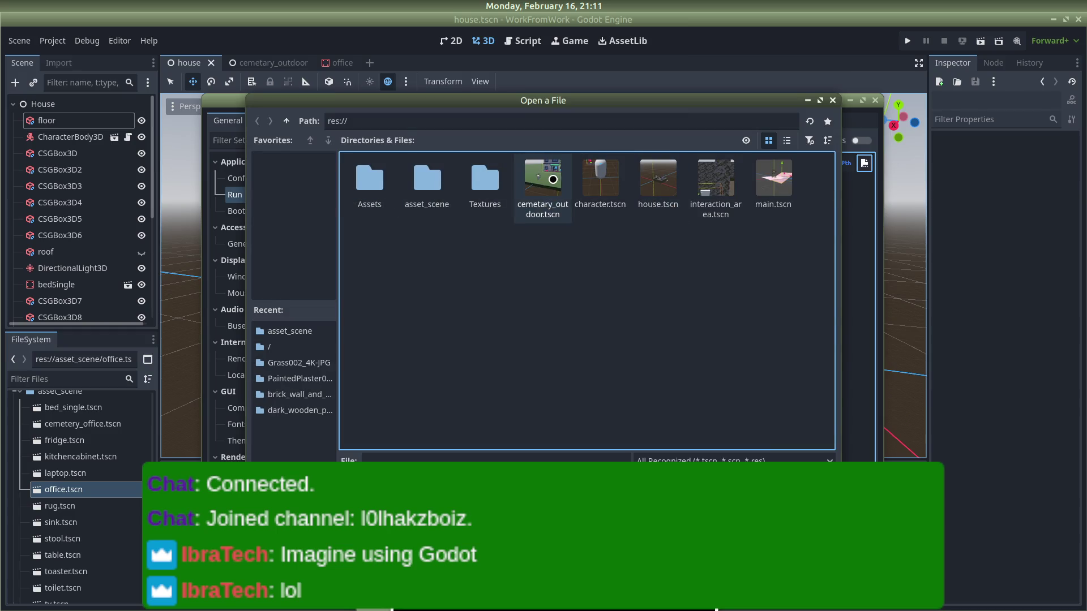
double_click(656, 180)
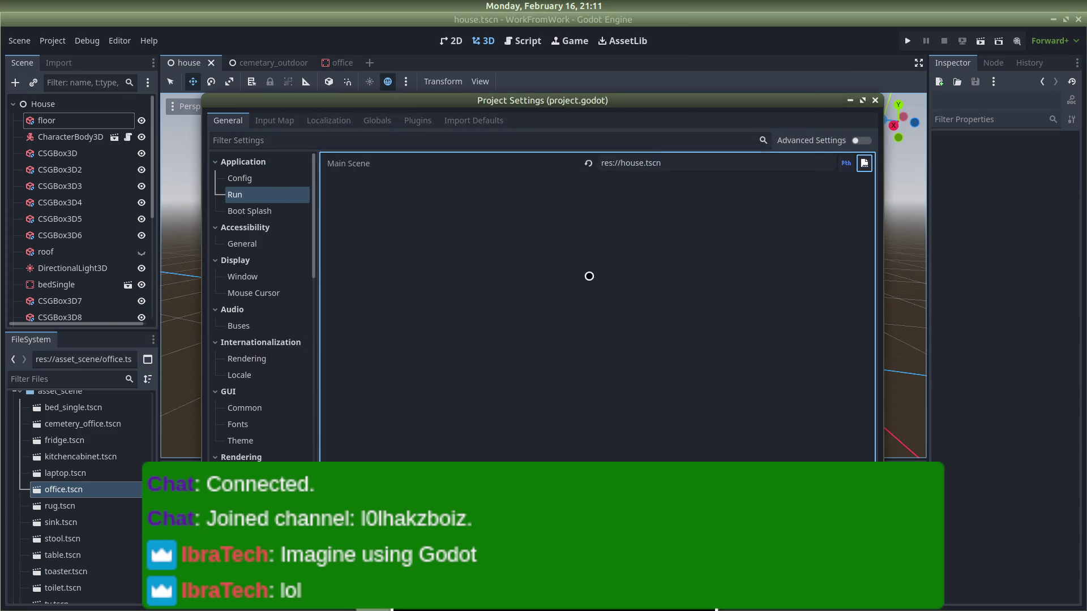
left_click(875, 101)
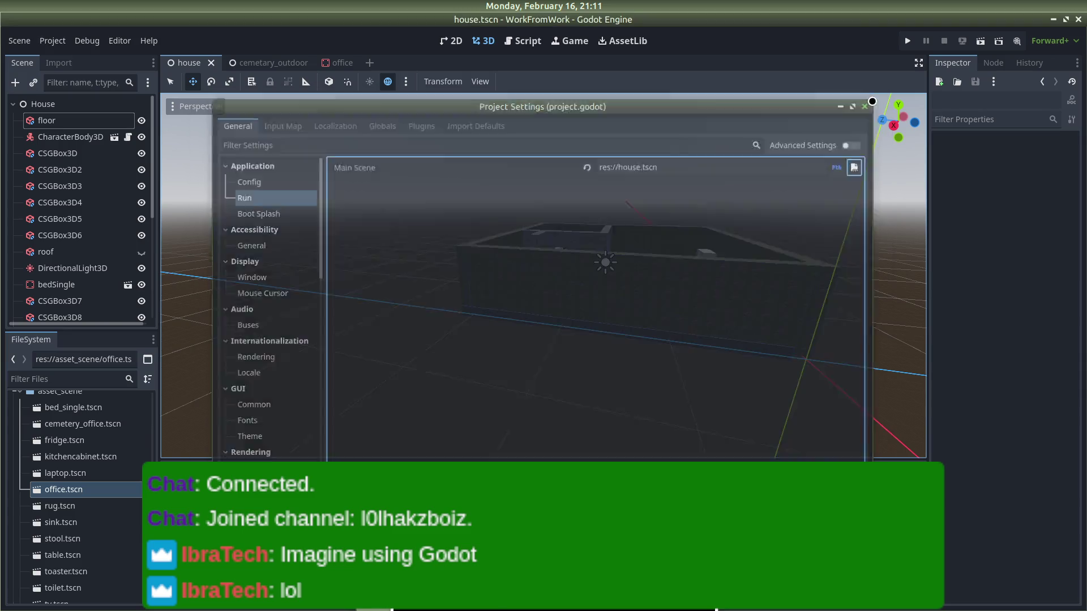
mouse_move(4, 325)
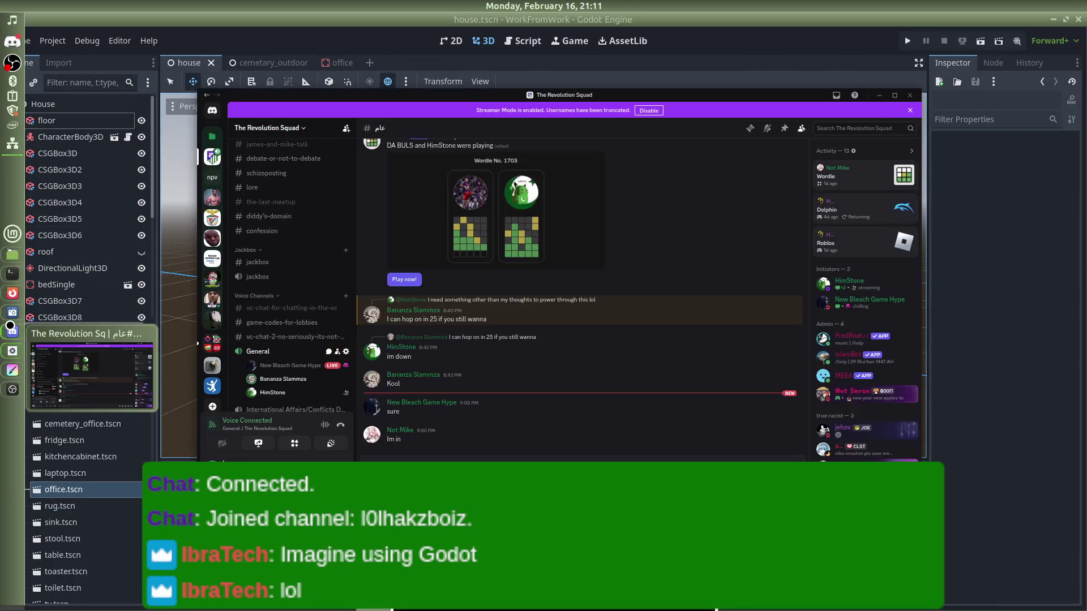
Step: Start an Entire Screen share in Discord's General voice channel, then bring Godot back on top
left_click(79, 422)
left_click(250, 447)
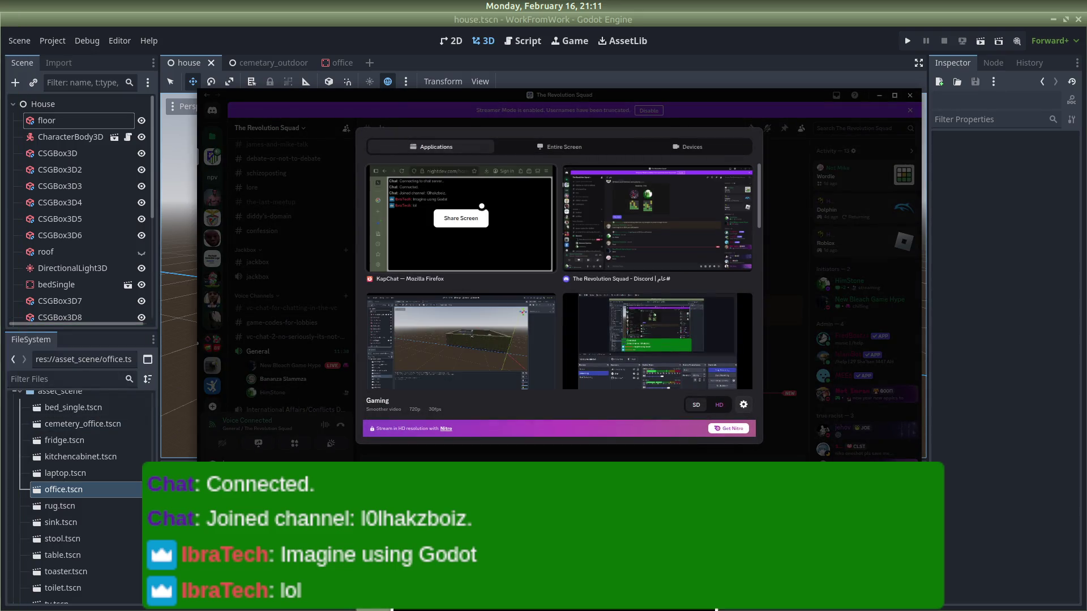
left_click(559, 146)
left_click(455, 228)
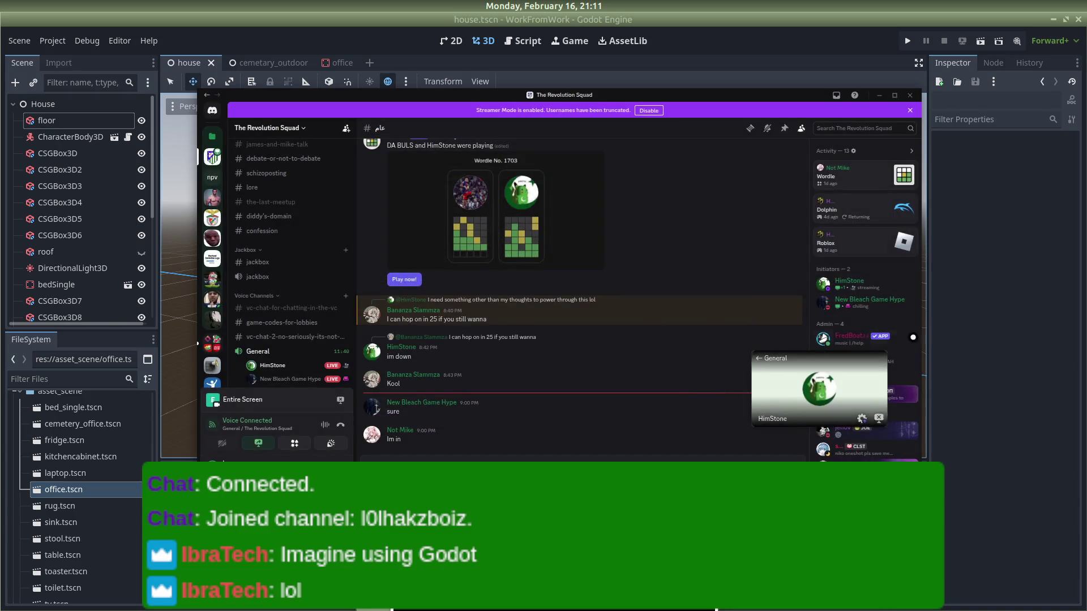
left_click(965, 316)
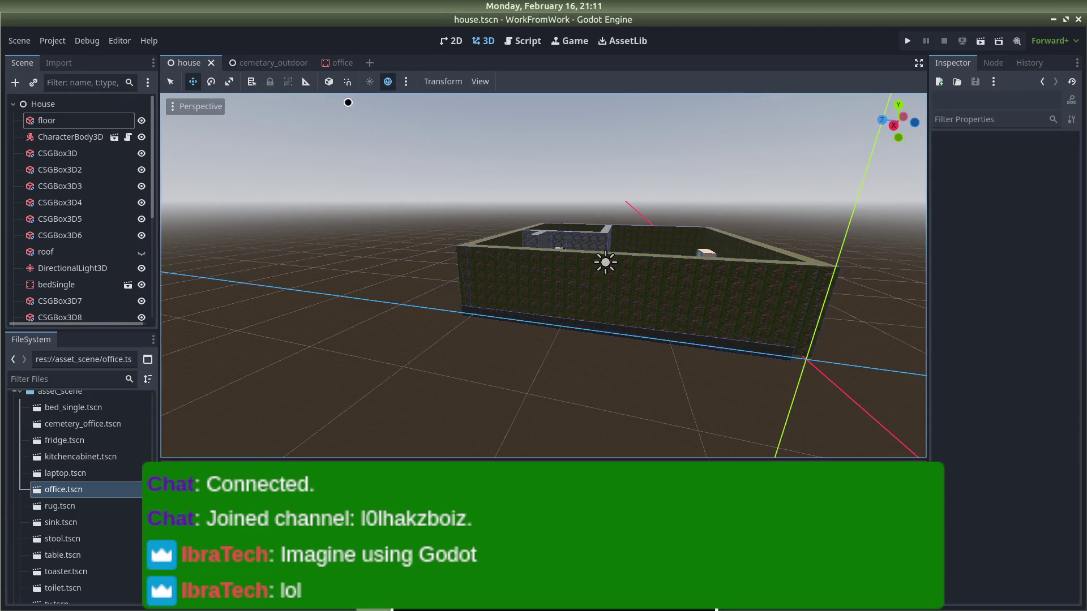
Step: Run the house scene, walk forward until the 'Use Toilet [E]' prompt shows, then stop the game
left_click(907, 41)
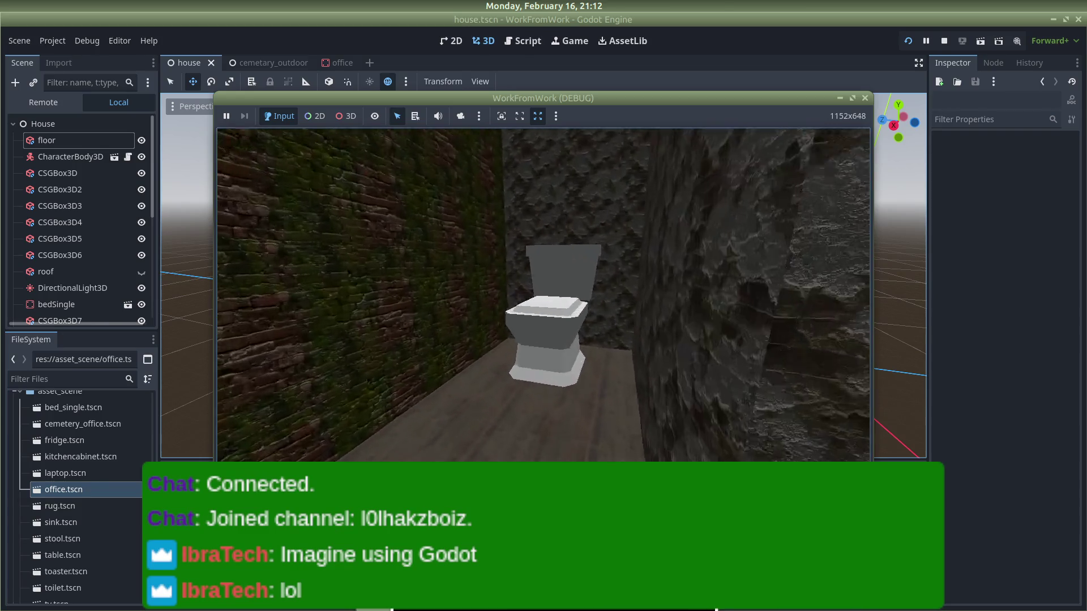
key("w")
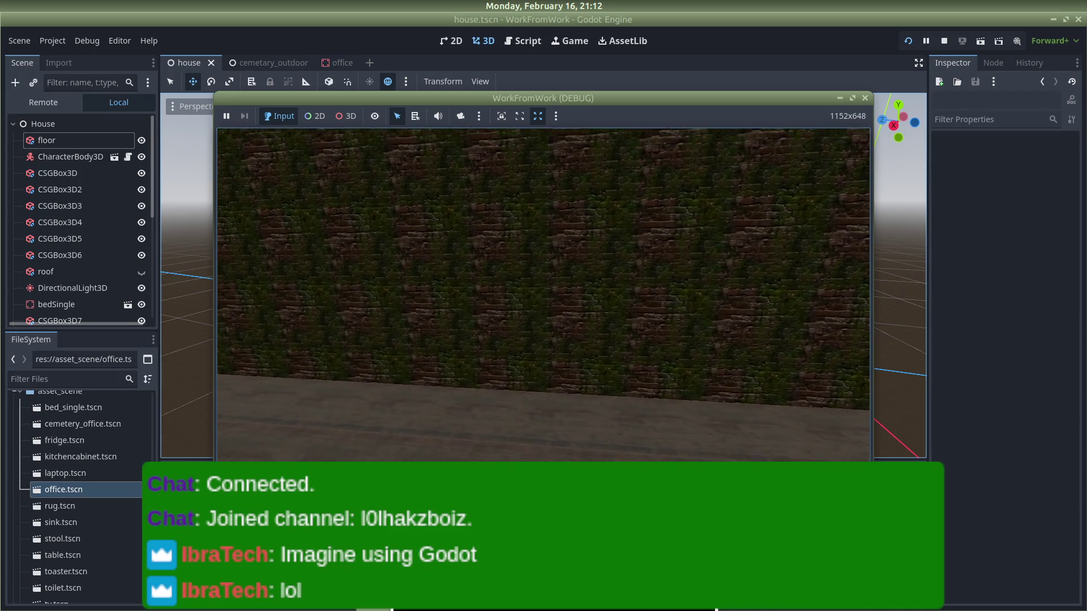
left_click(867, 100)
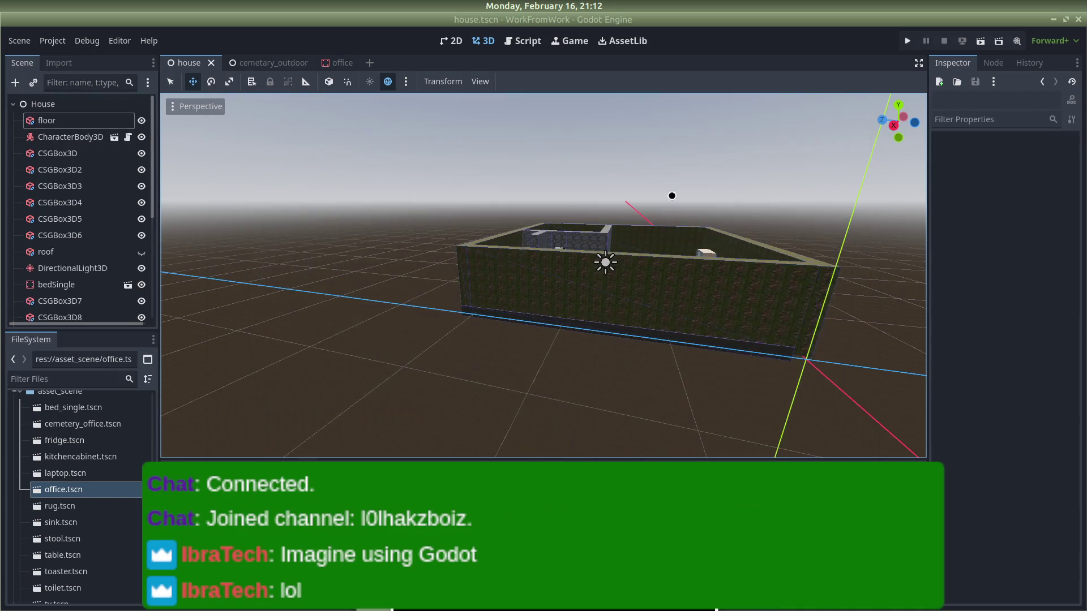
Step: Use Stop Streaming in Discord's voice panel, then return to the Godot house scene
key("alt+Tab")
key("alt+Tab")
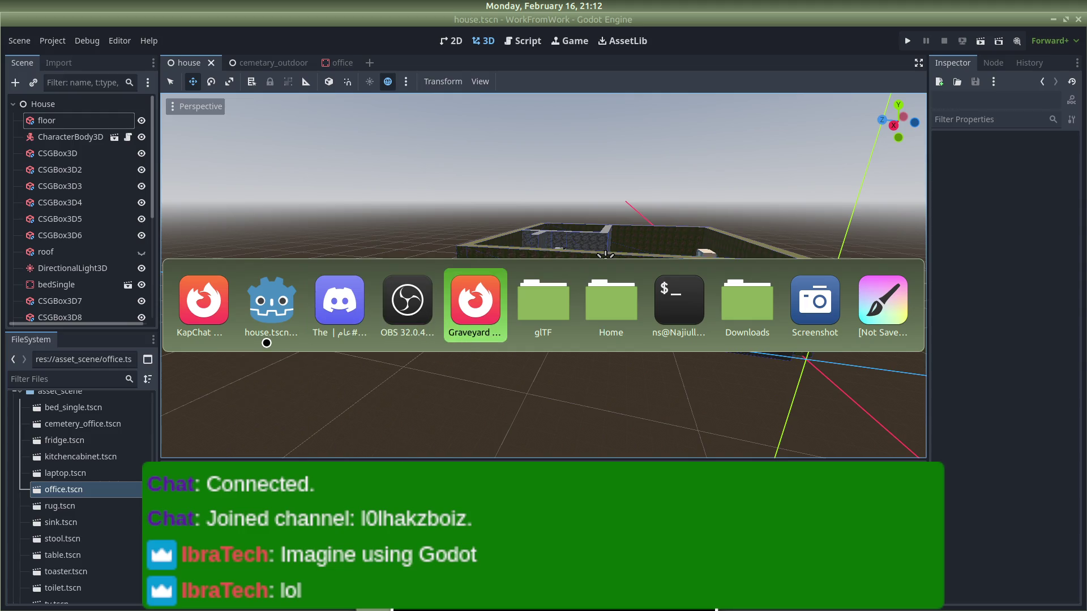
key("alt+Tab")
key("alt+Tab")
key("alt+Tab")
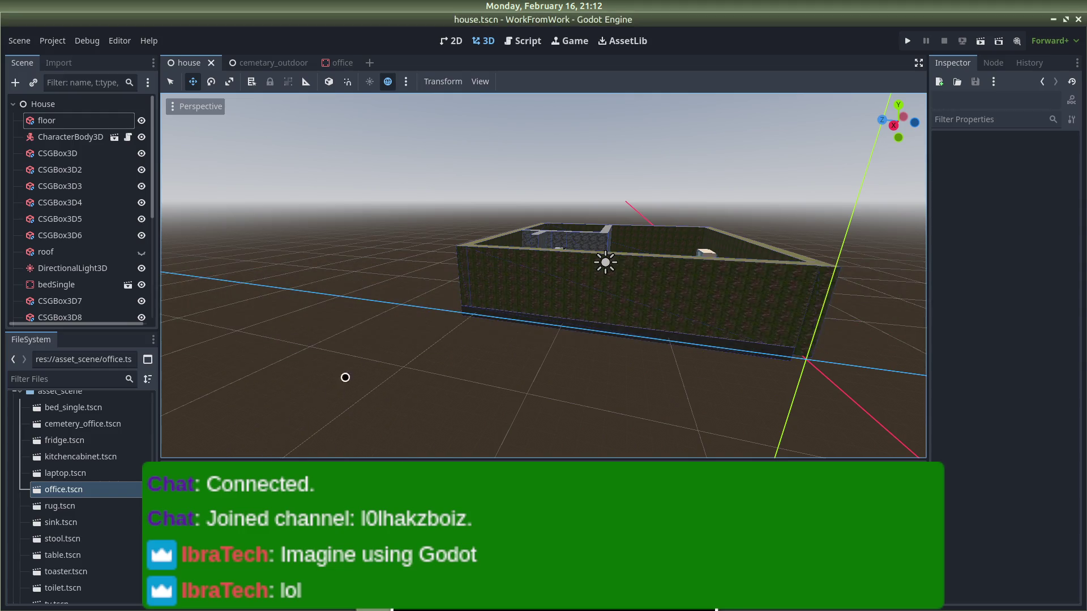
key("alt+Tab")
key("alt+Tab")
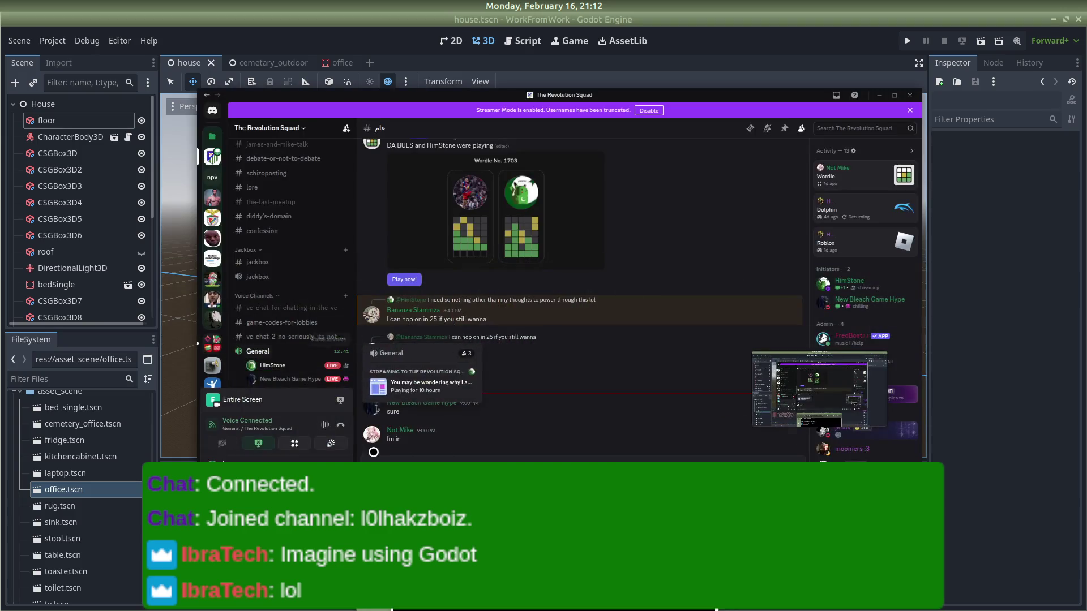
left_click(342, 403)
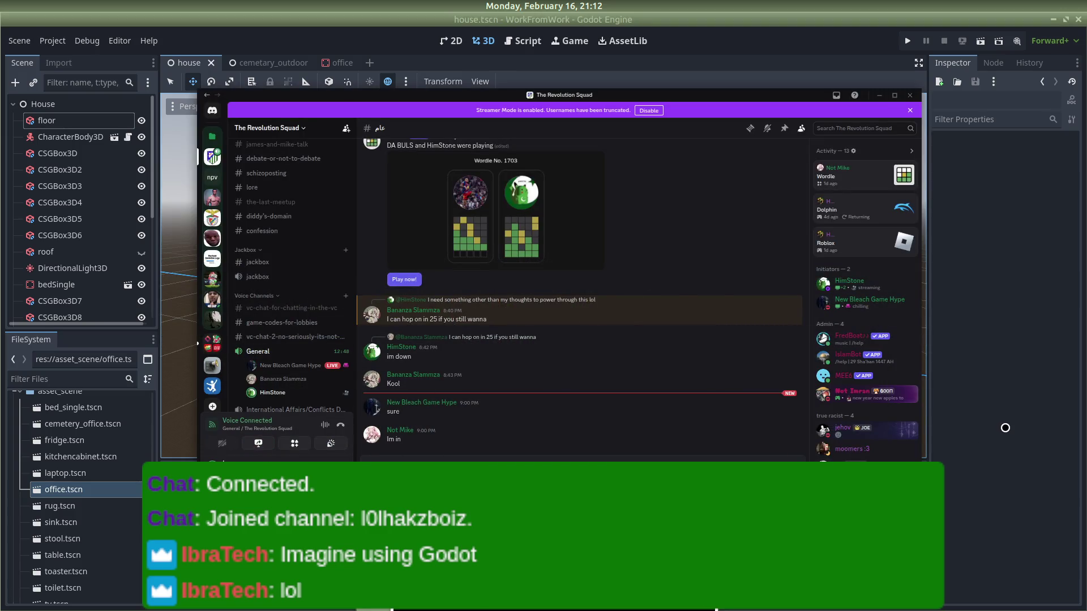
left_click(1005, 428)
scroll(623, 419, "up", 5)
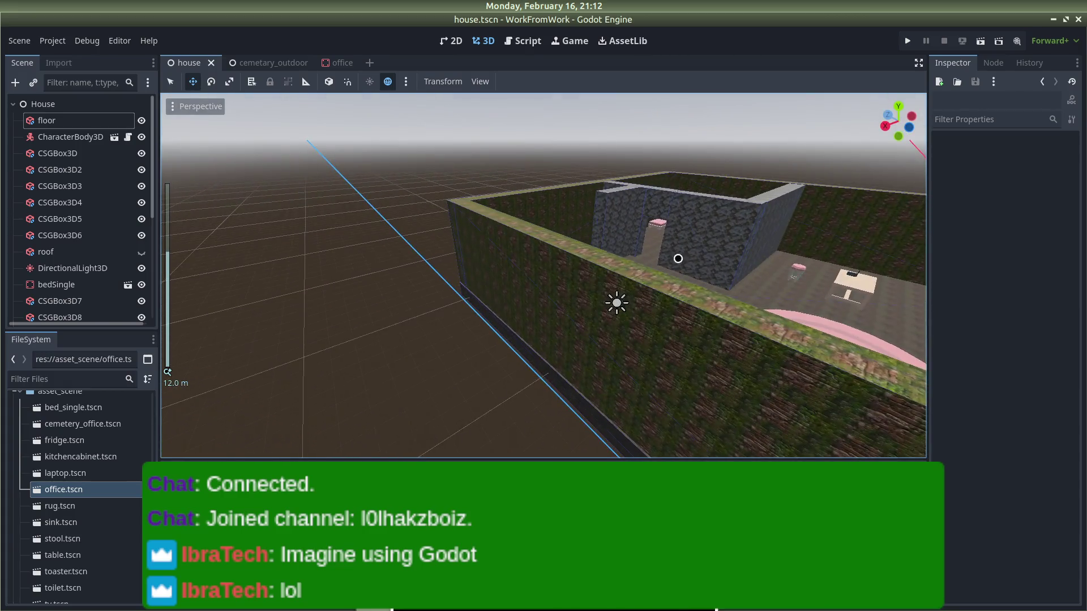
Step: Zoom out over the house, select toiletSquare to view its Interactable metadata, then open interaction_area.gd
scroll(677, 259, "down", 3)
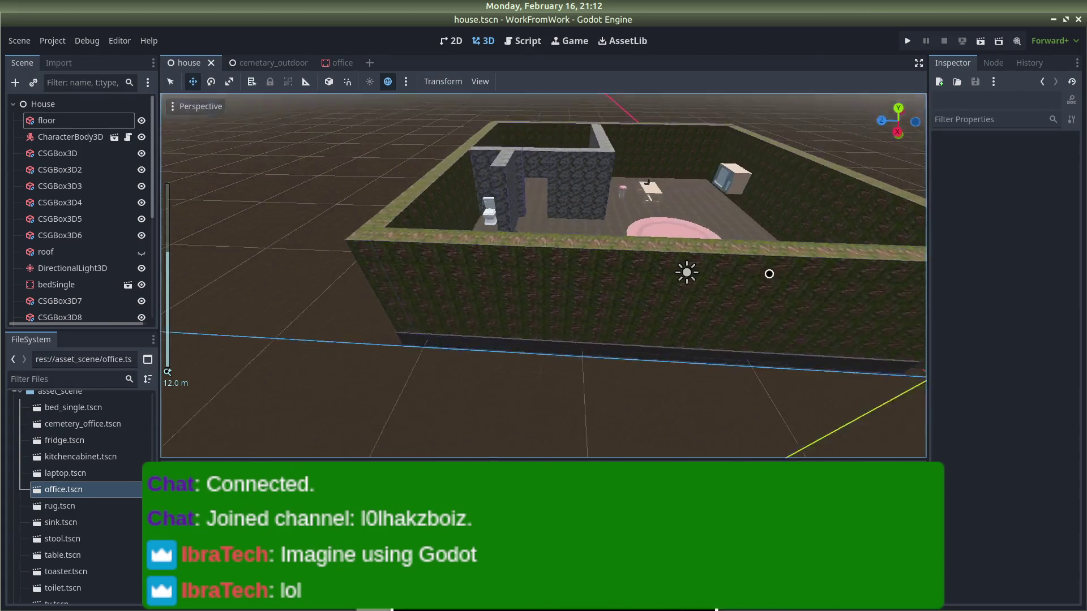
left_click(484, 210)
scroll(912, 410, "down", 5)
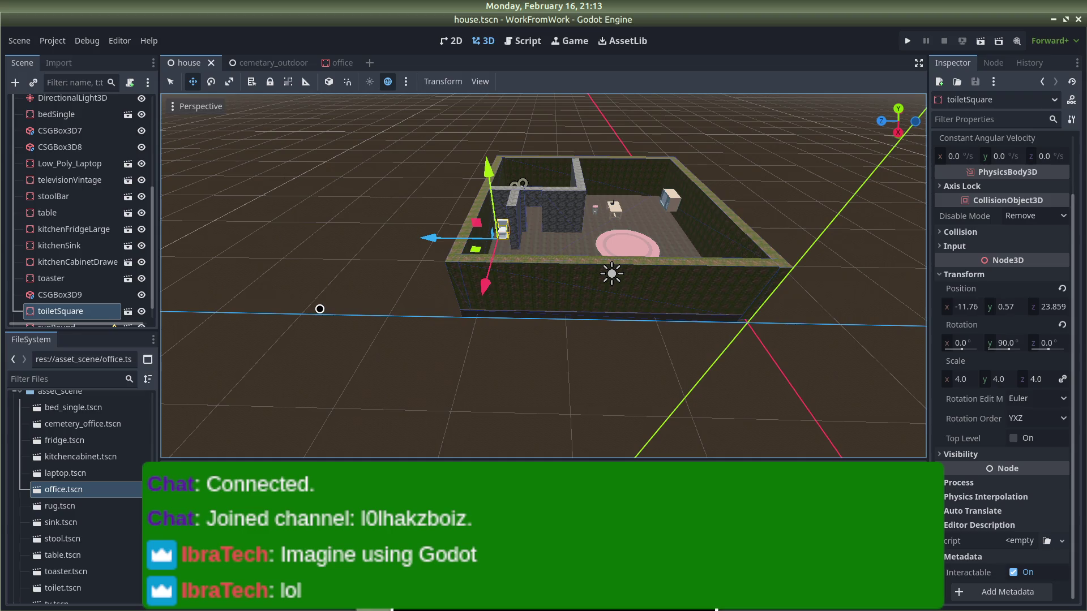
left_click(523, 41)
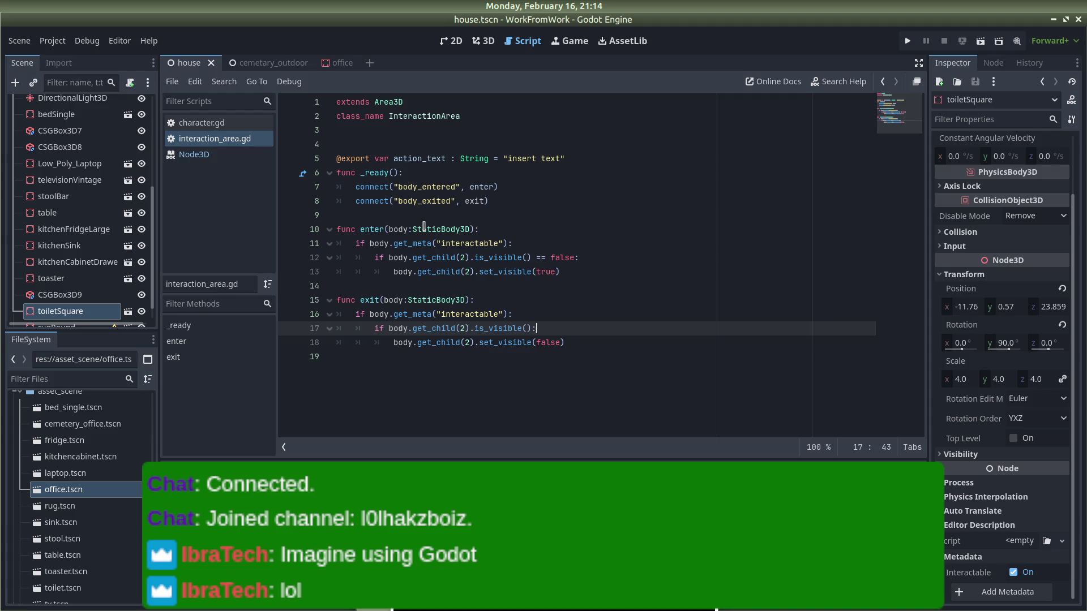
Step: Leave interaction_area.gd and switch to the cemetary_outdoor scene tab
mouse_move(326, 59)
left_click(270, 62)
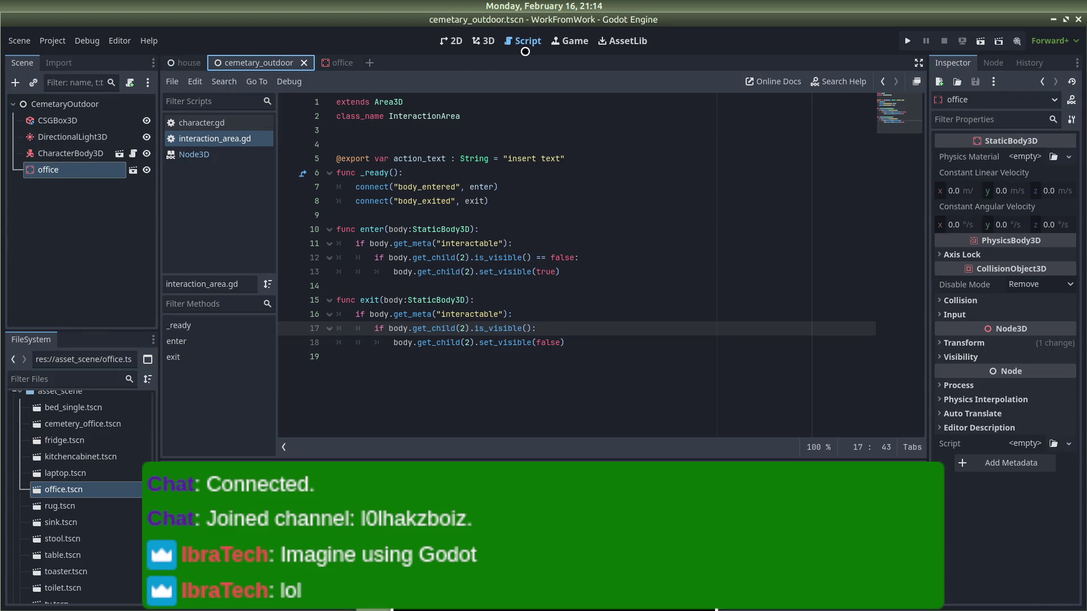
left_click(483, 41)
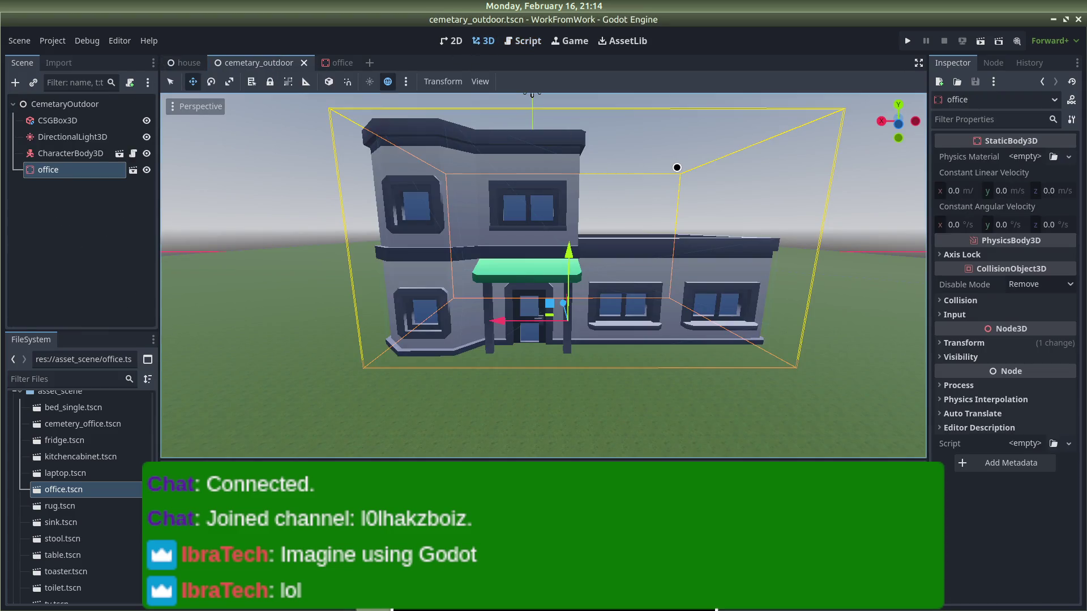
left_click(656, 142)
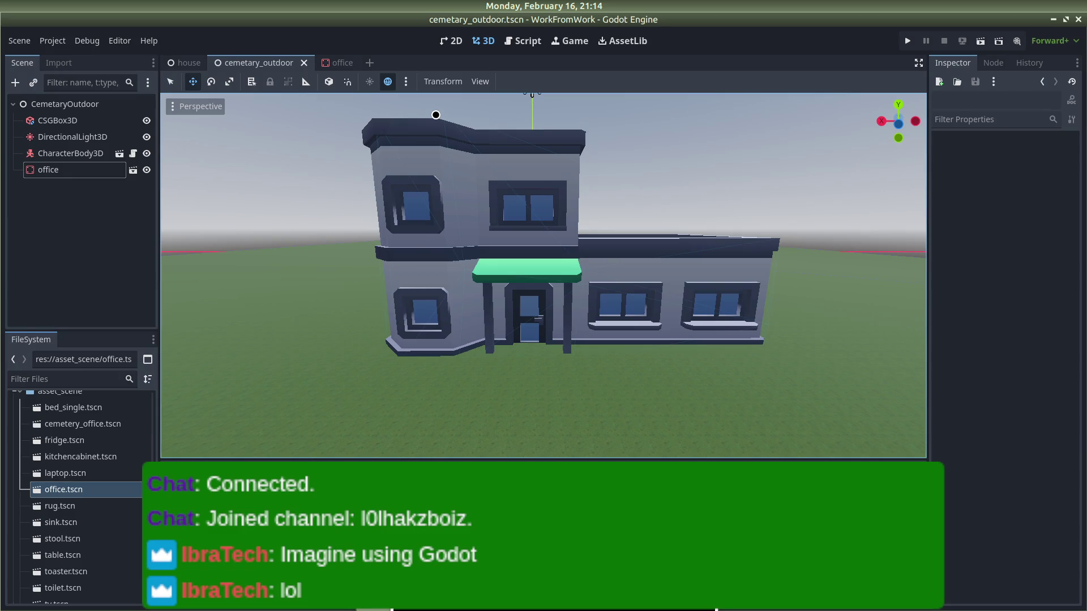
scroll(425, 201, "up", 3)
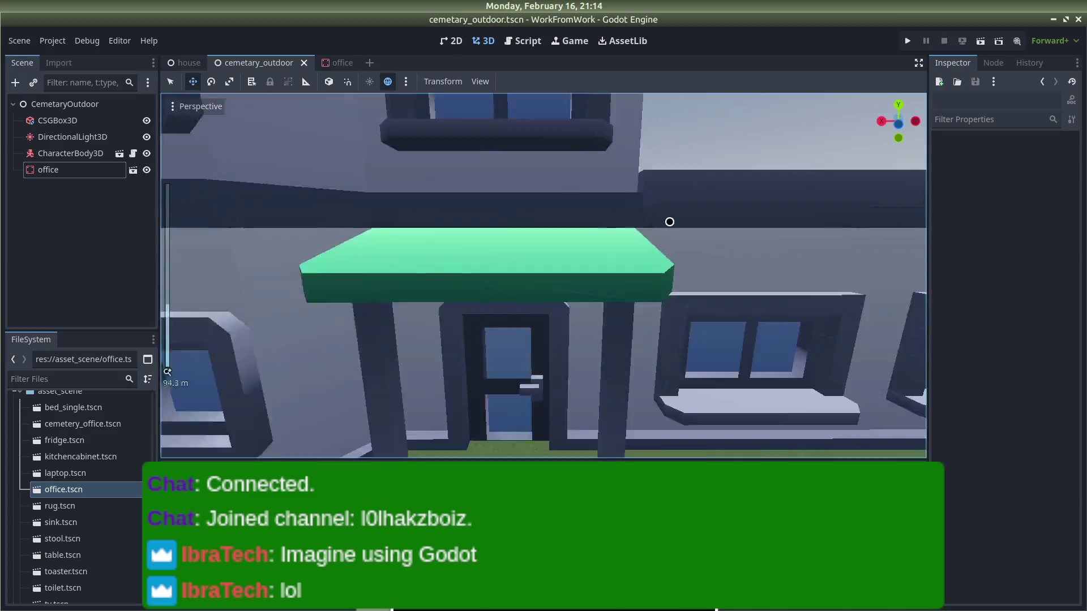
scroll(669, 221, "down", 10)
scroll(744, 364, "up", 5)
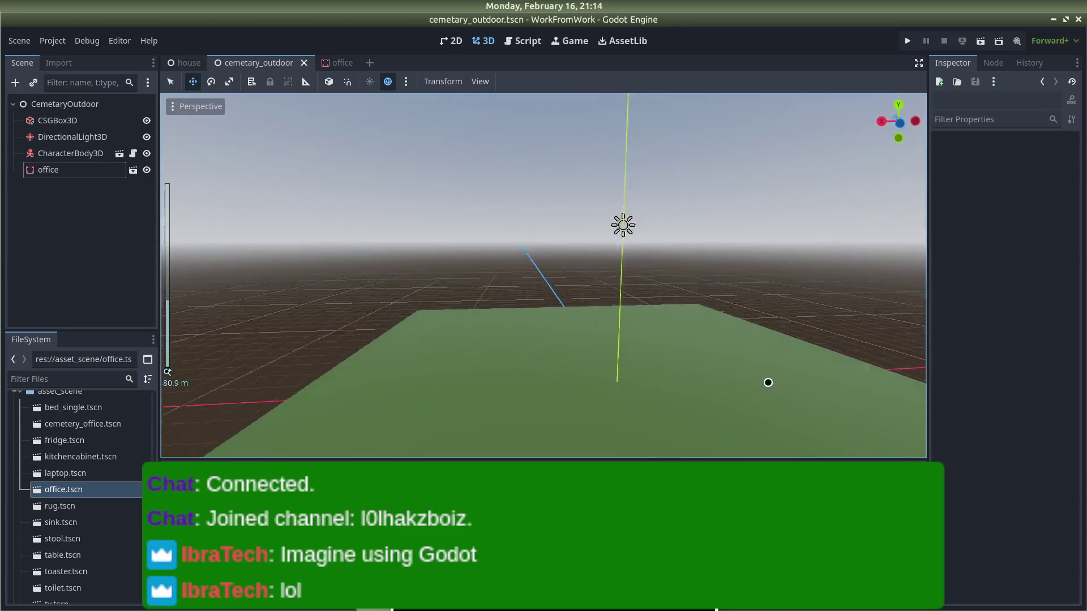
scroll(759, 365, "down", 5)
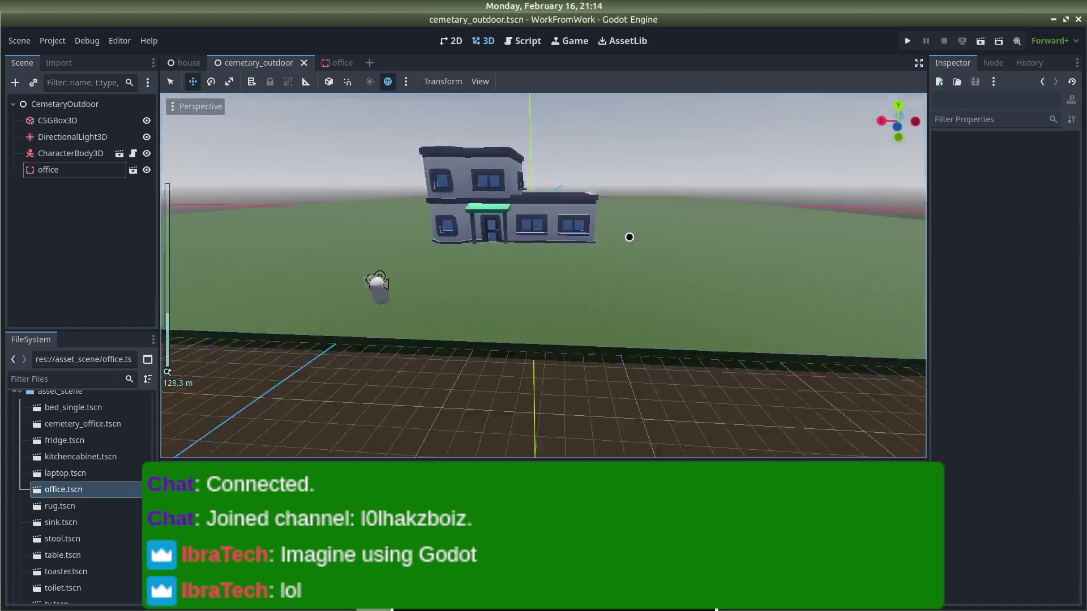
scroll(614, 189, "up", 5)
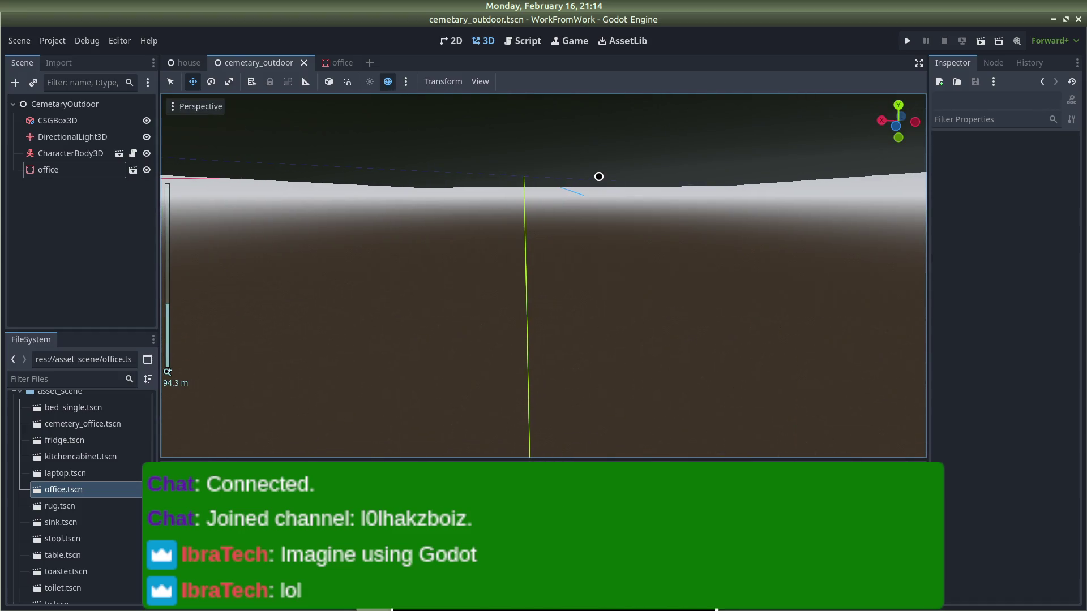
scroll(543, 274, "down", 5)
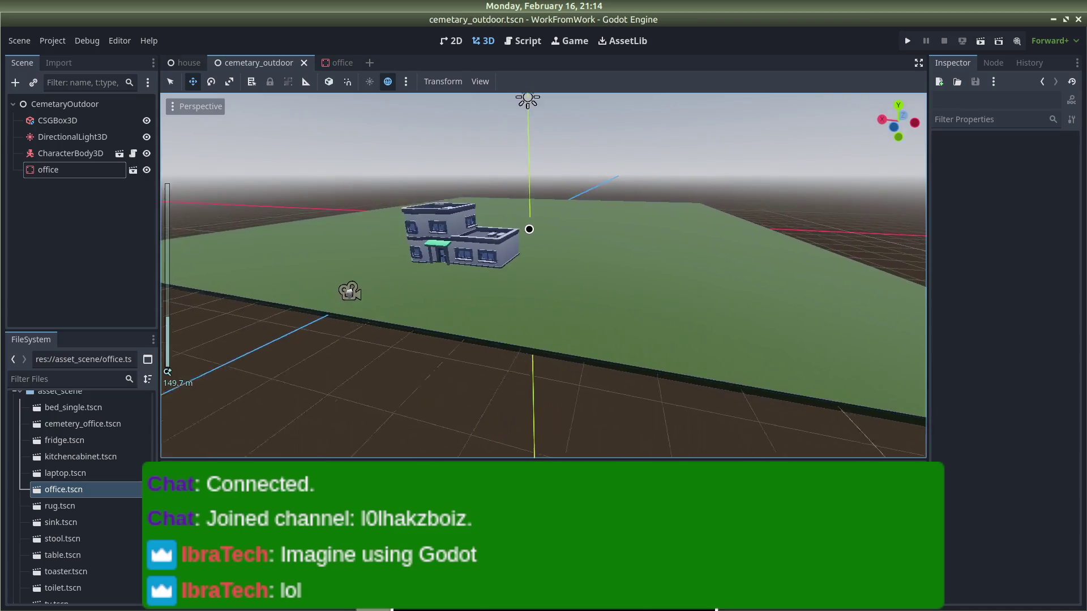
scroll(544, 274, "up", 3)
scroll(587, 228, "up", 5)
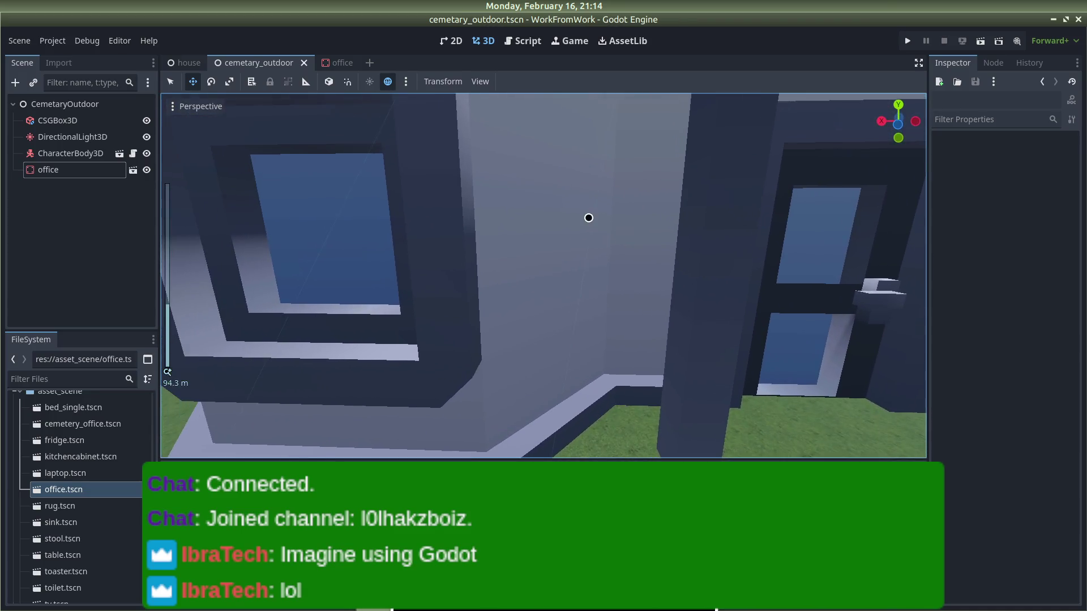
scroll(589, 243, "down", 5)
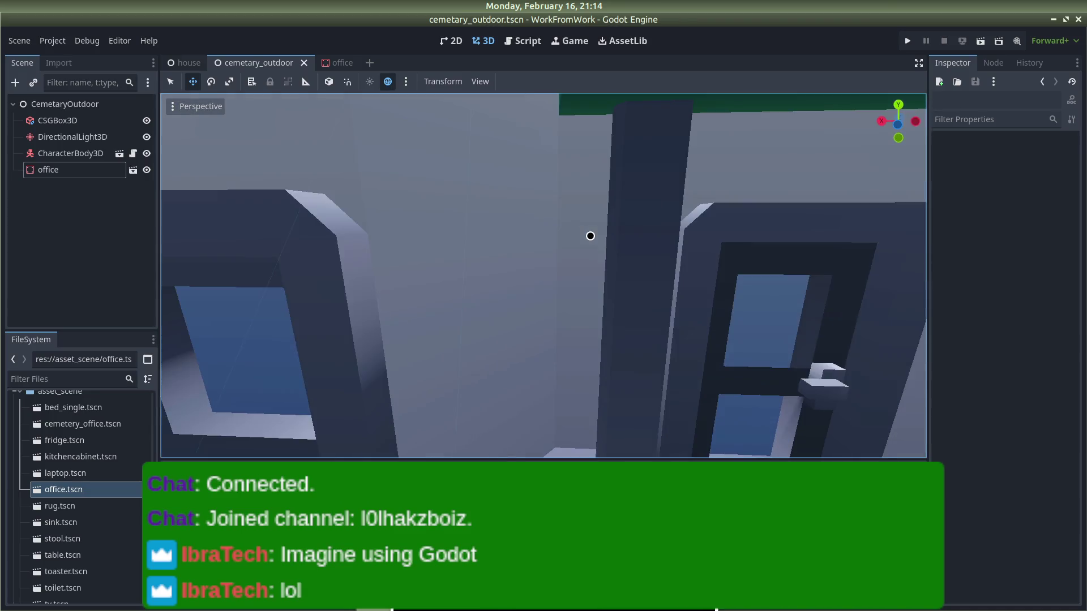
scroll(590, 238, "up", 5)
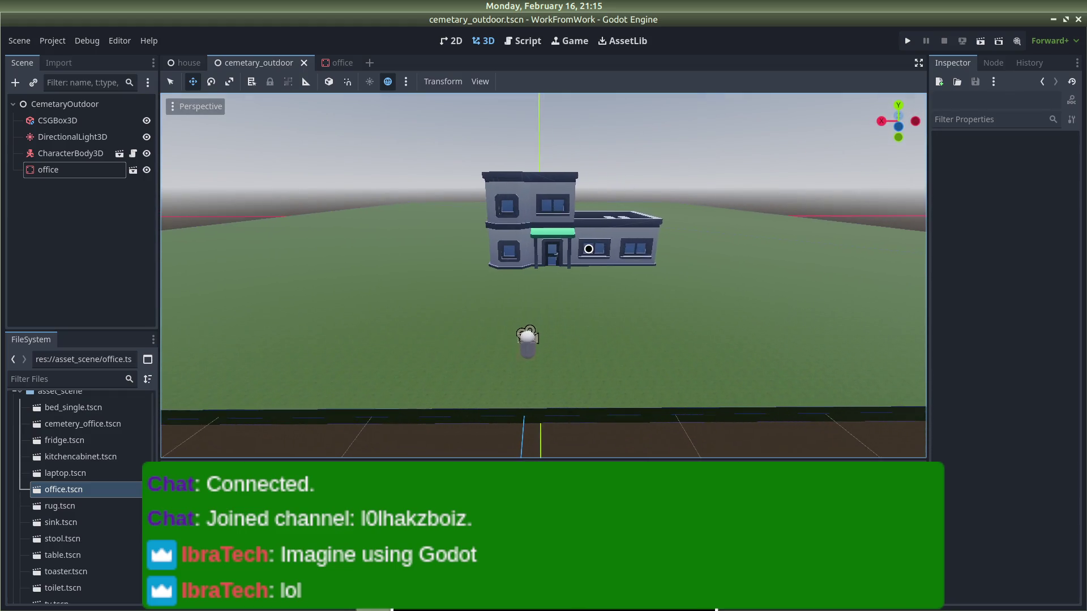
scroll(589, 246, "down", 3)
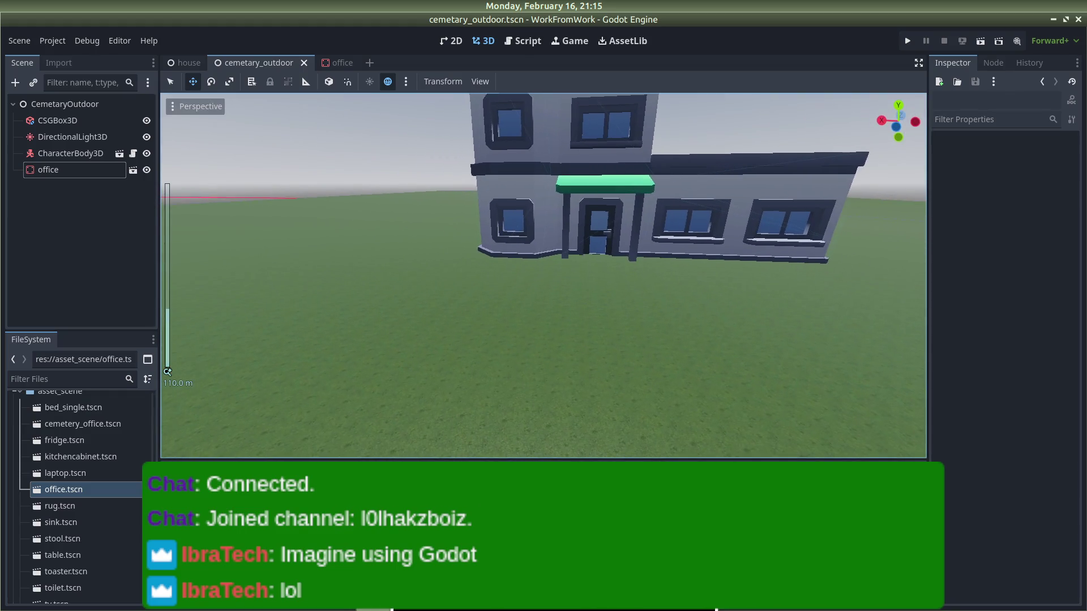
left_click(582, 246)
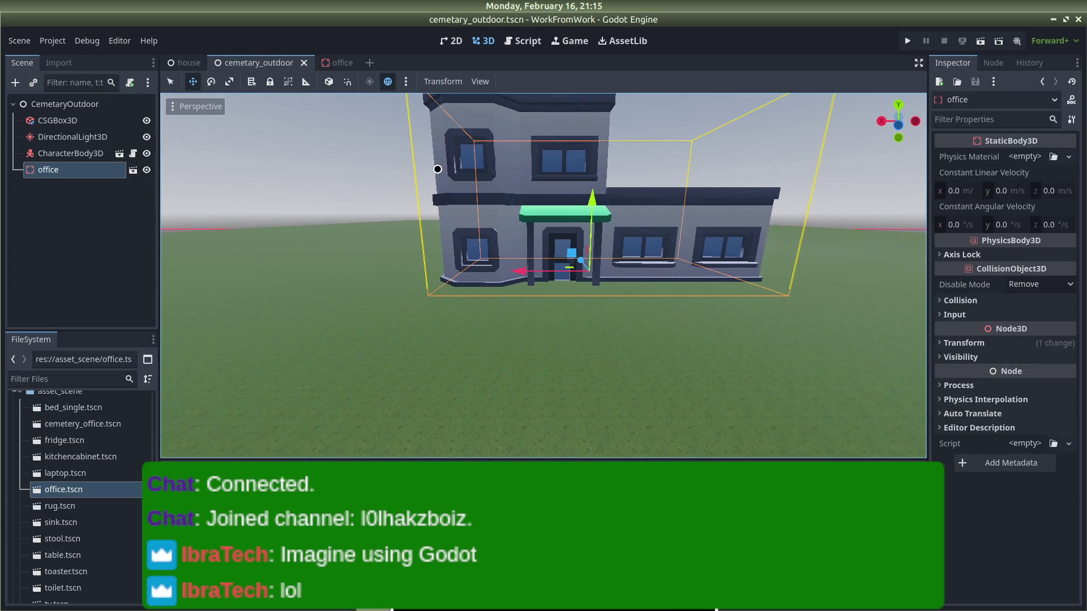
left_click(662, 120)
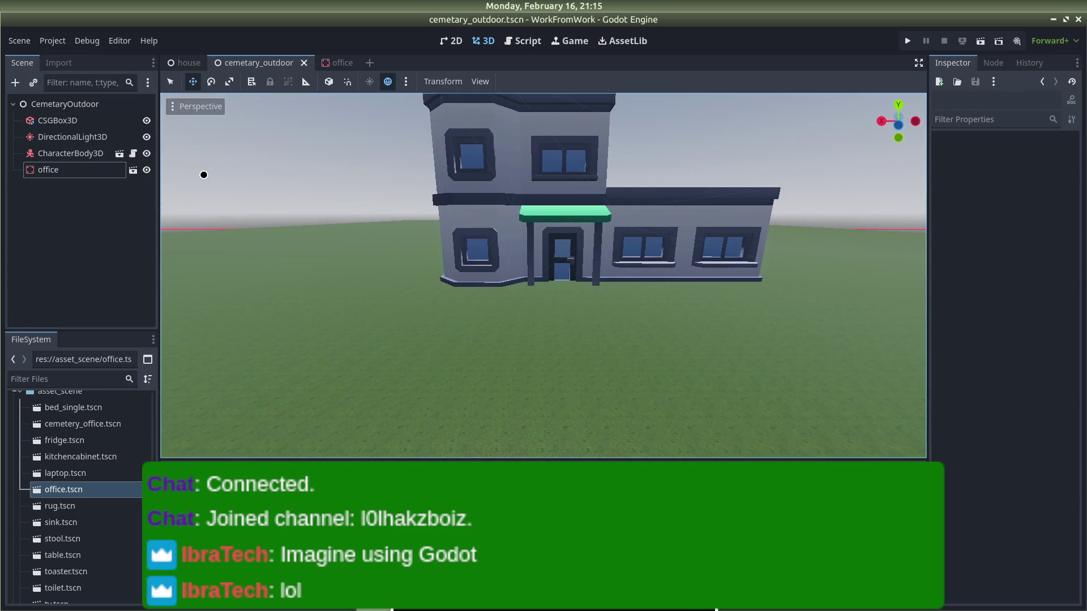
left_click(86, 247)
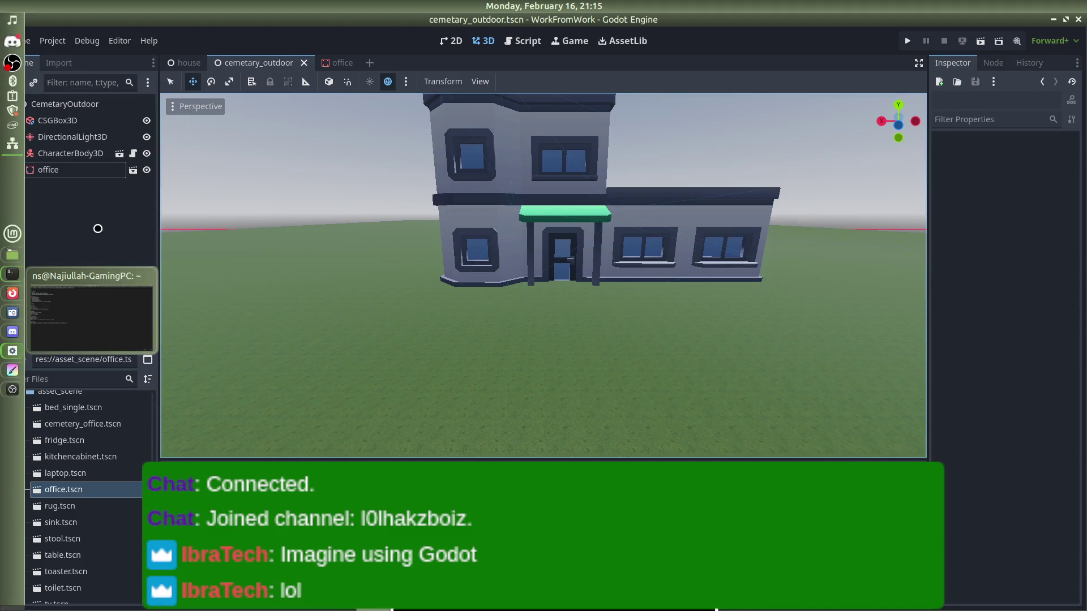
Step: Add a StaticBody3D node to the cemetary_outdoor scene via Ctrl+A, searching 'stati'
right_click(72, 210)
key("Escape")
key("ctrl+a")
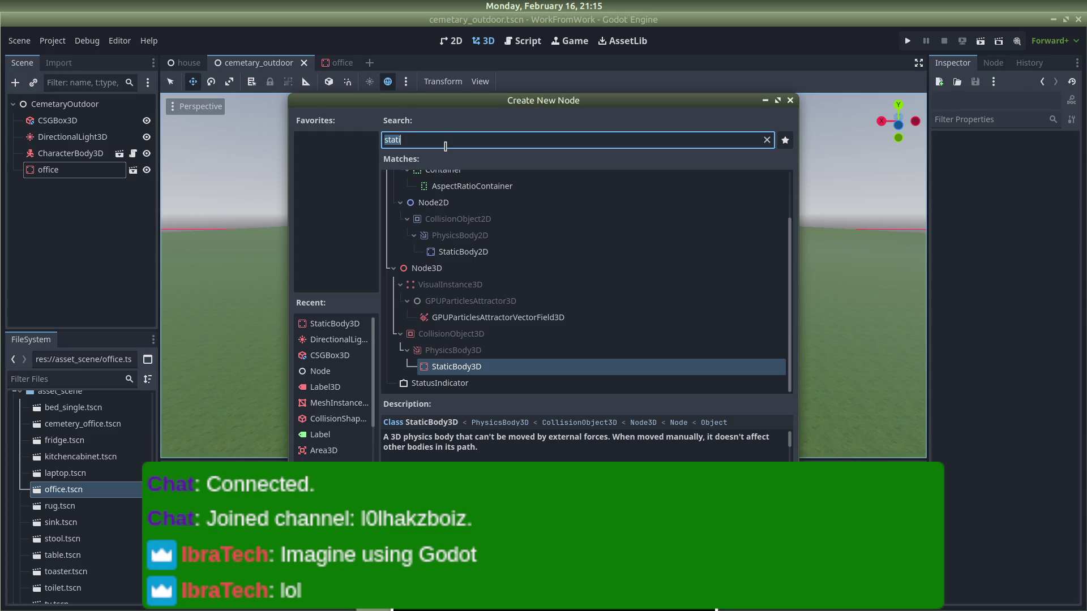
type("node")
key("BackSpace")
key("BackSpace")
key("BackSpace")
type("stati")
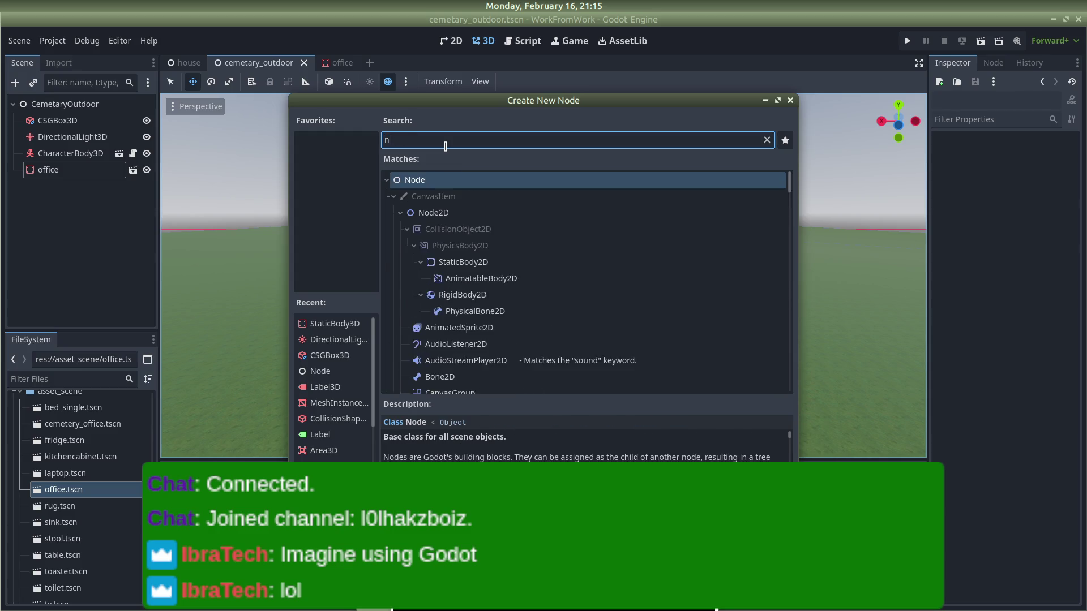
key("Return")
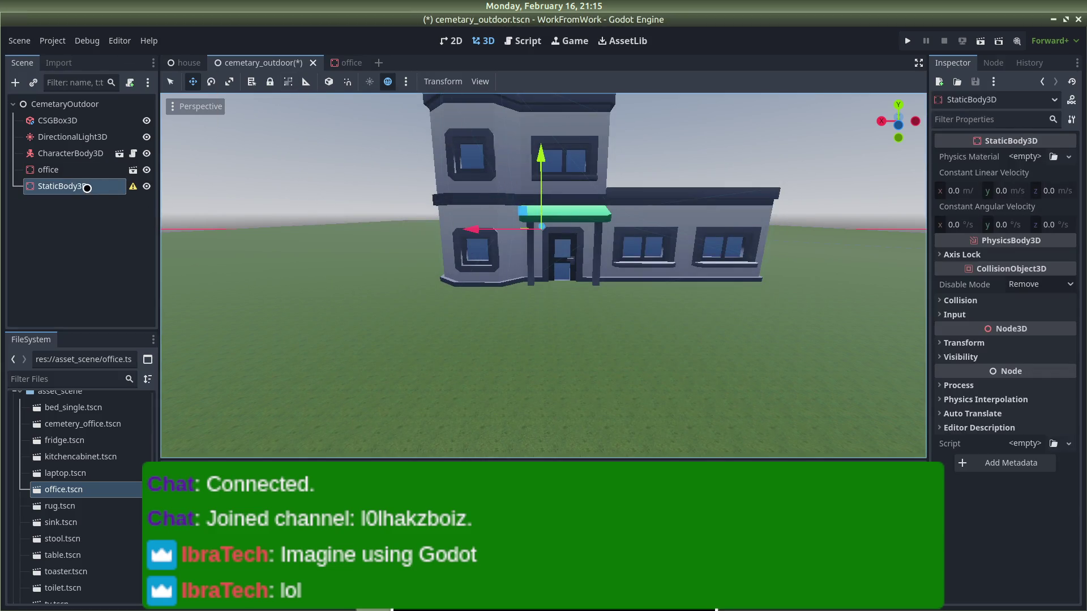
Step: Add a CollisionShape3D child under the StaticBody3D by searching 'coll'
mouse_move(131, 186)
right_click(79, 186)
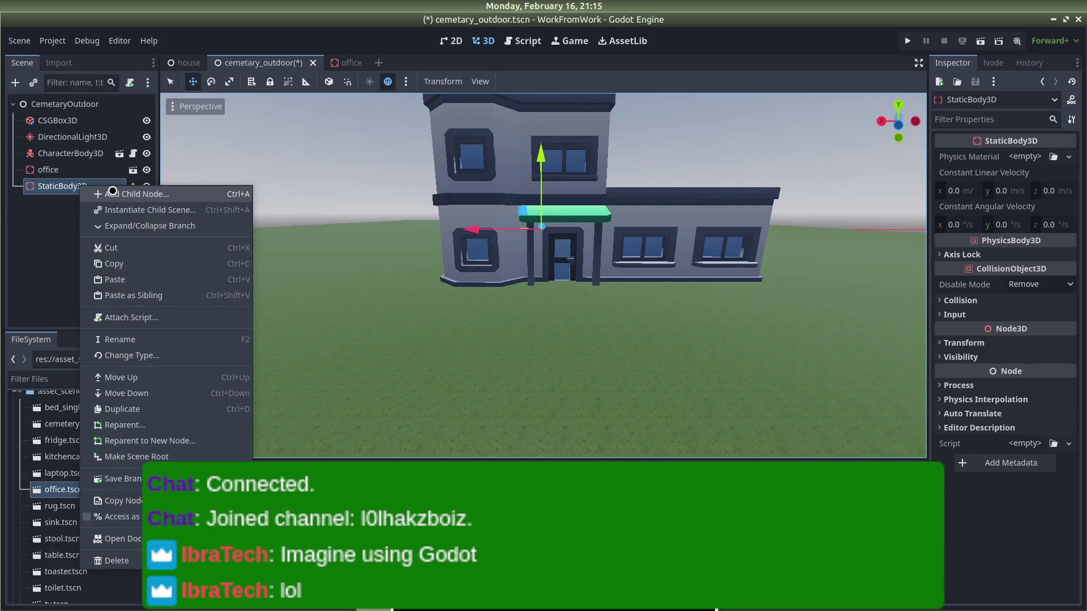
left_click(112, 190)
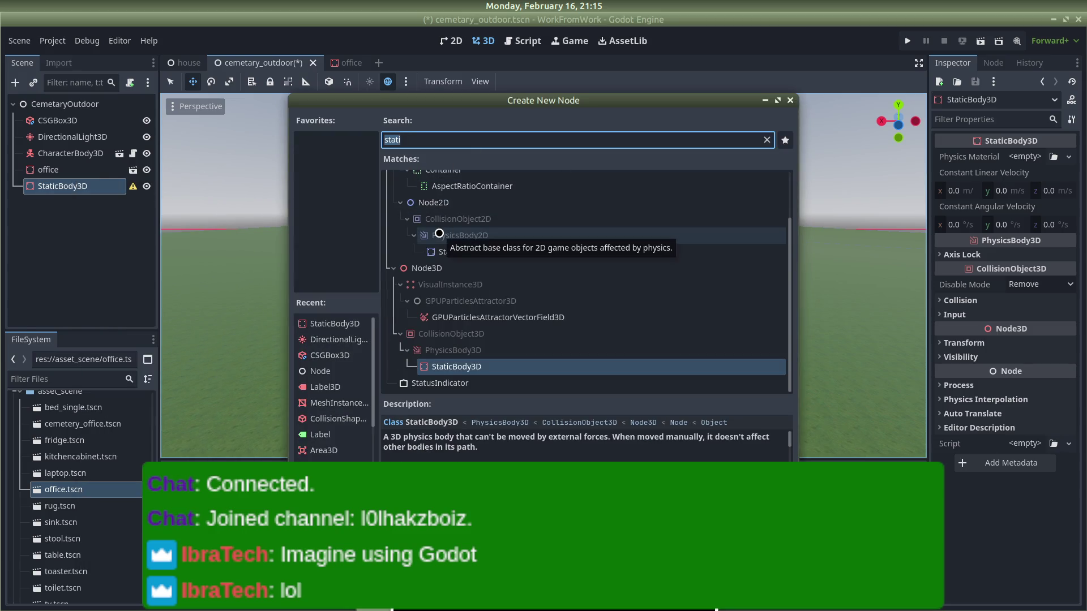
type("coll")
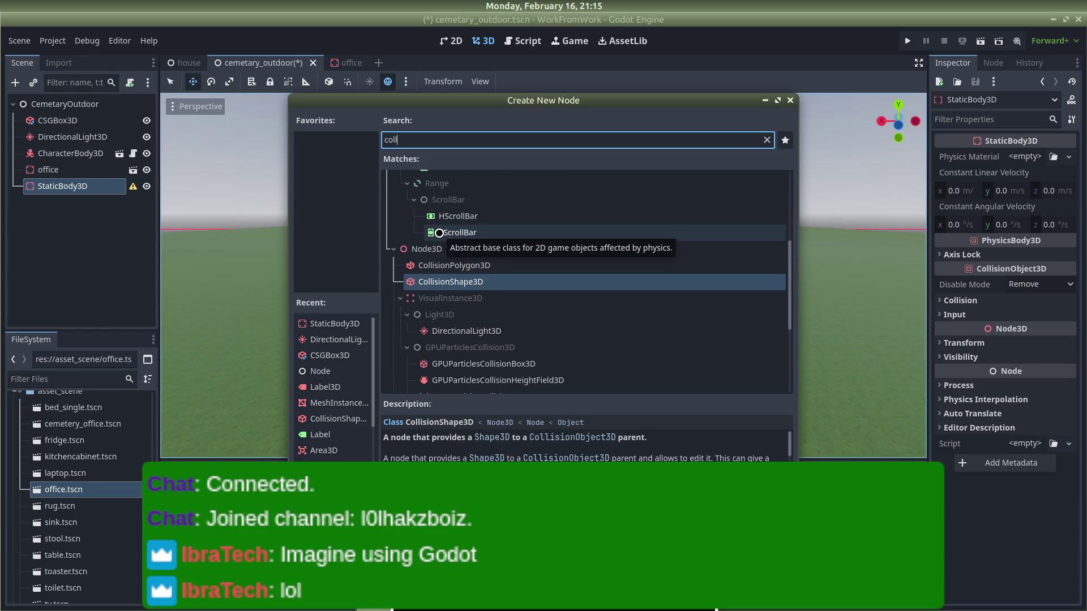
key("Return")
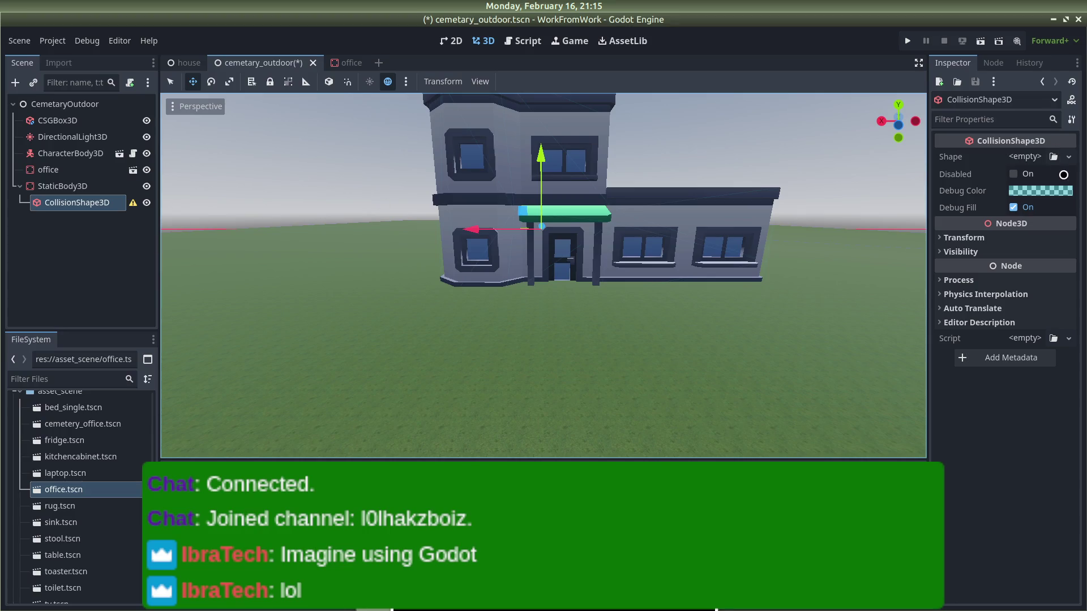
left_click(1067, 162)
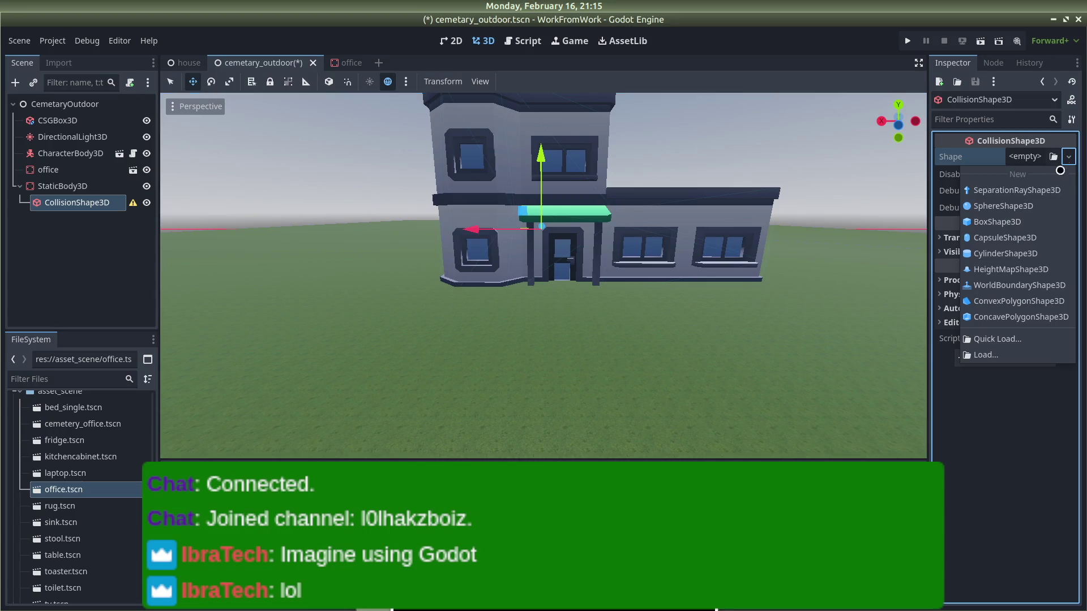
Step: Assign a new BoxShape3D to the collision shape and frame it in the viewport
left_click(995, 221)
scroll(524, 238, "up", 8)
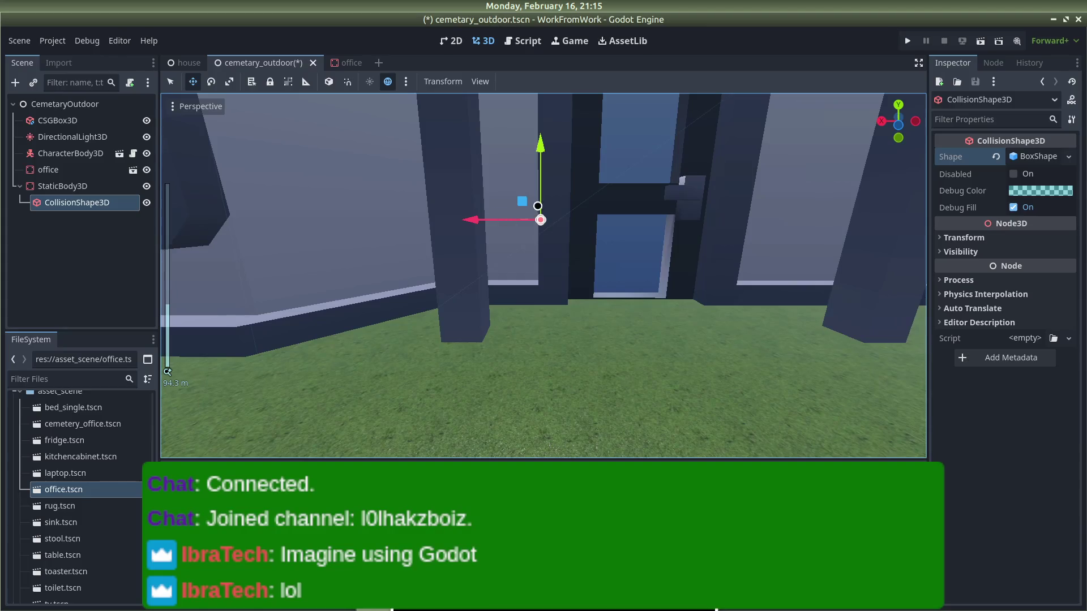
scroll(531, 198, "down", 2)
mouse_move(531, 197)
left_mouse_down()
mouse_move(592, 245)
mouse_move(547, 247)
mouse_move(462, 216)
mouse_move(473, 231)
mouse_move(626, 274)
mouse_move(786, 350)
mouse_move(784, 362)
mouse_move(728, 339)
mouse_move(749, 373)
mouse_move(745, 355)
mouse_move(519, 271)
left_mouse_up()
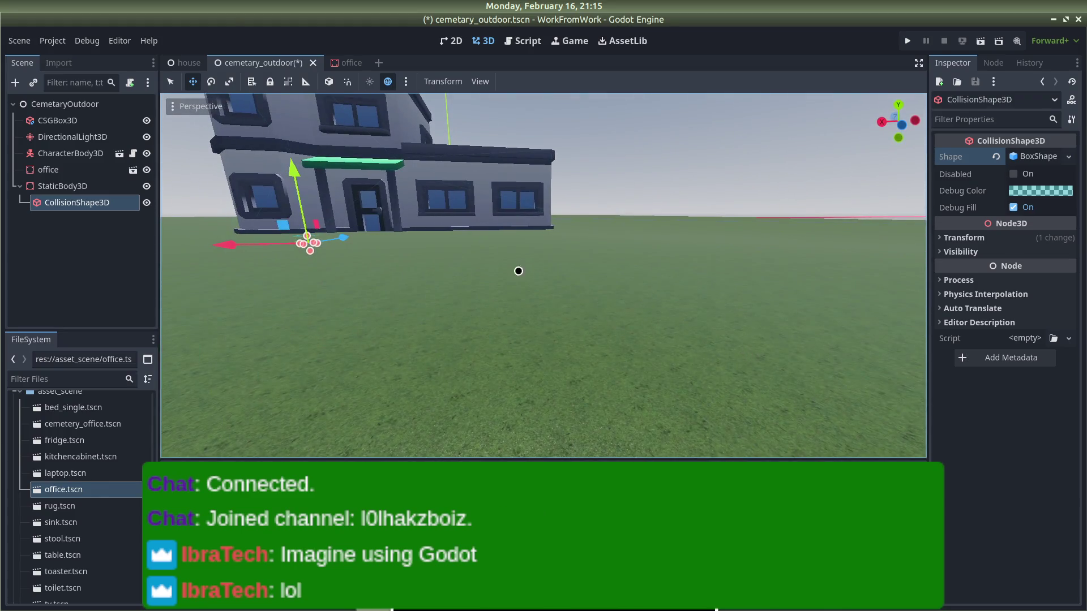
key("f")
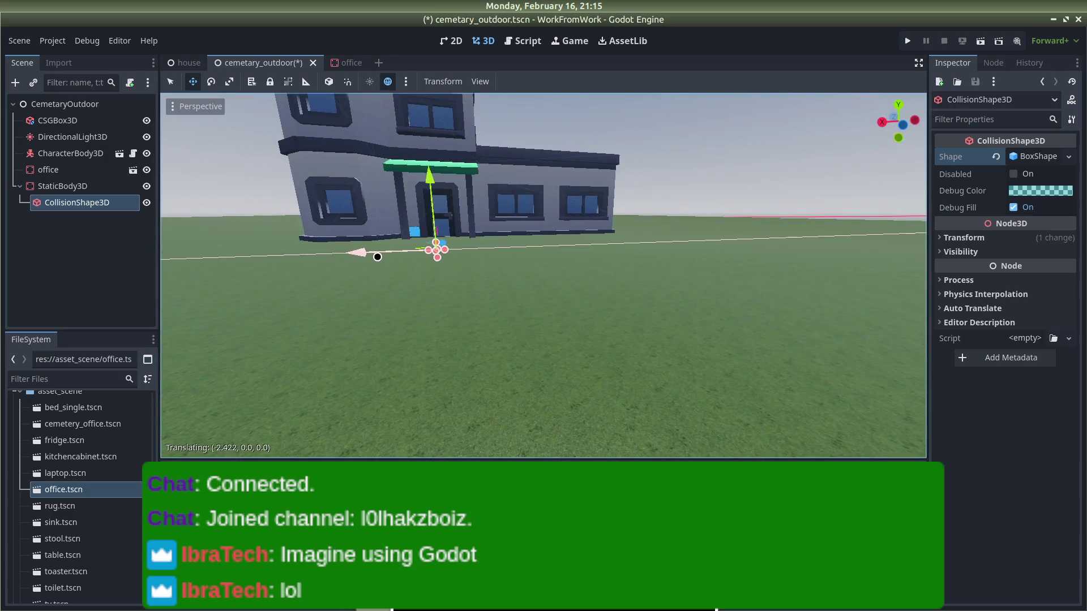
scroll(439, 236, "down", 10)
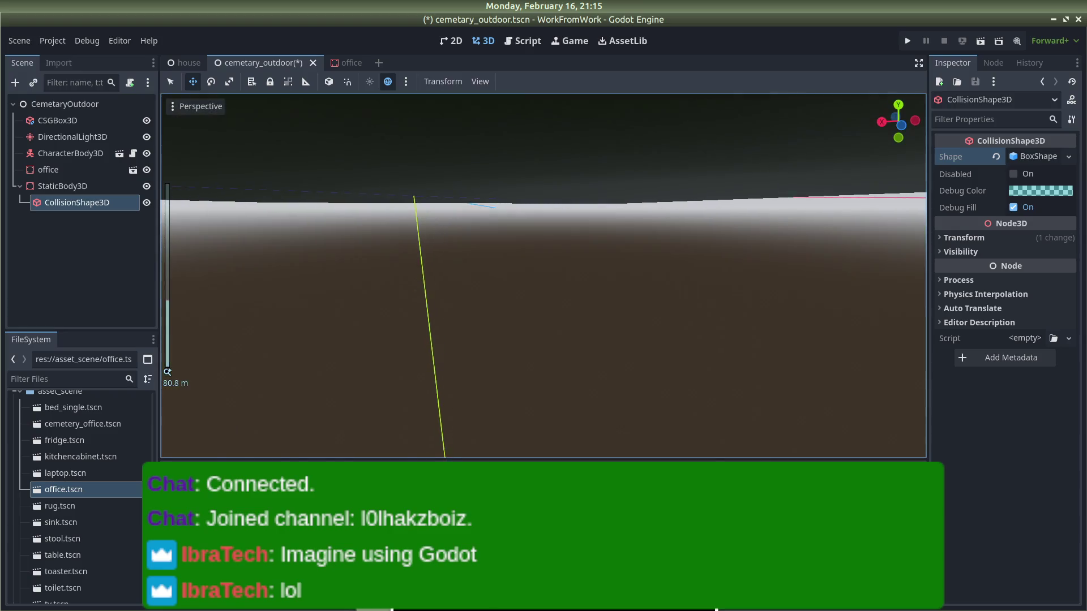
scroll(569, 375, "up", 10)
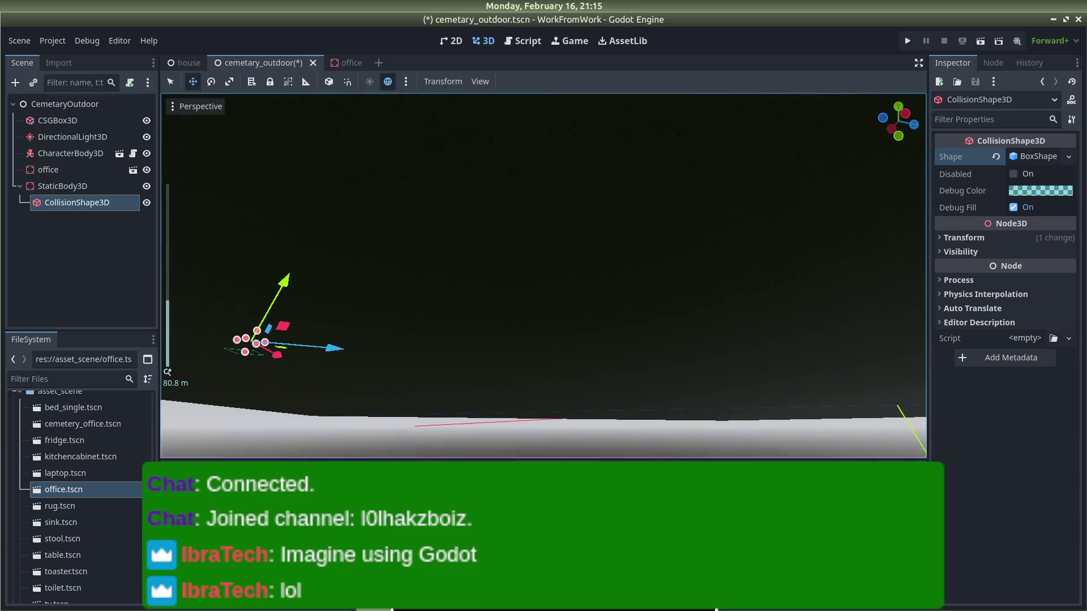
key("f")
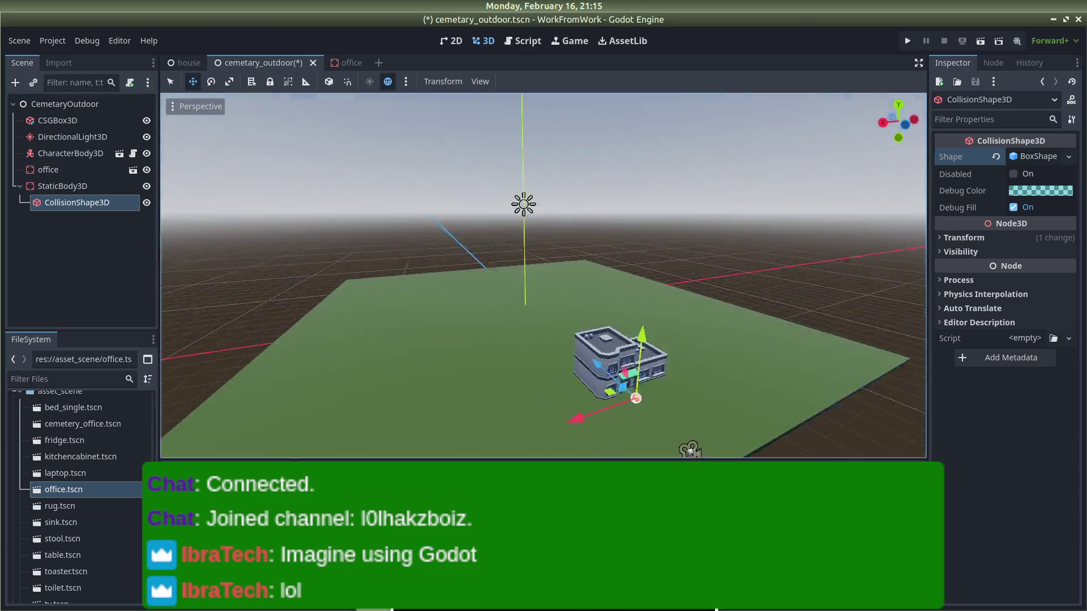
Step: From a level front view, raise the collision box vertically and shift it along Z
scroll(696, 390, "up", 4)
left_click_drag(696, 391, 549, 301)
scroll(549, 302, "up", 2)
scroll(549, 302, "up", 12)
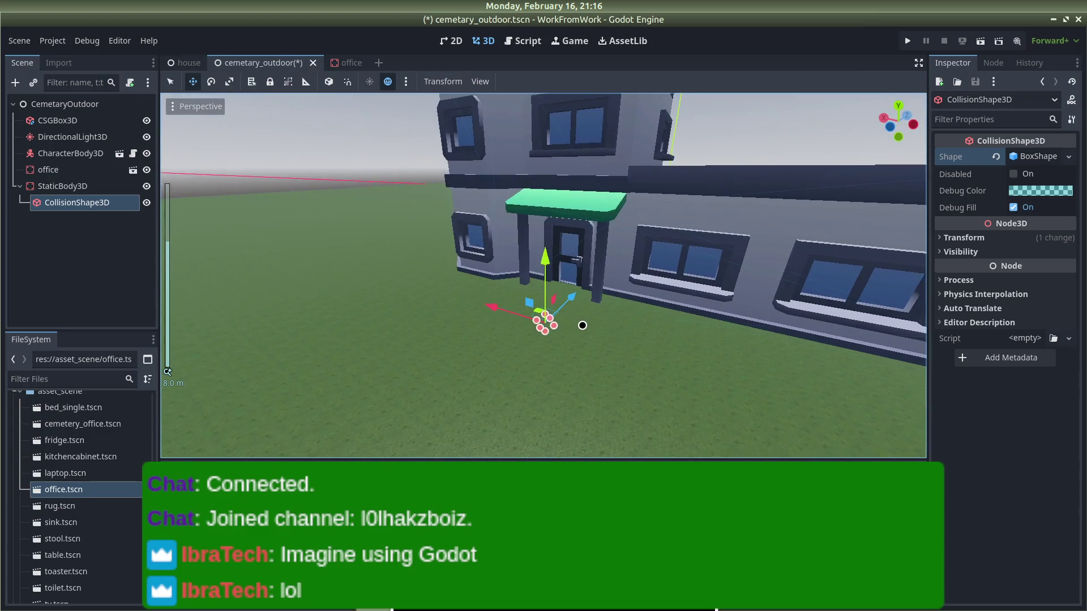
left_click_drag(583, 325, 609, 296)
scroll(609, 296, "down", 3)
left_click_drag(529, 289, 535, 249)
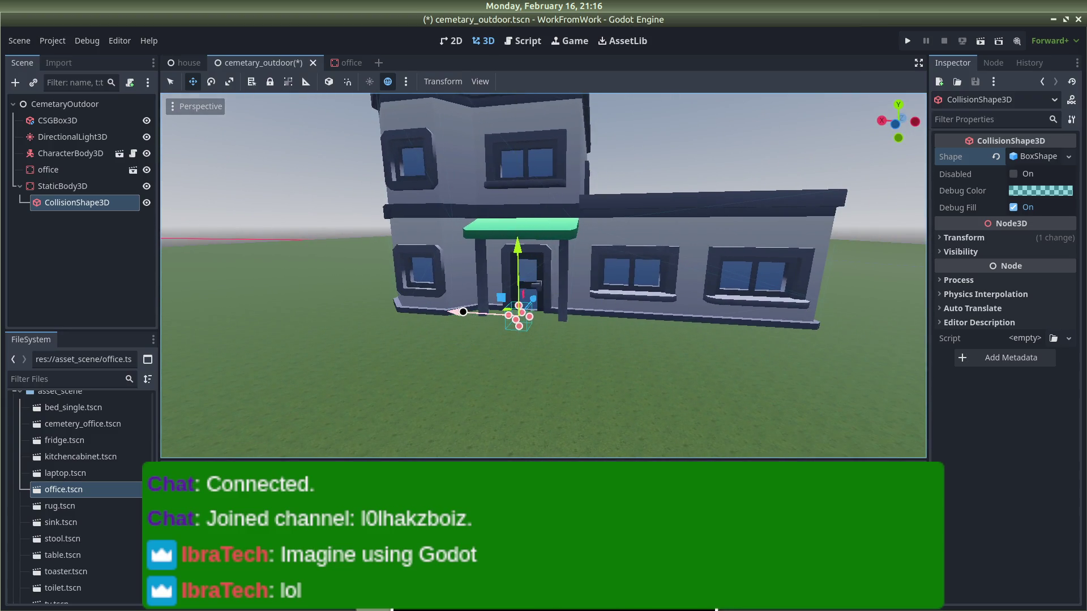
mouse_move(533, 298)
left_mouse_down()
mouse_move(545, 273)
mouse_move(523, 272)
left_mouse_up()
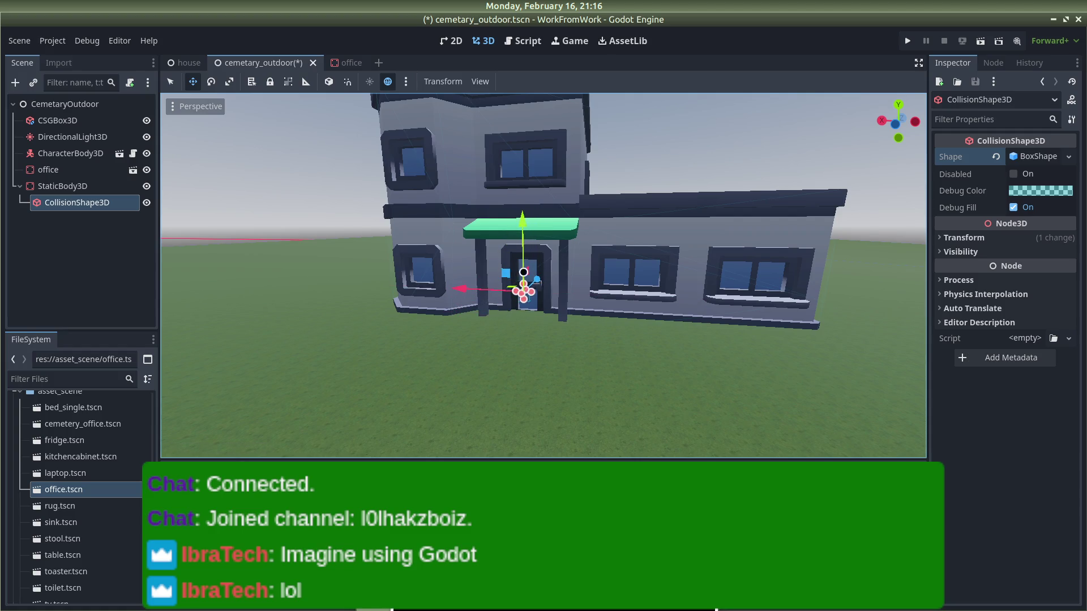
Step: Move the StaticBody3D toward the building and give its CollisionShape3D a BoxShape3D again
left_click(136, 186)
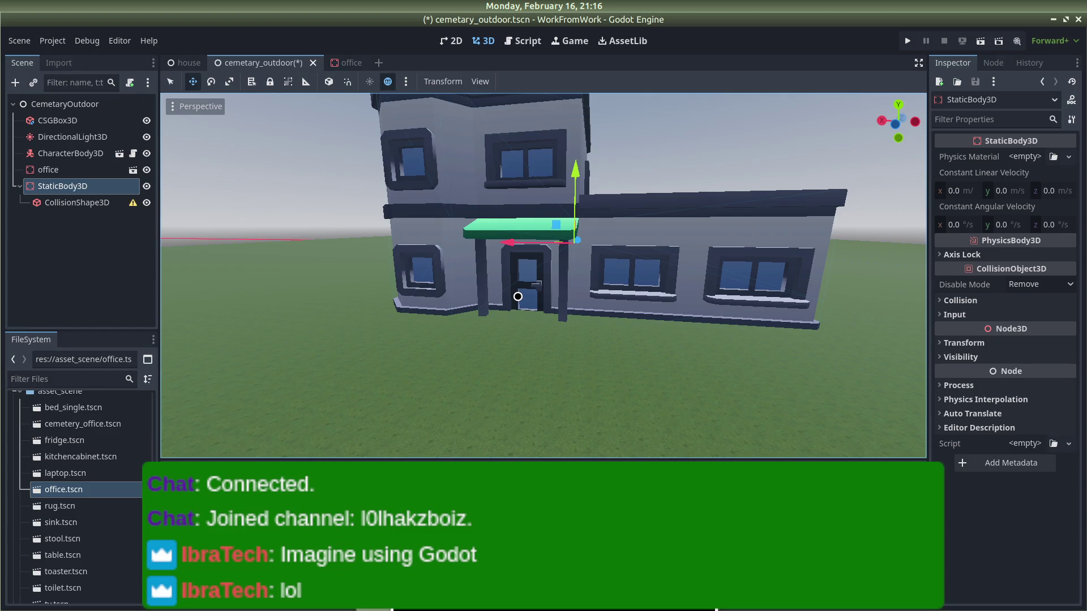
scroll(744, 247, "down", 5)
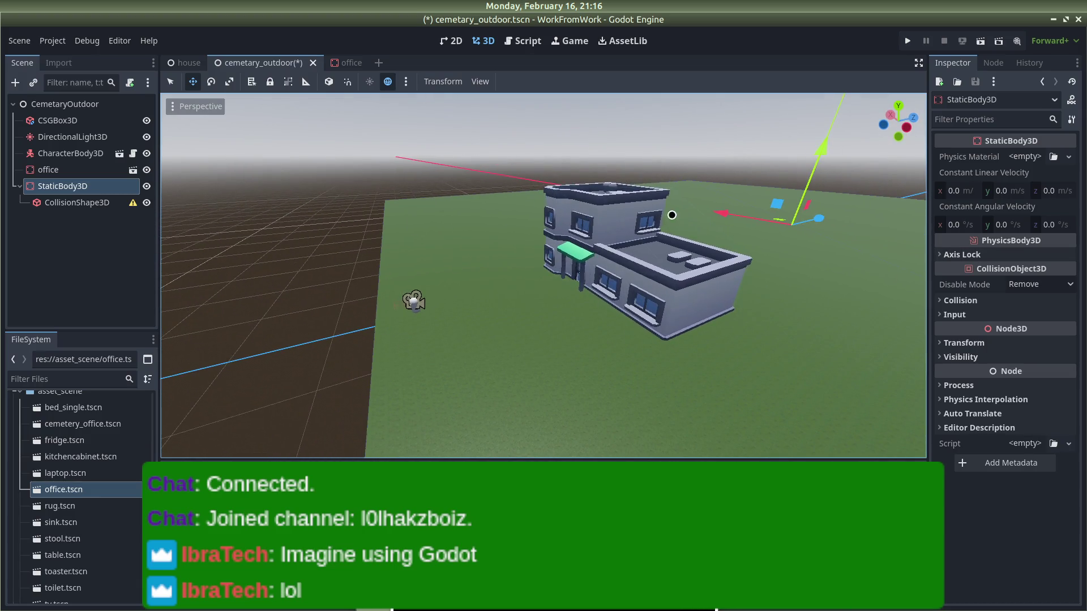
mouse_move(818, 217)
left_mouse_down()
mouse_move(353, 291)
mouse_move(453, 289)
left_mouse_up()
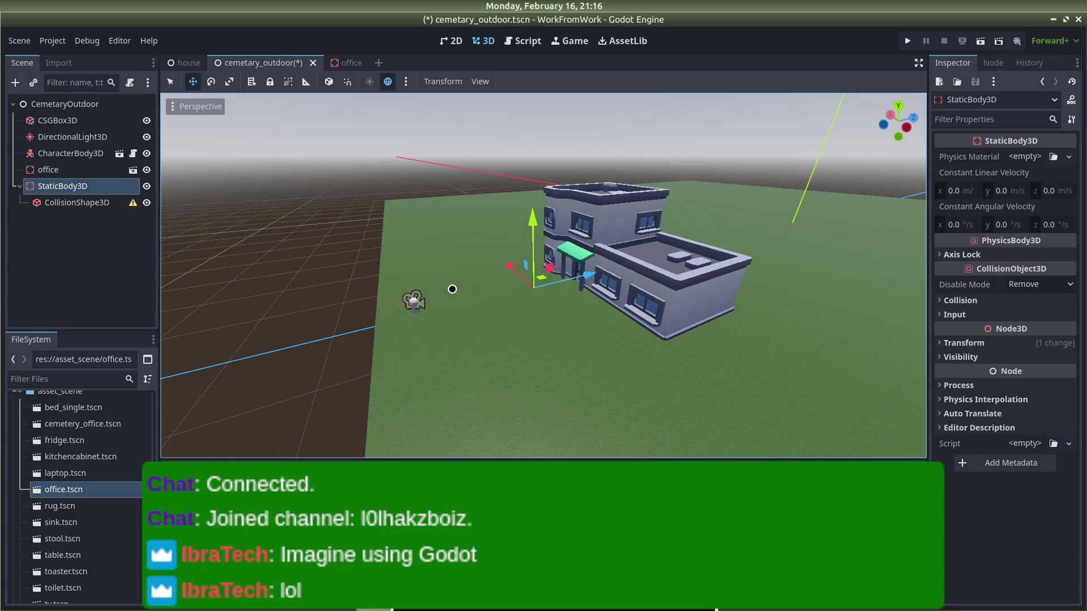
scroll(452, 289, "up", 3)
left_click(77, 202)
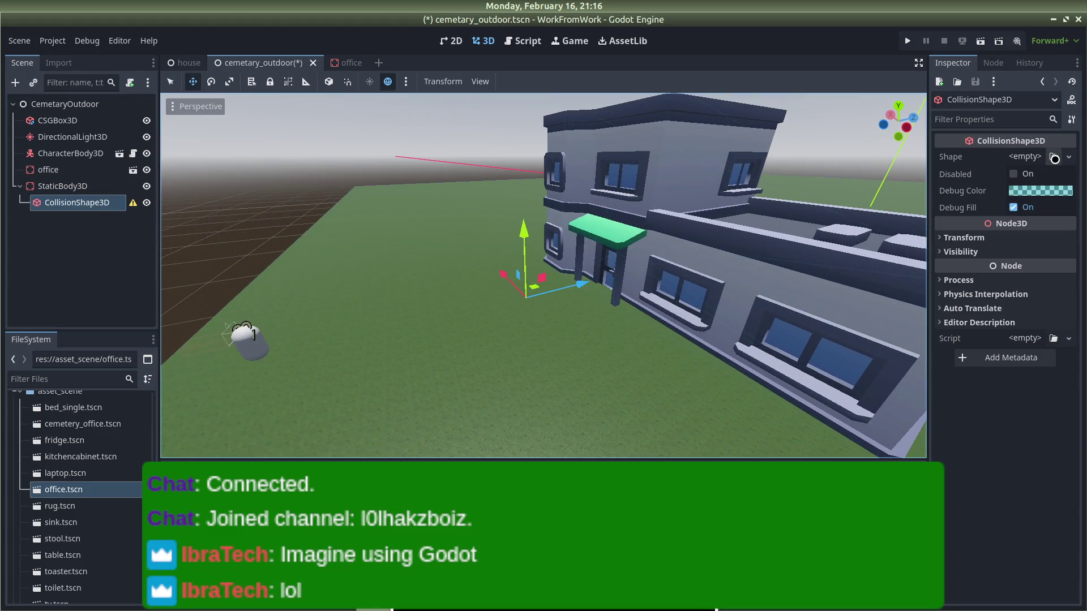
left_click(1068, 157)
left_click(997, 221)
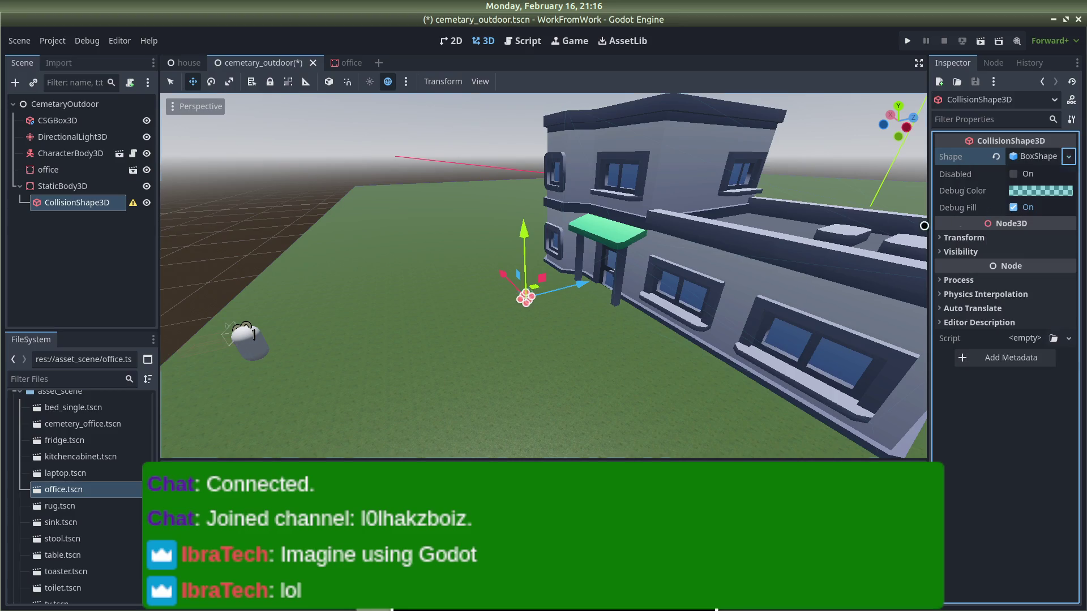
scroll(507, 271, "up", 5)
Step: Place the StaticBody3D in the office's front doorway, fine-tuning its height and sideways offset
left_click(62, 187)
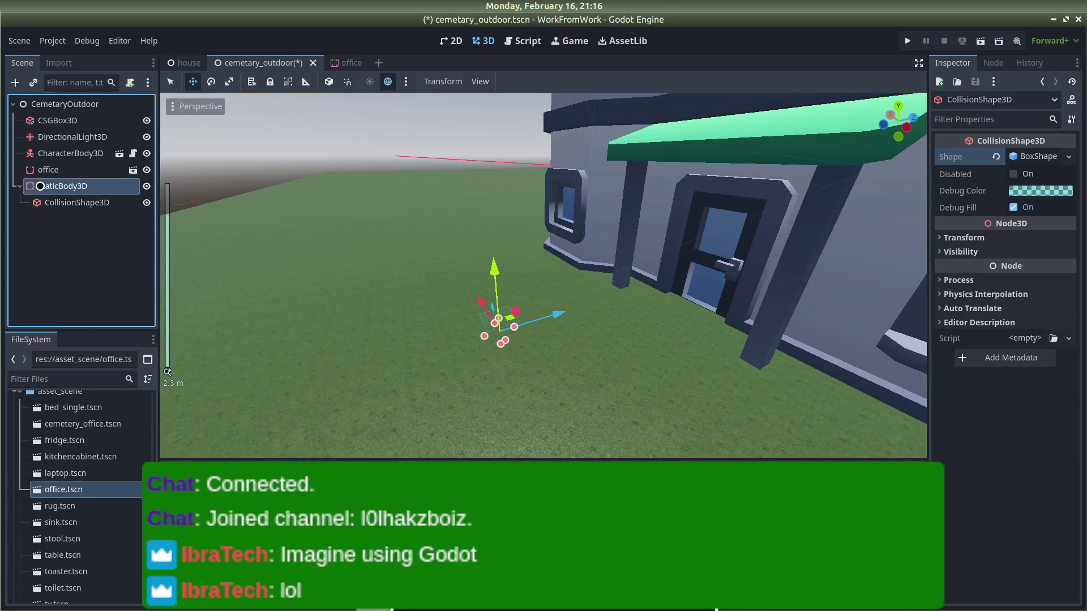
mouse_move(552, 293)
left_mouse_down()
mouse_move(540, 271)
mouse_move(600, 285)
left_mouse_up()
mouse_move(668, 292)
left_mouse_down()
mouse_move(706, 287)
mouse_move(699, 258)
mouse_move(715, 263)
mouse_move(706, 265)
left_mouse_up()
mouse_move(702, 218)
left_mouse_down()
mouse_move(722, 204)
mouse_move(730, 170)
mouse_move(747, 230)
mouse_move(723, 182)
left_mouse_up()
mouse_move(623, 288)
left_mouse_down()
mouse_move(655, 291)
mouse_move(582, 286)
mouse_move(546, 301)
mouse_move(628, 296)
mouse_move(575, 266)
mouse_move(558, 291)
mouse_move(597, 242)
left_mouse_up()
left_click_drag(517, 241, 512, 241)
left_click_drag(577, 177, 577, 179)
left_click_drag(514, 248, 509, 245)
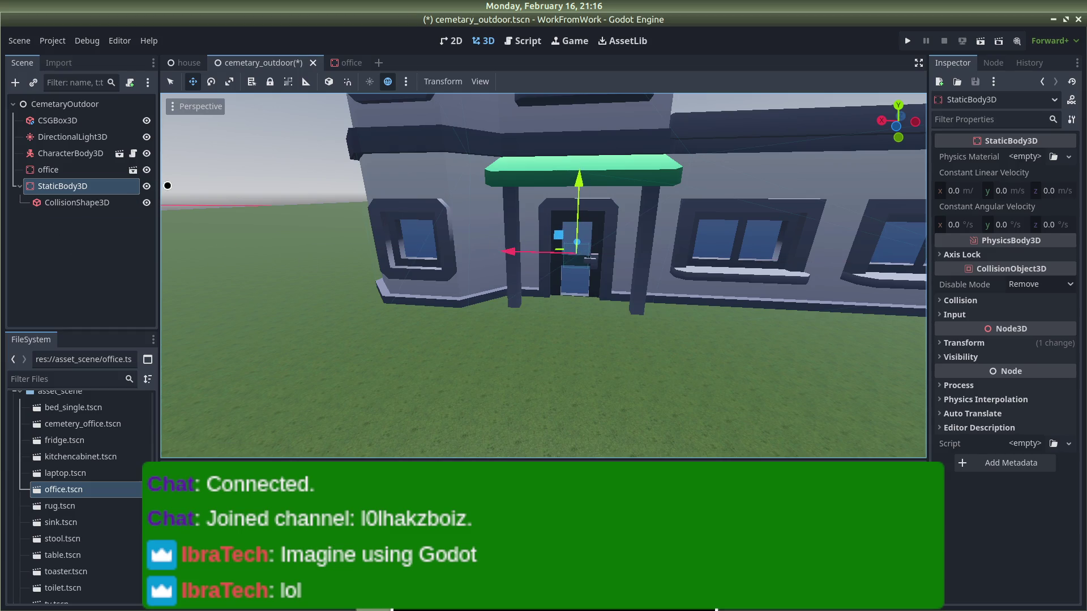
left_click(49, 187)
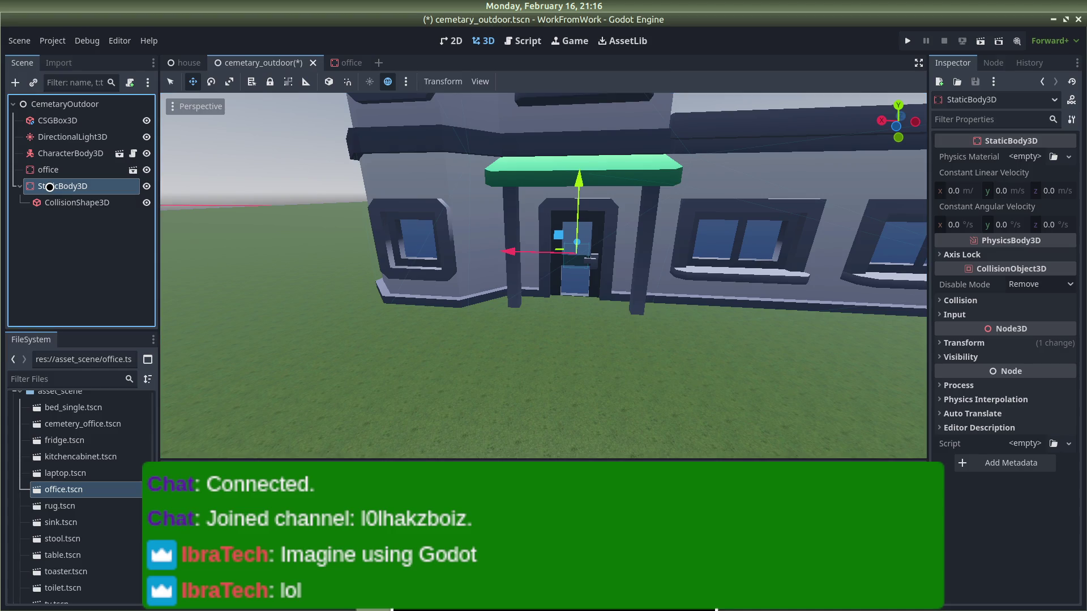
Step: Rename the StaticBody3D to 'office door front'
double_click(50, 186)
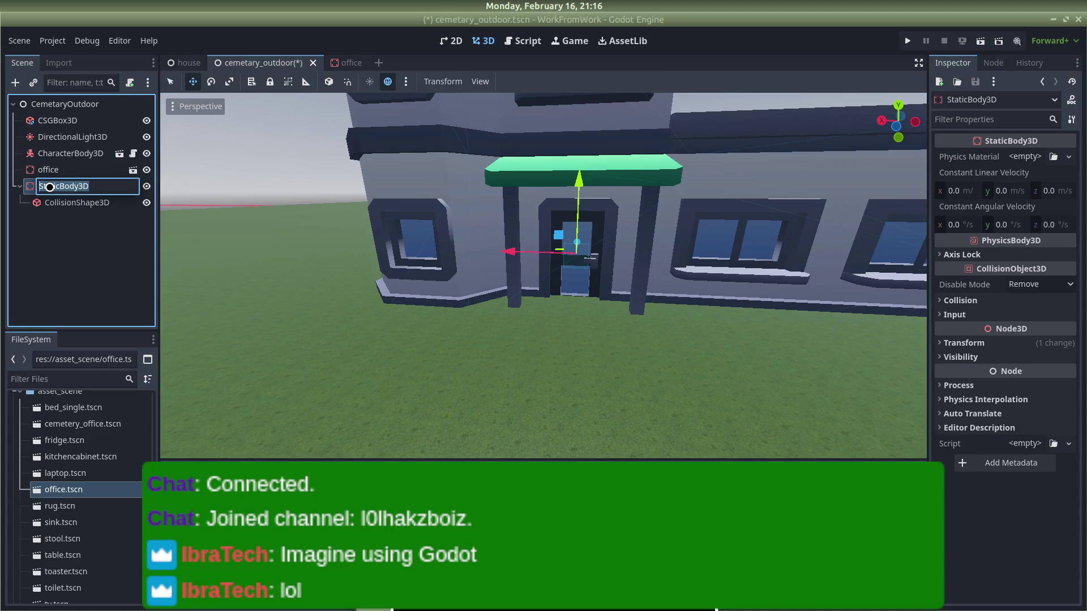
type("o")
key("Return")
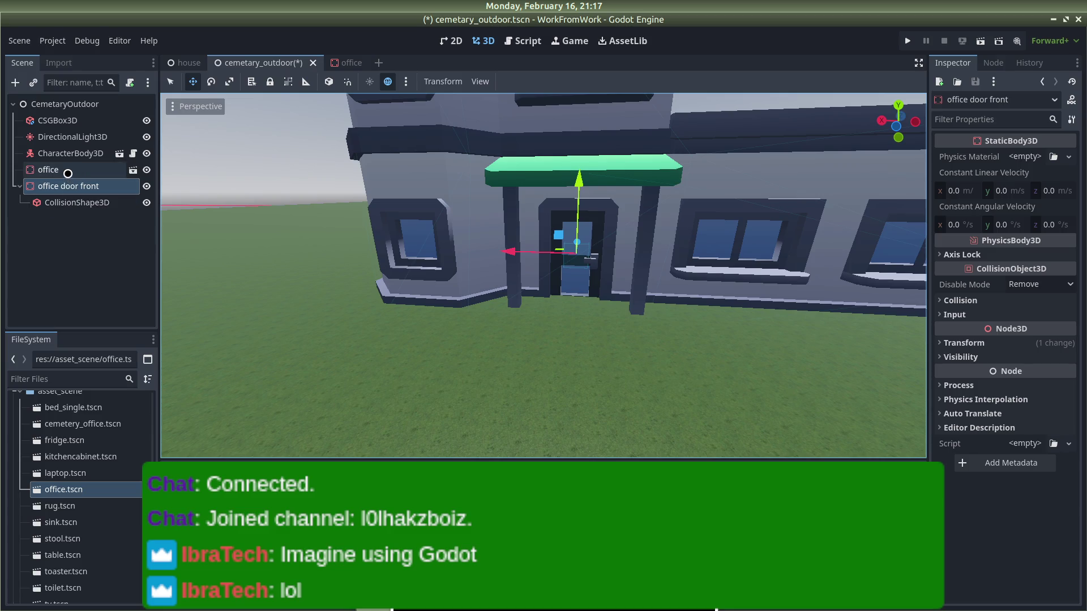
left_click(68, 171)
left_click(68, 188)
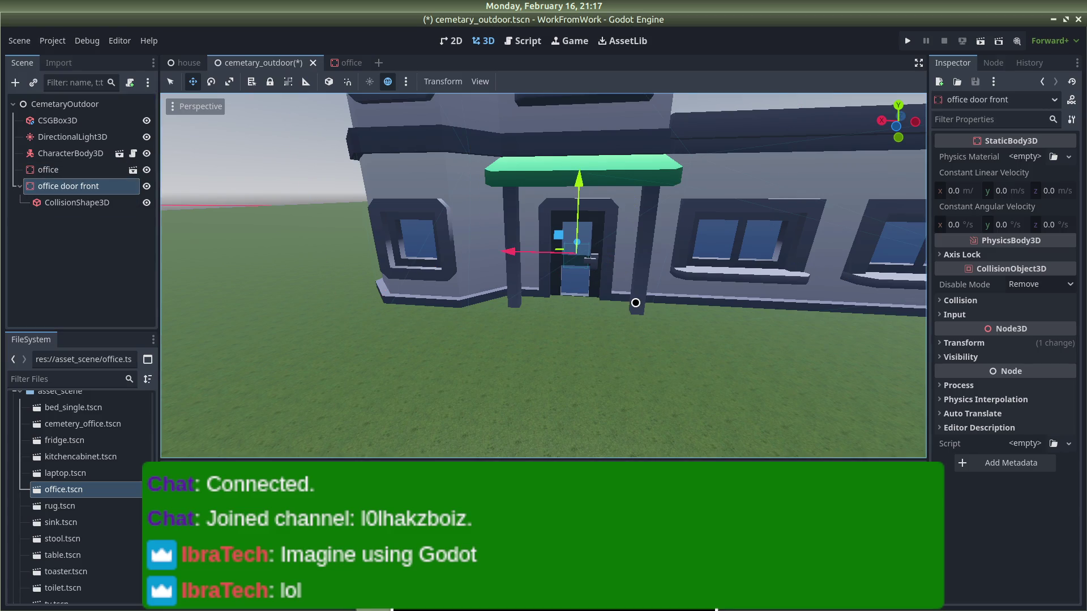
Step: Add a bool 'Interactable' metadata set to On, then save the cemetary_outdoor scene
left_click(980, 465)
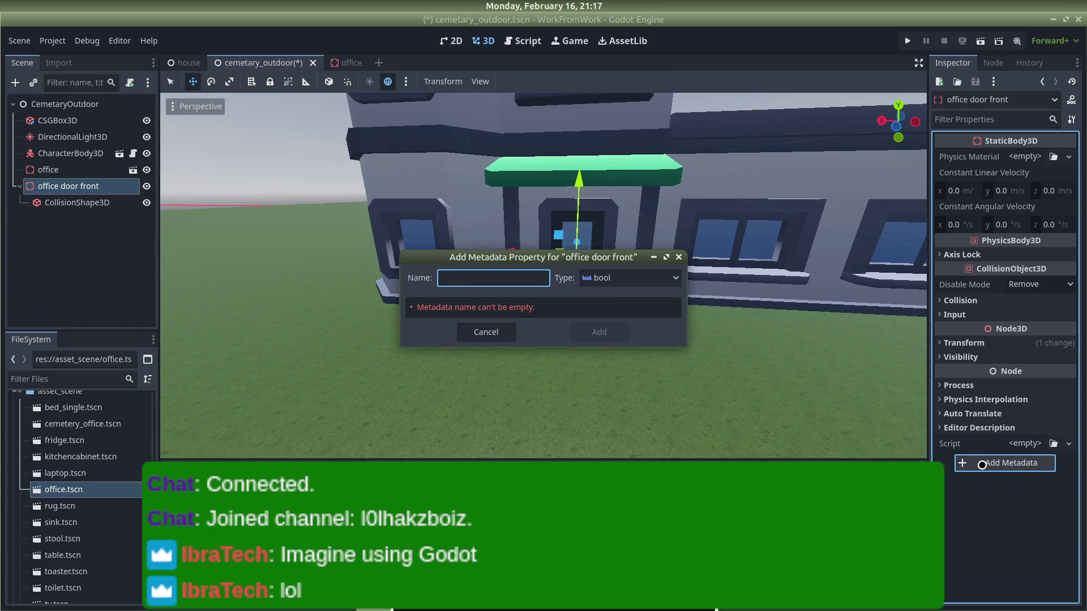
type("interac")
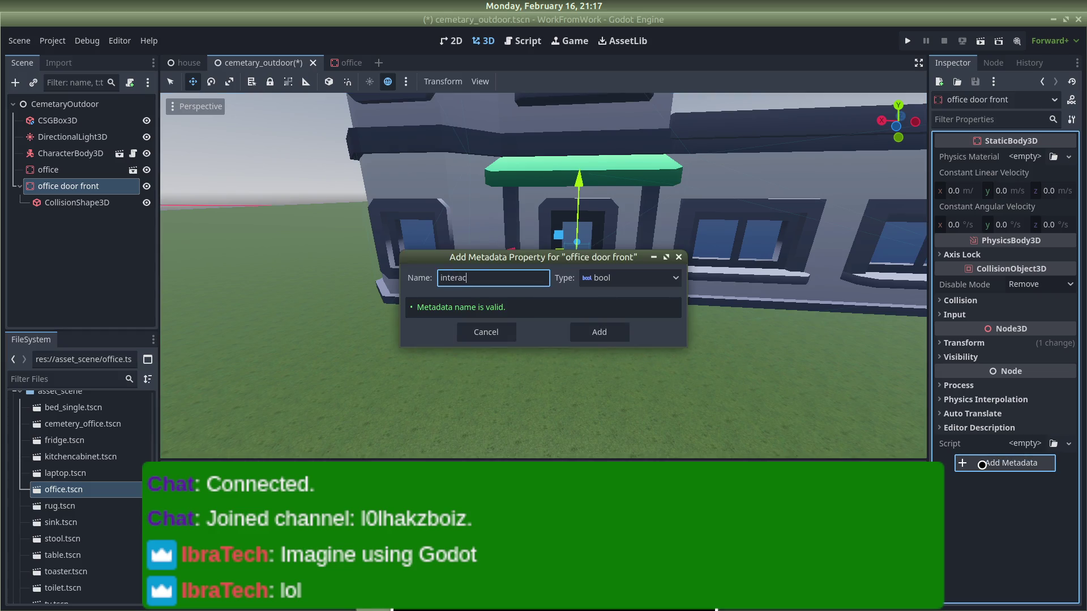
type("le")
key("Return")
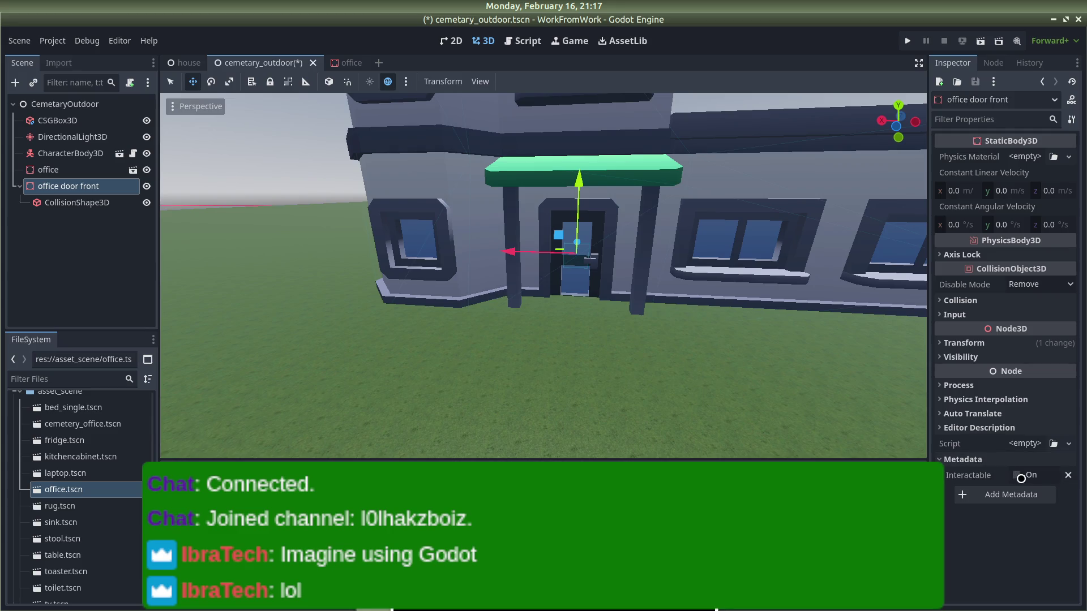
left_click(1018, 476)
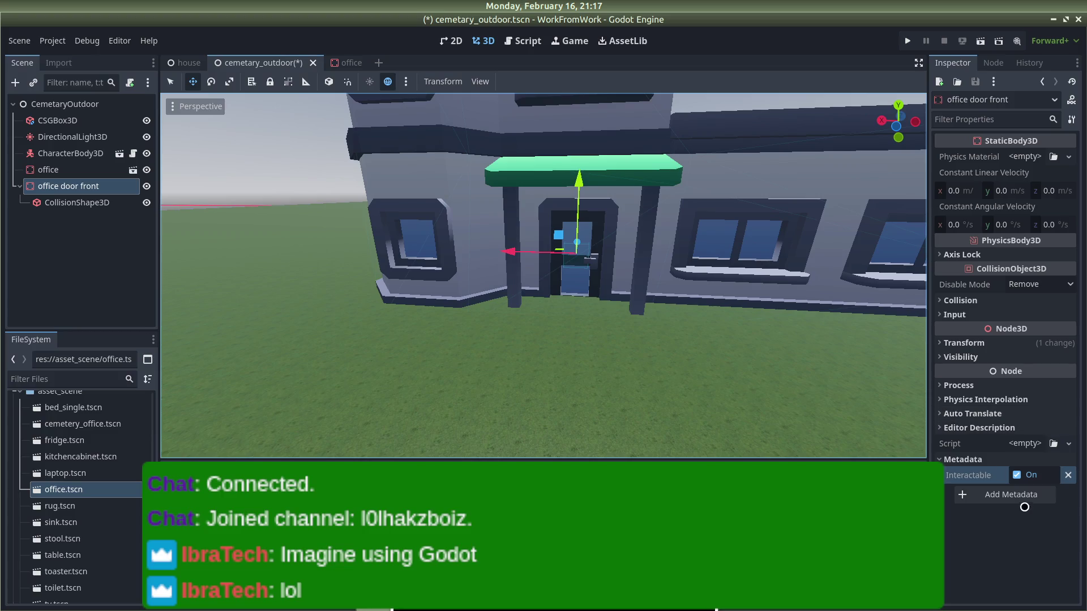
key("ctrl+s")
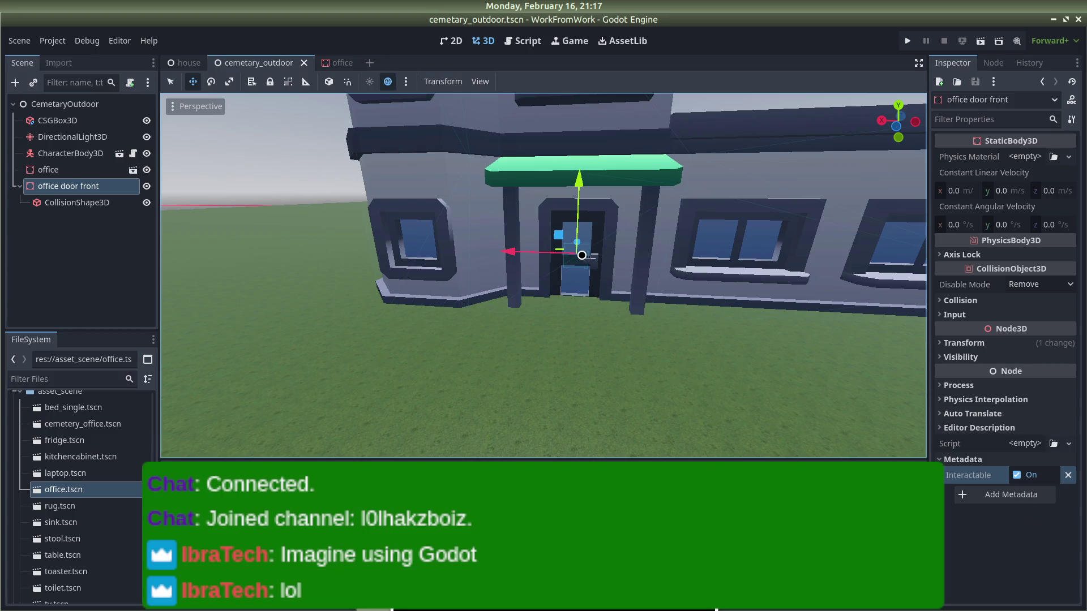
right_click(91, 190)
Step: Add a Label3D child under office door front, clear its text, and switch to the house scene
left_click(114, 198)
type("Label3D")
key("Return")
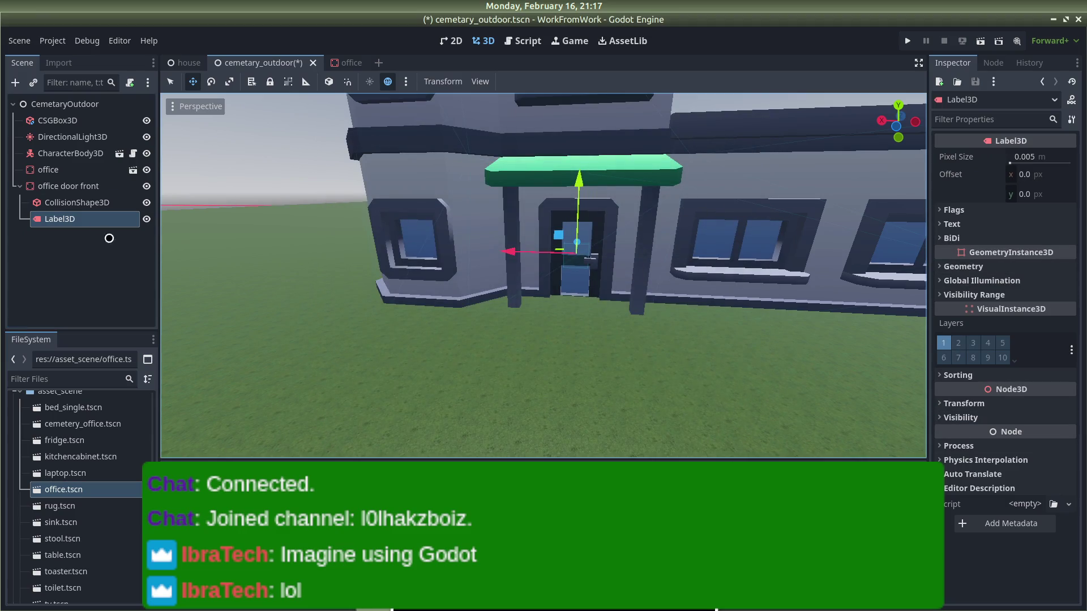
left_click(952, 224)
left_click(983, 290)
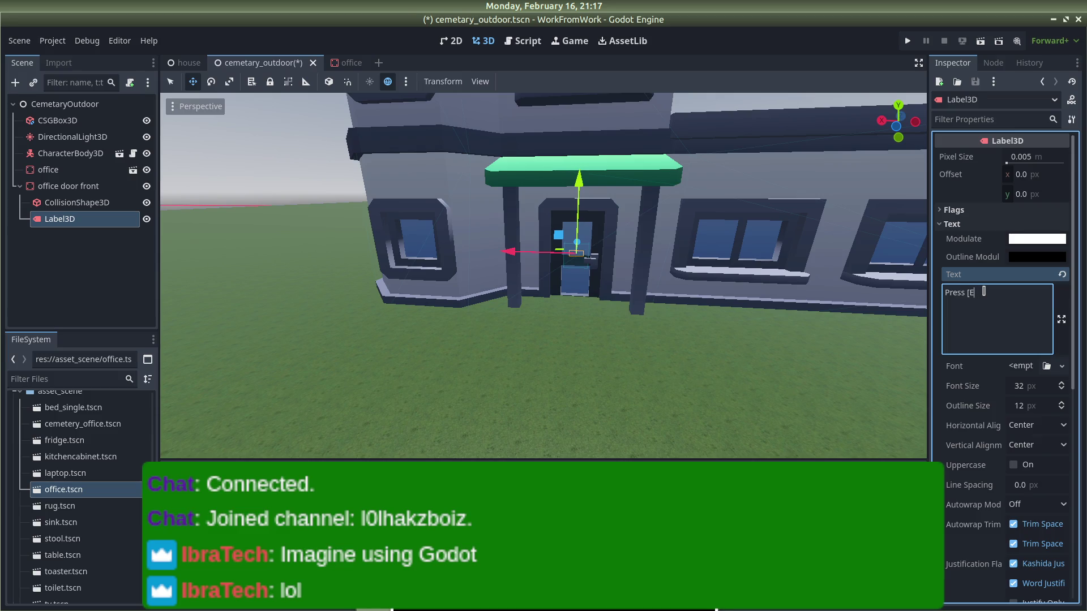
key("BackSpace")
key("BackSpace")
key("BackSpace")
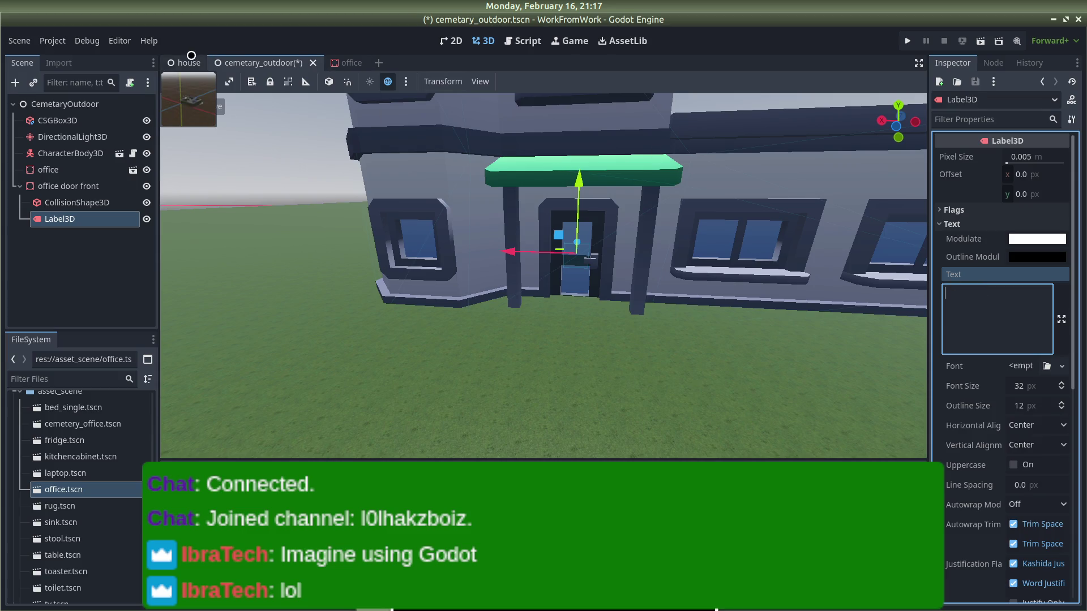
left_click(183, 58)
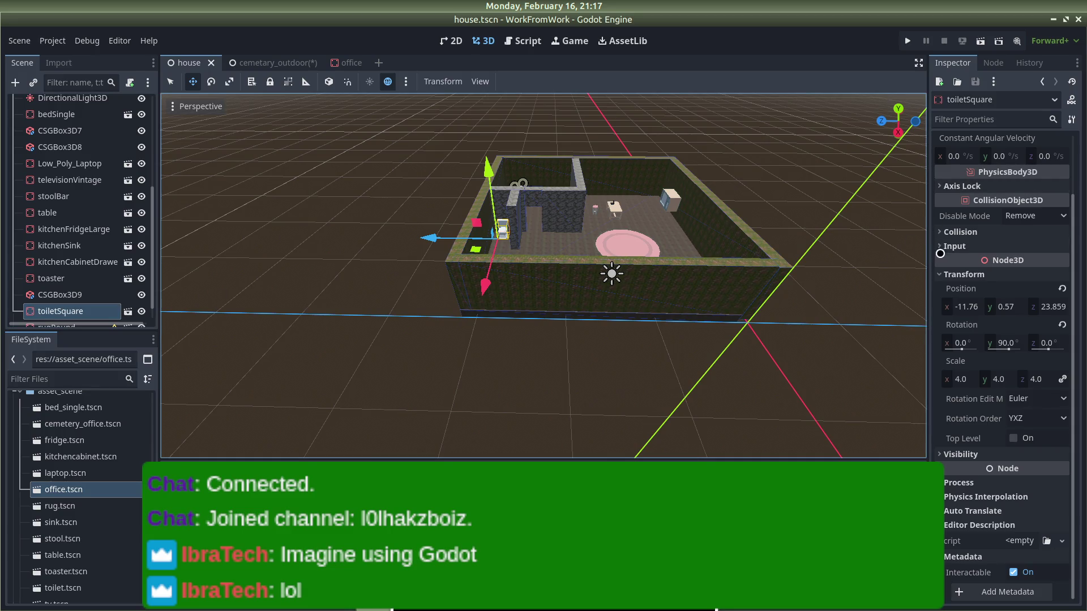
Step: Open toilet.tscn in its own tab, then check the office and cemetary_outdoor scenes
scroll(62, 293, "down", 1)
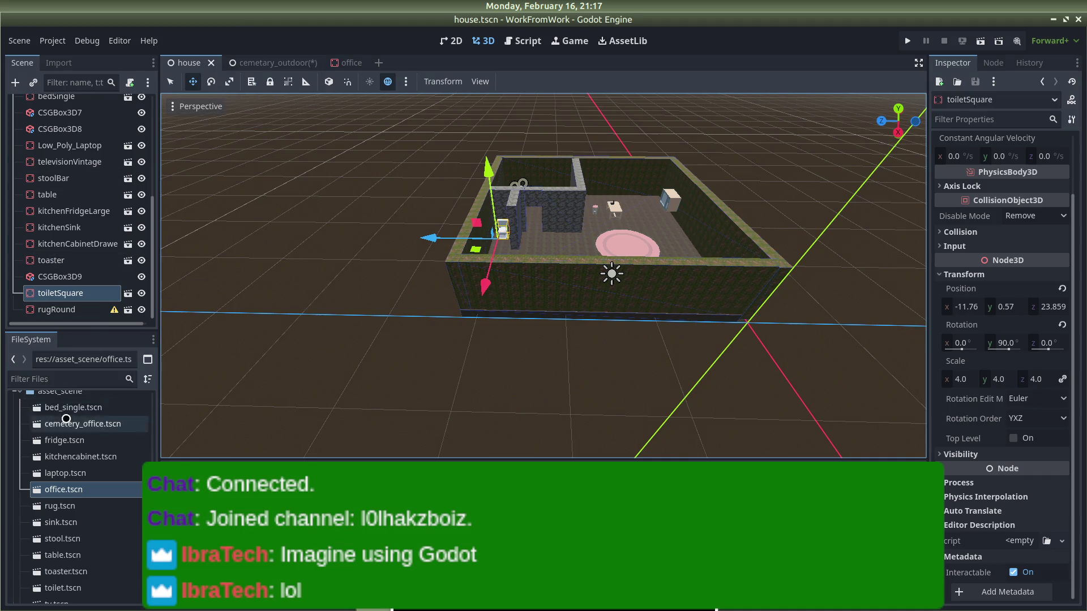
scroll(52, 458, "down", 3)
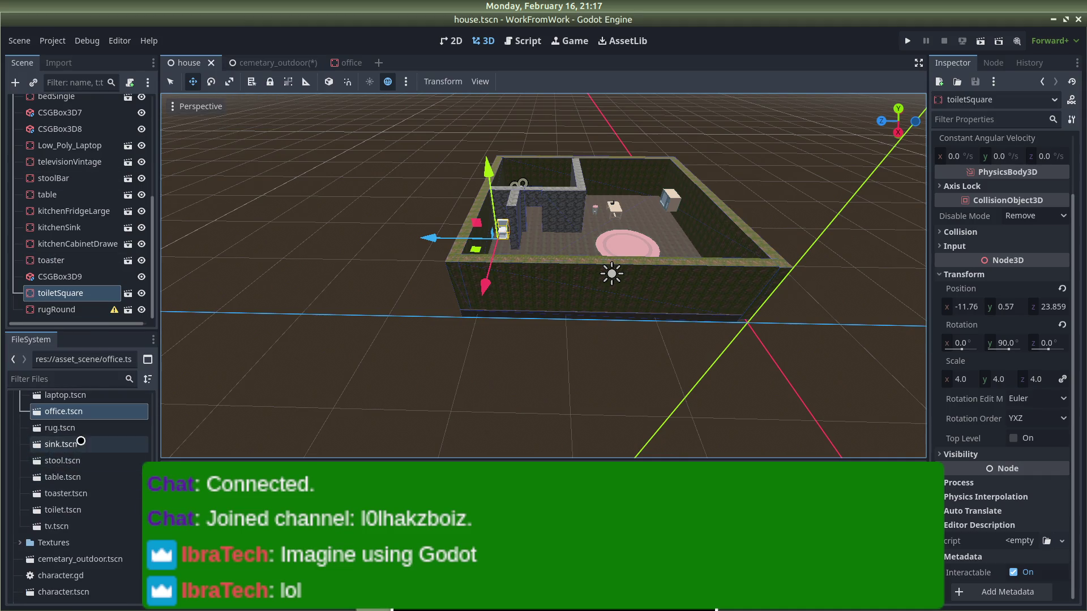
scroll(57, 444, "up", 1)
scroll(577, 339, "down", 3)
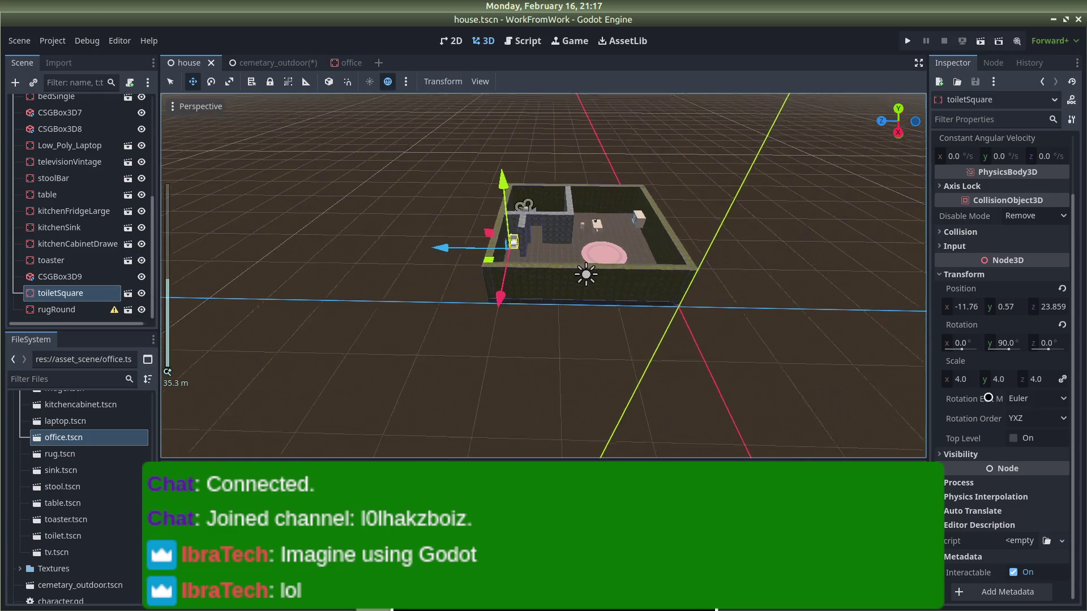
scroll(570, 354, "up", 3)
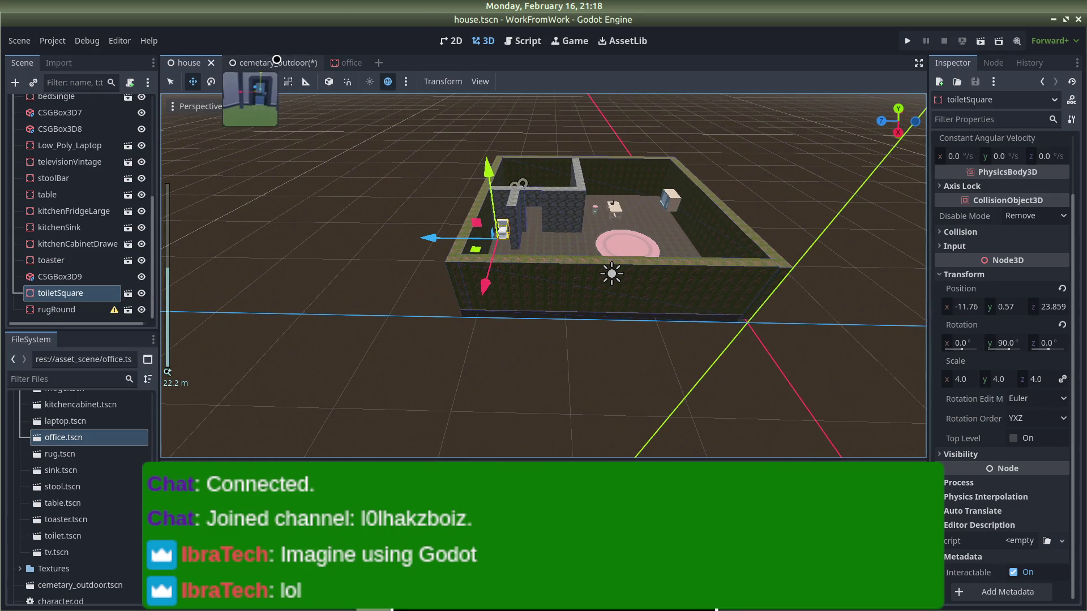
left_click(274, 61)
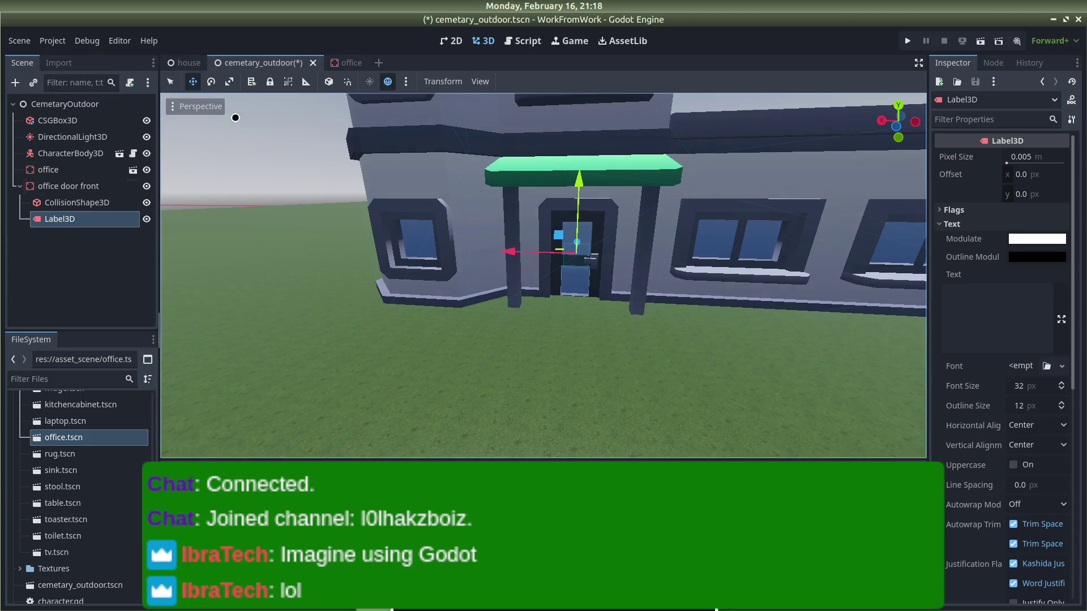
left_click(179, 62)
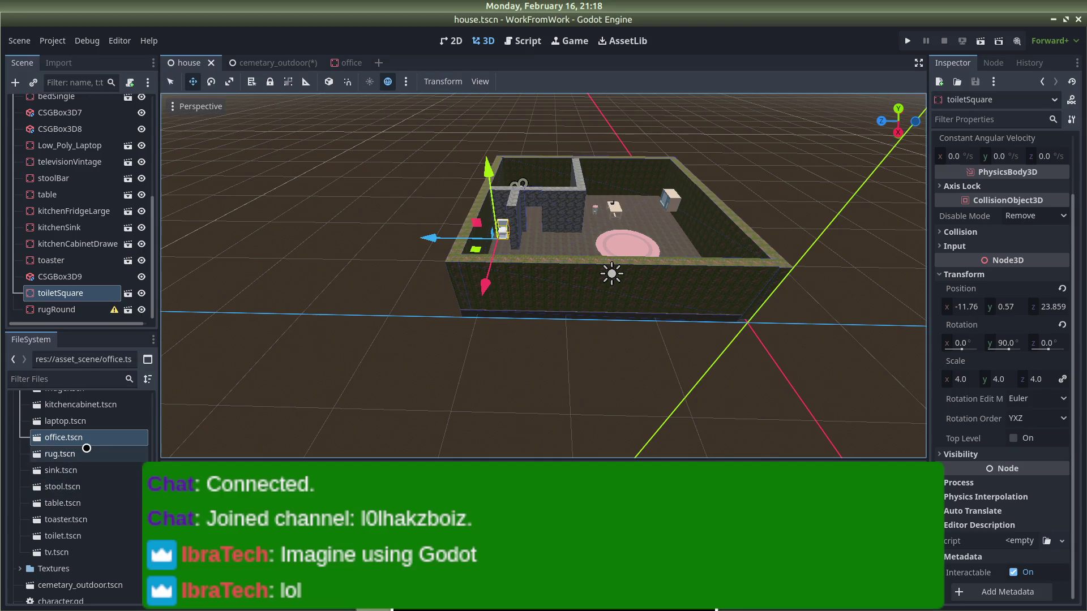
double_click(62, 536)
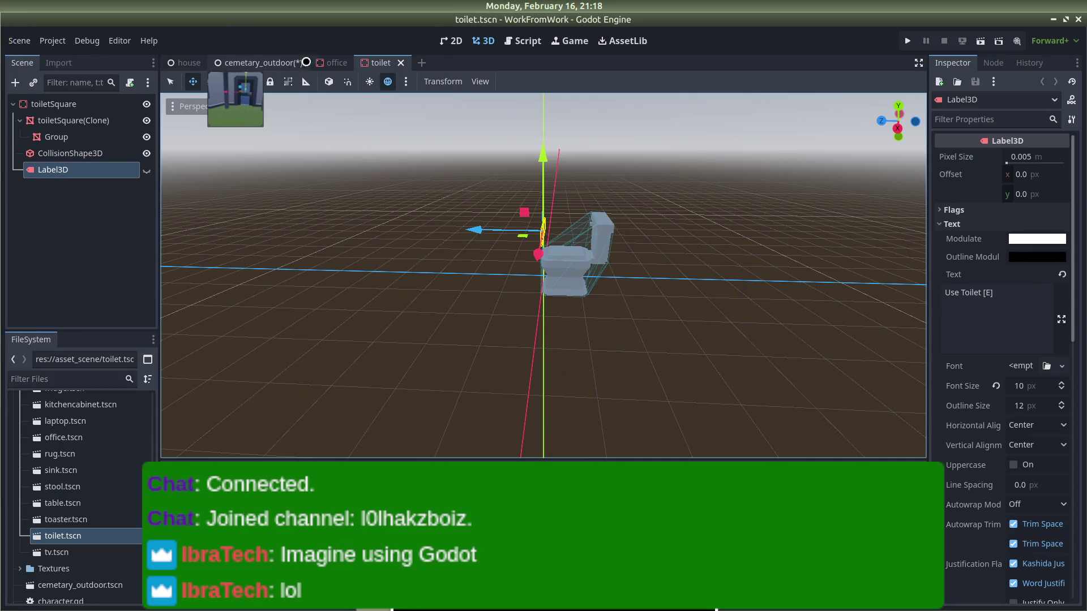
left_click(337, 62)
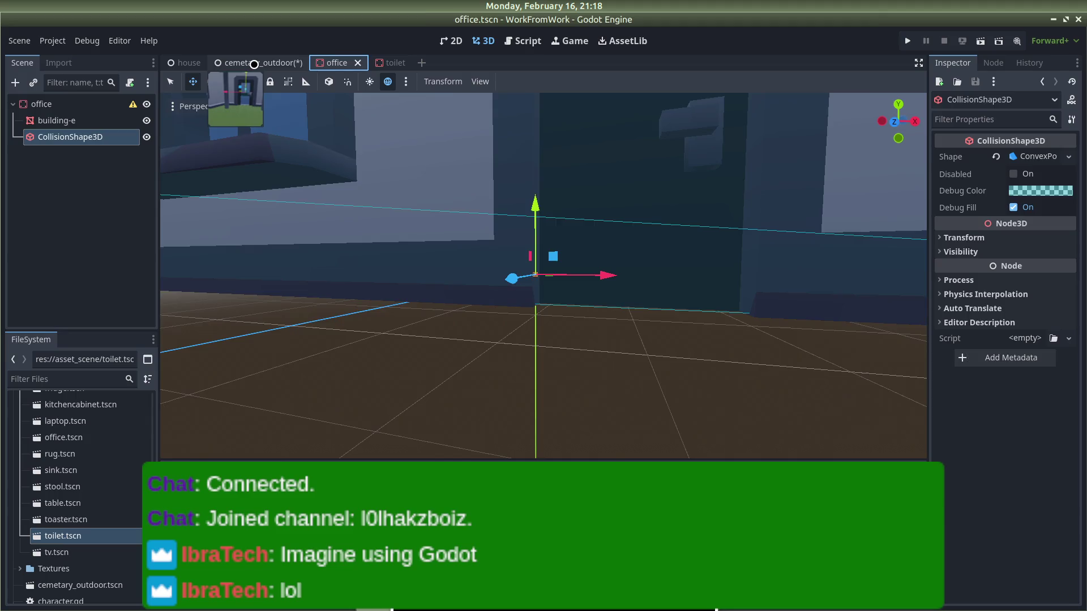
left_click(254, 64)
Step: Set the label text to 'Enter Office [E]' and move it along Z to -2.16
left_click(1024, 302)
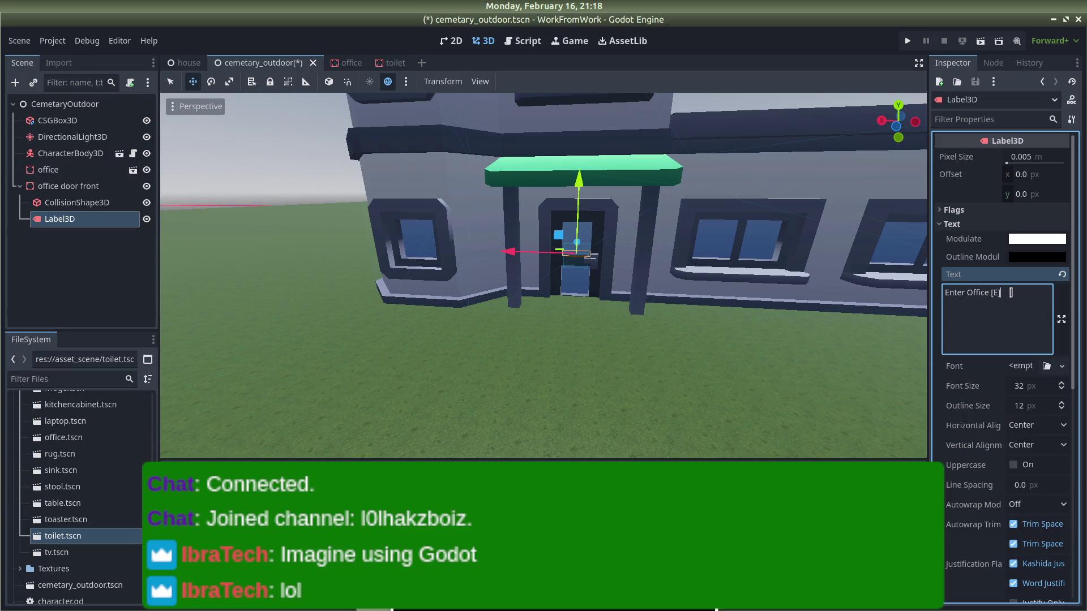
left_click(84, 221)
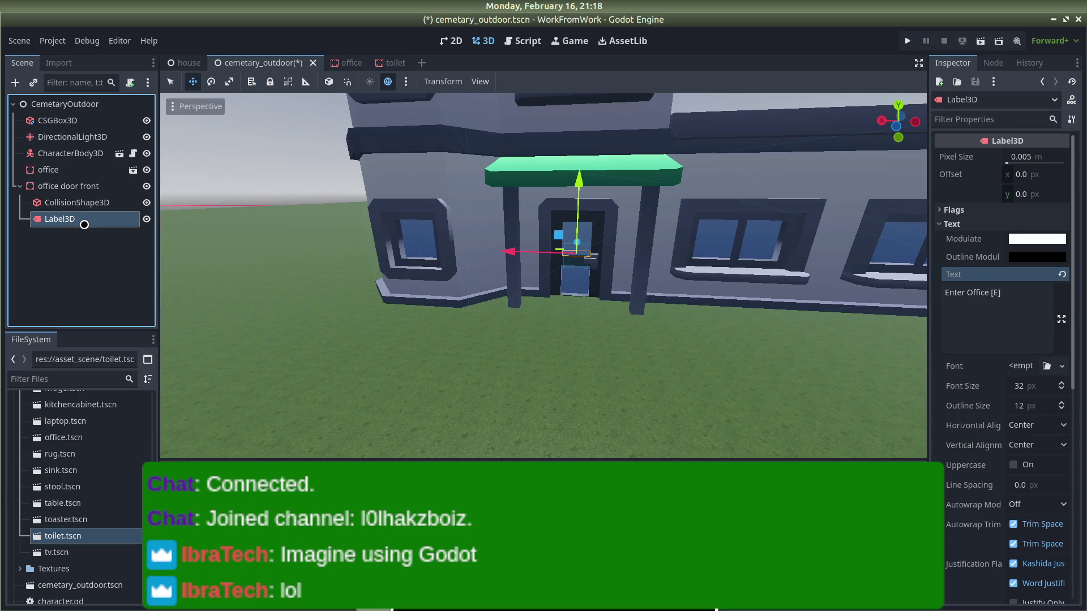
key("g")
key("z")
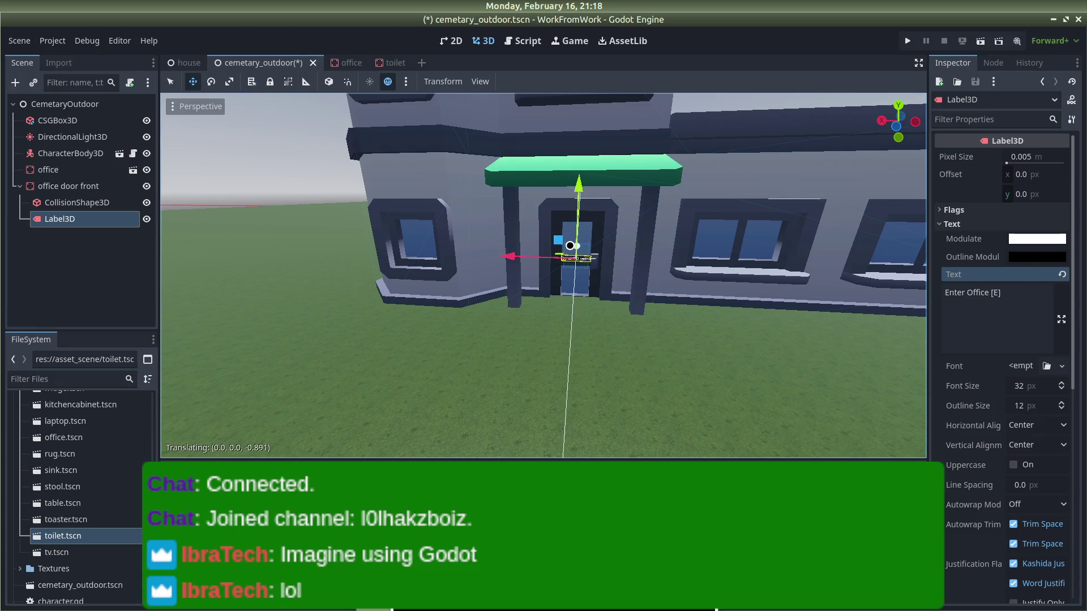
left_click(565, 247)
Step: Turn the label 180° around Y in its Transform rotation
scroll(1000, 401, "down", 8)
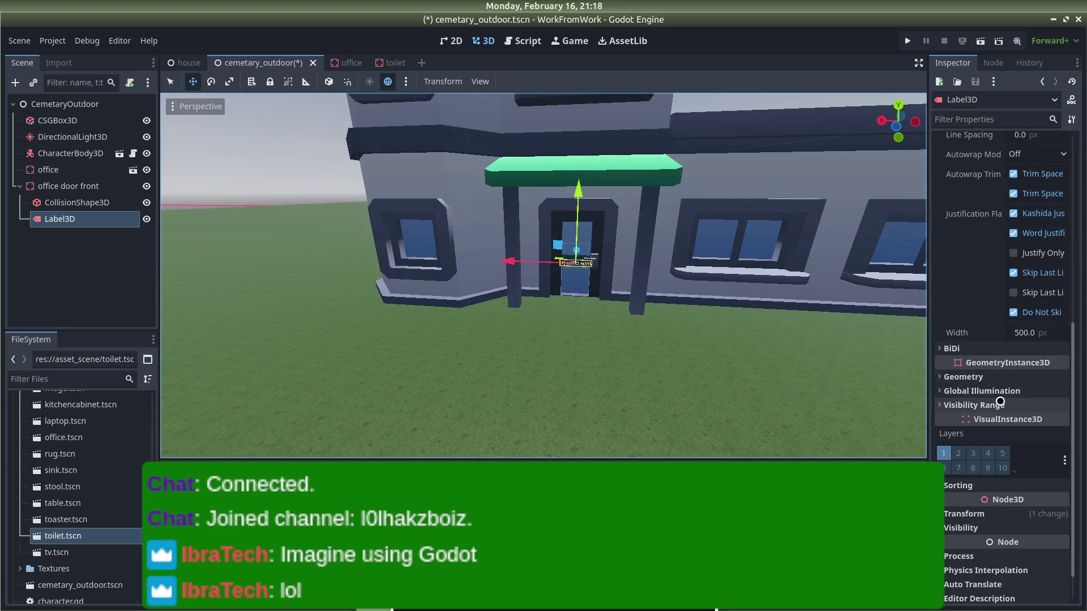
scroll(1000, 401, "down", 1)
left_click(964, 472)
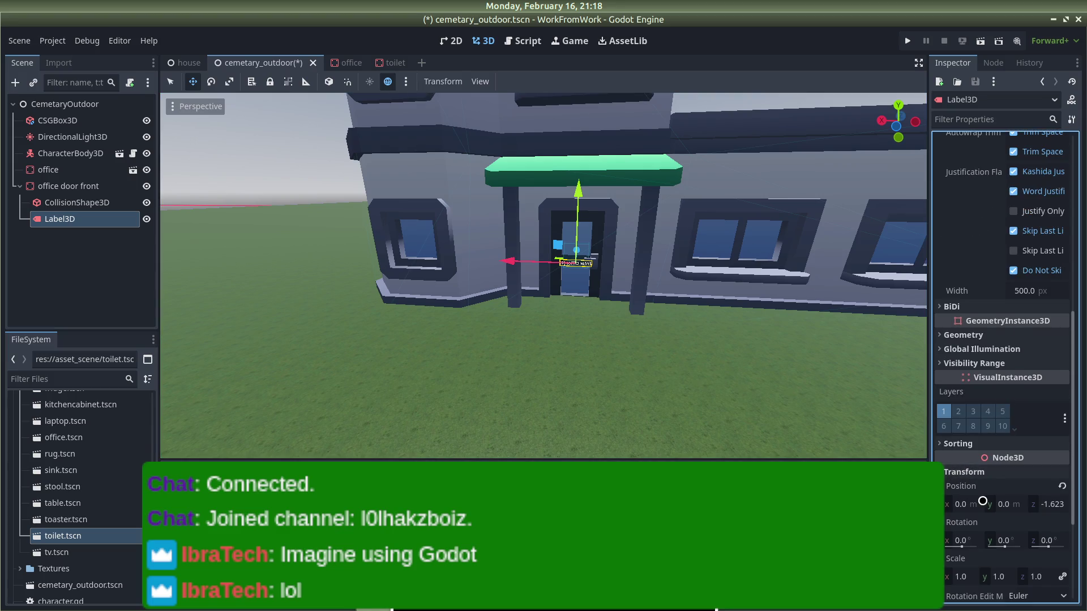
scroll(982, 500, "down", 2)
left_click_drag(960, 482, 1015, 479)
key("ctrl+z")
left_click(1014, 480)
type("-143.5")
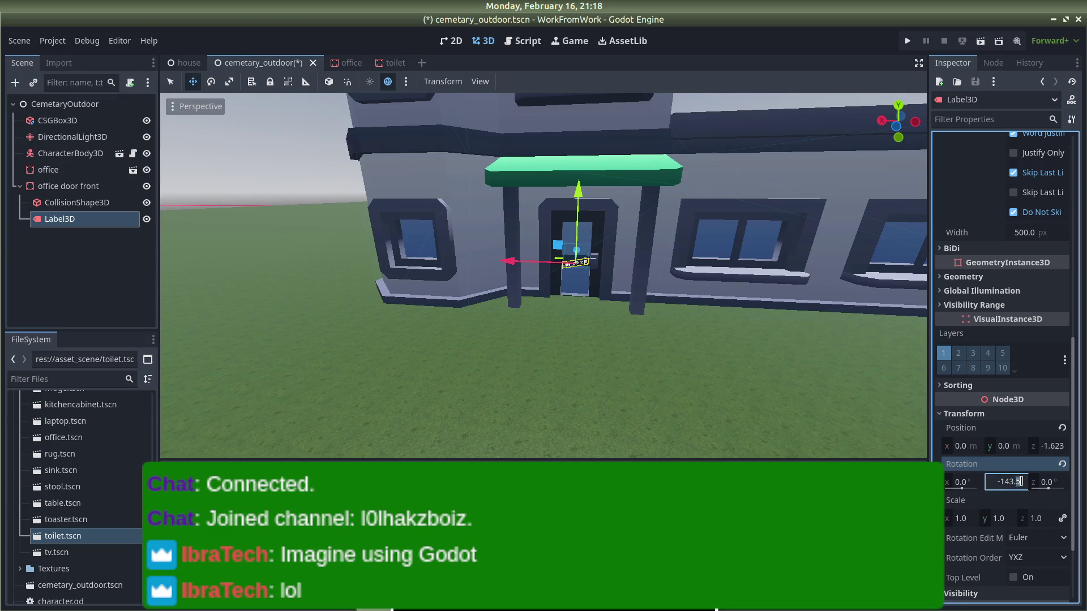
key("Home")
type("5")
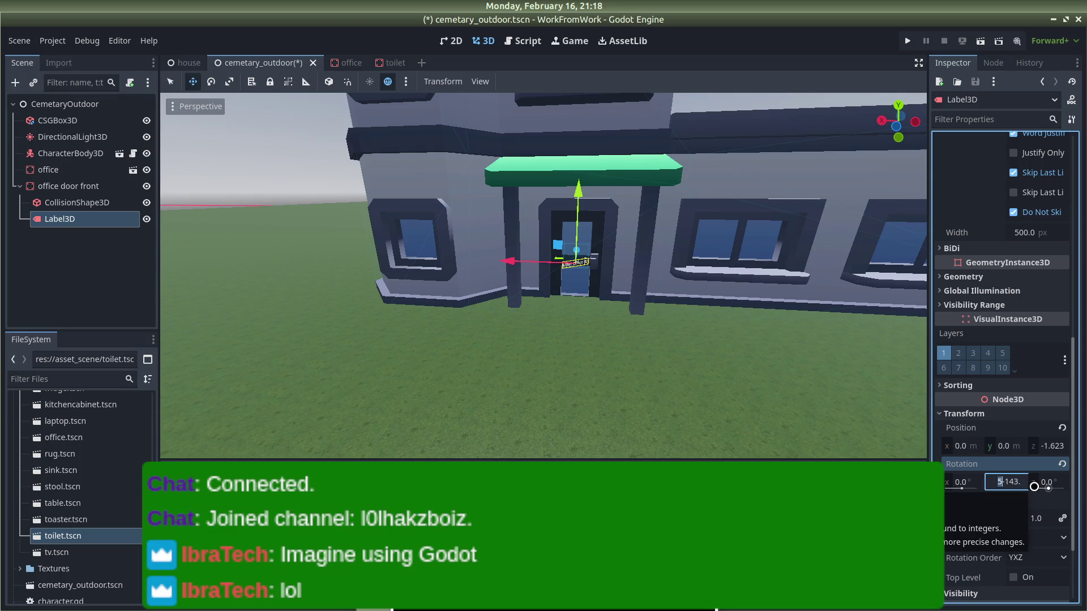
type("80")
key("Return")
Step: Reselect the Label3D and uncheck Visibility > Visible so it starts hidden
left_click(269, 166)
mouse_move(686, 262)
left_mouse_down()
mouse_move(706, 250)
mouse_move(594, 292)
left_mouse_up()
left_click(571, 291)
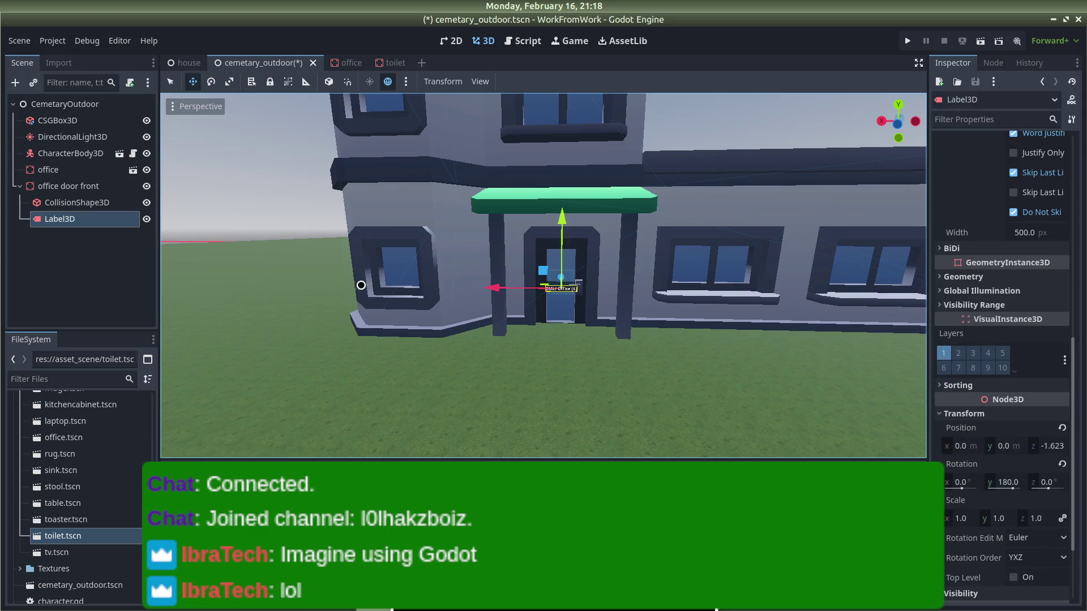
scroll(988, 319, "up", 10)
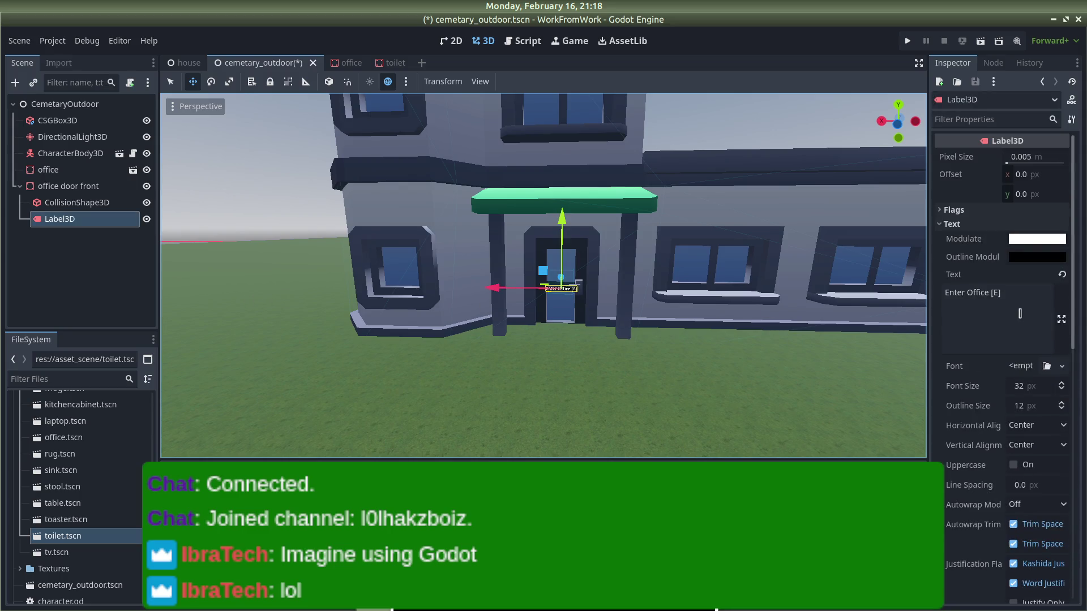
scroll(1011, 296, "down", 5)
left_click_drag(564, 278, 560, 279)
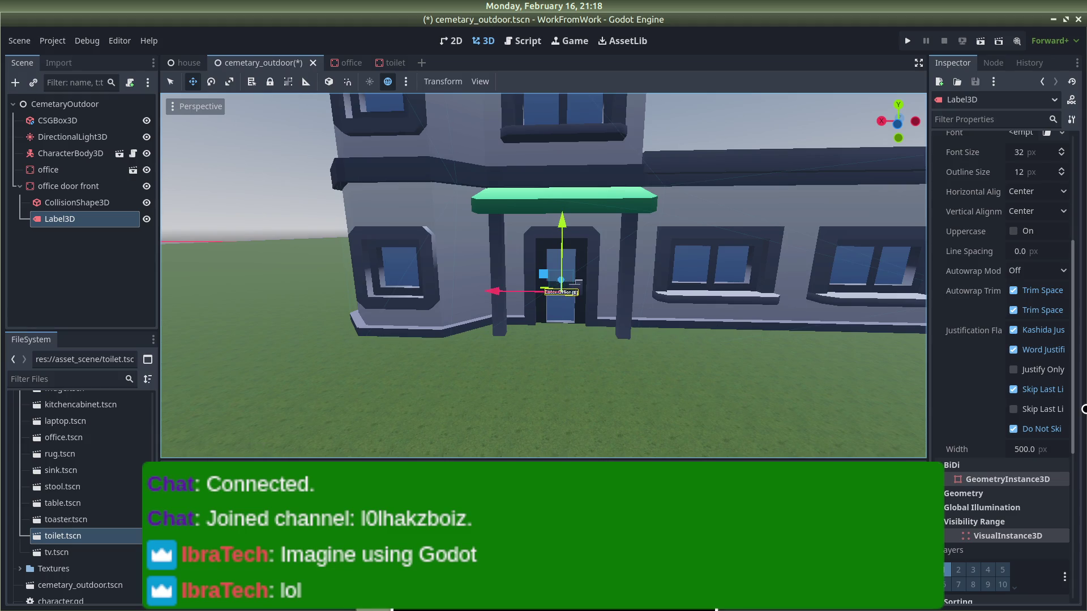
scroll(978, 406, "down", 5)
left_click(956, 486)
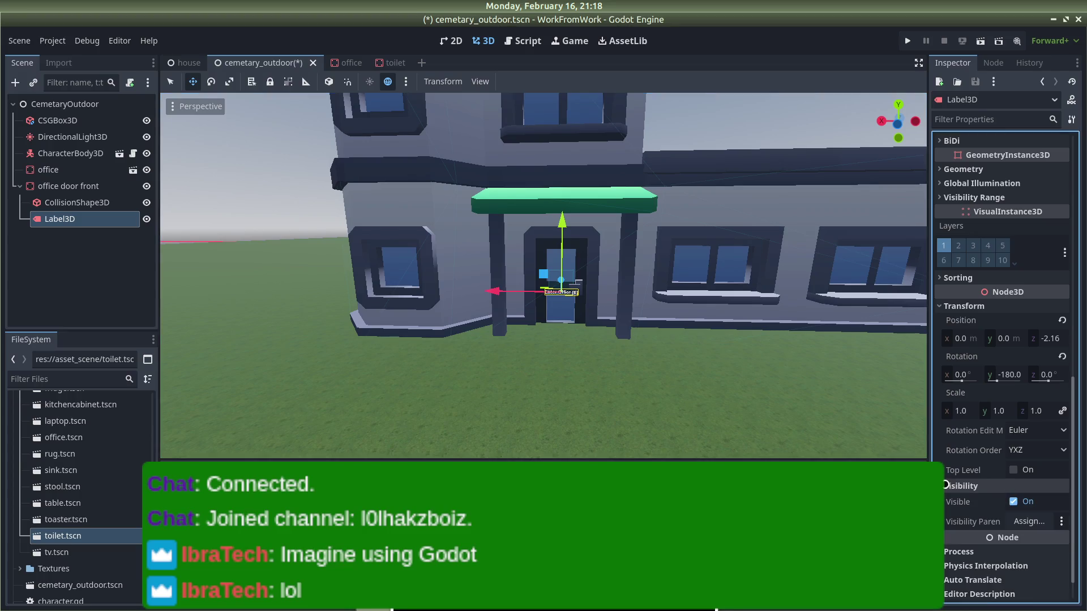
left_click(1013, 500)
Step: Save the scene and set cemetary_outdoor.tscn as the project's main scene
key("ctrl+s")
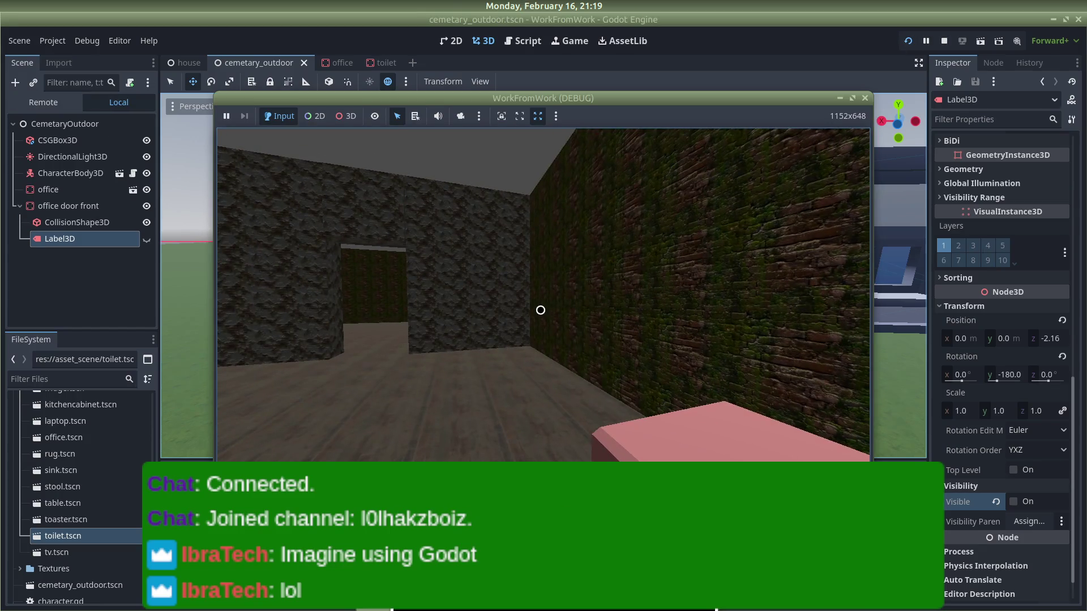
left_click(863, 96)
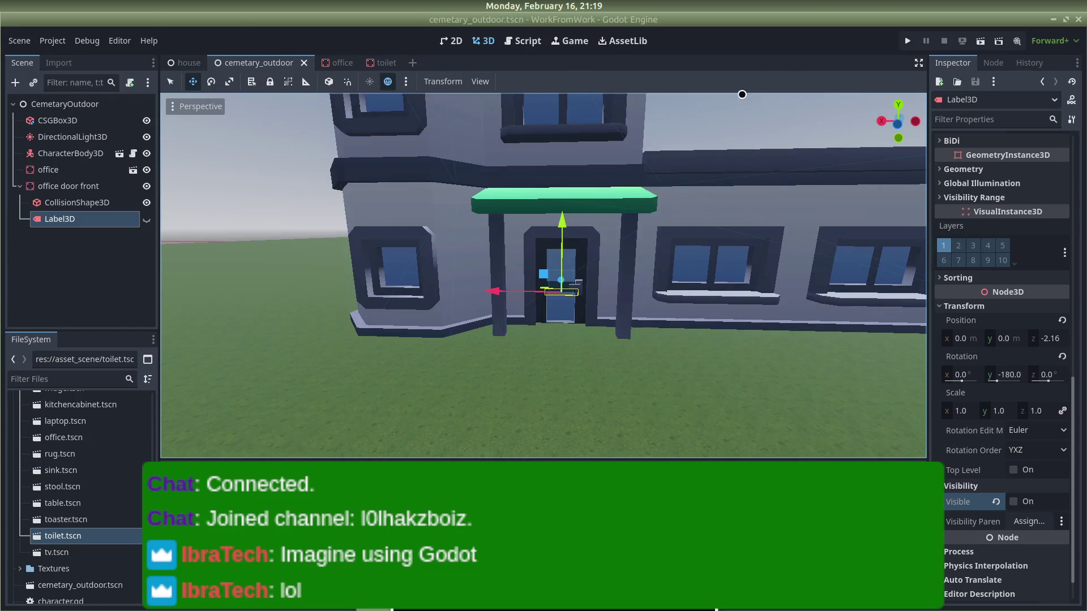
left_click(52, 41)
left_click(74, 58)
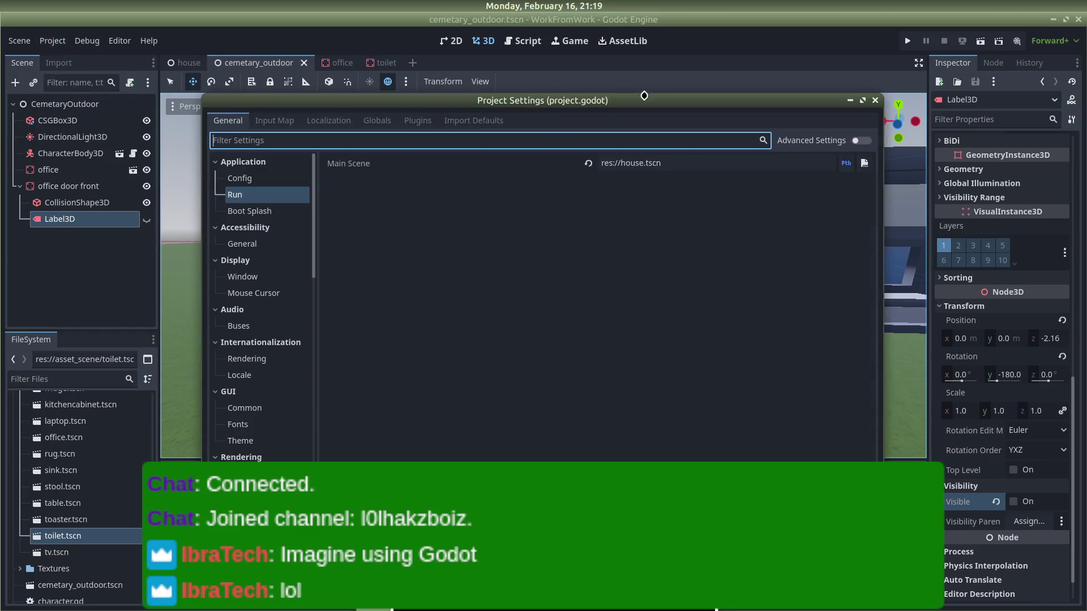
left_click(864, 163)
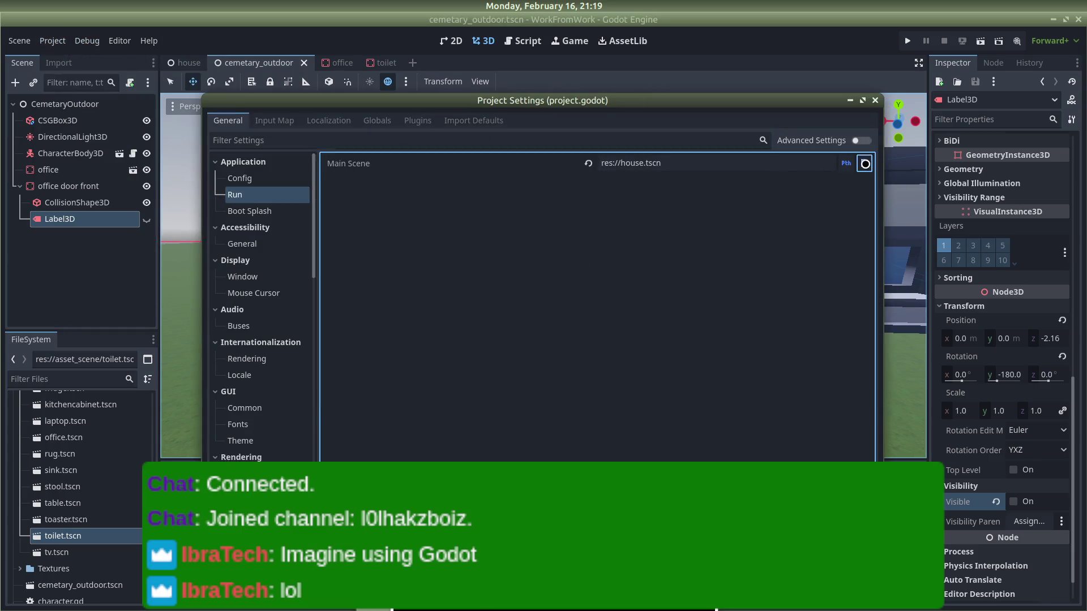
double_click(543, 182)
key("Escape")
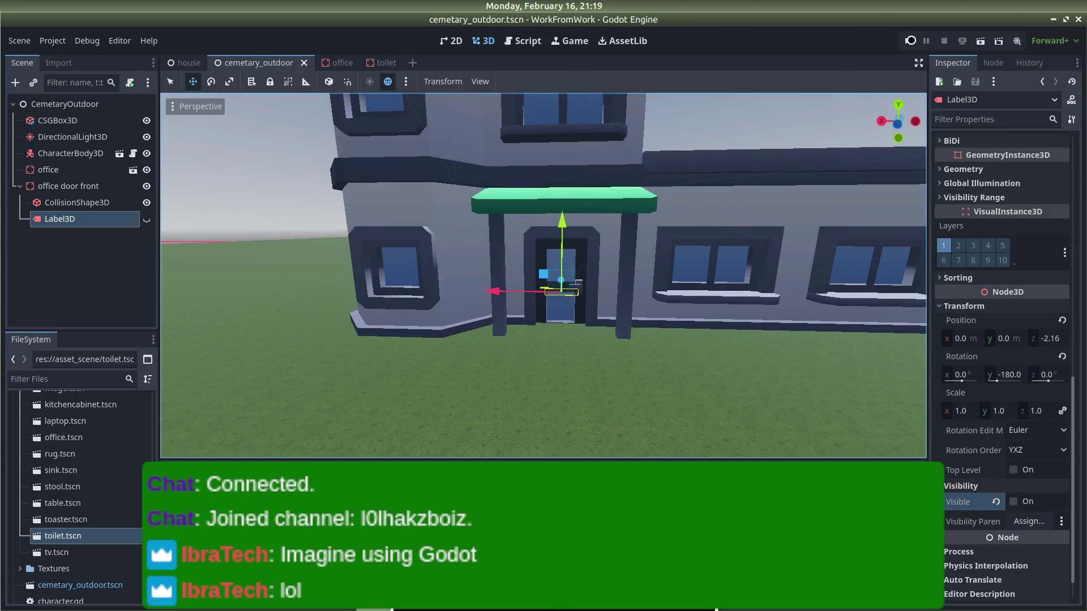
Step: Playtest by walking the player up to the office door and back, then stop the game
left_click(910, 41)
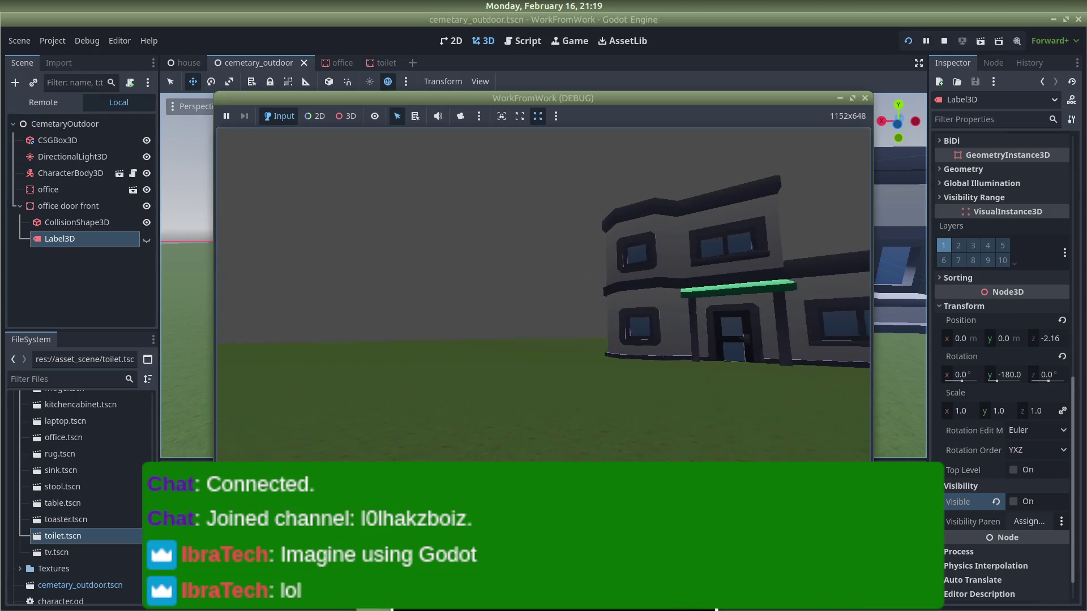
key("w")
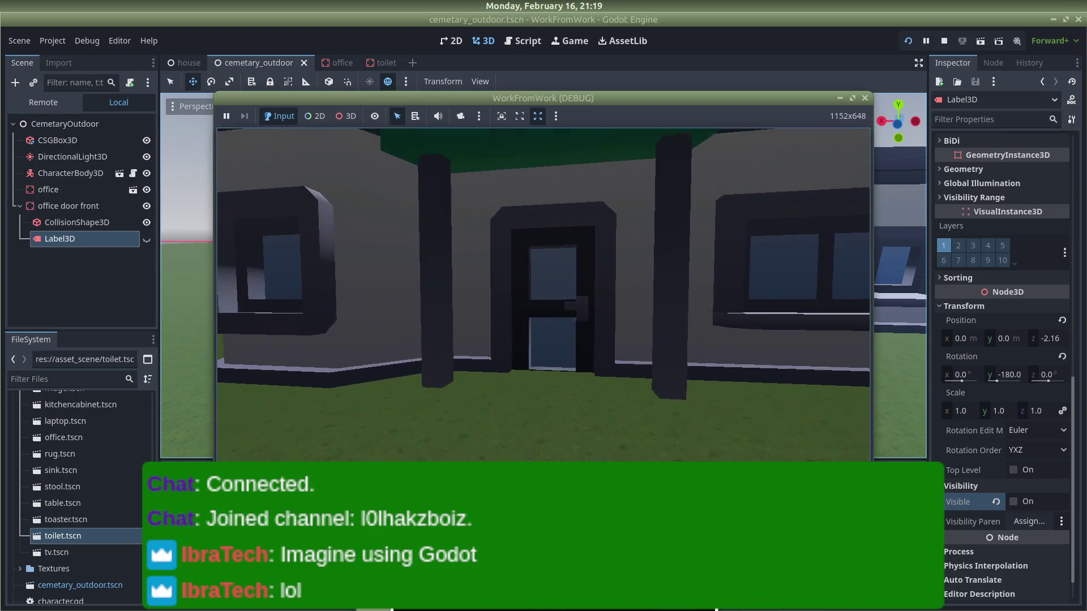
key("w")
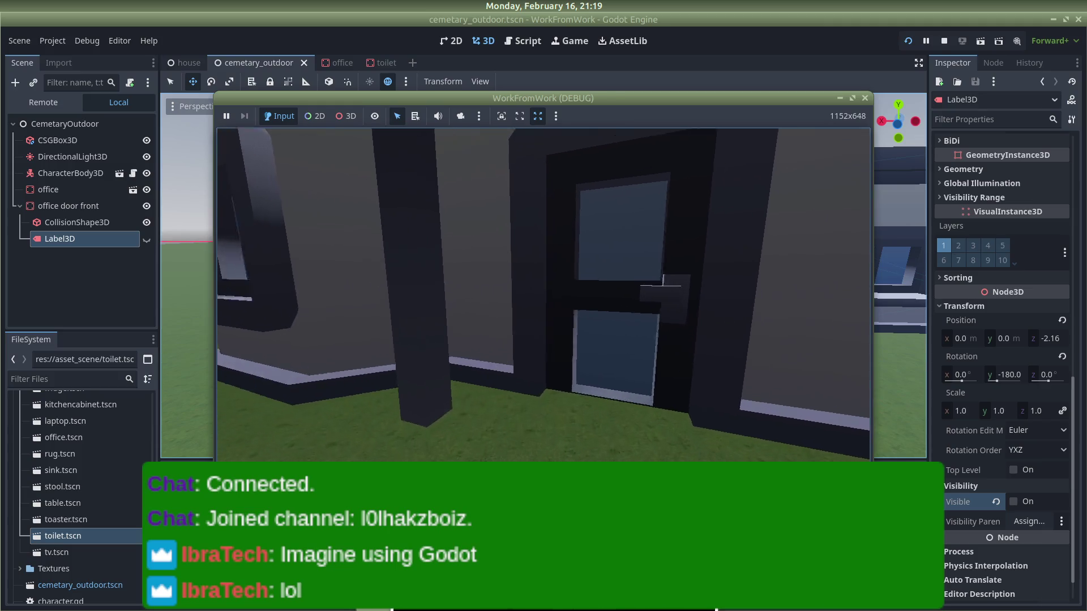
key("w")
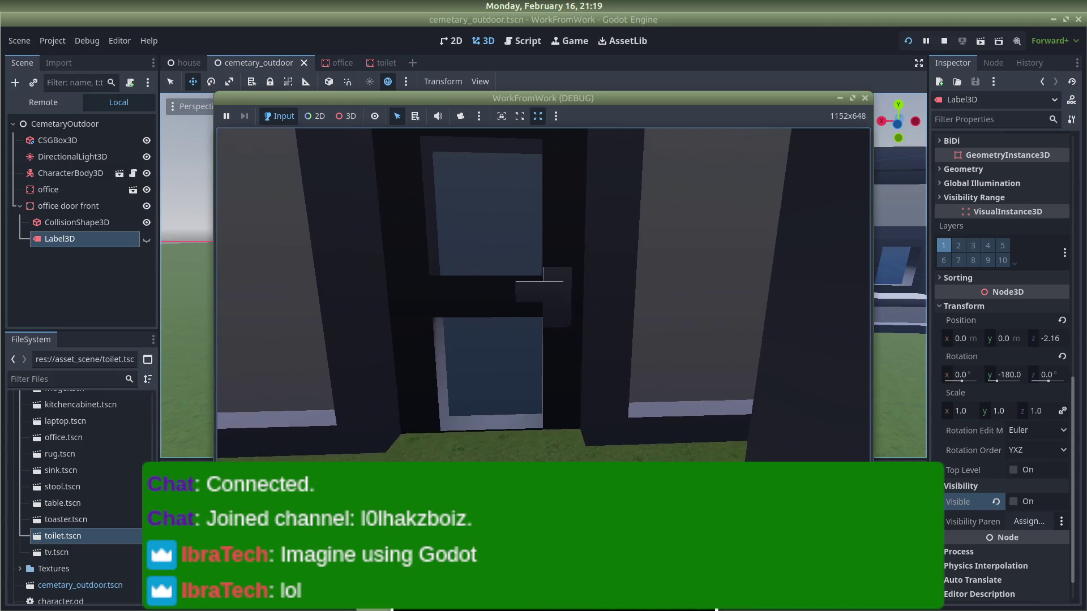
key("s")
key("s")
key("F8")
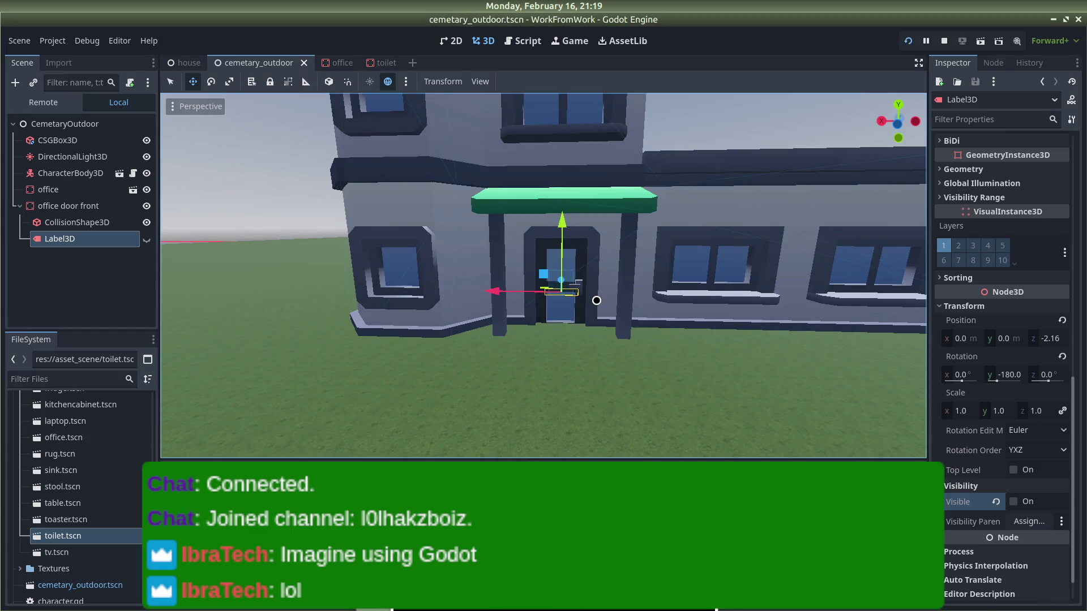
left_click_drag(539, 279, 530, 289)
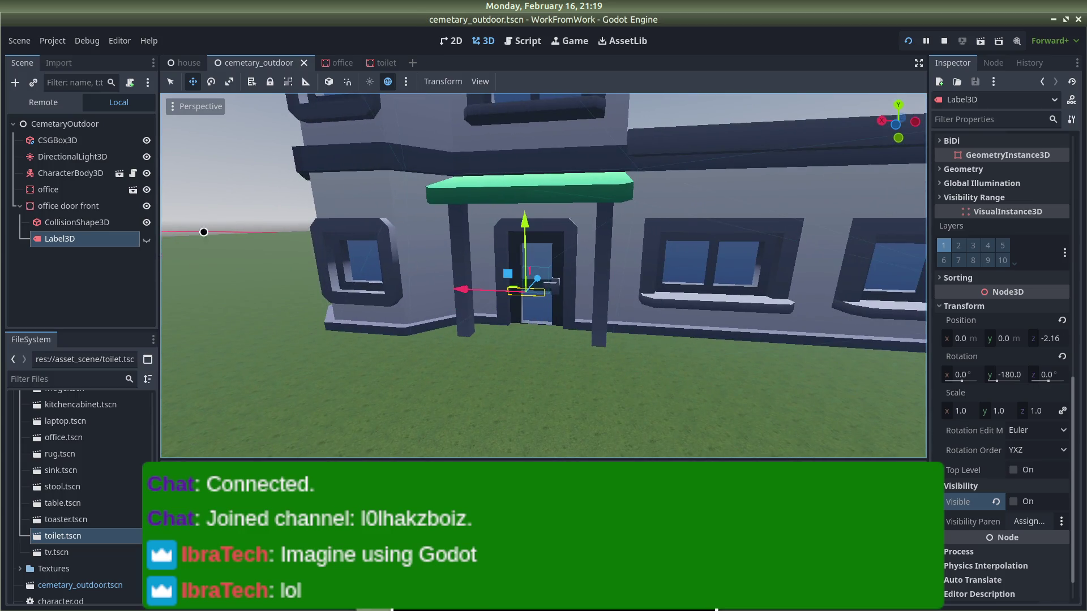
Step: Nudge office door front slightly along Z and run the game to hit the enter breakpoint
left_click(65, 206)
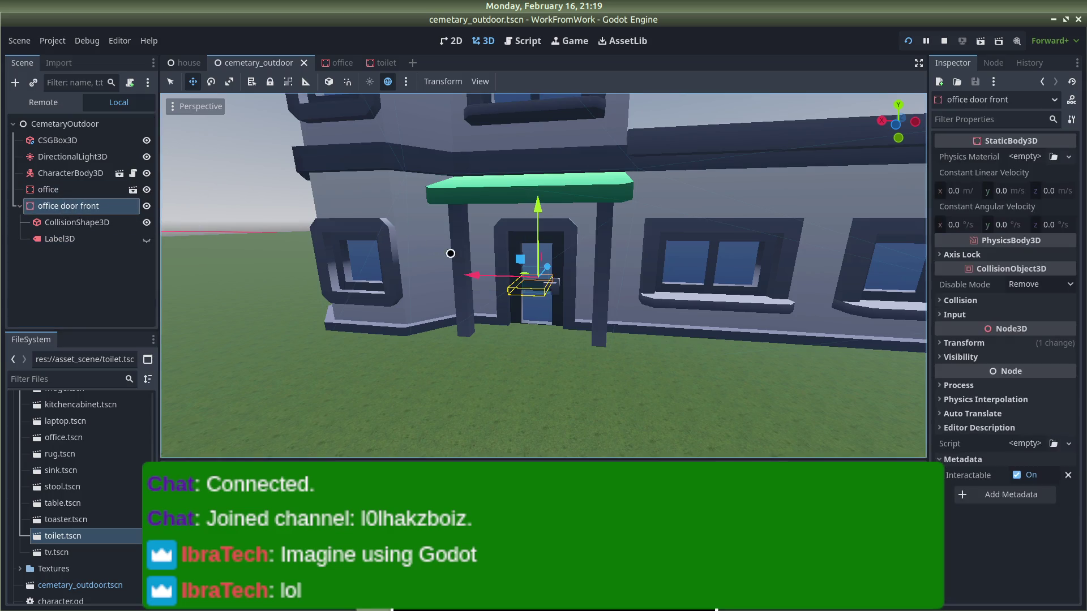
left_click_drag(546, 264, 534, 278)
key("F12")
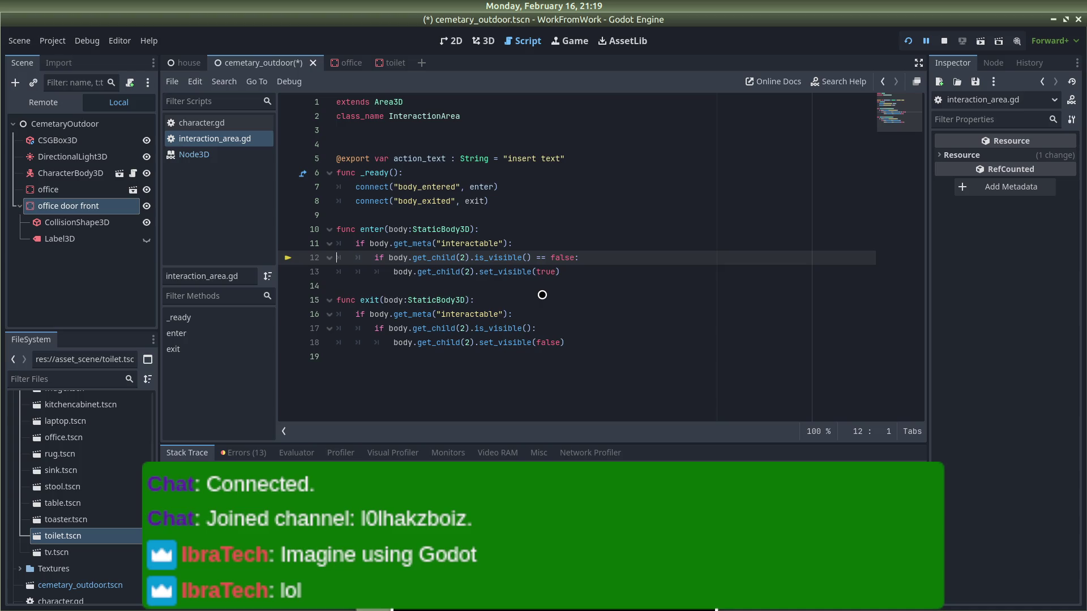
Step: Save cemetary_outdoor, look over the toilet and office scenes, and return to cemetary_outdoor
key("ctrl+s")
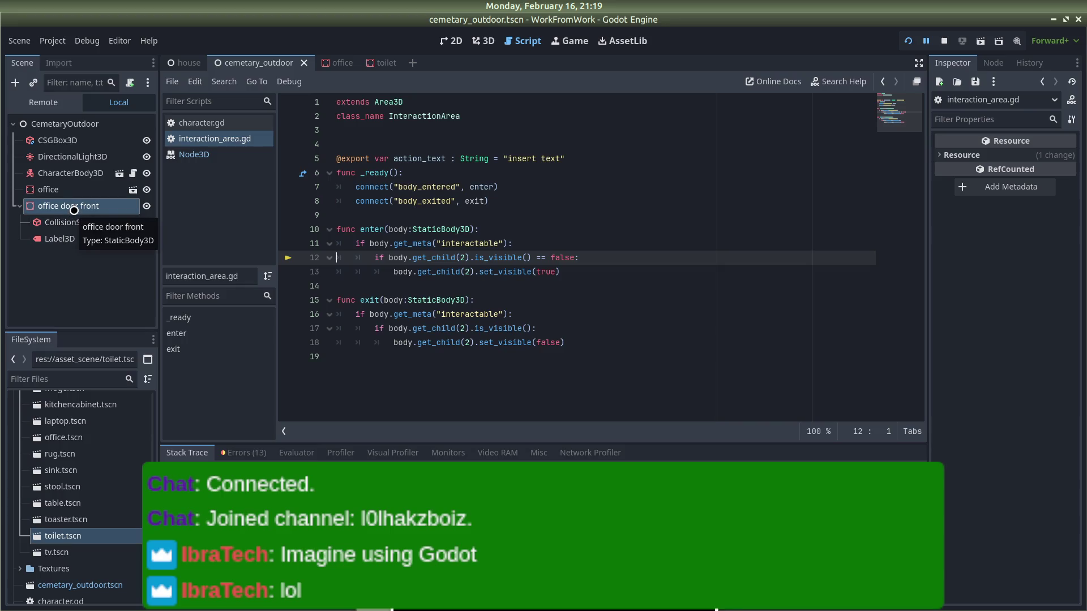
left_click(381, 60)
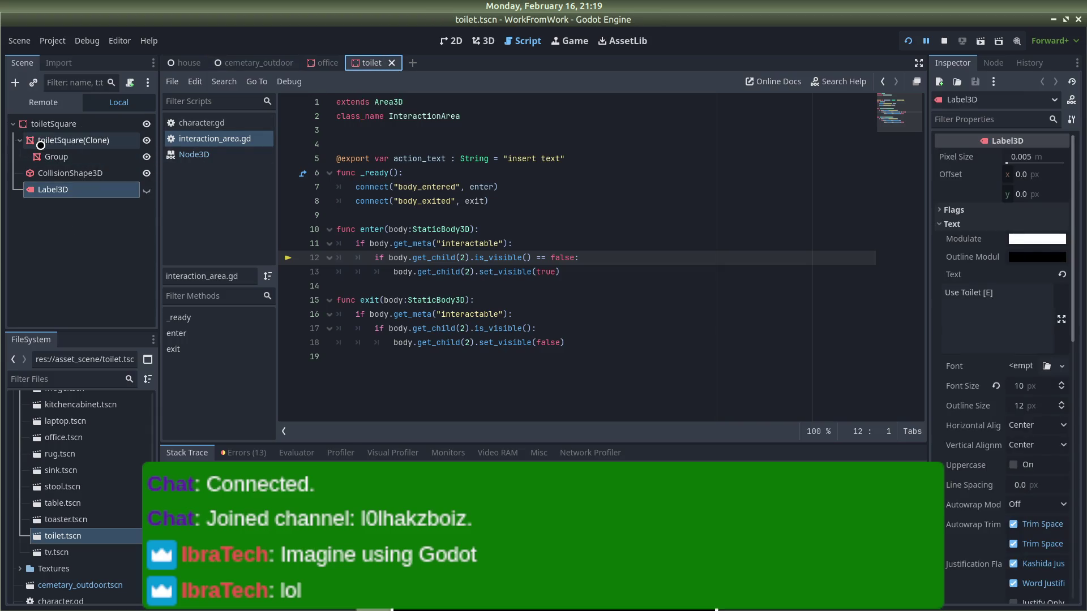
left_click(325, 58)
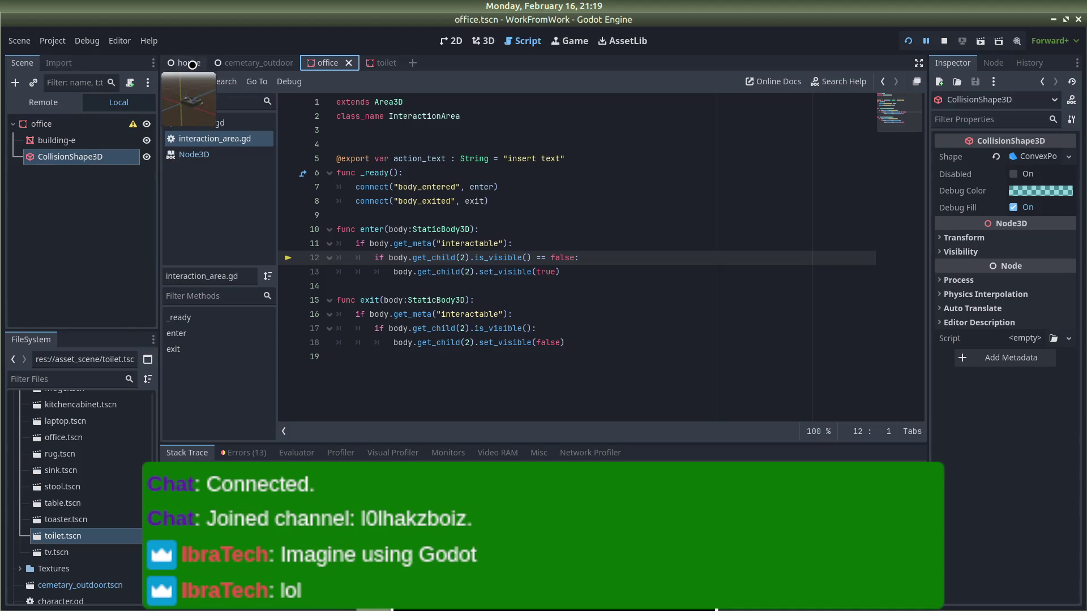
left_click(226, 62)
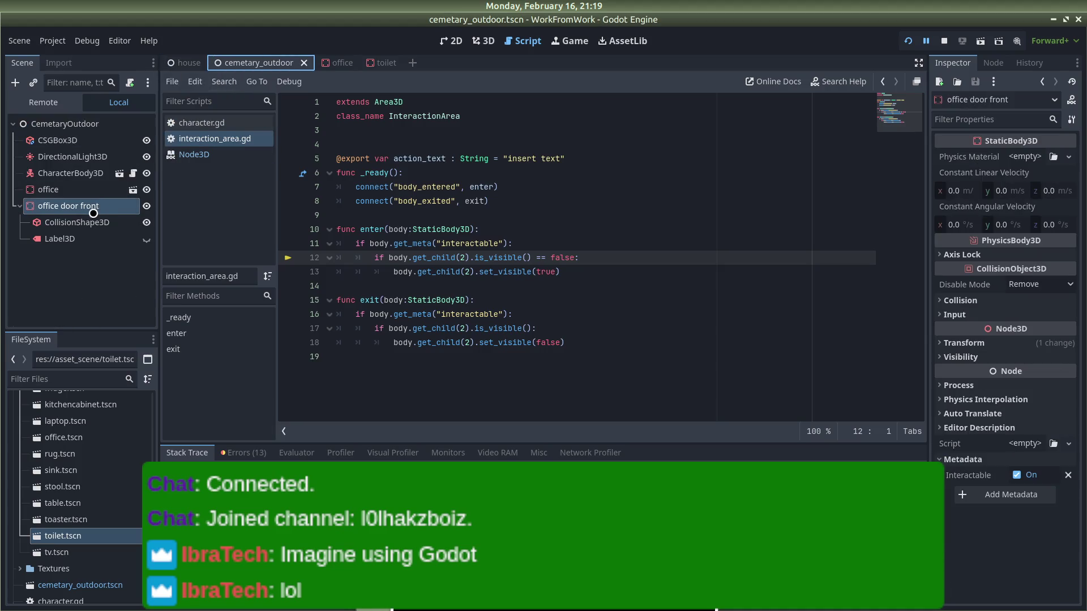
Step: Add a plain Node named RandomNode as office door front's first child and save the scene
right_click(85, 220)
left_click(127, 226)
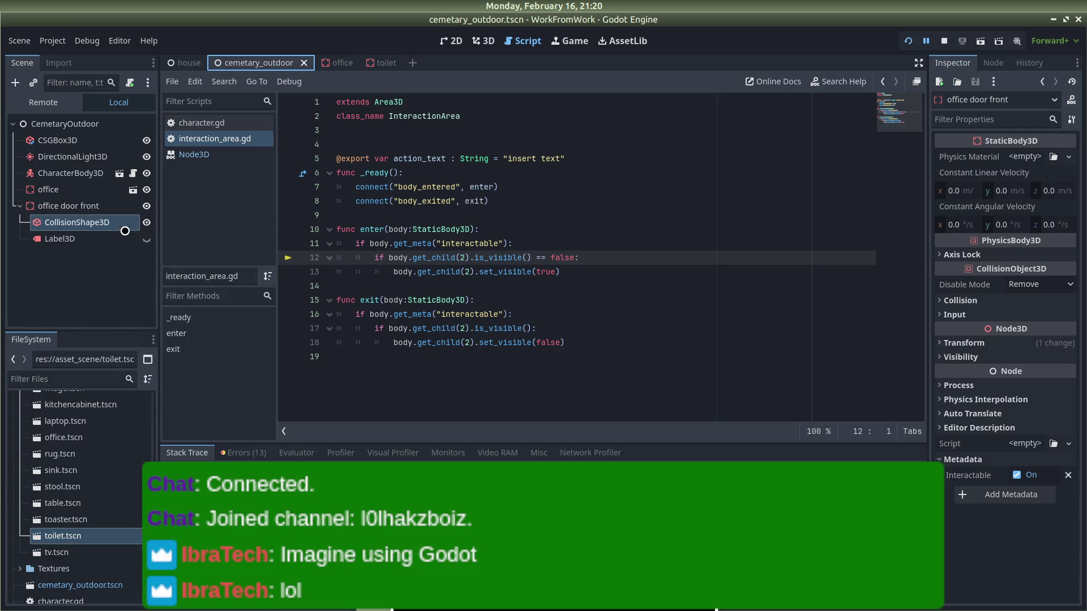
type("node")
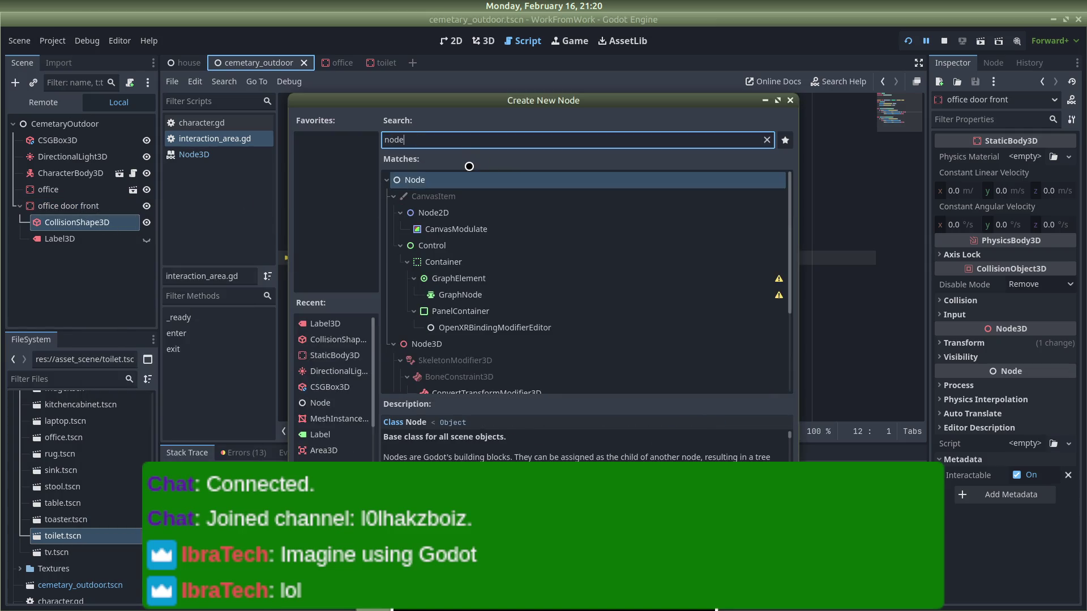
key("Return")
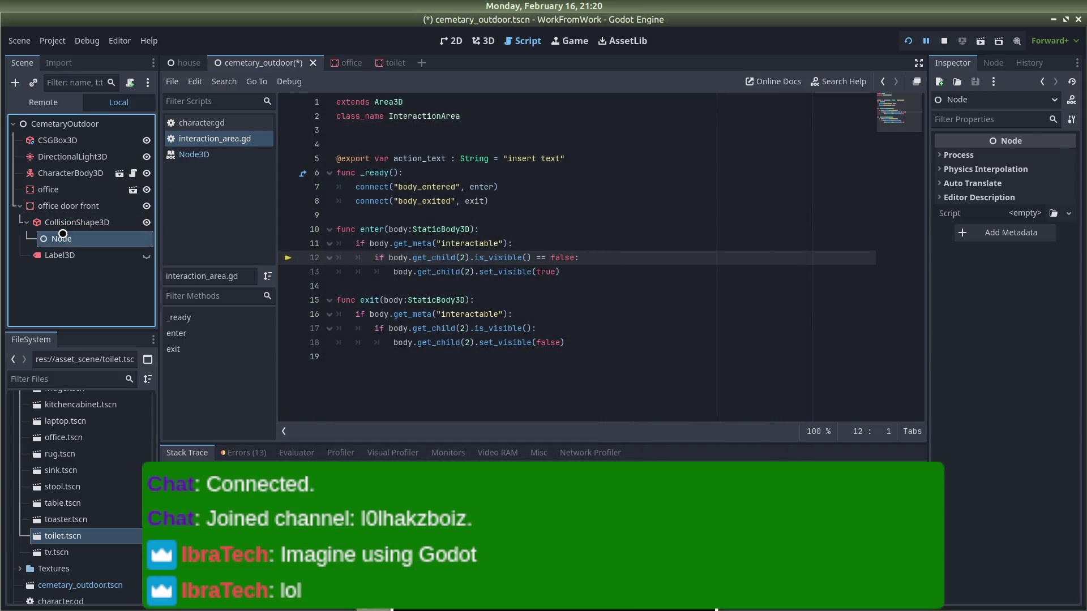
left_click_drag(75, 236, 61, 218)
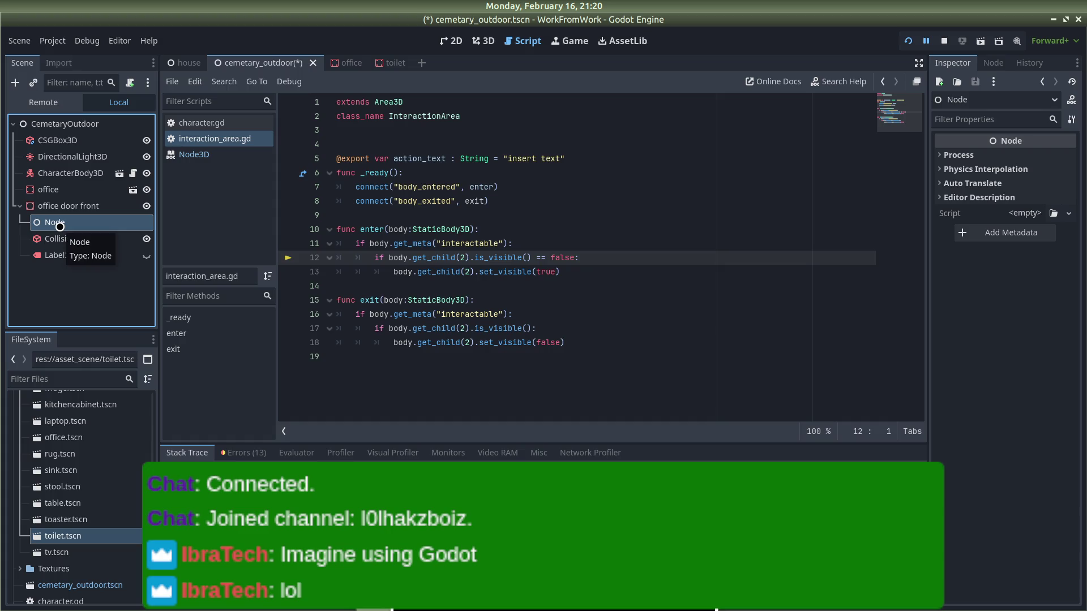
double_click(60, 226)
type("Rando")
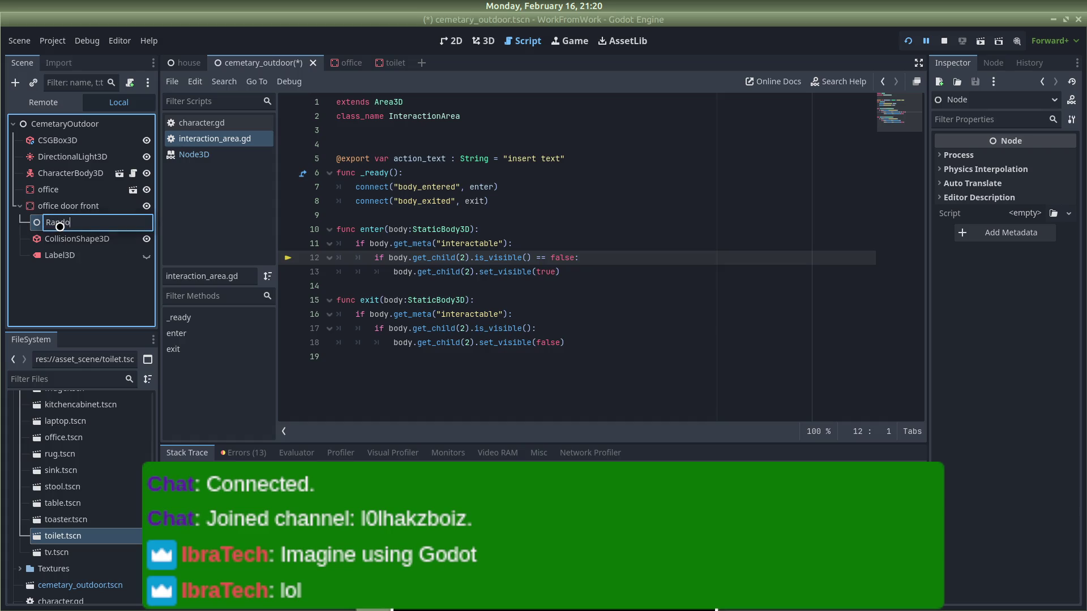
type("mNode")
key("Return")
key("ctrl+s")
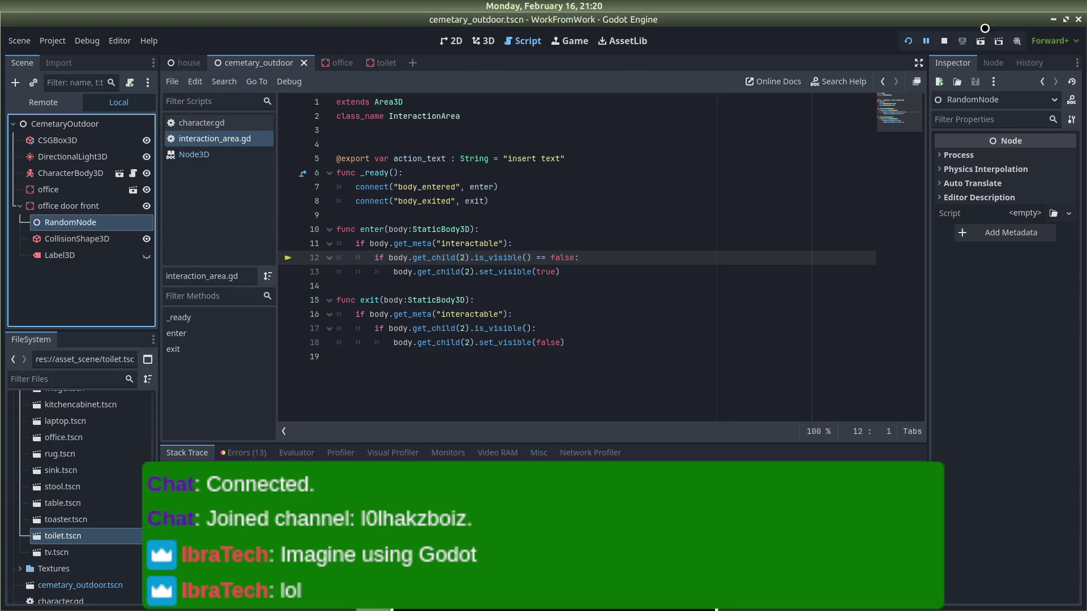
left_click(908, 41)
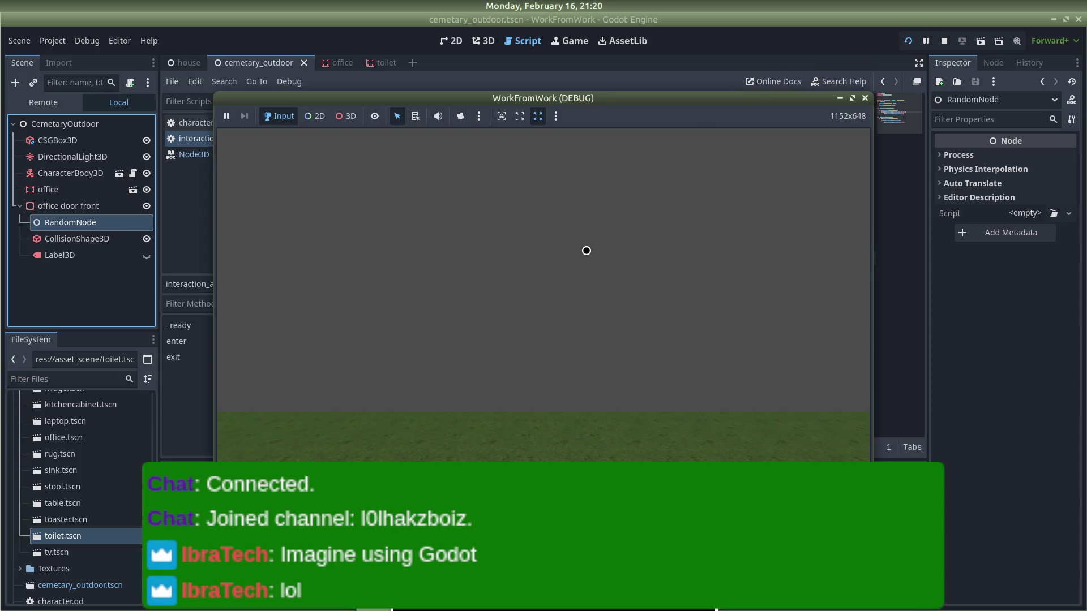
key("w")
key("w")
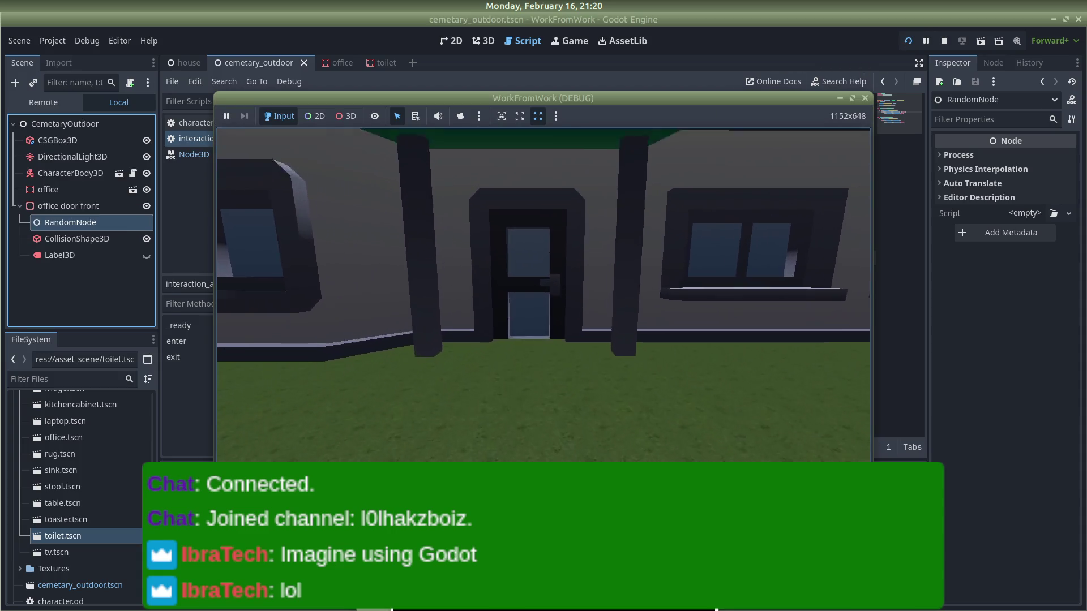
key("w")
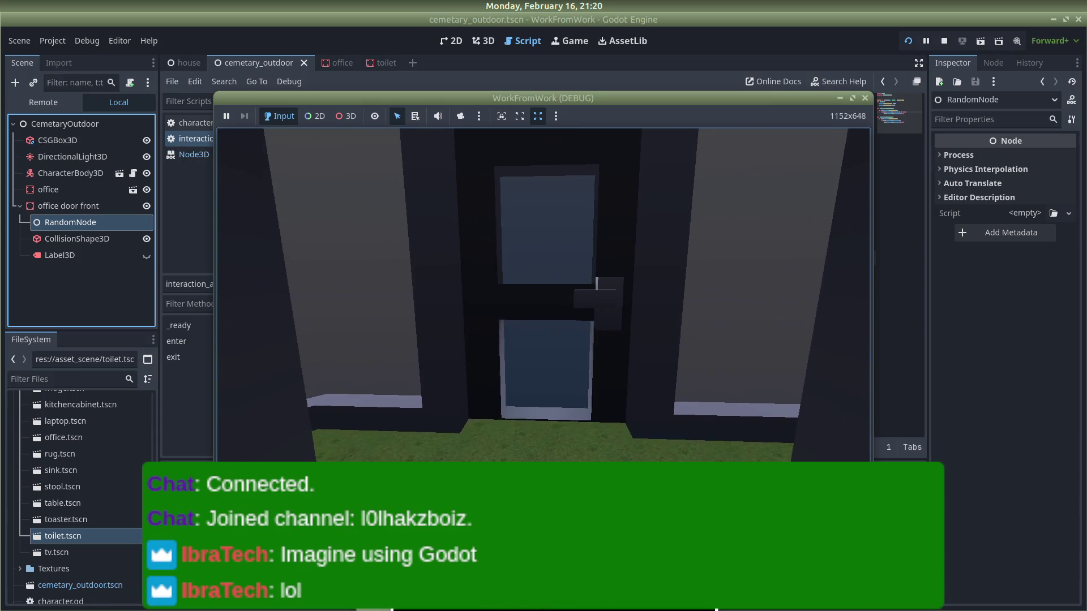
key("s")
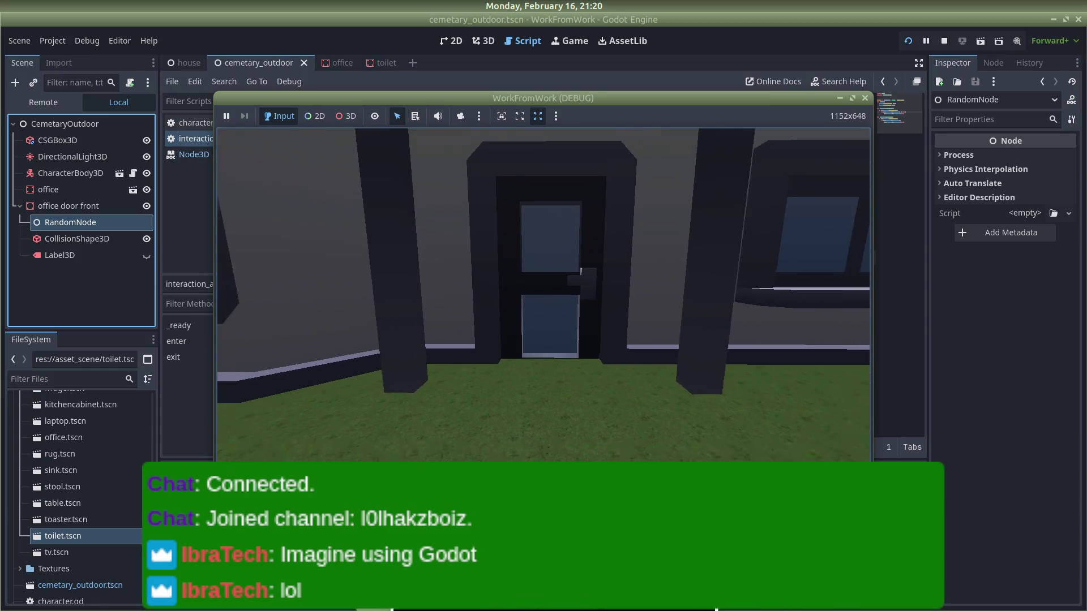
key("alt+Tab")
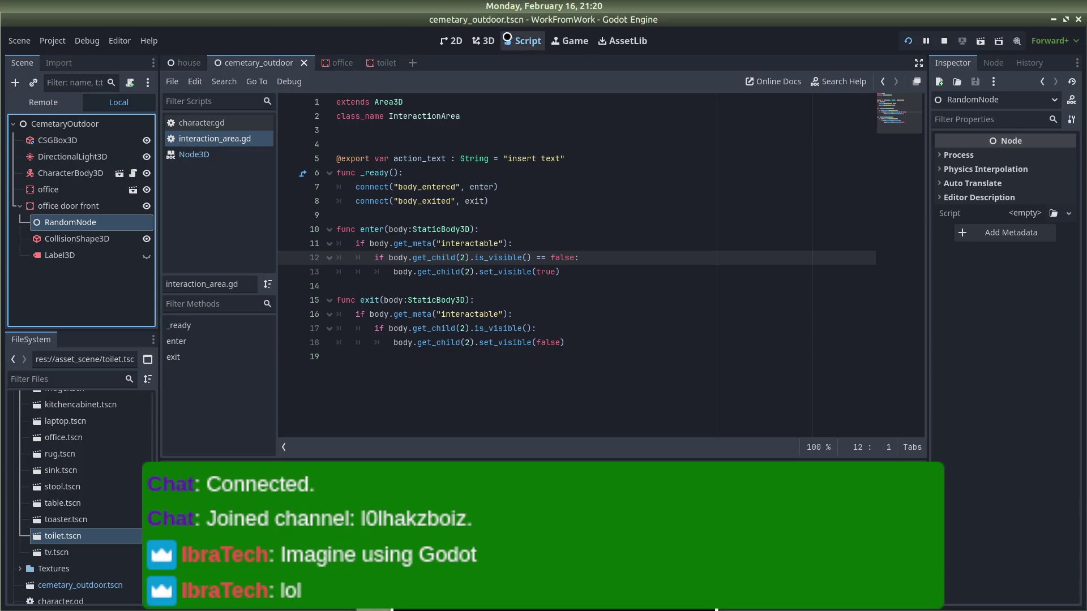
Step: In the 3D view, inspect office door front, its collision shape and RandomNode
left_click(483, 40)
scroll(543, 276, "up", 3)
left_click(534, 287)
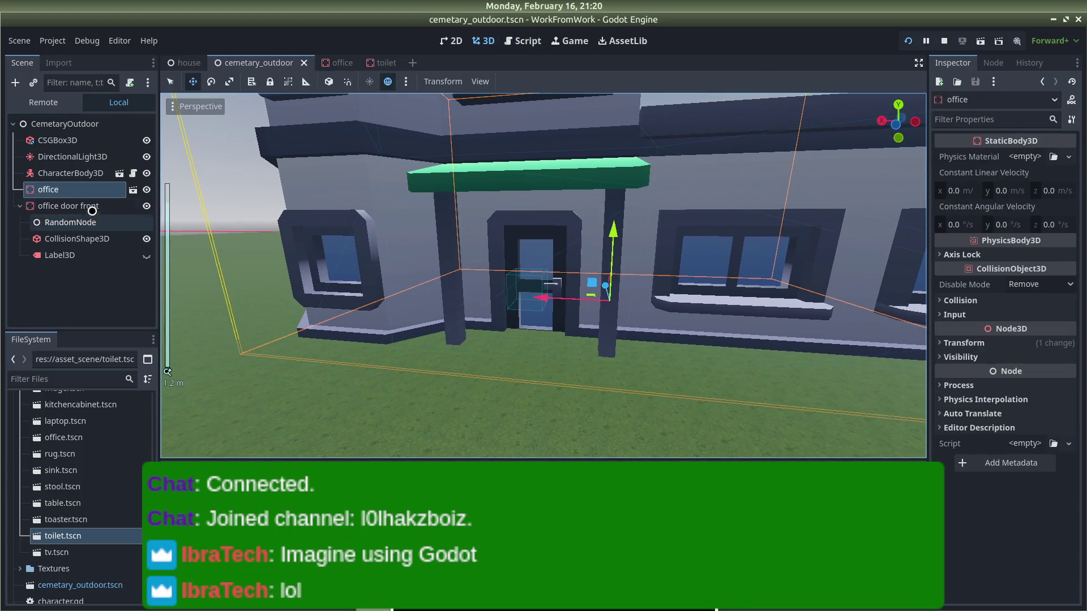
left_click(68, 206)
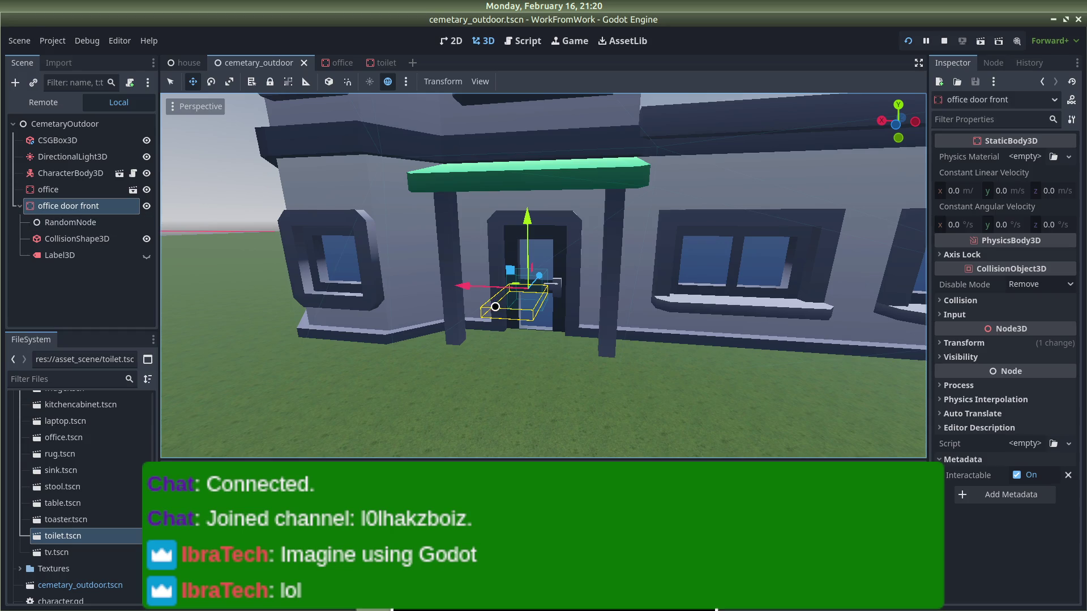
left_click(510, 310)
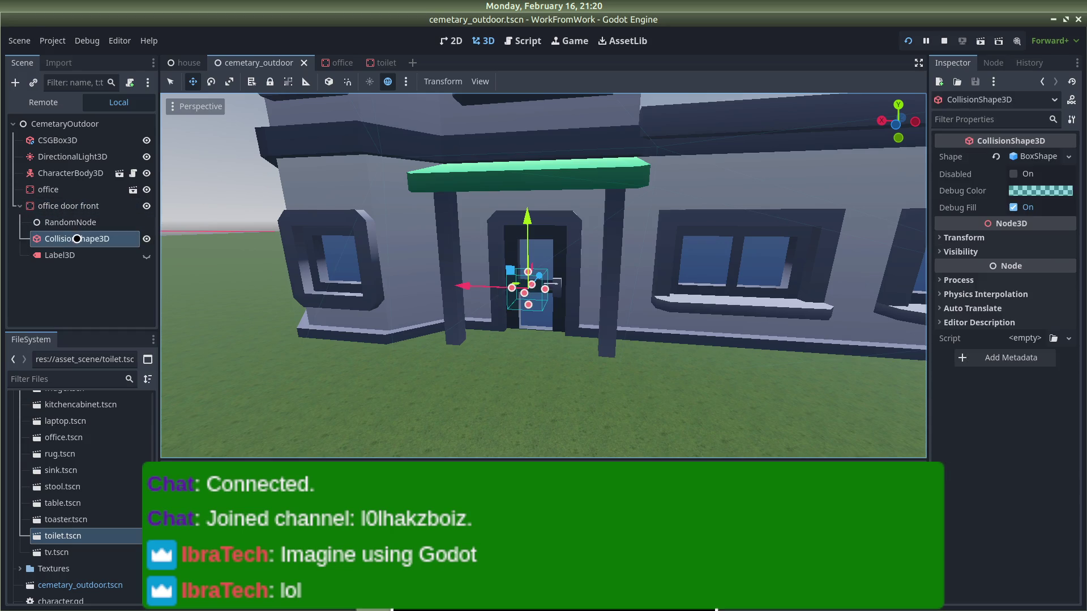
left_click(84, 209)
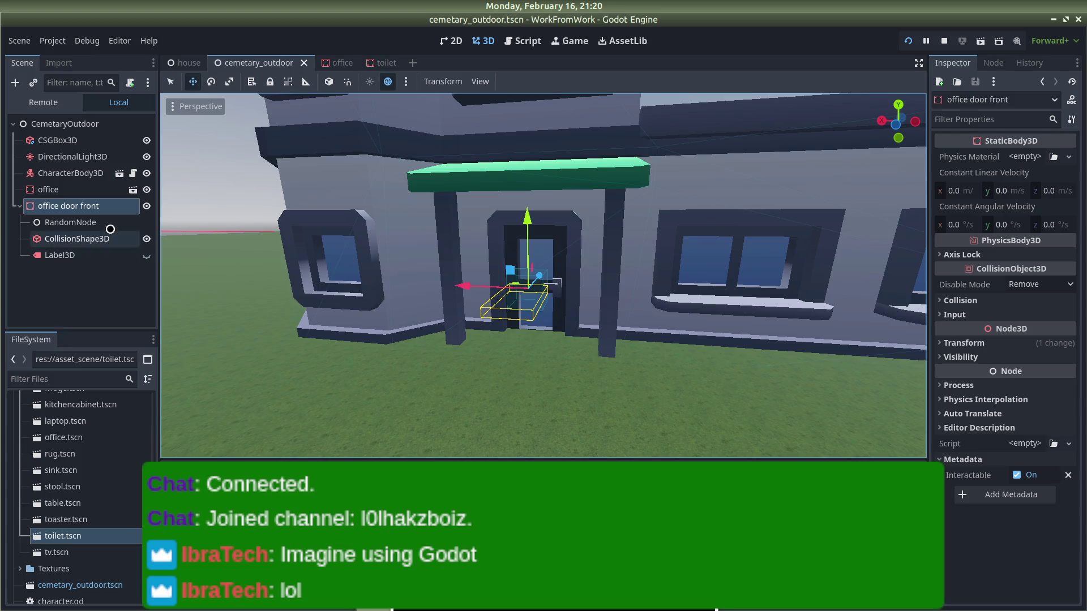
left_click(77, 238)
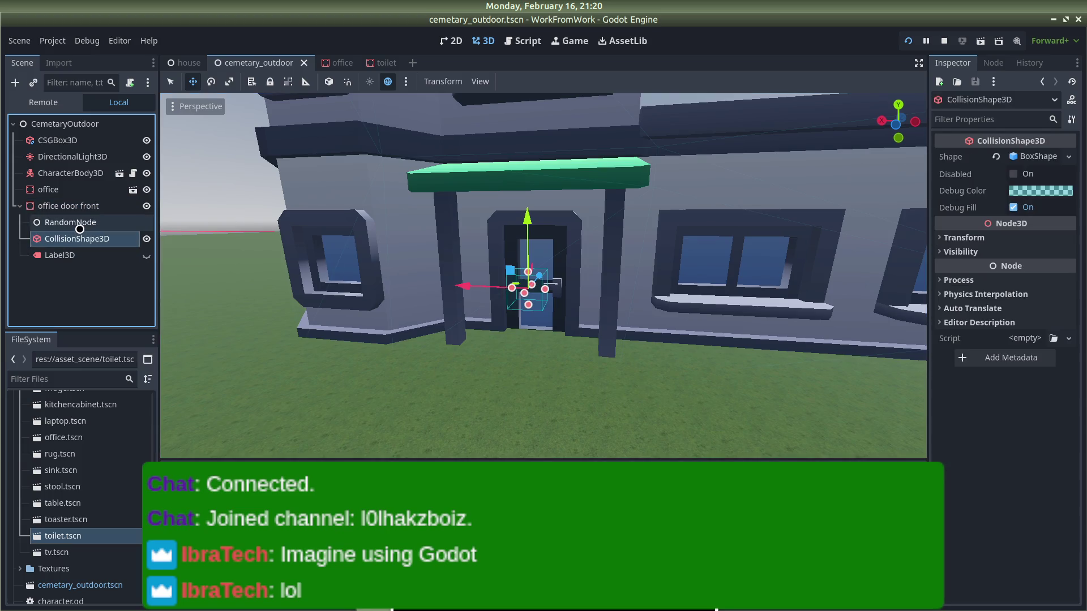
left_click(78, 207)
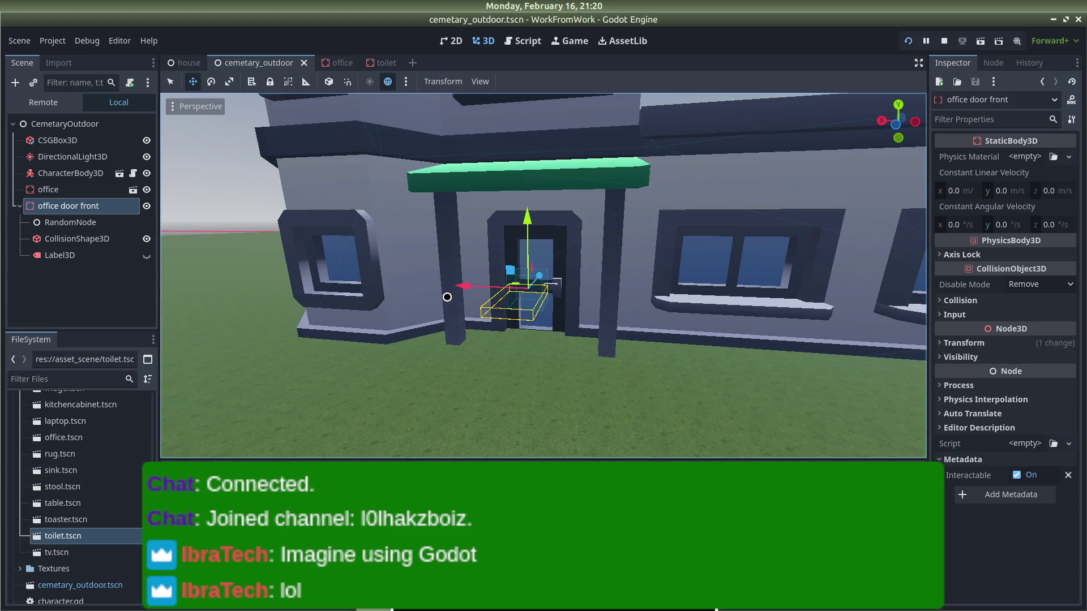
right_click(85, 205)
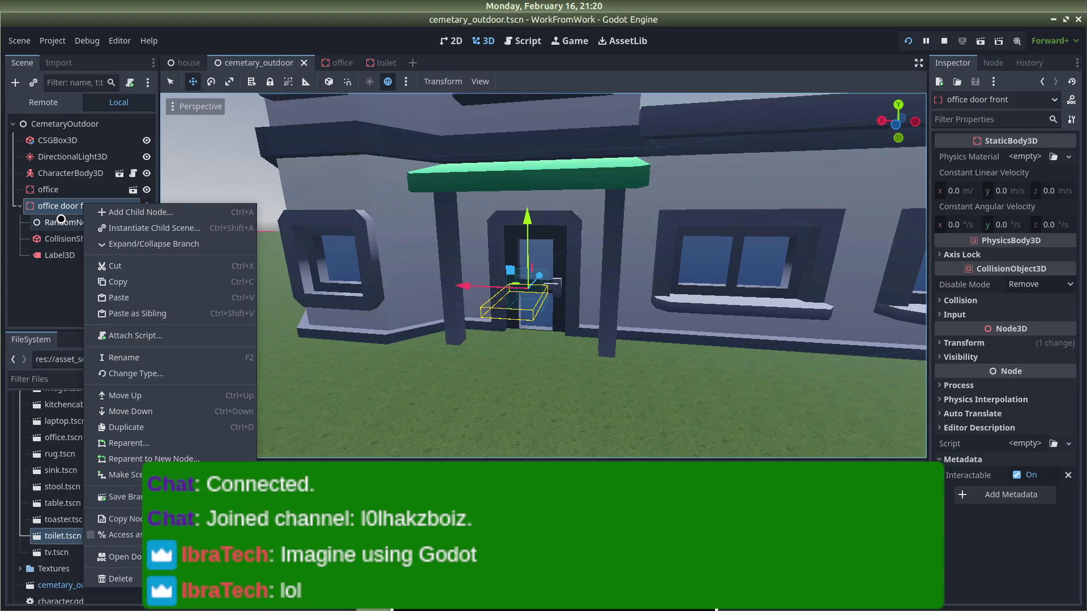
left_click(35, 207)
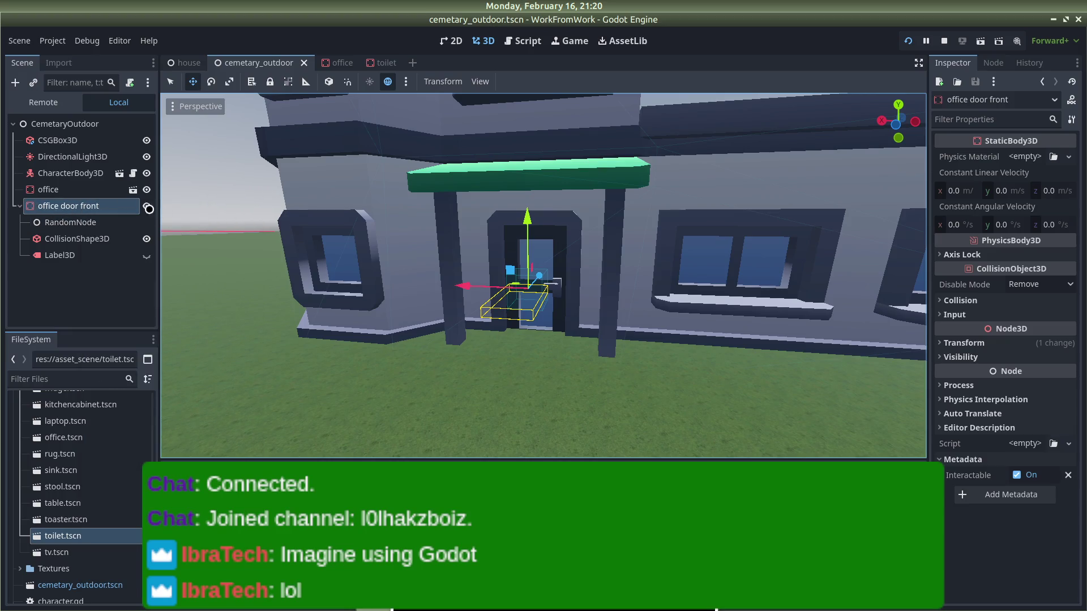
left_click(79, 238)
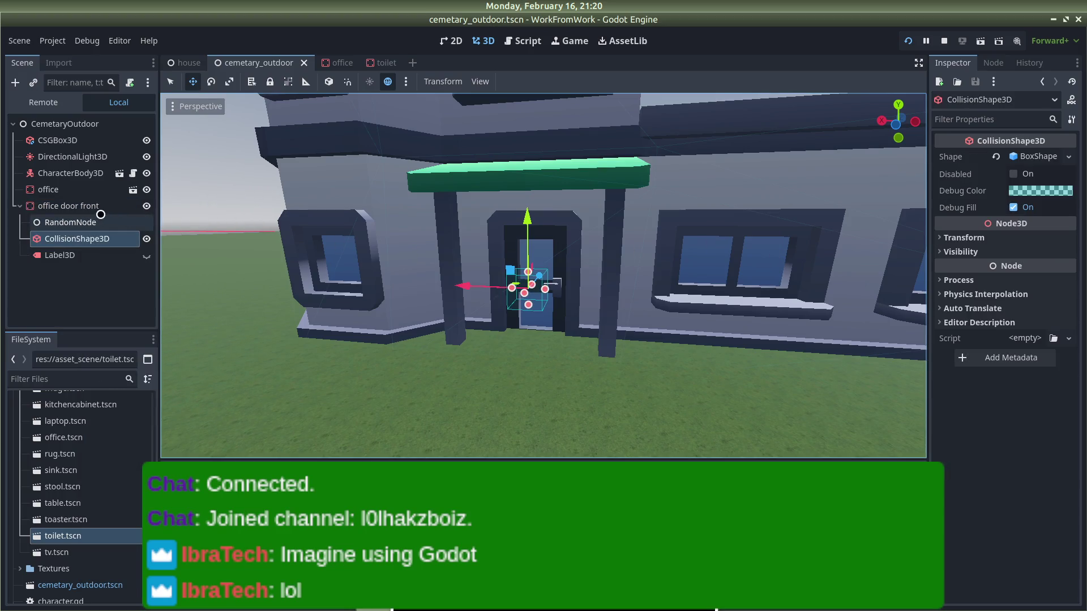
left_click(68, 206)
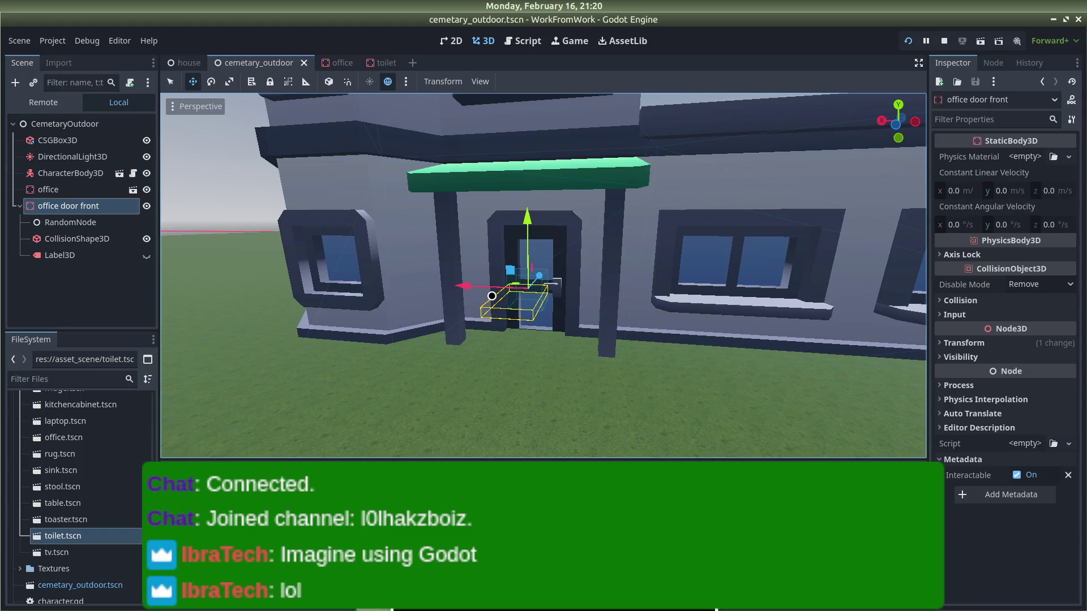
left_click(67, 238)
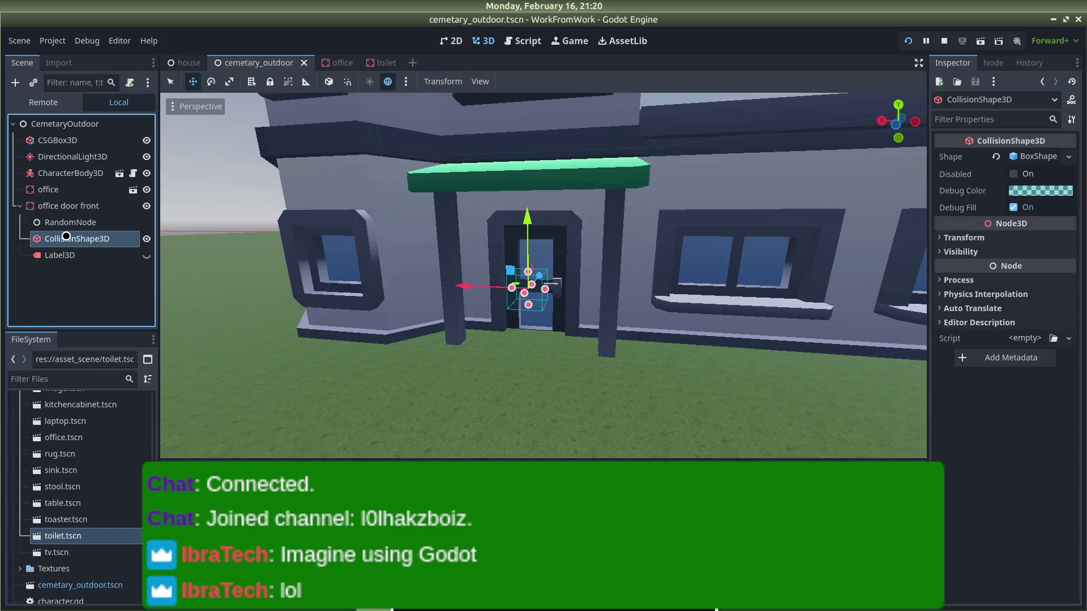
left_click(57, 222)
left_click(68, 206)
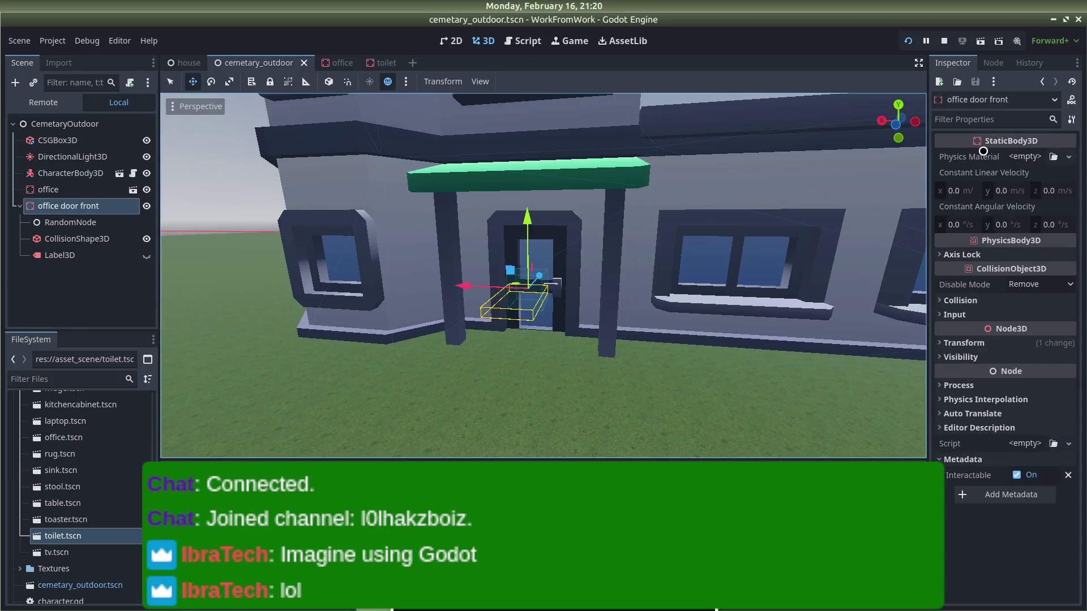
Step: Move the door's Label3D prompt to Z -0.339, closer to the door, and save the scene
left_click(962, 342)
scroll(973, 339, "down", 1)
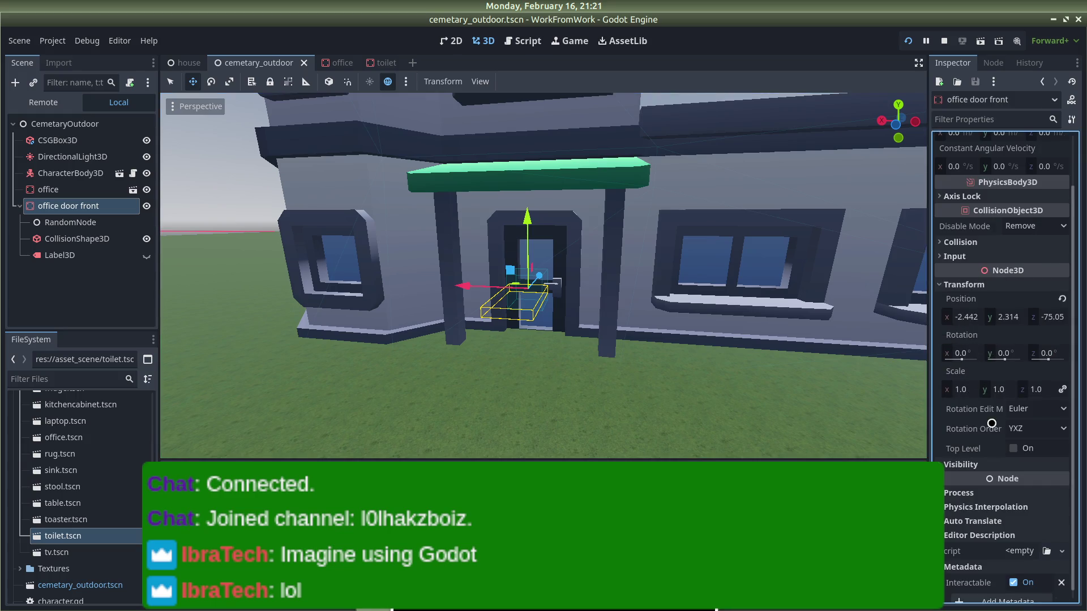
scroll(987, 395, "up", 1)
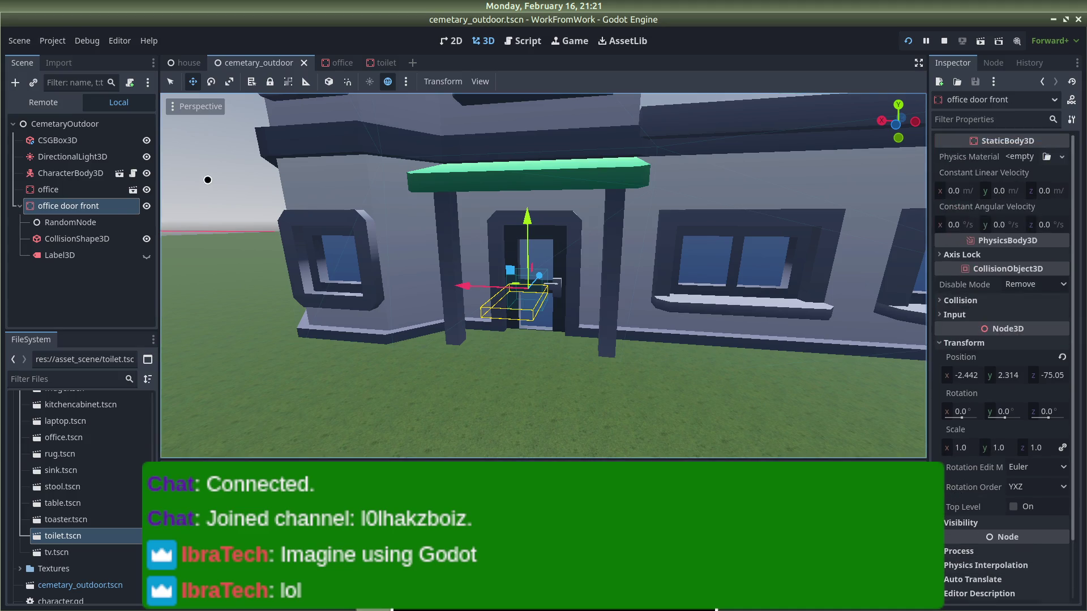
left_click(147, 206)
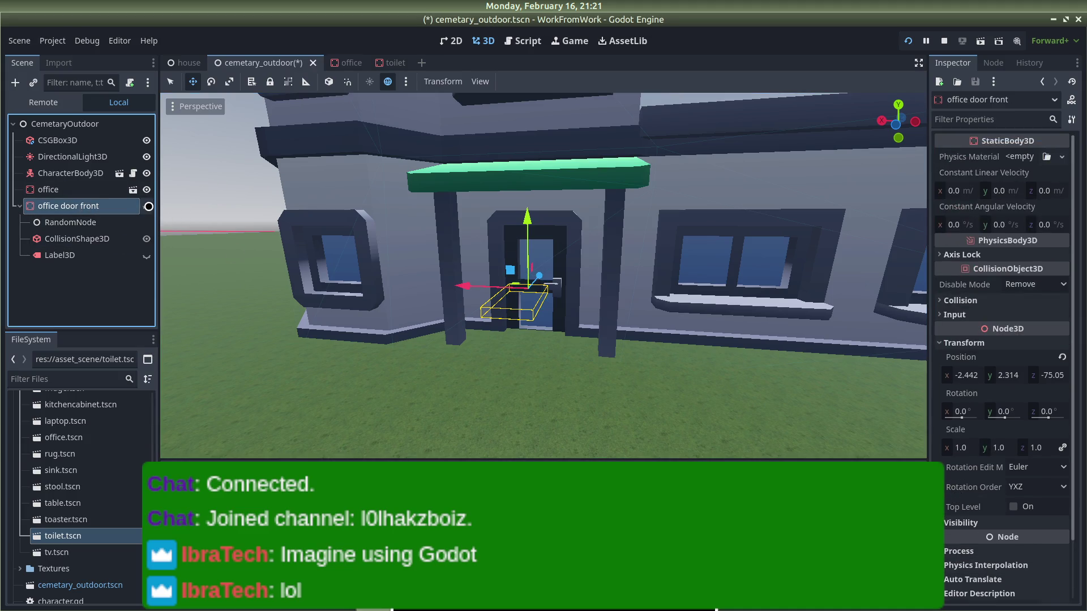
left_click(94, 240)
left_click(523, 305)
left_click(527, 304)
mouse_move(514, 300)
left_mouse_down()
mouse_move(539, 284)
mouse_move(527, 283)
left_mouse_up()
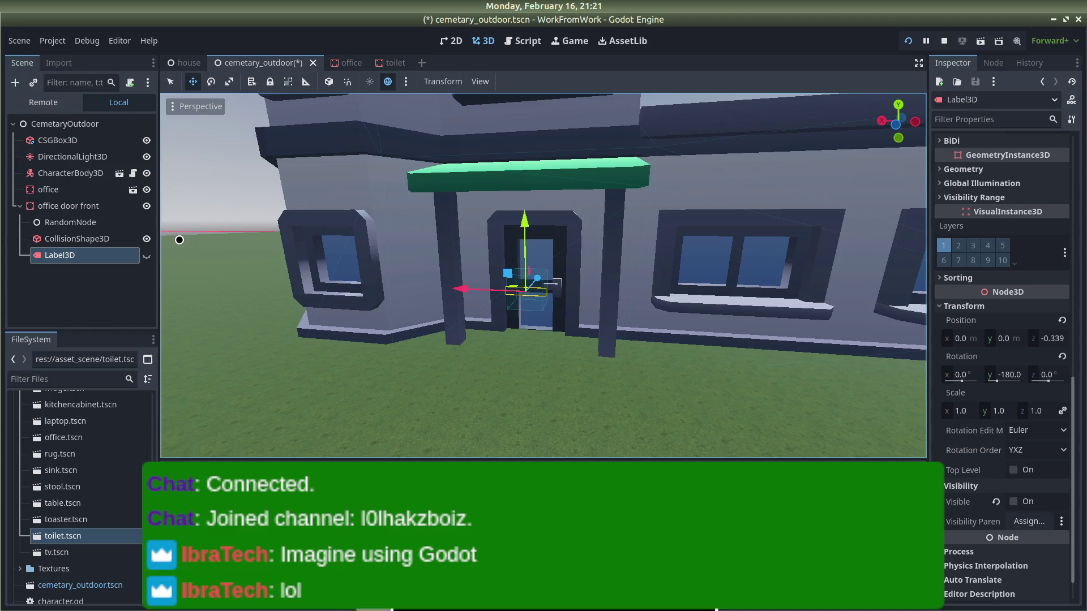
key("ctrl+s")
Step: Run the project and walk the player up to the office door and along the building
left_click(944, 40)
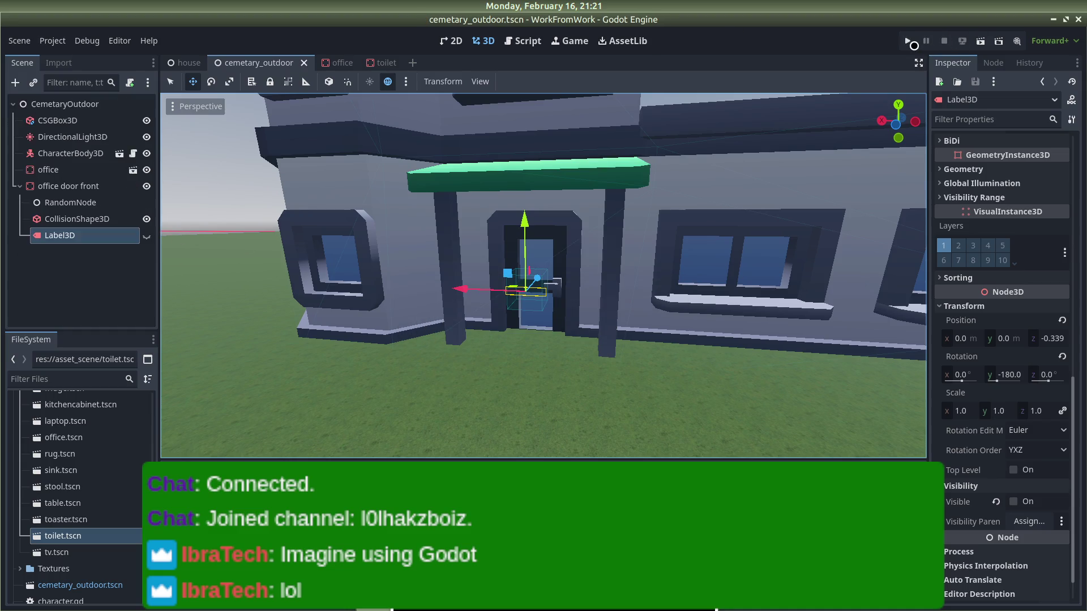
left_click(916, 42)
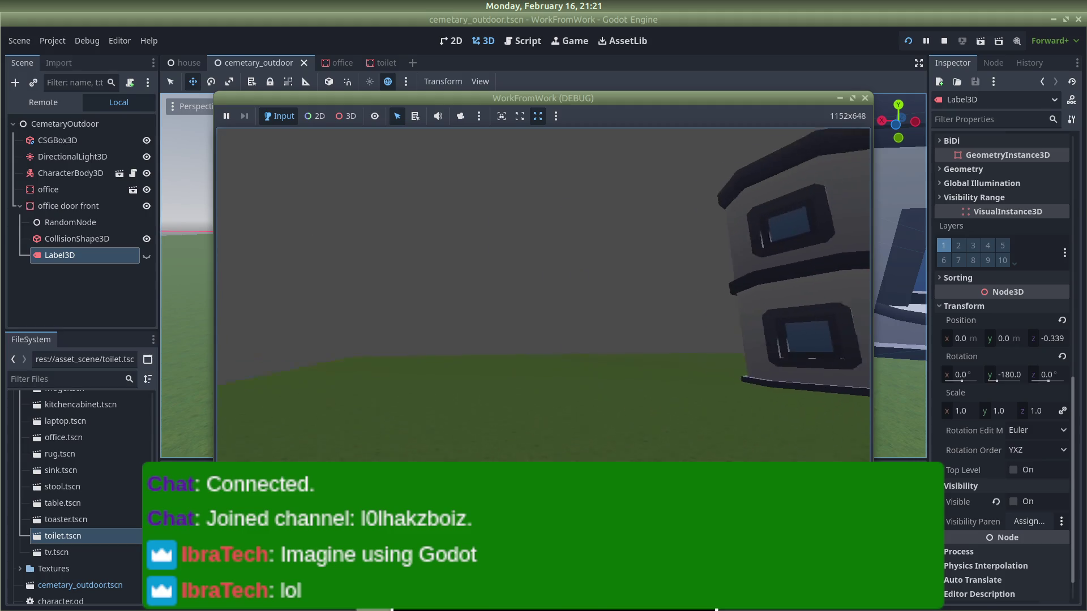
key("w")
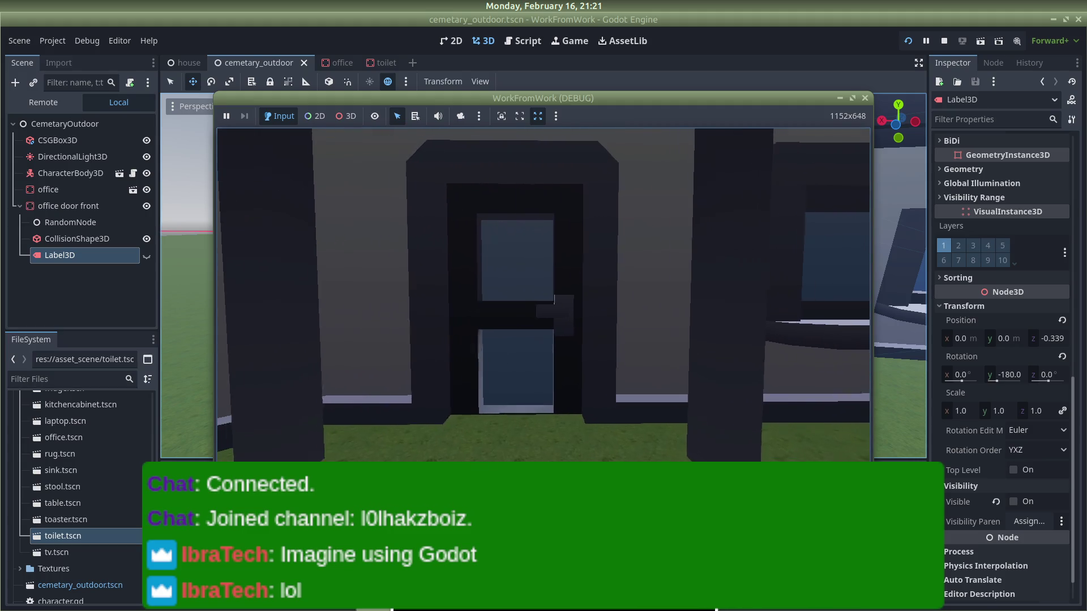
key("s")
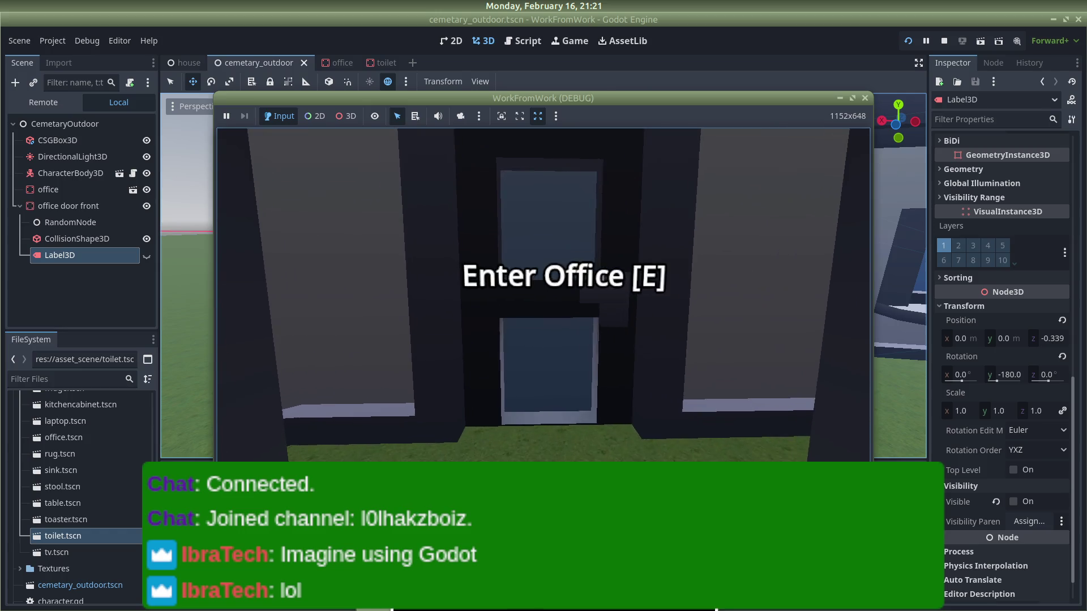
key("w")
key("s")
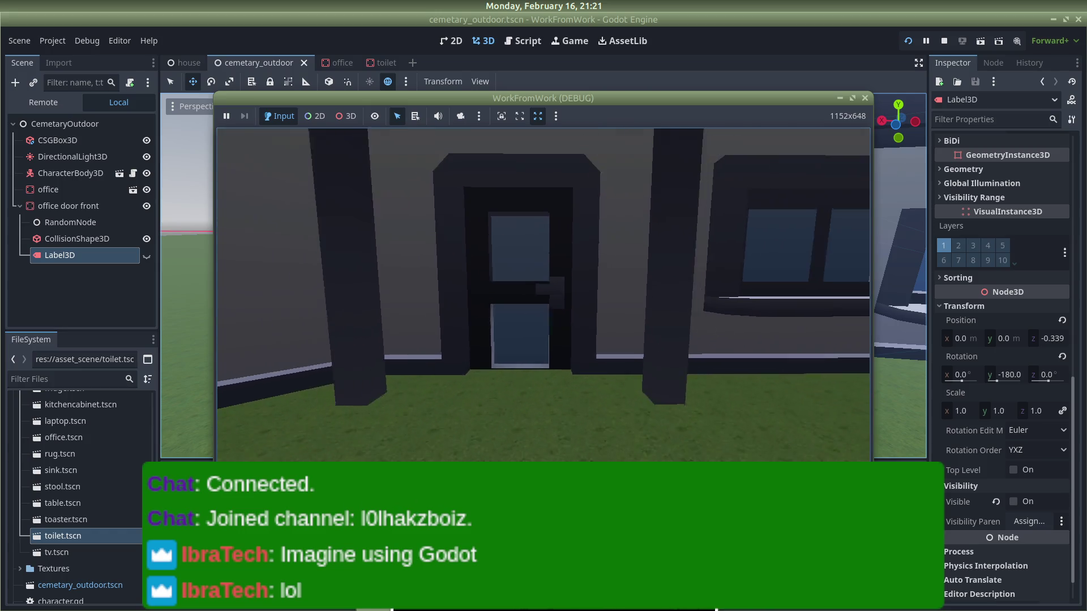
key("w")
key("e")
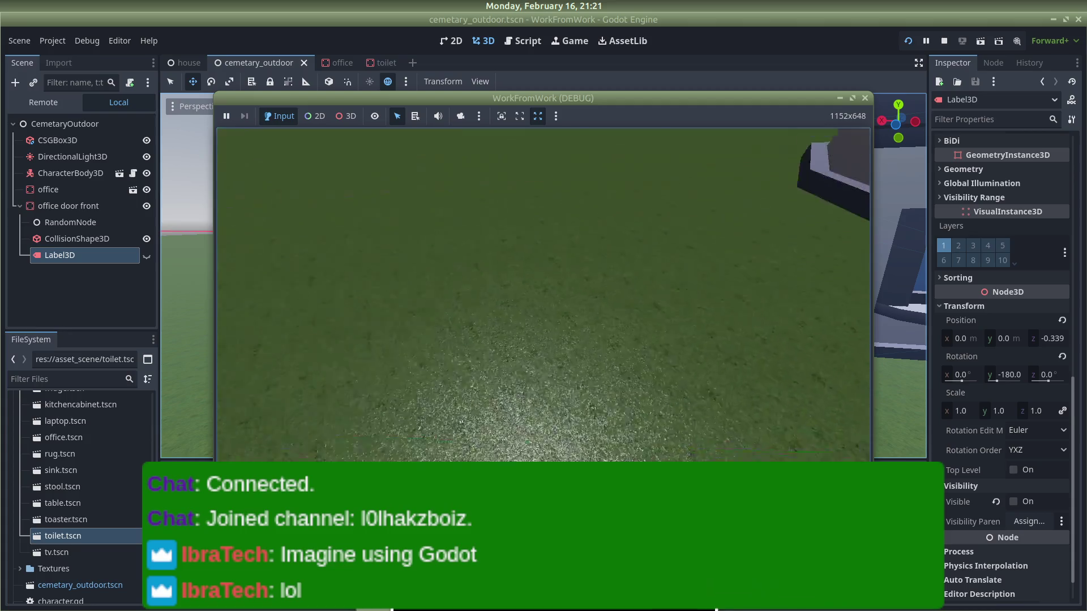
key("w")
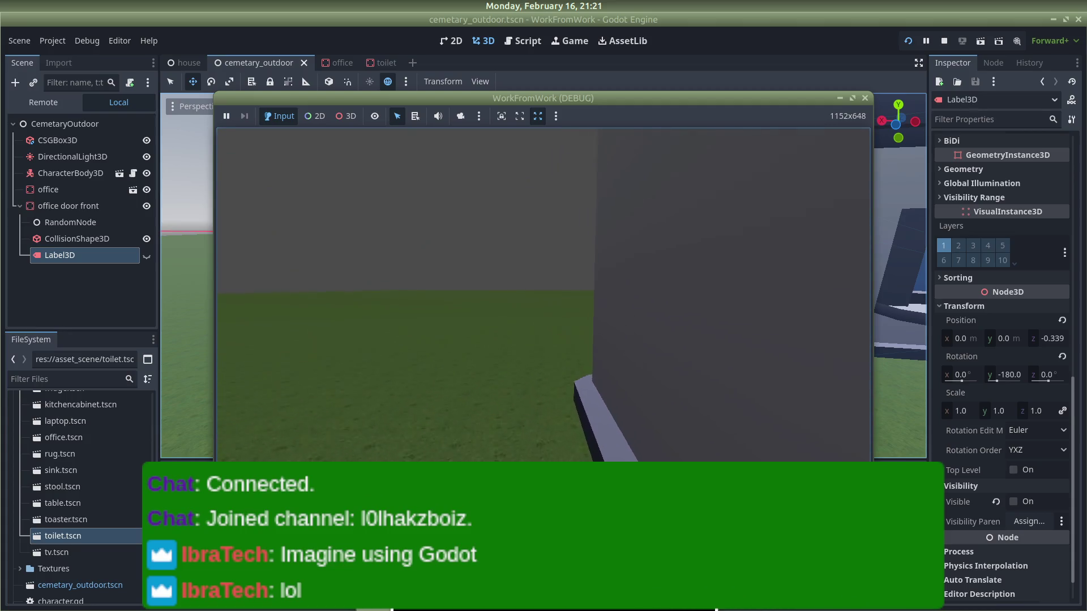
key("w")
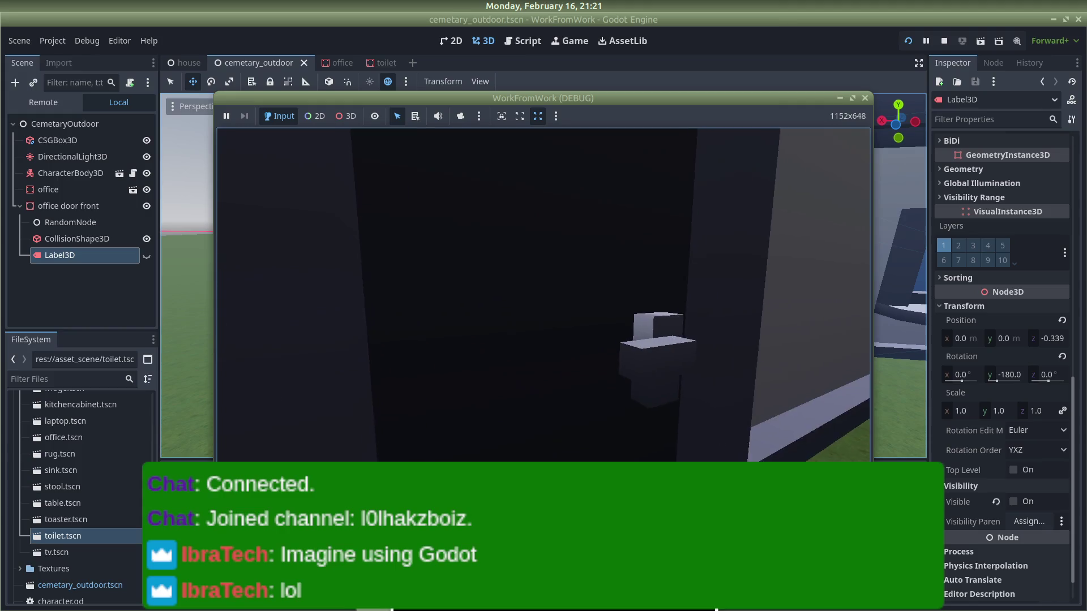
Step: Walk around the building's side door and corner, then back and forth at the office door to confirm the prompt
key("s")
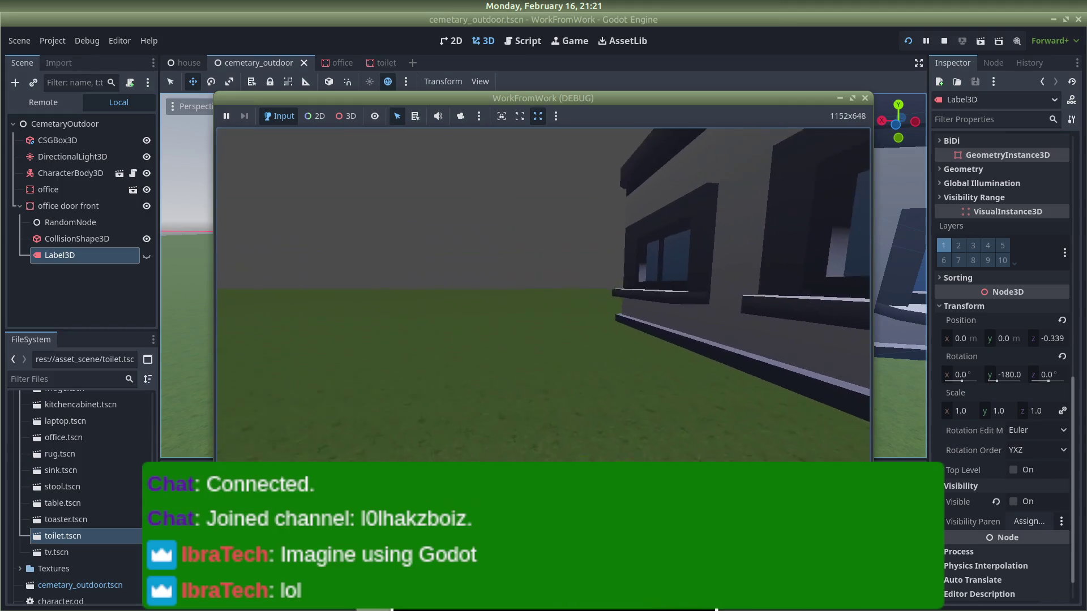
key("d")
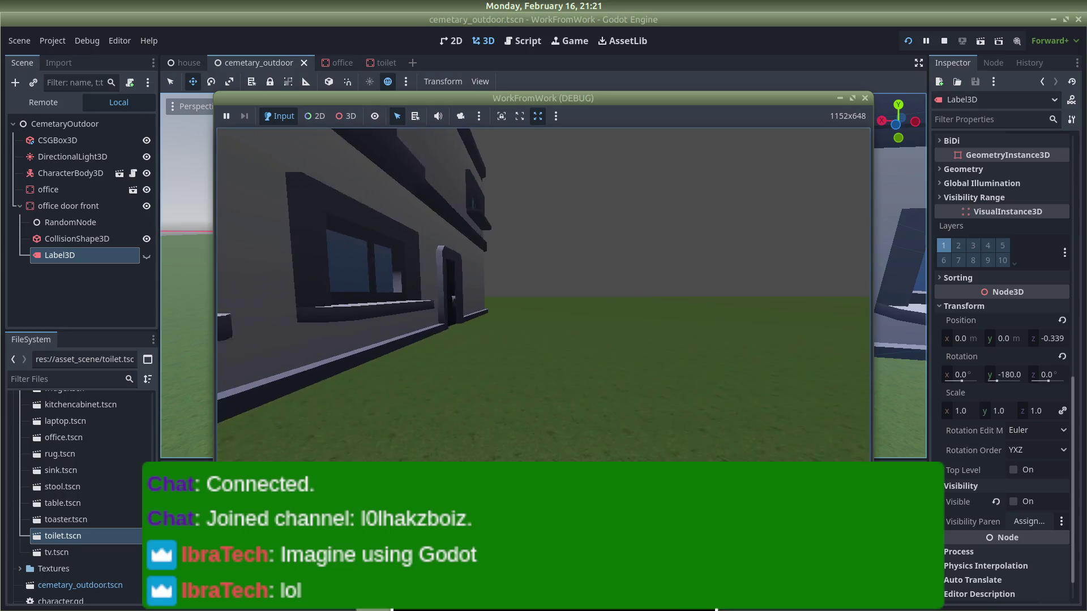
key("w")
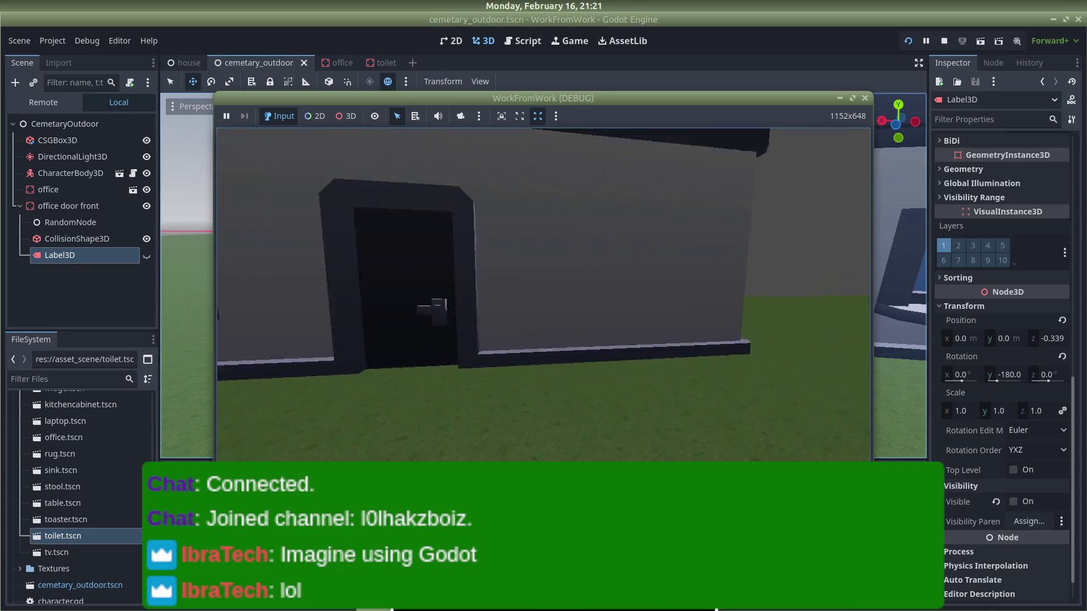
key("d")
key("a")
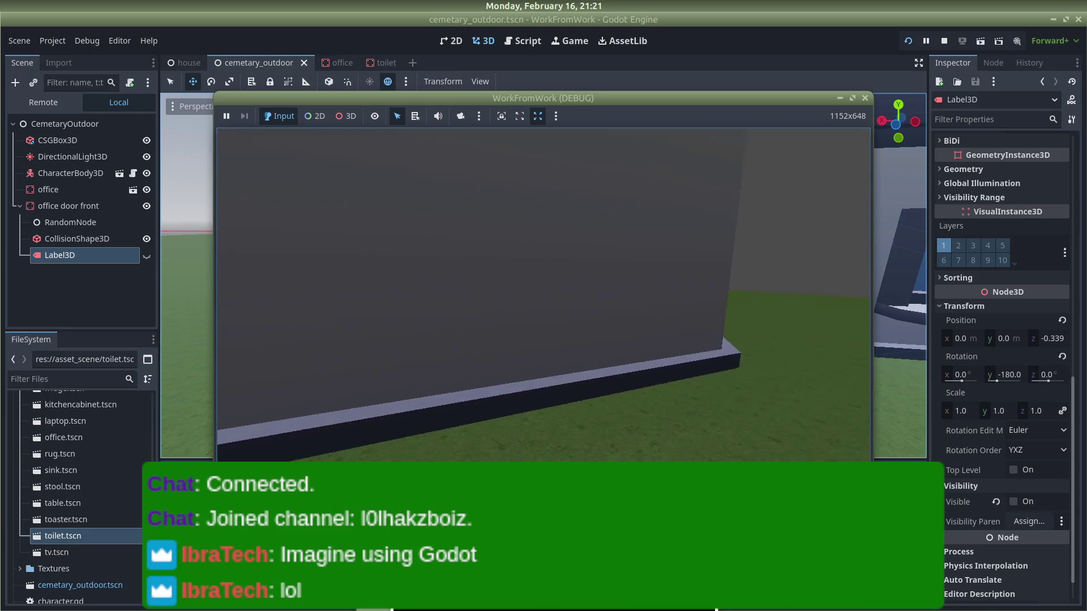
key("w")
key("s")
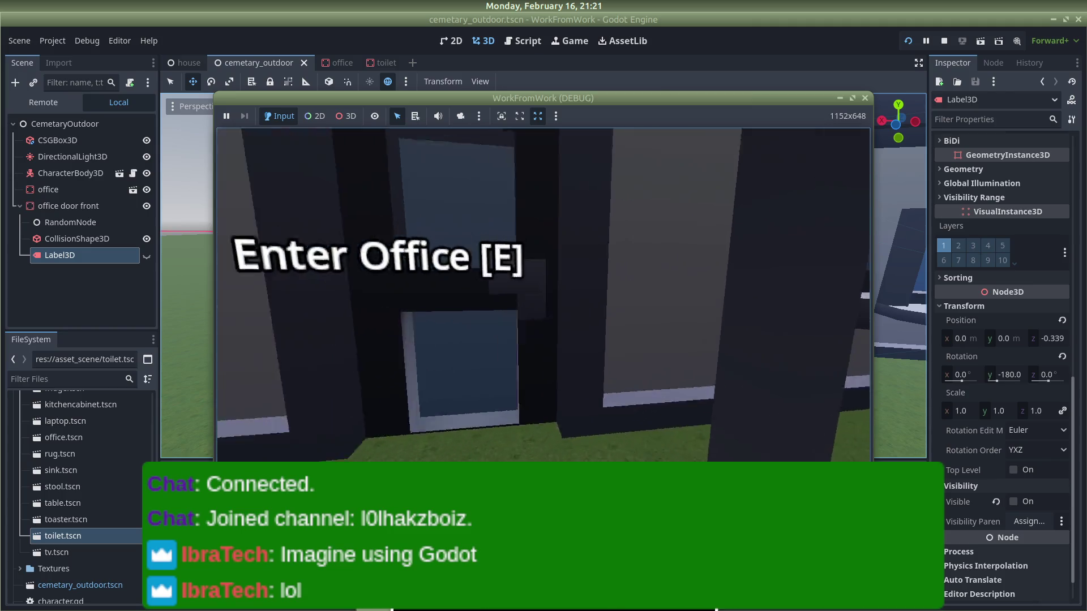
key("d")
key("w")
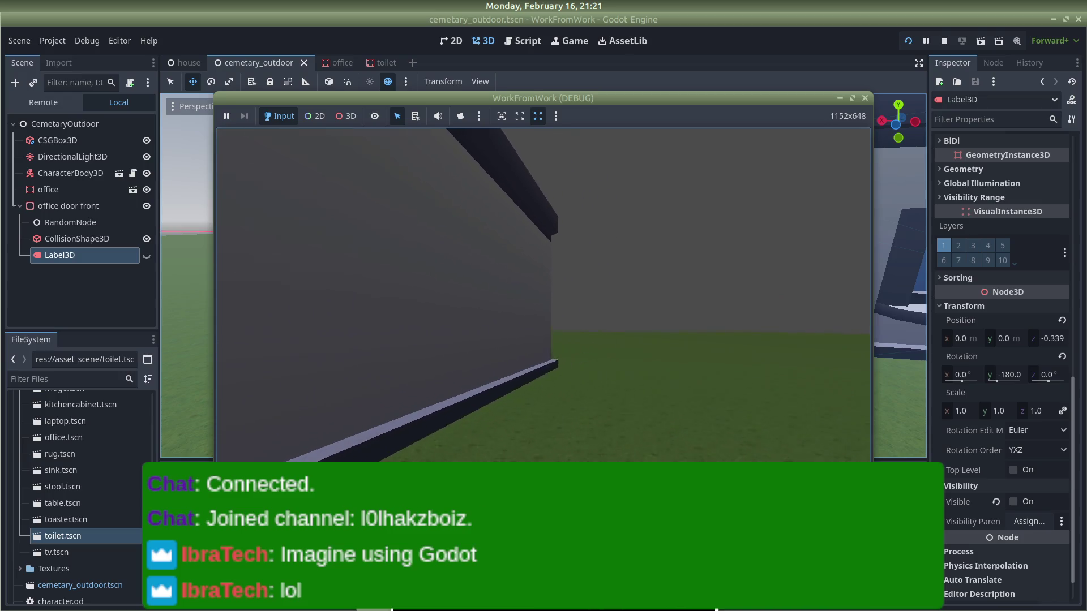
key("s")
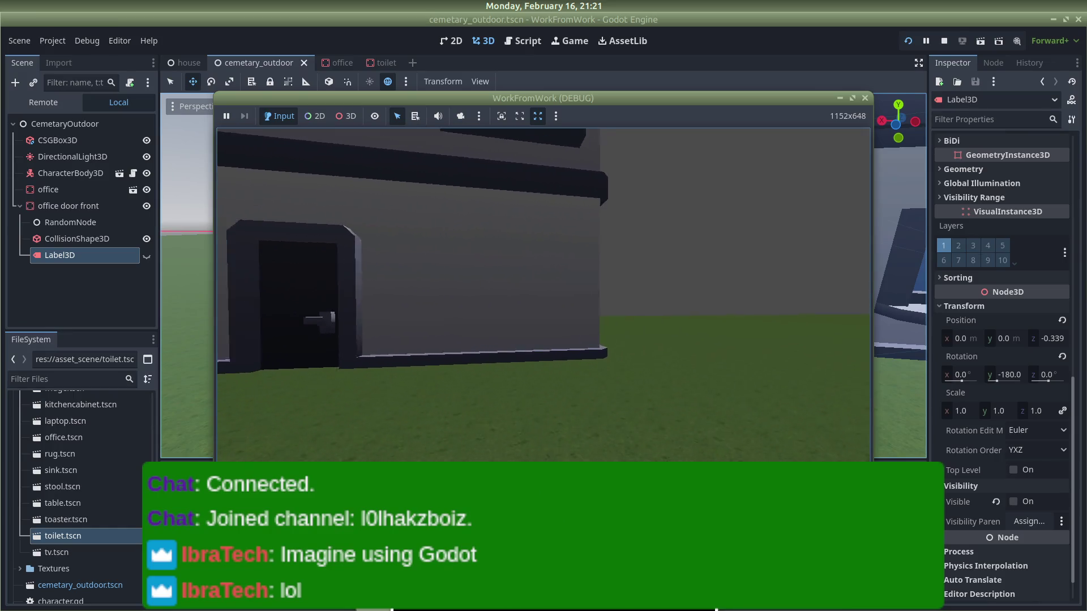
key("s")
key("w")
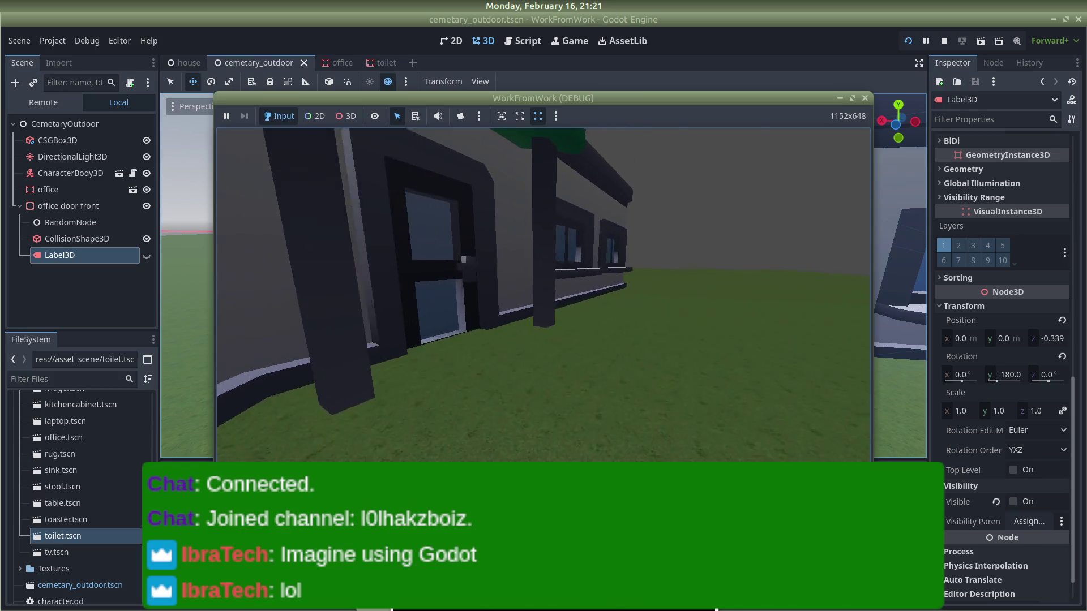
key("s")
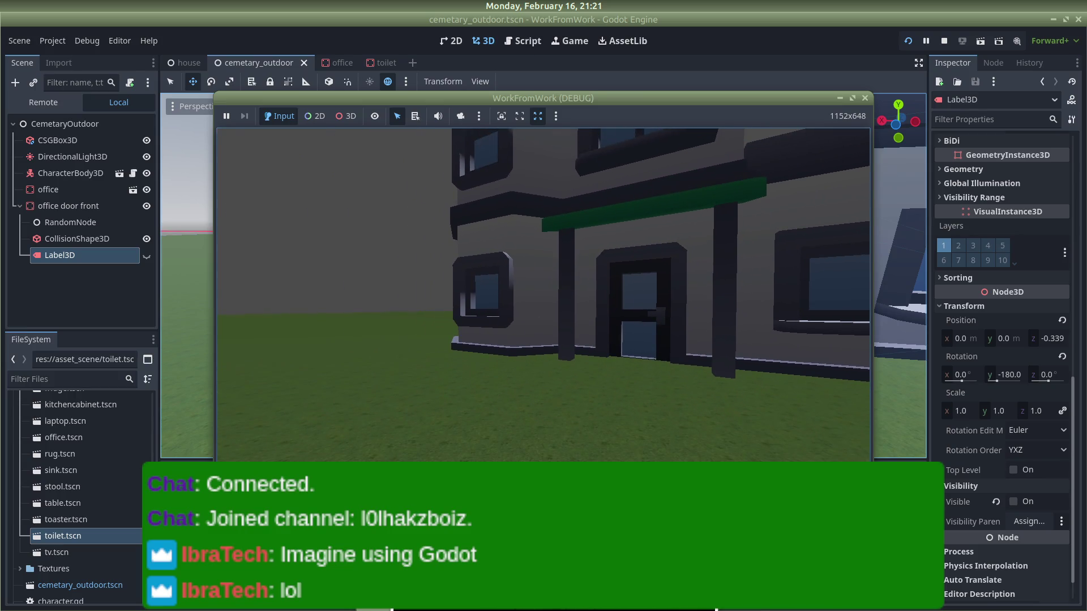
key("w")
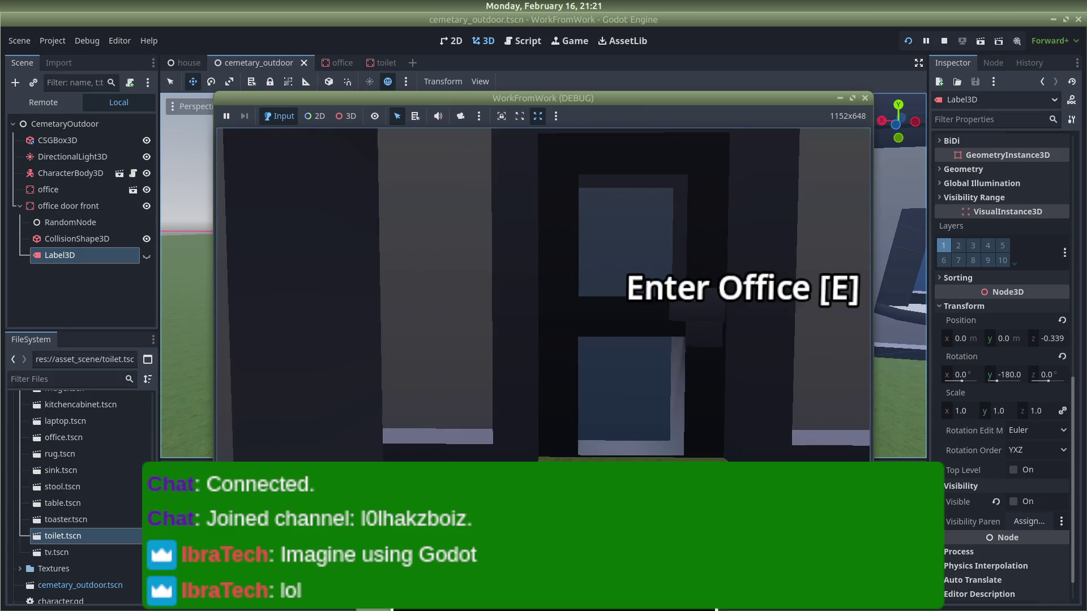
key("s")
key("w")
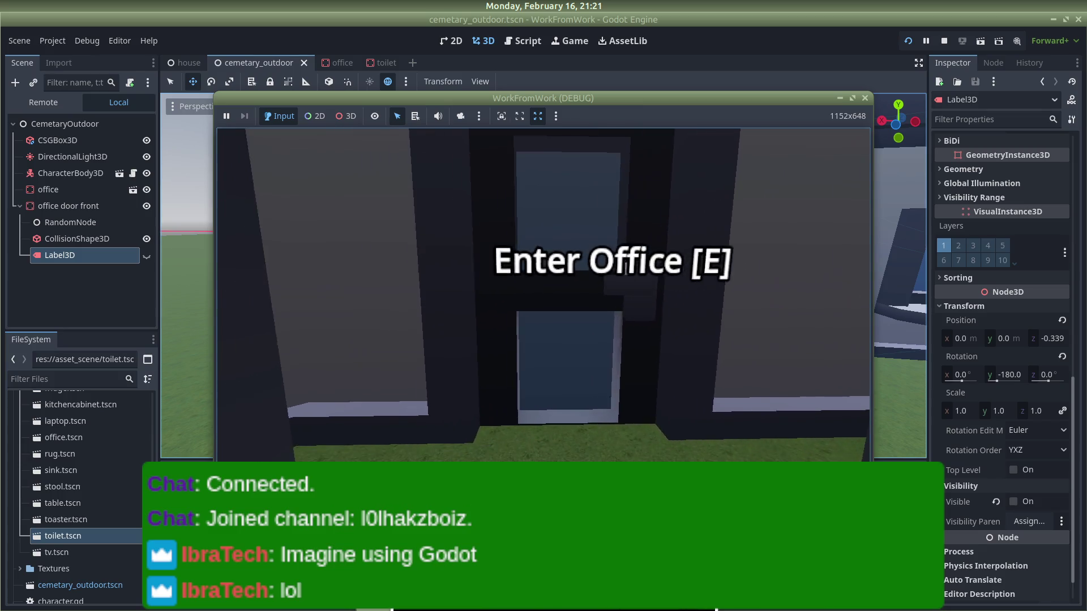
key("s")
key("w")
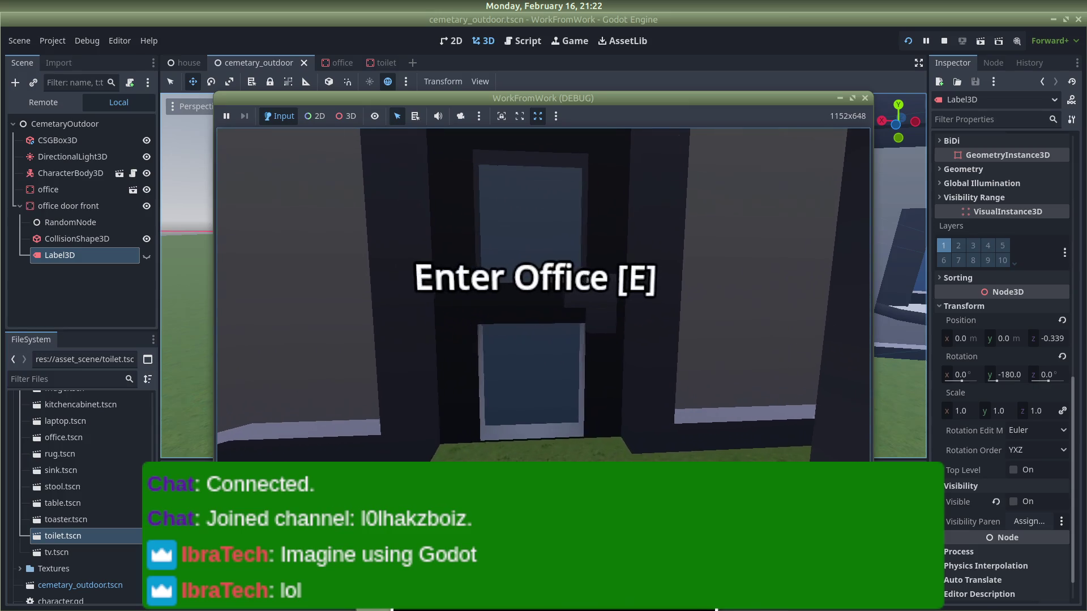
key("s")
key("w")
key("s")
key("w")
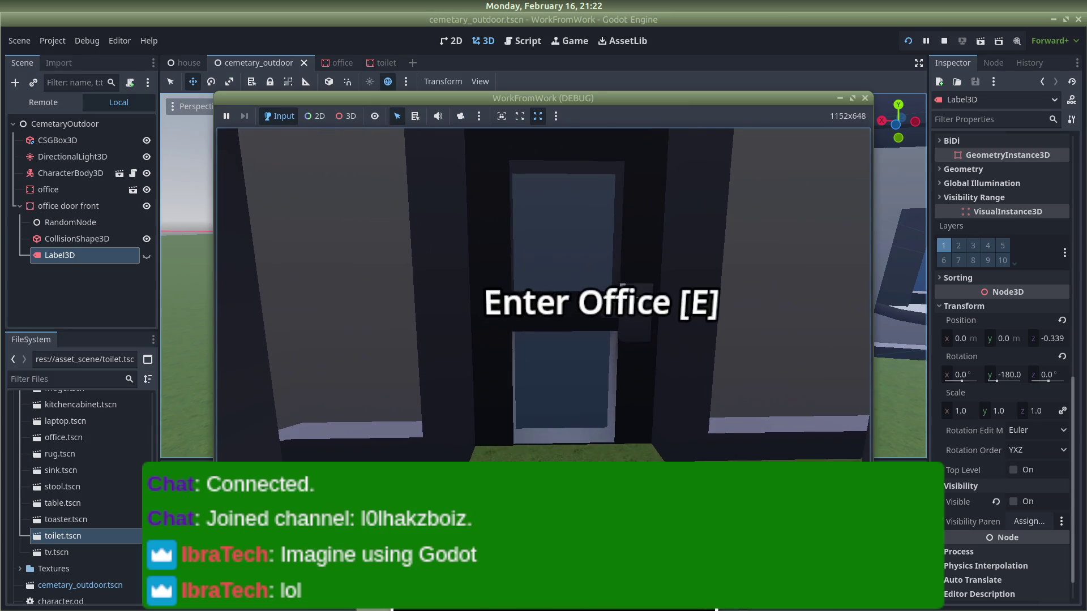
Step: Strafe and turn in front of the office door, then close the game window
key("d")
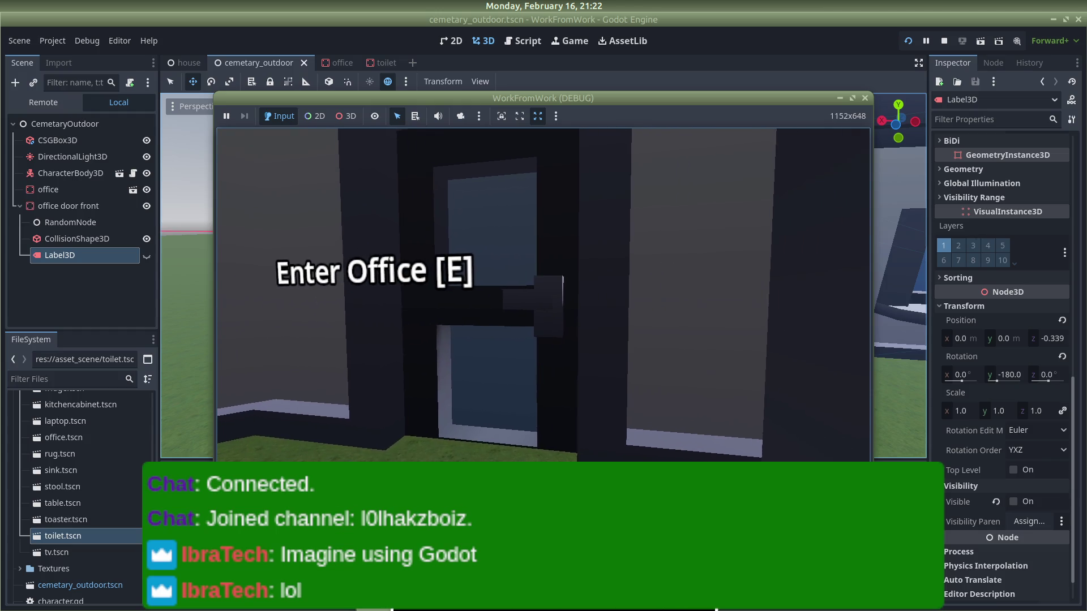
key("a")
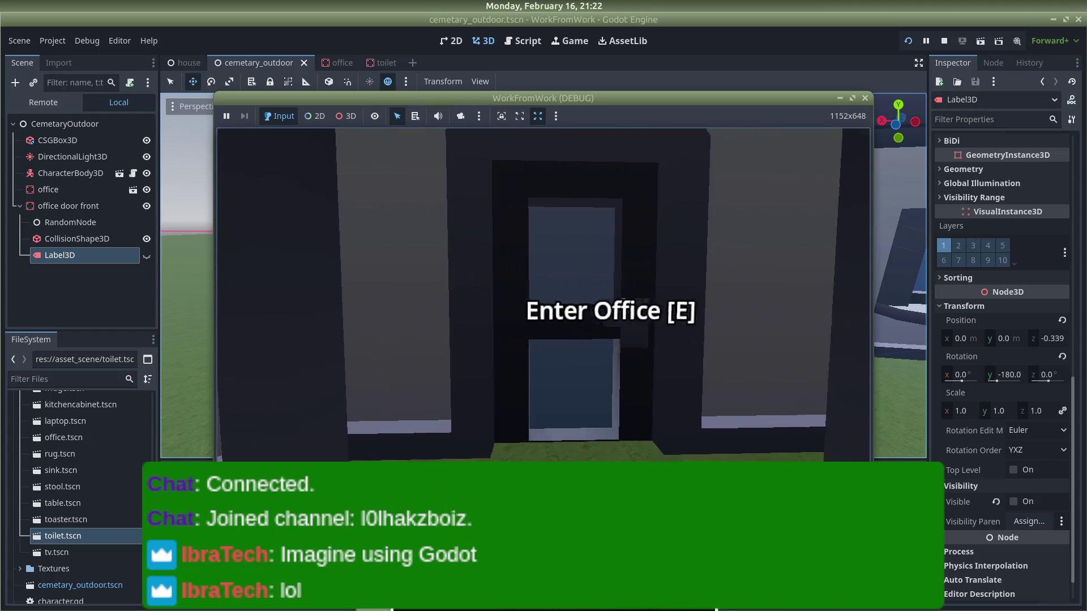
key("e")
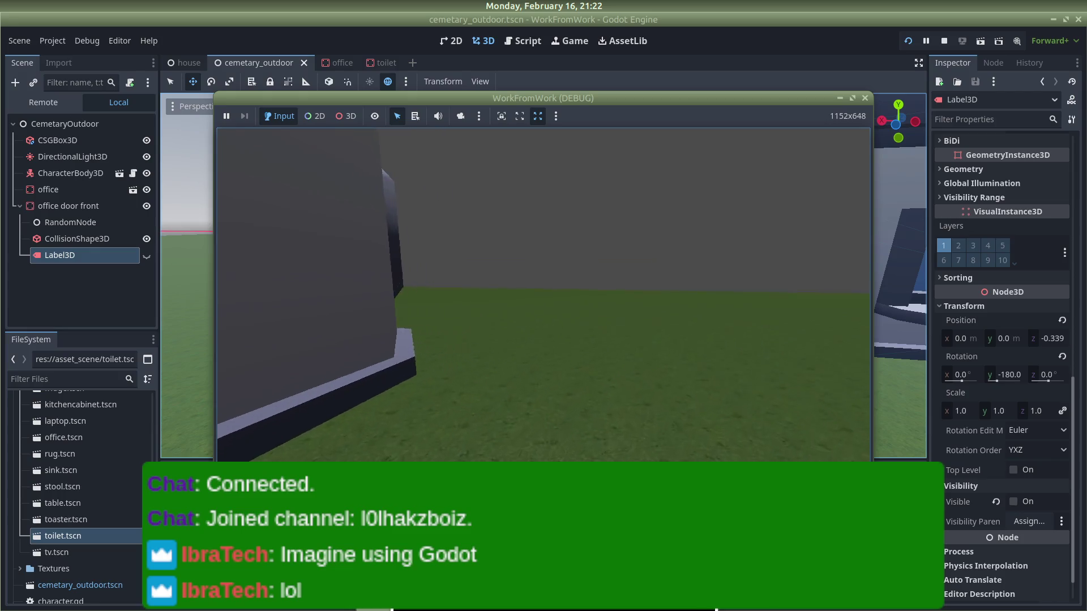
key("w")
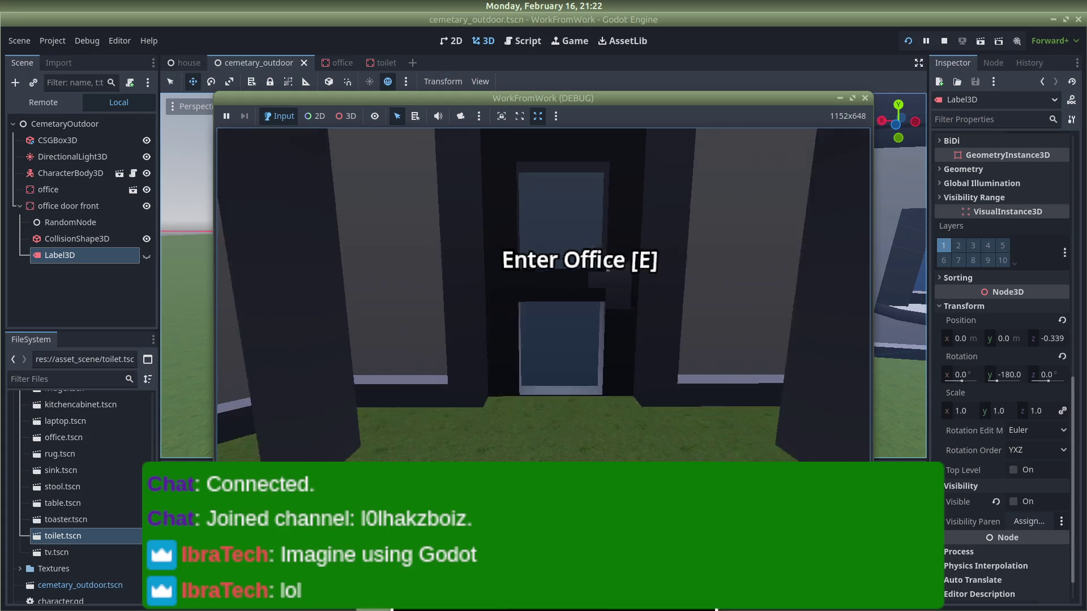
key("e")
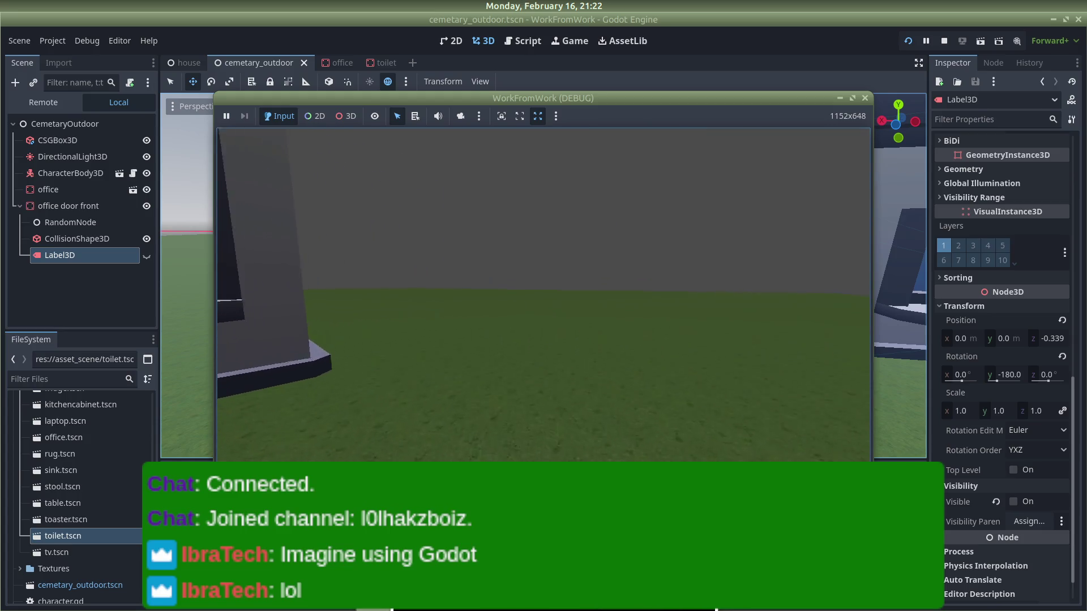
key("w")
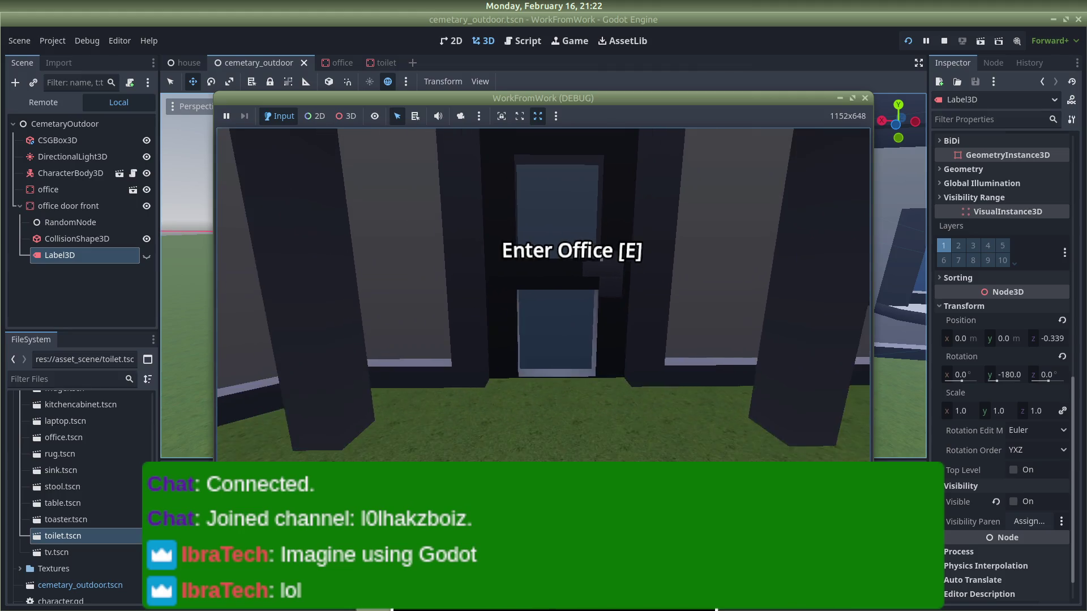
key("e")
key("w")
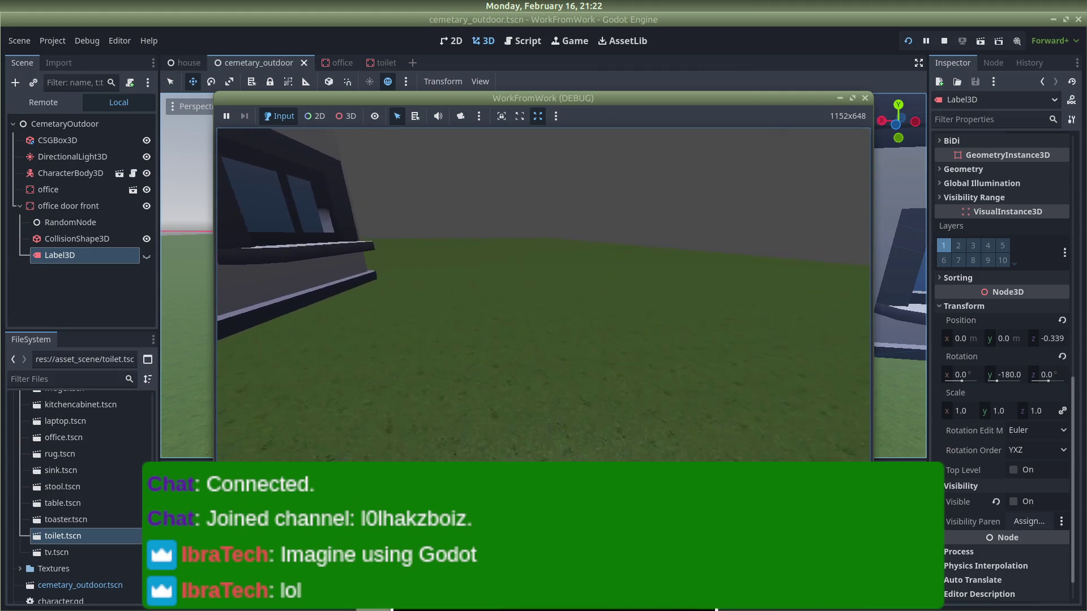
key("d")
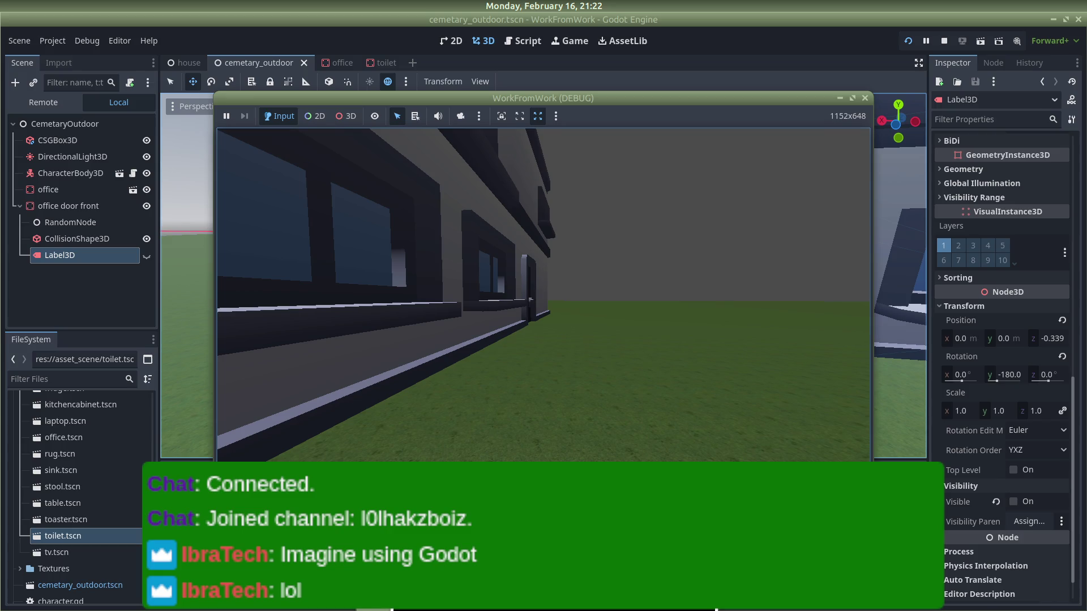
mouse_move(818, 94)
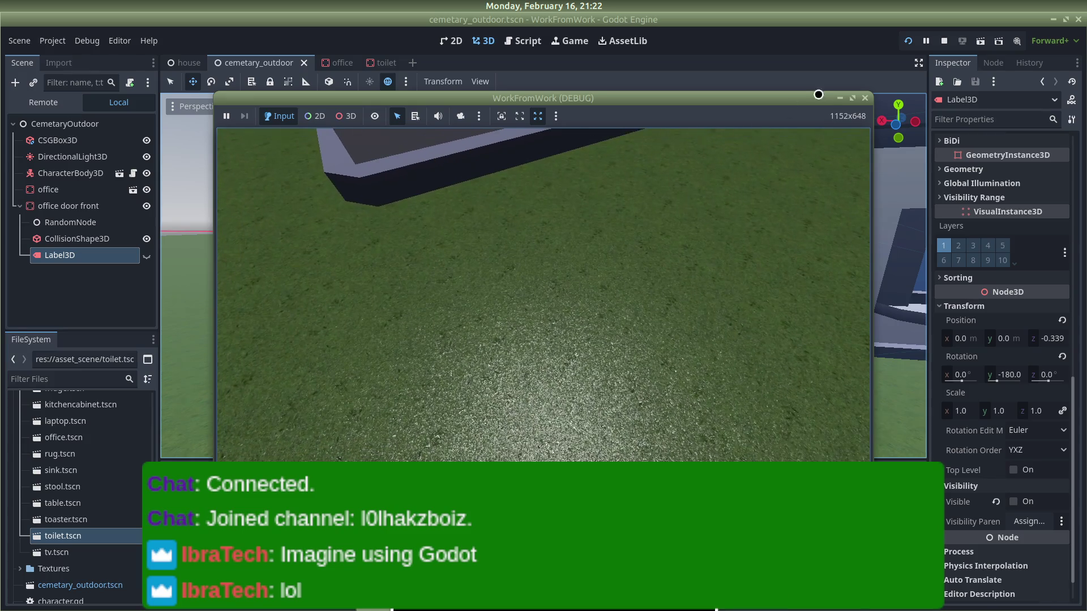
left_click(862, 99)
Step: Switch to OBS and toggle the now-playing overlay off and back on
key("alt+Tab")
key("alt+Tab")
key("alt+Tab")
key("alt+Tab")
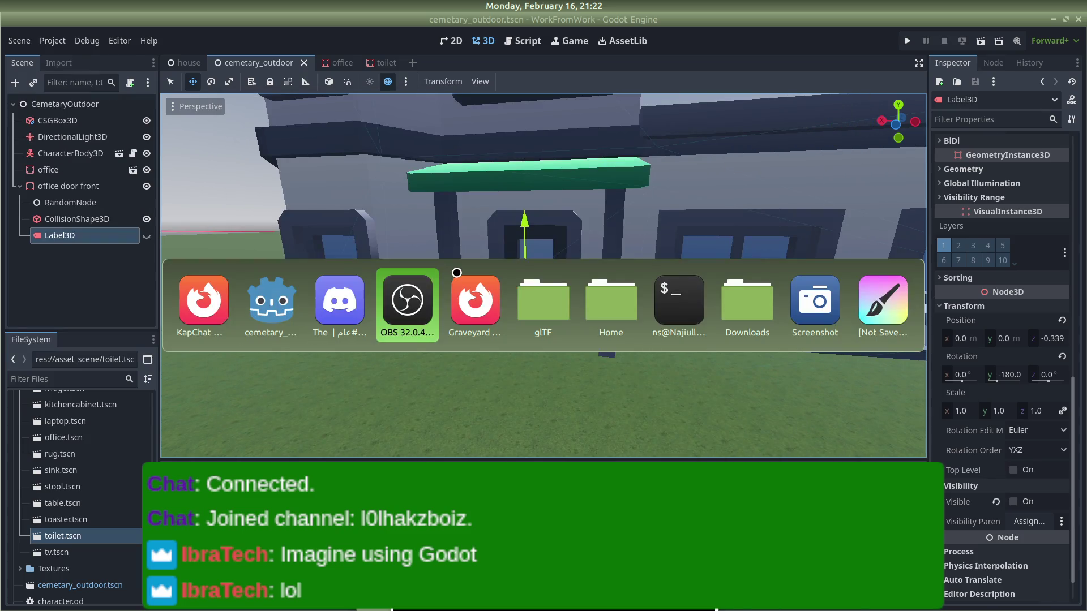
key("alt+Tab")
key("alt+Tab")
key("Tab")
key("Tab")
left_click(406, 321)
left_click(406, 320)
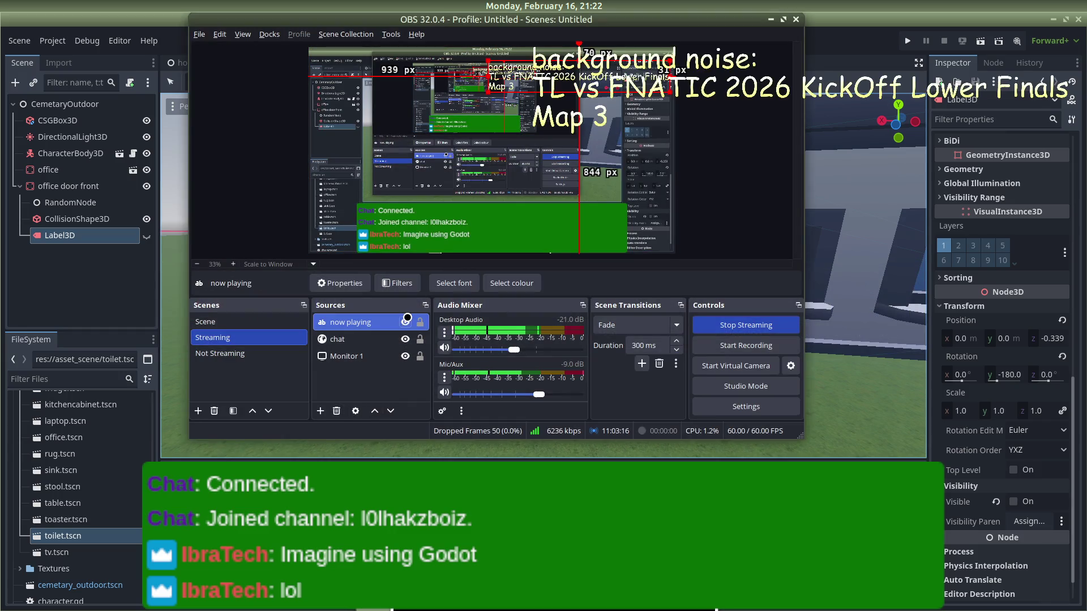
Step: Change the now-playing text to 'background noise: discord call with the manz'
double_click(362, 321)
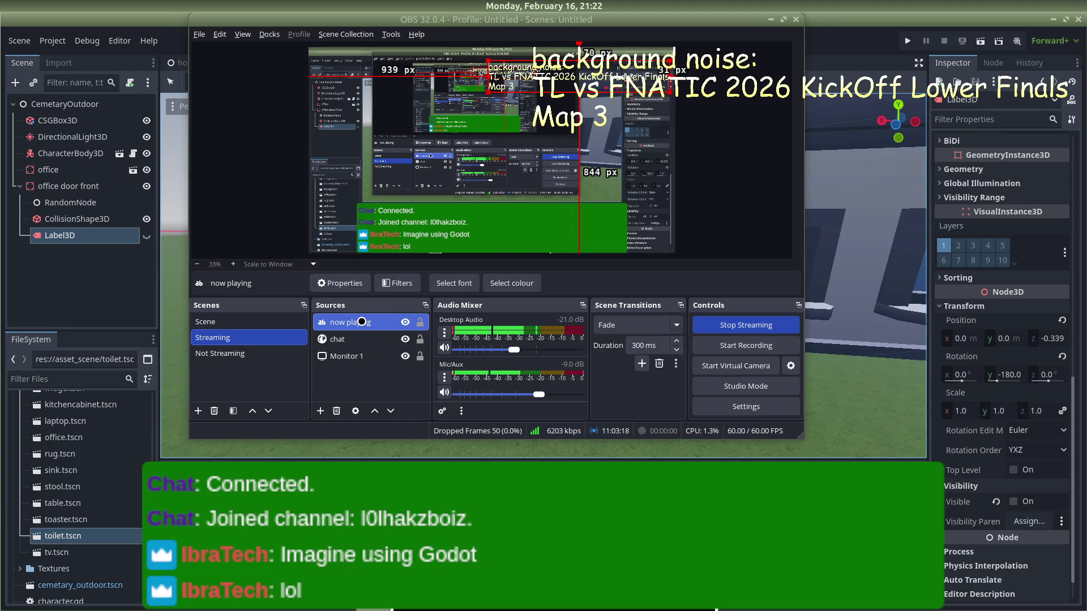
left_click_drag(413, 296, 351, 287)
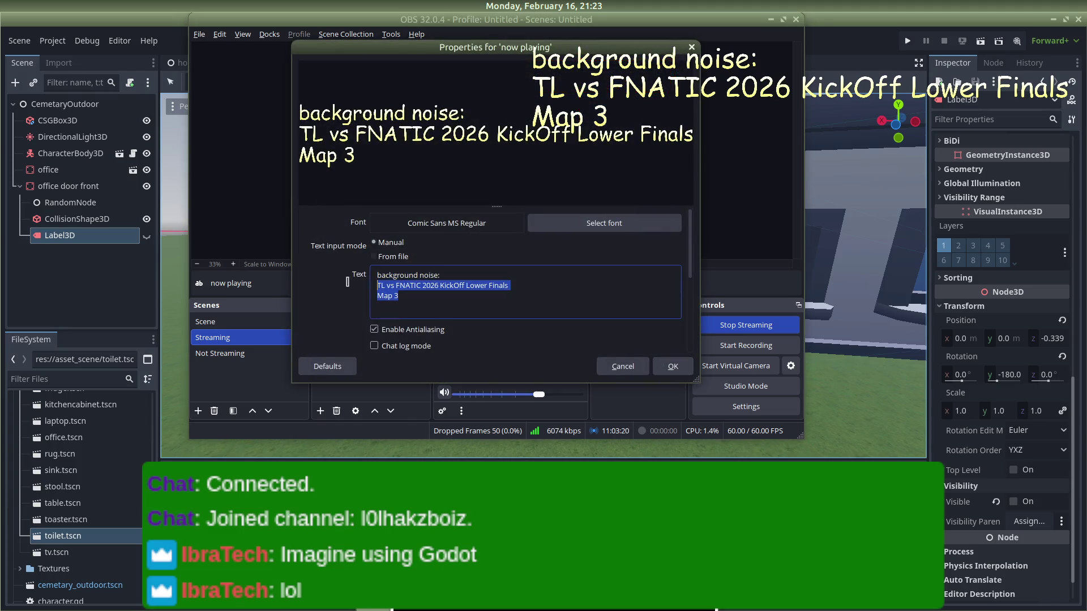
key("BackSpace")
key("Return")
type("d")
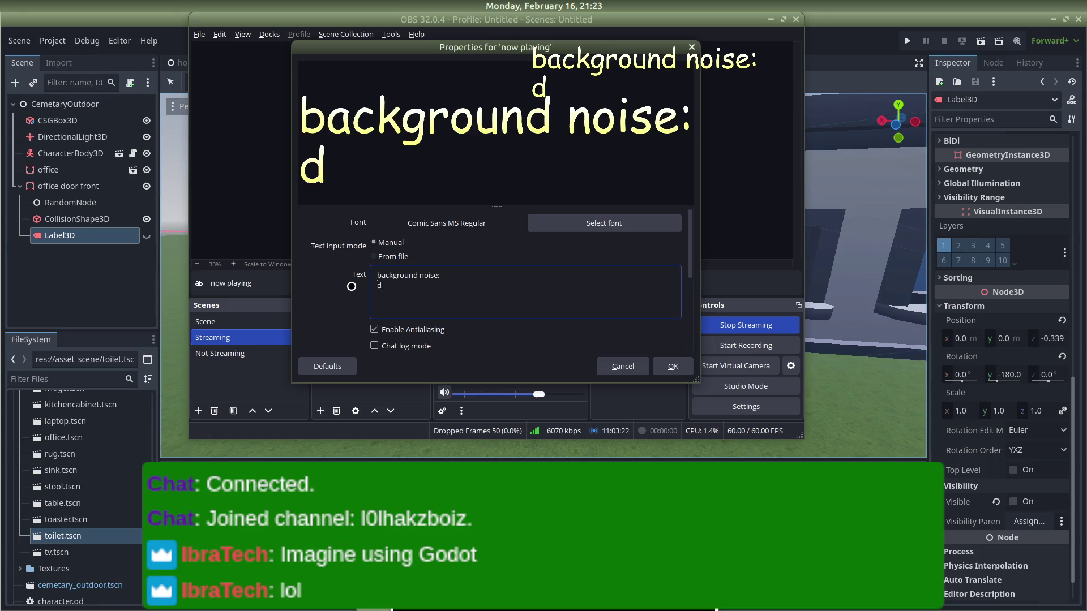
type("iscord call with the manz")
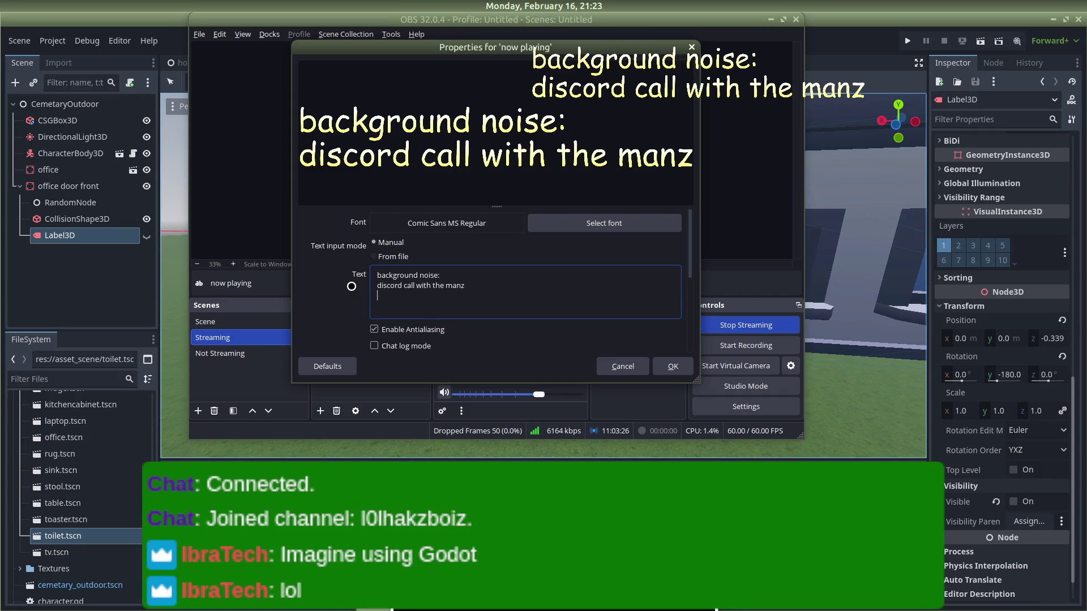
left_click(673, 366)
Step: Drag the overlay to the top right and bring Godot back to the front
left_click_drag(548, 73, 621, 74)
left_click(735, 110)
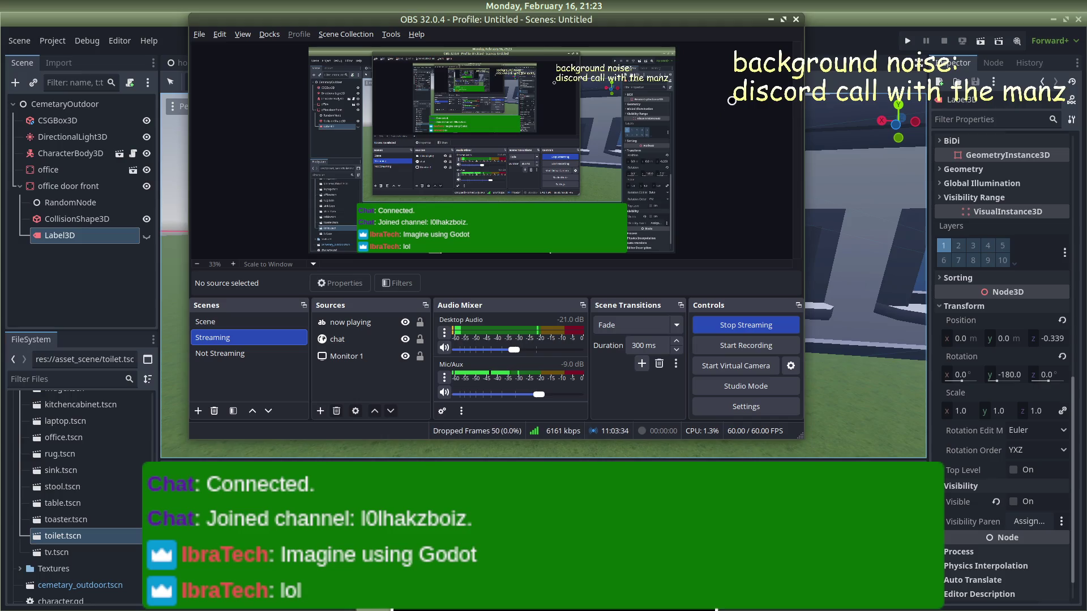
left_click(854, 44)
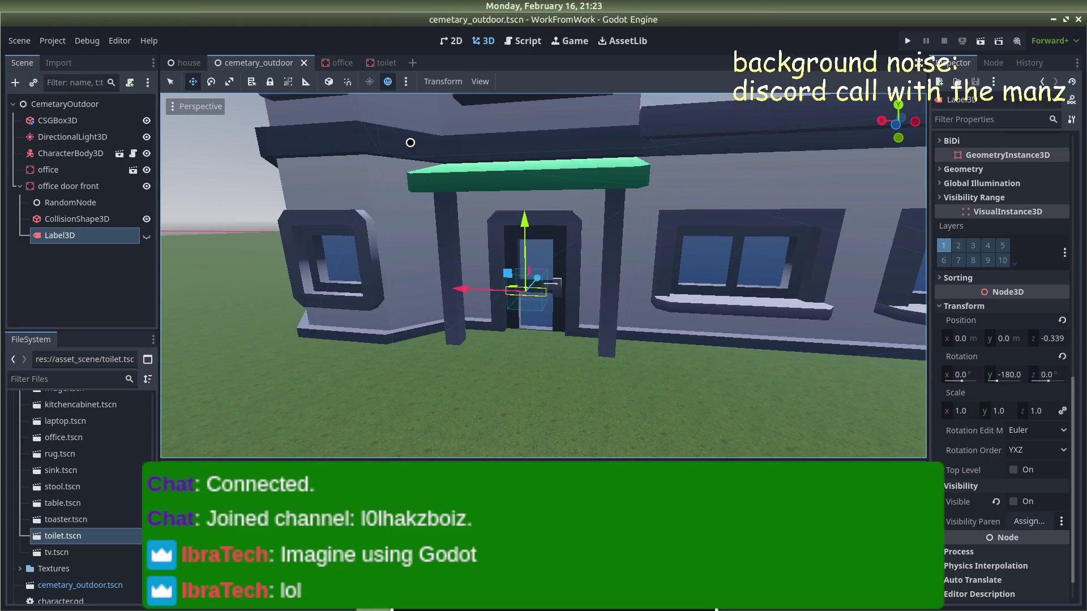
Step: Select office, add office door front to the selection, and collapse its children in the Scene tree
scroll(480, 254, "down", 3)
scroll(480, 254, "down", 15)
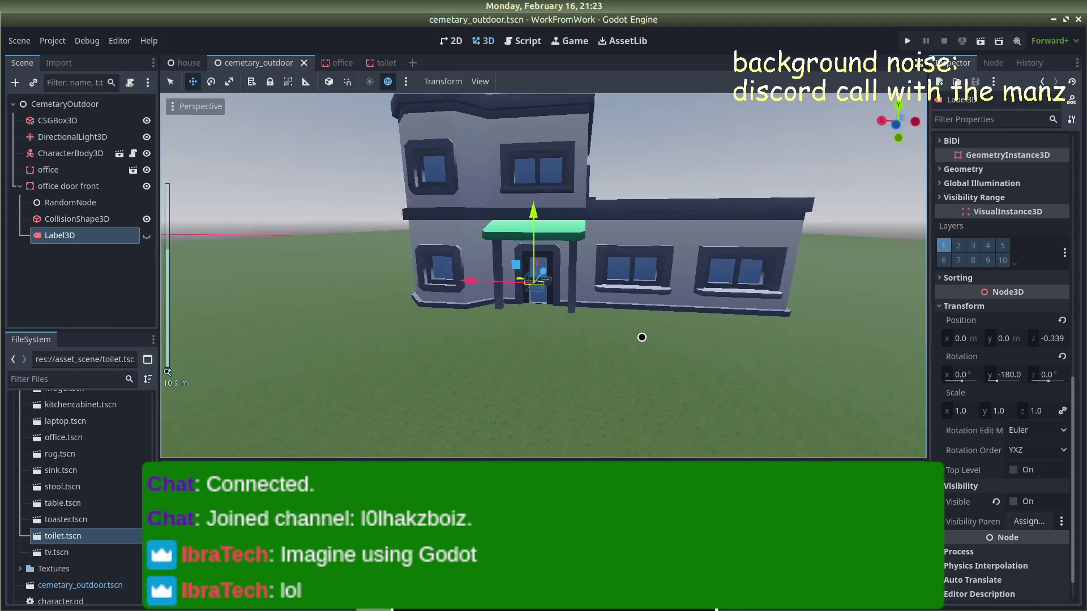
scroll(545, 339, "up", 5)
scroll(545, 339, "down", 3)
scroll(545, 339, "up", 4)
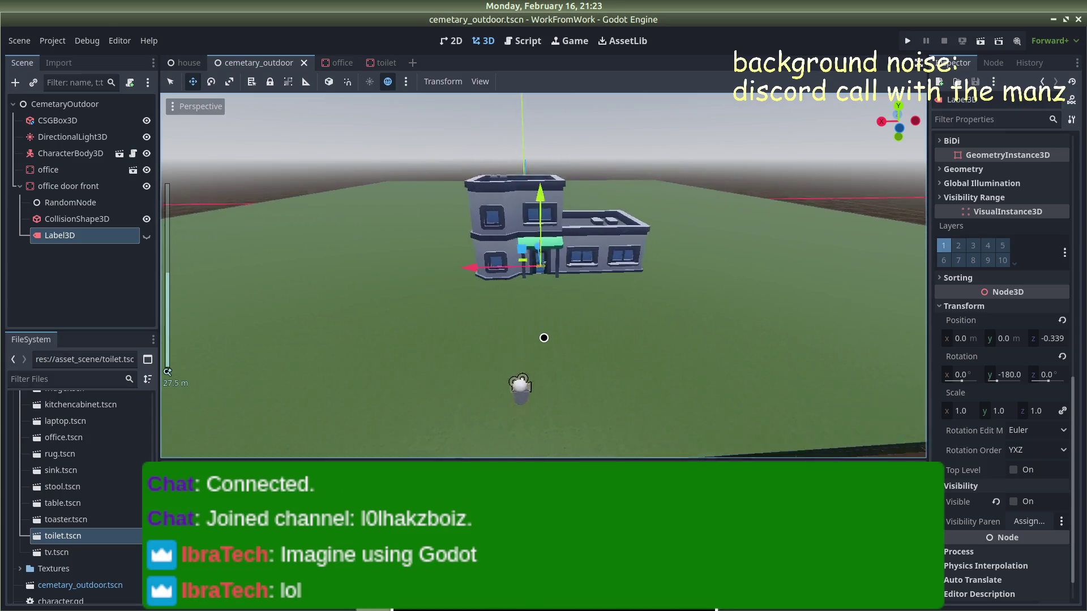
left_click(627, 223)
left_click(66, 186, "ctrl")
left_click(21, 185)
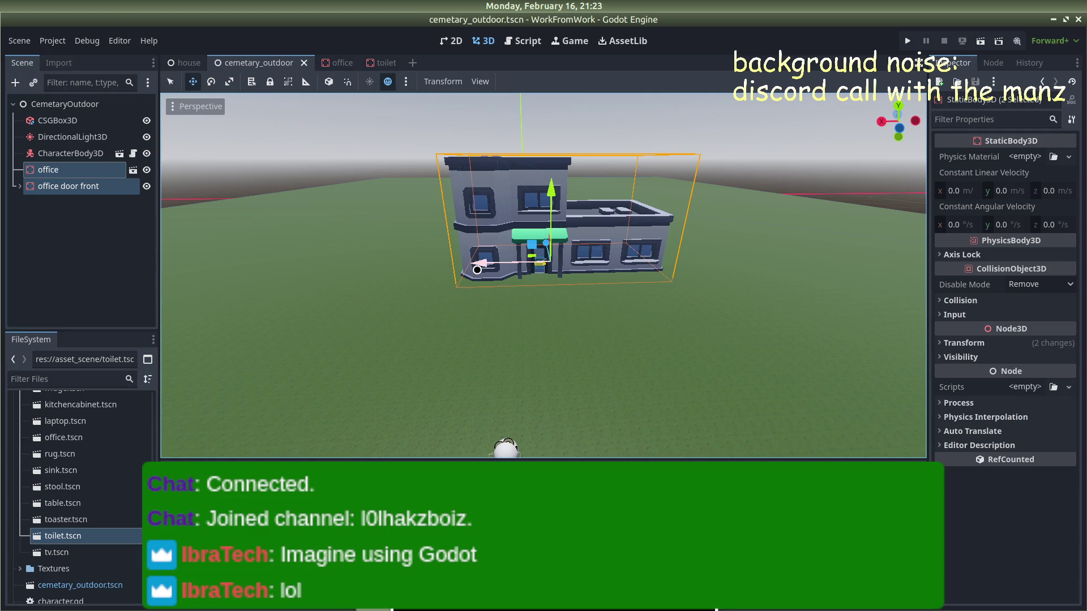
left_click(963, 343)
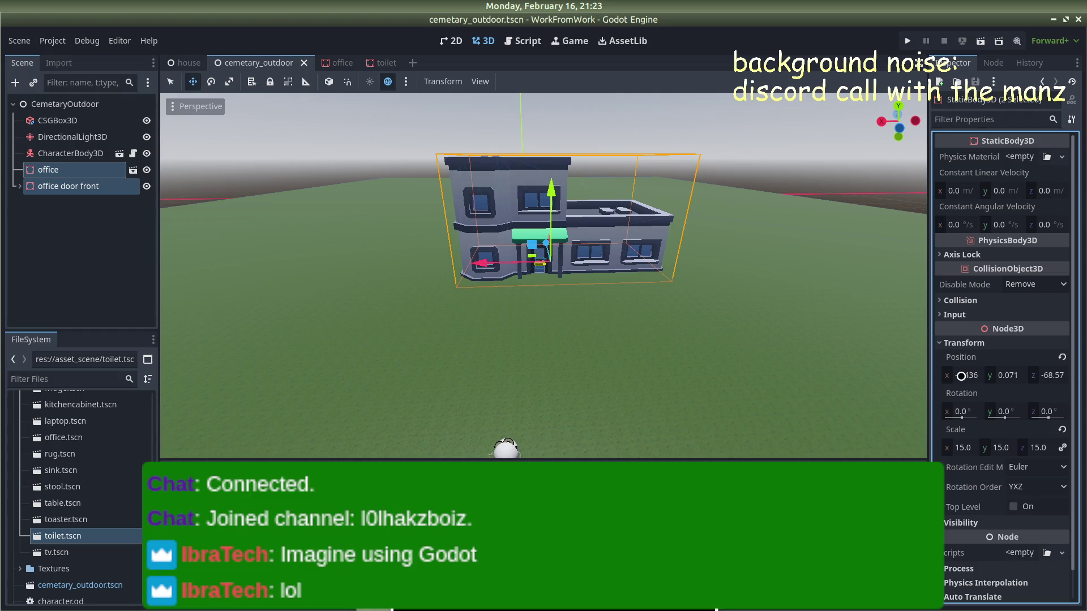
left_click(1000, 373)
type("0")
key("Return")
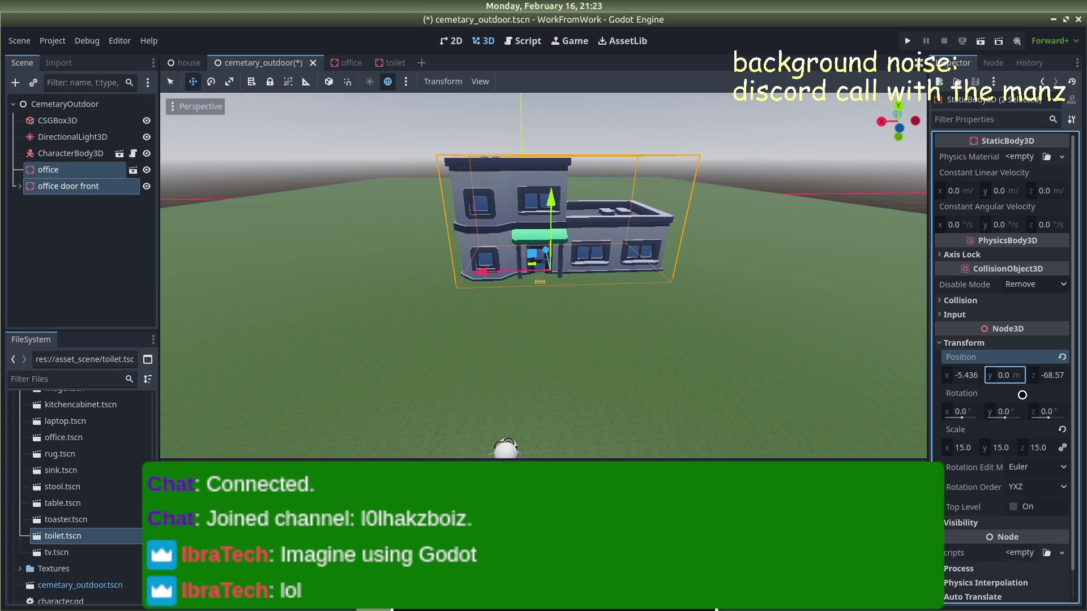
scroll(679, 249, "down", 3)
scroll(678, 244, "up", 8)
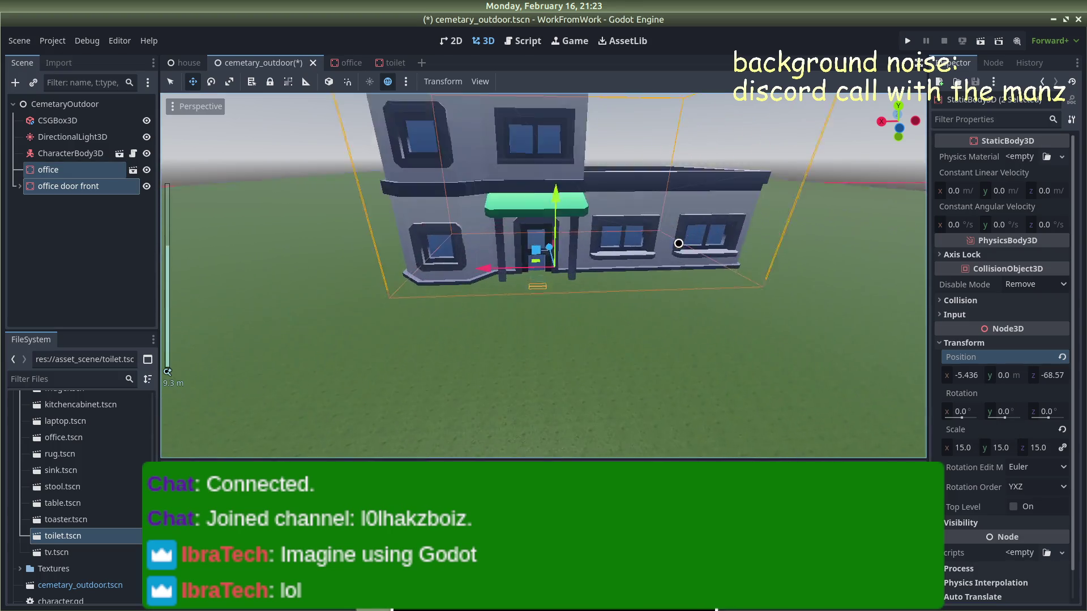
scroll(679, 244, "up", 8)
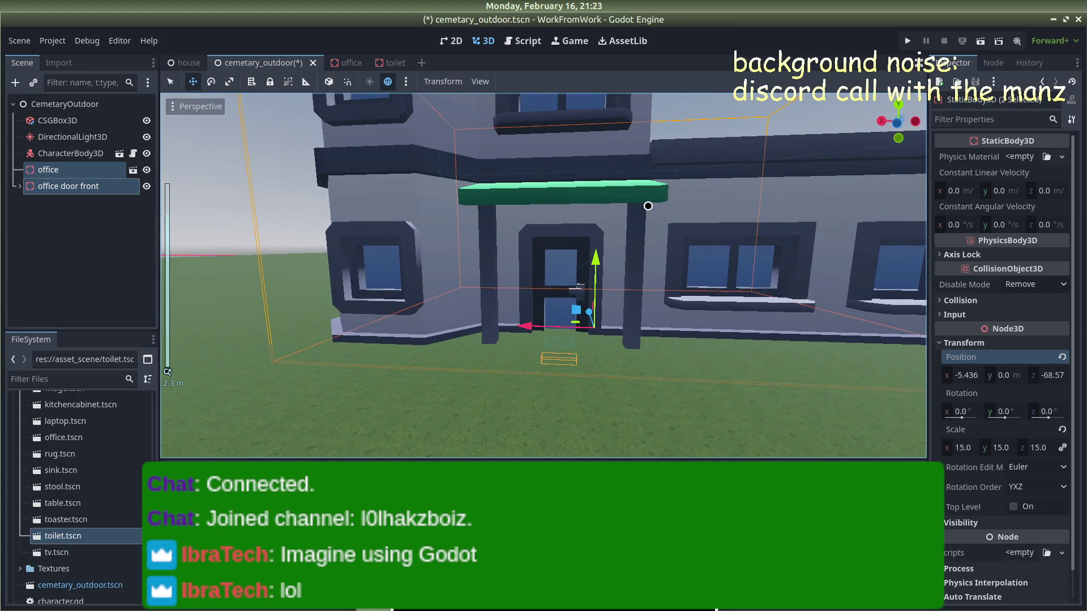
key("ctrl+z")
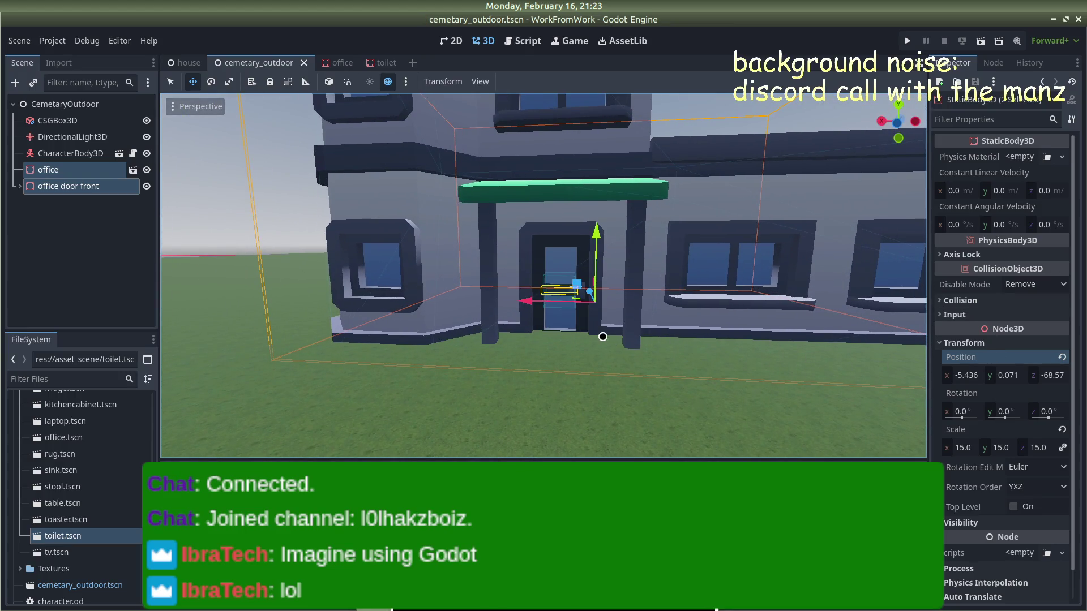
left_click(225, 188)
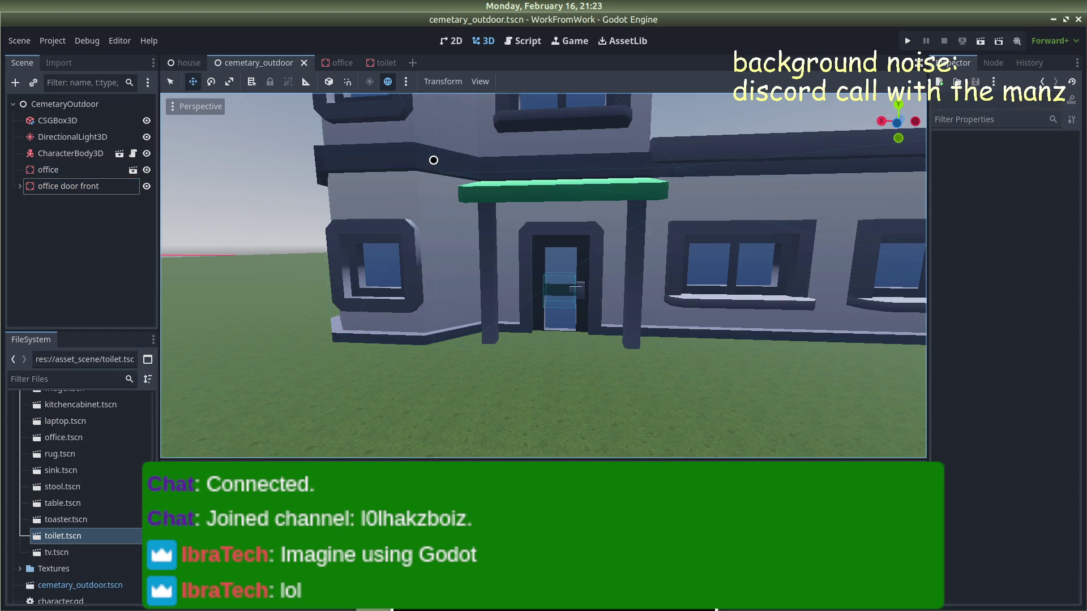
left_click(433, 160)
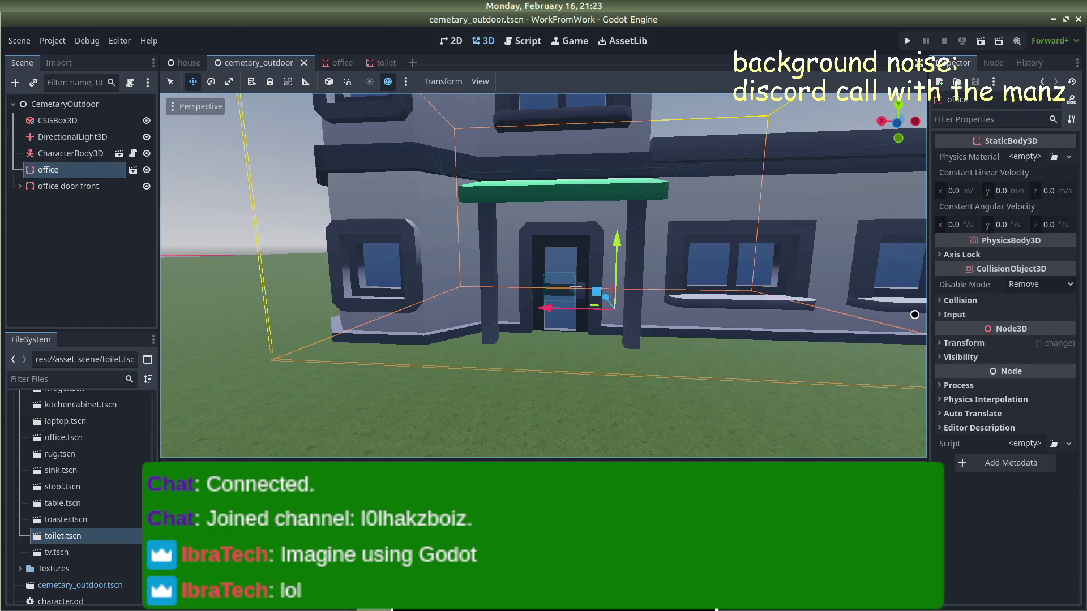
Step: Shift the office and office door front along X on the field and save the scene
left_click(85, 189, "ctrl")
left_click_drag(594, 225, 589, 221)
scroll(684, 252, "down", 10)
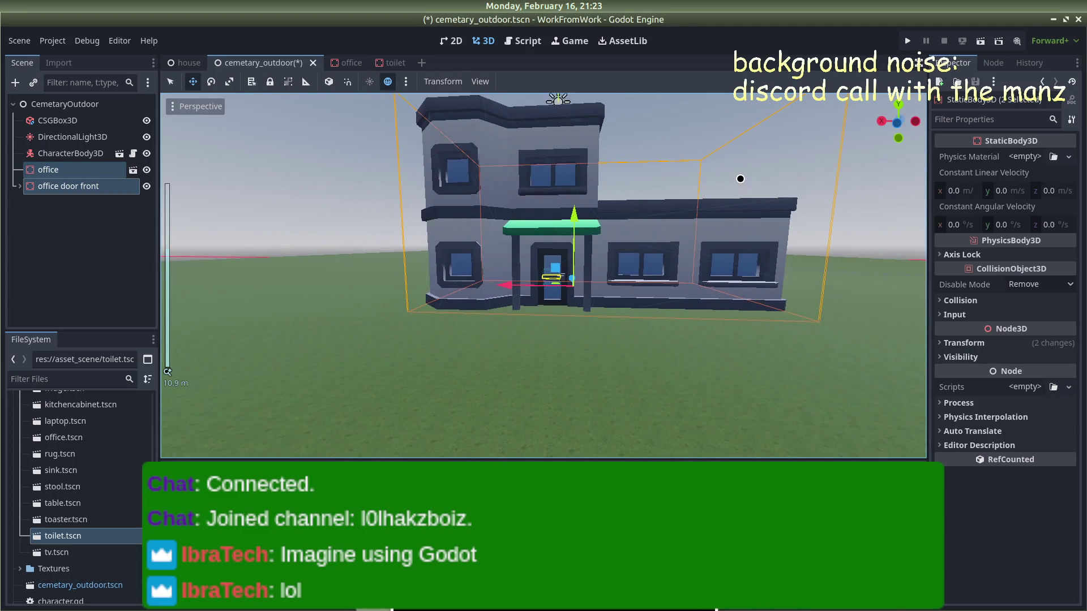
mouse_move(736, 178)
left_mouse_down()
mouse_move(730, 267)
mouse_move(739, 257)
left_mouse_up()
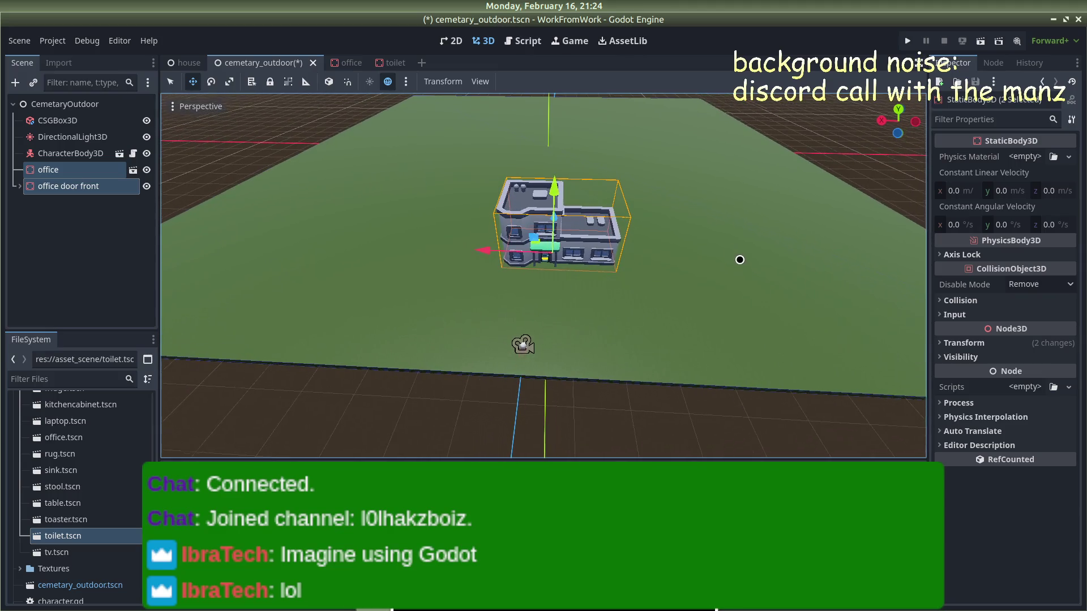
left_click_drag(503, 253, 467, 250)
left_click_drag(651, 295, 661, 234)
scroll(660, 222, "up", 5)
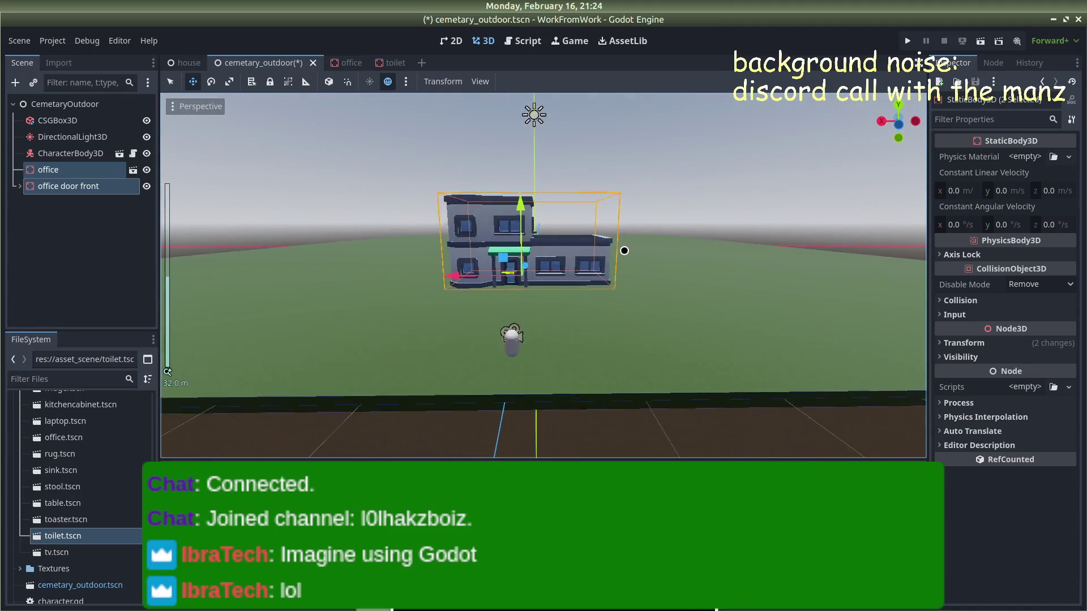
scroll(520, 265, "down", 4)
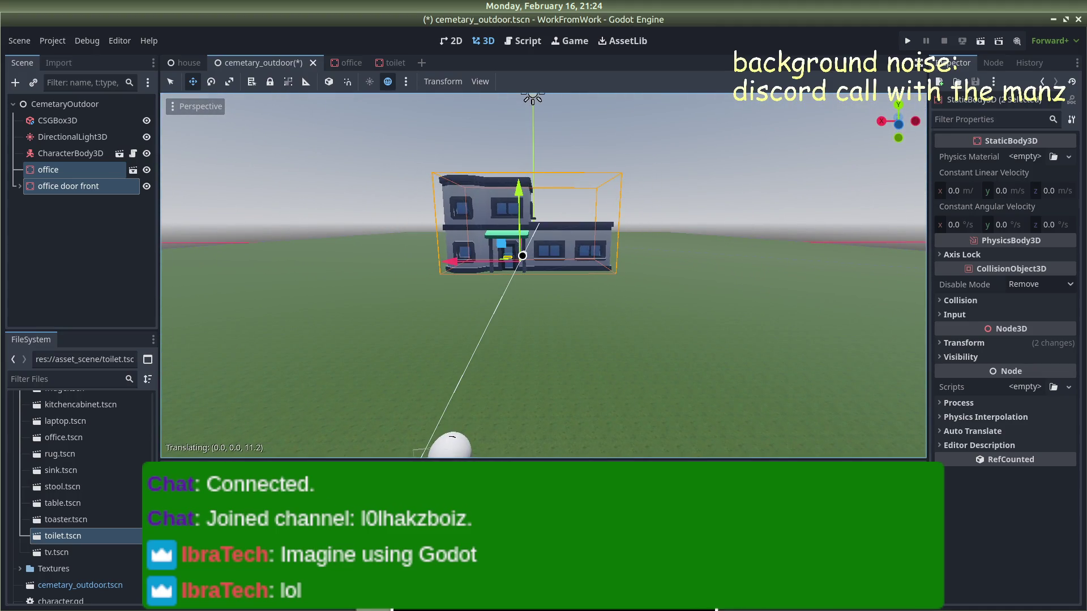
left_click(649, 262)
left_click(760, 176)
key("ctrl+s")
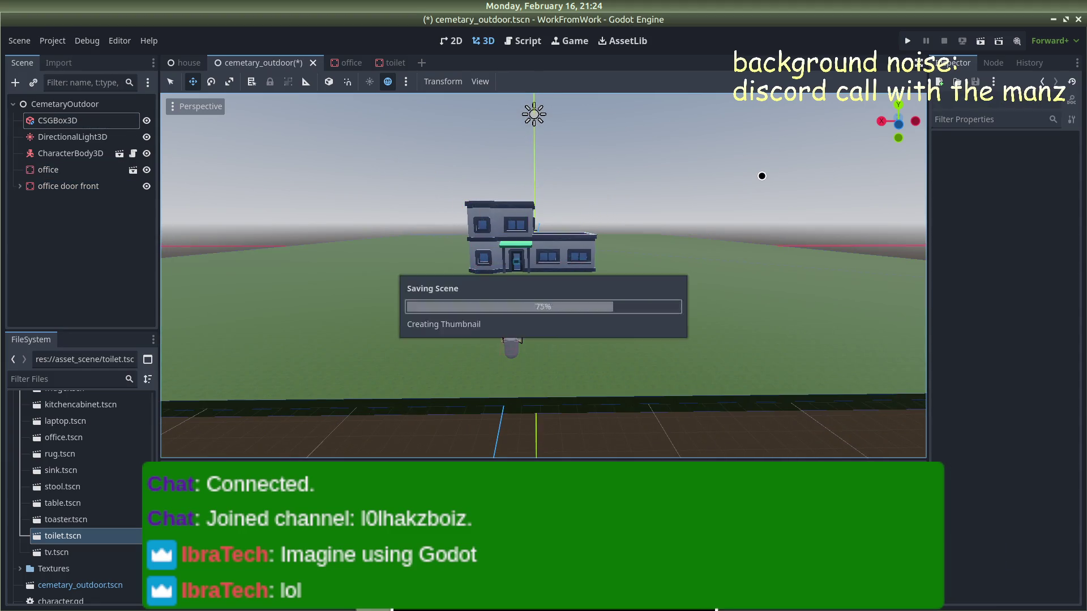
Step: Orbit and zoom around the office building to inspect its new position
scroll(747, 177, "down", 3)
mouse_move(747, 177)
left_mouse_down()
mouse_move(640, 207)
mouse_move(544, 216)
mouse_move(786, 187)
mouse_move(701, 342)
mouse_move(720, 247)
mouse_move(572, 376)
mouse_move(718, 240)
mouse_move(703, 361)
mouse_move(696, 287)
mouse_move(711, 270)
mouse_move(690, 268)
mouse_move(665, 301)
mouse_move(662, 340)
mouse_move(621, 272)
mouse_move(589, 345)
mouse_move(573, 475)
mouse_move(561, 375)
mouse_move(509, 317)
mouse_move(451, 350)
left_mouse_up()
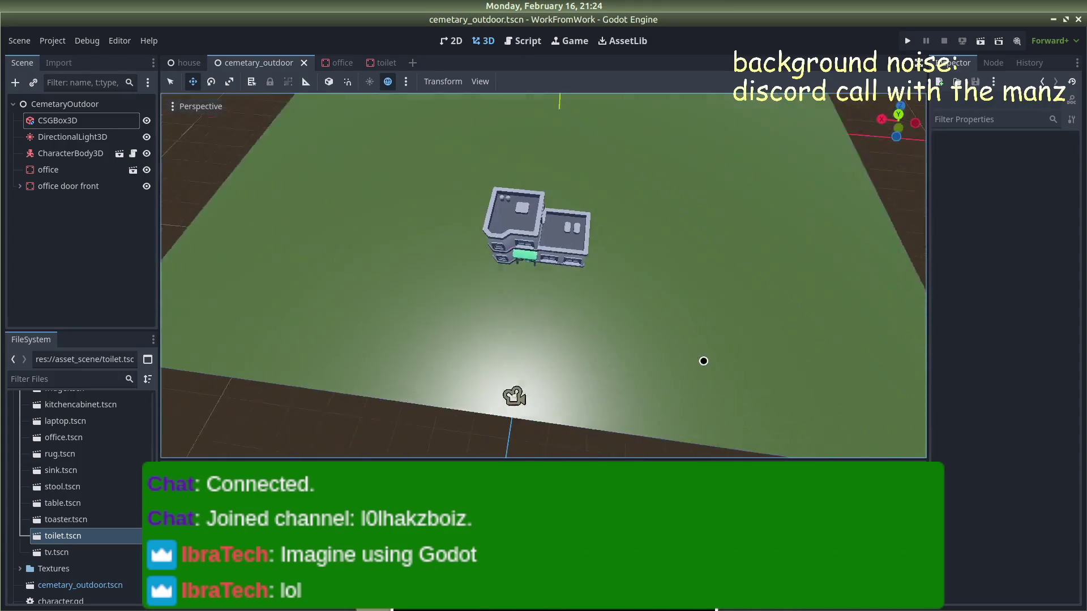
scroll(690, 269, "up", 2)
scroll(689, 269, "down", 1)
scroll(589, 347, "down", 3)
scroll(560, 376, "up", 5)
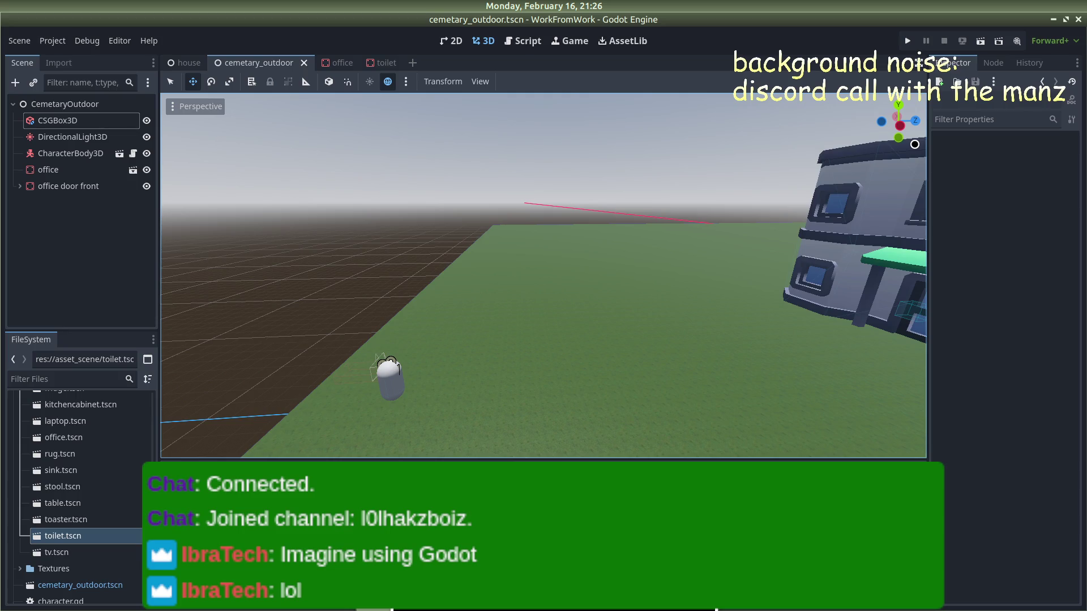
Step: Orbit over the office building and grounds, then select the ground CSGBox3D
mouse_move(459, 370)
left_mouse_down()
mouse_move(313, 216)
mouse_move(463, 186)
mouse_move(423, 212)
mouse_move(330, 221)
mouse_move(318, 236)
mouse_move(362, 245)
mouse_move(371, 227)
left_mouse_up()
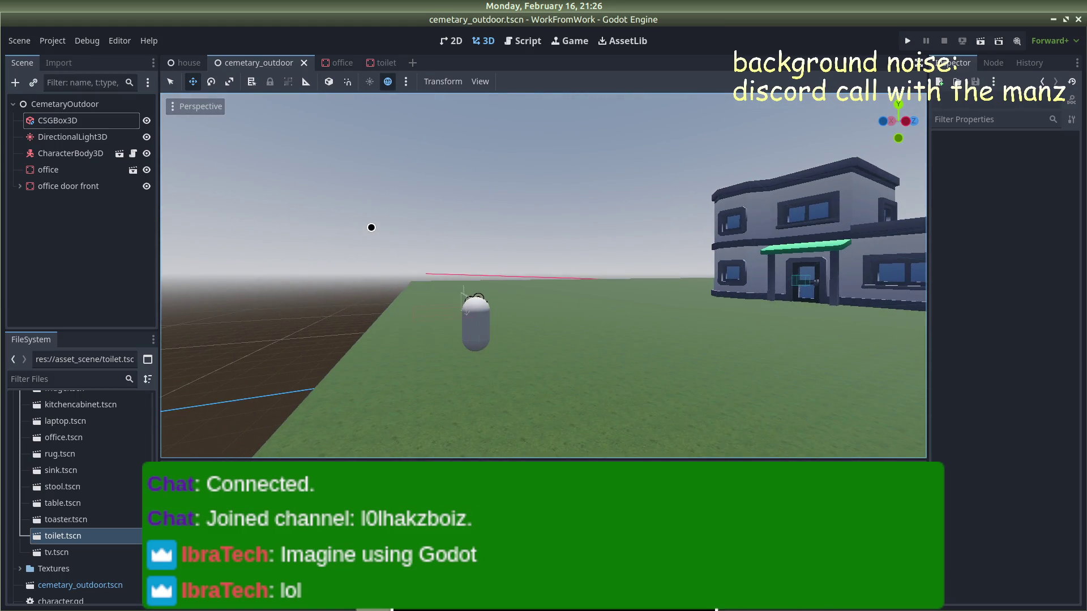
mouse_move(378, 238)
left_mouse_down()
mouse_move(577, 238)
mouse_move(563, 239)
mouse_move(594, 250)
mouse_move(553, 259)
mouse_move(598, 262)
mouse_move(645, 291)
mouse_move(534, 307)
left_mouse_up()
left_click(414, 329)
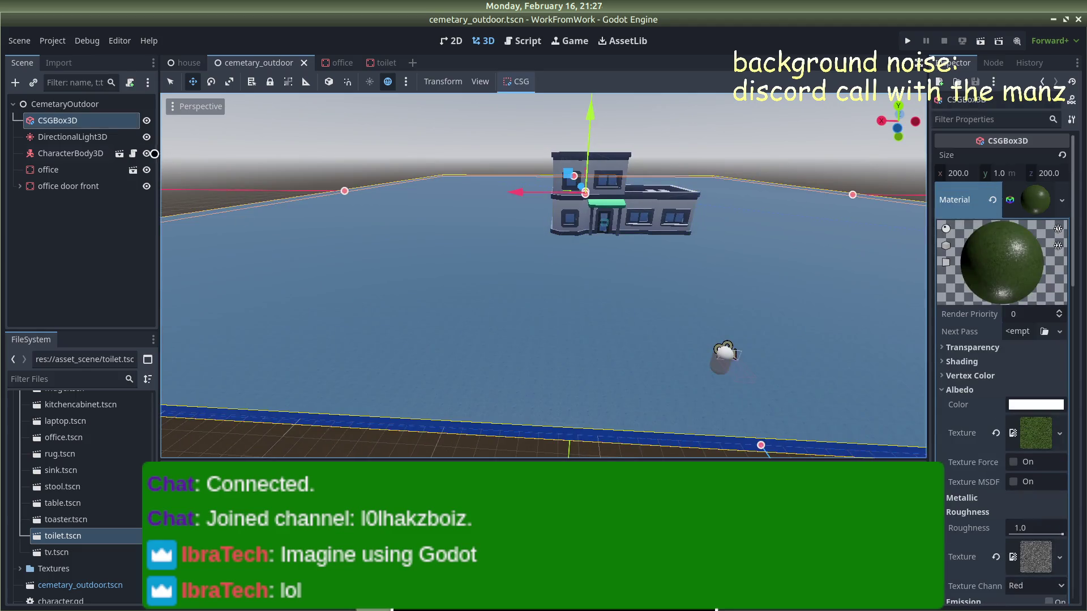
Step: Rename the CSGBox3D node to 'floor', then to 'ground'
double_click(104, 121)
type("floor")
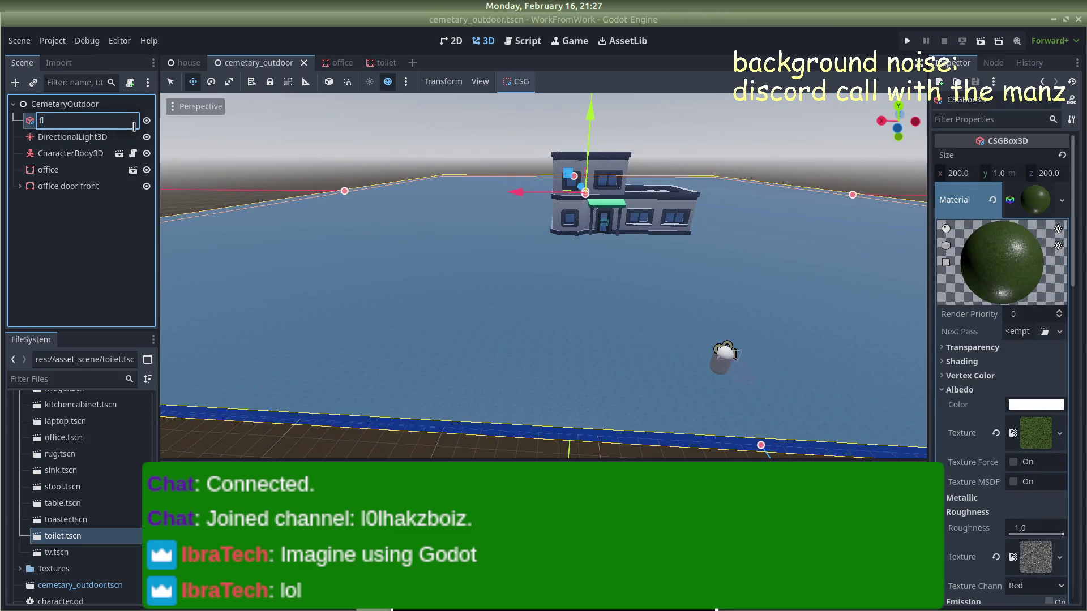
key("Return")
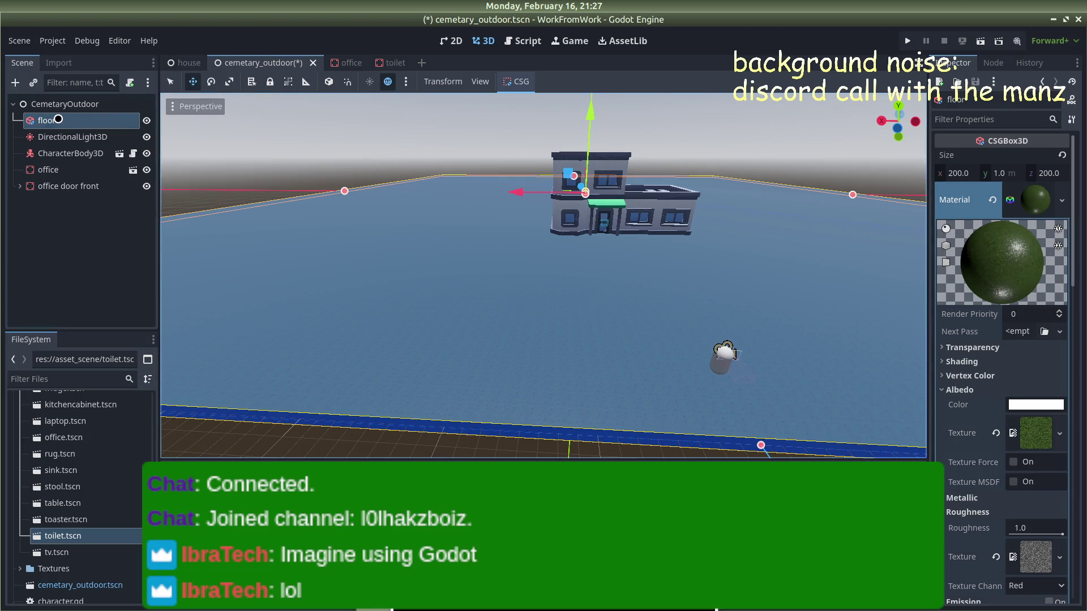
left_click(52, 118)
double_click(53, 119)
type("grou")
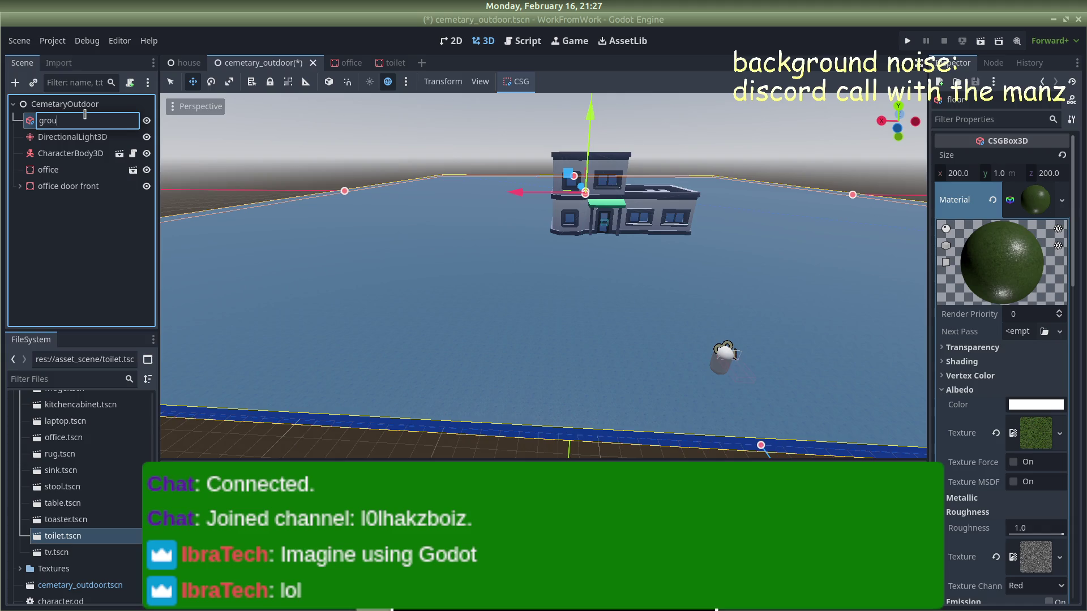
type("nd")
key("Return")
left_click(342, 117)
mouse_move(343, 116)
left_mouse_down()
mouse_move(541, 126)
mouse_move(720, 179)
mouse_move(683, 172)
mouse_move(638, 194)
left_mouse_up()
scroll(604, 205, "up", 3)
scroll(594, 201, "down", 4)
Step: Save the scene and run the game with F5
key("F5")
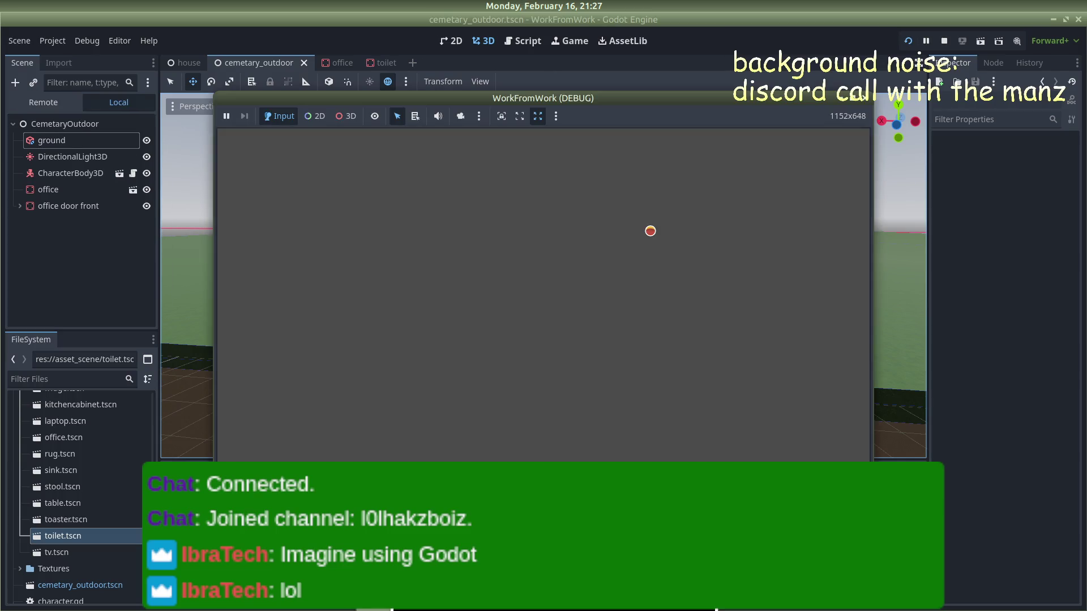
Step: Walk the character up to the office door and enter the office
key("w")
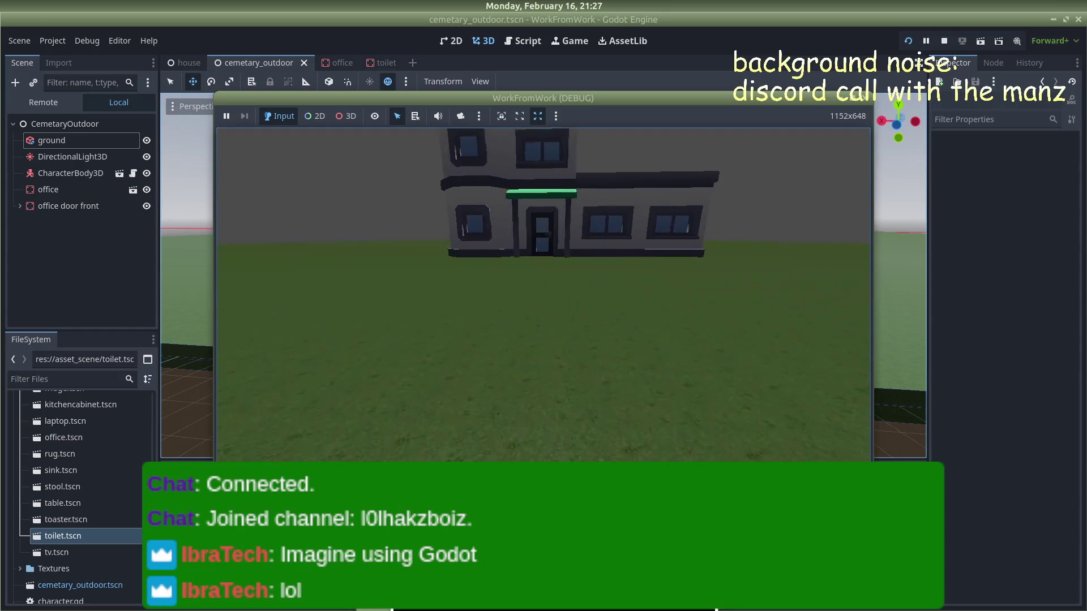
key("w")
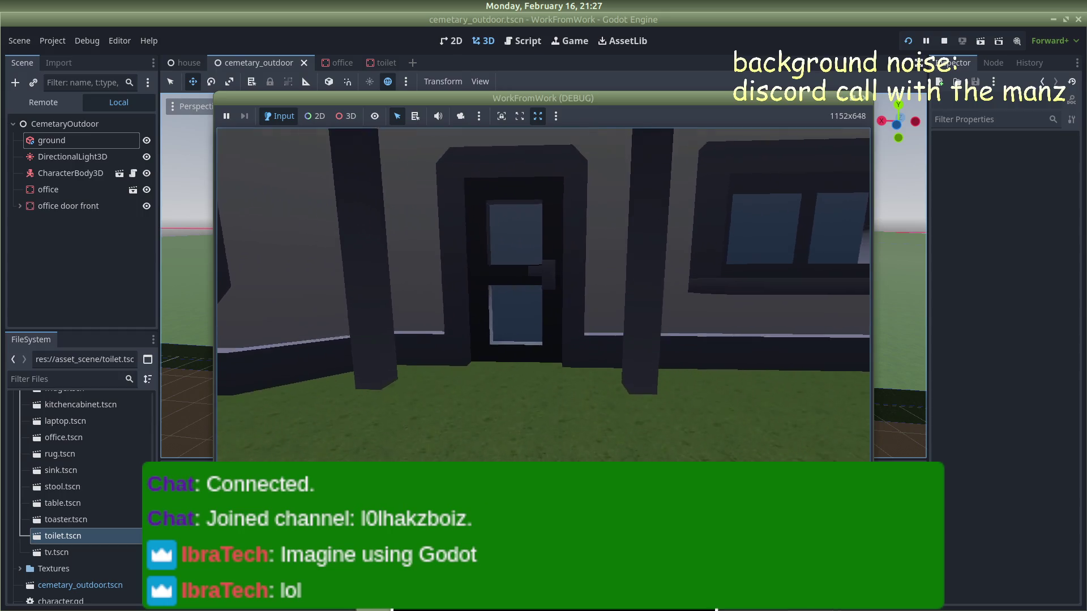
key("w")
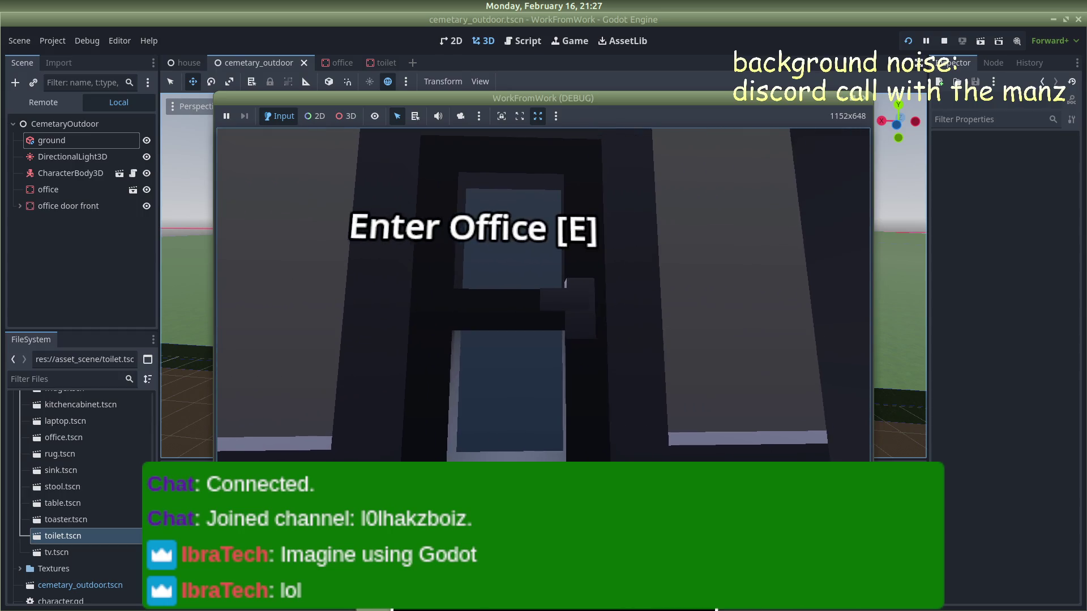
key("a")
key("e")
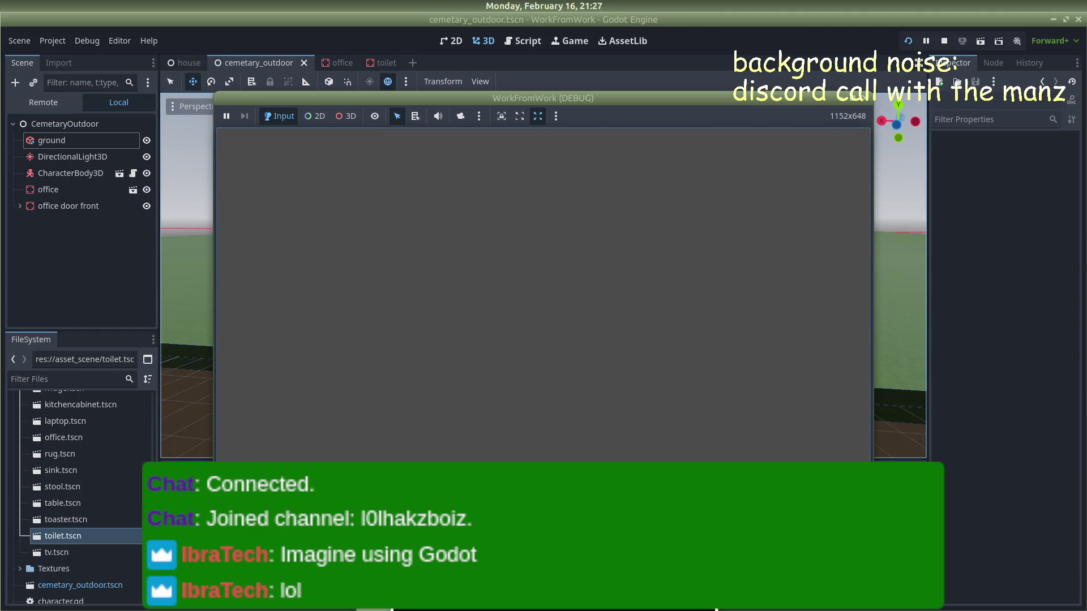
Step: Lower the office door front's Label3D to y -0.503, save, and rerun the game
left_click(80, 206)
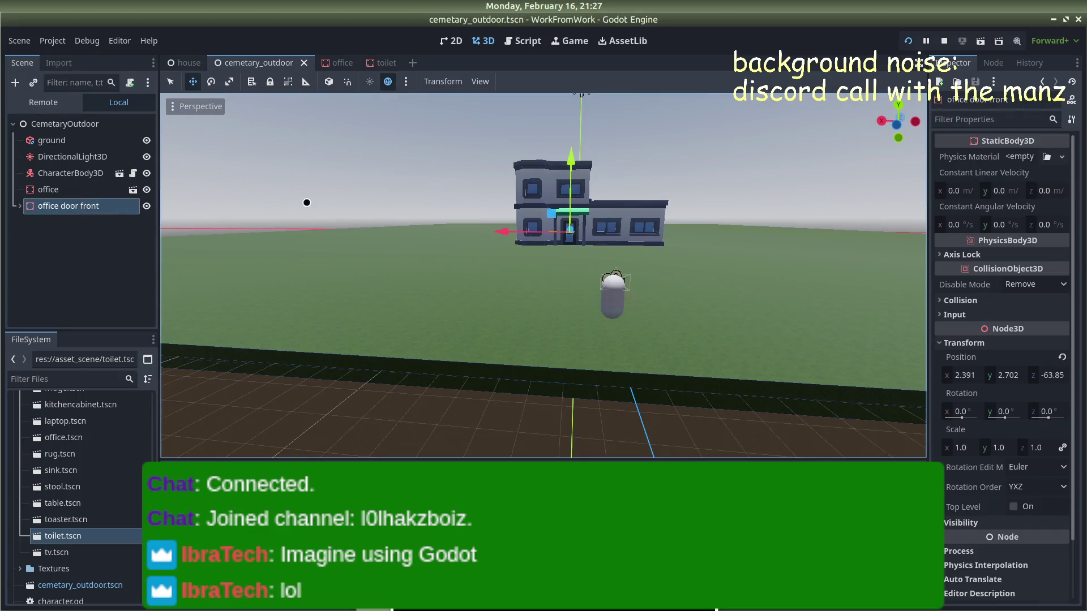
left_click(17, 206)
left_click(77, 239)
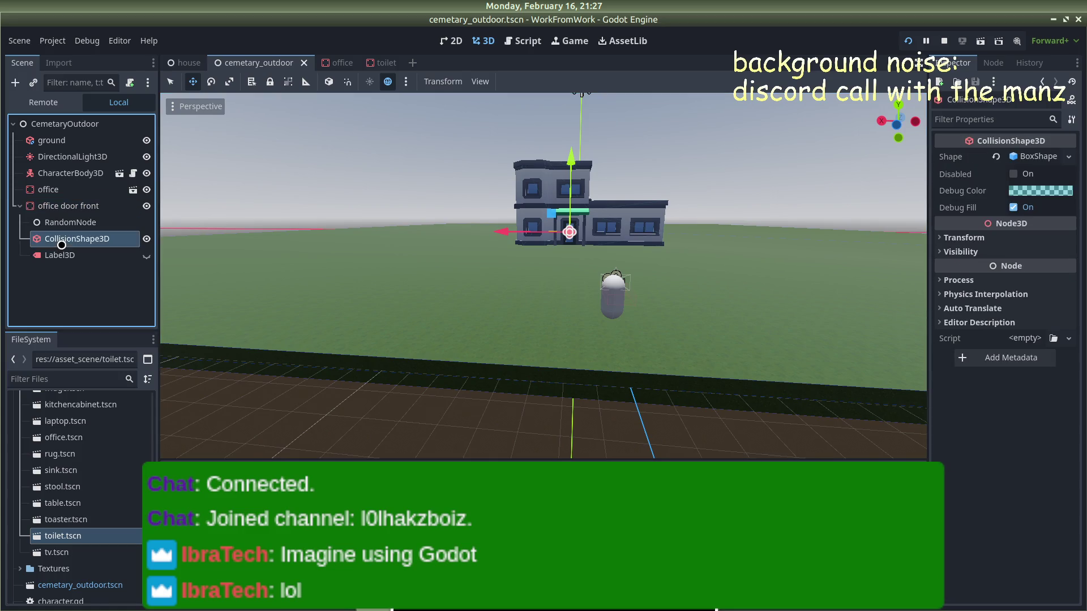
left_click(59, 255)
scroll(586, 231, "up", 2)
scroll(586, 230, "up", 2)
left_click_drag(585, 145, 584, 153)
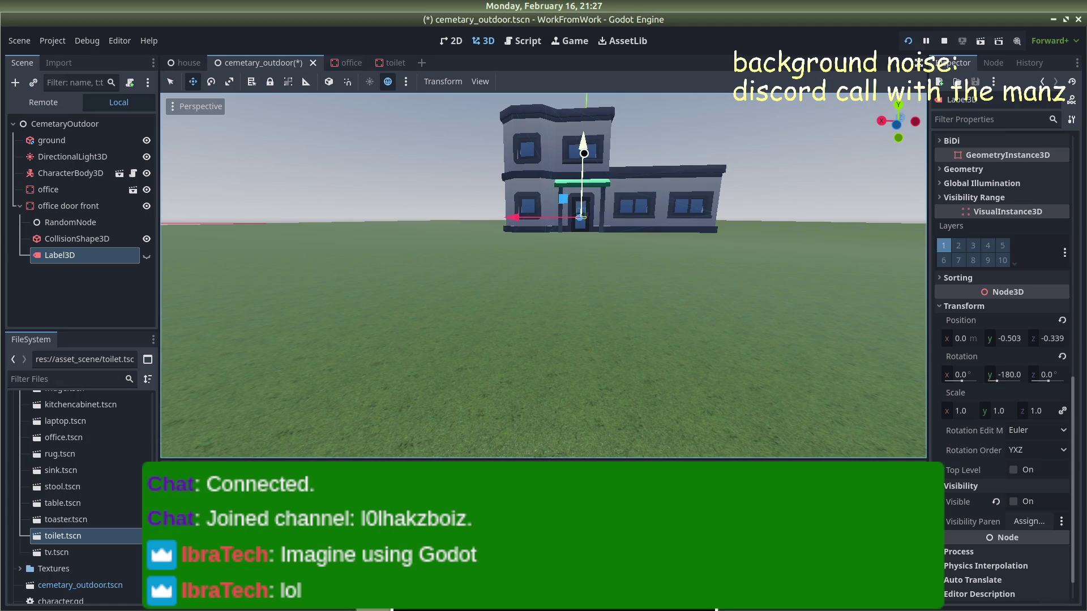
key("ctrl+s")
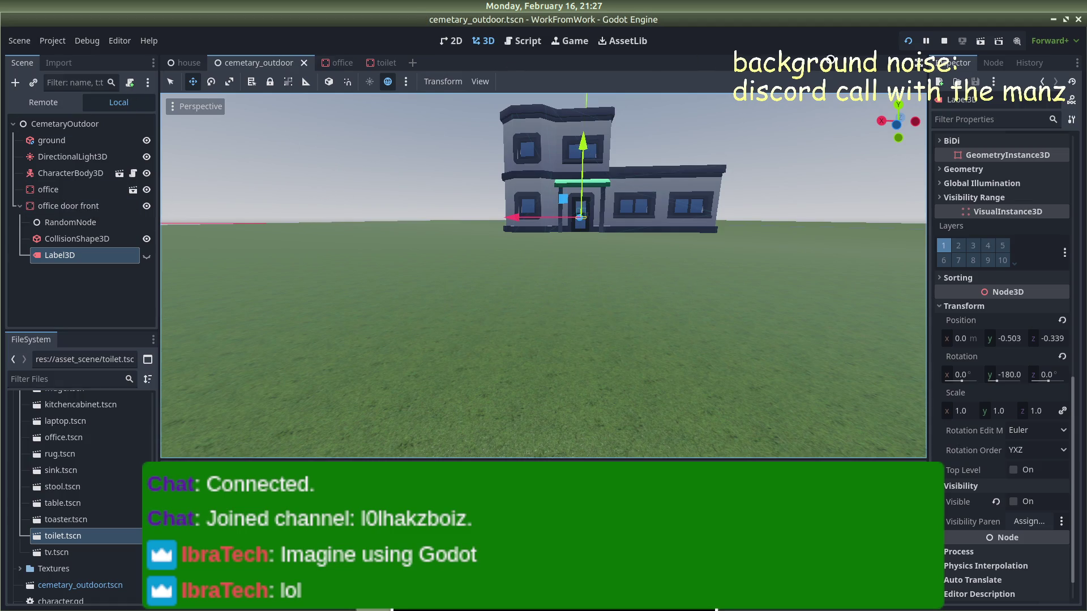
left_click(925, 40)
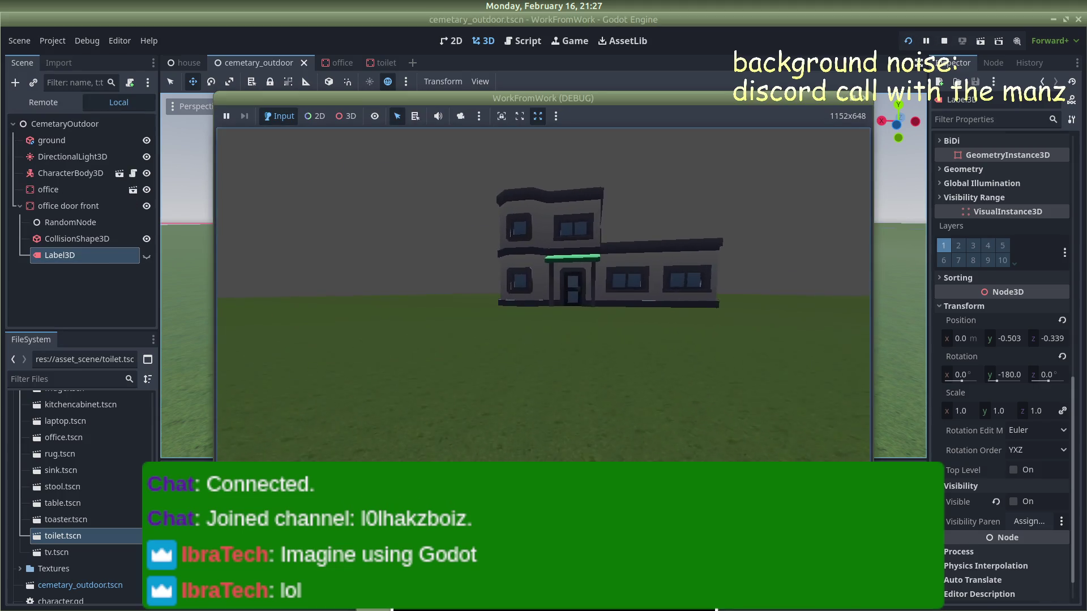
Step: Walk to the office door and toggle it open and closed twice
key("w")
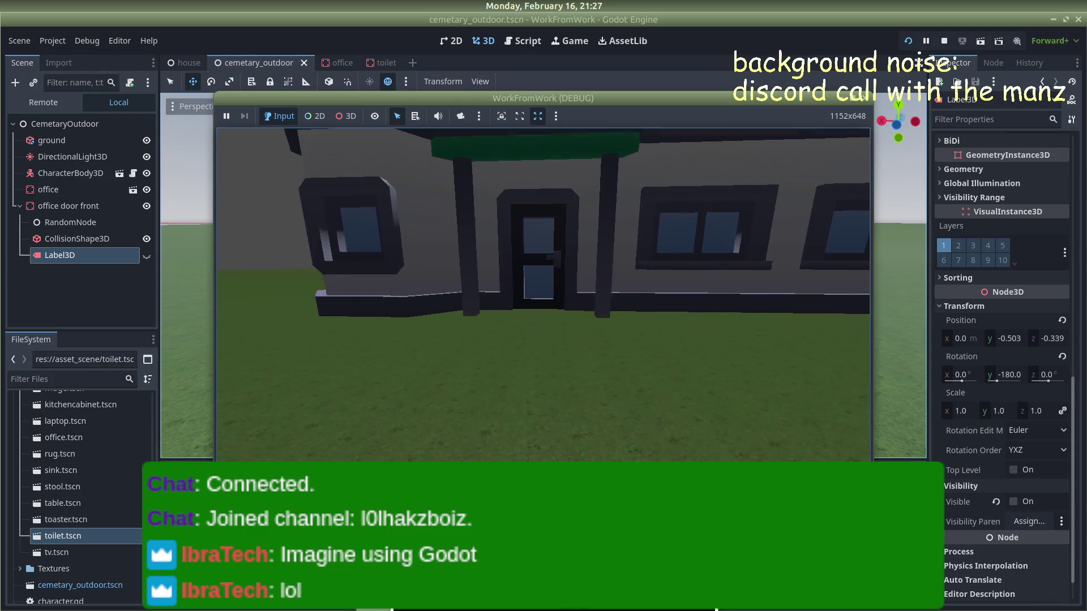
key("w")
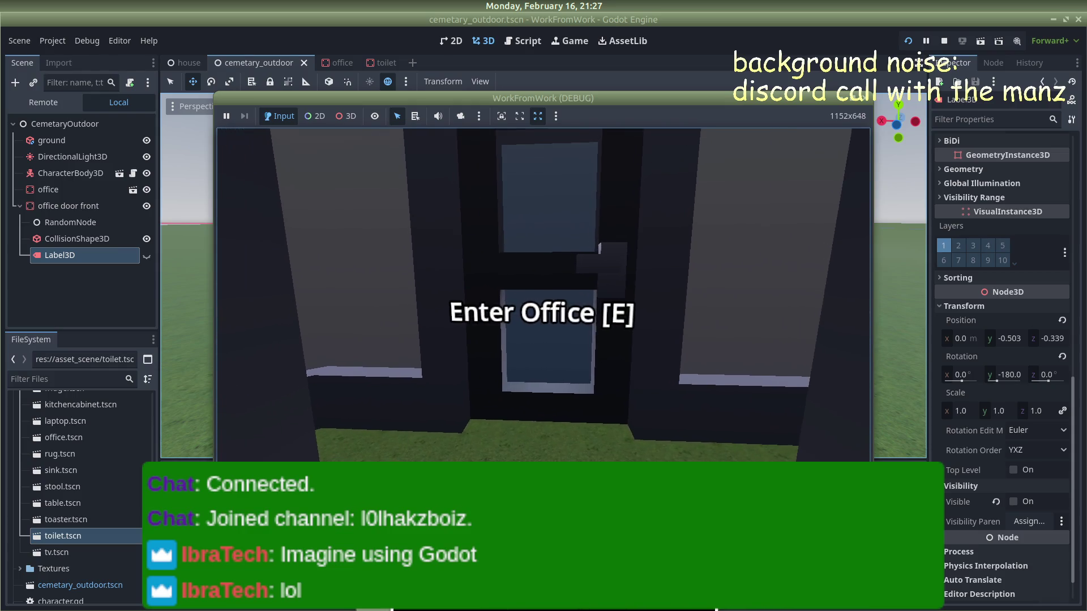
key("e")
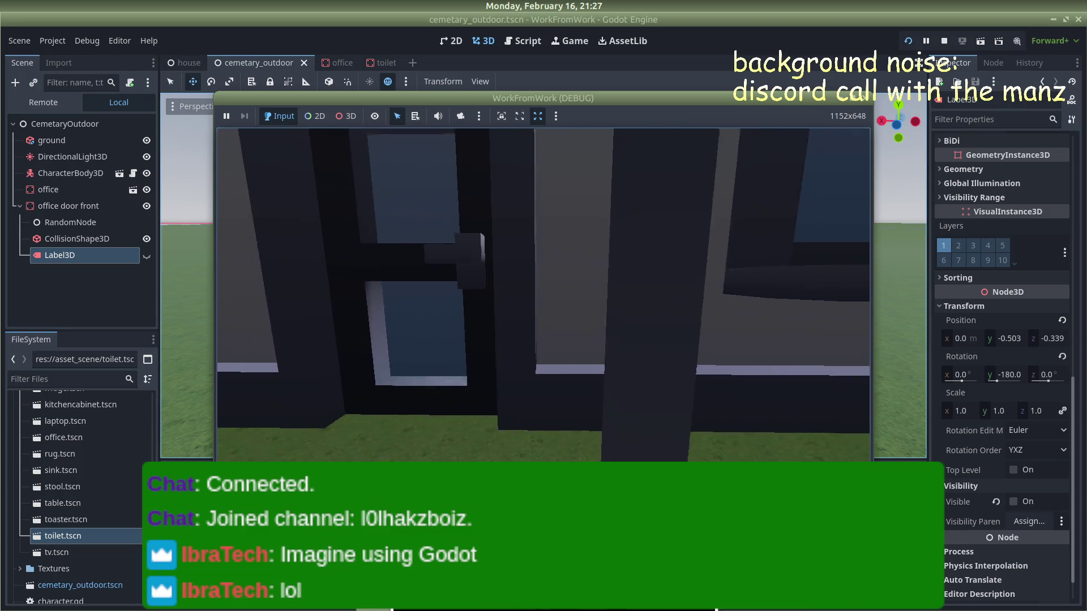
key("e")
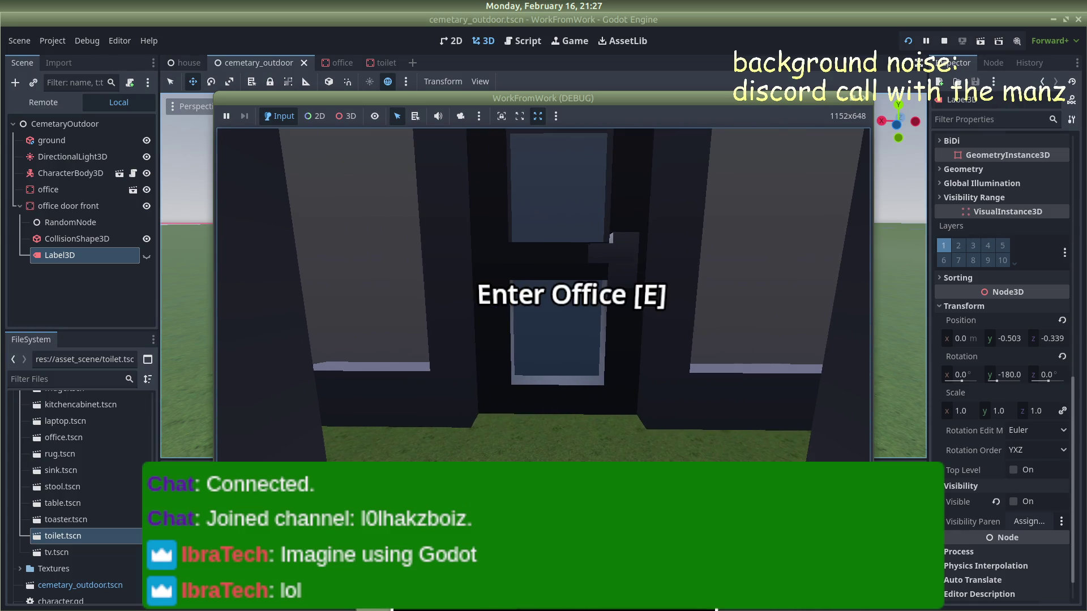
key("e")
key("e")
key("e")
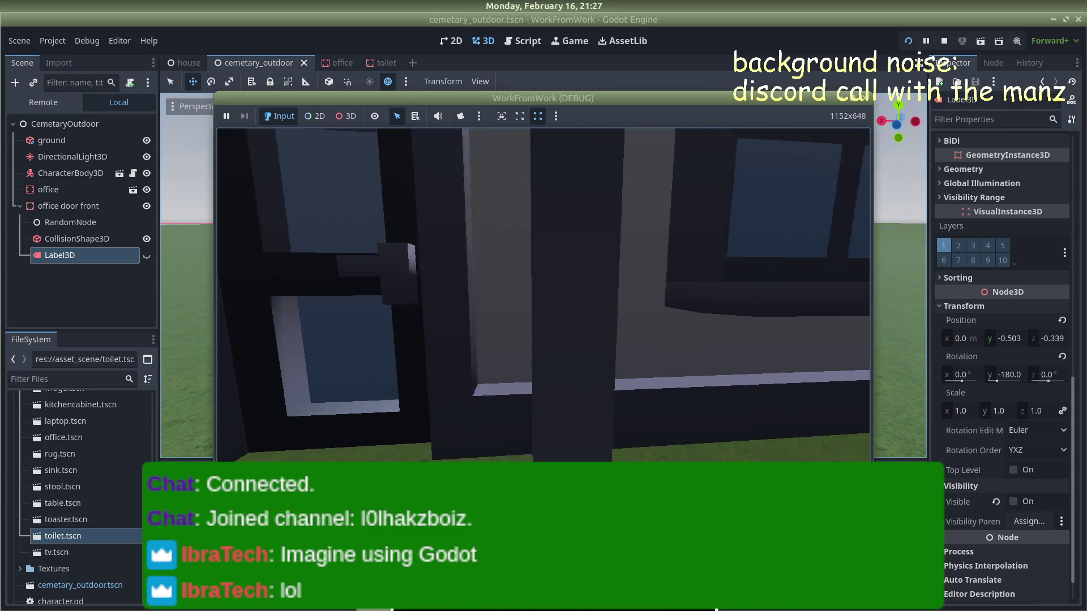
key("e")
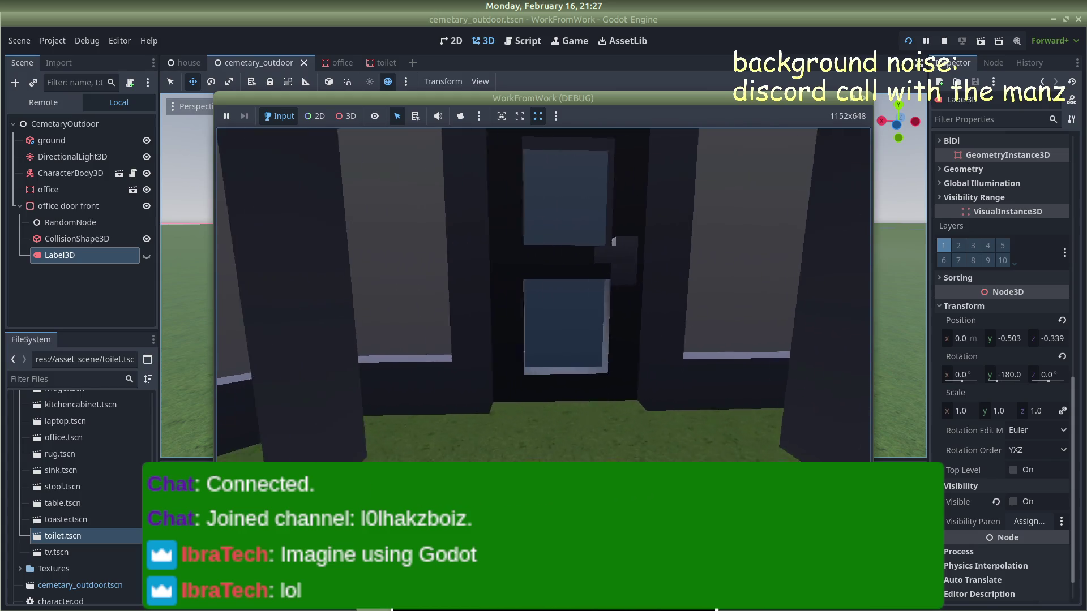
key("s")
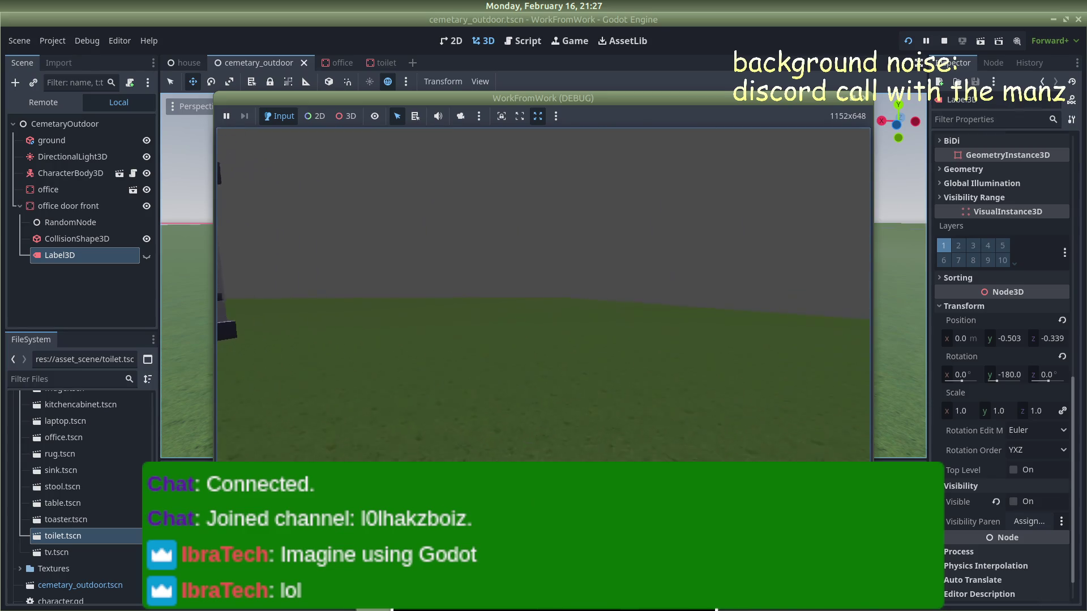
Step: Approach the door again, check the prompt position, then enter and leave the office
mouse_move(544, 294)
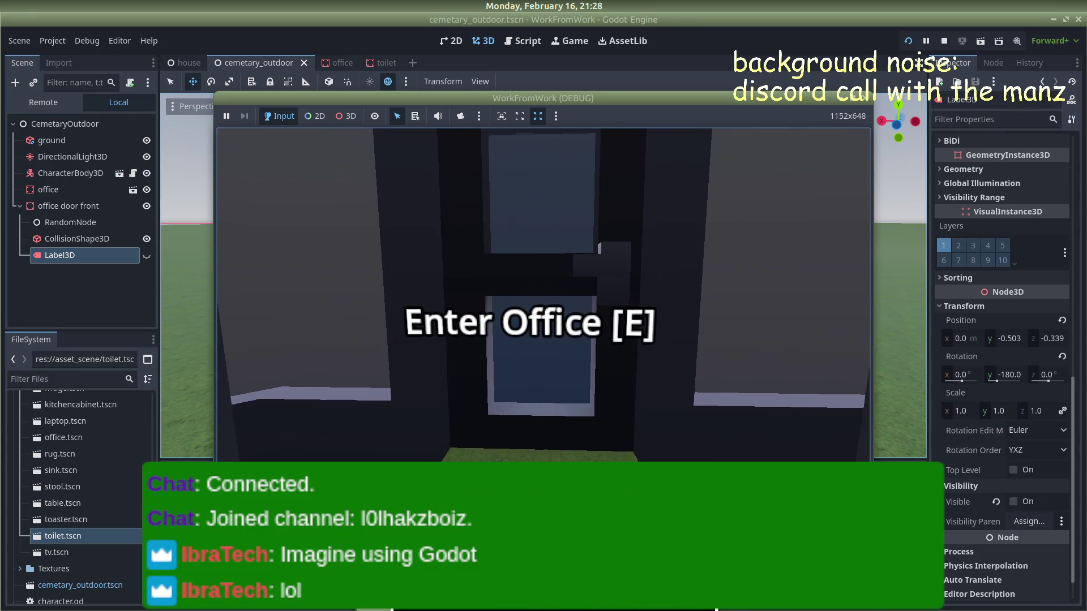
key("s")
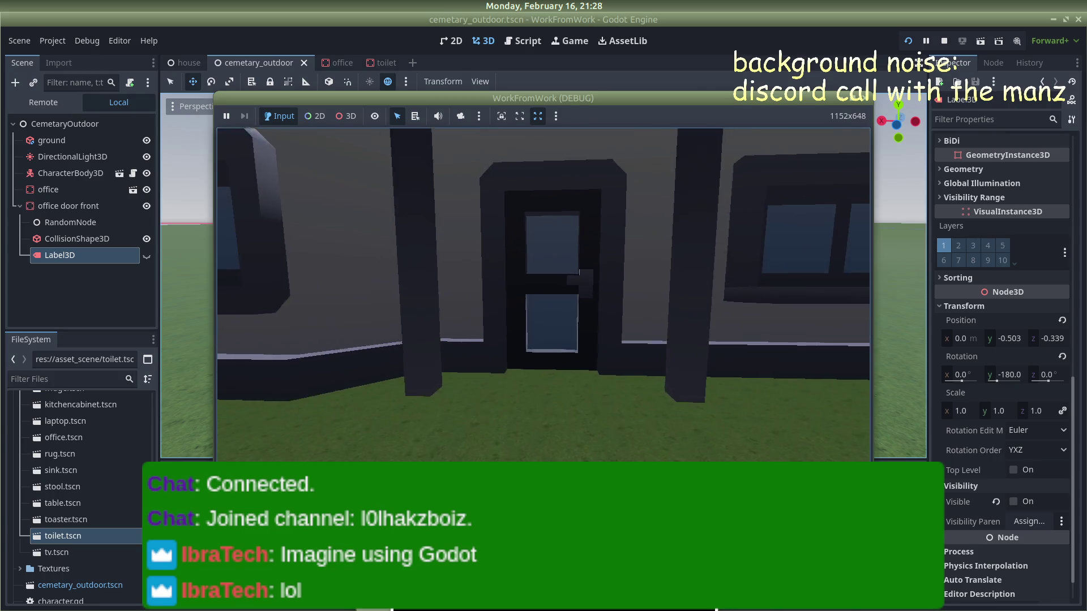
key("w")
key("s")
key("w")
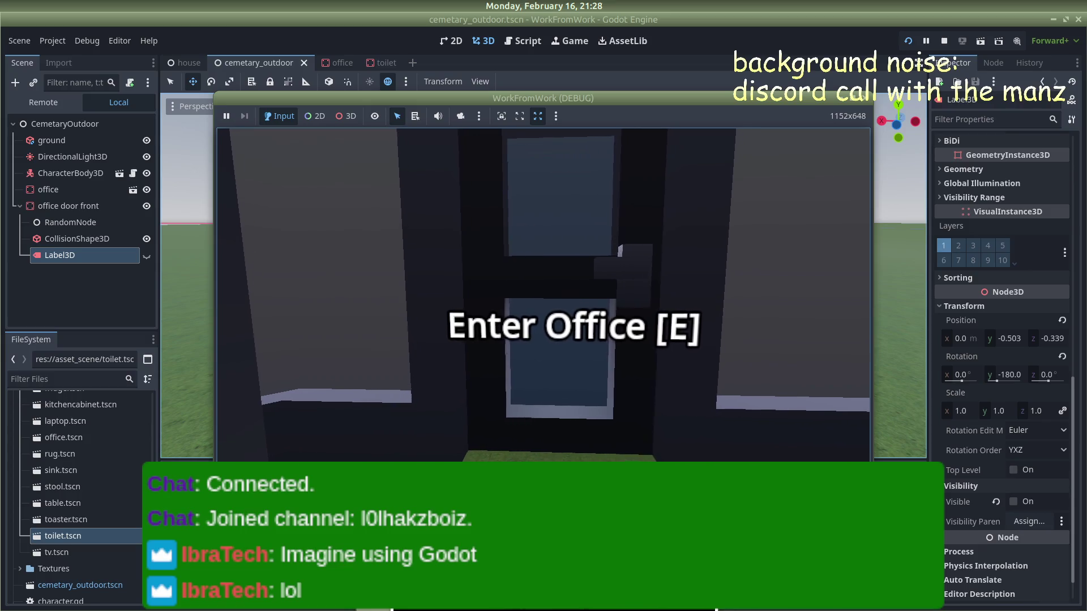
key("d")
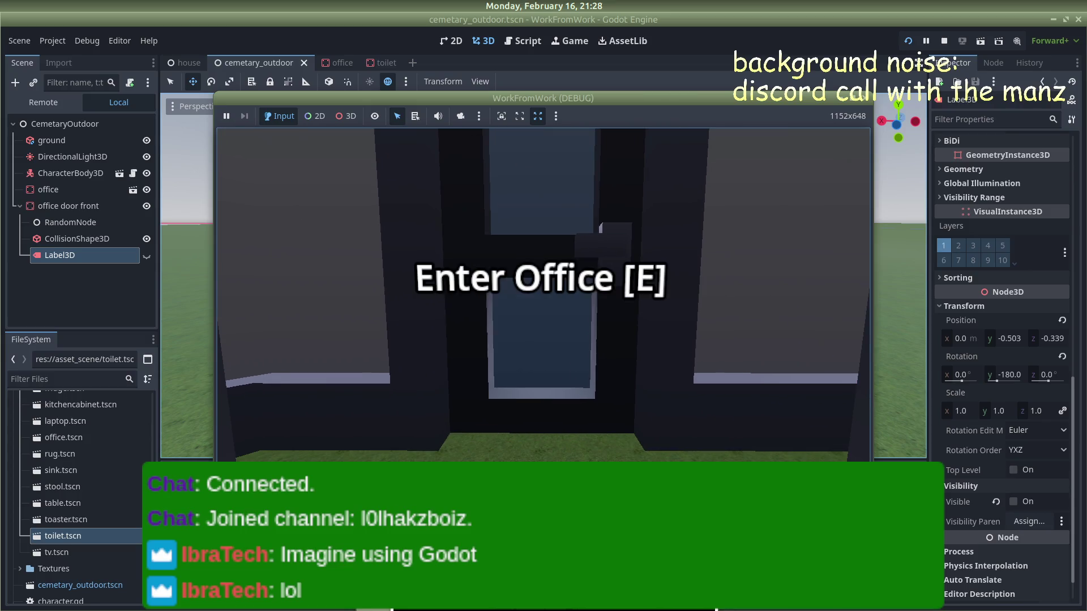
key("a")
key("d")
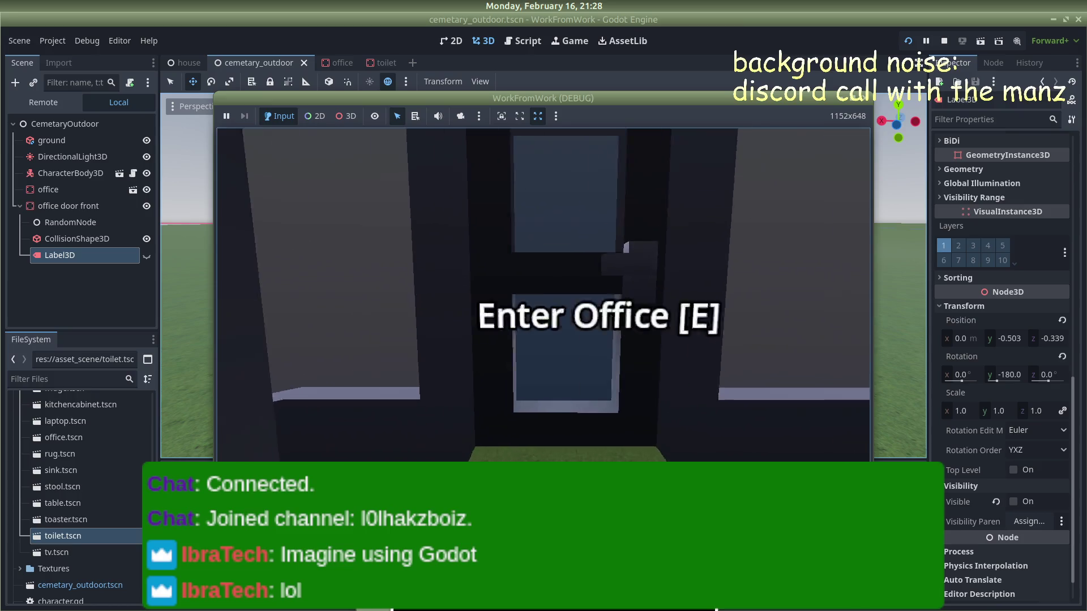
key("a")
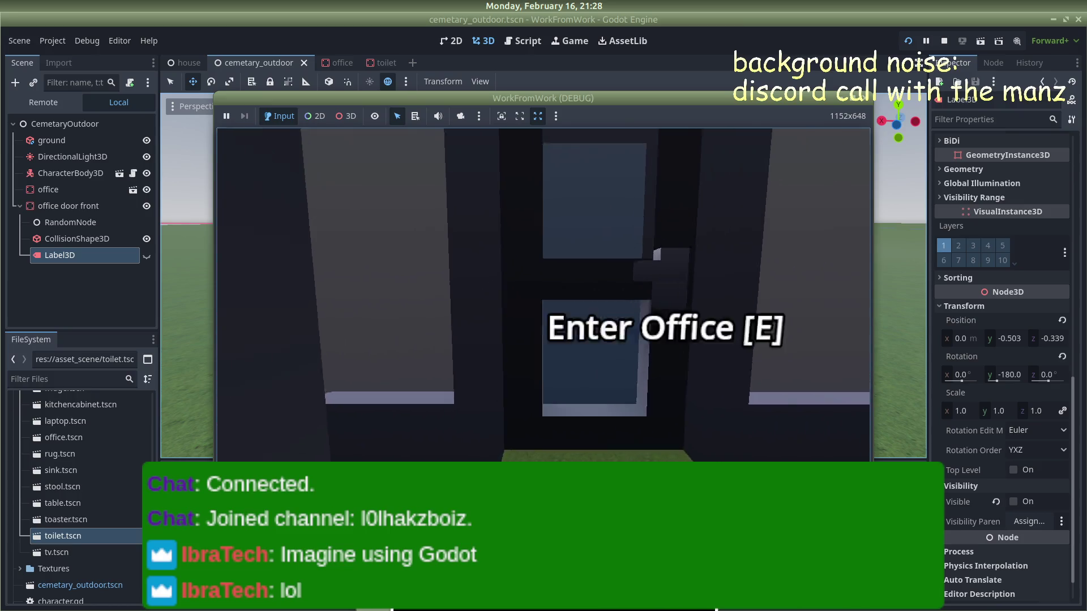
key("e")
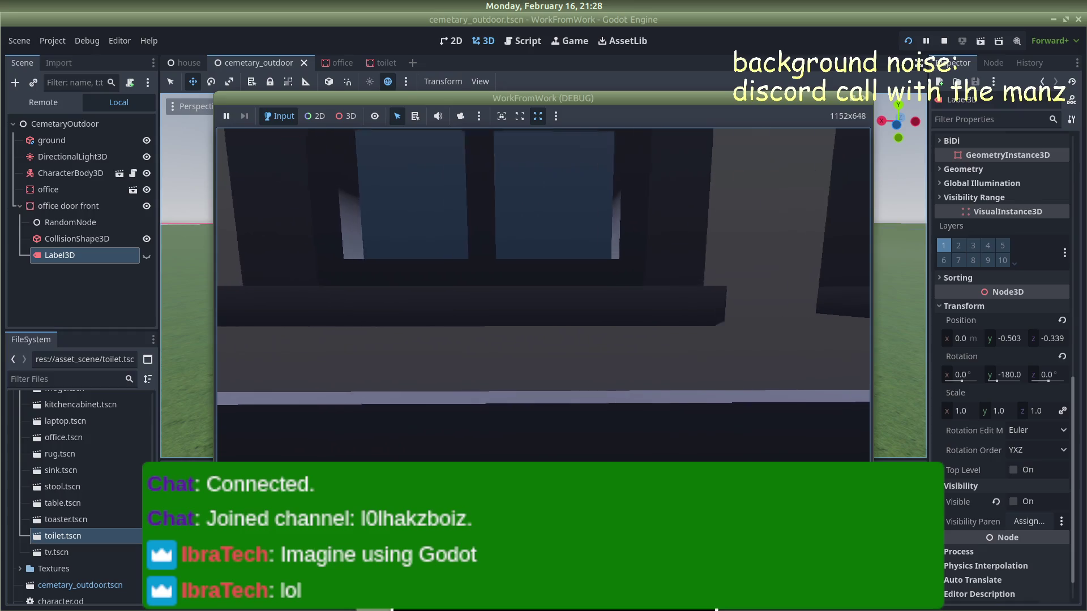
key("e")
key("s")
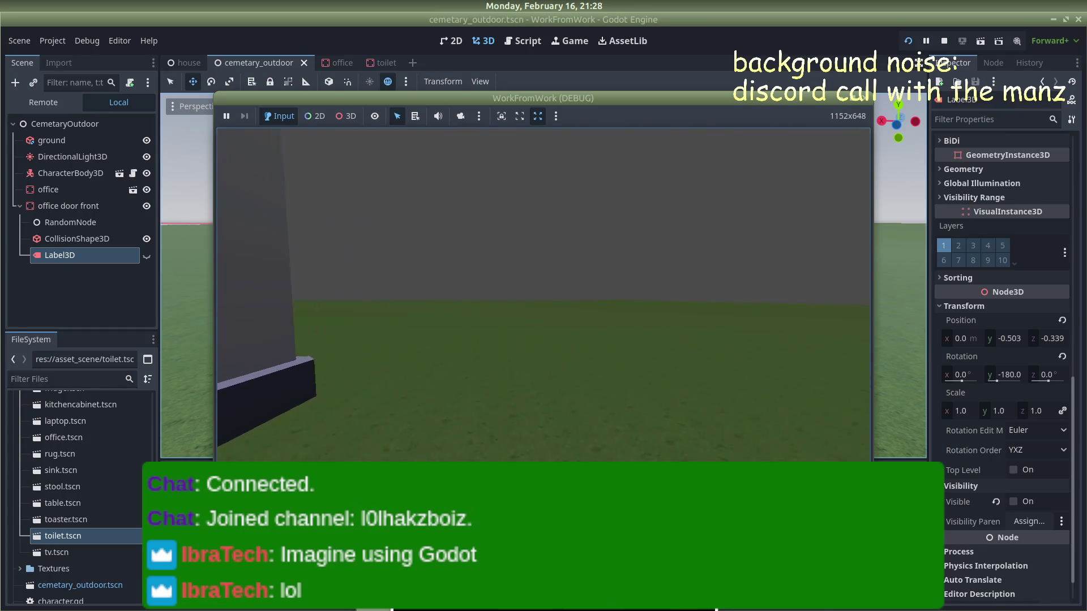
Step: Walk back to the door prompt, then along the building wall to its corner
key("w")
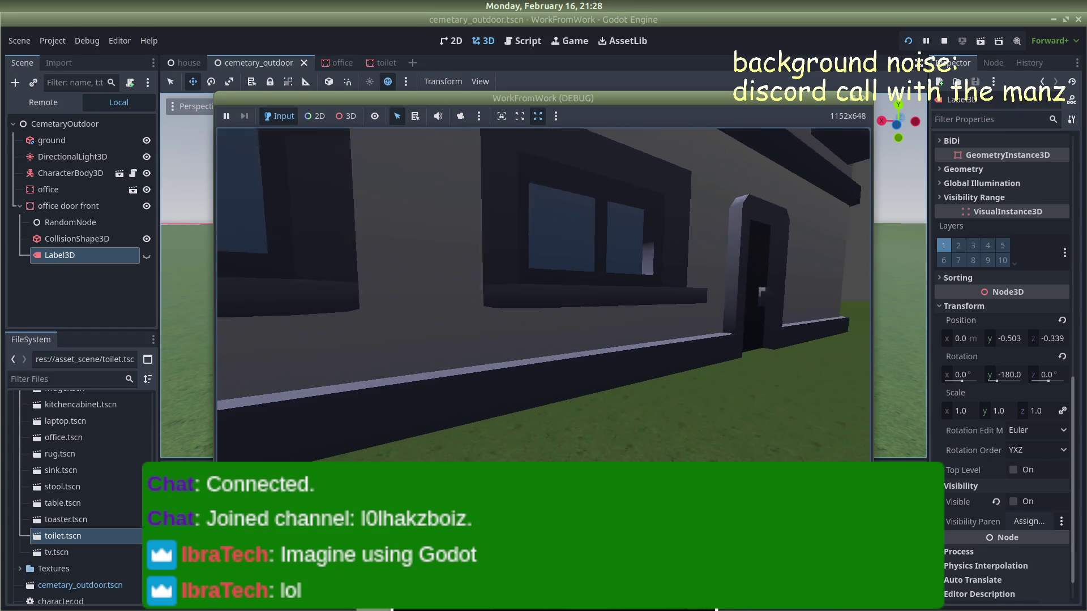
key("a")
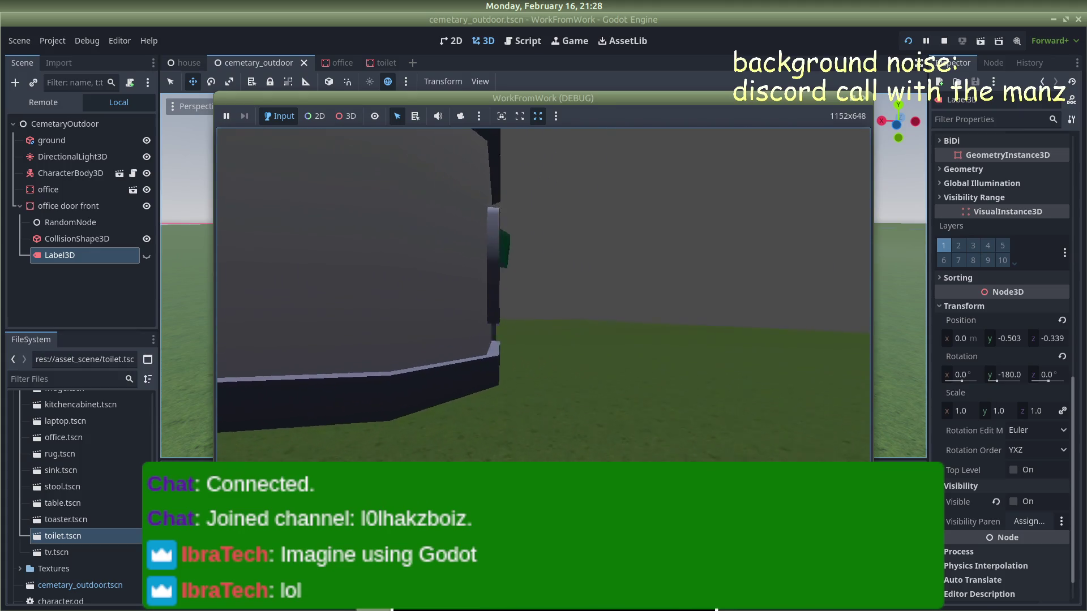
key("w")
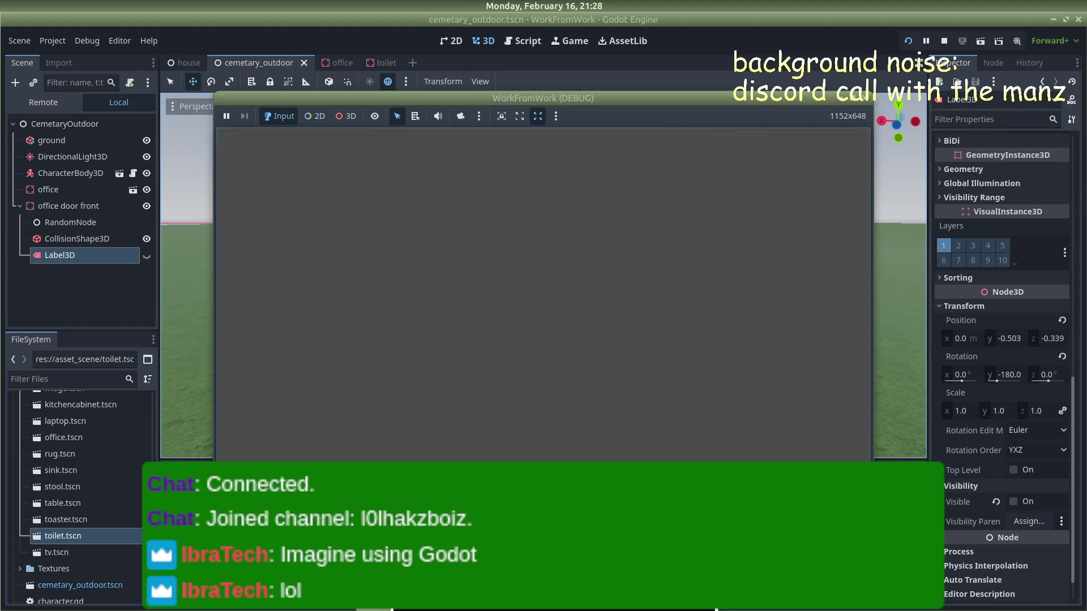
key("w")
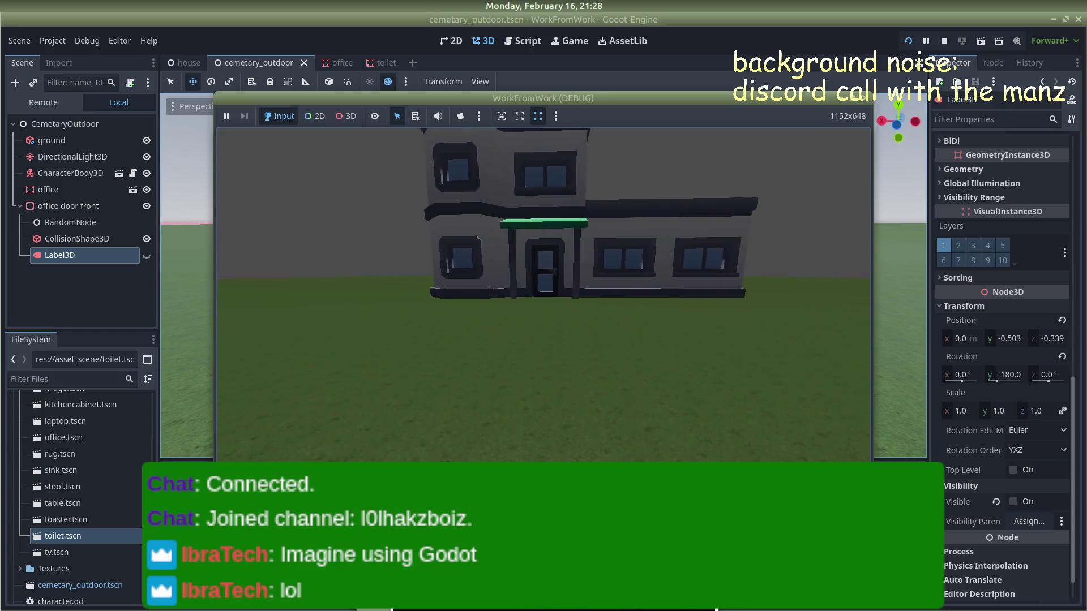
key("w")
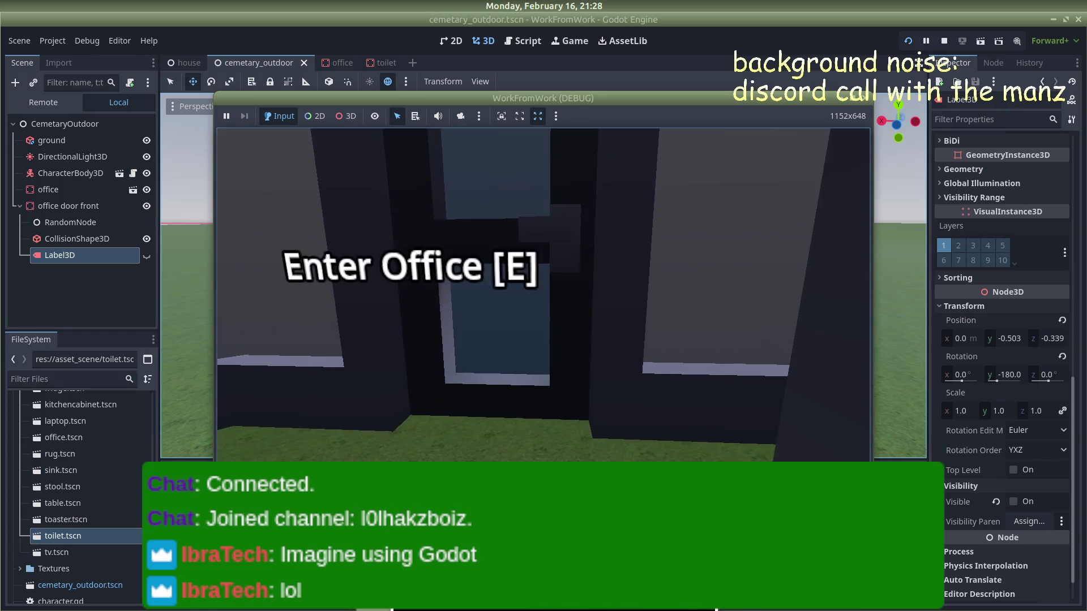
key("s")
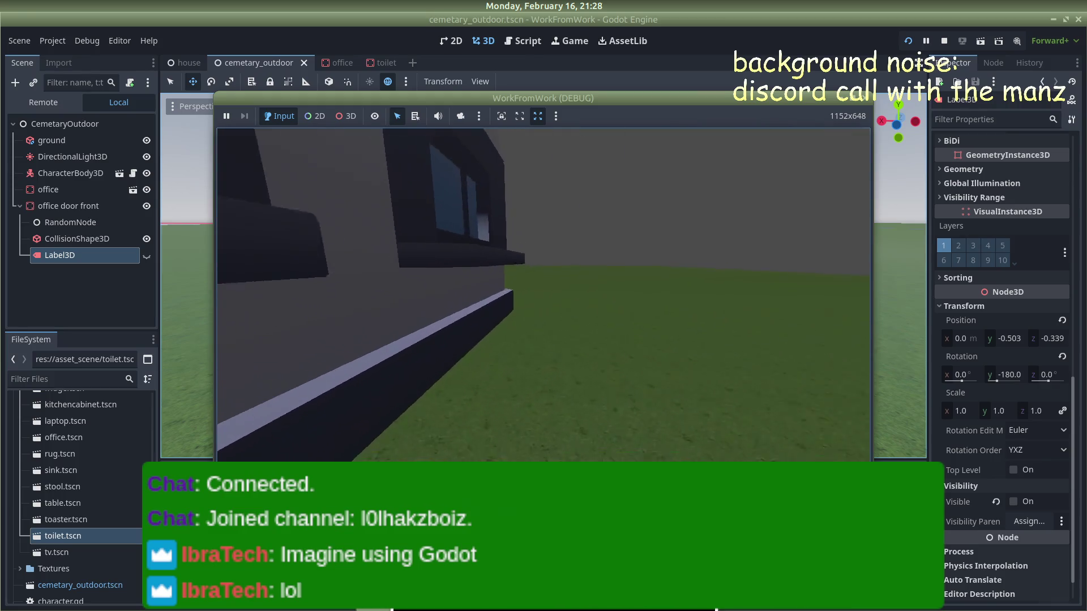
key("a")
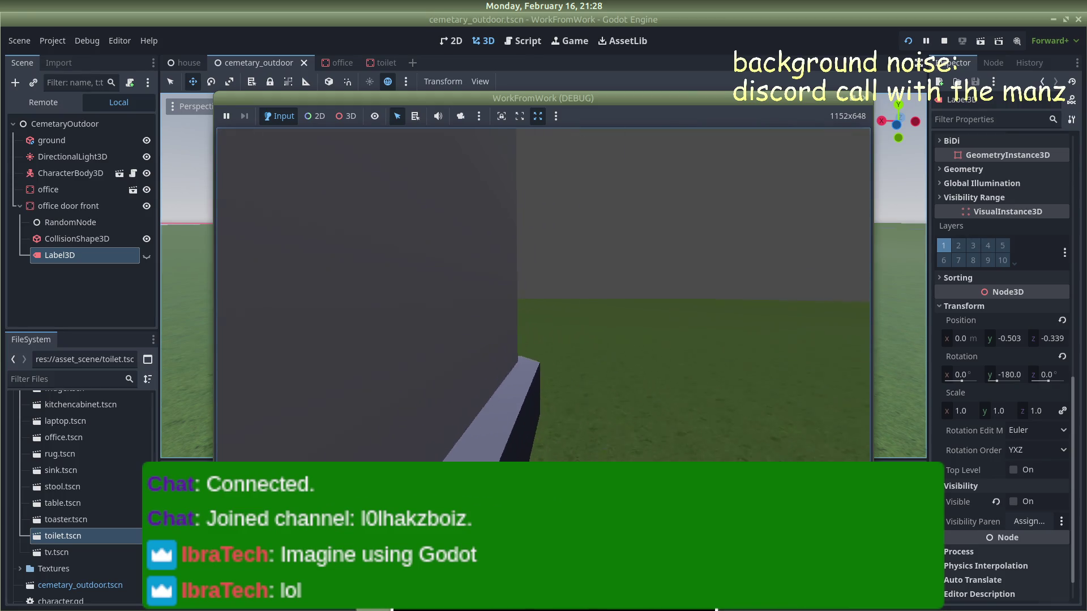
key("a")
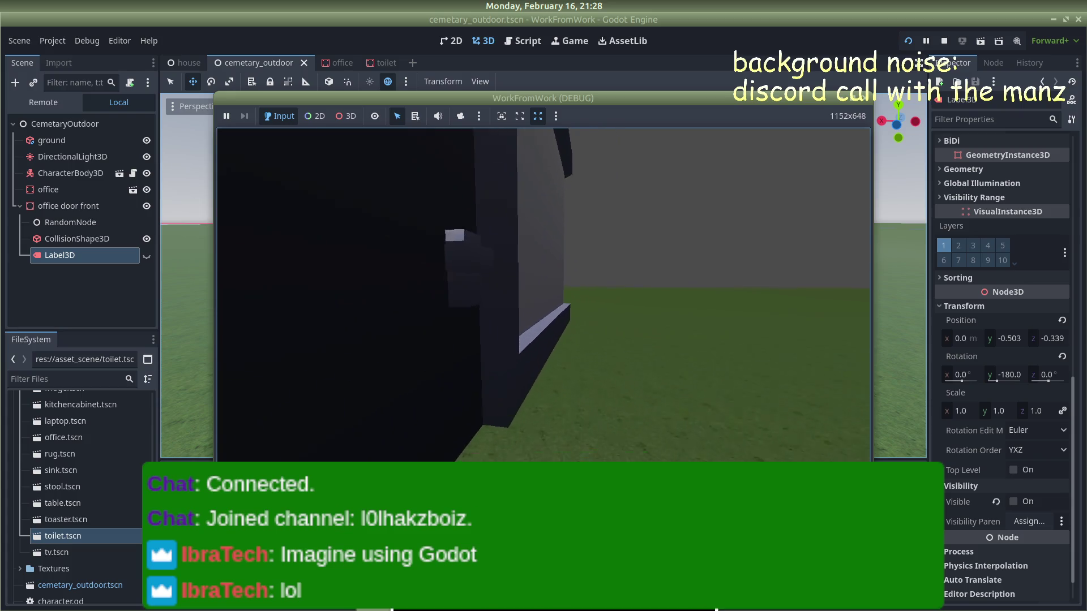
key("s")
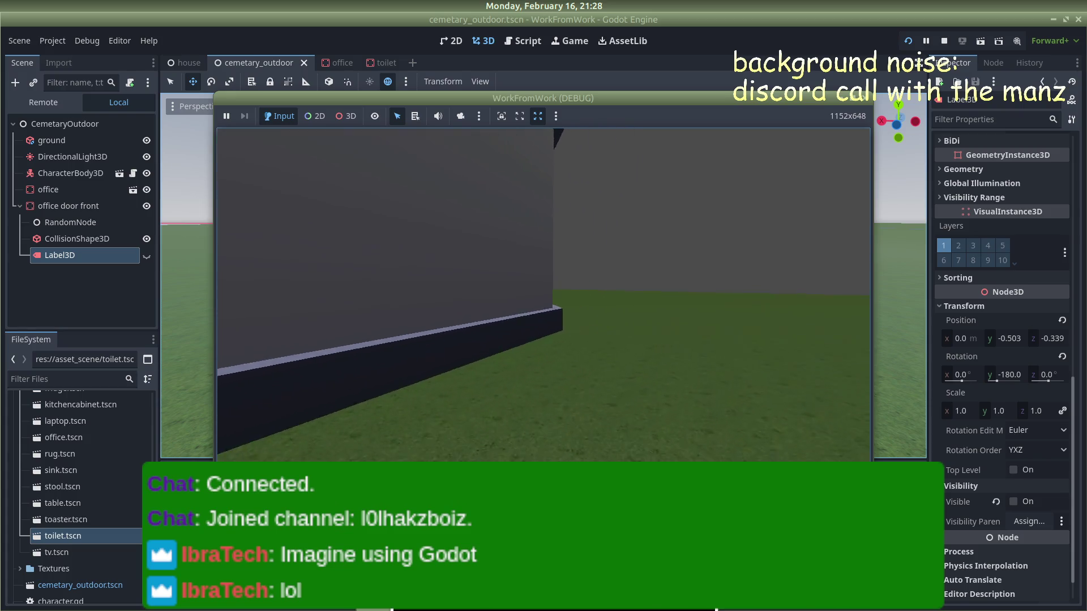
key("d")
Step: Stop the running game and return to the Godot editor
left_click(863, 99)
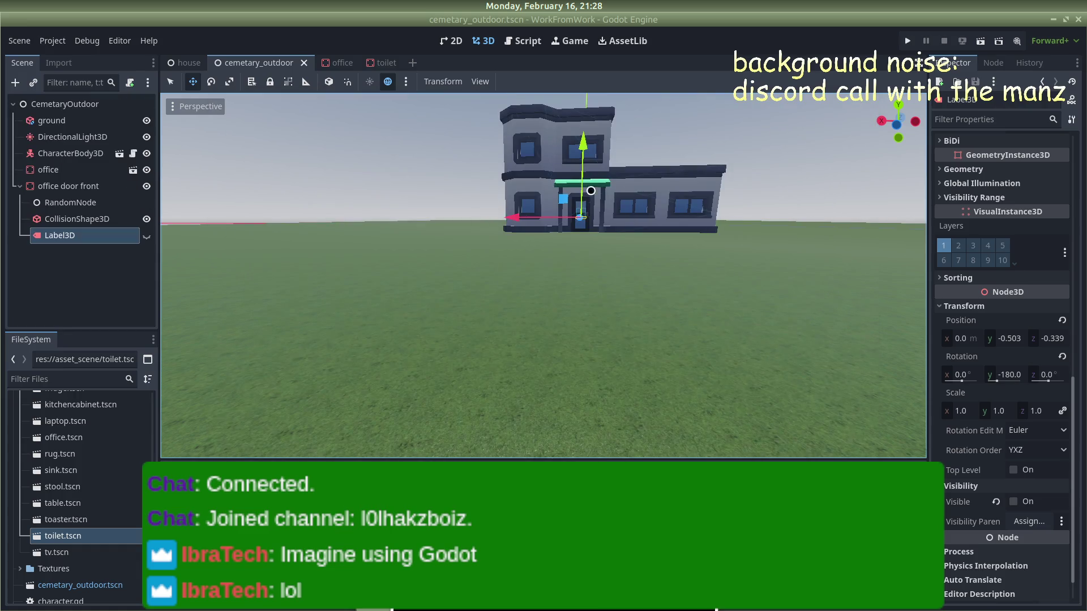
key("alt+Tab")
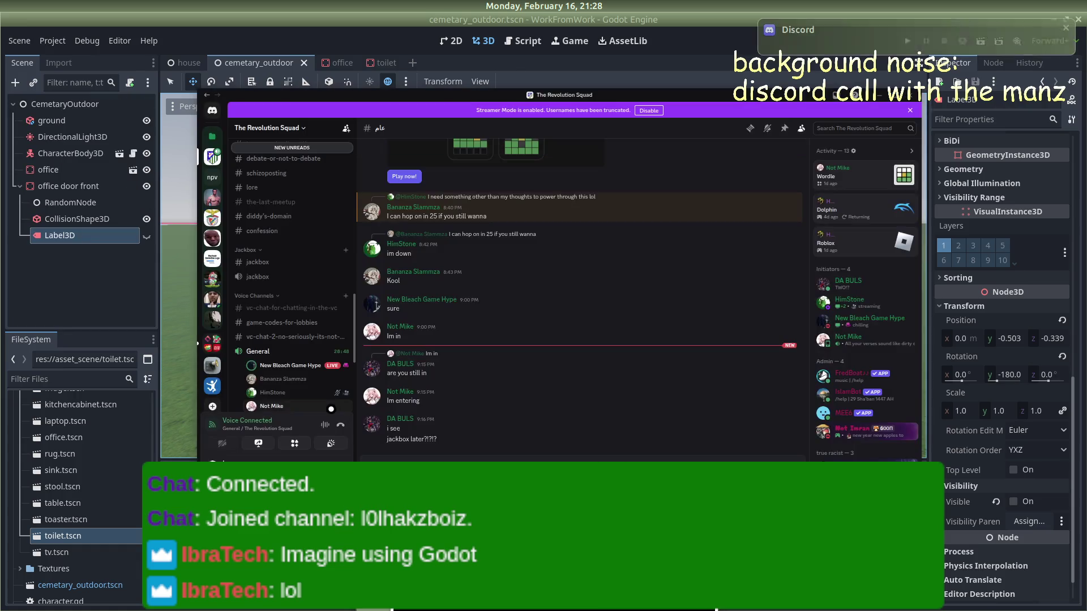
key("alt+Tab")
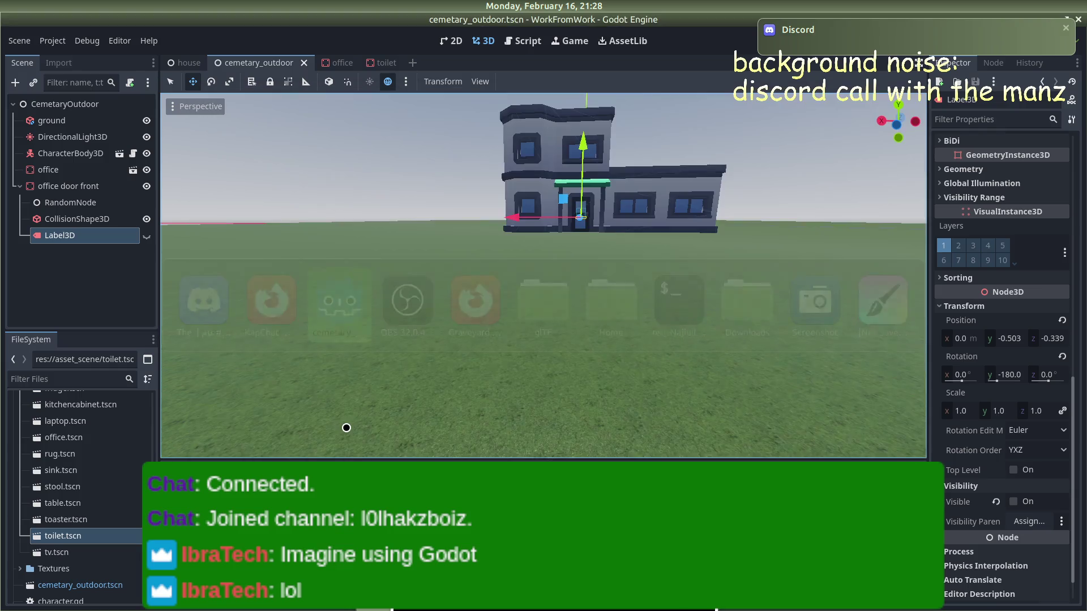
Step: Select and deselect the ground node, then save the cemetary_outdoor scene
left_click(558, 269)
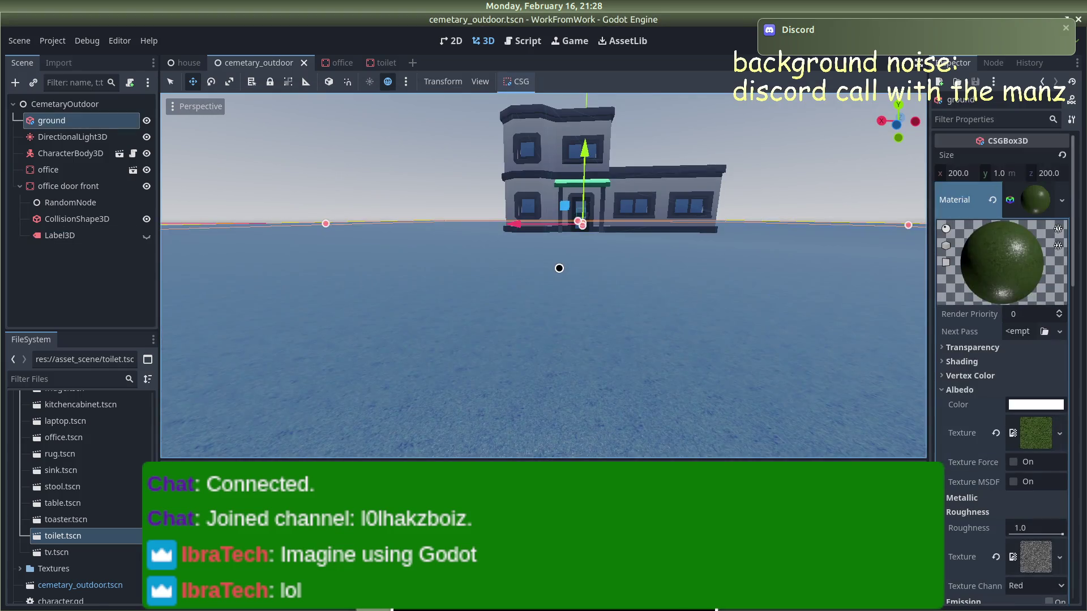
left_click(431, 176)
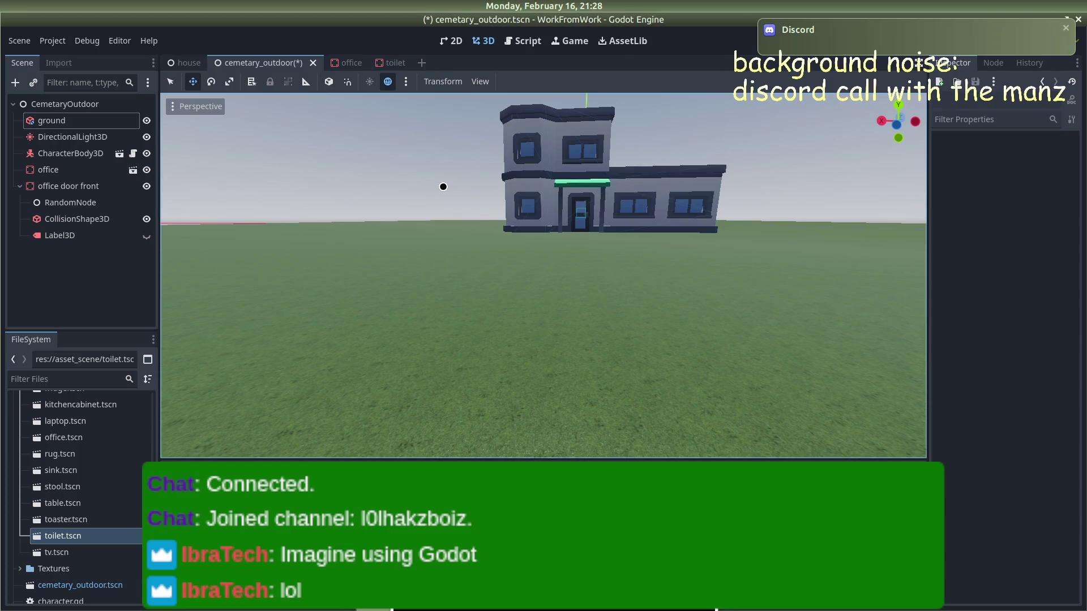
key("ctrl+s")
Step: Zoom out and orbit until the whole grass ground around the office shows
scroll(455, 181, "down", 1)
scroll(455, 182, "down", 3)
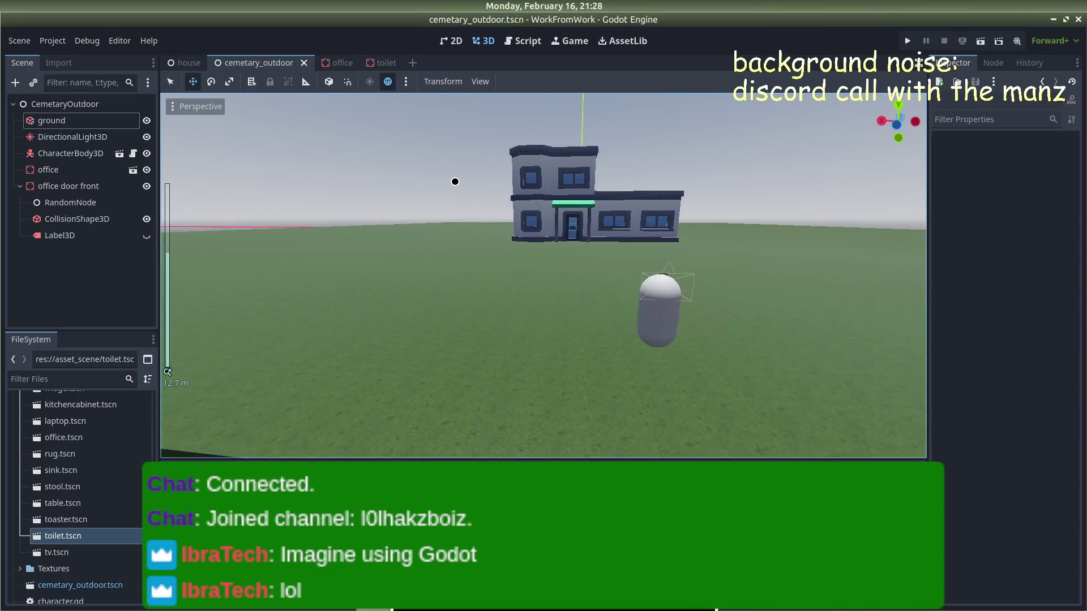
left_click_drag(595, 208, 569, 209)
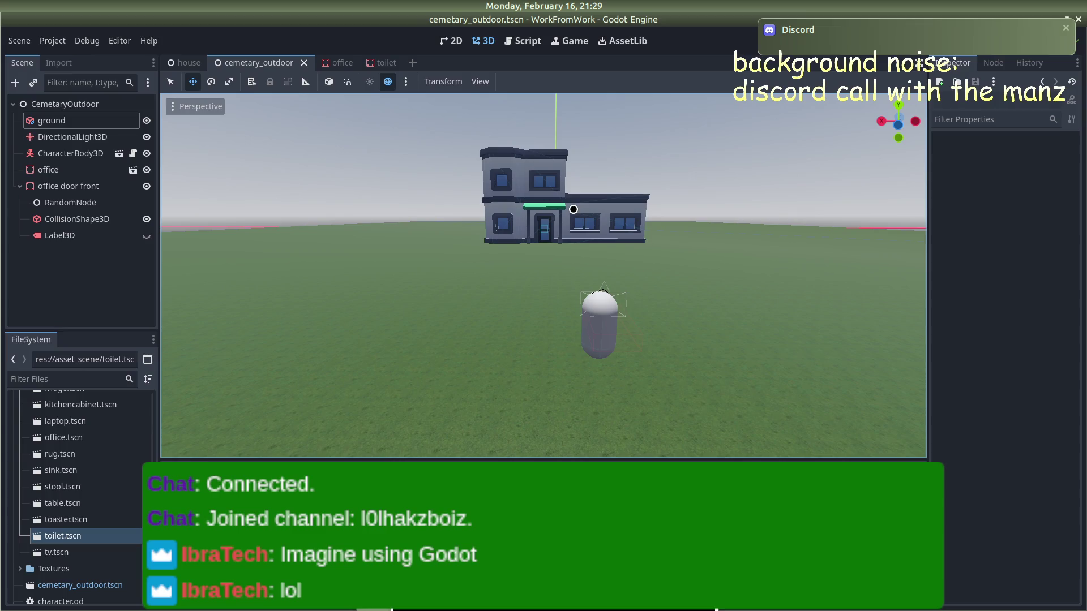
key("alt+Tab")
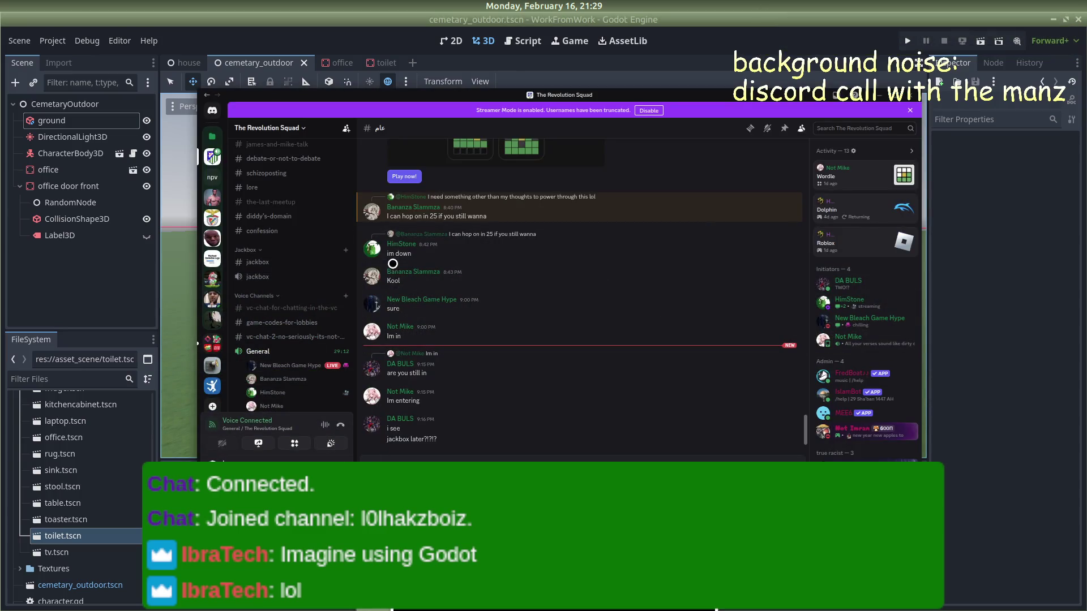
key("alt+Tab")
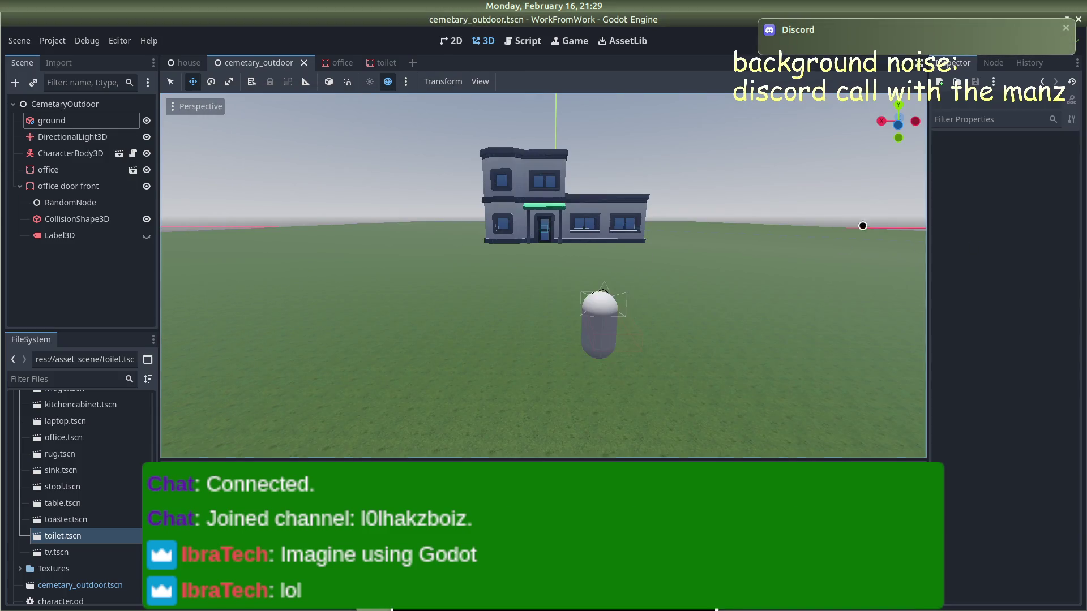
mouse_move(719, 171)
left_mouse_down()
mouse_move(575, 126)
mouse_move(511, 163)
mouse_move(647, 199)
mouse_move(630, 175)
mouse_move(450, 170)
mouse_move(471, 223)
mouse_move(449, 223)
left_mouse_up()
scroll(451, 170, "down", 2)
scroll(450, 170, "down", 20)
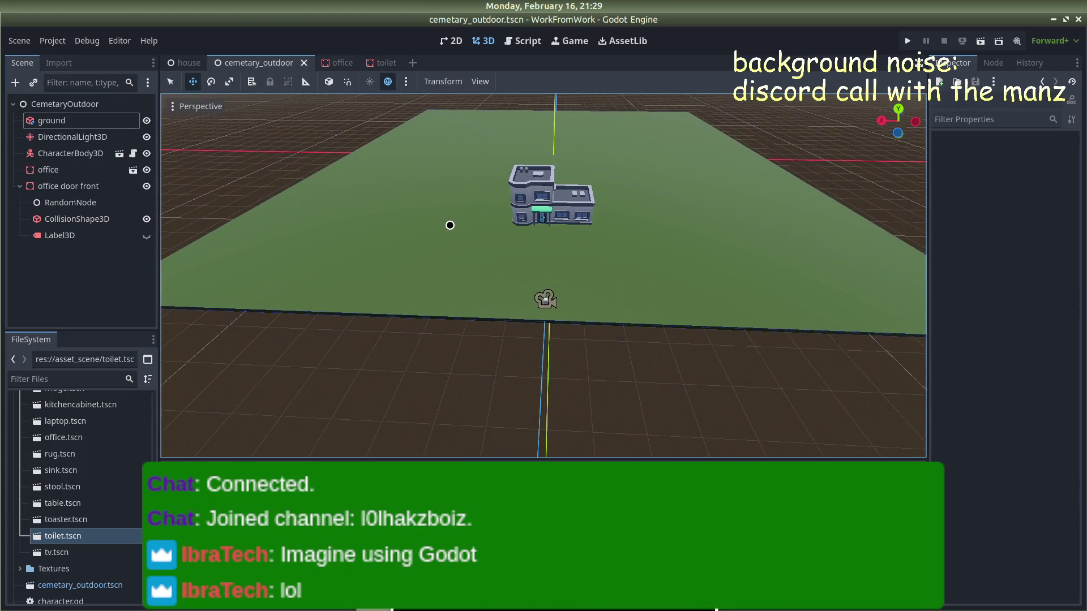
scroll(449, 225, "down", 6)
scroll(450, 225, "up", 6)
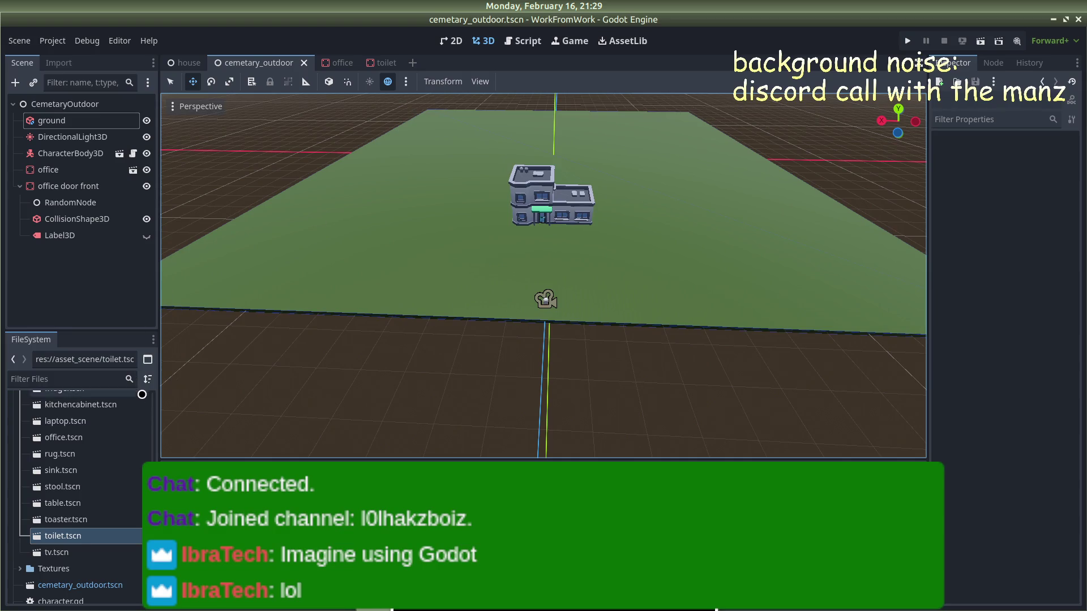
Step: Collapse the asset_scene, GLB format, Models and commercial city kit folders
scroll(85, 442, "up", 5)
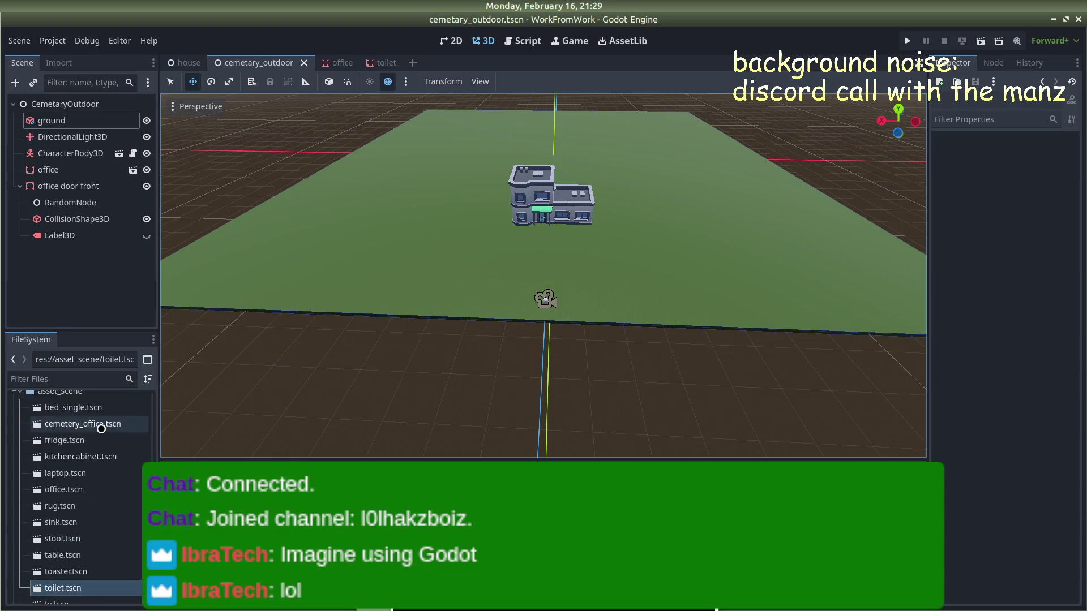
left_click(18, 469)
scroll(33, 498, "up", 10)
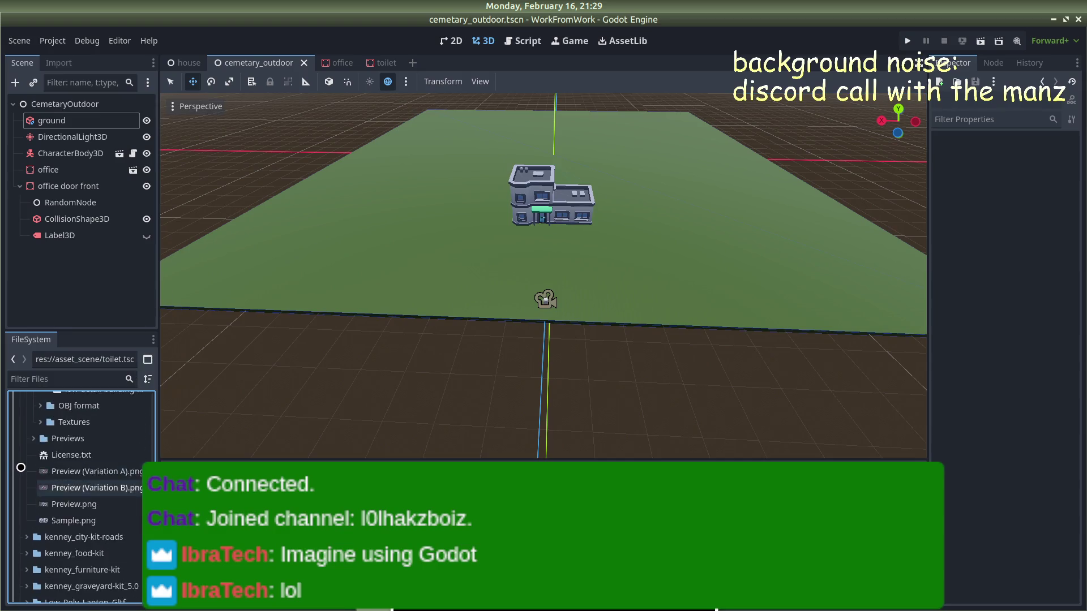
scroll(33, 498, "up", 8)
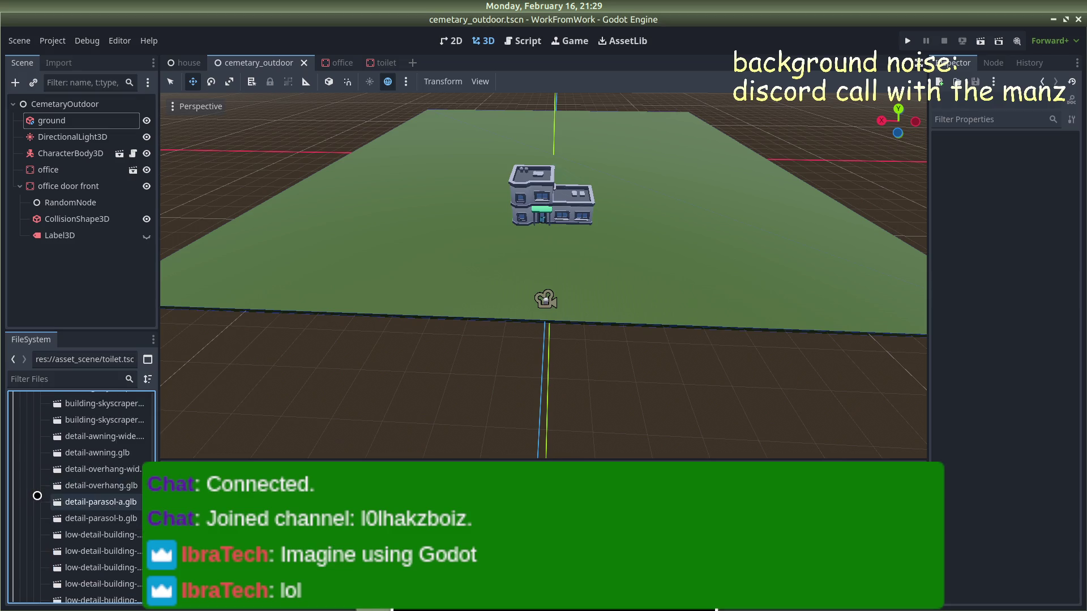
scroll(37, 490, "up", 4)
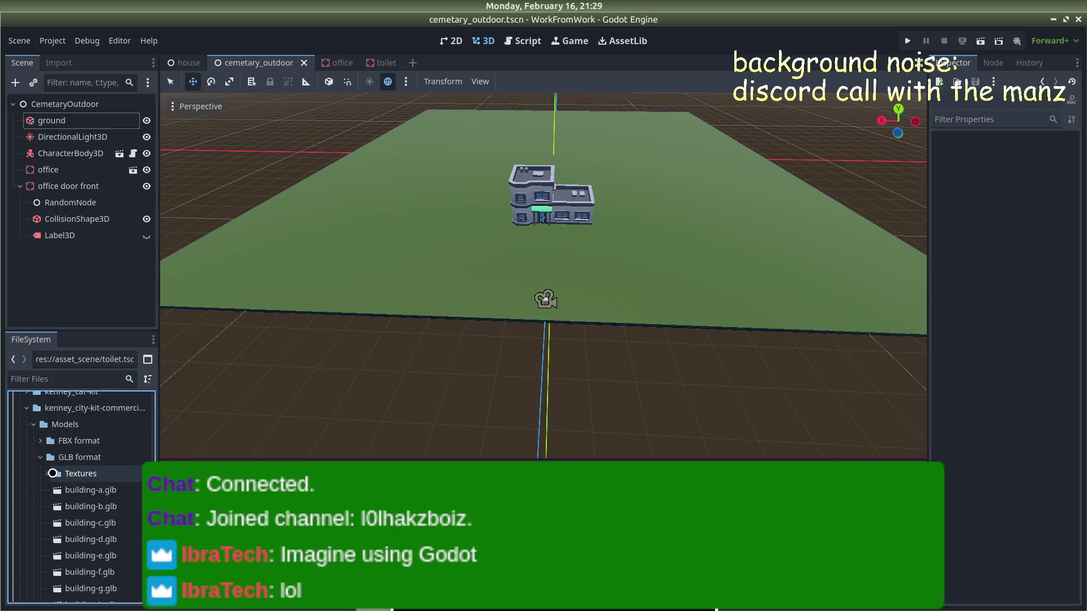
double_click(47, 456)
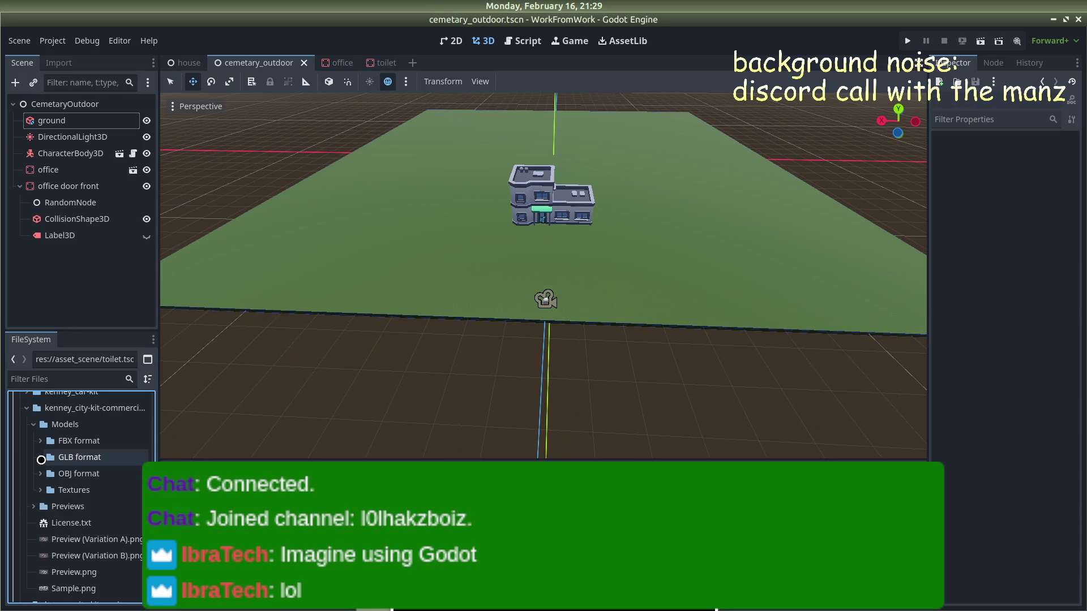
scroll(49, 473, "up", 3)
left_click(37, 478)
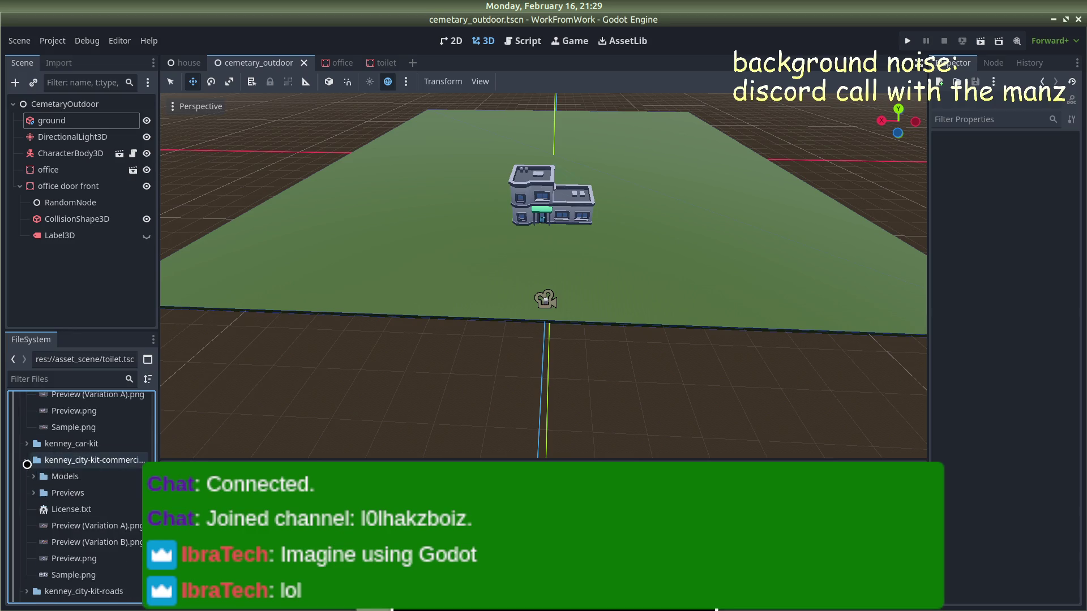
left_click(27, 460)
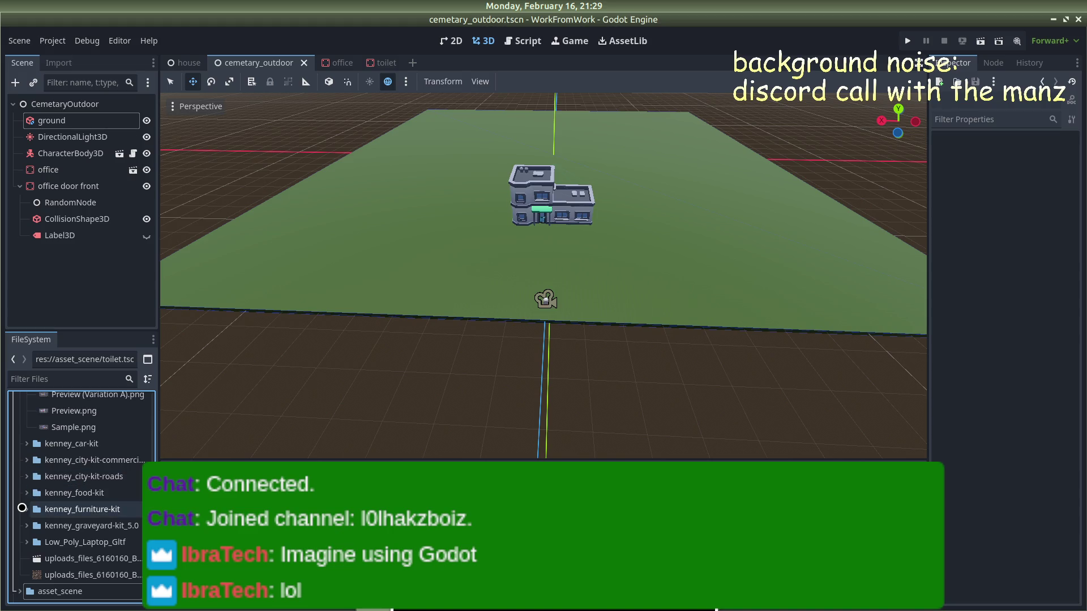
scroll(22, 523, "up", 5)
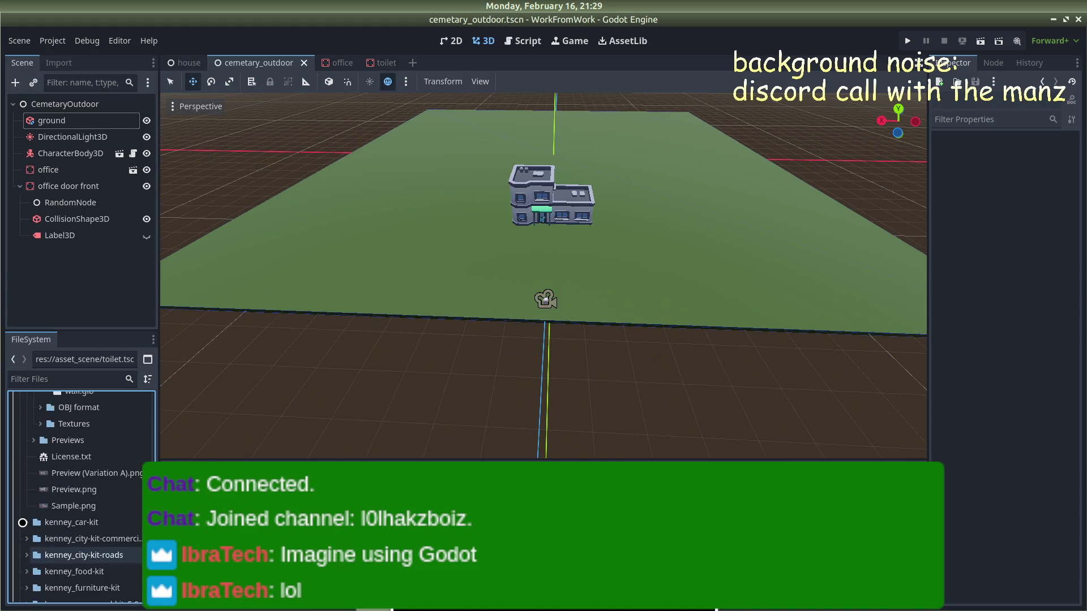
left_click(33, 516)
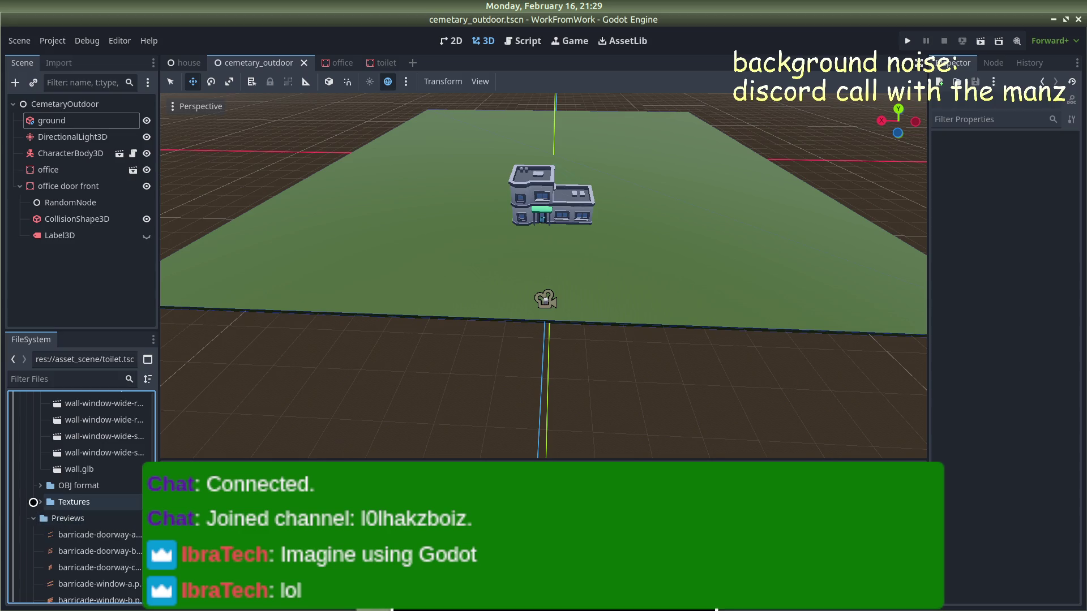
left_click(35, 516)
Step: Collapse kenney_building-kit and its Models folder, and peek into kenney_blocky-character
scroll(38, 504, "up", 5)
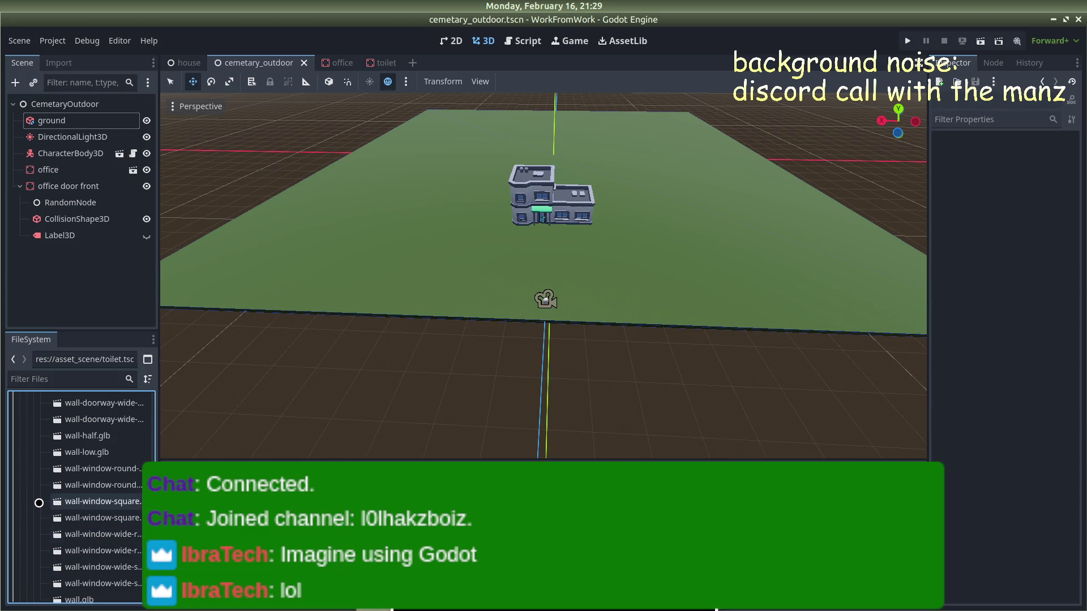
scroll(38, 499, "up", 10)
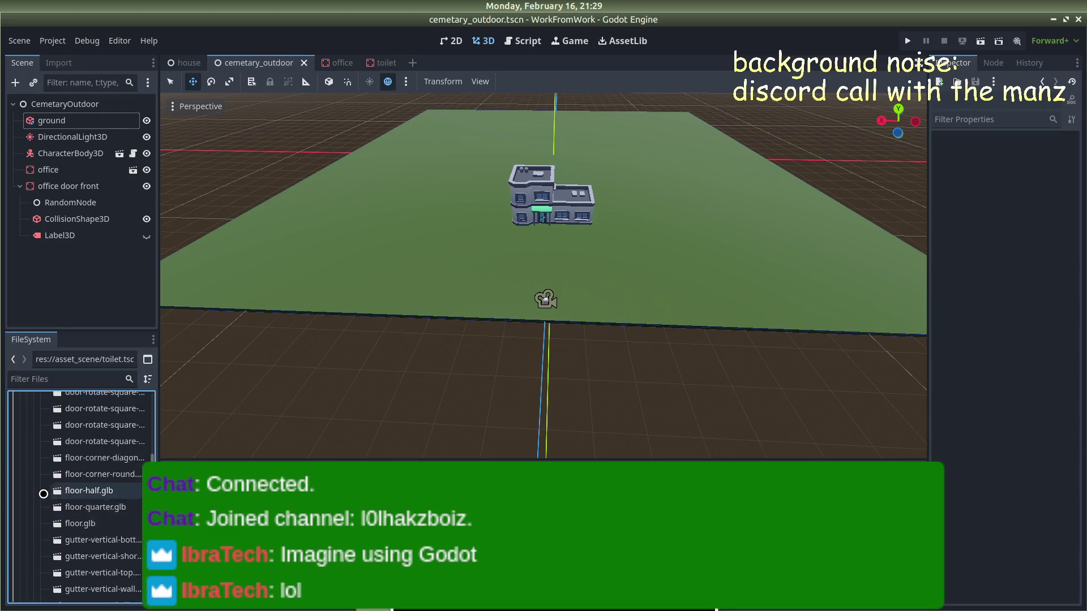
scroll(44, 492, "up", 10)
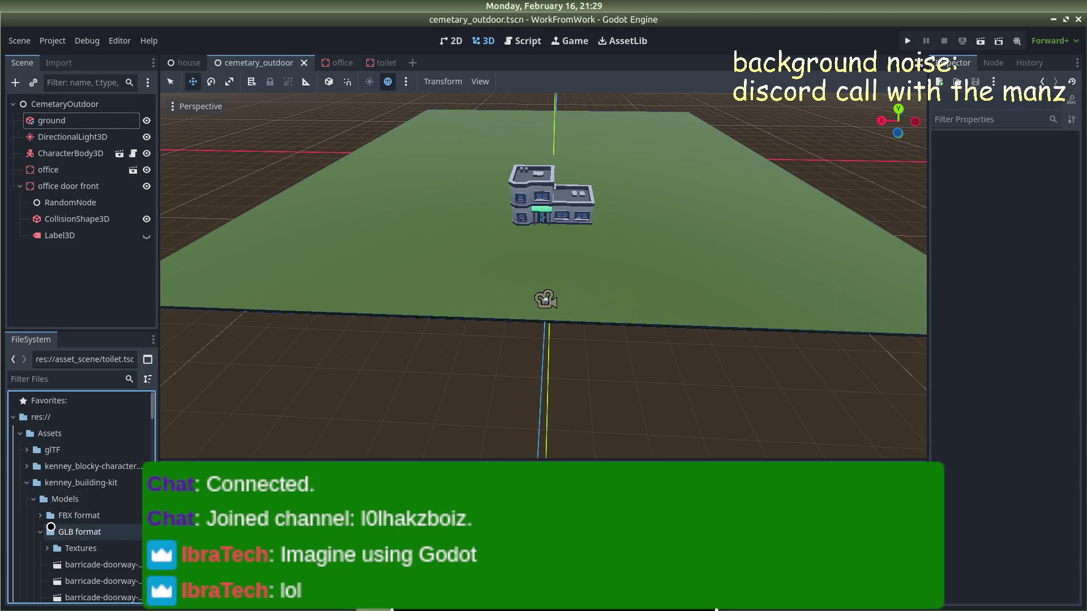
left_click(35, 499)
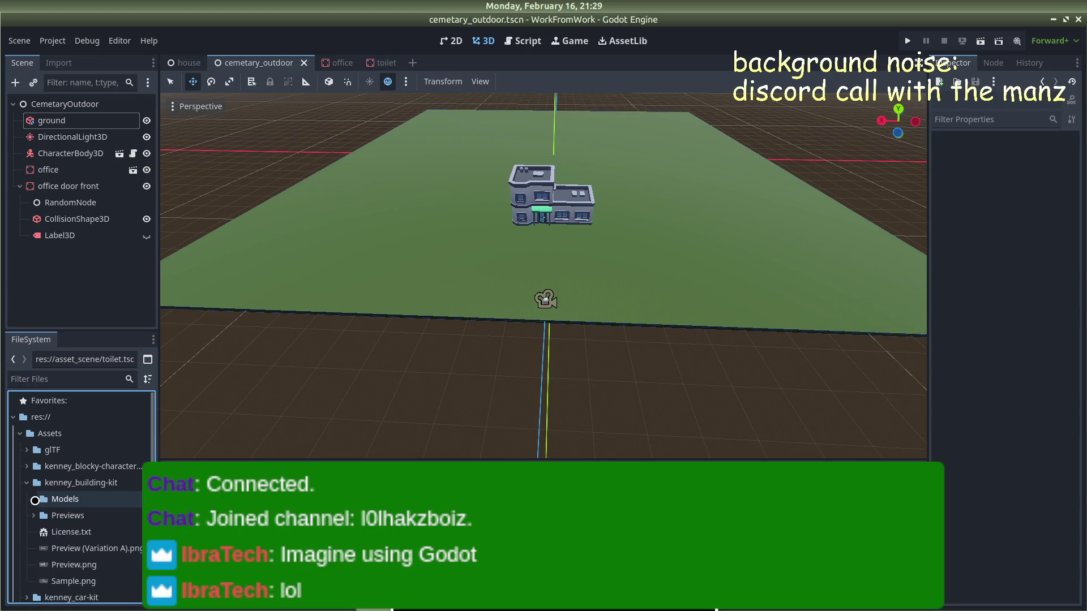
left_click(26, 485)
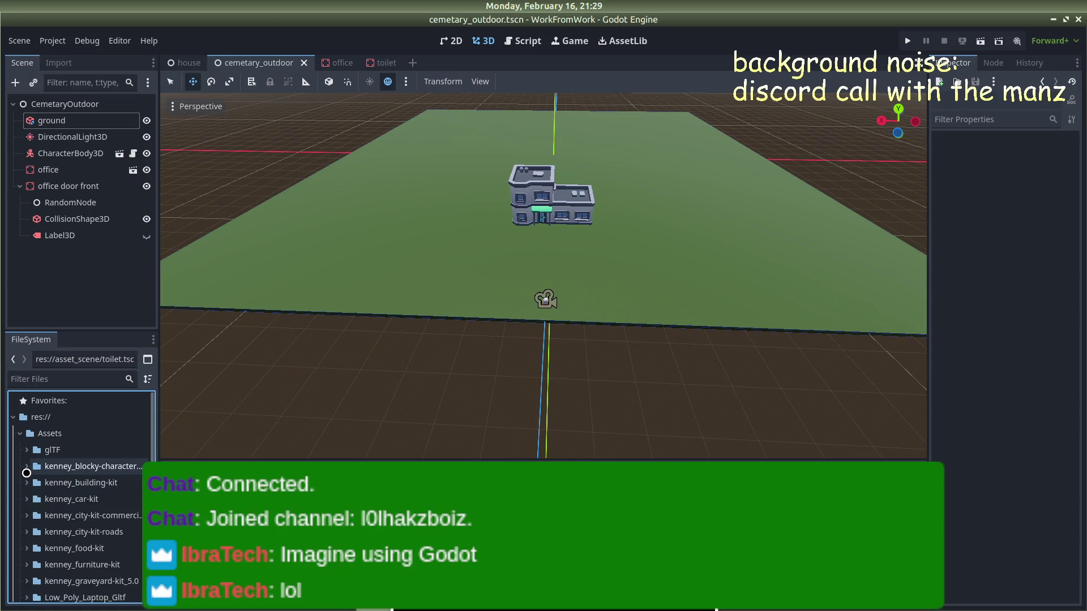
left_click(26, 470)
left_click(25, 470)
scroll(28, 467, "down", 5)
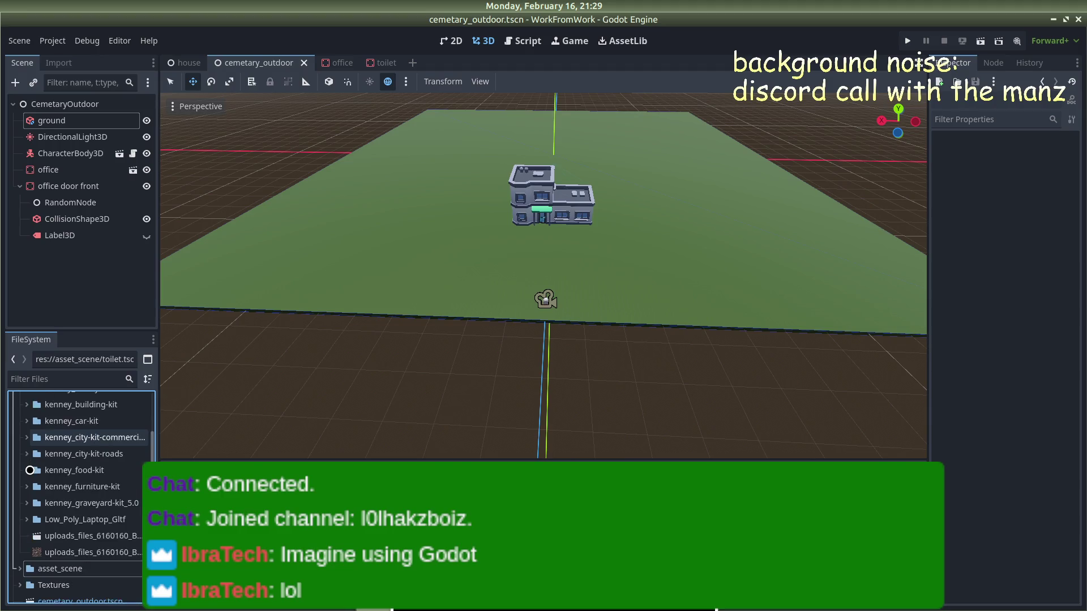
scroll(28, 467, "up", 3)
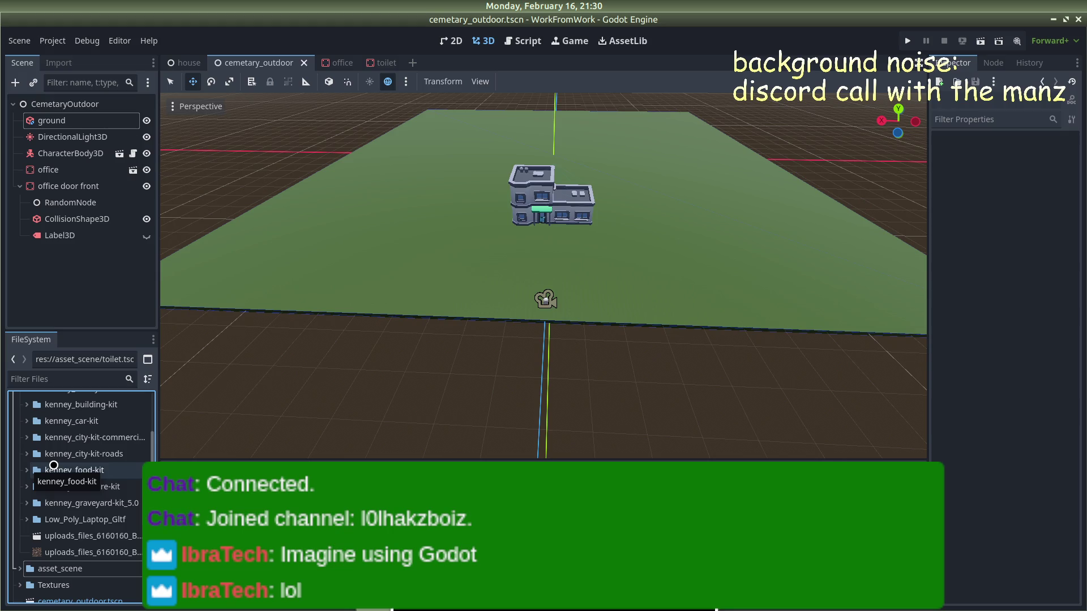
scroll(597, 252, "up", 5)
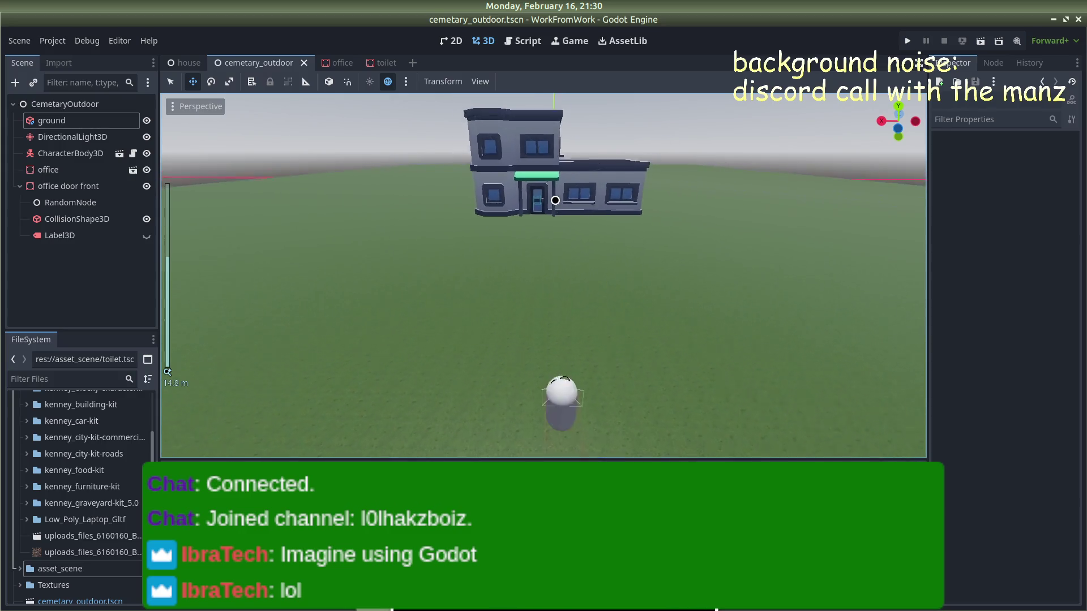
scroll(628, 135, "up", 2)
scroll(622, 197, "down", 7)
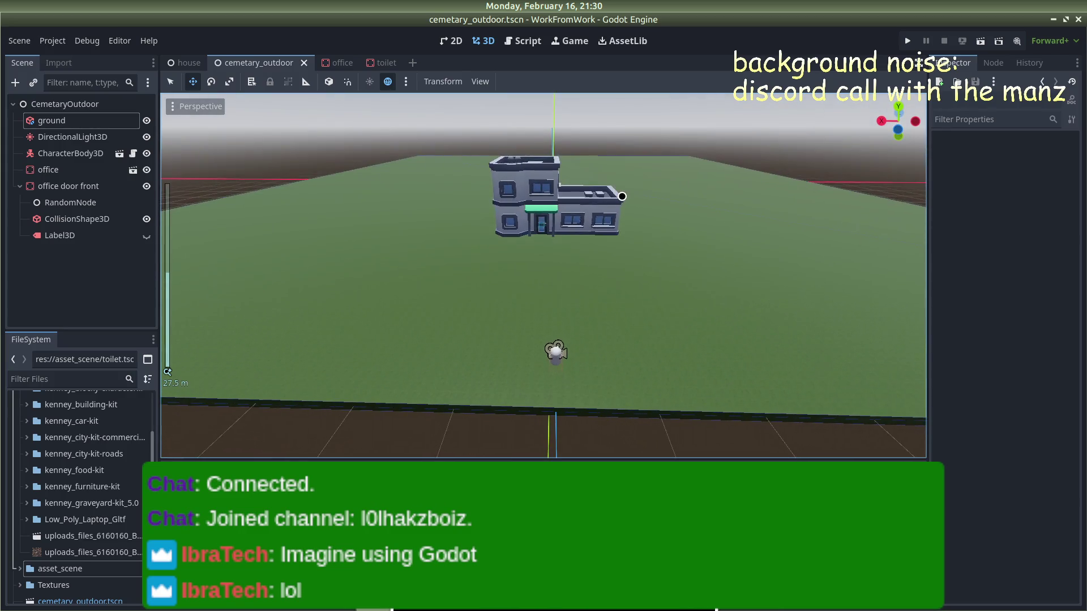
scroll(622, 196, "down", 3)
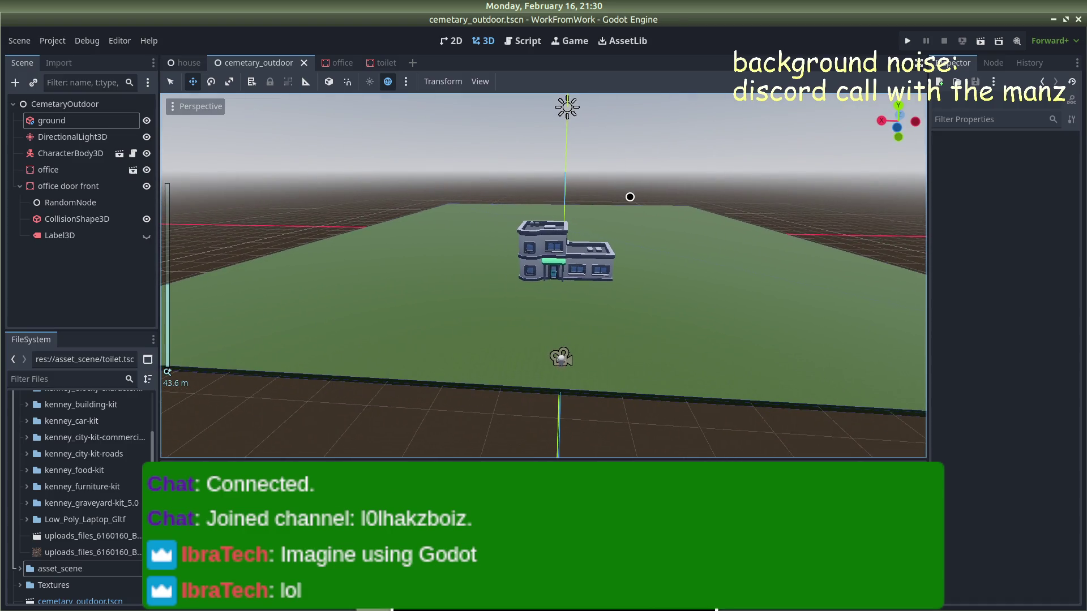
scroll(633, 258, "up", 2)
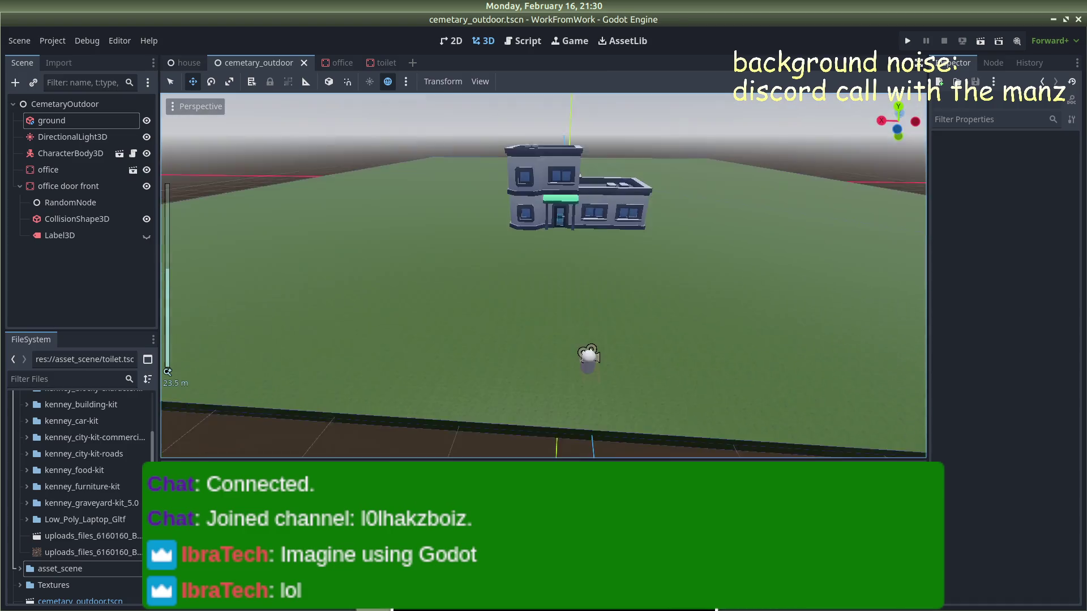
scroll(640, 260, "up", 10)
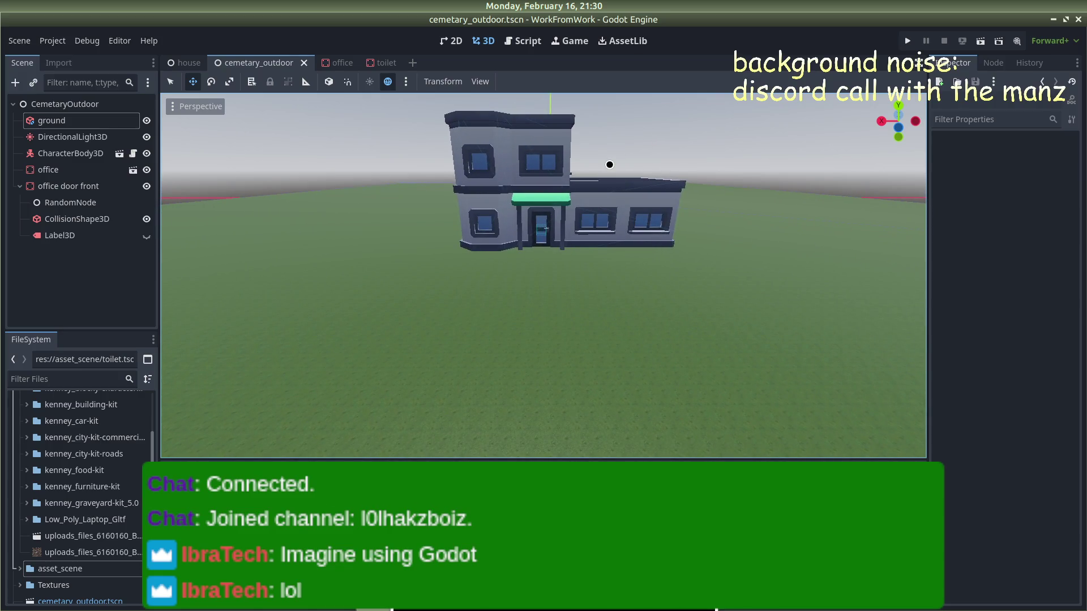
scroll(609, 164, "up", 5)
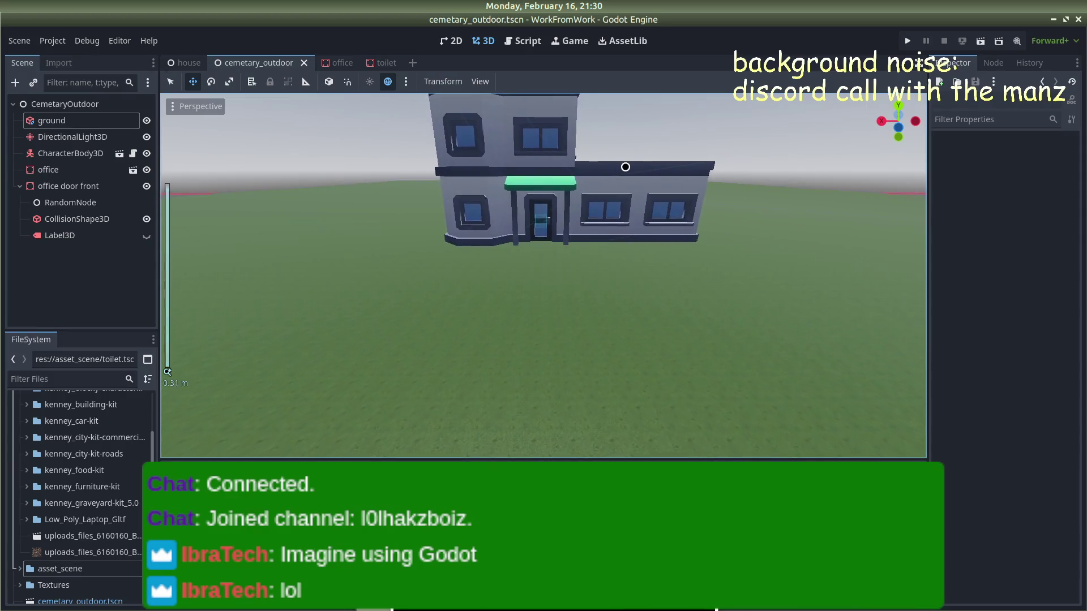
scroll(632, 170, "down", 15)
scroll(726, 181, "down", 5)
mouse_move(726, 181)
left_mouse_down()
mouse_move(718, 206)
mouse_move(686, 228)
mouse_move(634, 211)
mouse_move(498, 203)
mouse_move(674, 236)
mouse_move(700, 254)
left_mouse_up()
scroll(34, 481, "up", 3)
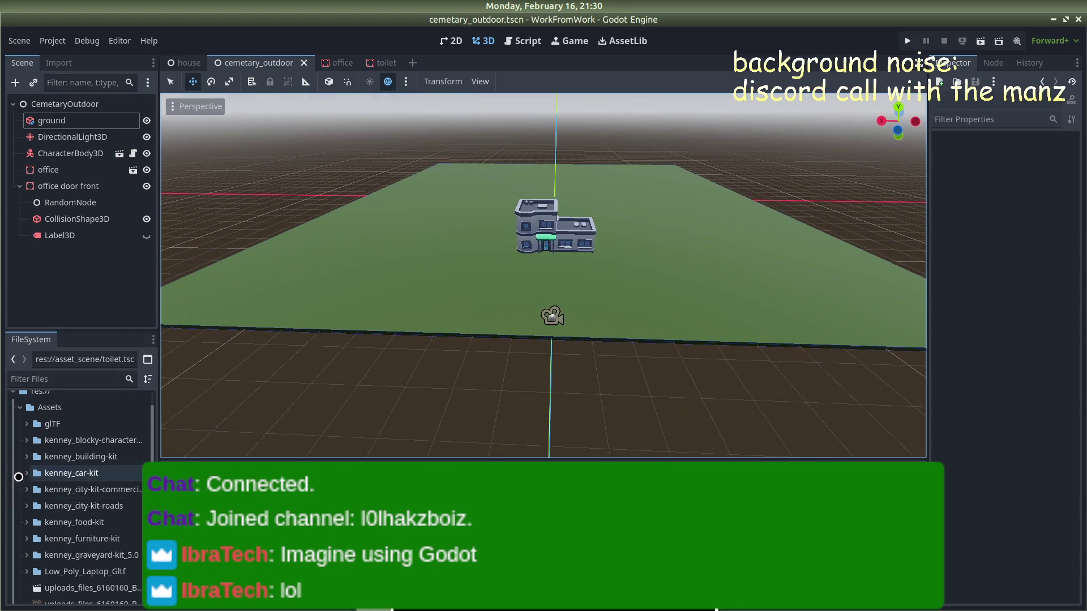
Step: Expand the kenney_city-kit-roads folder and list its Previews images
left_click(19, 505)
scroll(26, 492, "down", 5)
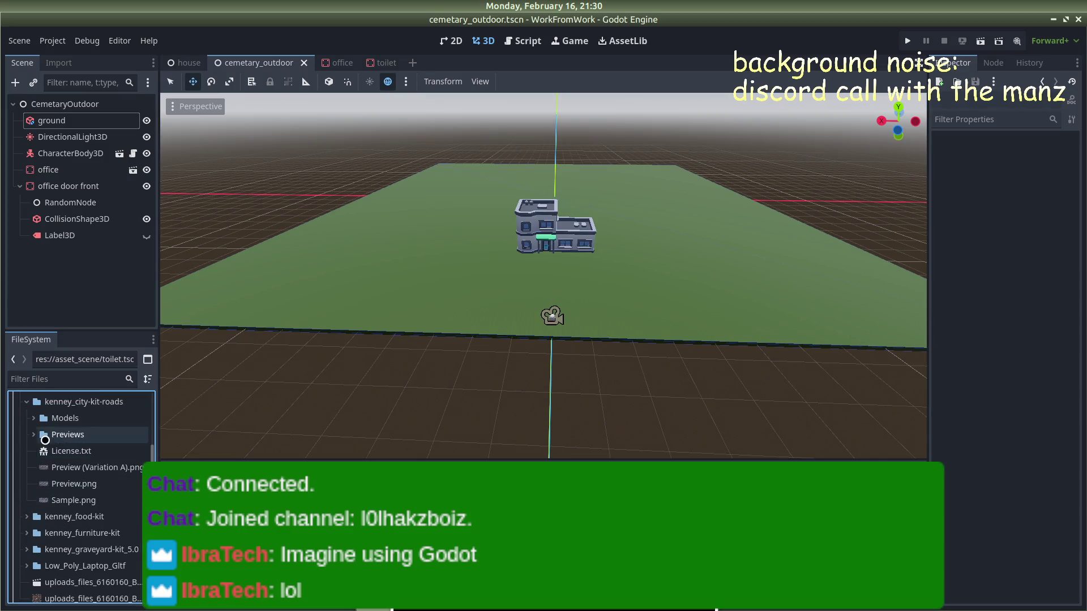
left_click(31, 420)
left_click(31, 419)
left_click(37, 437)
left_click(37, 438)
Step: Browse the road previews, viewing a straight barrier road and road-straight.png
scroll(51, 453, "down", 5)
scroll(66, 480, "down", 3)
scroll(73, 476, "up", 3)
scroll(78, 521, "down", 5)
scroll(78, 528, "down", 5)
scroll(81, 524, "down", 5)
scroll(81, 524, "down", 8)
scroll(85, 524, "down", 6)
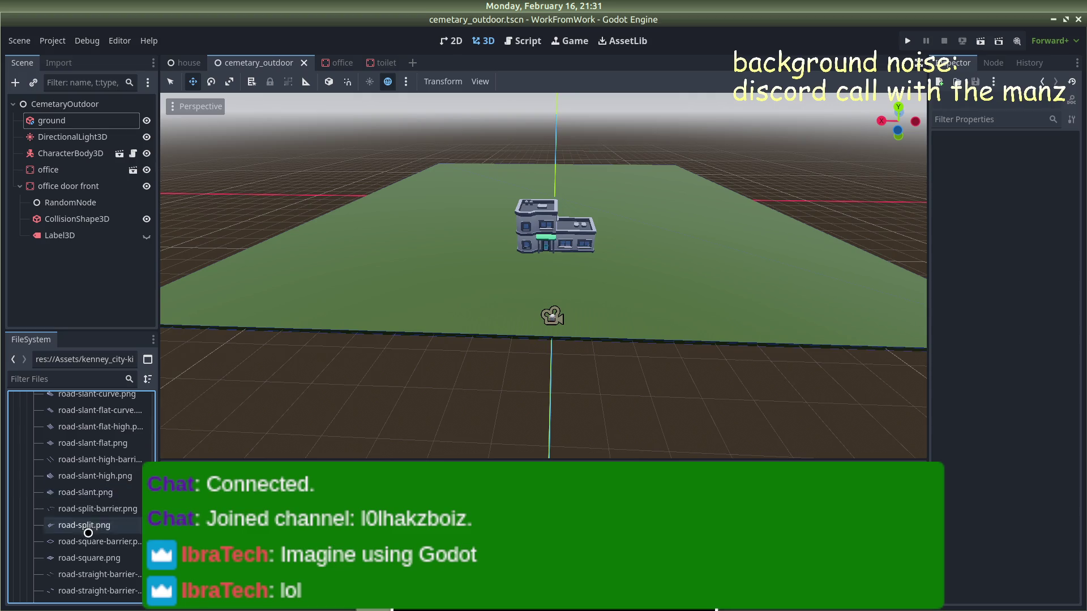
scroll(89, 572, "down", 1)
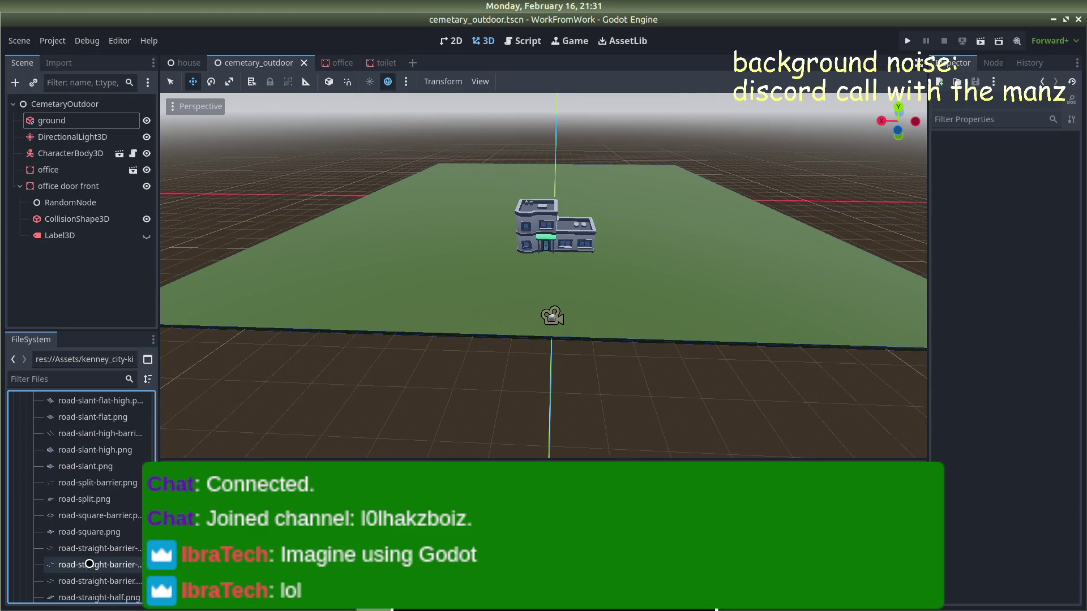
left_click(97, 564)
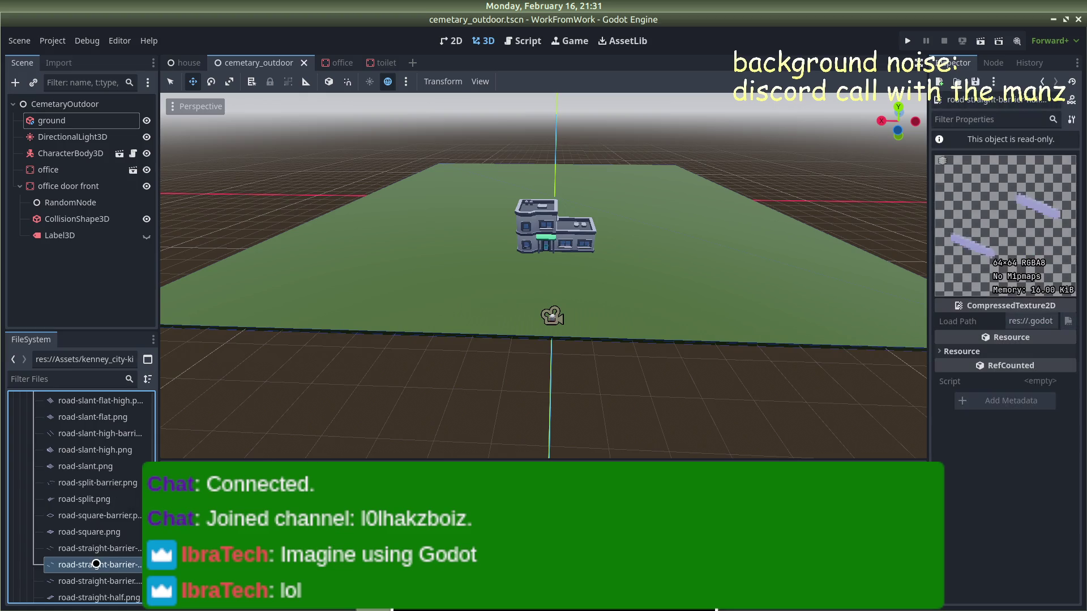
scroll(97, 564, "down", 1)
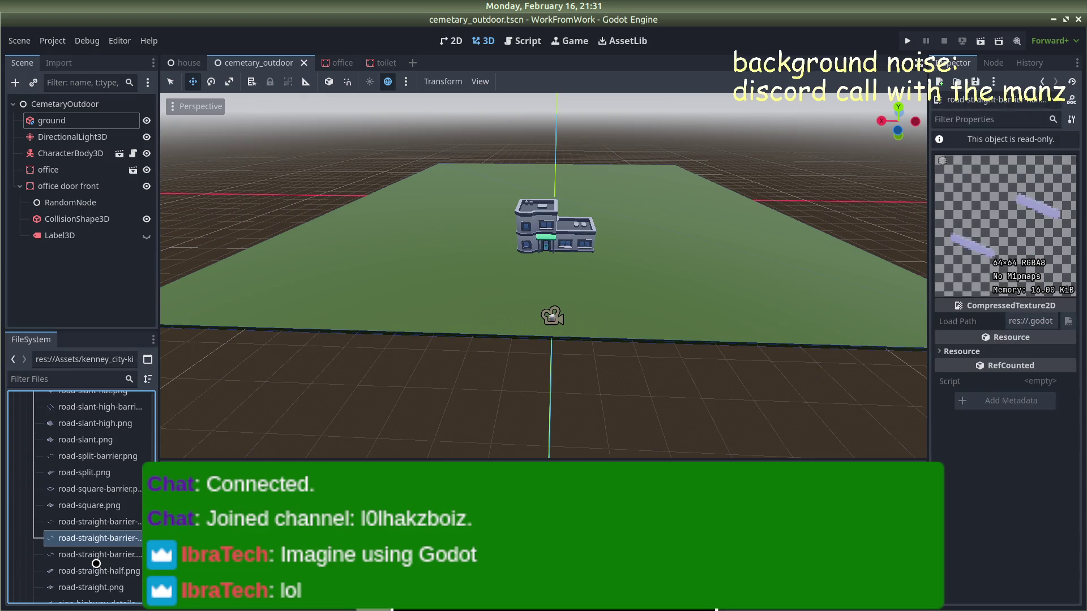
scroll(95, 561, "down", 2)
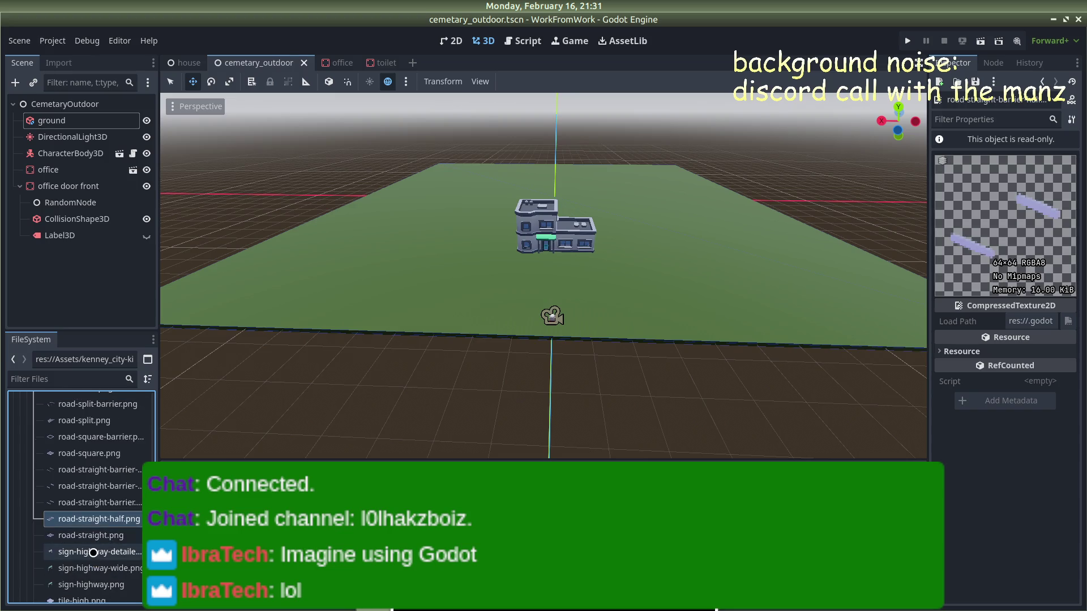
left_click(90, 536)
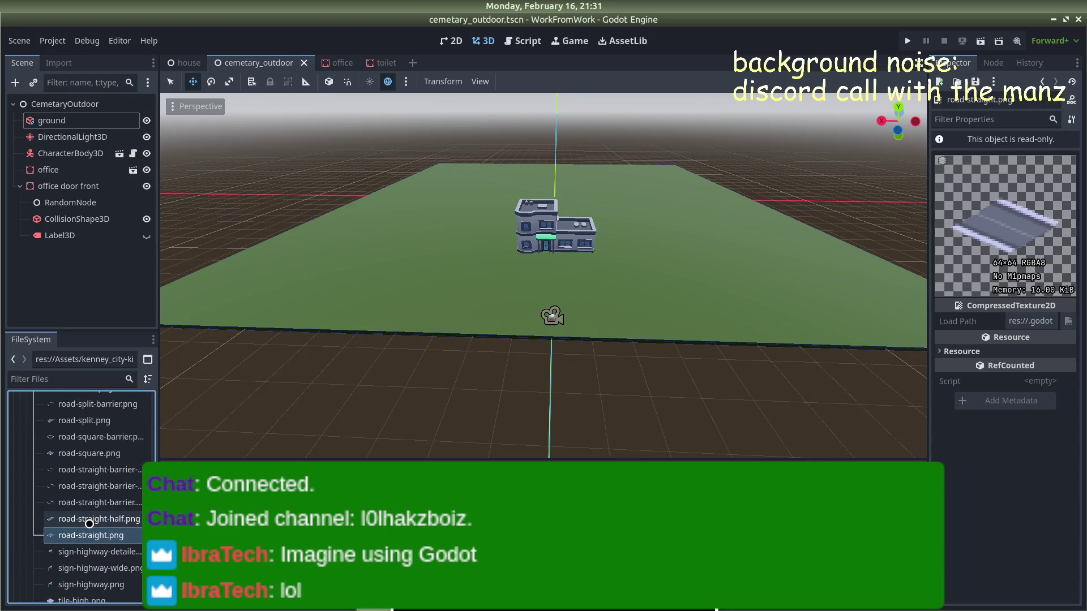
scroll(88, 524, "up", 10)
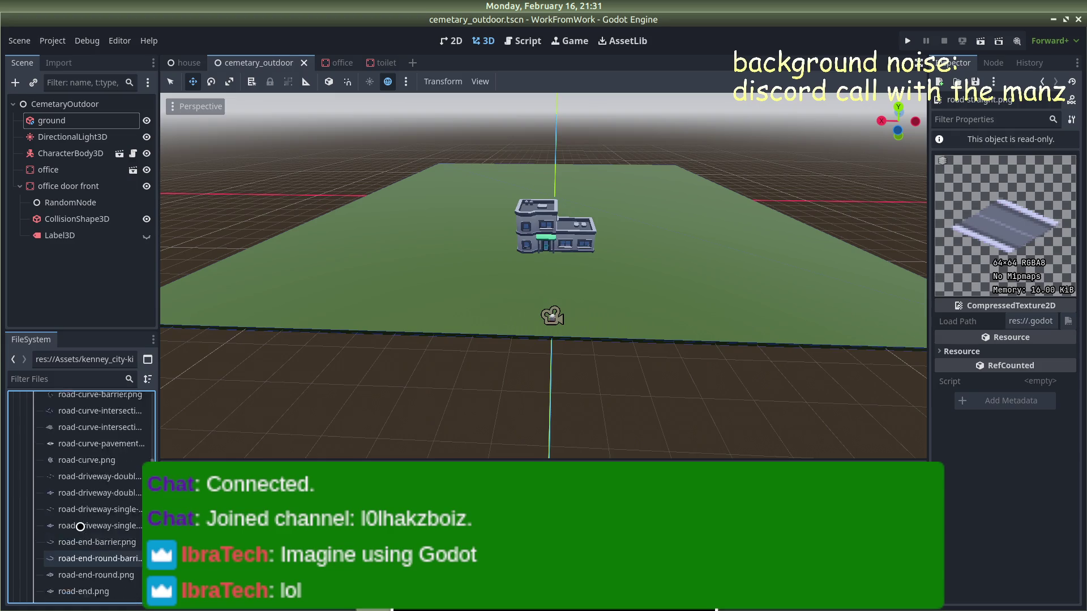
scroll(84, 525, "up", 10)
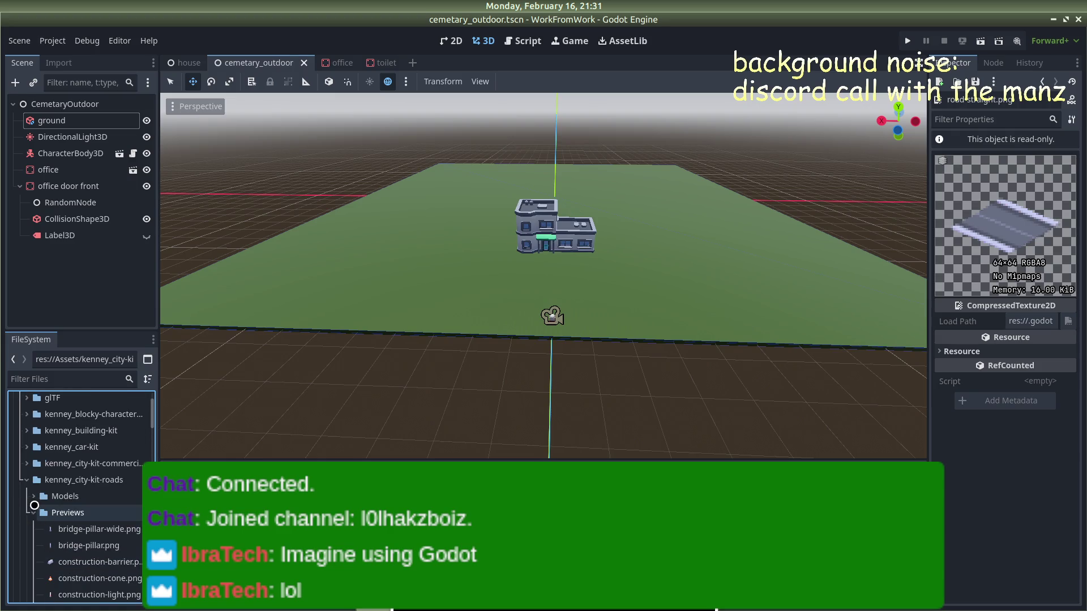
Step: Open road-straight.glb from Models > GLB format in the import settings
left_click(33, 512)
left_click(33, 496)
scroll(81, 519, "down", 3)
scroll(81, 518, "up", 3)
left_click(39, 427)
scroll(104, 476, "down", 10)
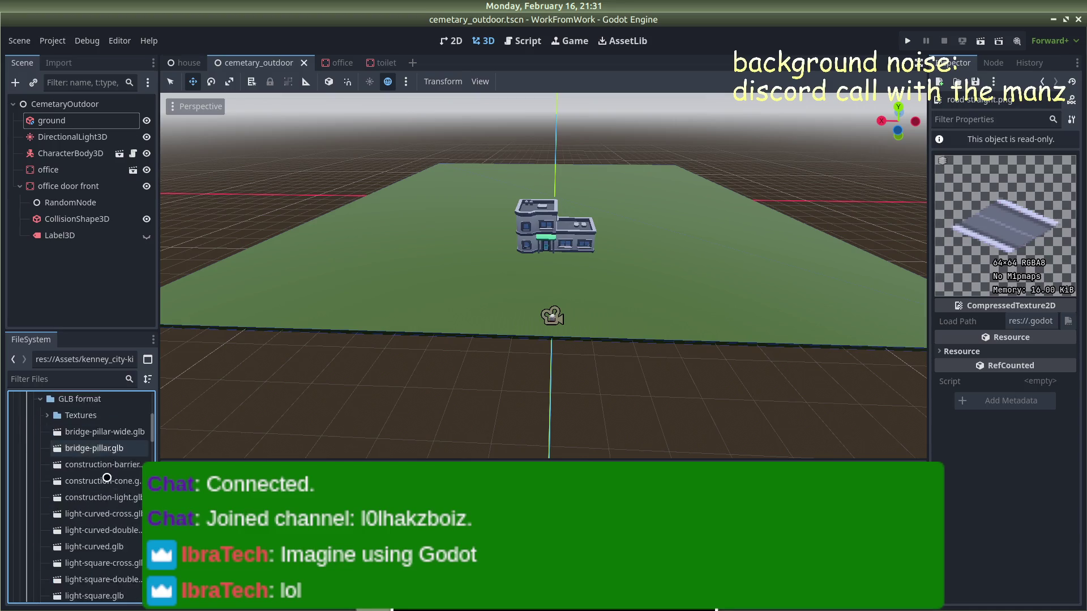
scroll(106, 479, "down", 6)
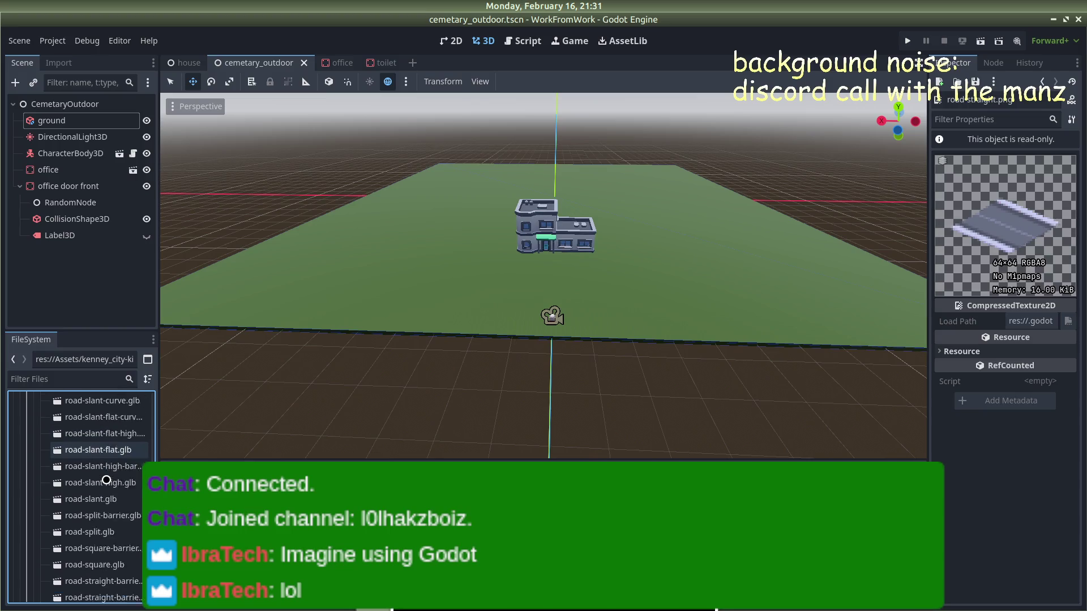
double_click(104, 516)
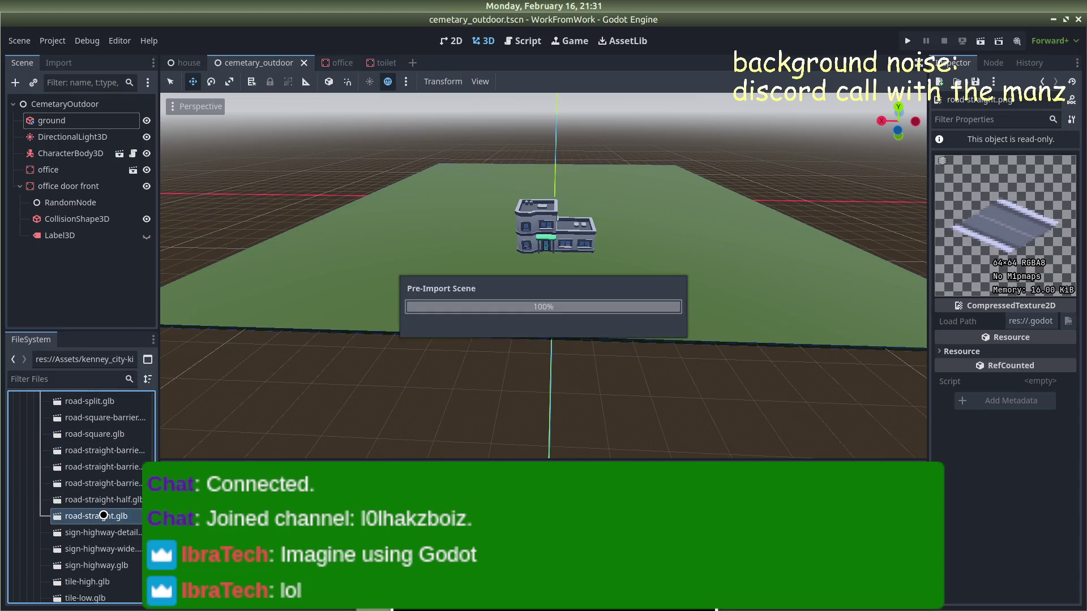
Step: Close the import settings and create inherited scene road-straight2 from road-straight.glb
left_click(970, 54)
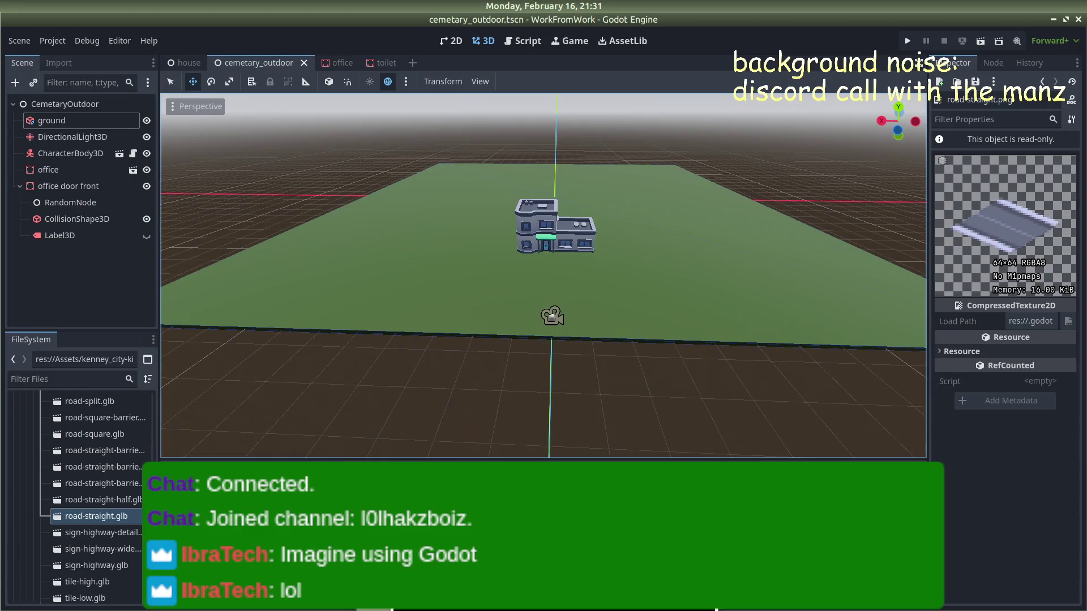
right_click(71, 518)
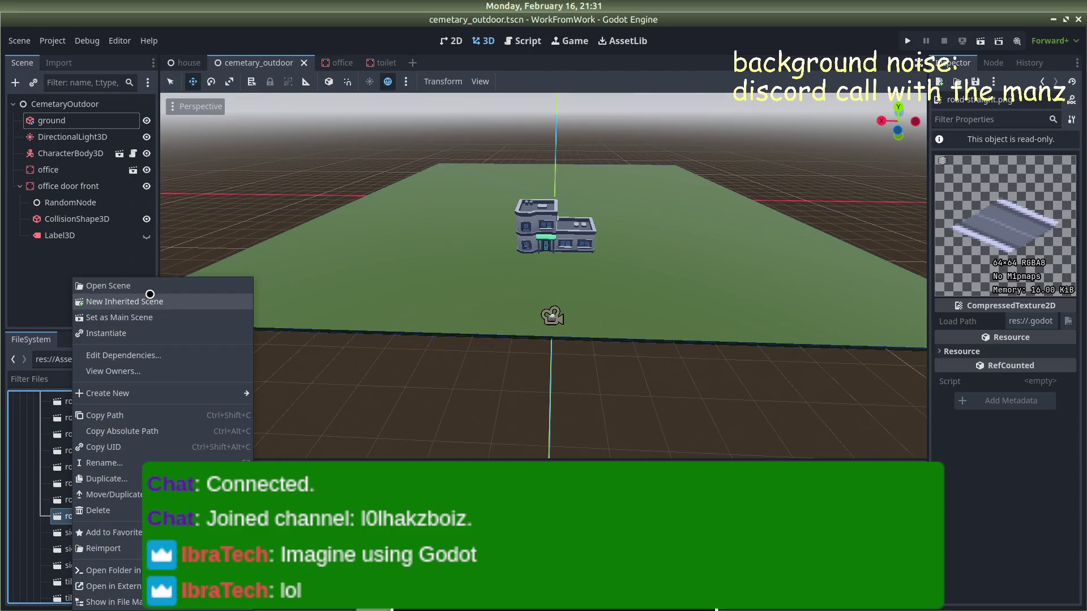
left_click(140, 301)
left_click(69, 104)
key("alt+Tab")
key("alt+Tab")
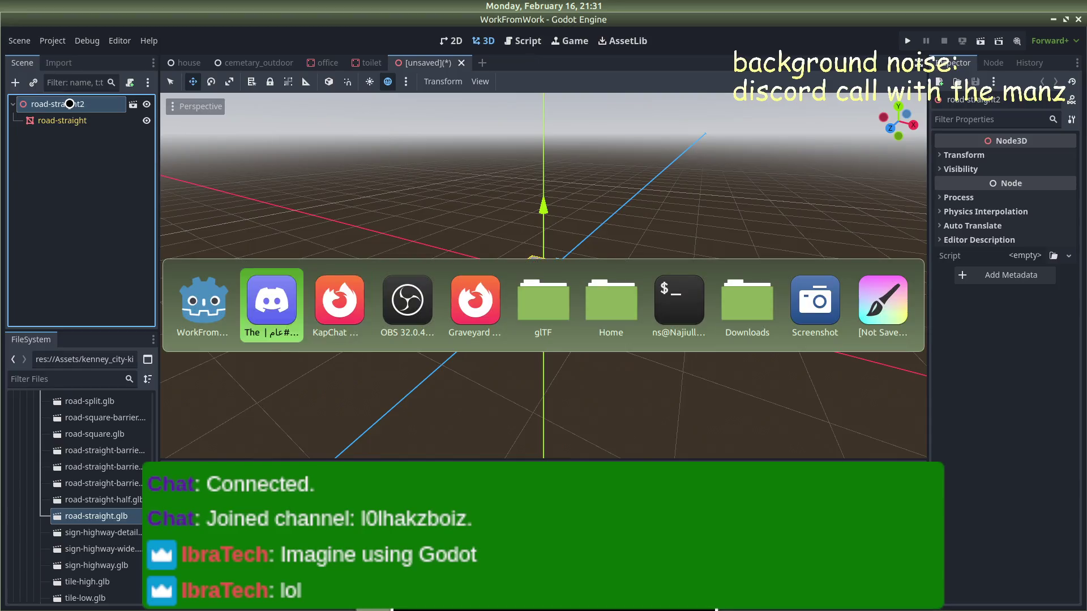
key("alt+Tab")
key("alt+Tab")
key("alt+Tab")
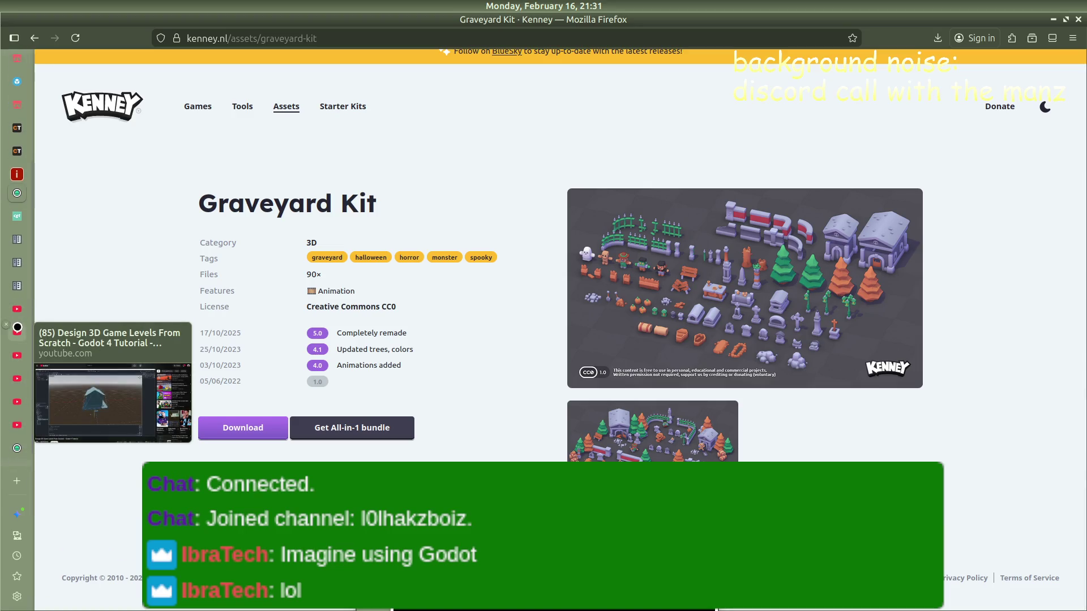
Step: In the YouTube Godot tutorial, expand more replies to a comment
left_click(18, 331)
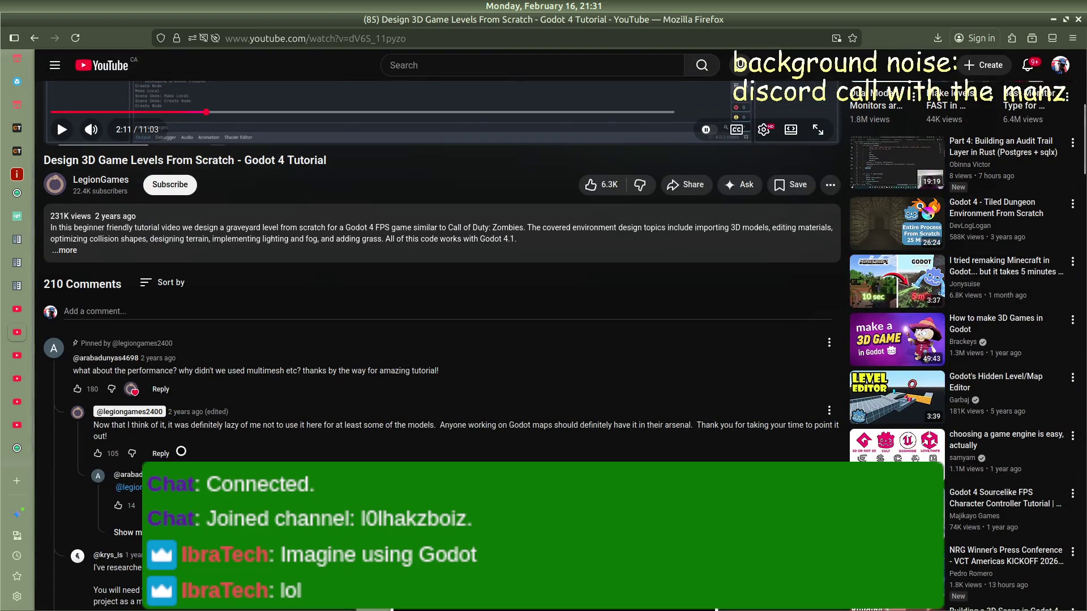
scroll(261, 425, "down", 2)
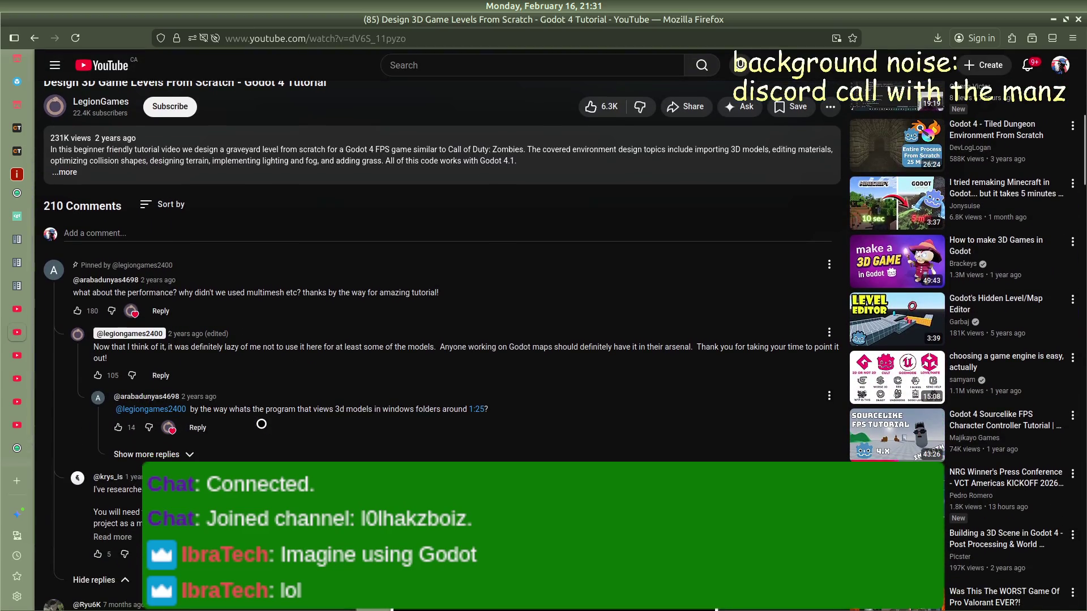
left_click(193, 457)
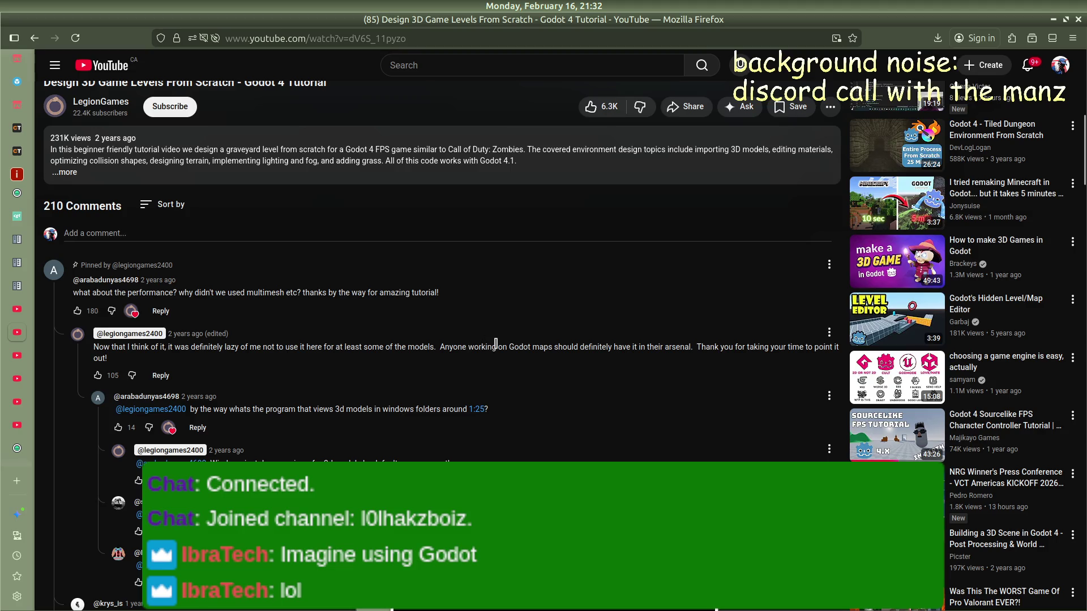
scroll(496, 344, "up", 5)
Step: Search 'godot multimesh' in a new tab and open the Godot MultiMesh docs result
key("ctrl+t")
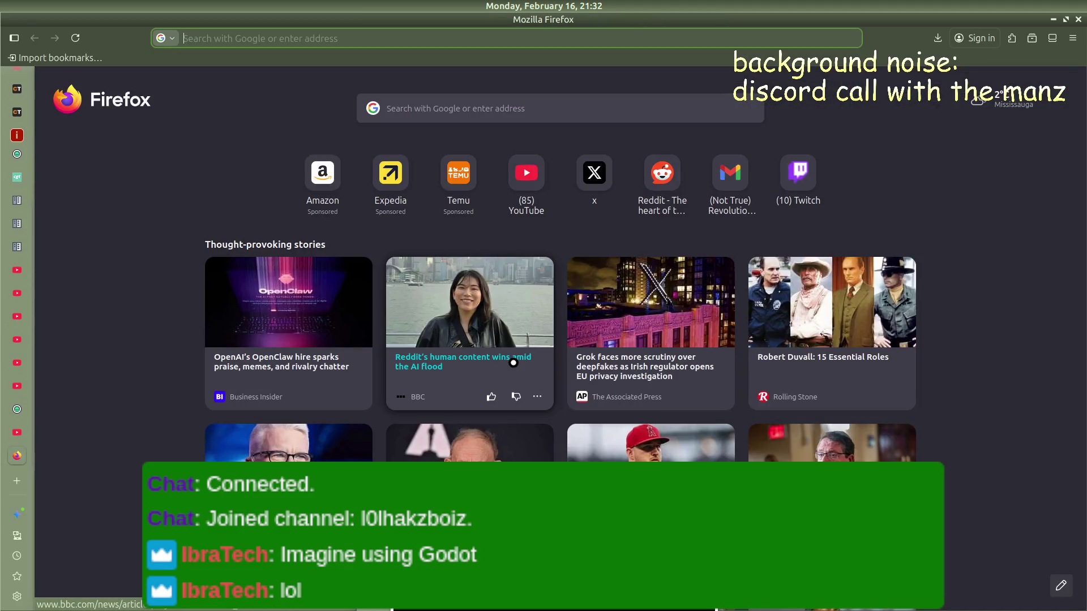
type("godot mult")
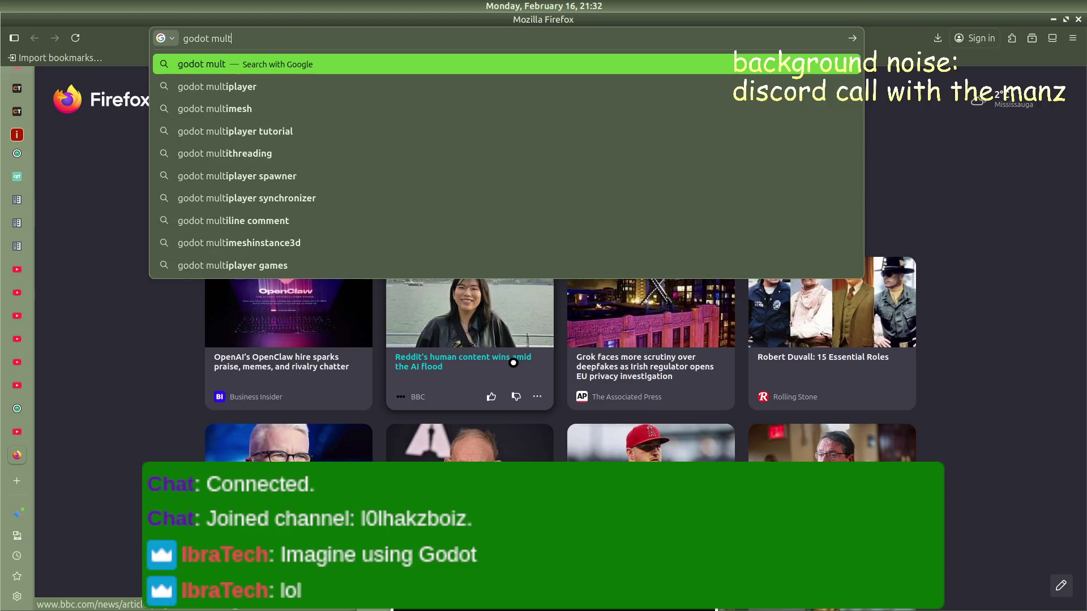
type("imesh")
key("Return")
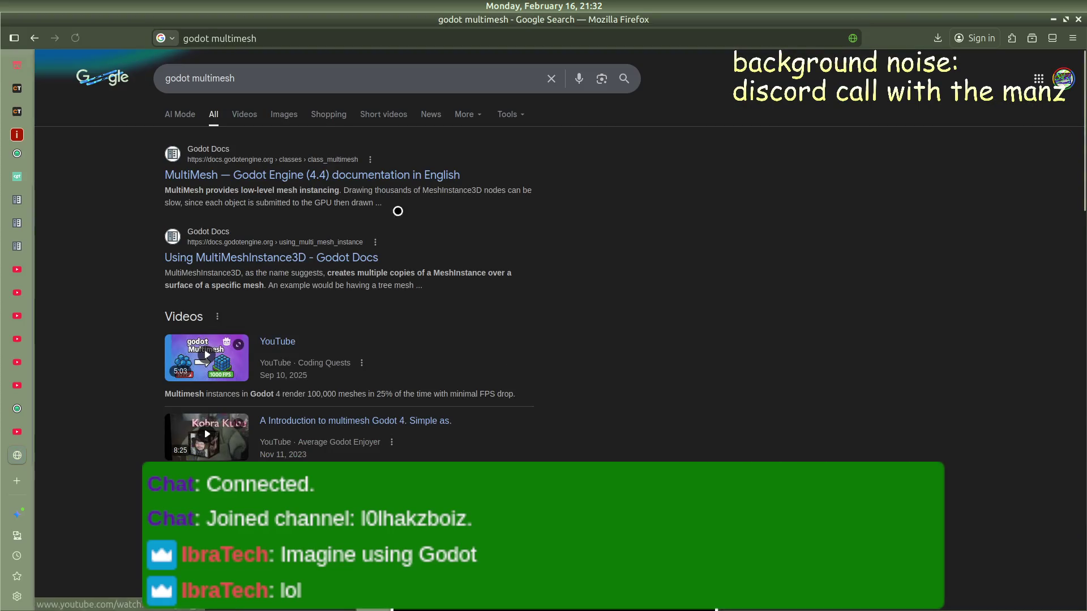
left_click(371, 175)
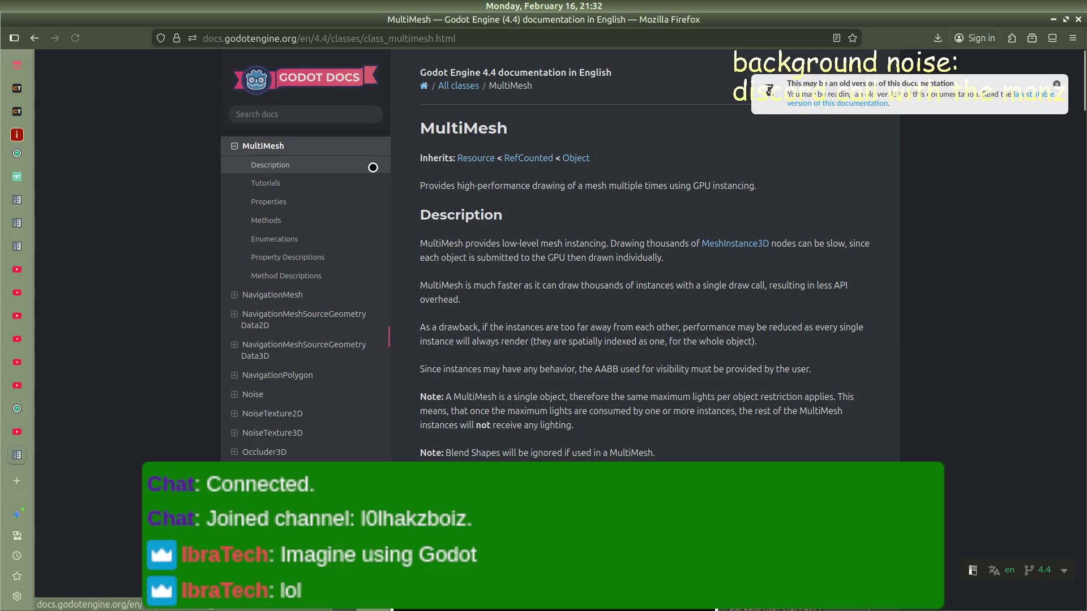
scroll(547, 278, "down", 1)
scroll(546, 278, "down", 10)
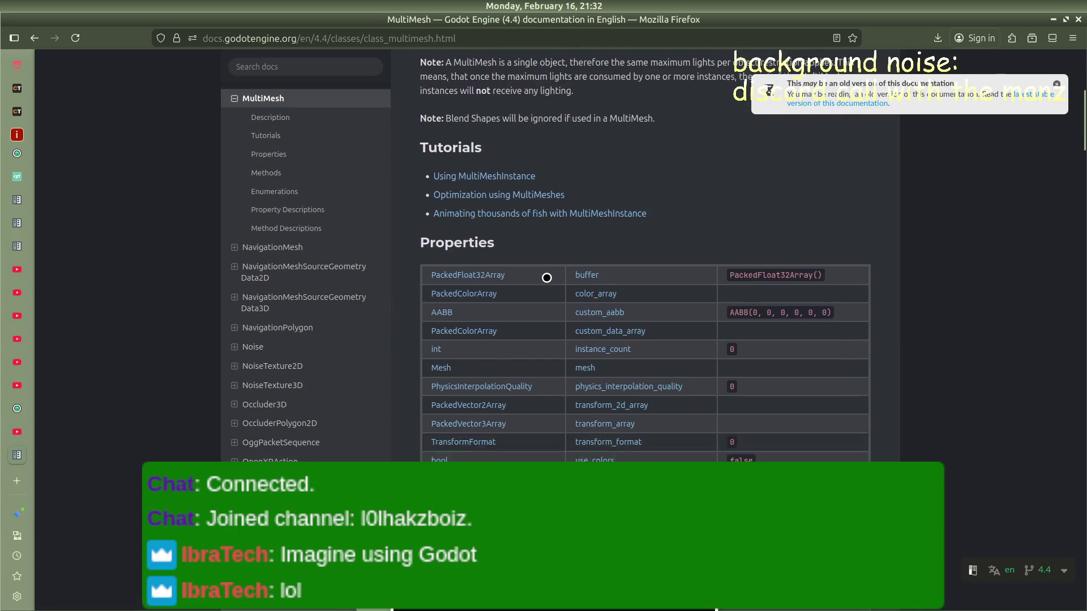
scroll(546, 278, "down", 12)
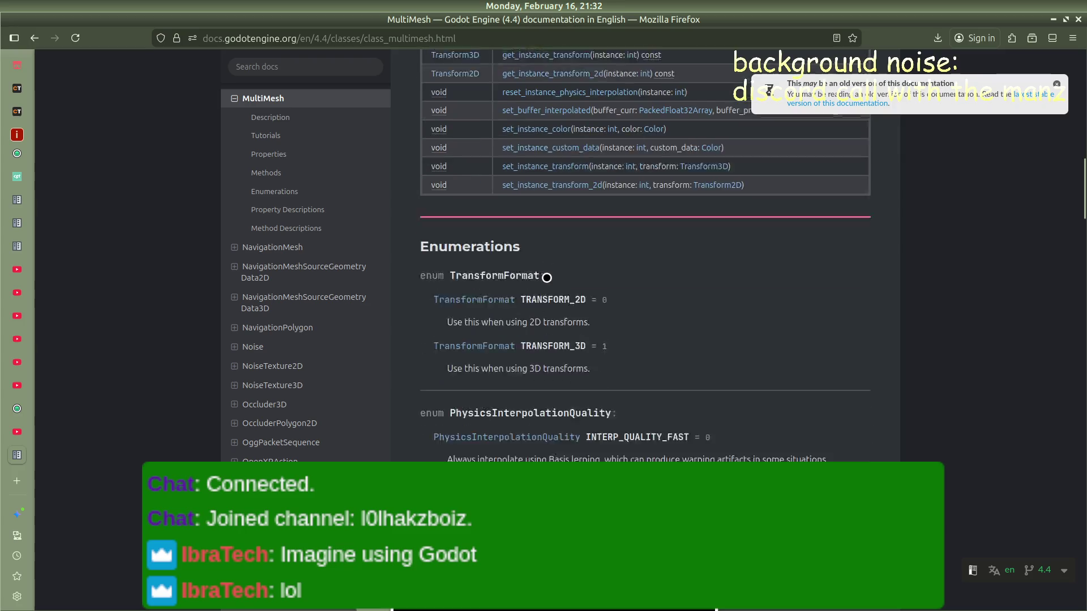
scroll(546, 278, "down", 11)
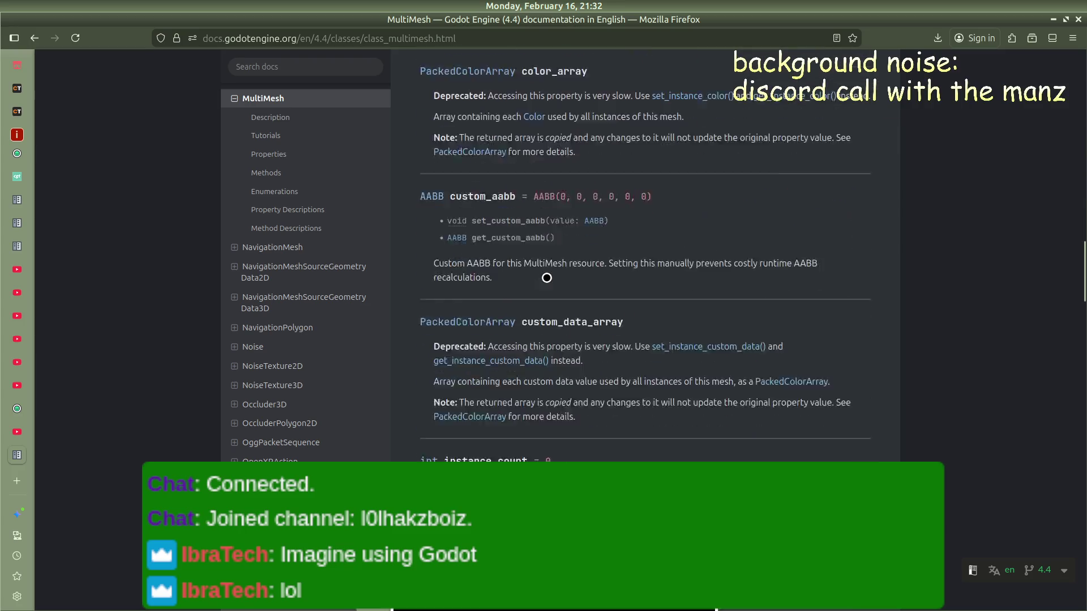
scroll(546, 278, "down", 3)
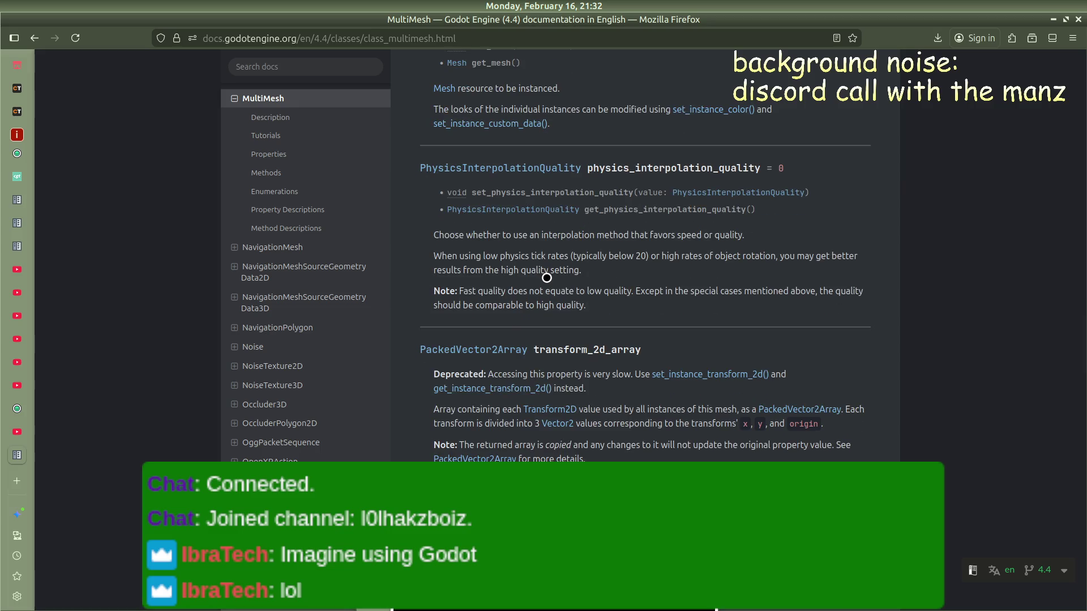
scroll(546, 278, "down", 8)
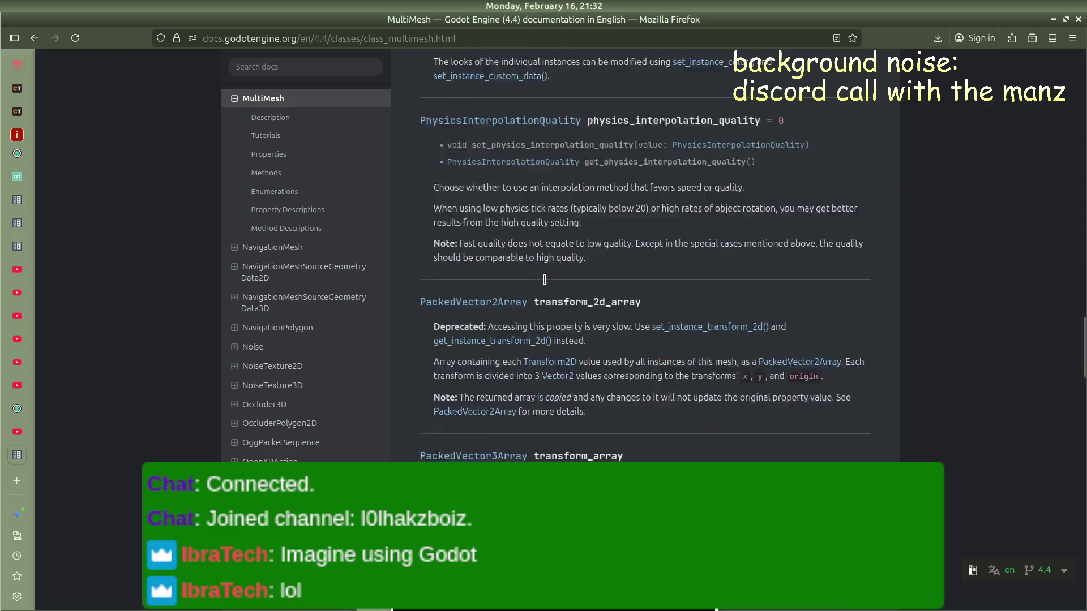
scroll(543, 280, "down", 7)
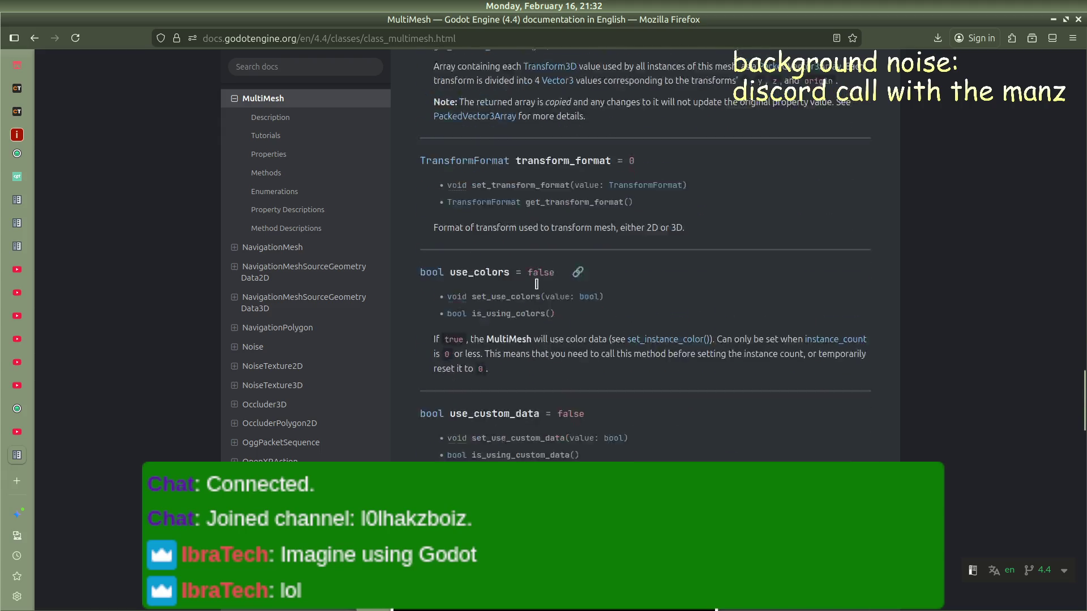
scroll(537, 285, "down", 3)
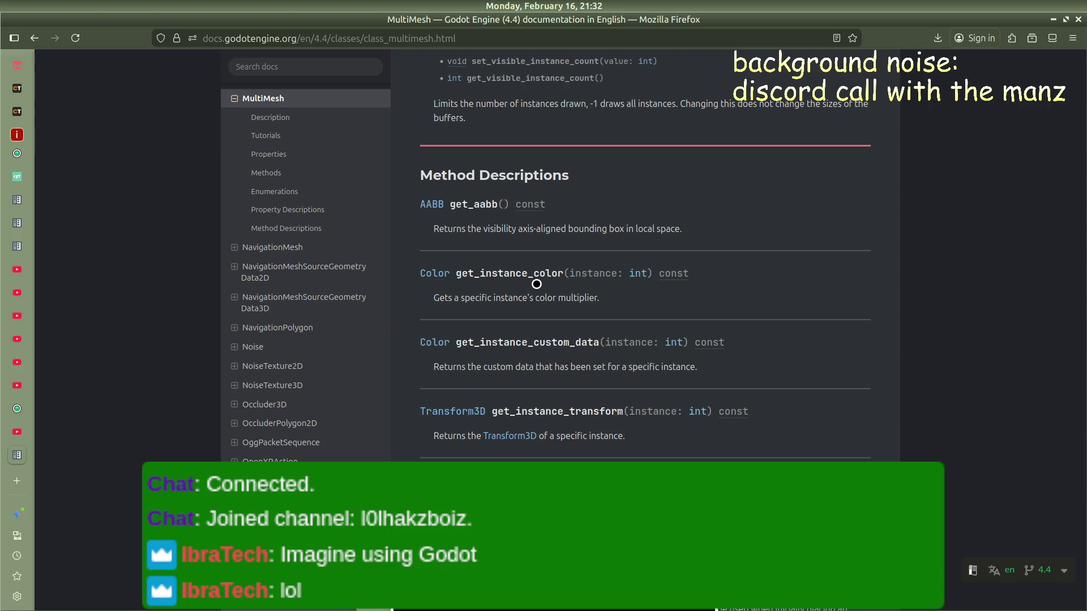
scroll(536, 284, "down", 7)
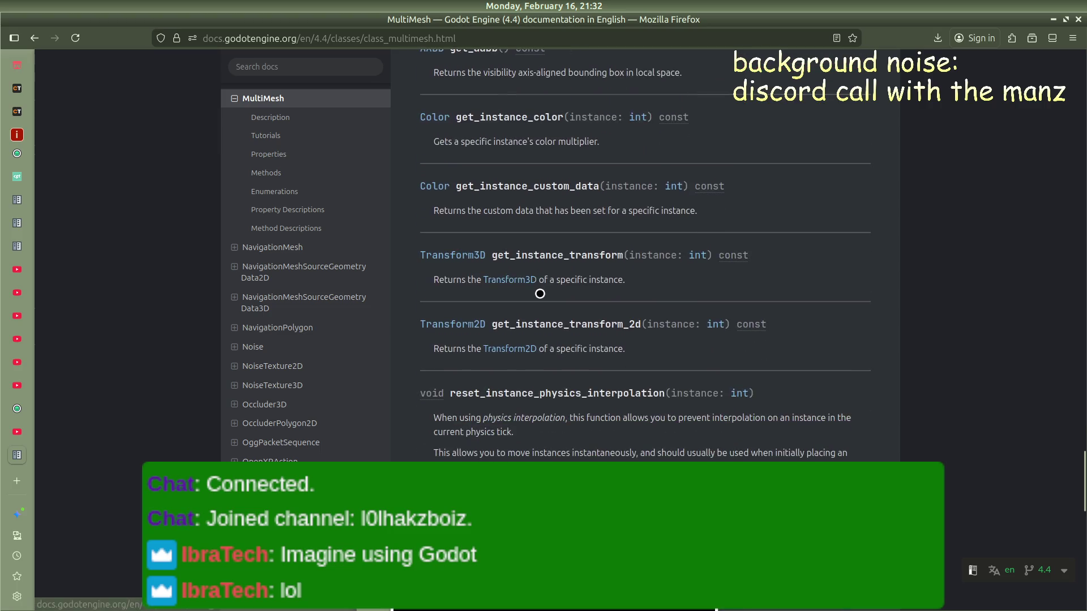
scroll(541, 300, "down", 7)
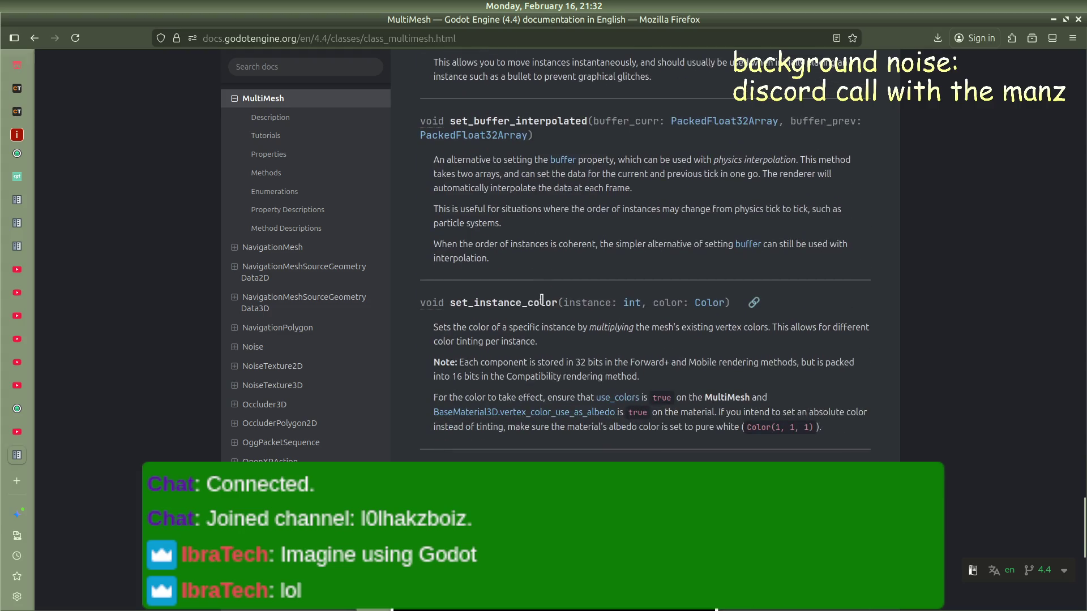
scroll(542, 299, "down", 10)
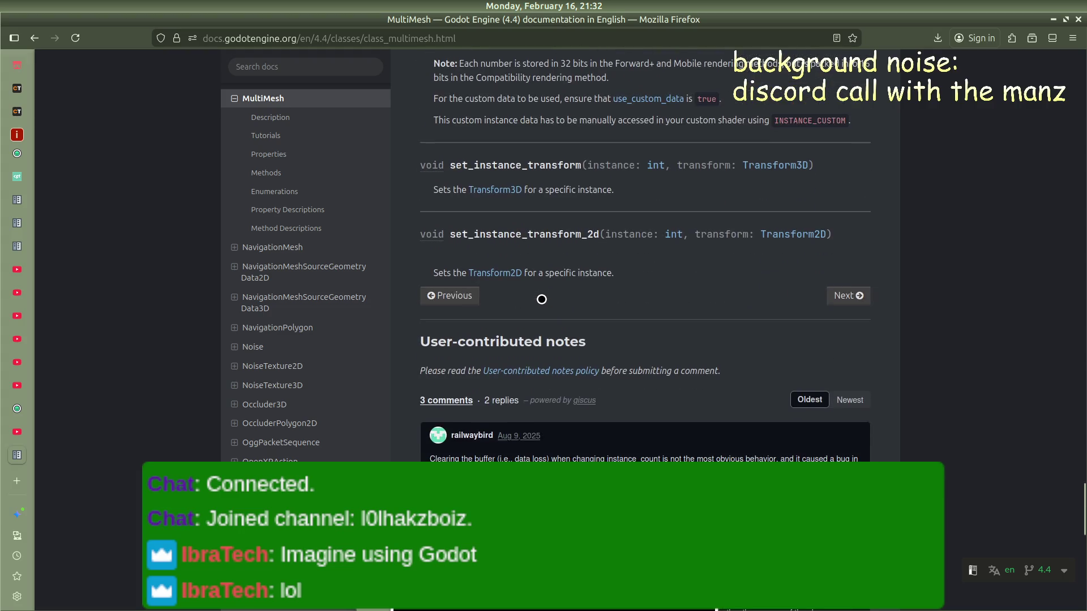
scroll(540, 301, "up", 6)
scroll(540, 302, "up", 20)
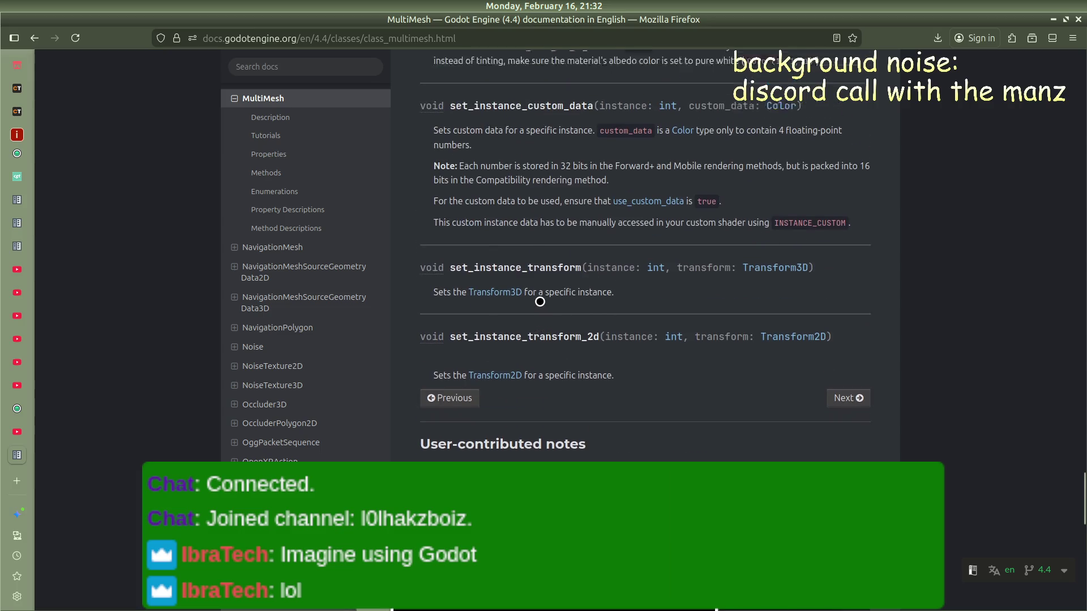
scroll(531, 308, "up", 8)
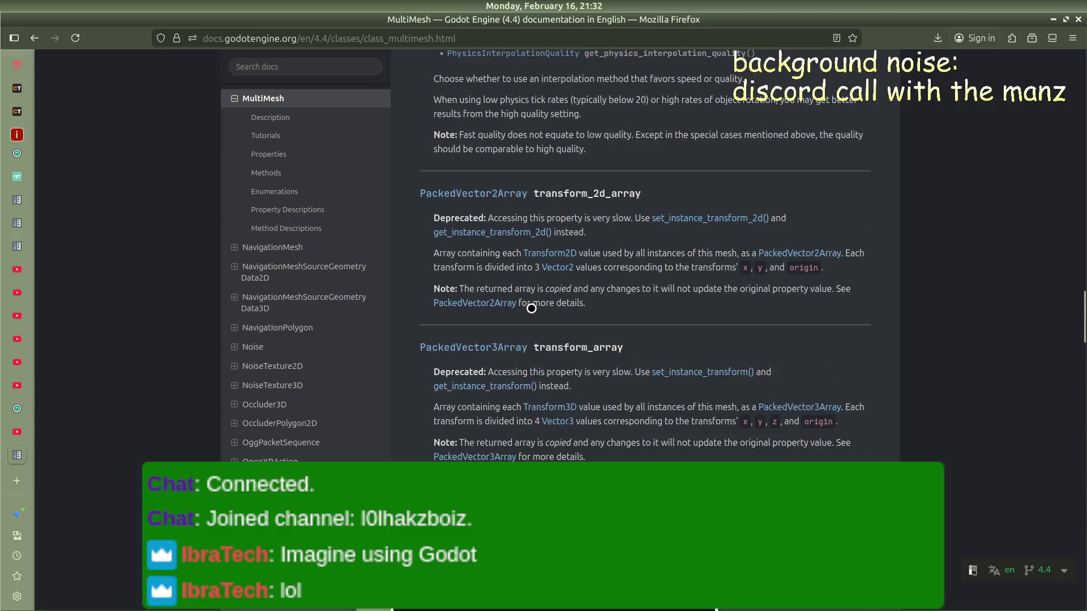
scroll(531, 308, "up", 20)
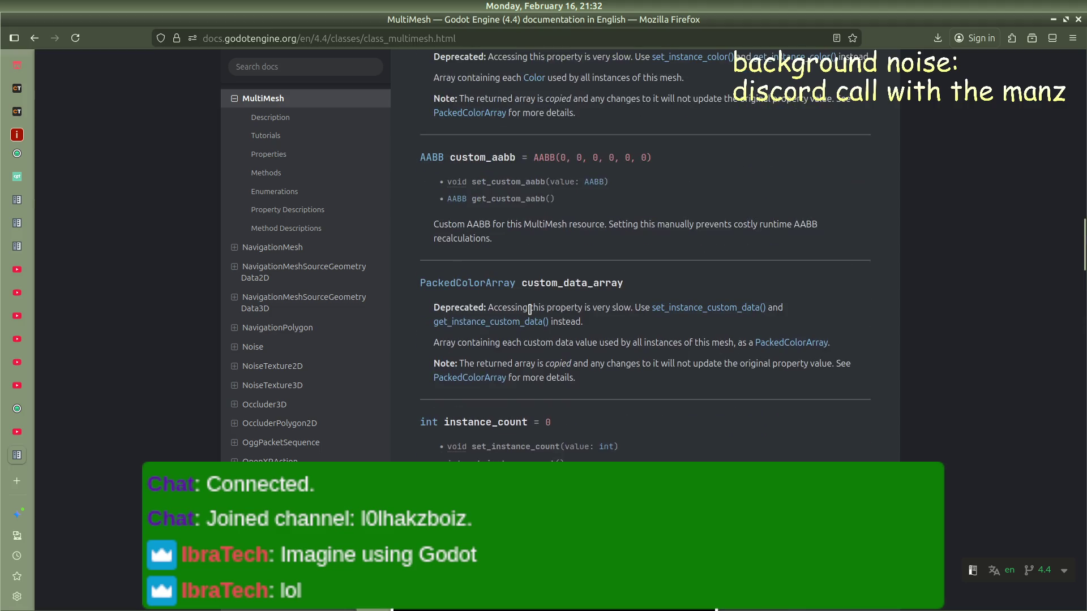
scroll(530, 309, "up", 16)
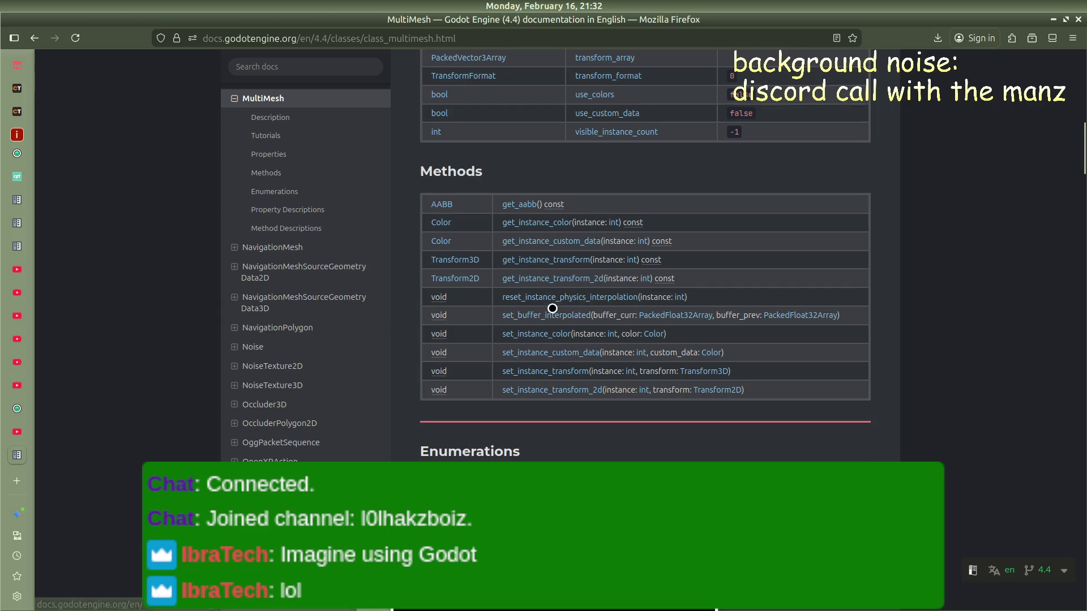
scroll(552, 308, "up", 3)
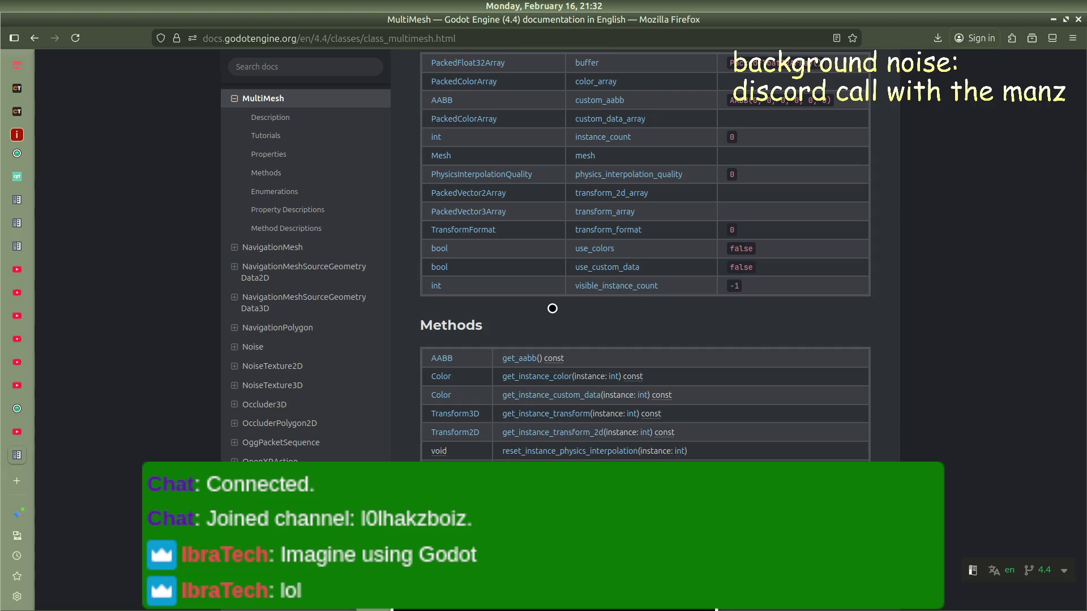
scroll(552, 309, "up", 2)
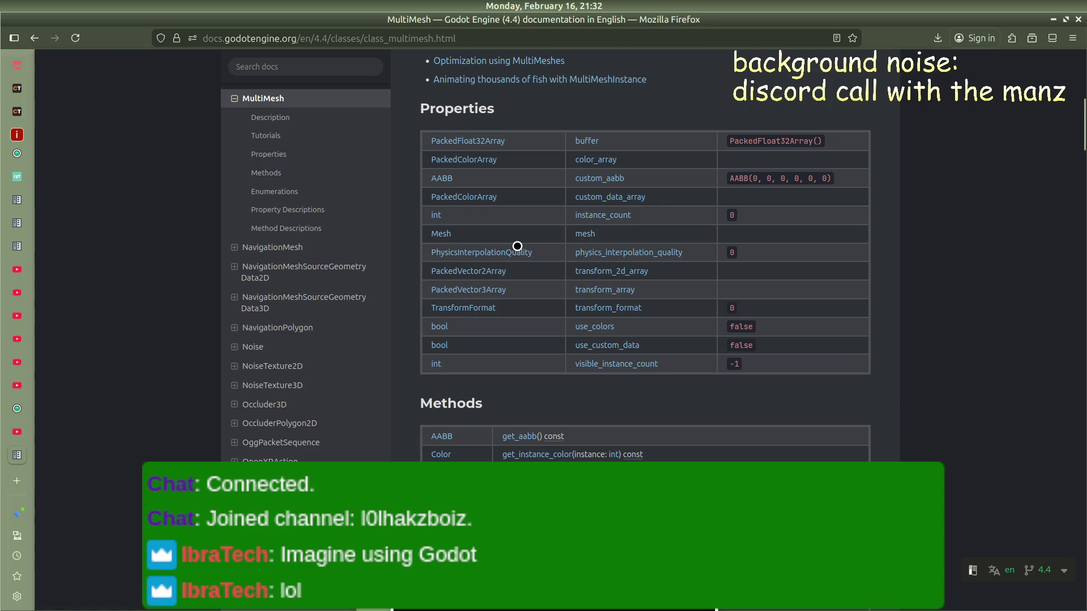
Step: Check the Discord call window and scroll through the documentation page
mouse_move(17, 314)
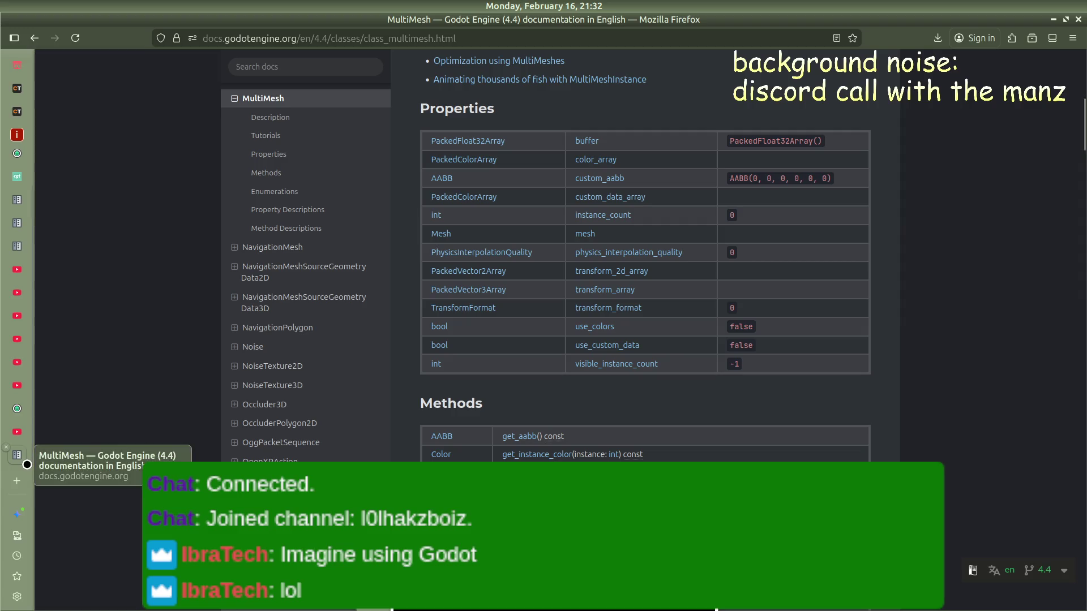
left_click_drag(25, 264, 7, 275)
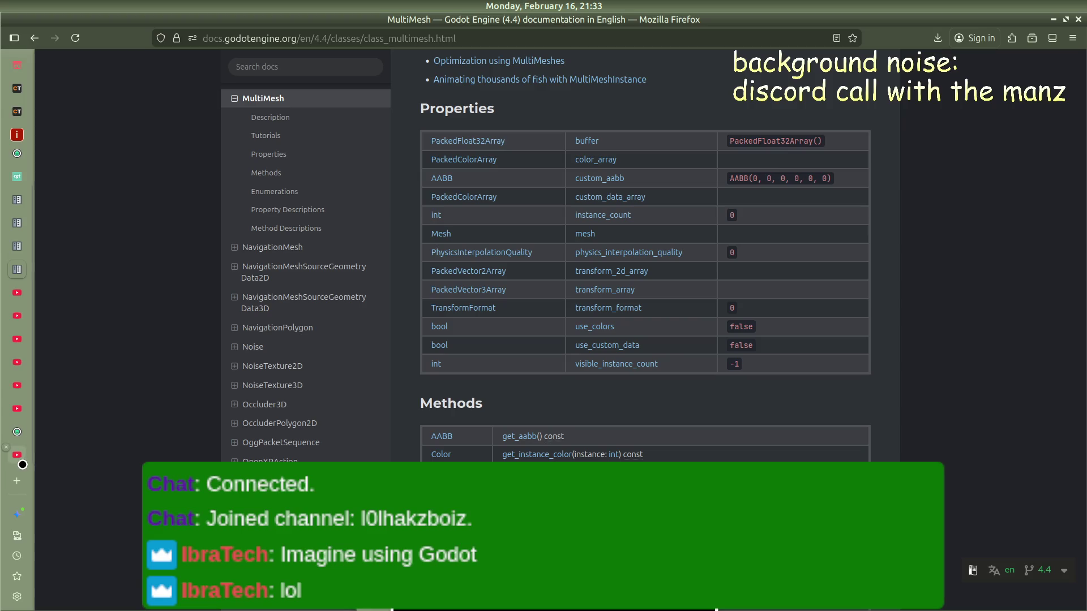
mouse_move(6, 377)
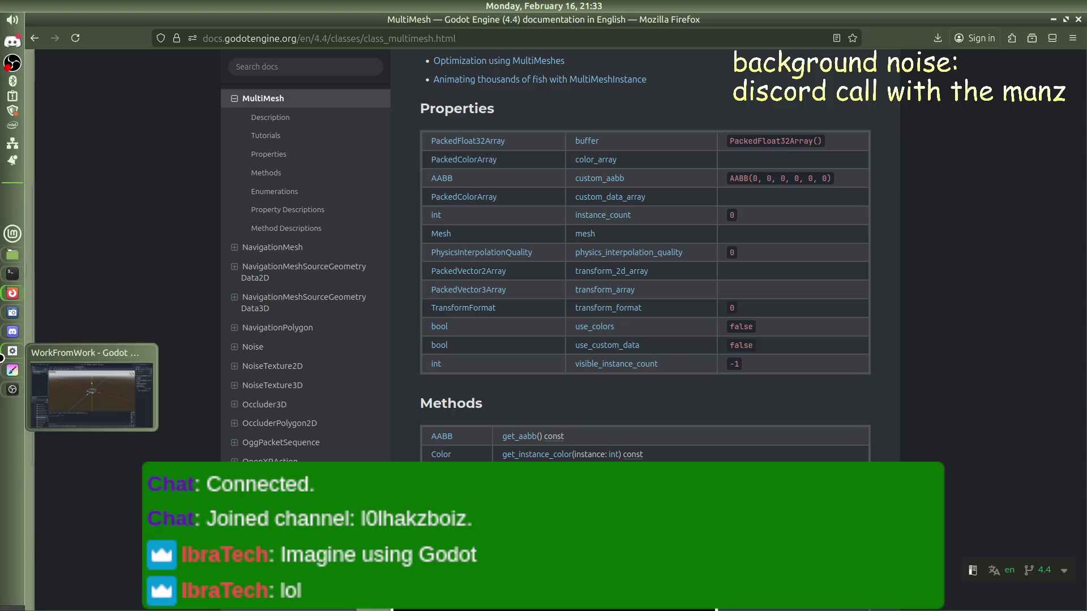
left_click(12, 326)
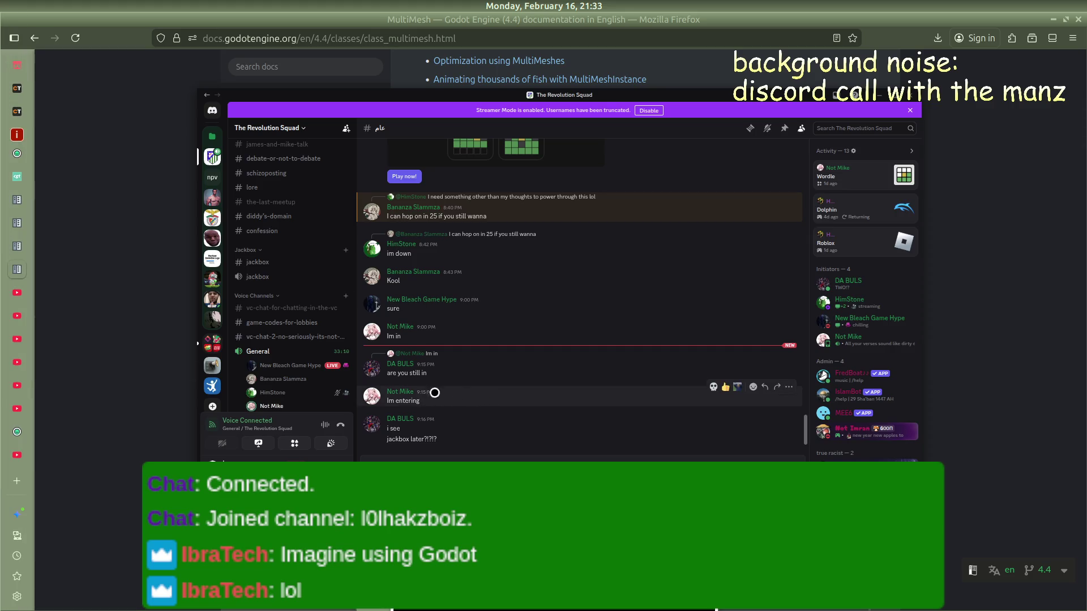
left_click(174, 357)
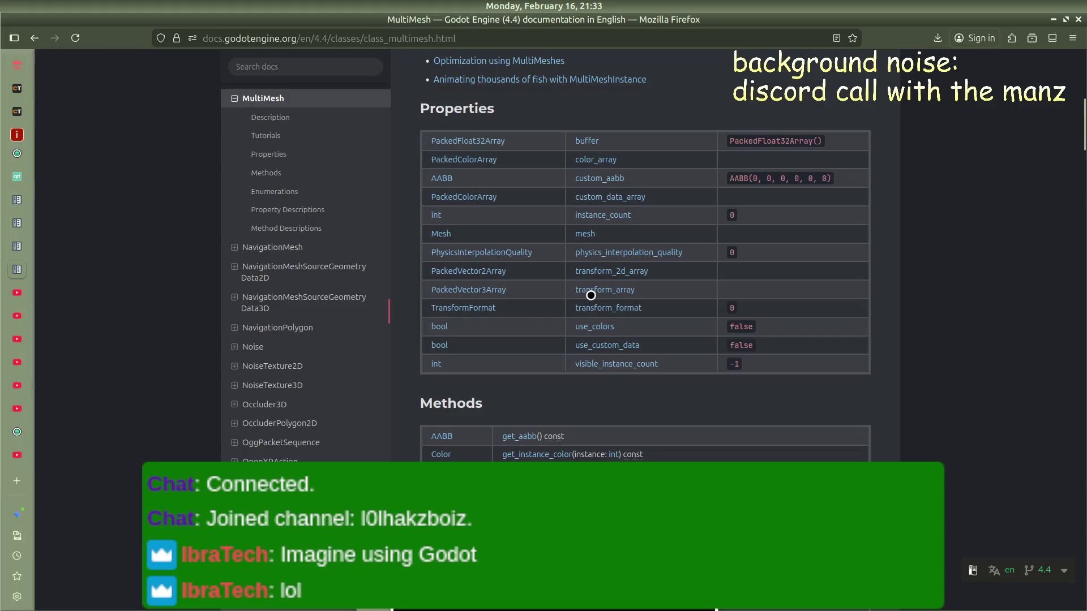
scroll(582, 300, "down", 4)
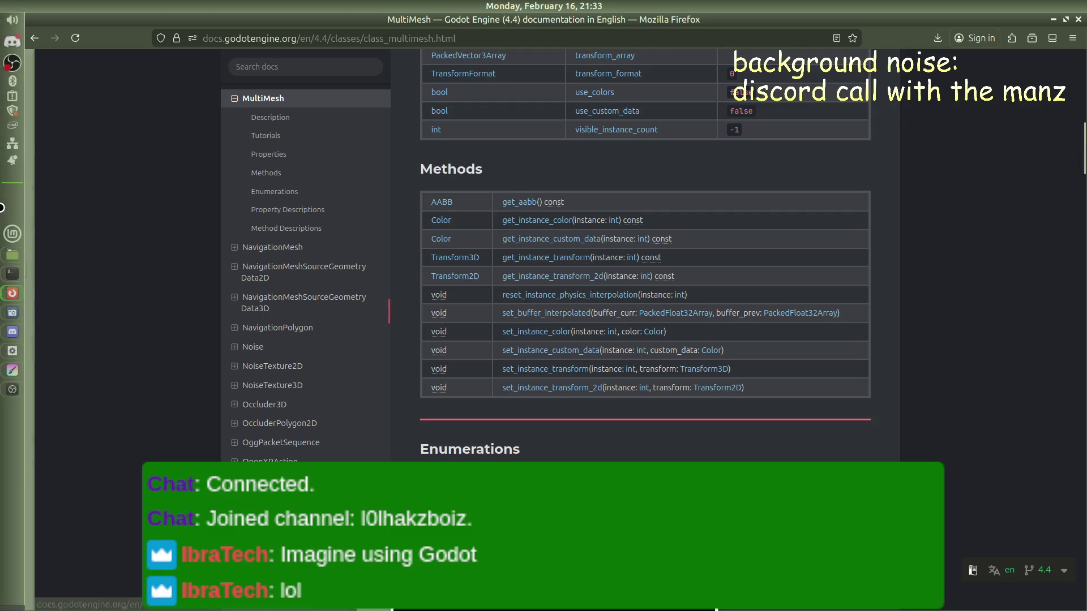
mouse_move(24, 132)
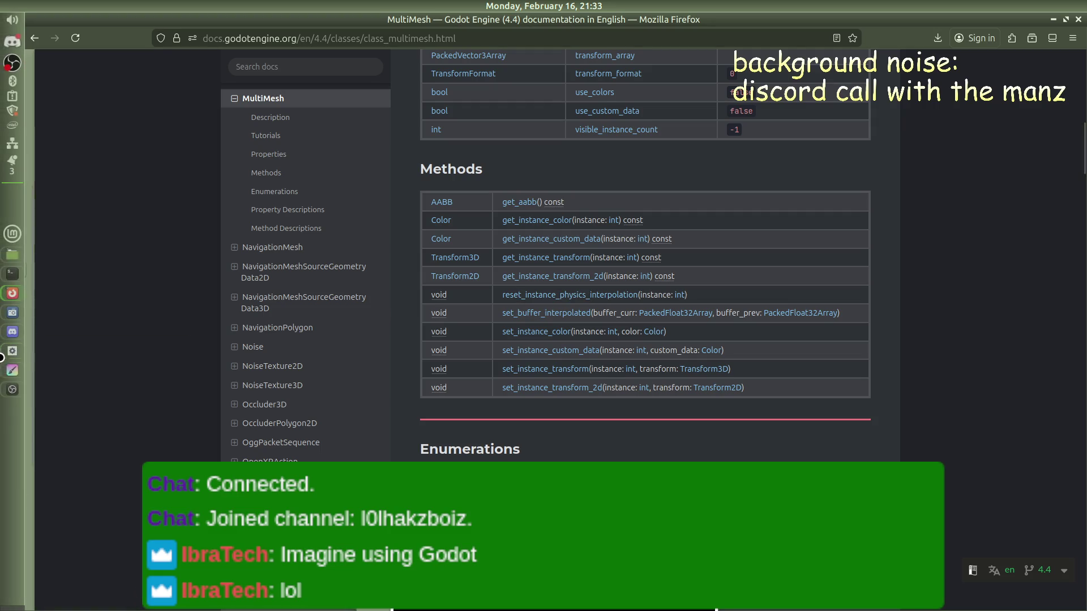
left_click(12, 332)
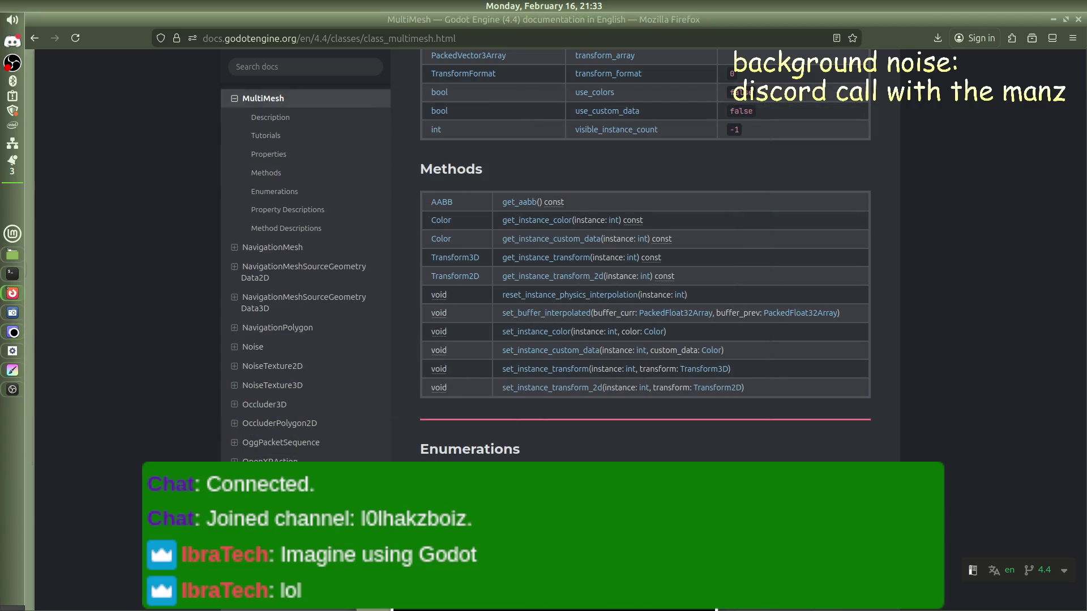
scroll(105, 334, "up", 10)
scroll(147, 330, "up", 3)
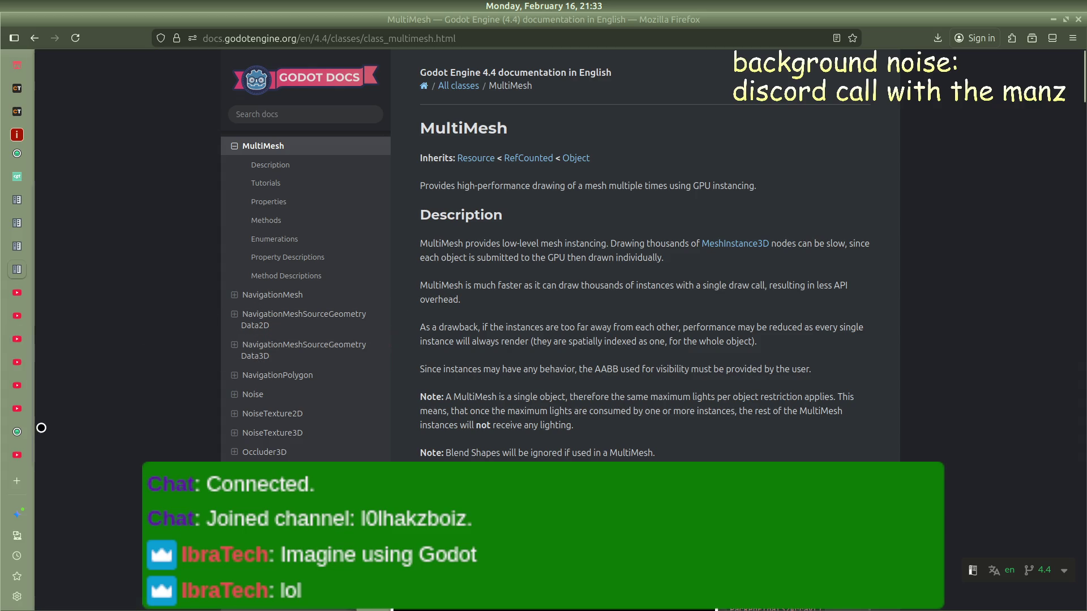
scroll(319, 382, "down", 4)
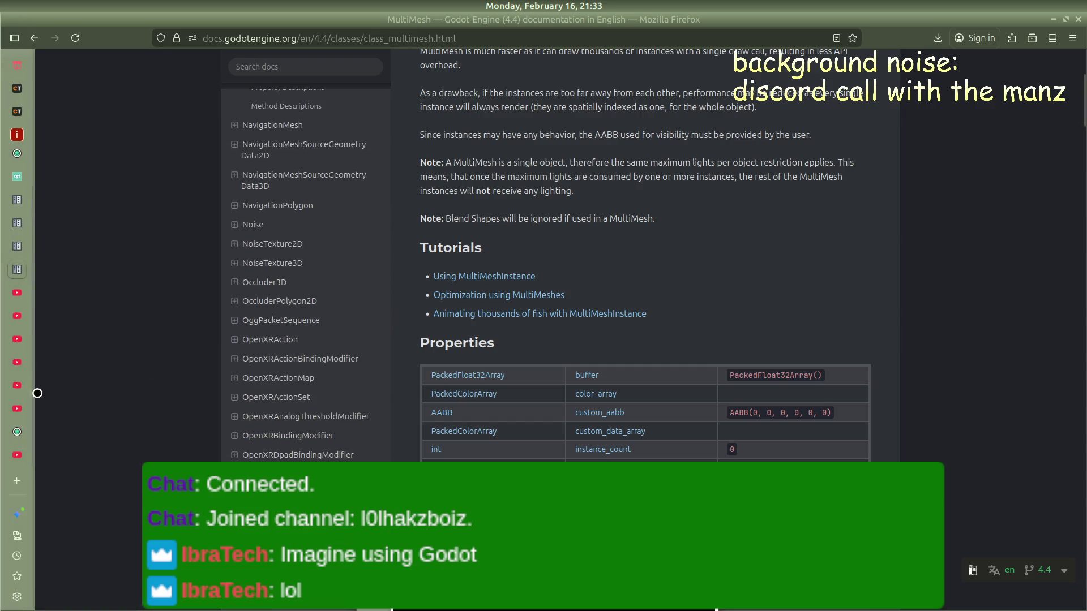
Step: Return to the Godot editor, zoom the viewport, and select the road-straight2 root node
left_click(7, 390)
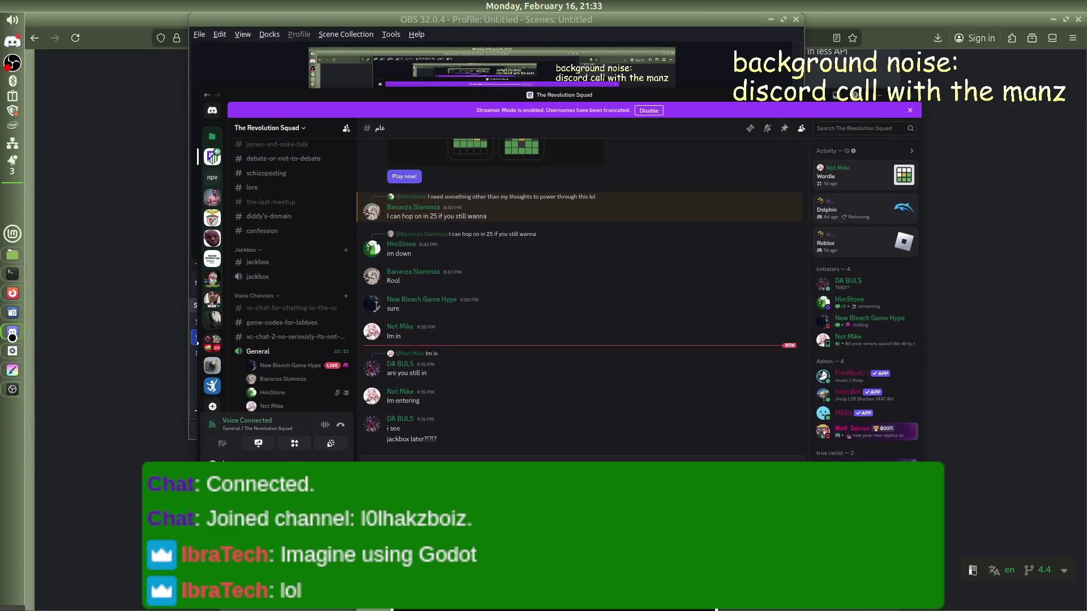
mouse_move(11, 294)
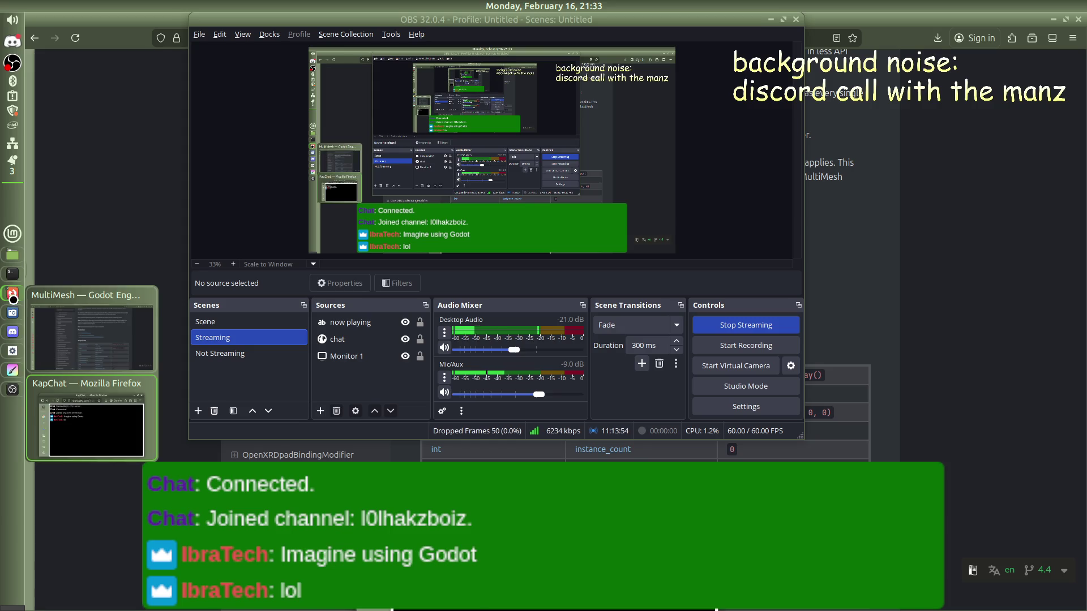
left_click(91, 362)
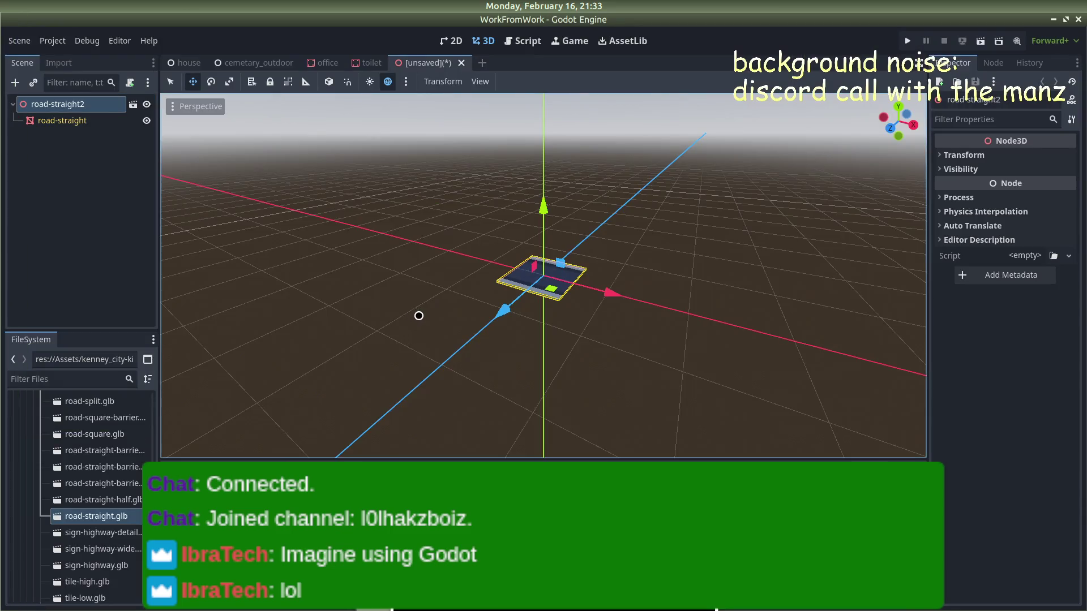
scroll(447, 303, "up", 10)
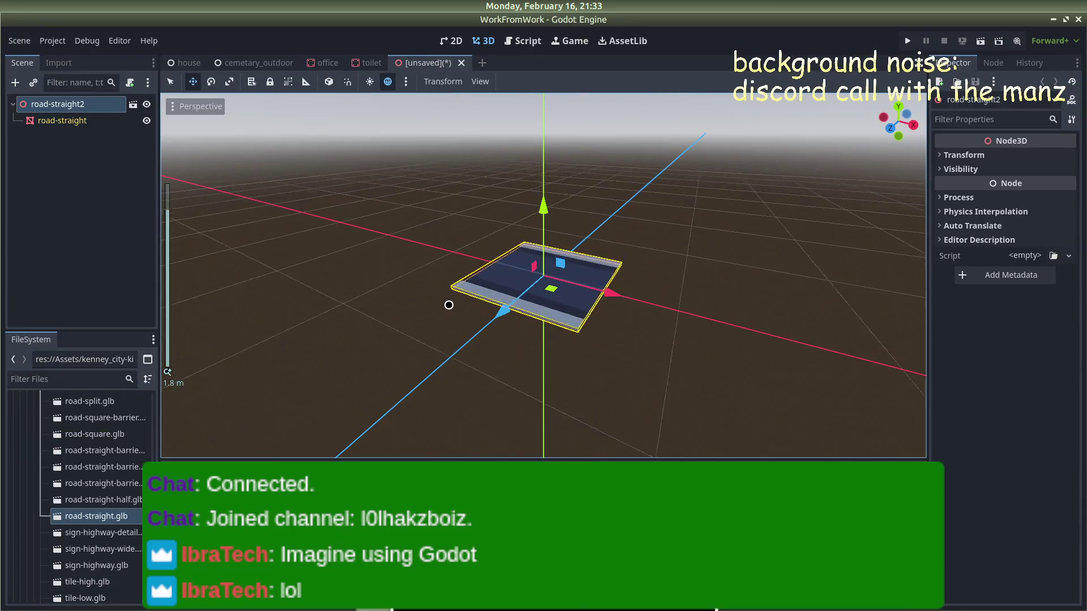
left_click(100, 104)
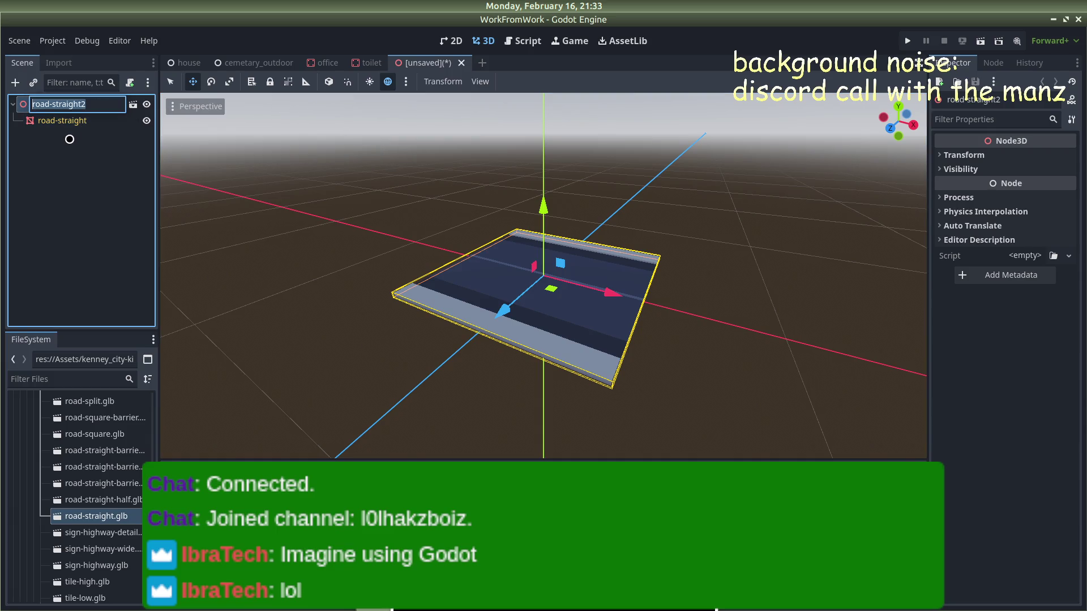
type("roa")
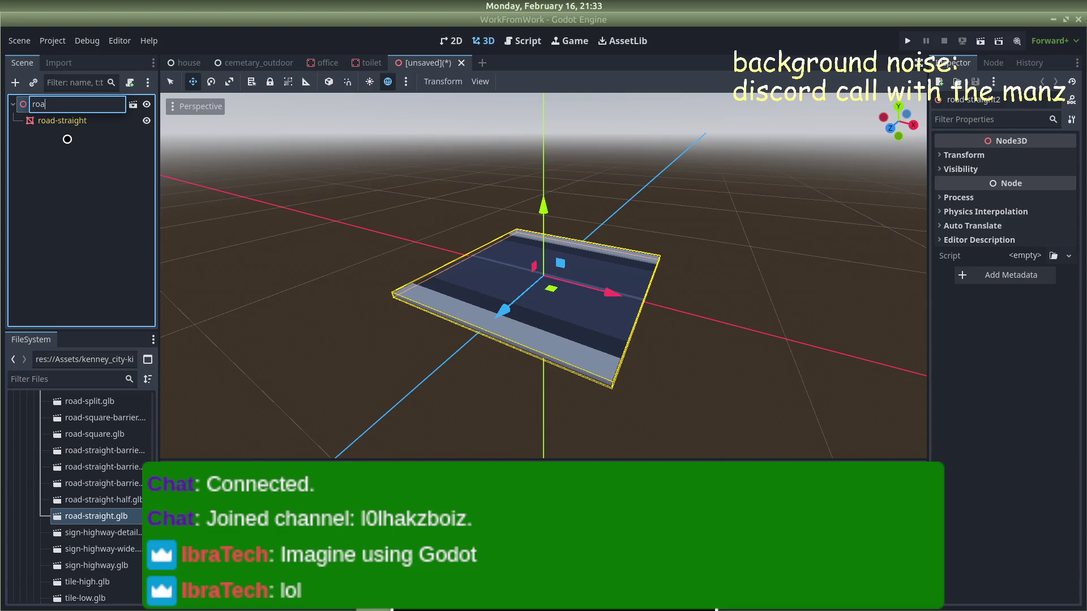
Step: Rename the root node to 'road' and save the scene as road.tscn
type("d")
key("Return")
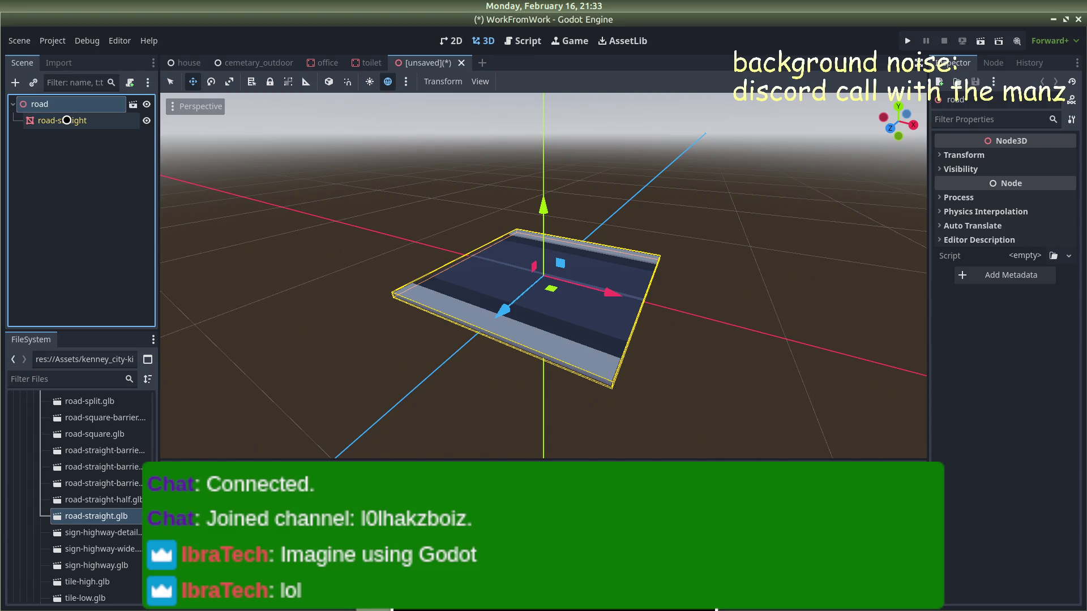
right_click(46, 106)
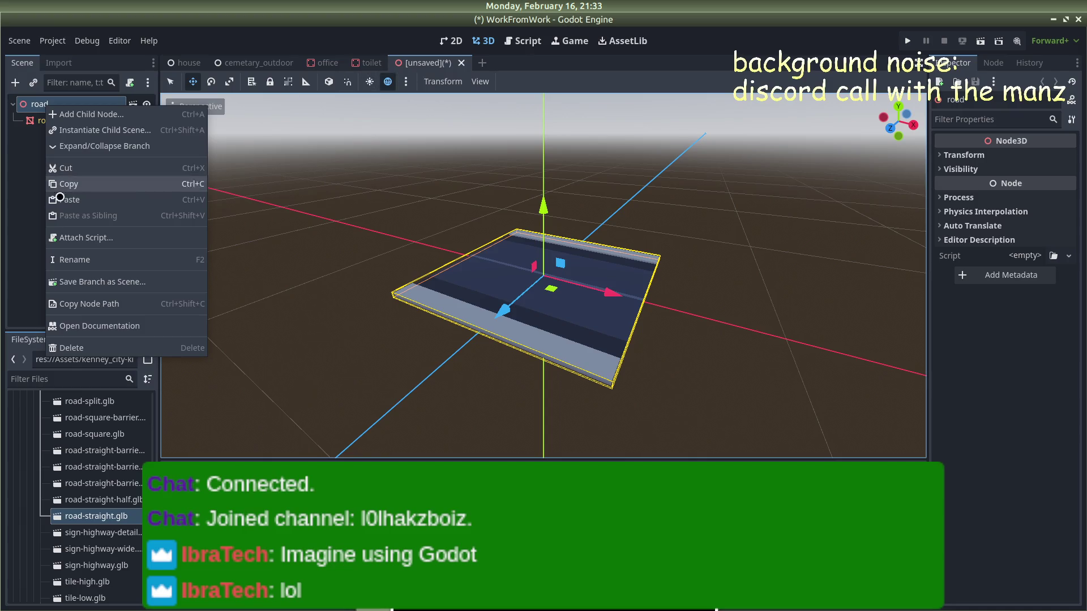
left_click(15, 192)
key("ctrl+s")
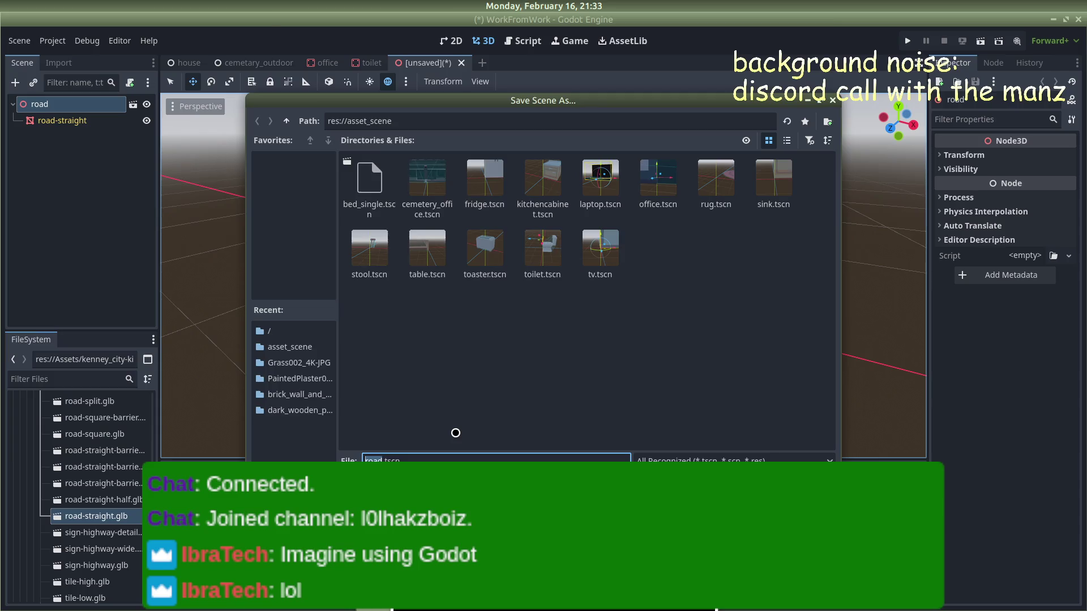
key("Return")
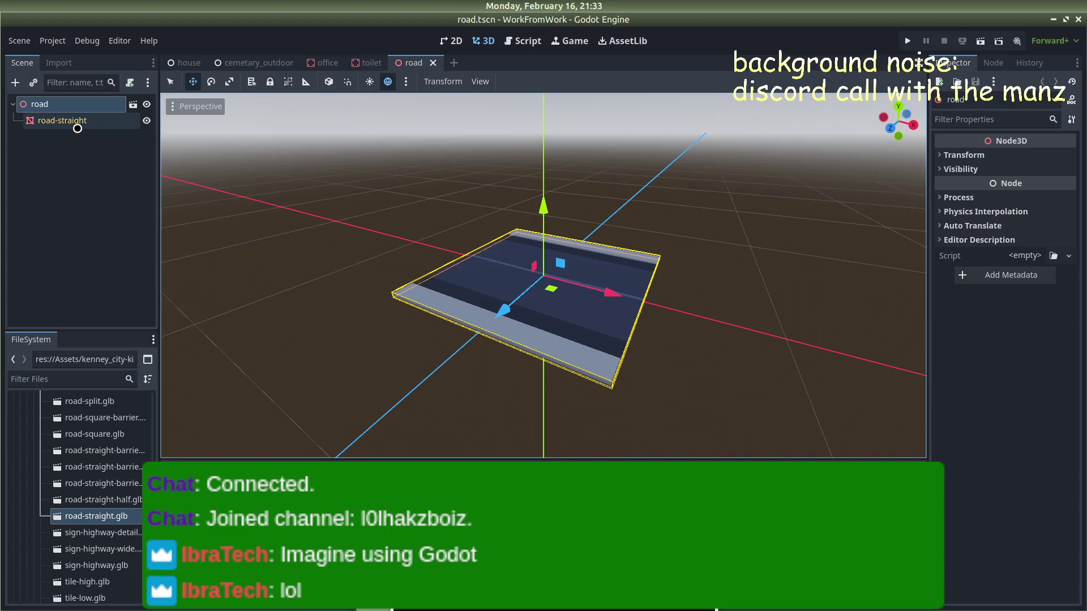
Step: Clear the road node's inheritance and change its type to StaticBody3D
right_click(69, 97)
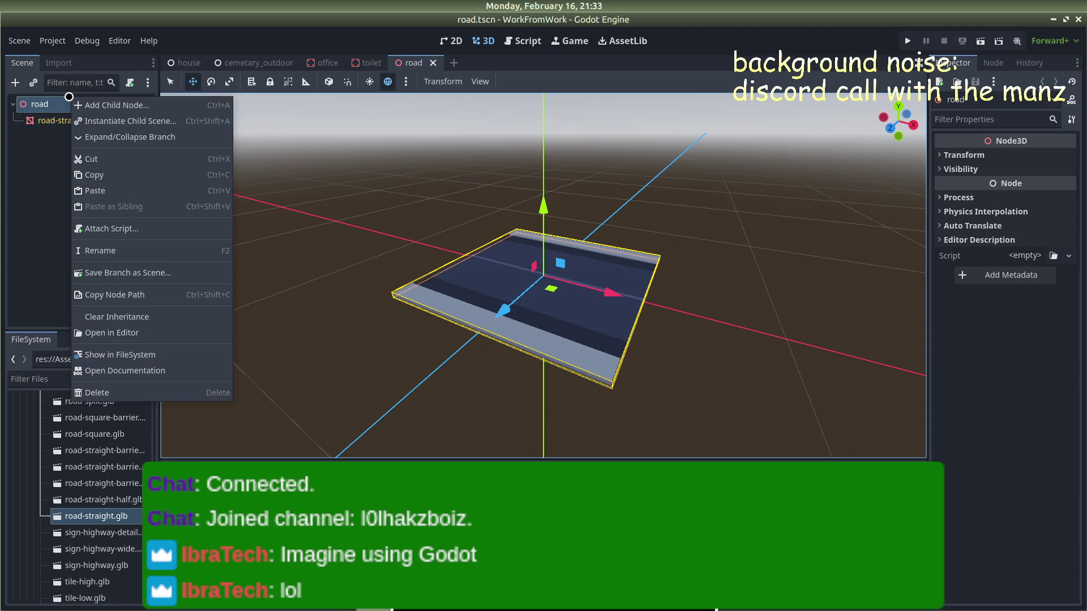
left_click(107, 313)
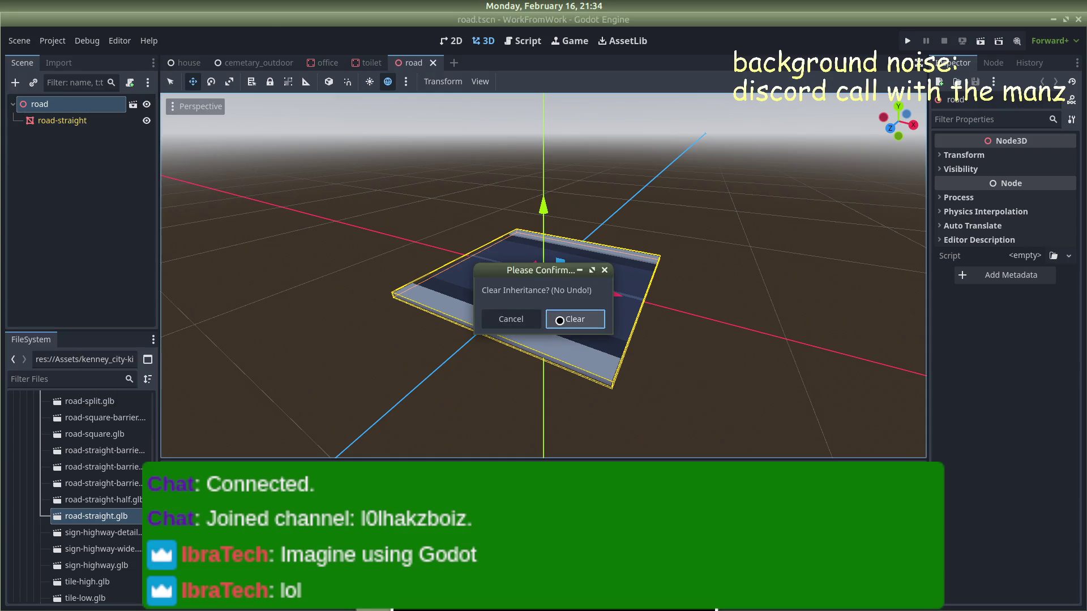
left_click(559, 320)
right_click(77, 104)
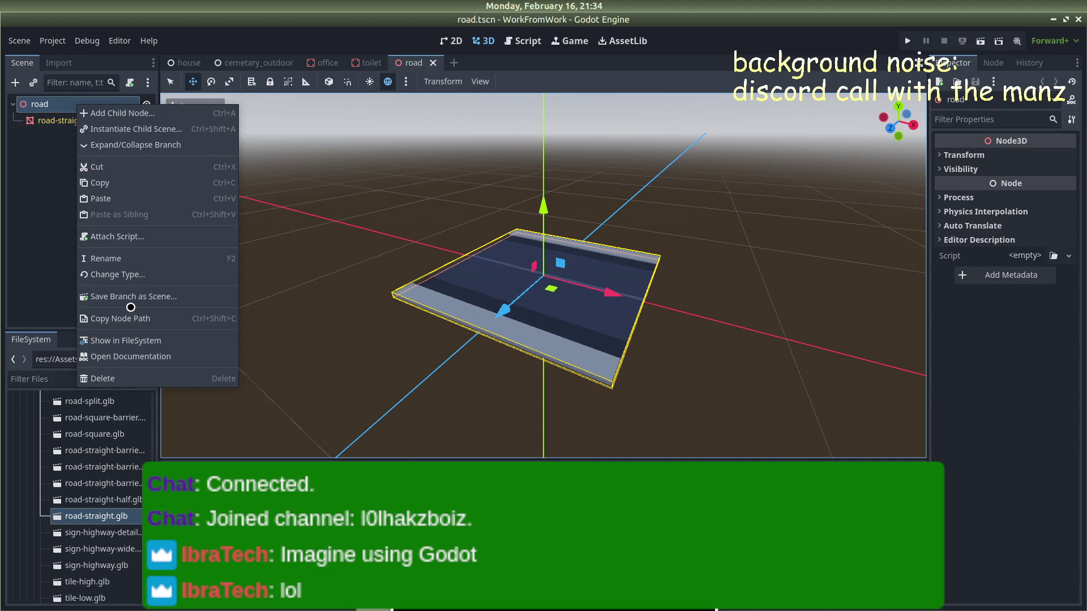
left_click(118, 274)
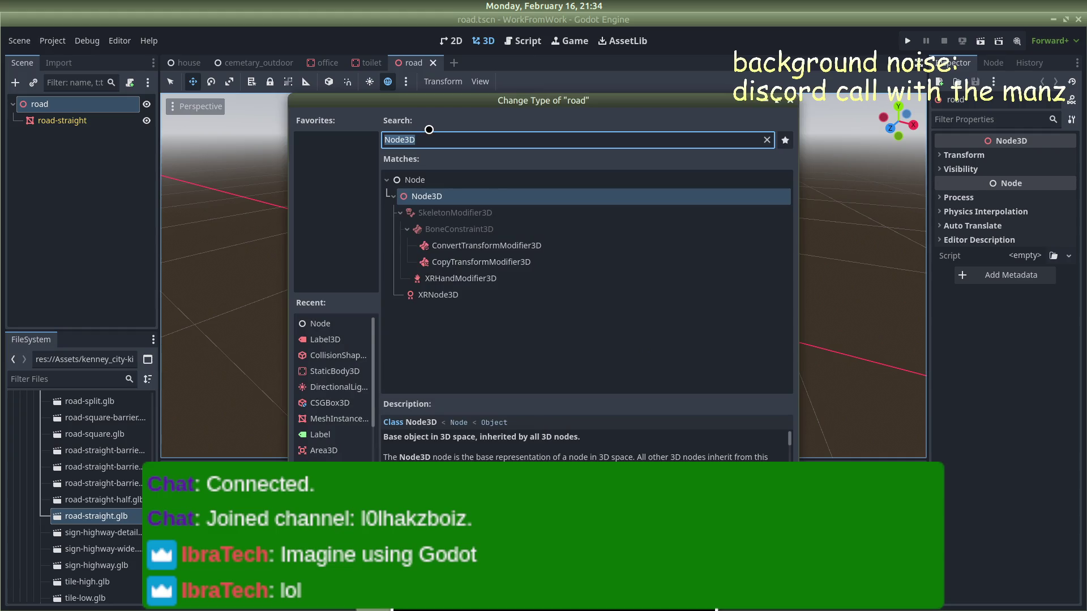
type("stati")
key("Return")
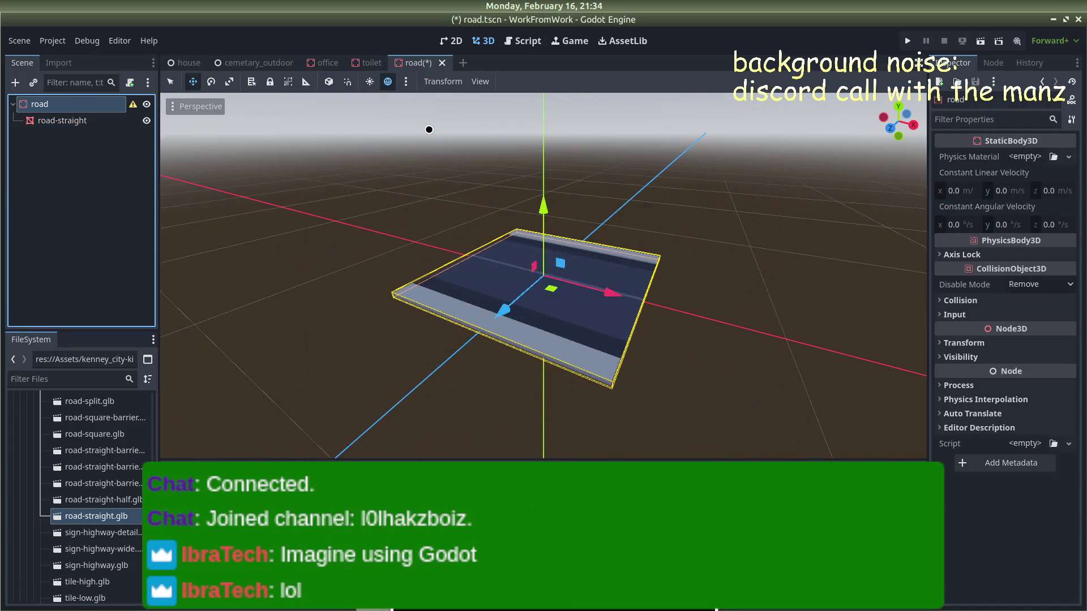
Step: Generate a sibling collision shape from the road-straight mesh and save the scene
left_click(105, 119)
left_click(518, 81)
left_click(540, 101)
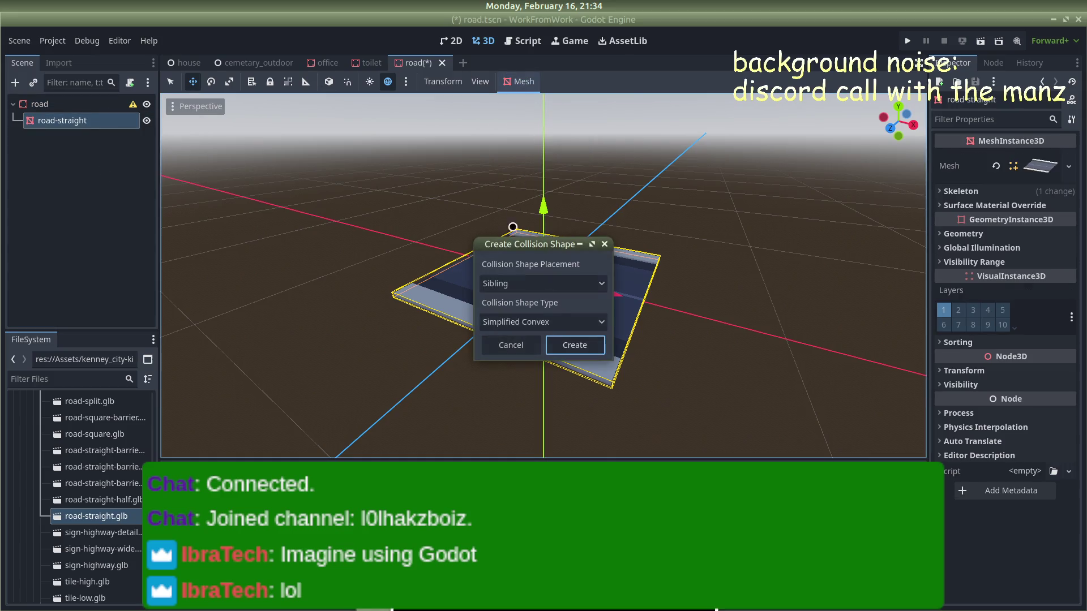
left_click(570, 348)
left_click(116, 242)
key("ctrl+s")
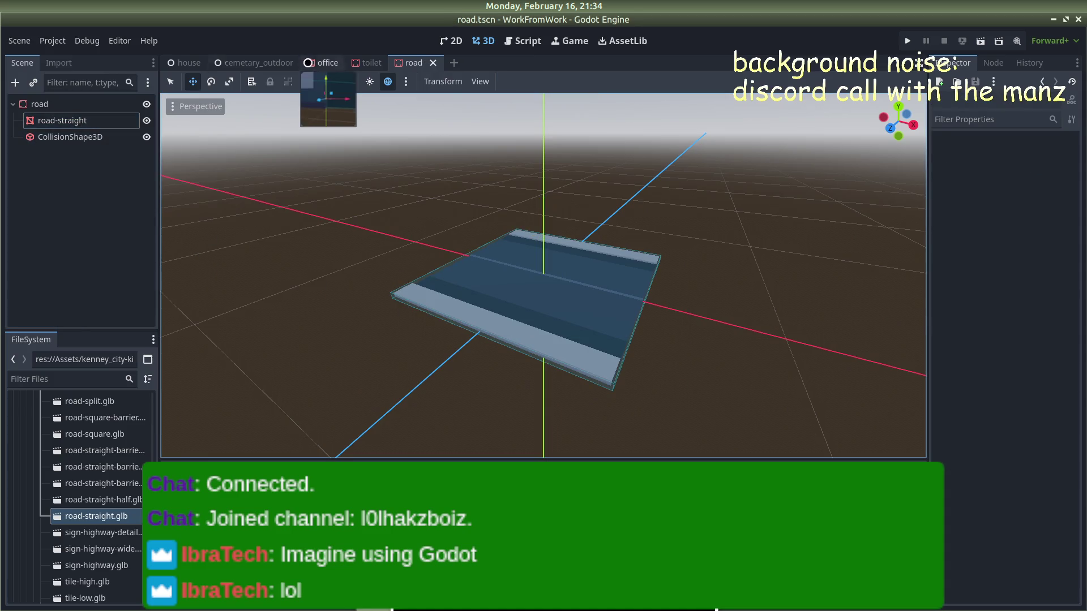
Step: Open the cemetary_outdoor scene and orbit and zoom toward the office building
left_click(257, 63)
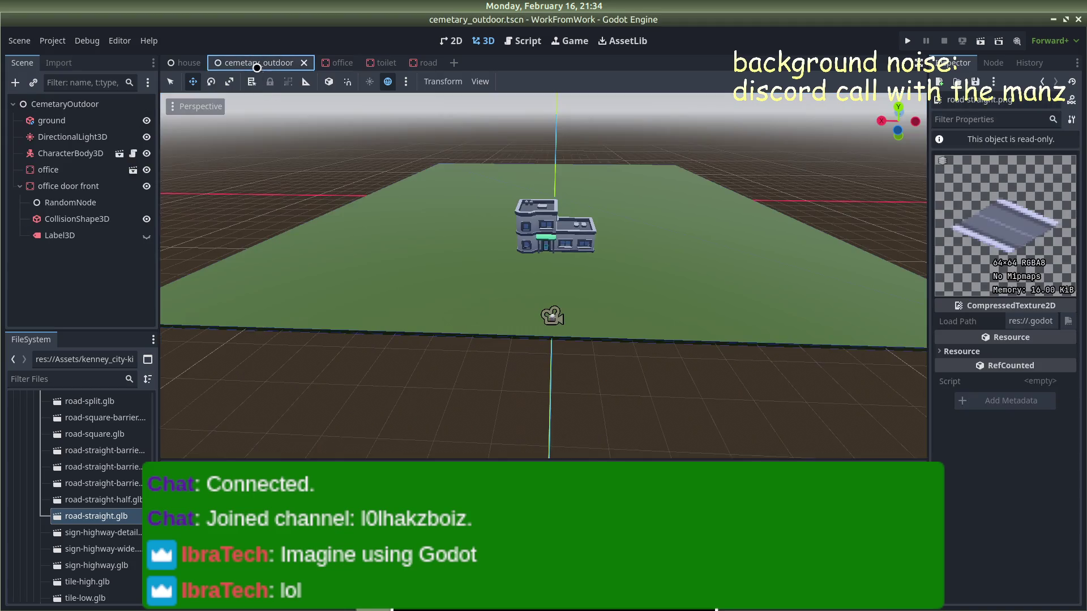
scroll(361, 221, "up", 5)
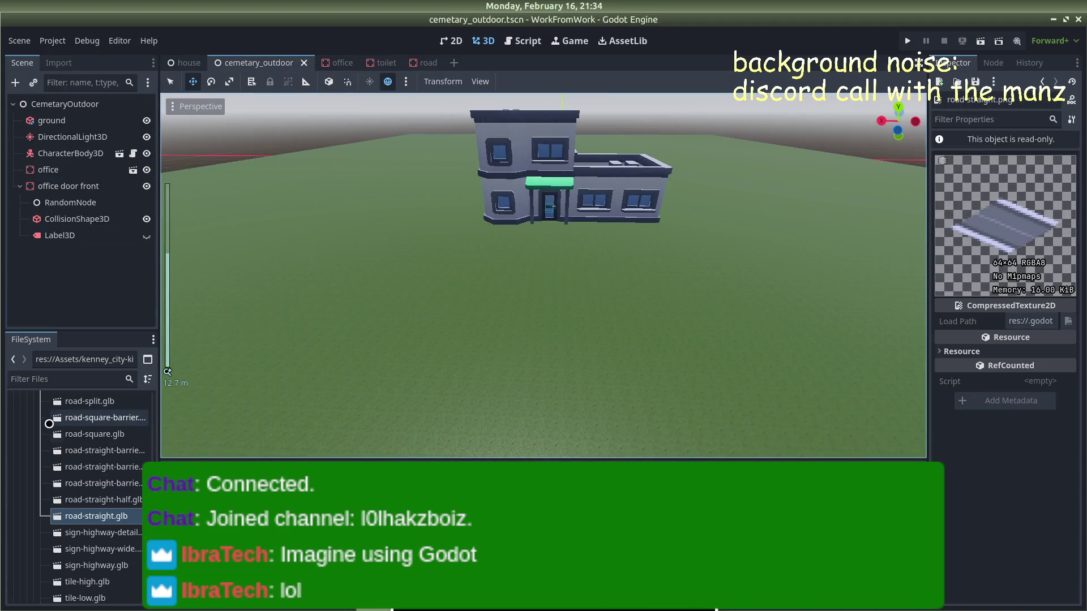
scroll(71, 430, "down", 2)
scroll(71, 431, "down", 10)
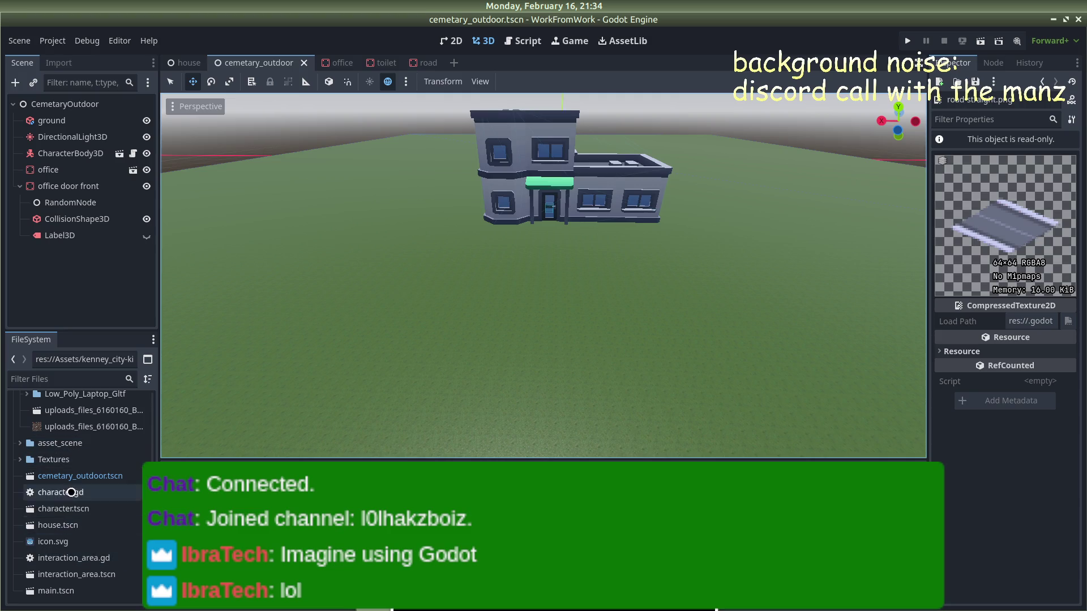
mouse_move(480, 405)
left_mouse_down()
mouse_move(514, 368)
mouse_move(289, 410)
left_mouse_up()
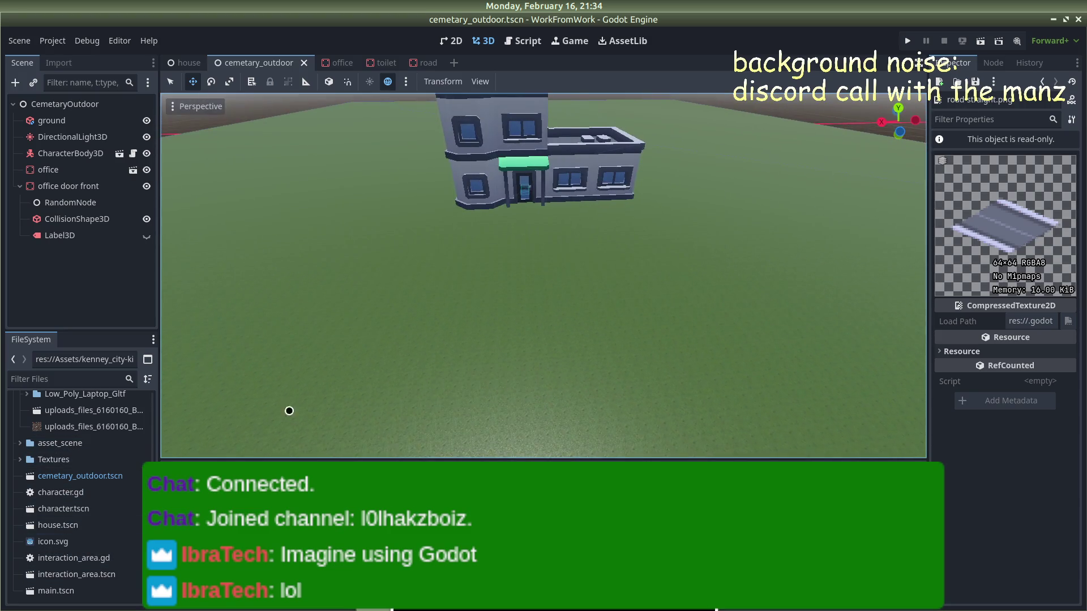
mouse_move(434, 401)
left_mouse_down()
mouse_move(453, 311)
mouse_move(455, 374)
left_mouse_up()
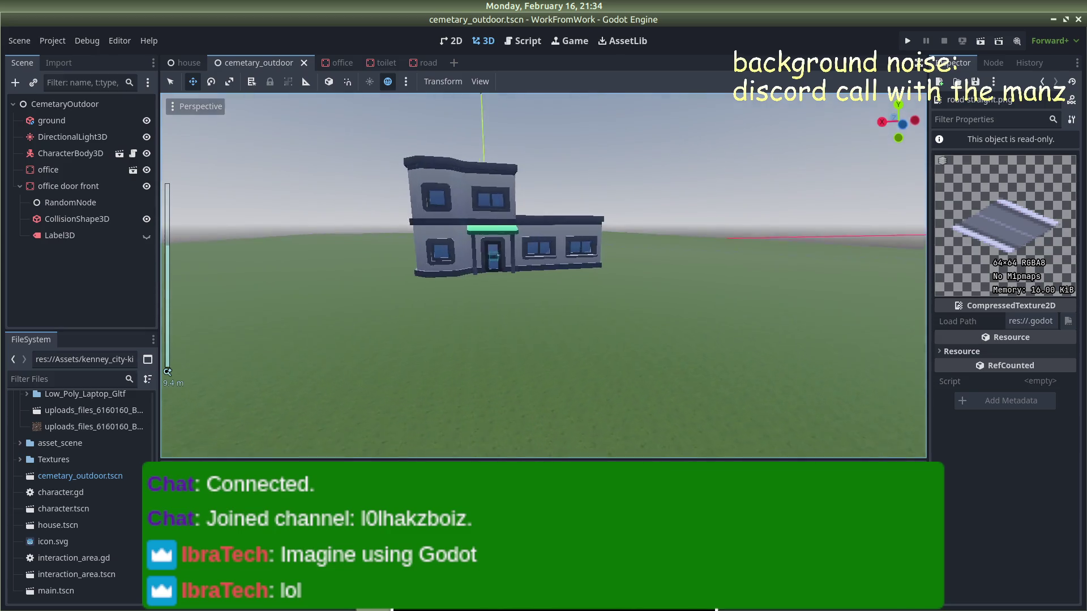
scroll(455, 374, "up", 3)
key("alt+Tab")
key("alt+Tab")
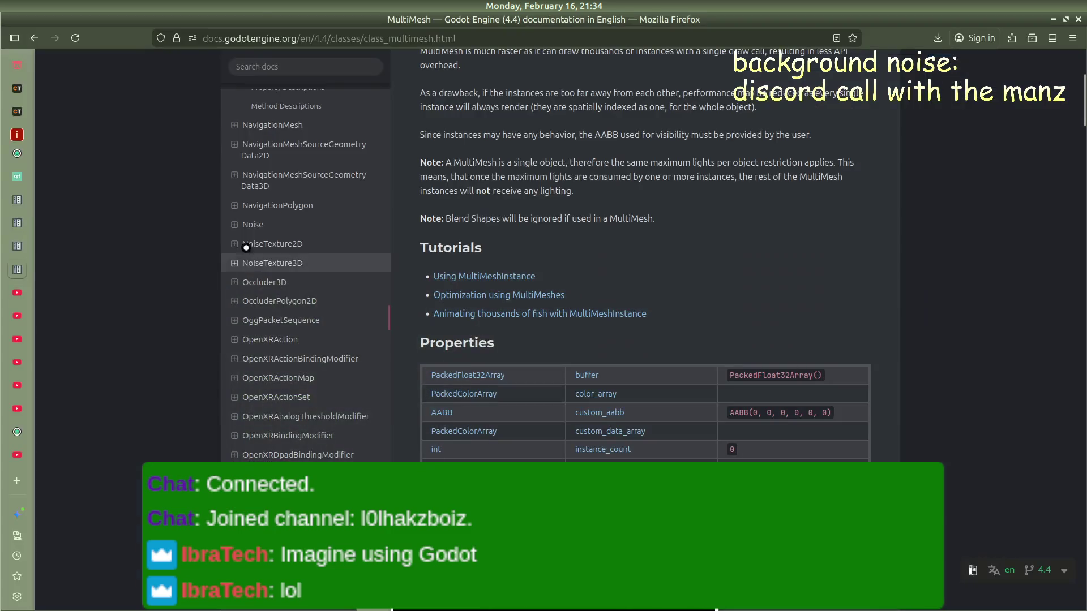
Step: Start playing the Design 3D Game Levels From Scratch tutorial video
mouse_move(23, 305)
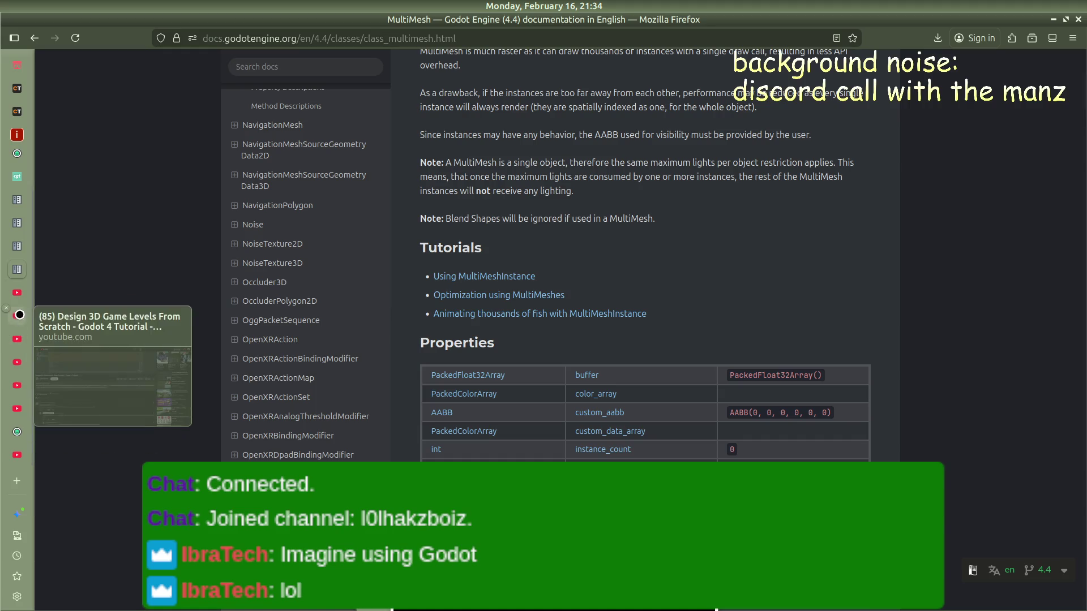
left_click(18, 317)
left_click(431, 324)
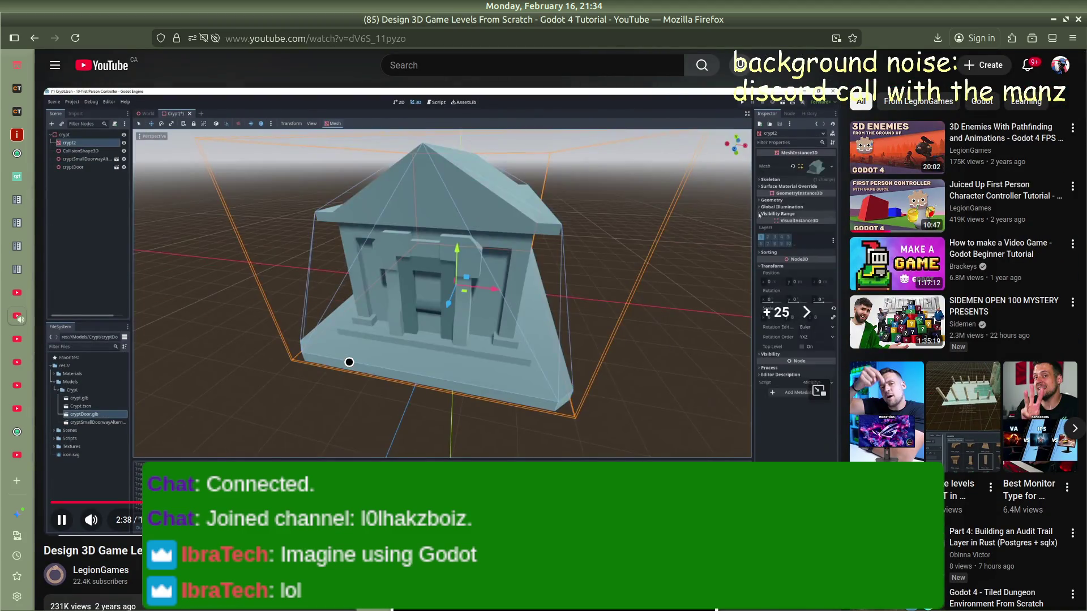
key("alt+Tab")
key("Tab")
key("Tab")
key("Tab")
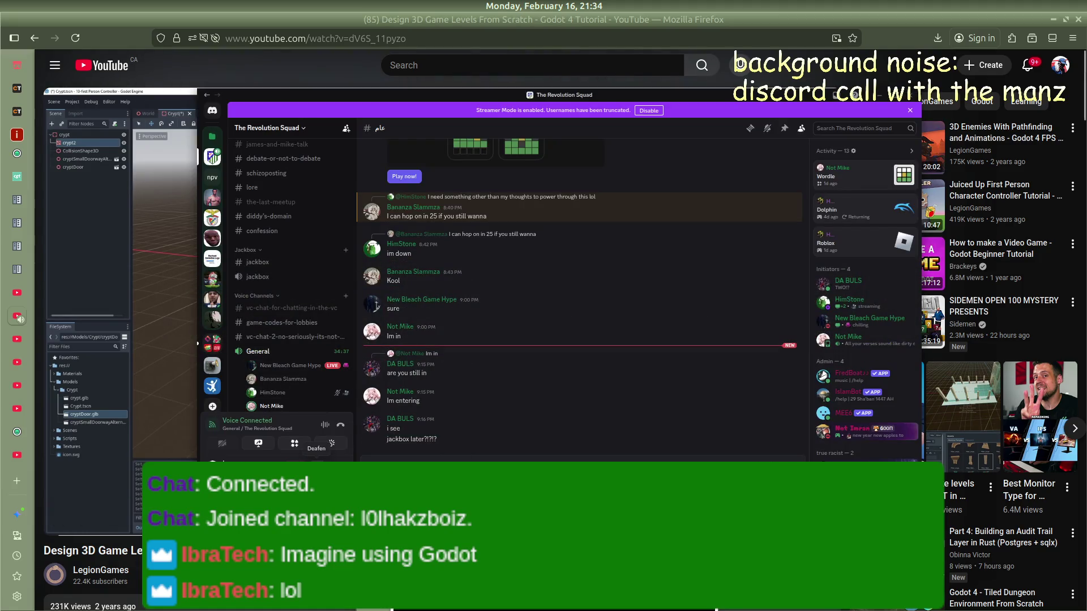
key("alt+Tab")
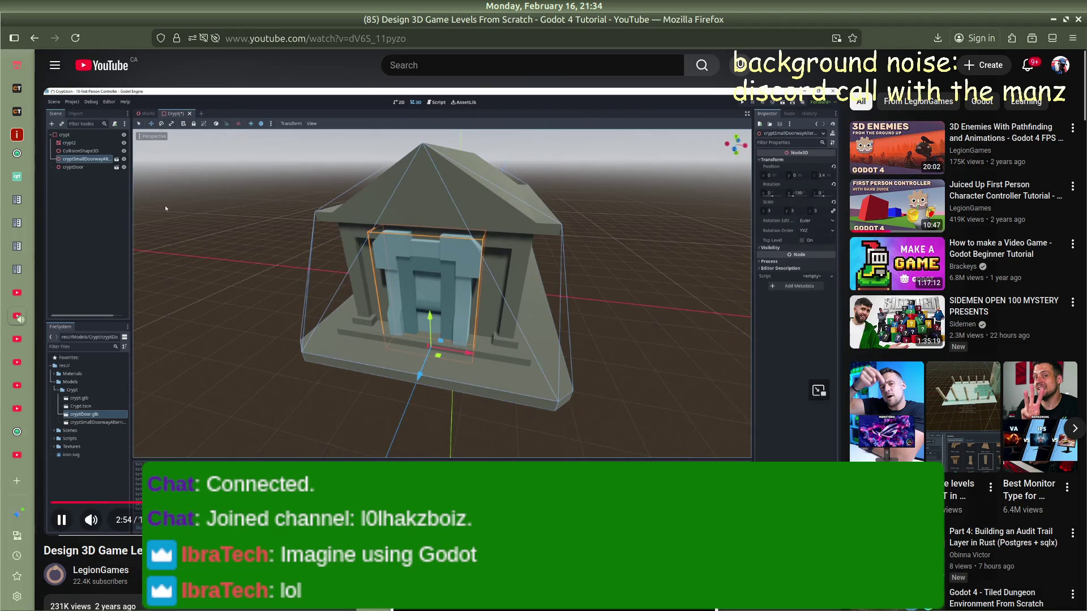
Step: Skip forward and back through the tutorial, then pause it
key("l")
key("l")
key("l")
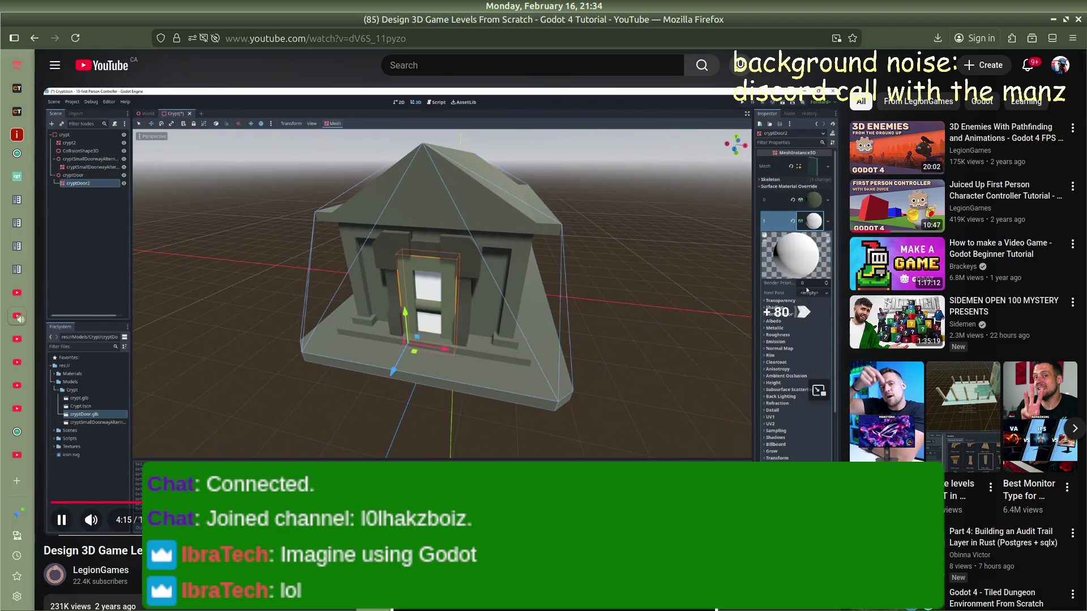
key("l")
key("l")
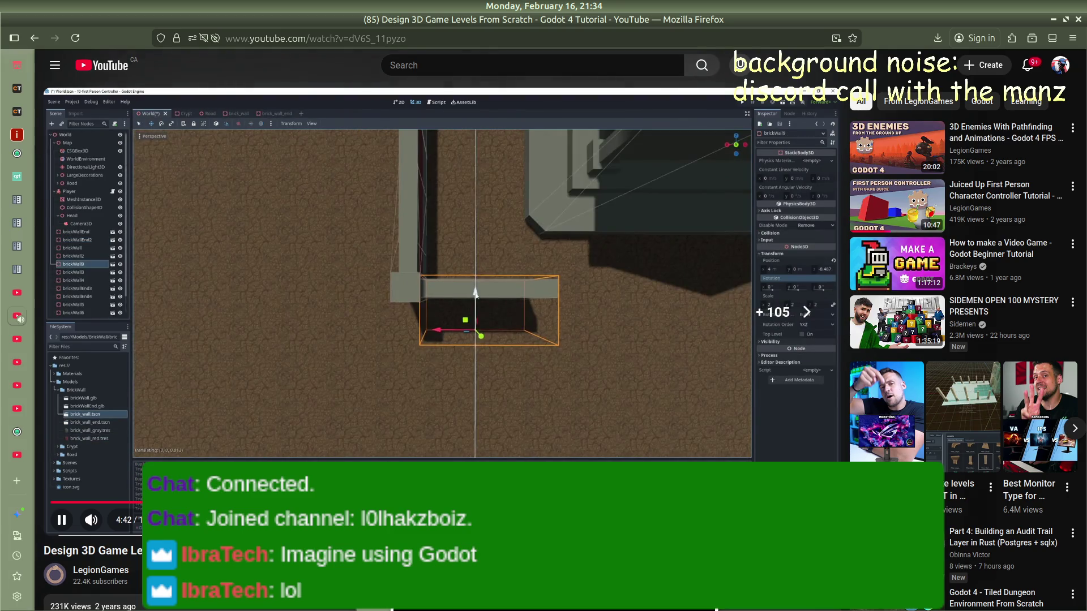
key("l")
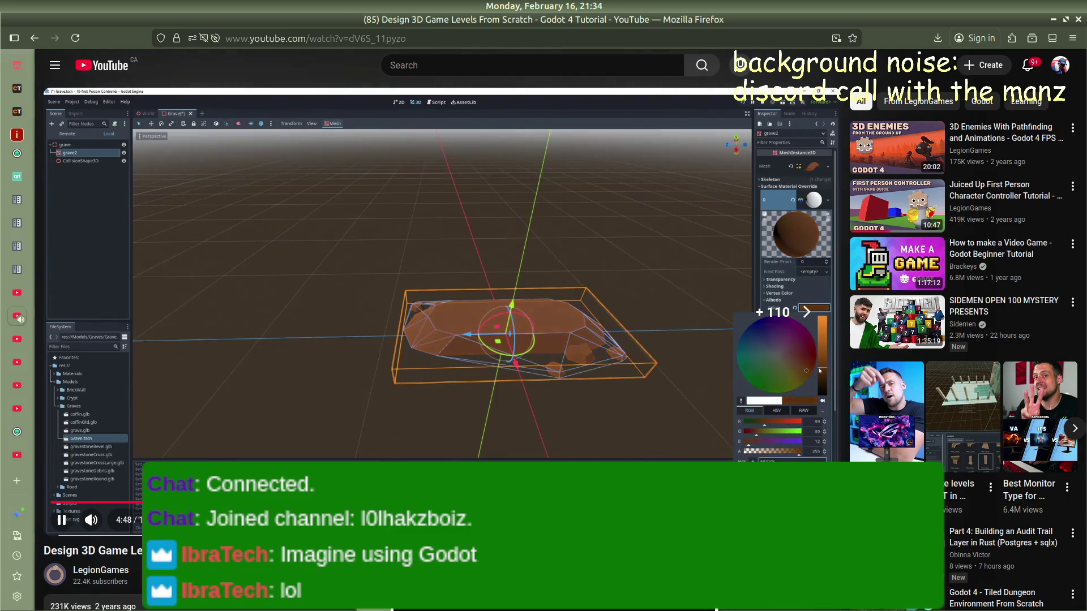
key("l")
key("j")
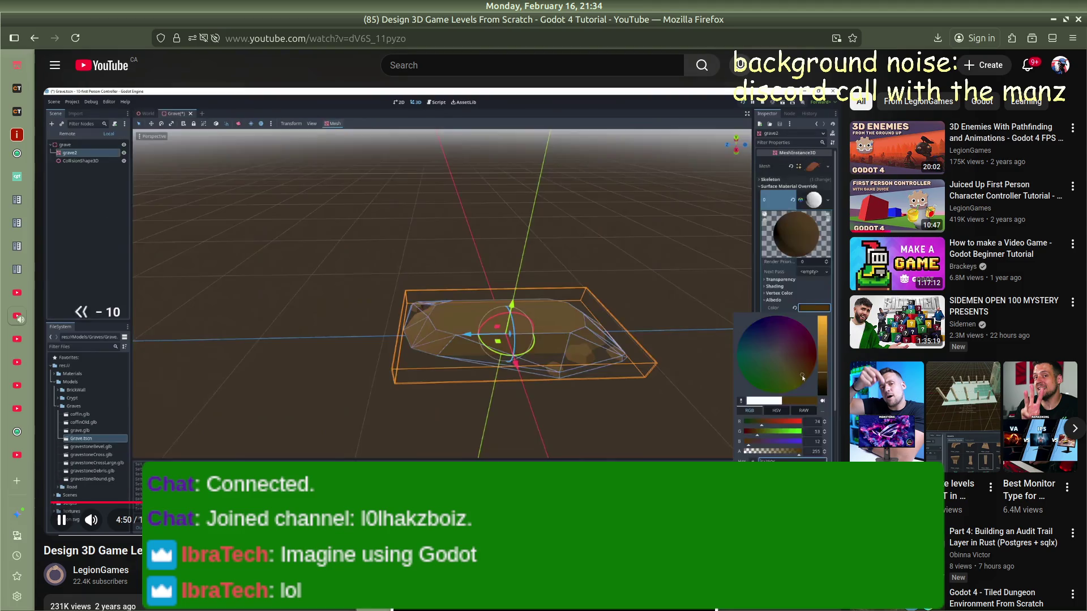
key("j")
key("j")
key("j")
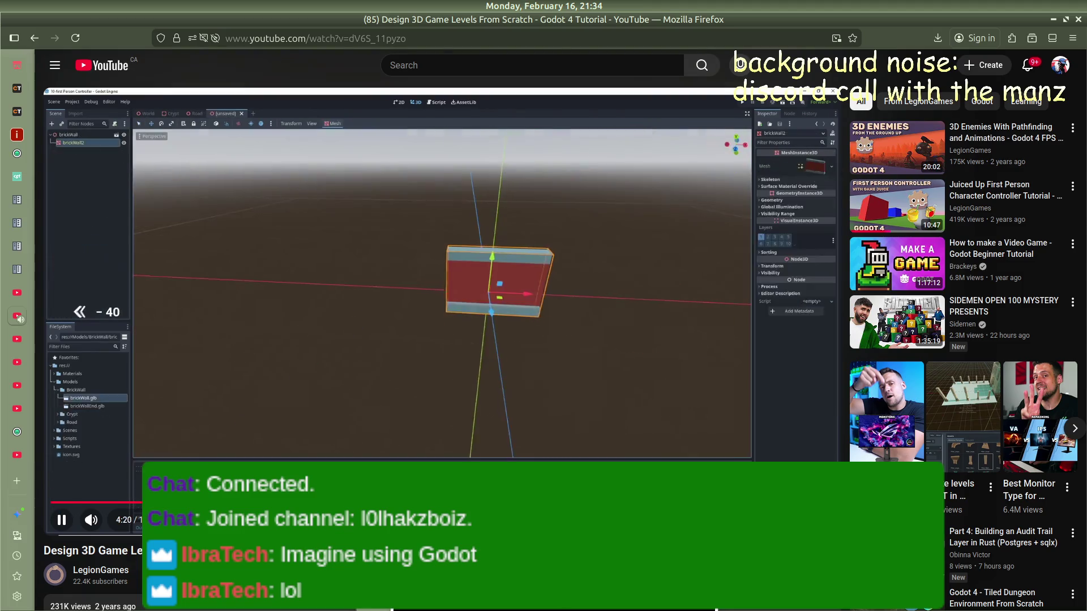
key("Left")
key("Left")
key("Left")
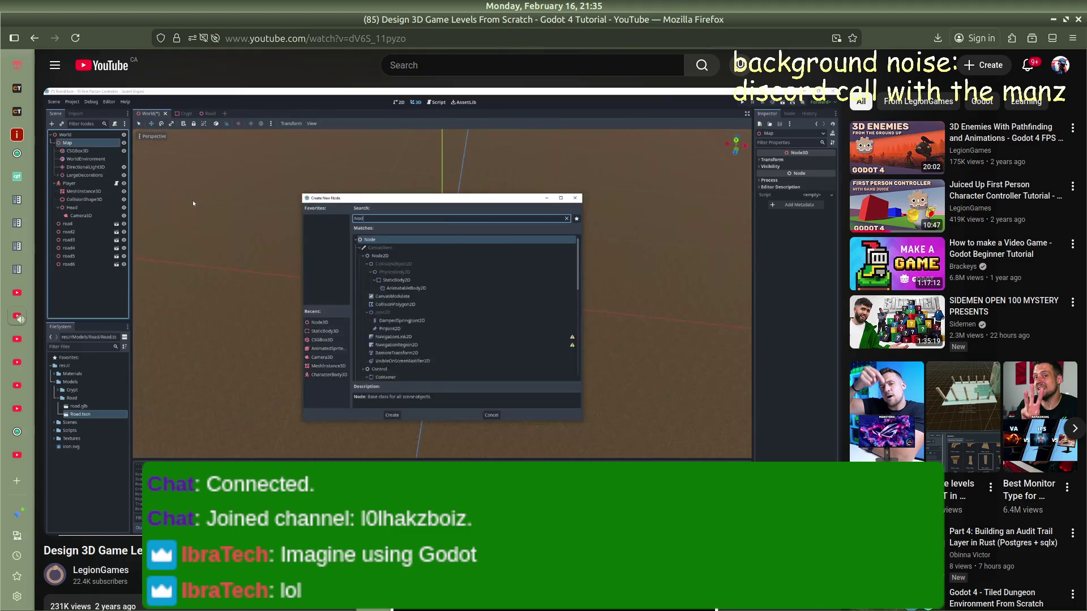
left_click(469, 294)
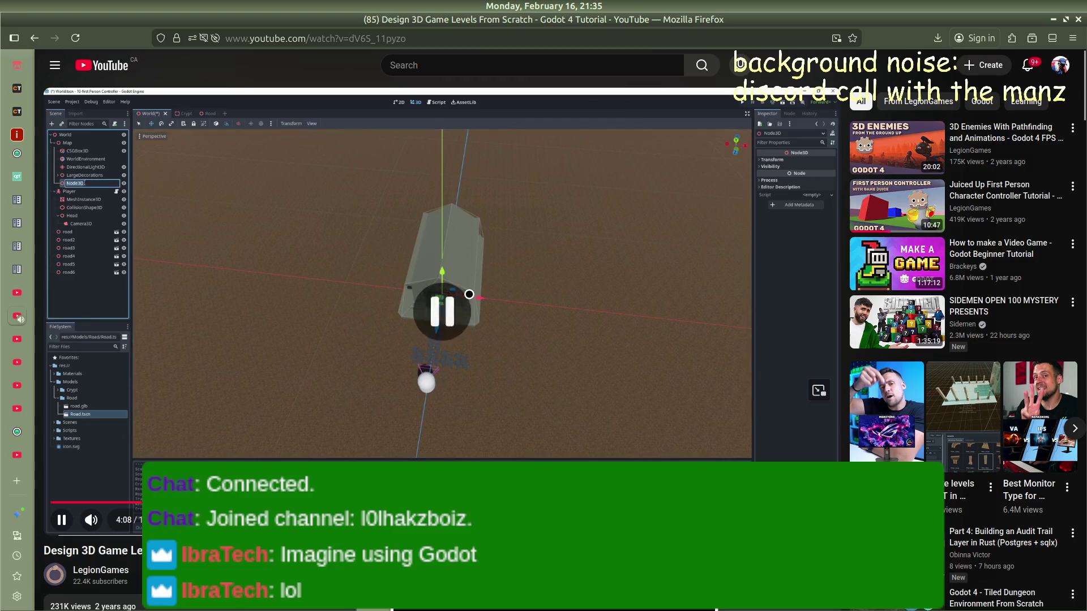
Step: Cycle through the open windows from Discord to OBS
key("alt+Tab")
key("alt+Tab")
key("alt+Tab")
key("Escape")
key("alt+Tab")
key("alt+Tab")
key("alt+Tab")
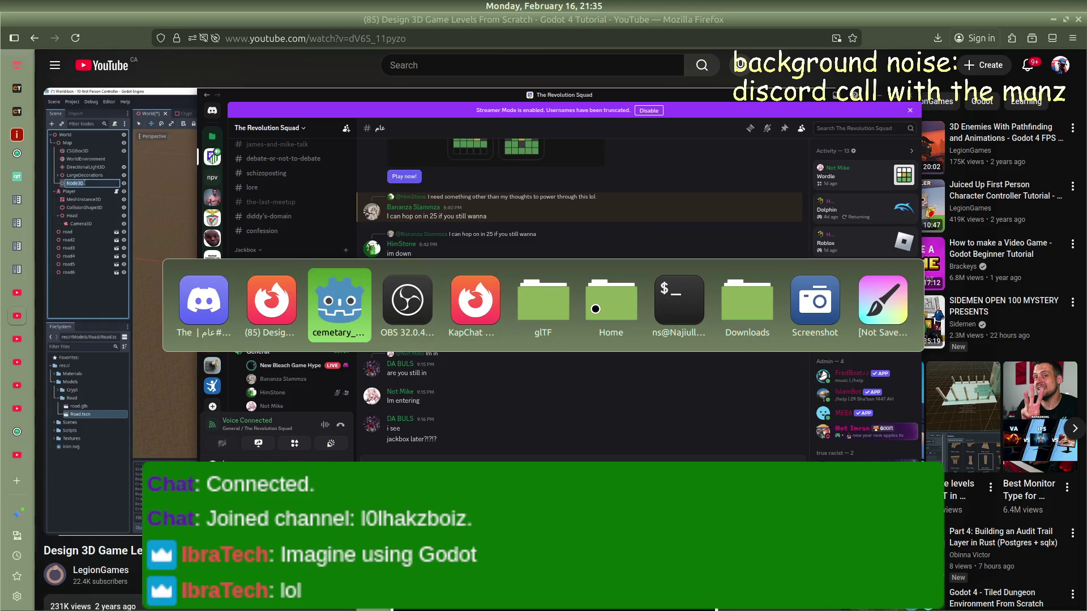
Step: Switch back to Godot Engine, zoom the cemetary_outdoor view, and open the road.tscn tab
key("alt+Tab")
key("alt+Tab")
key("alt+Tab")
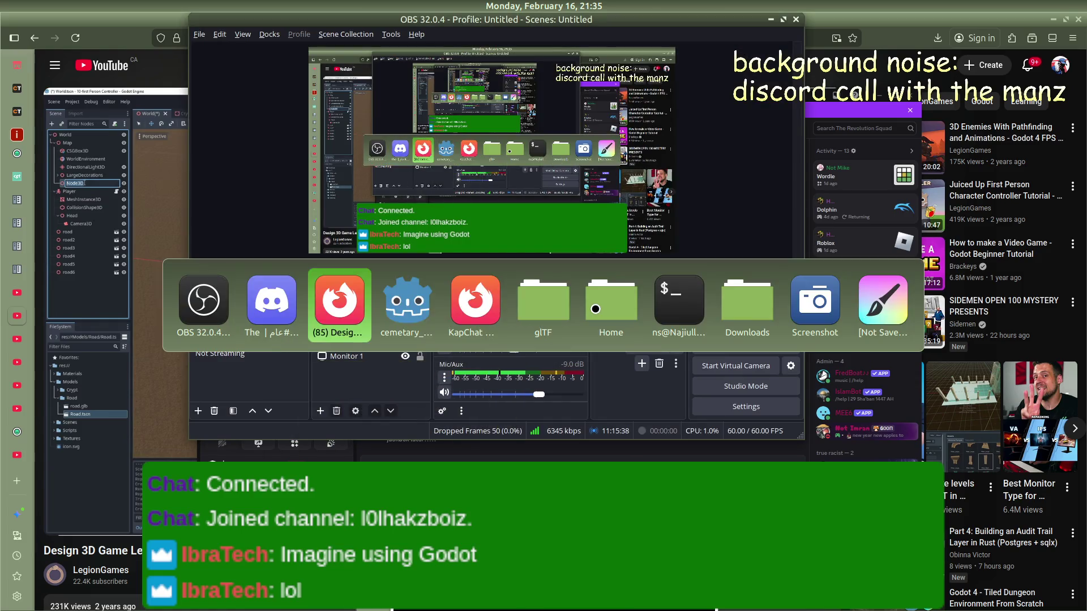
key("alt+Tab")
key("alt+Tab")
key("alt+Tab")
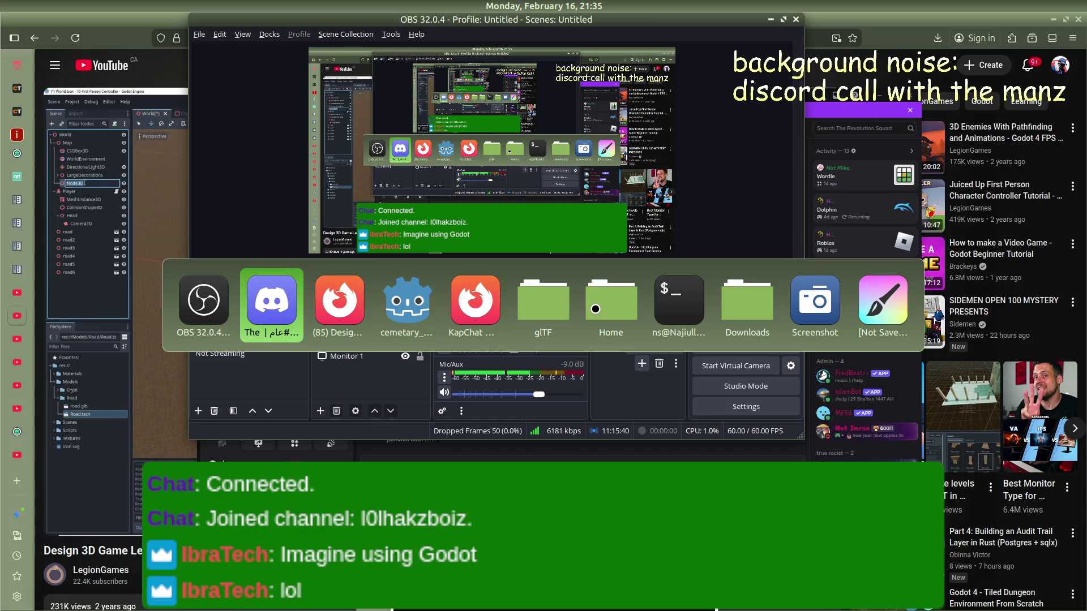
scroll(396, 270, "up", 3)
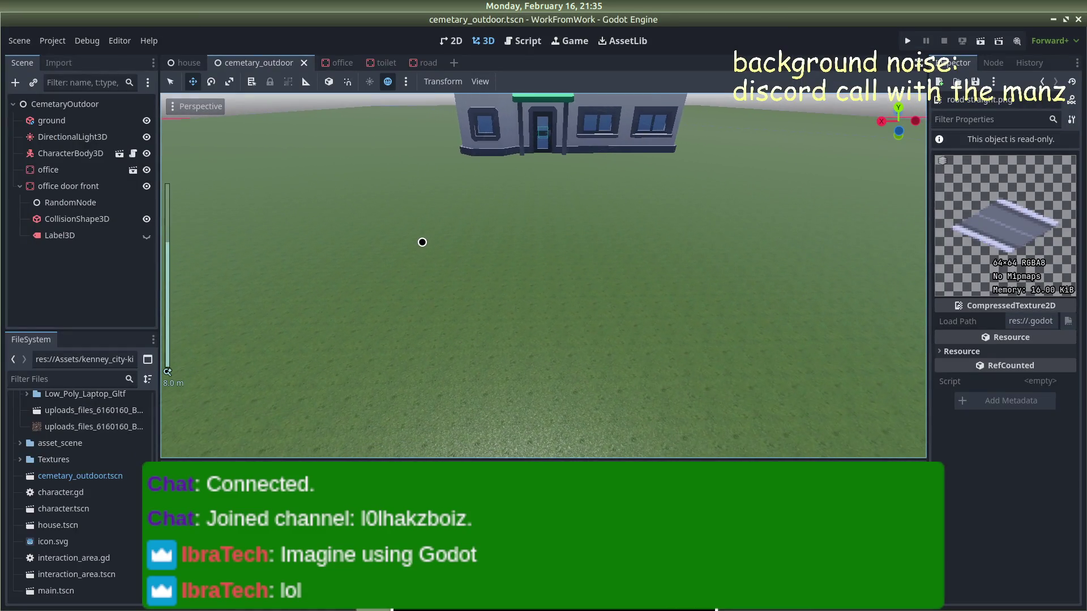
scroll(113, 469, "up", 3)
scroll(113, 470, "down", 3)
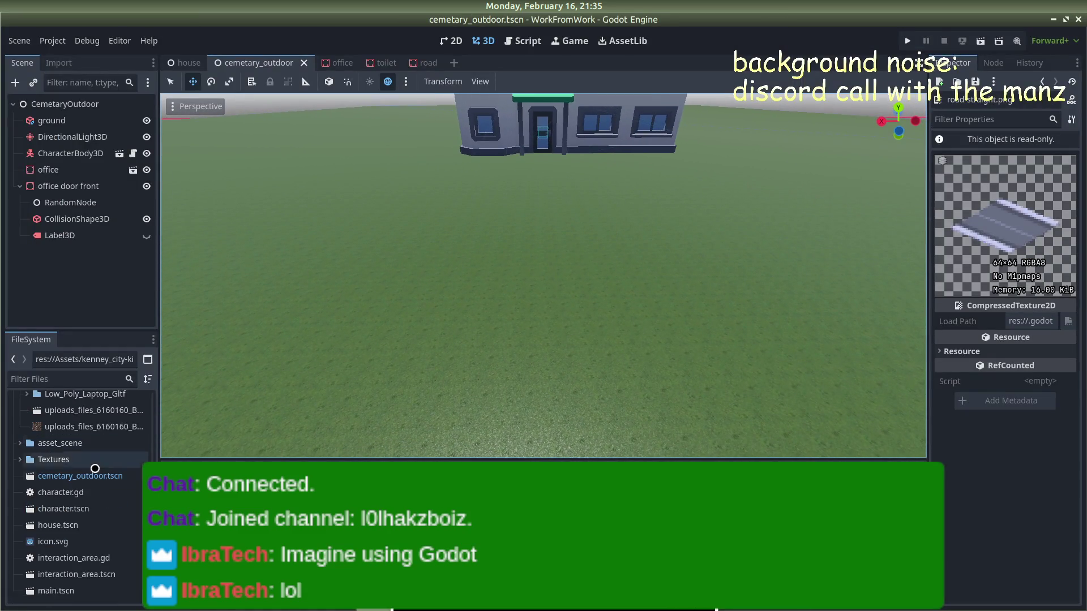
scroll(67, 591, "up", 3)
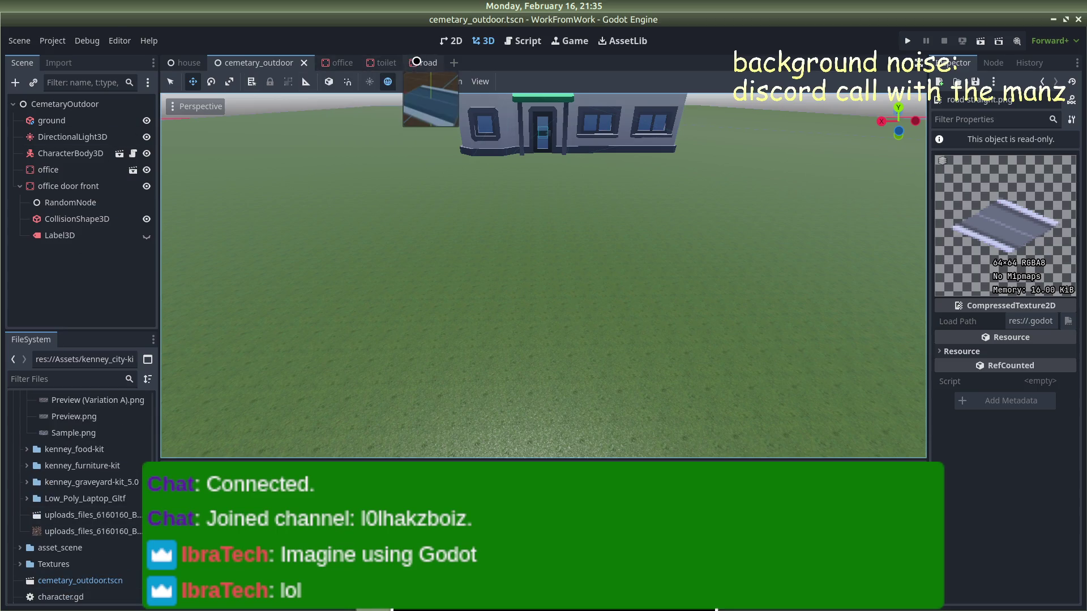
left_click(425, 63)
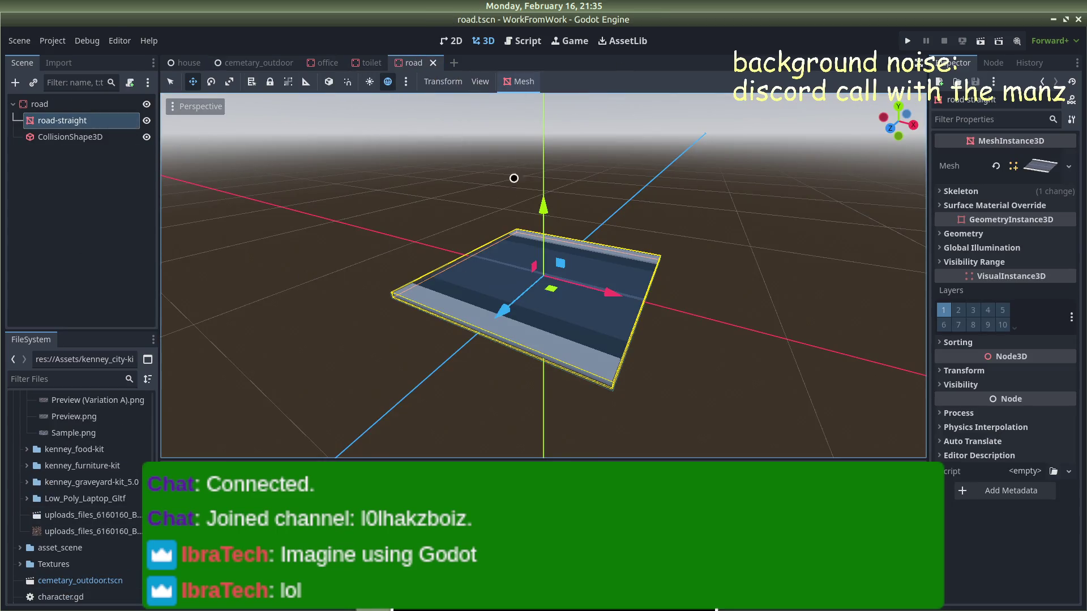
Step: Delete the road's CollisionShape3D node
left_click(71, 137)
right_click(101, 137)
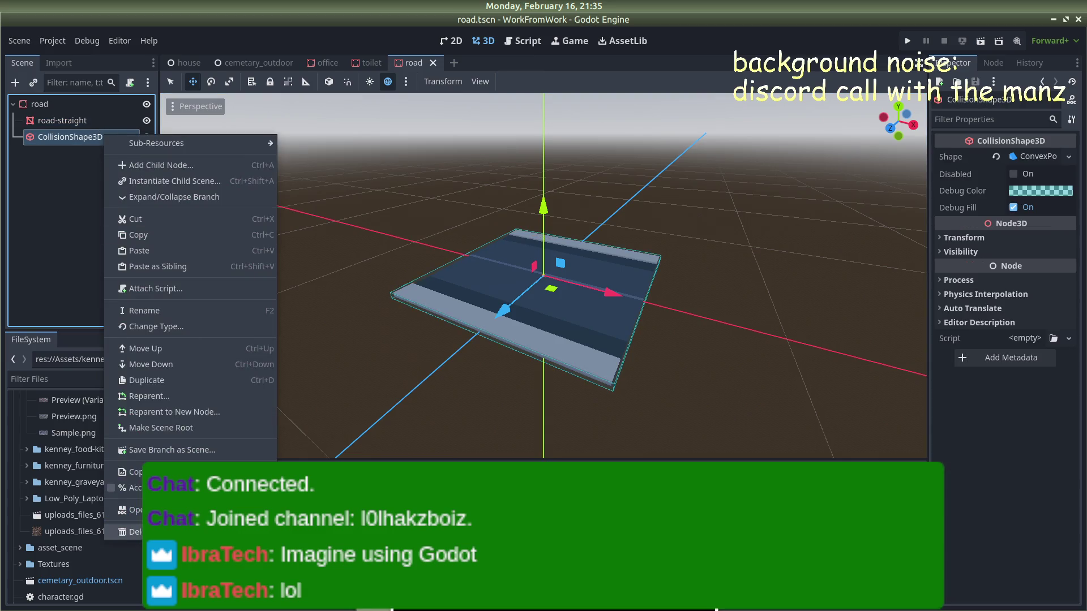
left_click(122, 532)
left_click(587, 315)
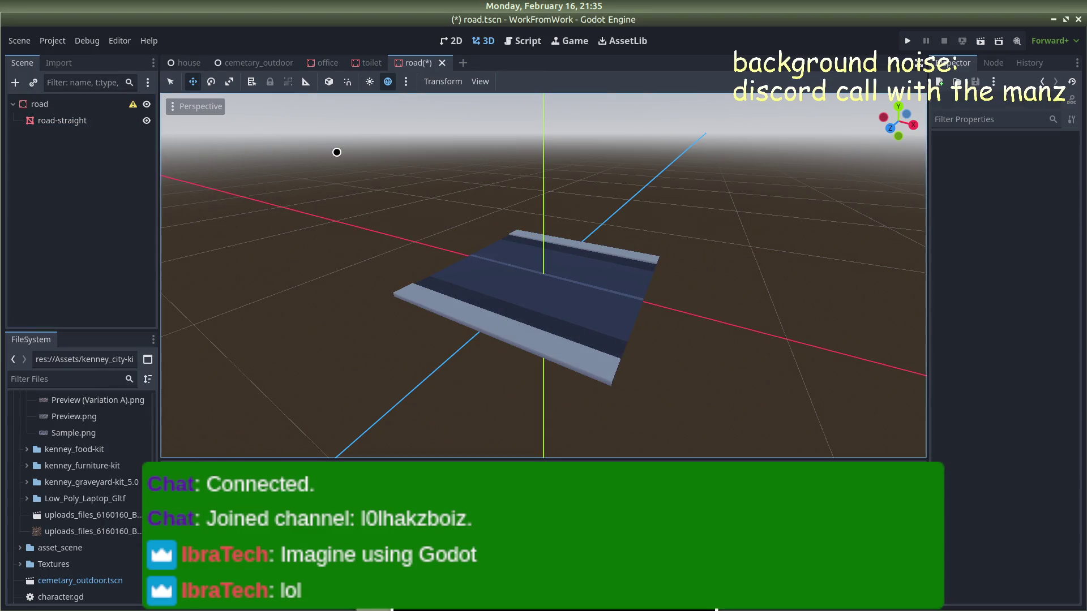
Step: Glance at the cemetary_outdoor scene, then return to the road scene
scroll(517, 279, "up", 5)
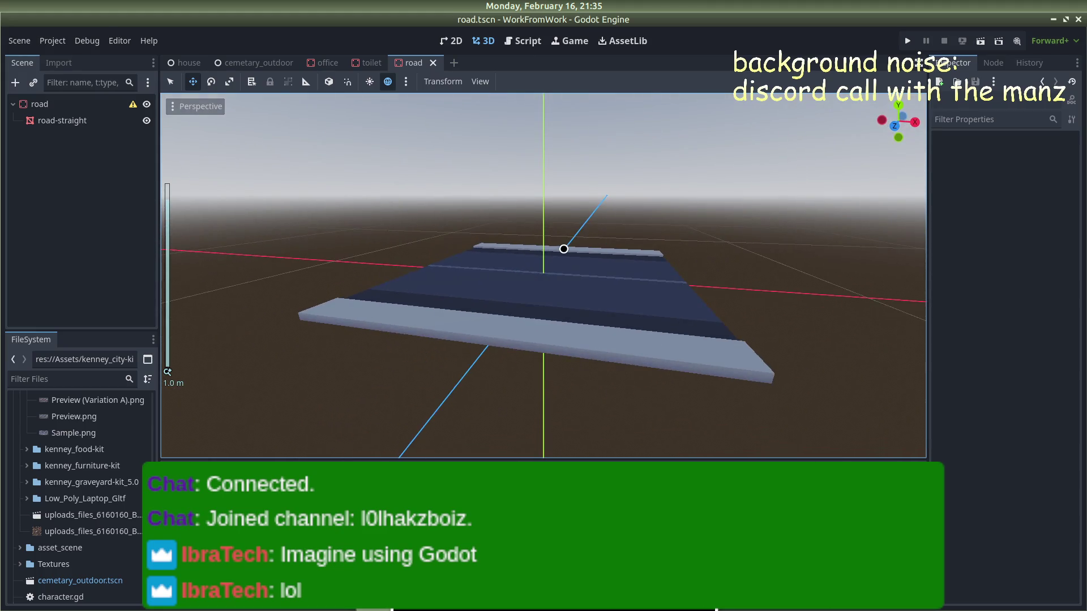
mouse_move(1, 335)
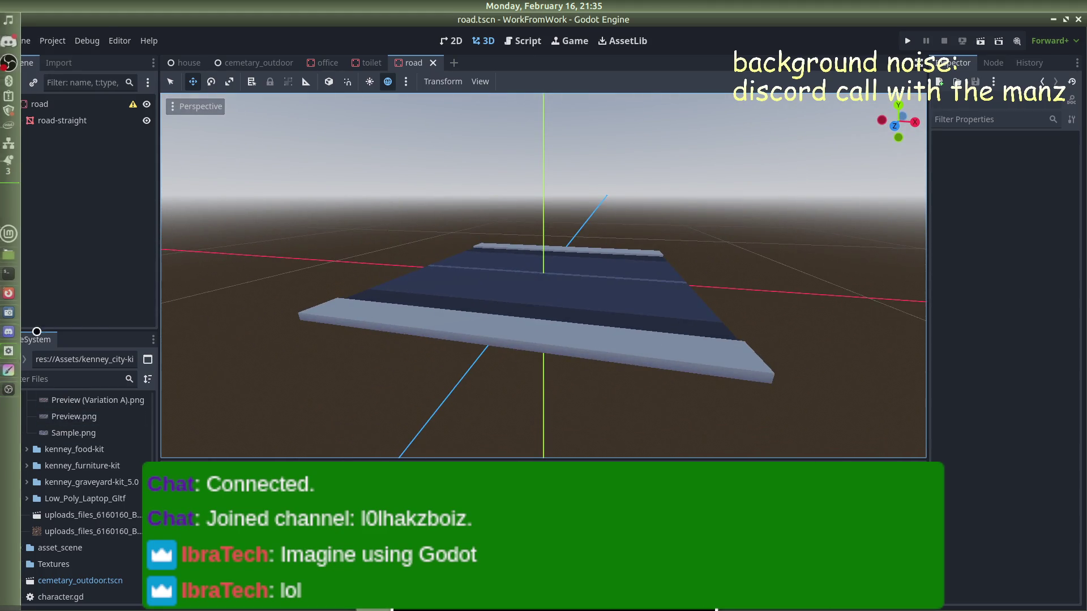
left_click(270, 60)
scroll(486, 255, "up", 3)
scroll(515, 178, "down", 7)
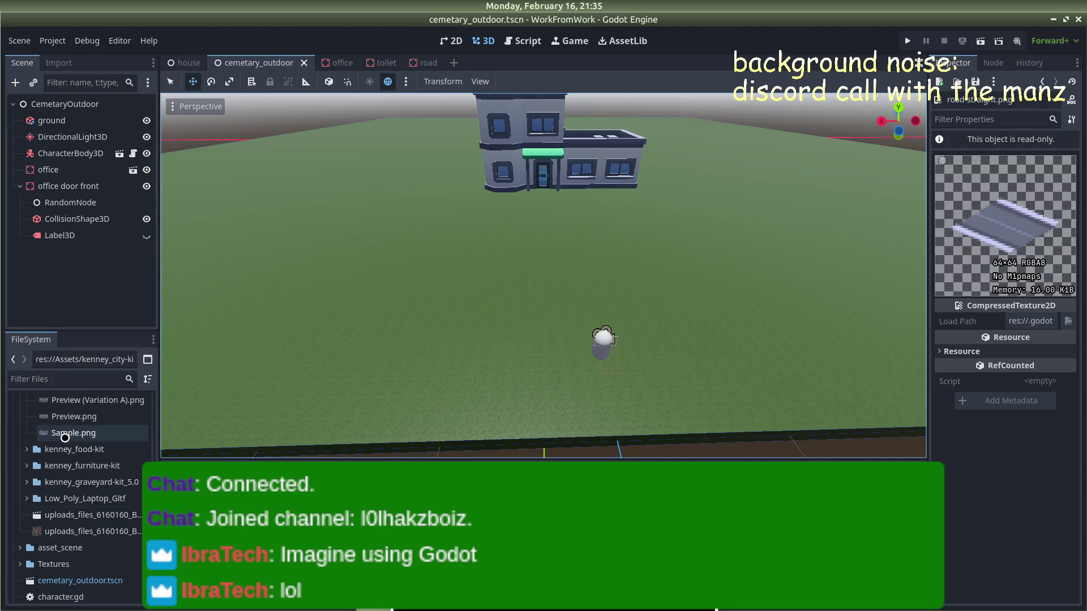
scroll(69, 559, "down", 3)
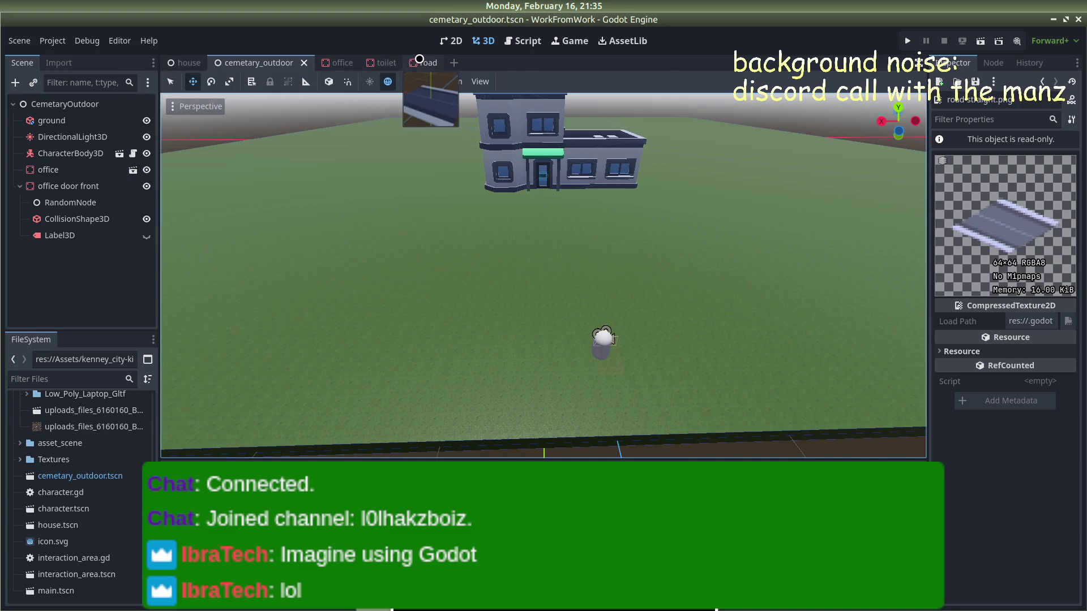
left_click(419, 59)
Step: Scale the road-straight tile to 2 on X and Z and save the road scene
left_click(984, 372)
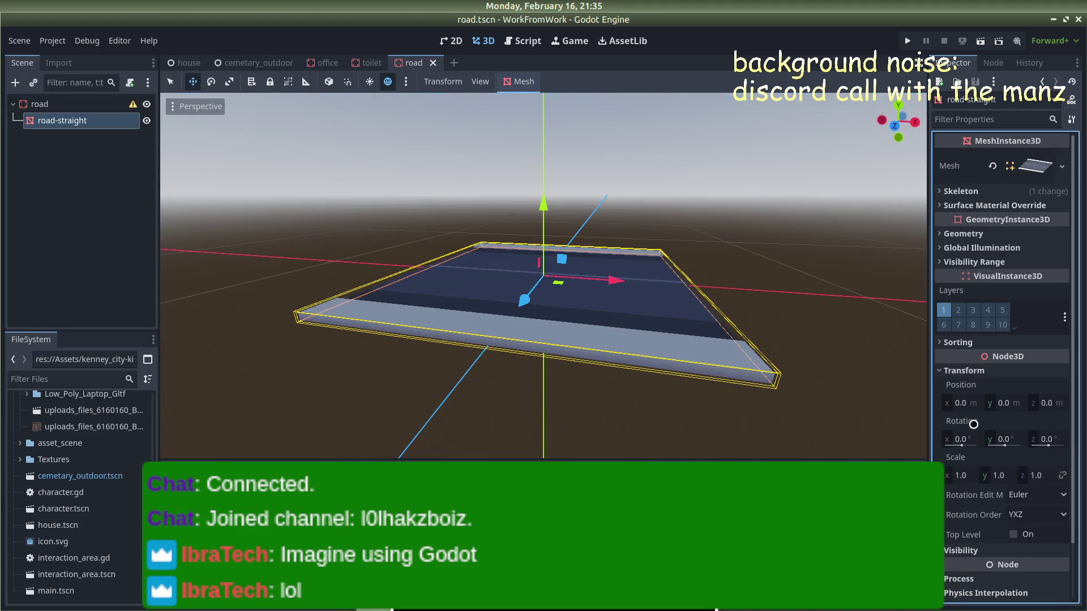
left_click(963, 475)
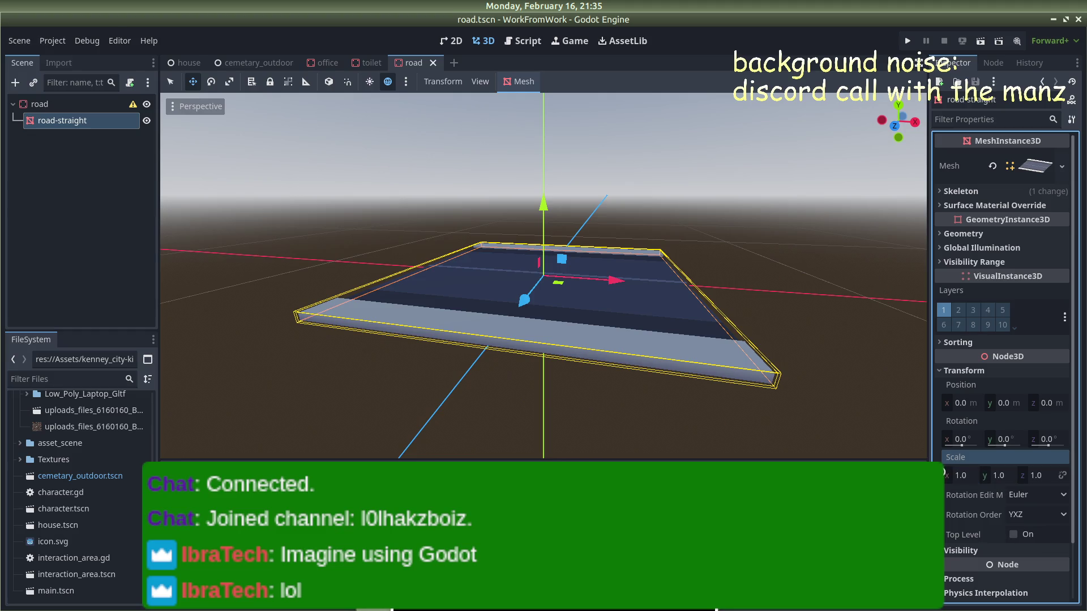
left_click(1036, 474)
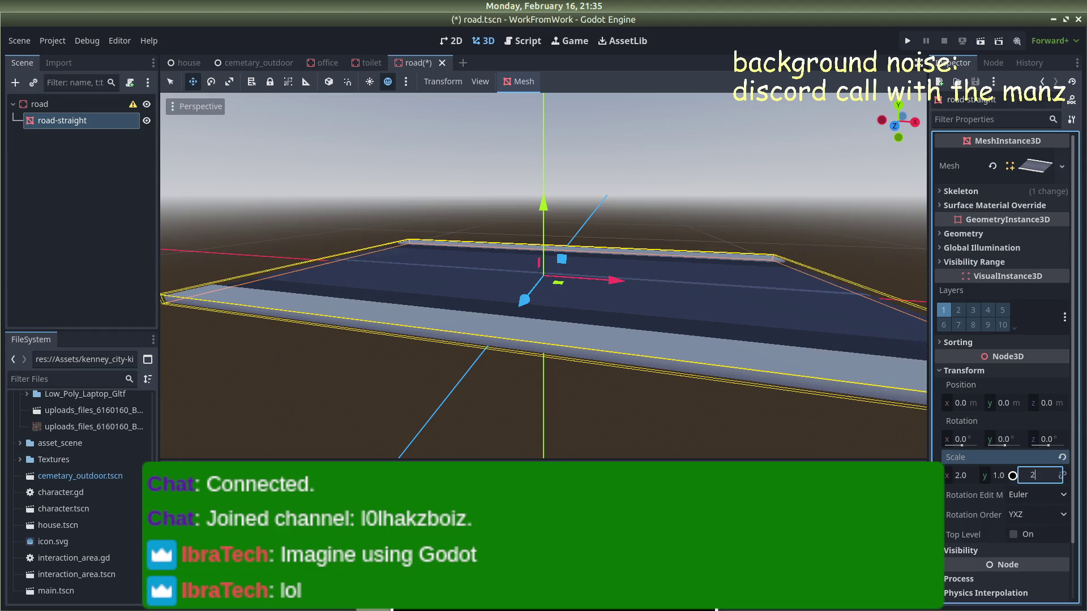
key("Return")
left_click(714, 159)
scroll(679, 233, "down", 5)
mouse_move(680, 233)
left_mouse_down()
mouse_move(466, 245)
mouse_move(457, 210)
left_mouse_up()
key("ctrl+s")
left_click(255, 62)
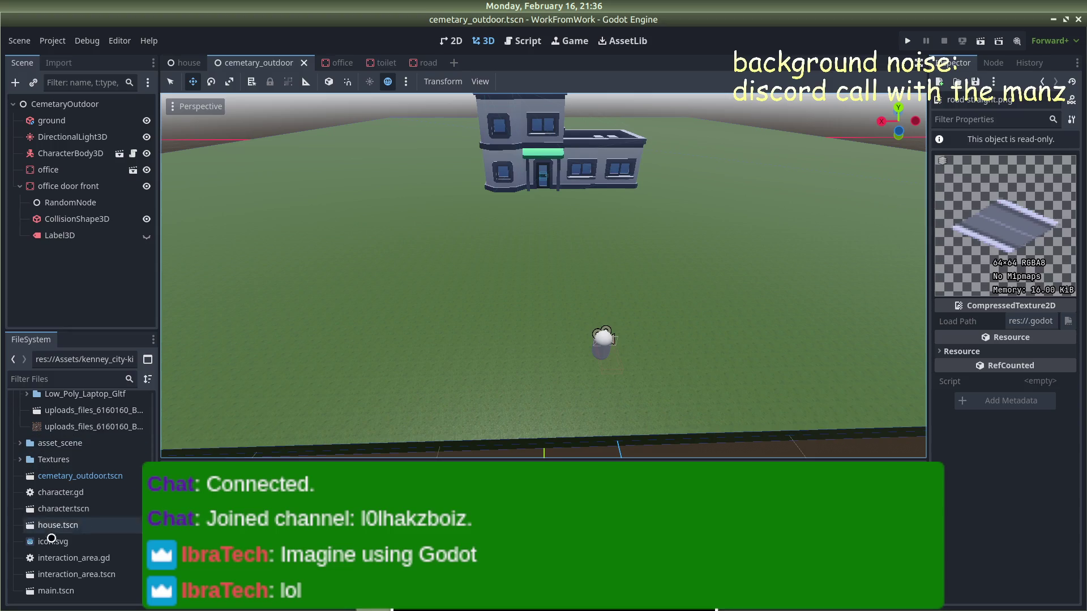
Step: Drop a road.tscn instance from the asset_scene folder into the level near the building
mouse_move(328, 456)
left_mouse_down()
mouse_move(398, 427)
mouse_move(481, 328)
mouse_move(497, 322)
mouse_move(500, 303)
left_mouse_up()
scroll(501, 320, "up", 3)
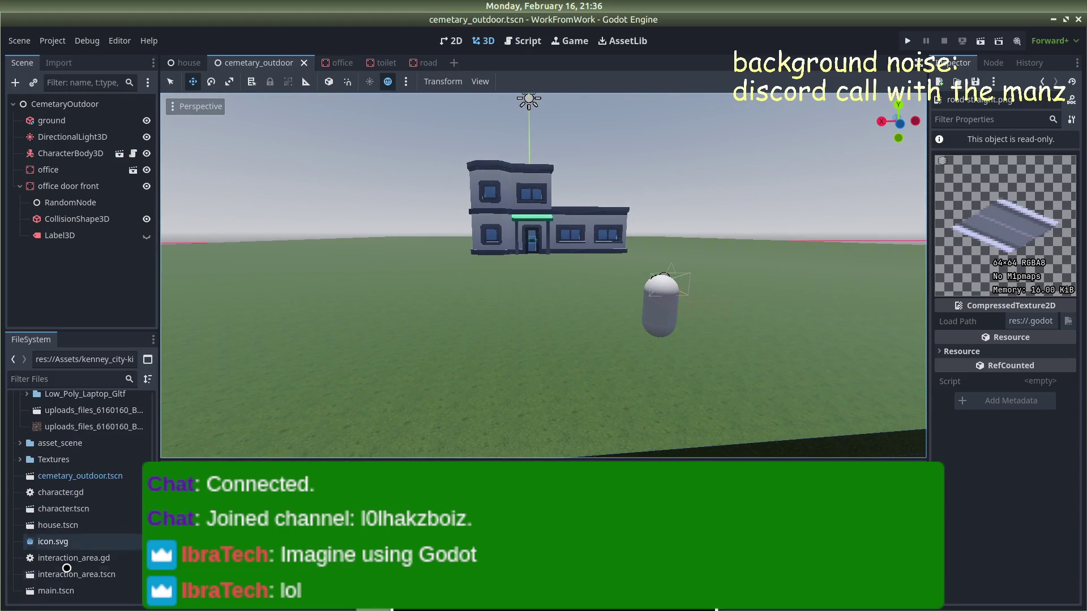
scroll(51, 537, "up", 2)
left_click(18, 495)
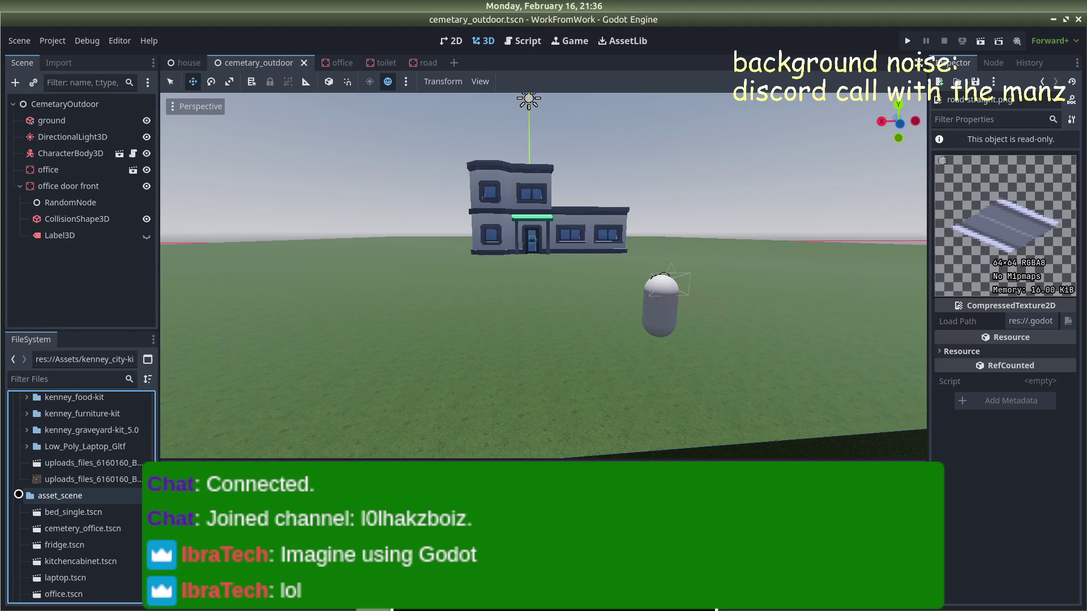
scroll(62, 509, "down", 3)
left_click_drag(63, 532, 574, 383)
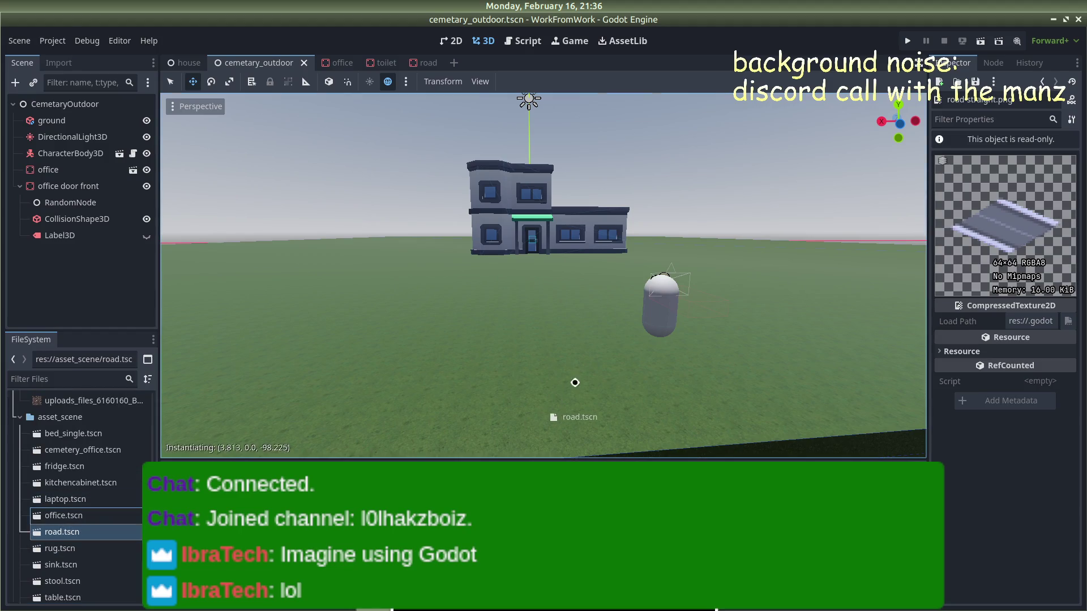
mouse_move(503, 285)
left_mouse_down()
mouse_move(501, 235)
mouse_move(484, 303)
left_mouse_up()
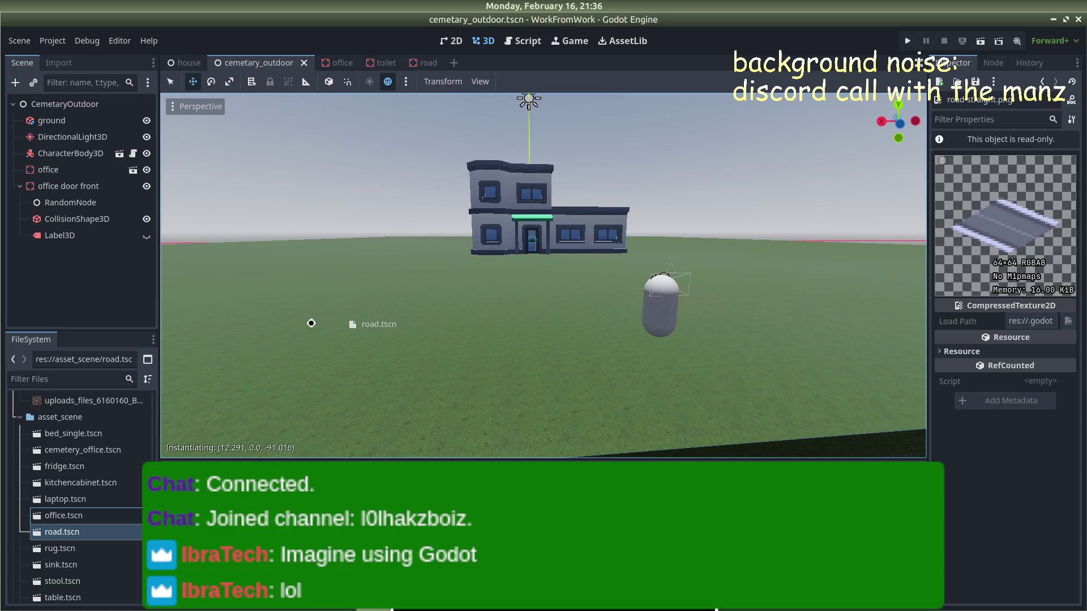
left_click_drag(529, 345, 563, 327)
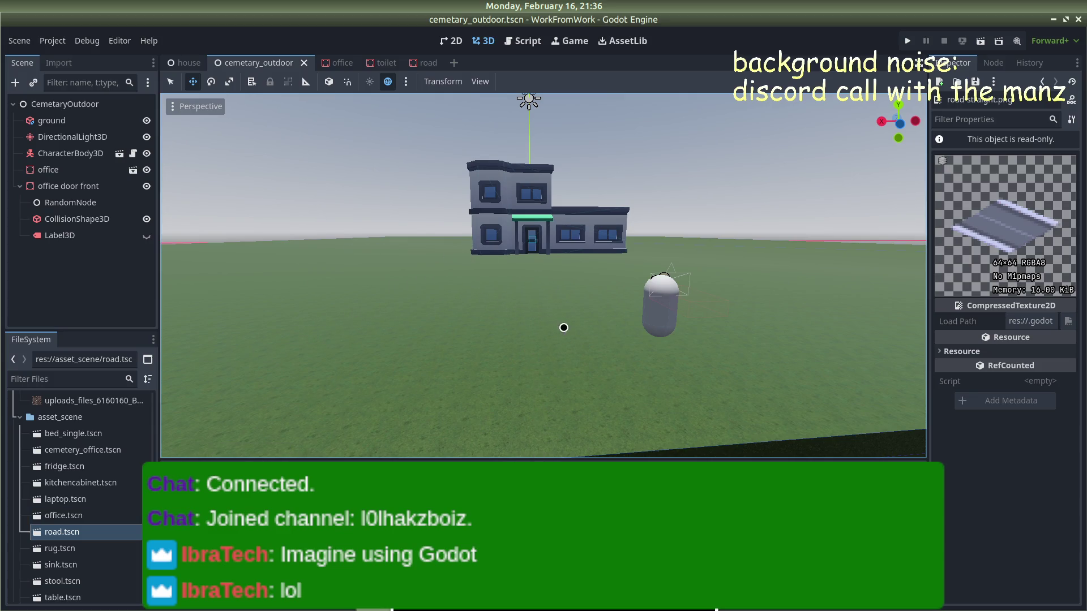
mouse_move(62, 532)
left_mouse_down()
mouse_move(377, 429)
mouse_move(509, 356)
mouse_move(589, 273)
mouse_move(593, 299)
left_mouse_up()
mouse_move(596, 372)
left_mouse_down()
mouse_move(699, 331)
mouse_move(630, 316)
mouse_move(461, 402)
mouse_move(473, 336)
left_mouse_up()
Step: Lower the road tile and set its position to X 1.0 m, Y 0.5 m
mouse_move(478, 251)
left_mouse_down()
mouse_move(478, 362)
mouse_move(483, 336)
mouse_move(507, 359)
mouse_move(447, 362)
left_mouse_up()
scroll(447, 362, "down", 3)
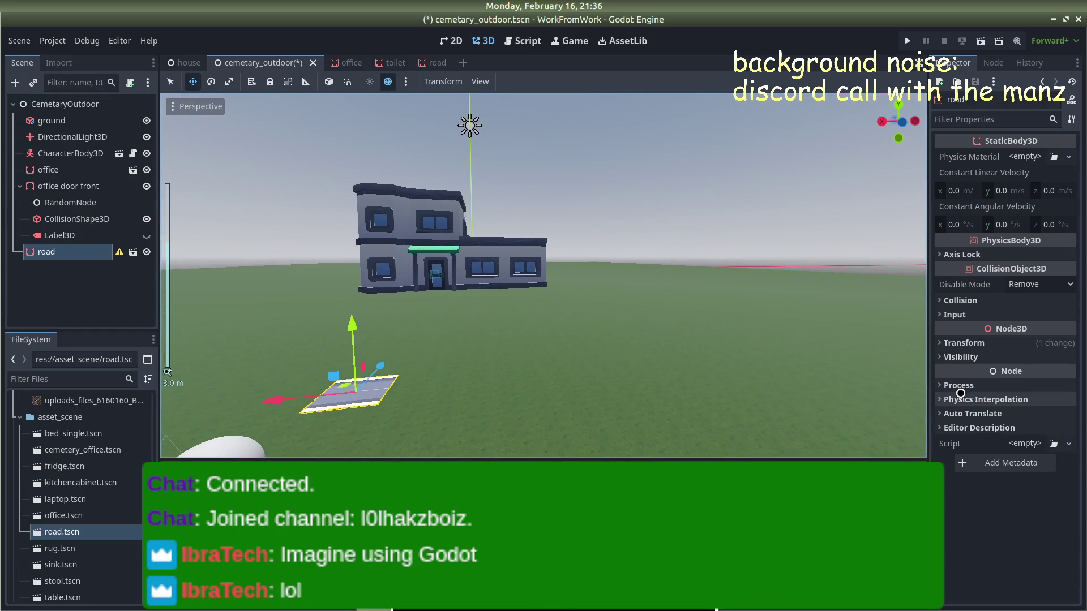
left_click(936, 343)
left_click(1002, 375)
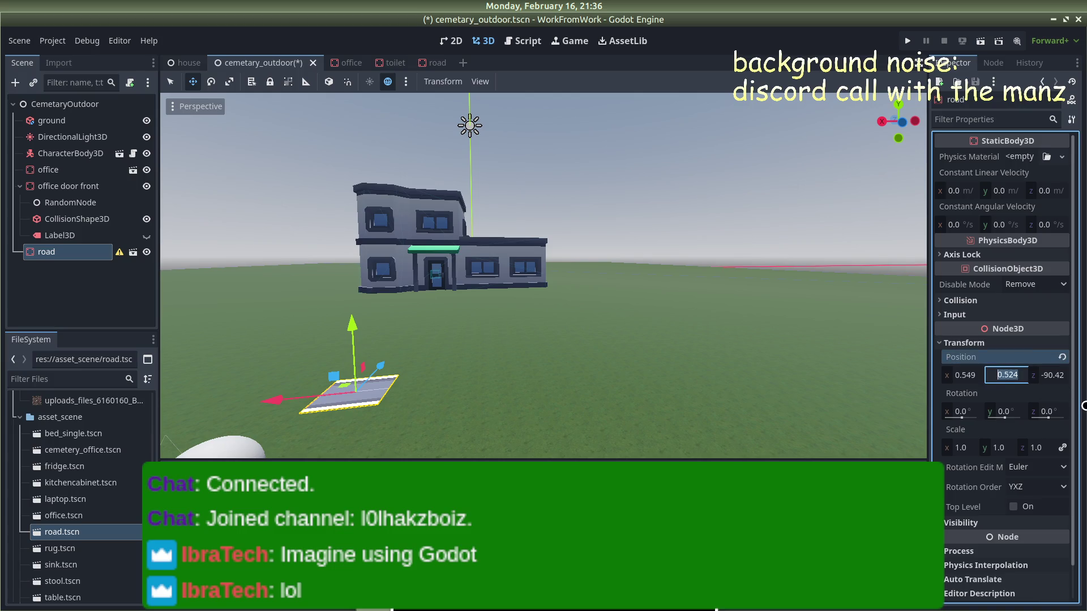
left_click(966, 373)
type("1")
key("Return")
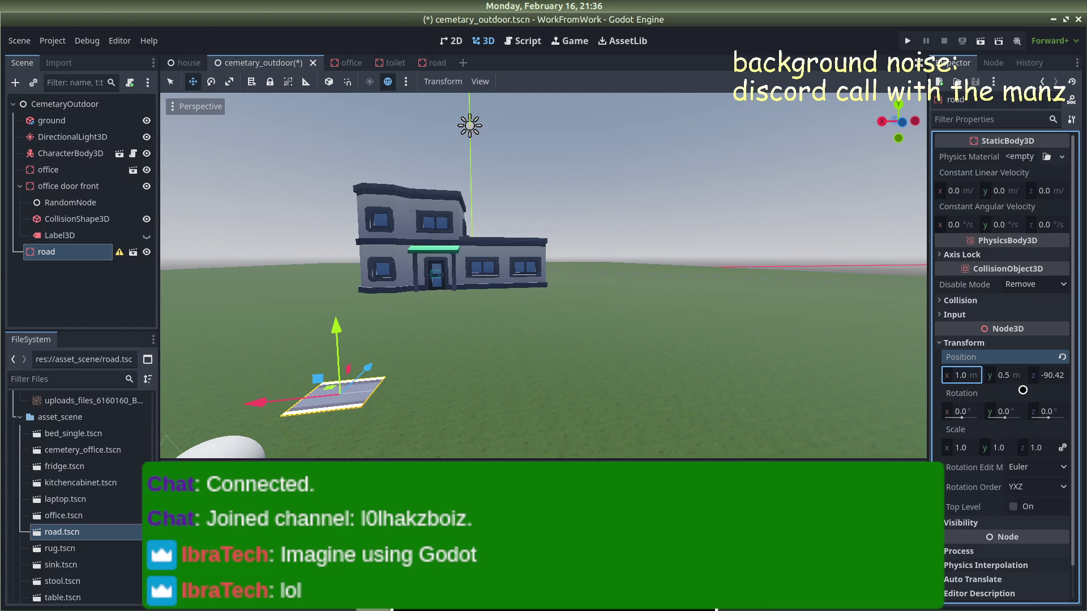
left_click(1050, 374)
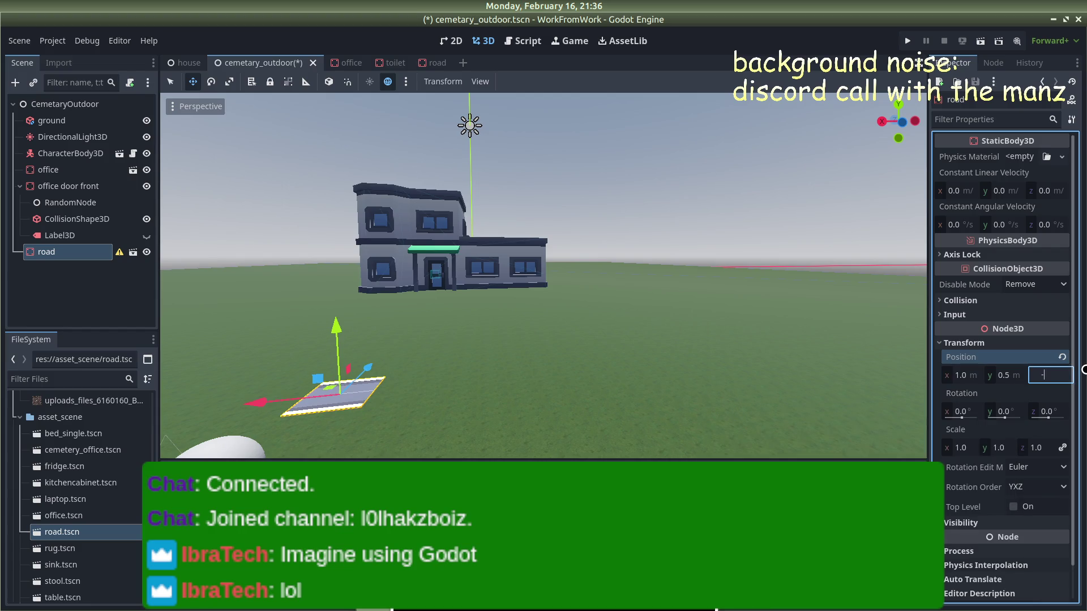
type("90")
key("Return")
left_click(730, 180)
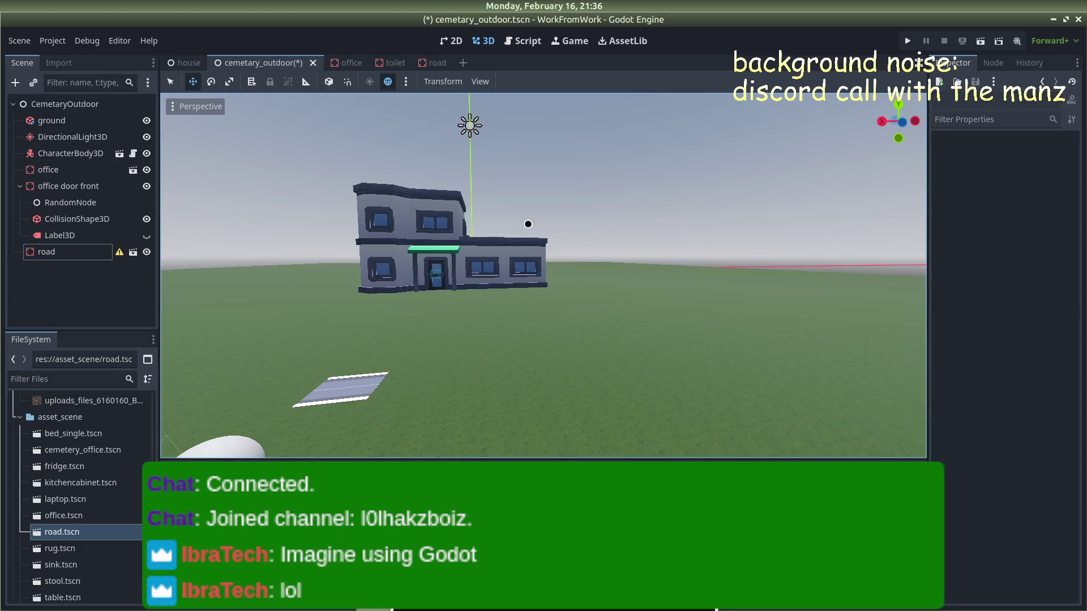
Step: Add a plain Node child under the CemetaryOutdoor root
left_click_drag(528, 224, 496, 336)
right_click(79, 252)
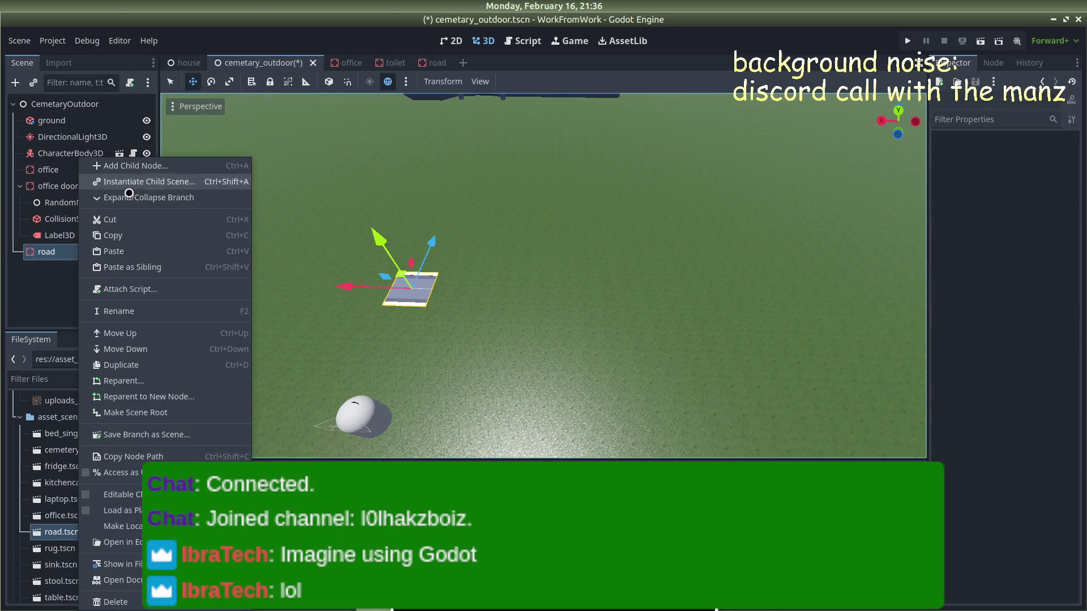
left_click(42, 273)
left_click(62, 121)
right_click(65, 119)
left_click(71, 104)
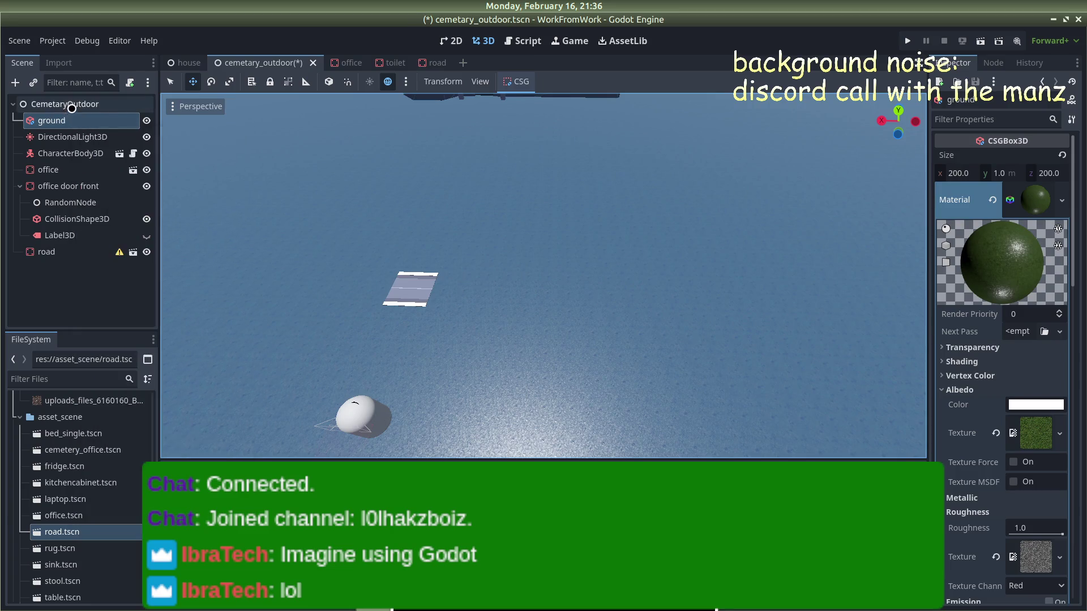
right_click(72, 107)
left_click(103, 119)
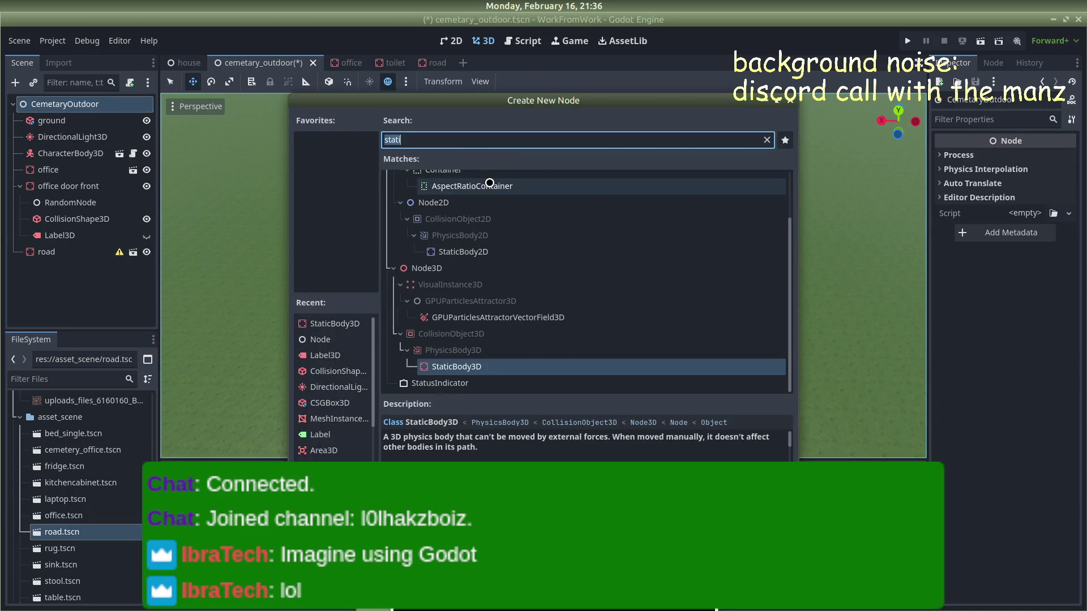
type("node")
key("Return")
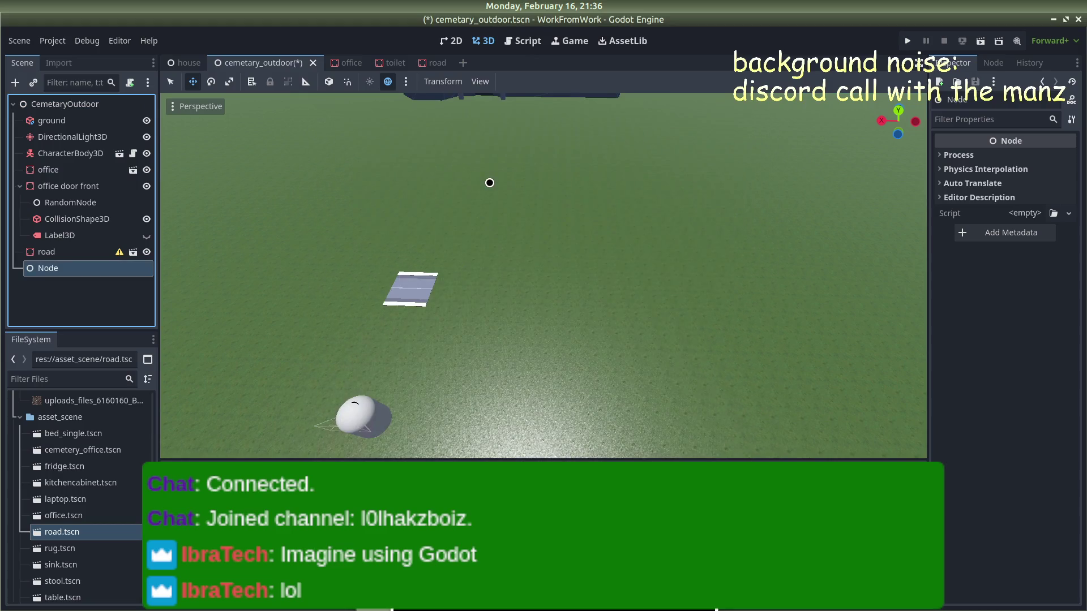
Step: Move the road instance under the new Node and rename that Node 'roads'
mouse_move(63, 256)
left_mouse_down()
mouse_move(79, 273)
mouse_move(67, 269)
left_mouse_up()
left_click(59, 252)
double_click(59, 251)
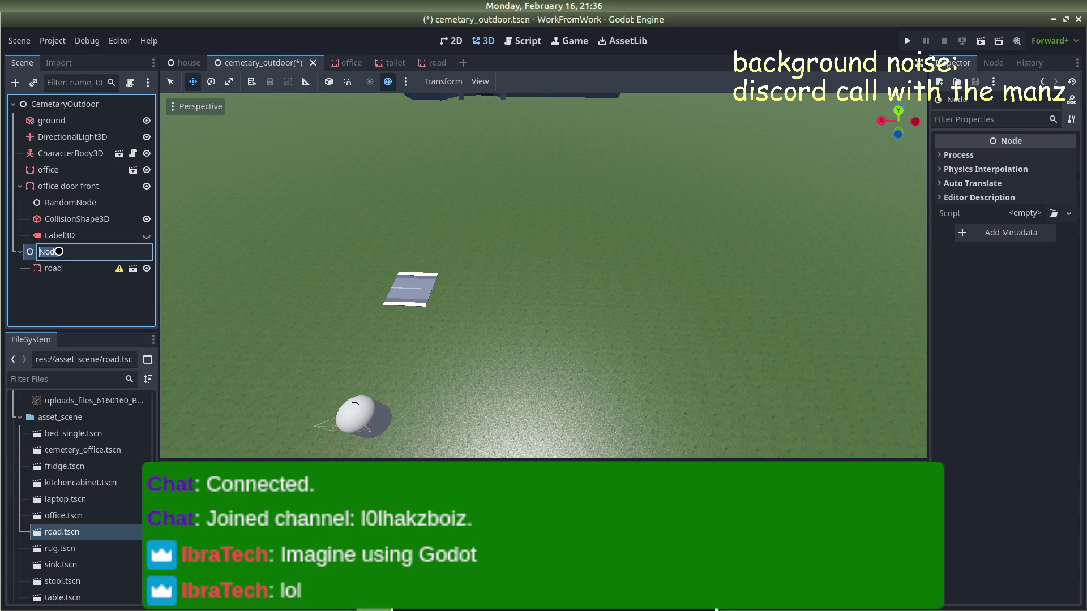
type("aload")
key("Return")
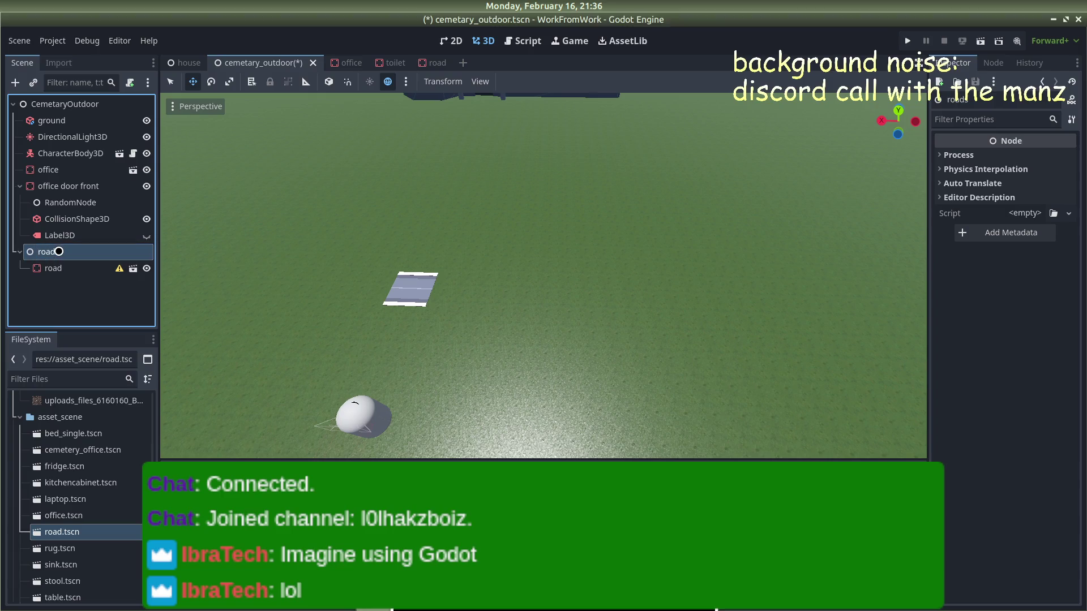
scroll(362, 298, "up", 5)
left_click(362, 298)
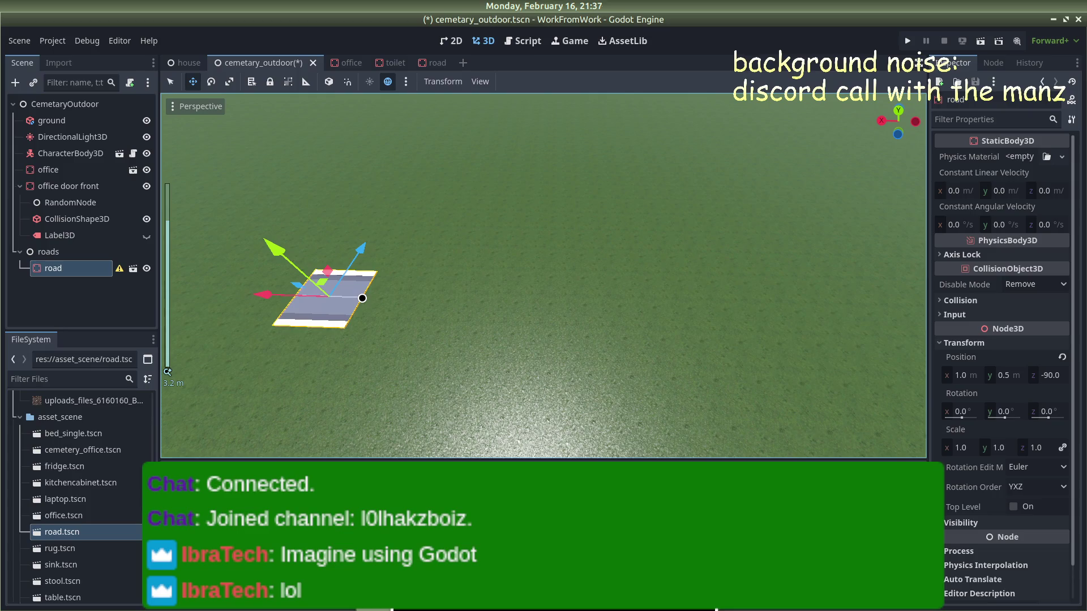
Step: Duplicate the road tile as road2 and slide it along X beside the first tile
key("ctrl+v")
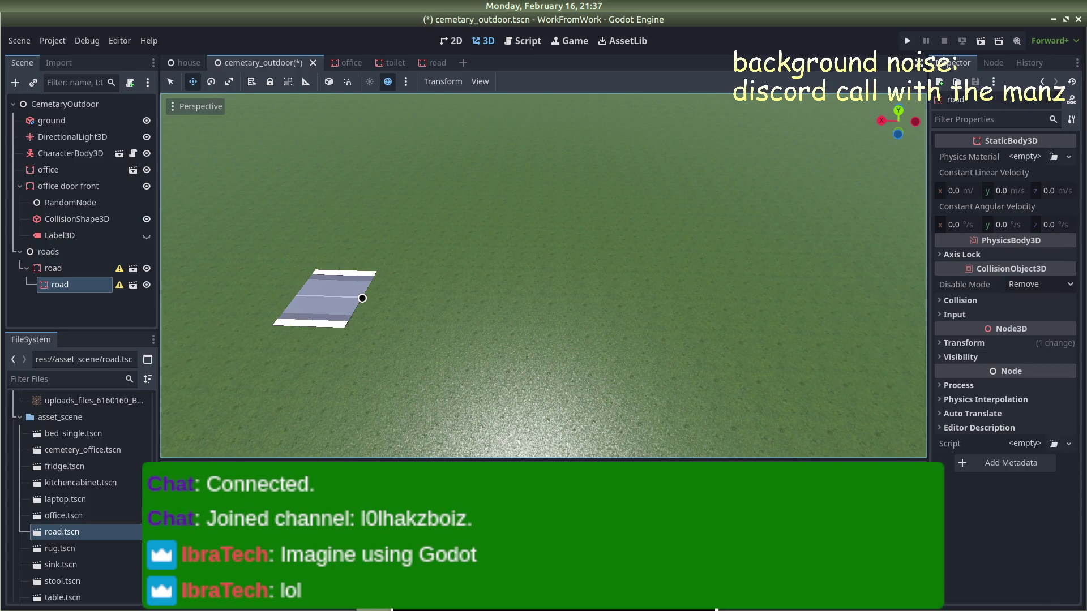
key("Delete")
left_click(75, 251)
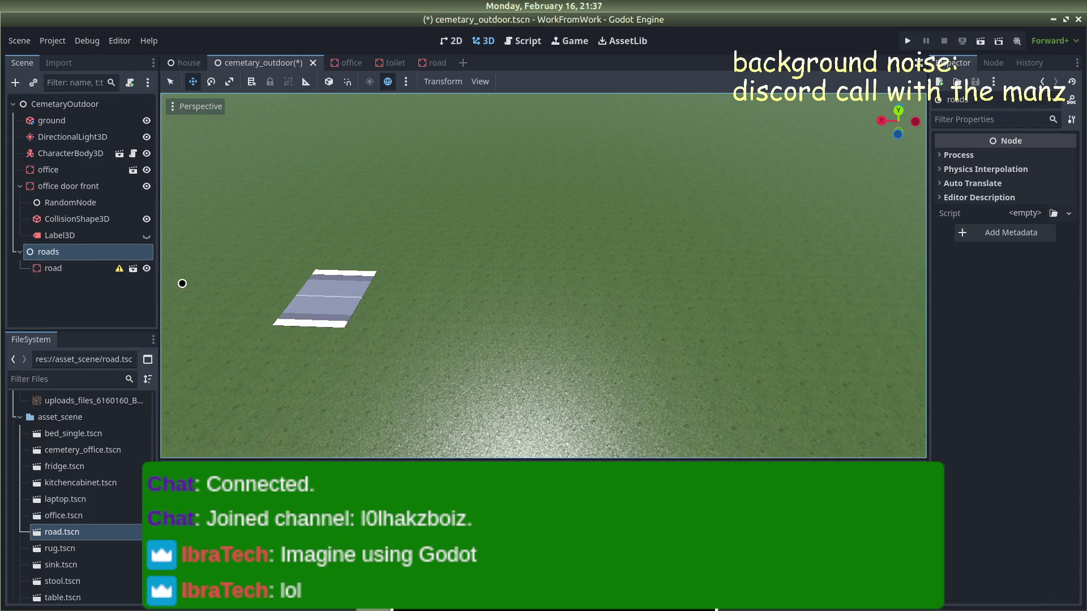
left_click(99, 276)
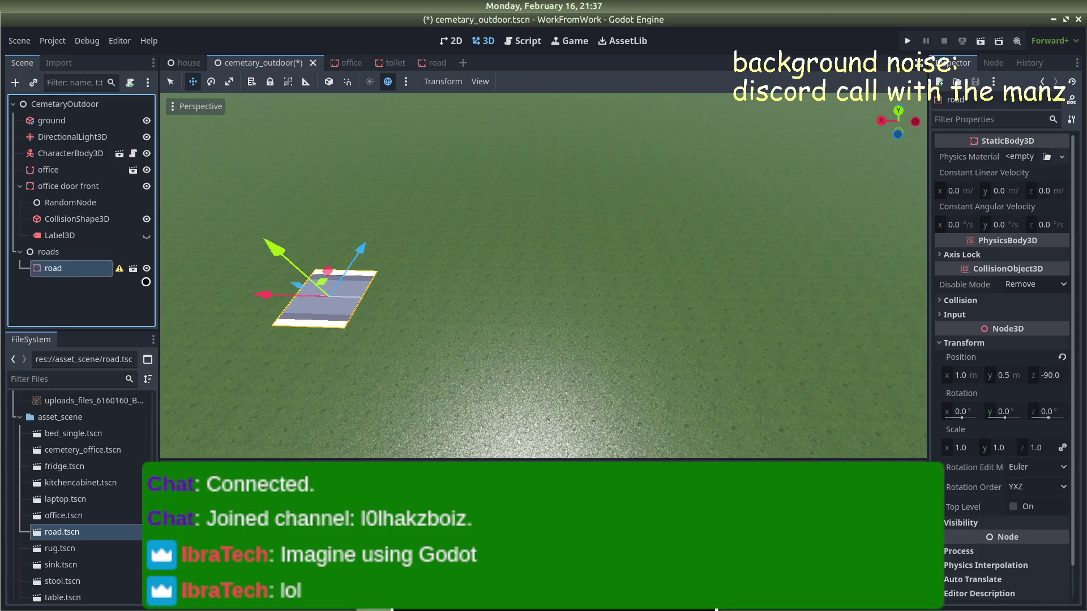
key("ctrl+d")
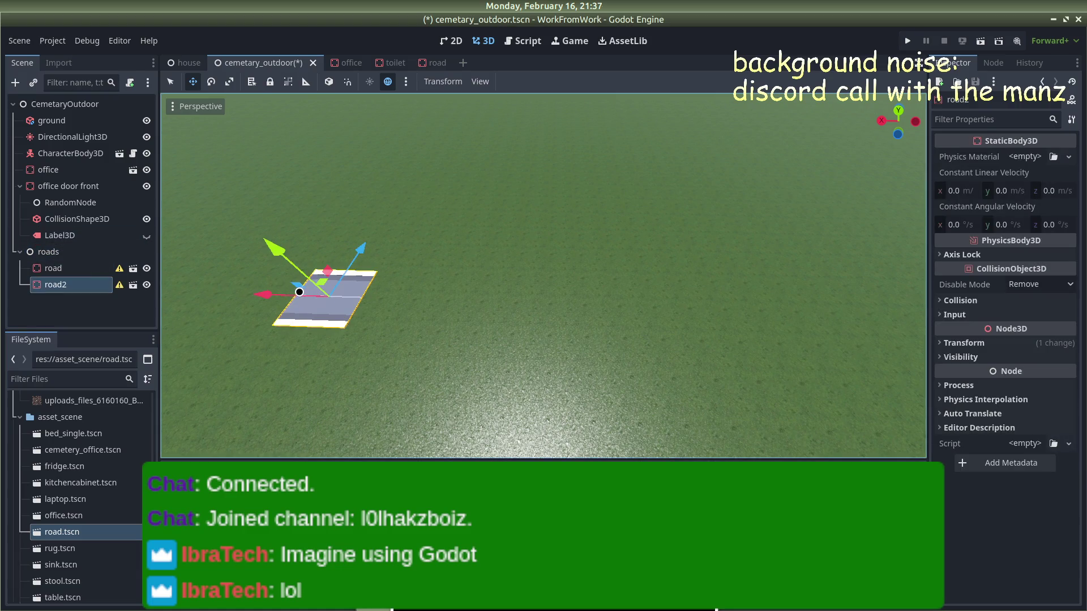
left_click_drag(279, 295, 354, 303)
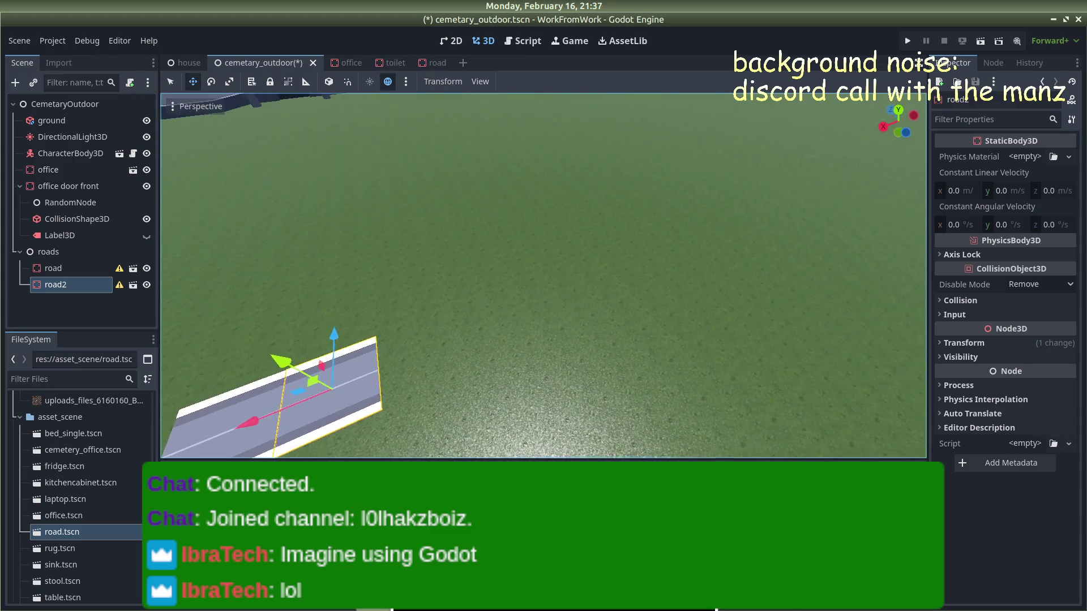
Step: Undo the stray road pastes and realign road2 along X next to the first tile
left_click_drag(564, 304, 564, 304)
scroll(260, 276, "down", 1)
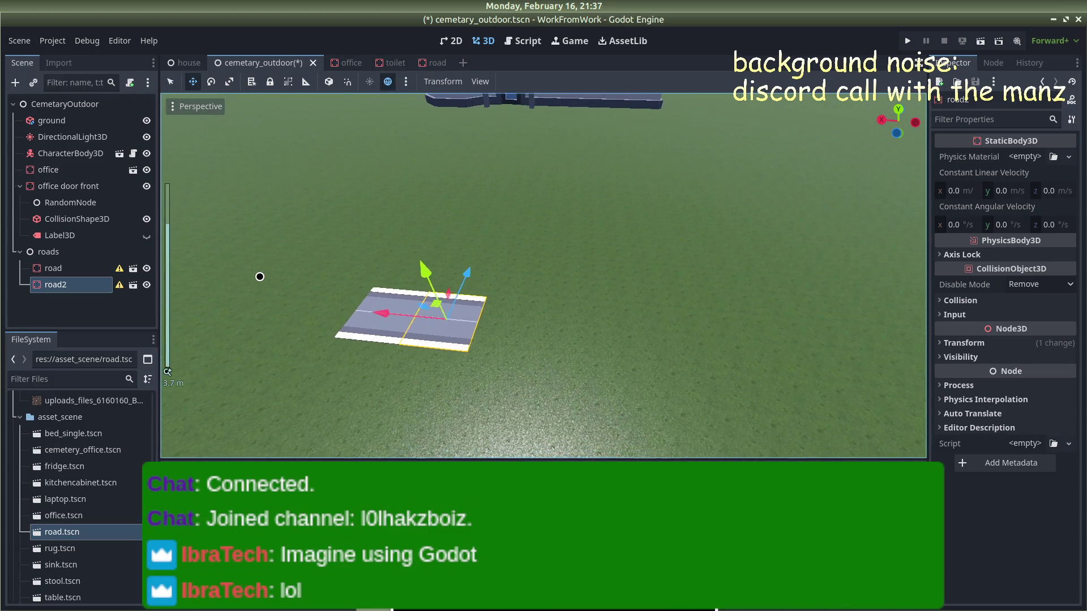
key("ctrl+v")
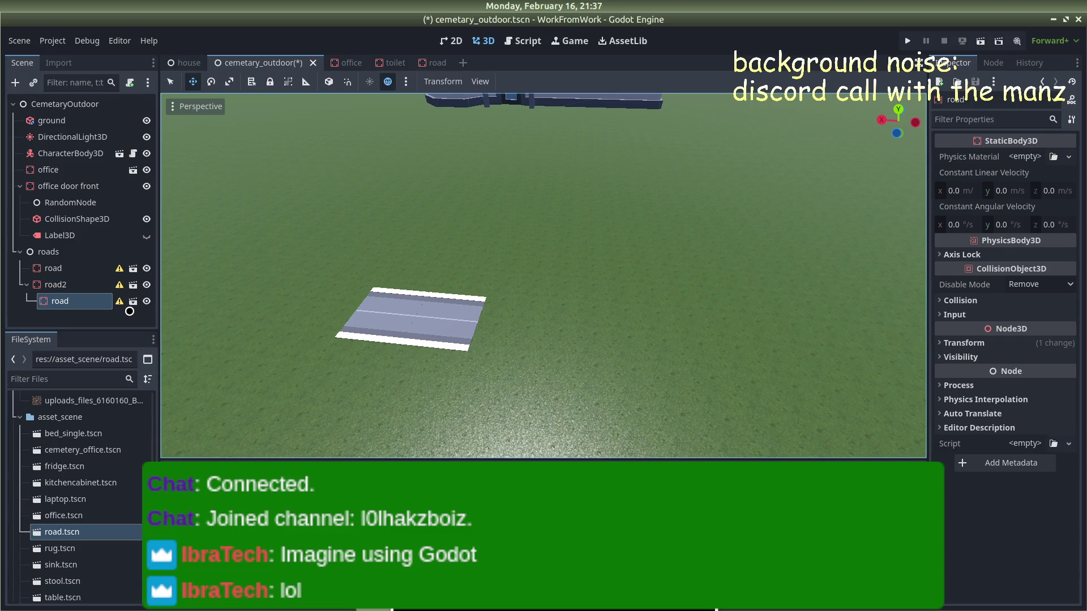
key("ctrl+z")
left_click(79, 257)
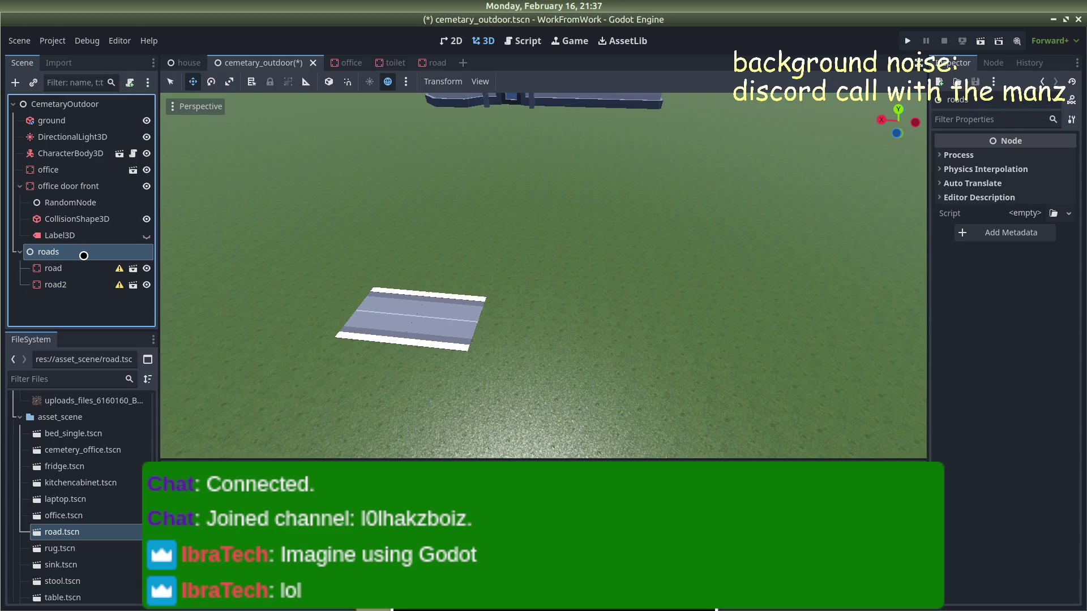
key("ctrl+v")
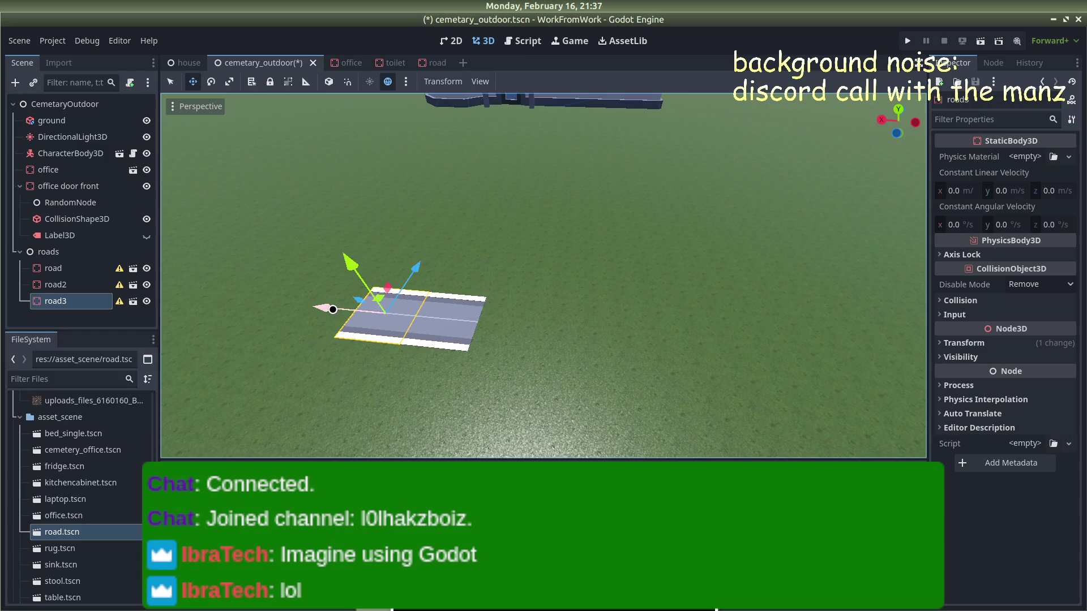
key("ctrl+z")
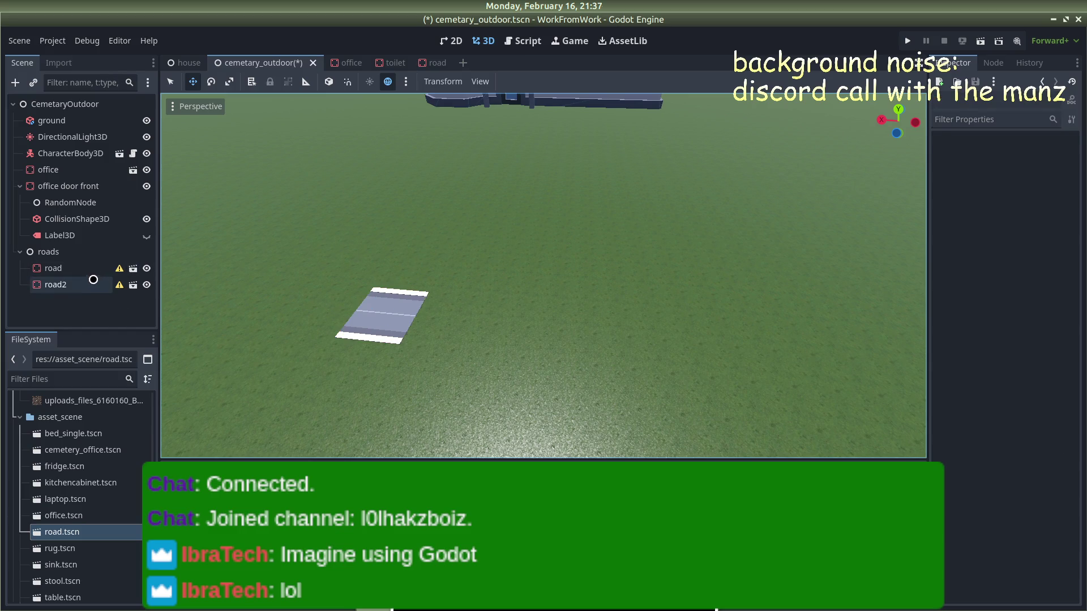
left_click(90, 282)
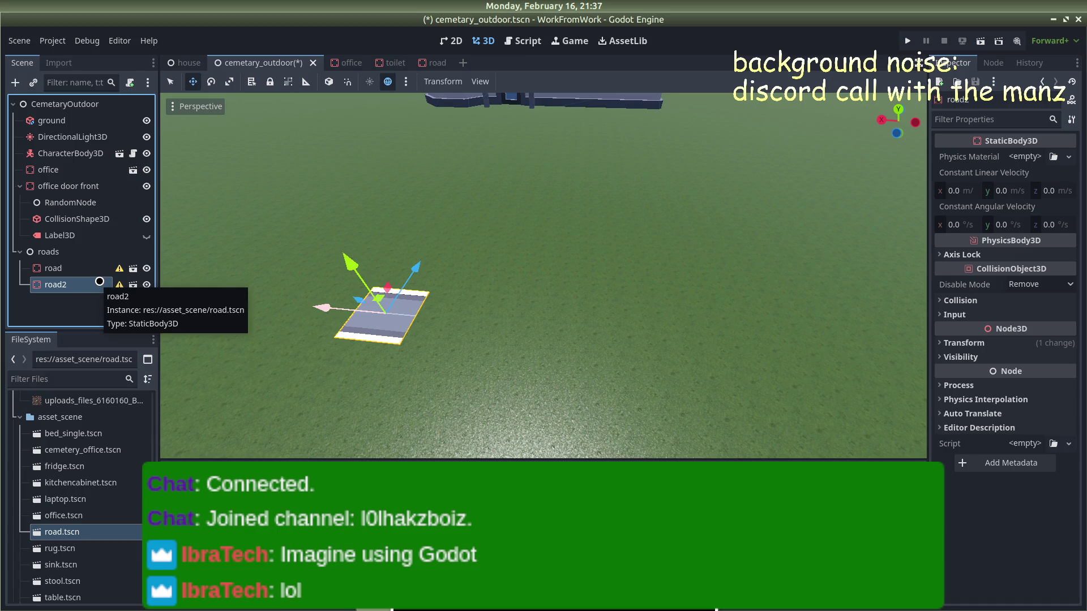
left_click(83, 266)
key("Down")
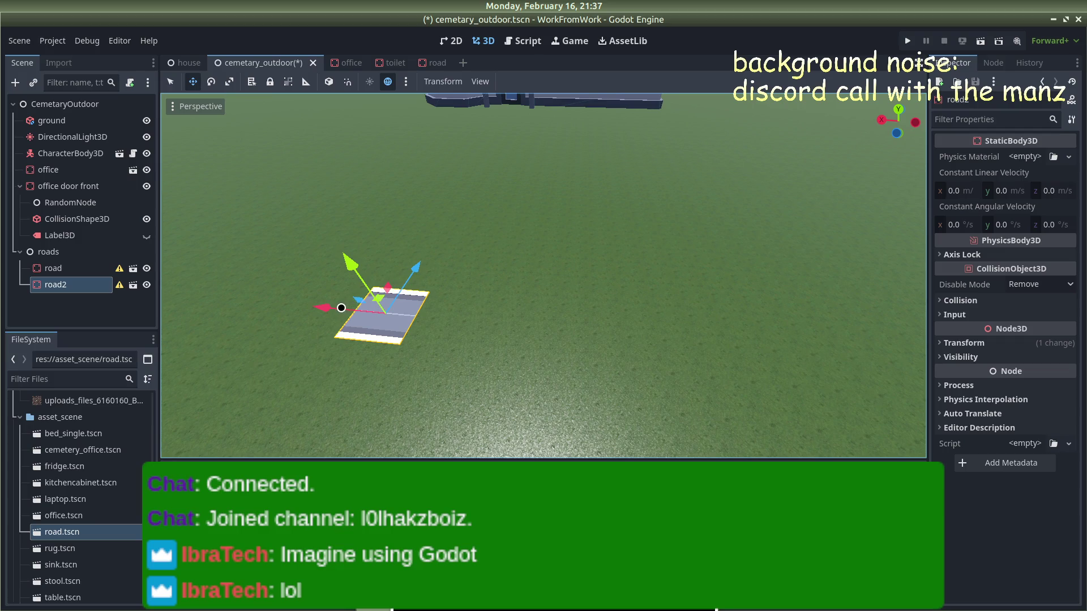
mouse_move(332, 308)
left_mouse_down()
mouse_move(368, 311)
mouse_move(334, 312)
left_mouse_up()
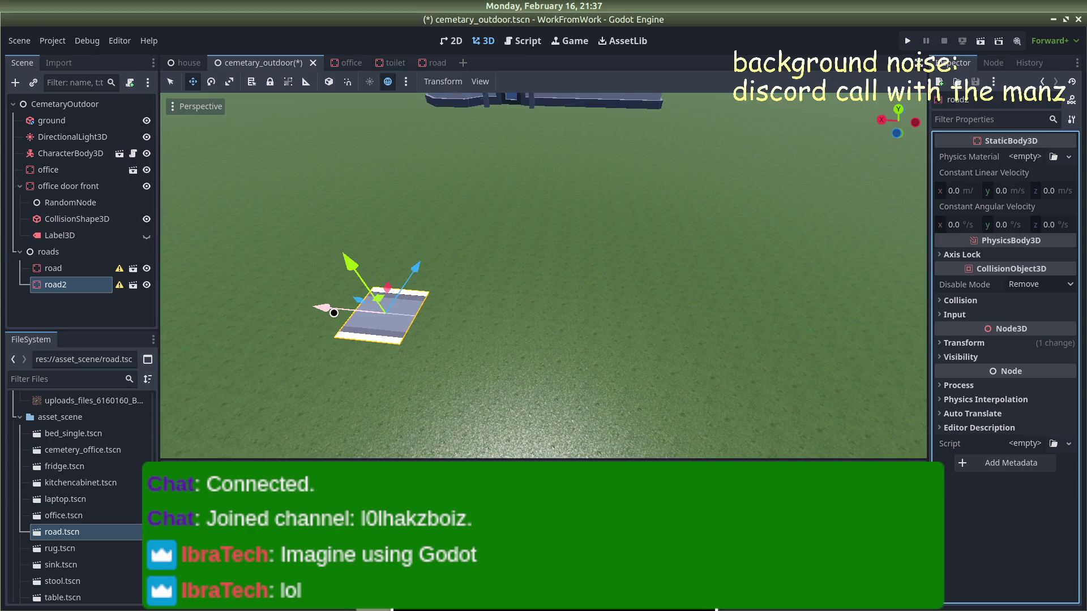
mouse_move(477, 288)
left_mouse_down()
mouse_move(572, 252)
mouse_move(539, 279)
mouse_move(447, 304)
left_mouse_up()
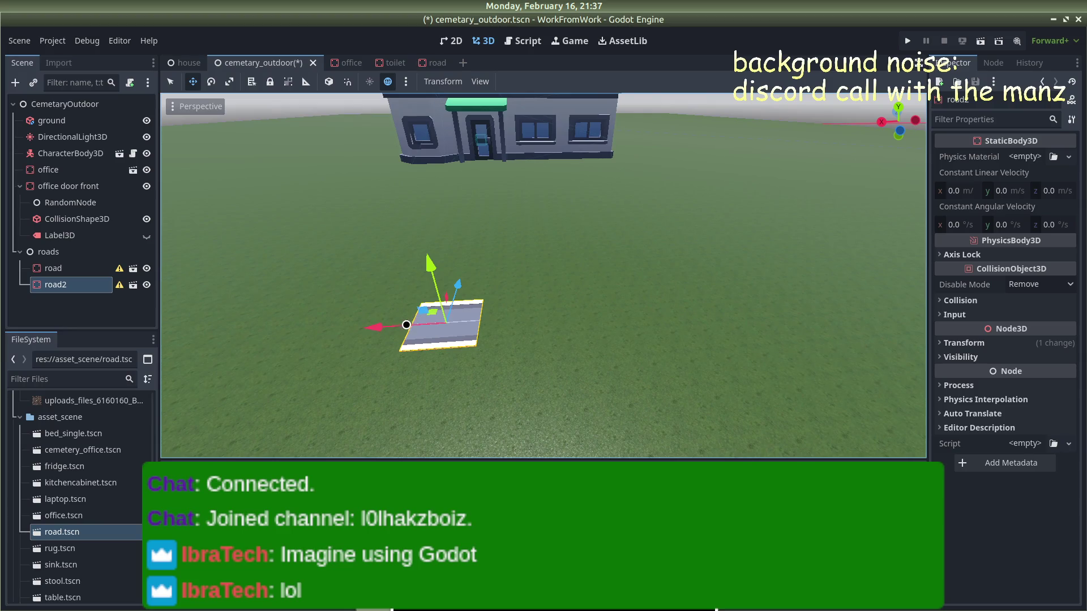
mouse_move(383, 327)
left_mouse_down()
mouse_move(461, 320)
mouse_move(451, 331)
mouse_move(443, 322)
left_mouse_up()
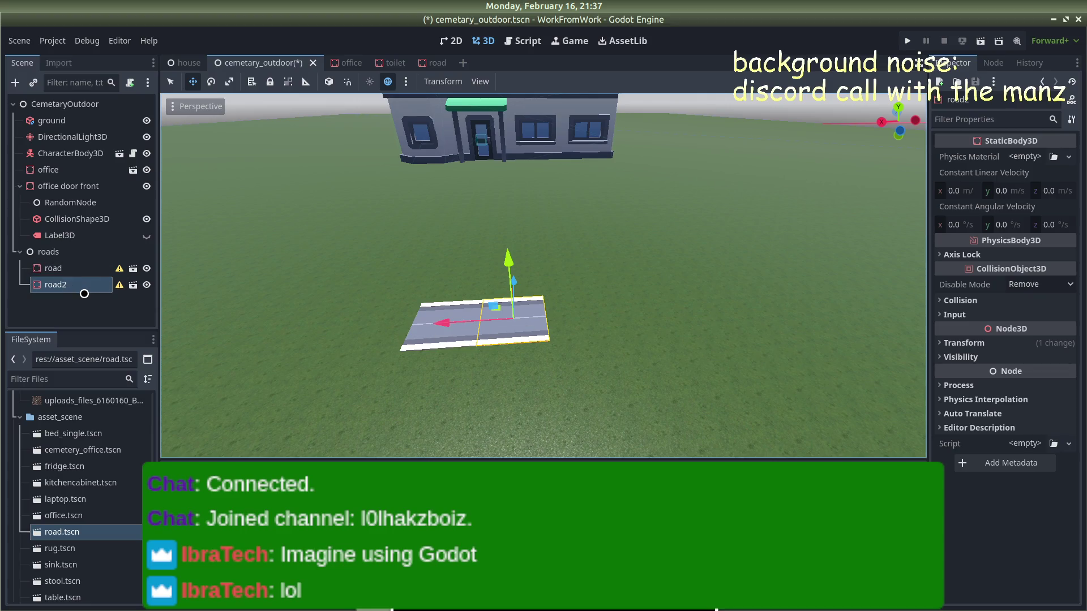
Step: Duplicate road2 as road3 and slide it along X beside road2
key("ctrl+d")
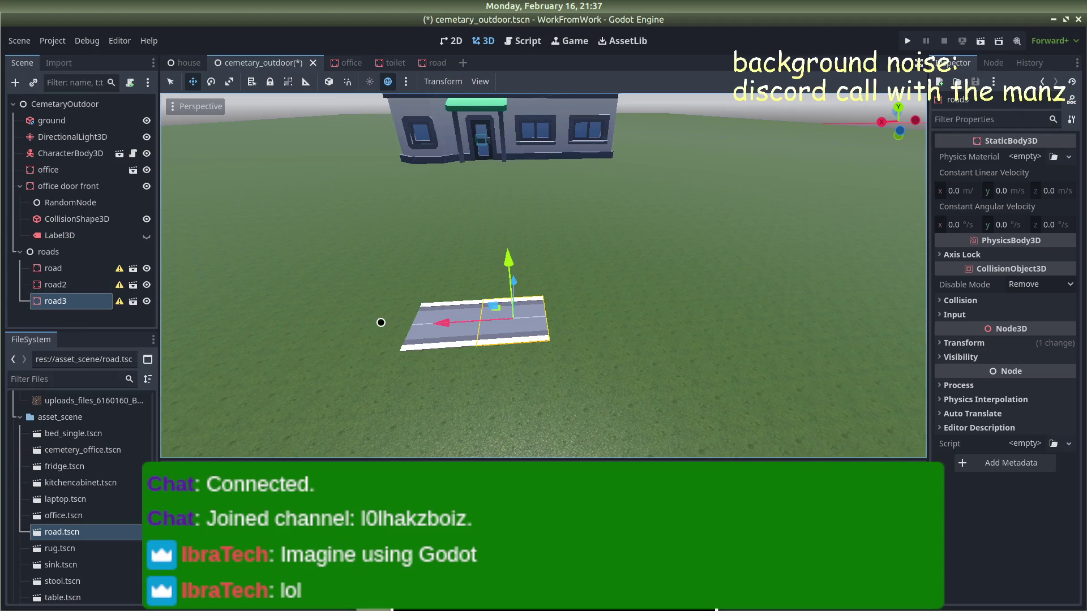
left_click_drag(442, 321, 508, 318)
left_click(468, 323)
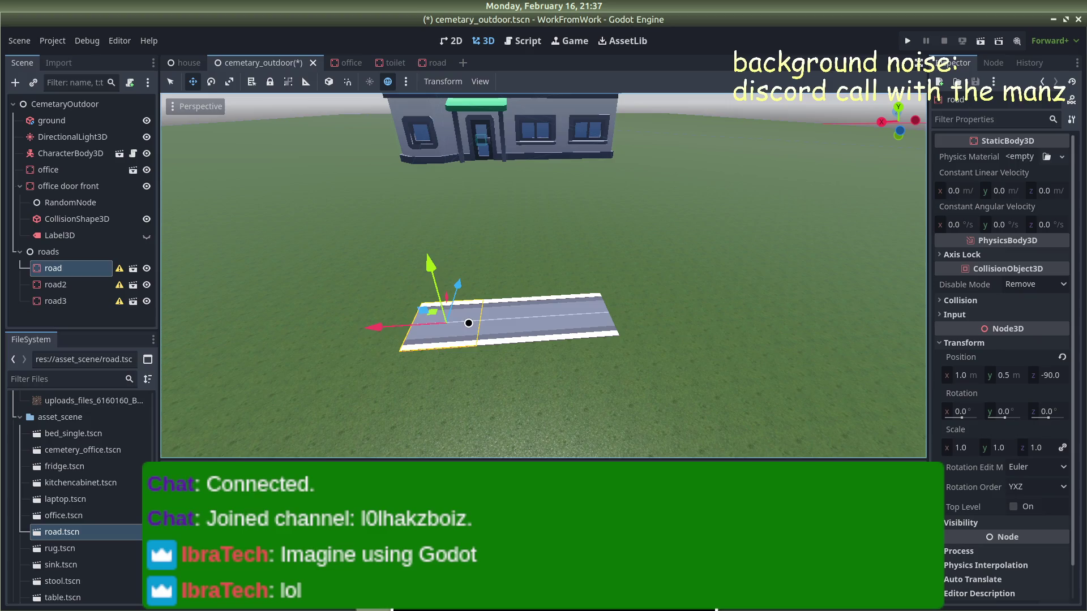
left_click(512, 322)
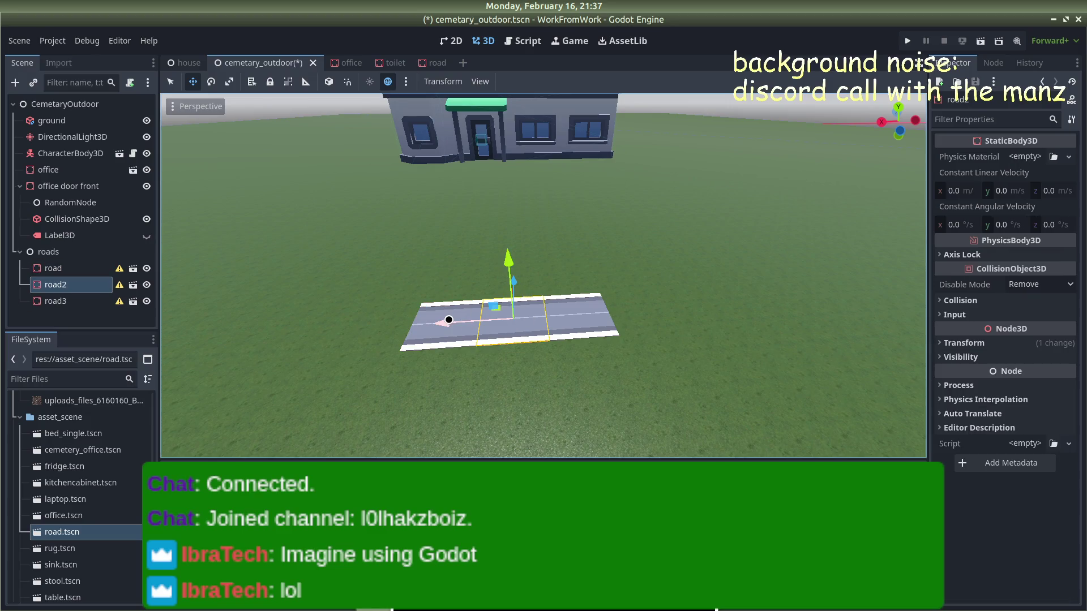
left_click_drag(449, 320, 476, 333)
Step: Compare the tiles' transforms and set road2's Position X to -1
left_click(939, 343)
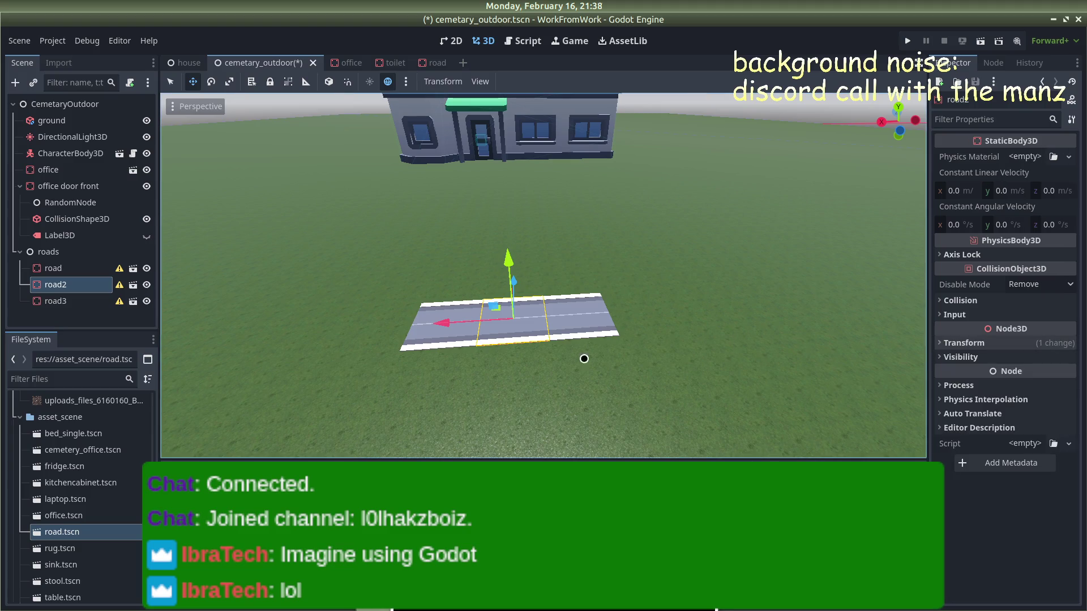
left_click(410, 346)
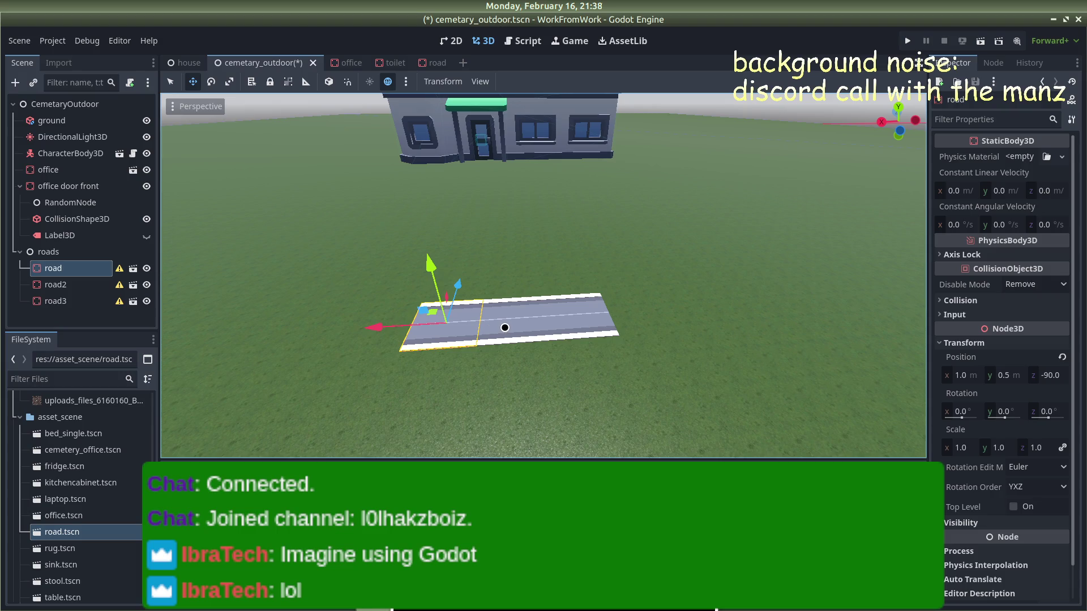
left_click(505, 328)
left_click(937, 342)
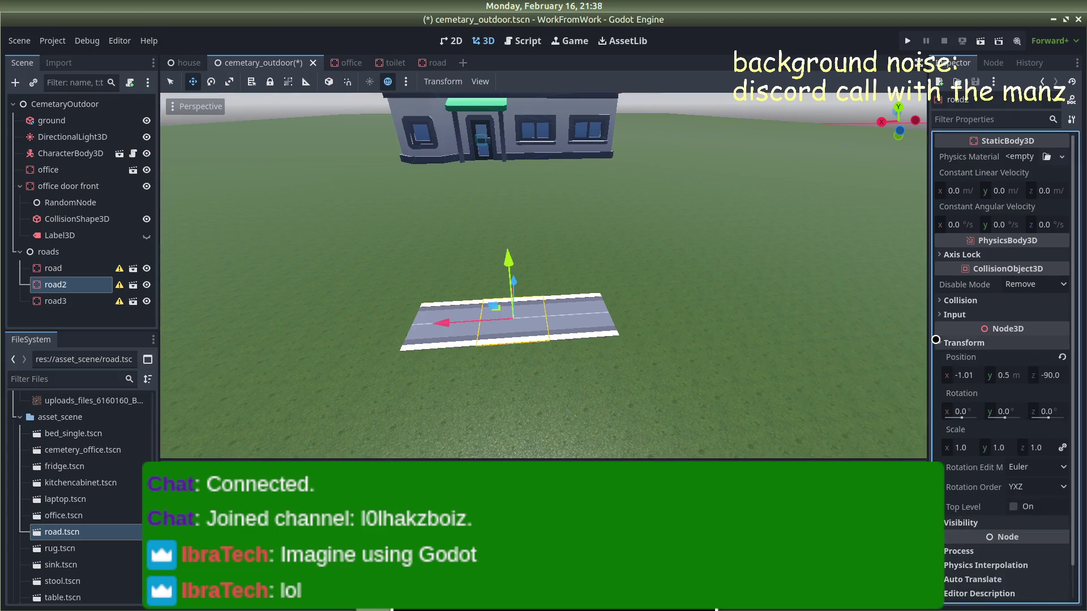
left_click(591, 329)
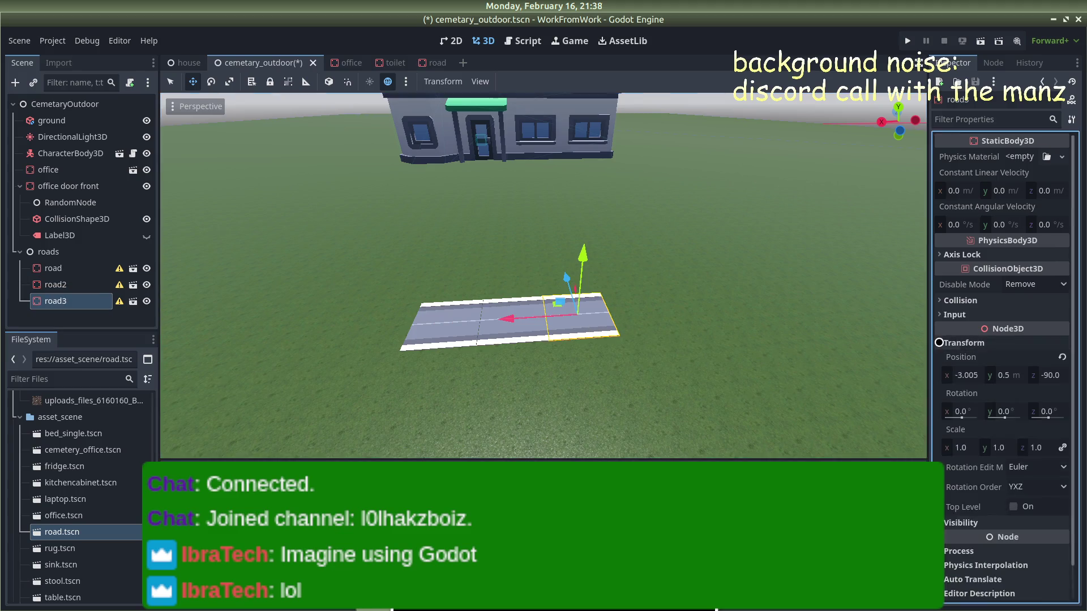
left_click(519, 331)
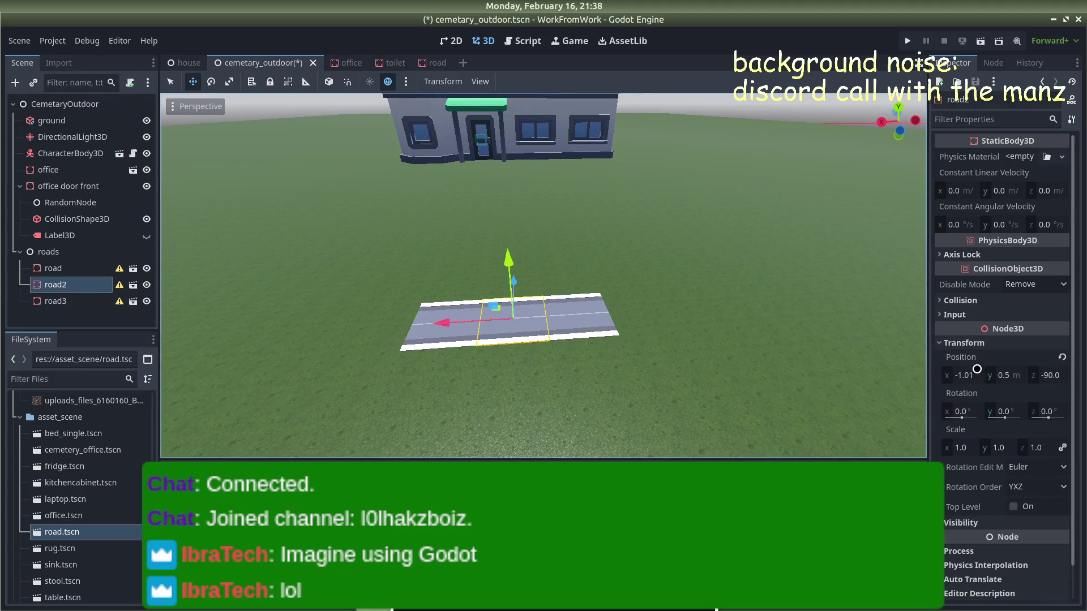
left_click(976, 374)
type("-1")
key("Return")
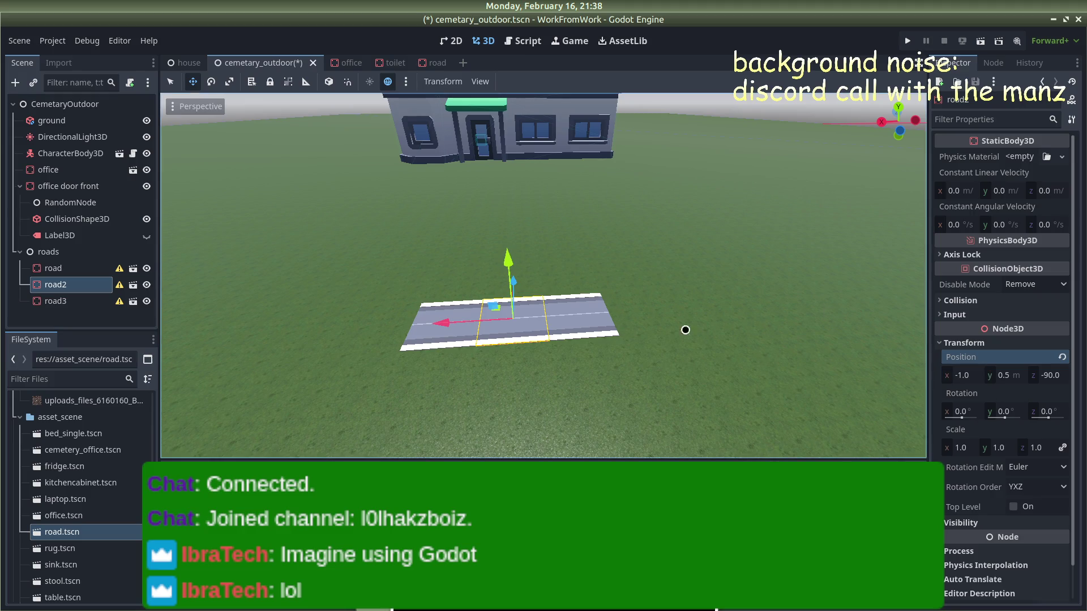
Step: Set road3's Position X to -3, then duplicate it as road4 with a new X position
left_click(608, 326)
left_click(953, 371)
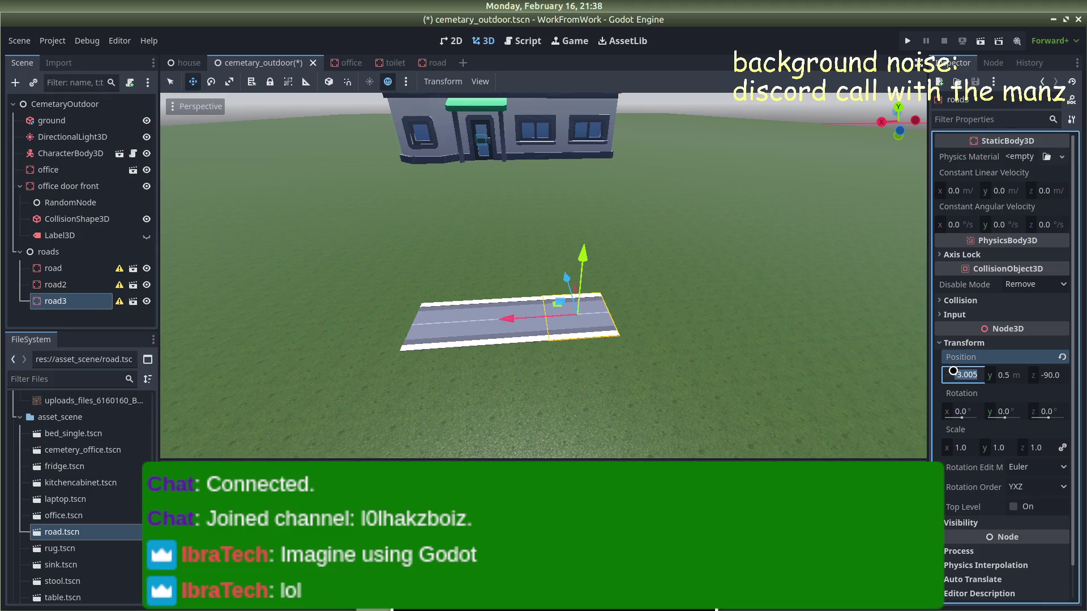
type("-3")
key("Return")
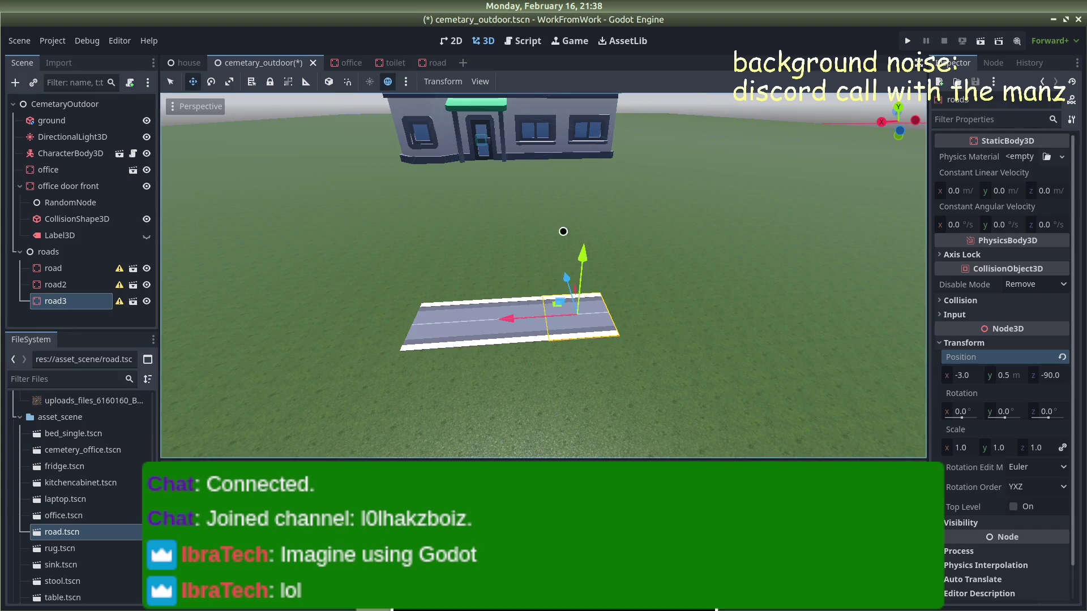
key("ctrl+d")
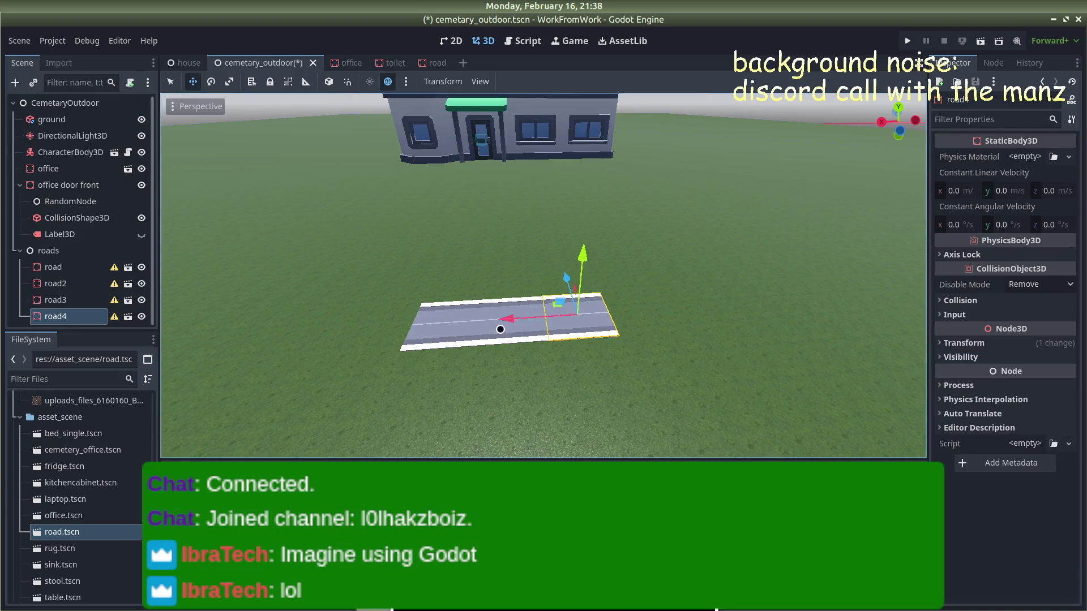
left_click(962, 343)
left_click(962, 373)
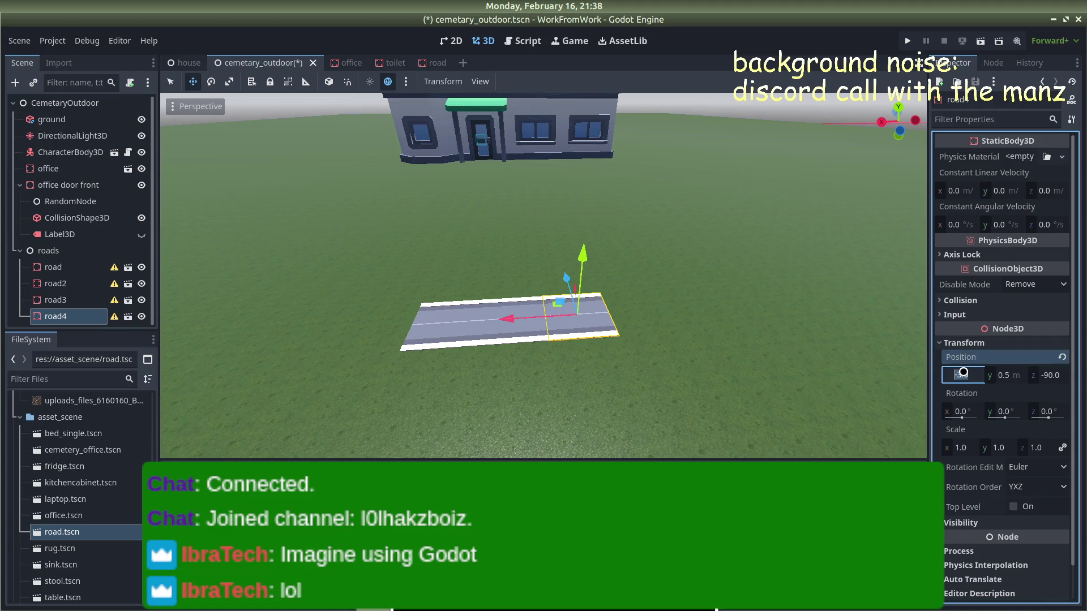
type("-9")
key("Return")
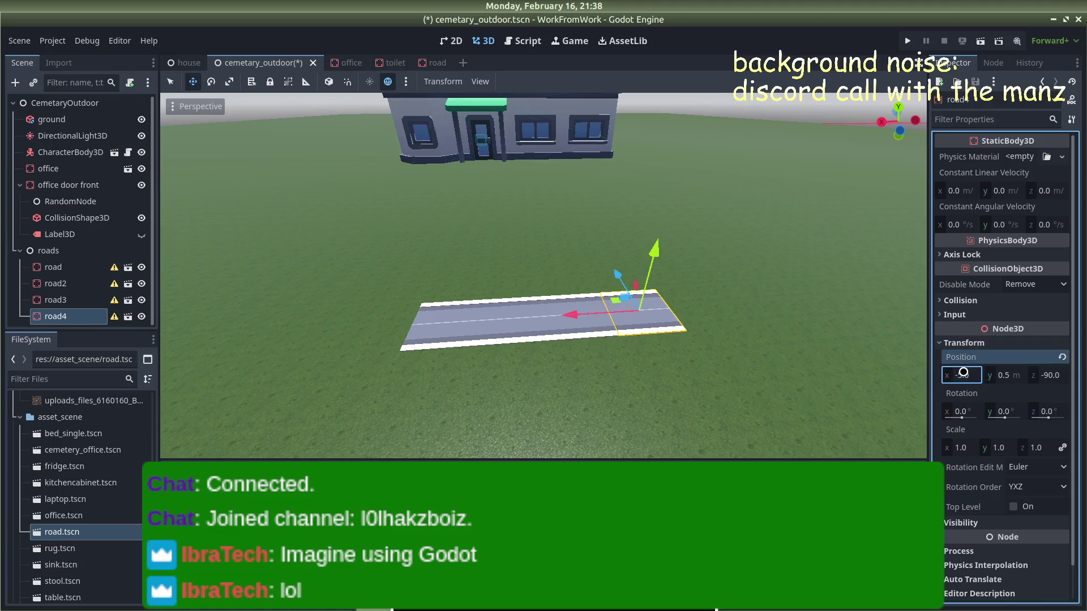
Step: Duplicate road4 as road5 and set its Position X to -7
scroll(754, 301, "down", 5)
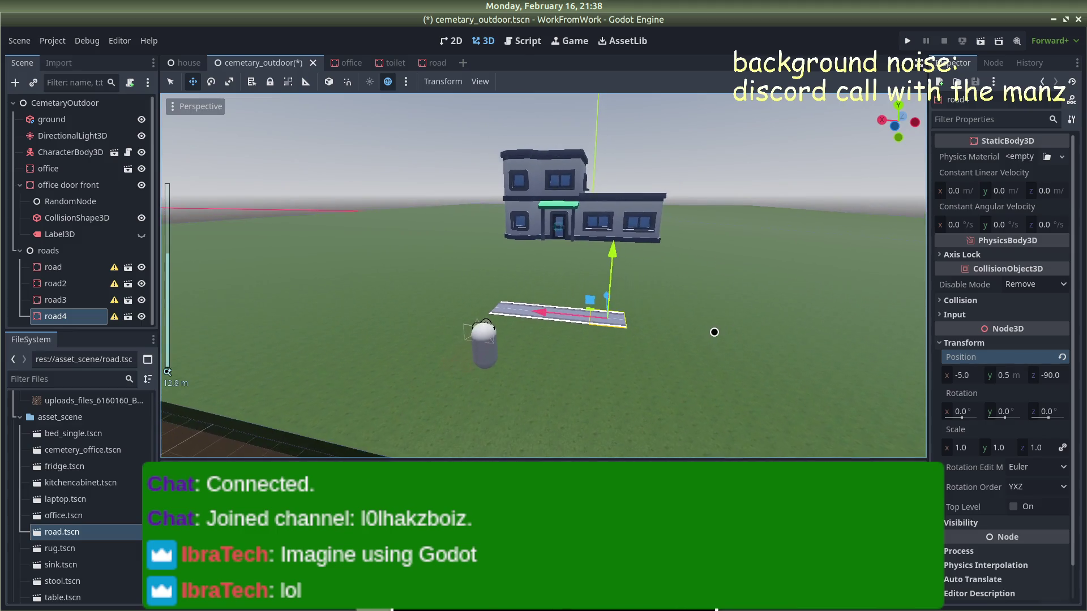
left_click(223, 450)
mouse_move(224, 449)
left_mouse_down()
mouse_move(720, 341)
mouse_move(647, 323)
mouse_move(498, 322)
mouse_move(503, 350)
mouse_move(484, 343)
left_mouse_up()
scroll(480, 338, "up", 5)
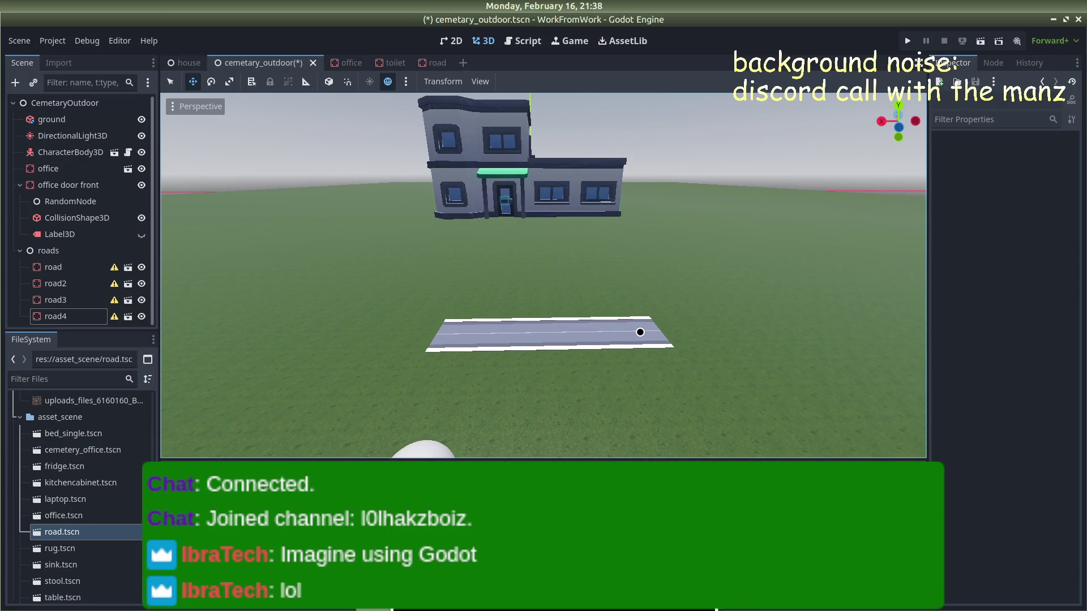
left_click(78, 320)
key("ctrl+d")
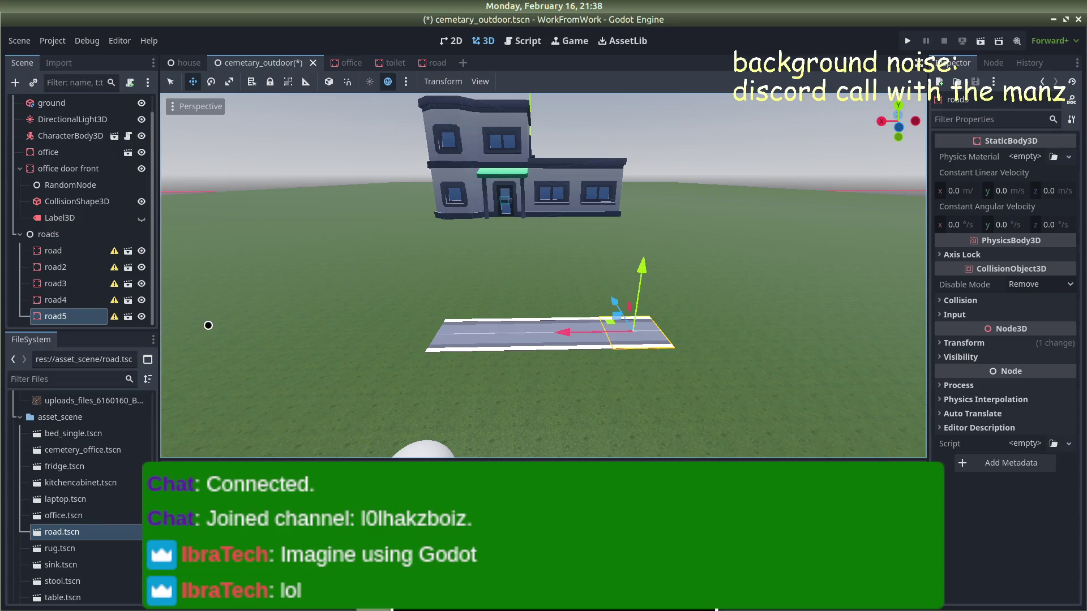
left_click(956, 375)
type("-10")
key("Return")
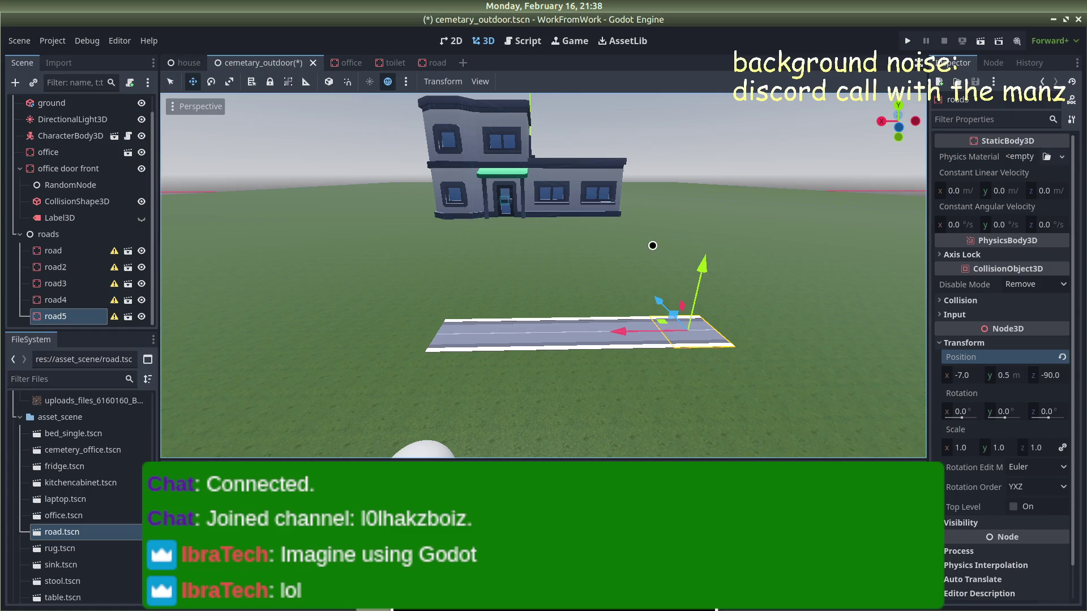
Step: Add road6 and road7 as duplicates at Position X -9 and -11
key("ctrl+d")
left_click(941, 343)
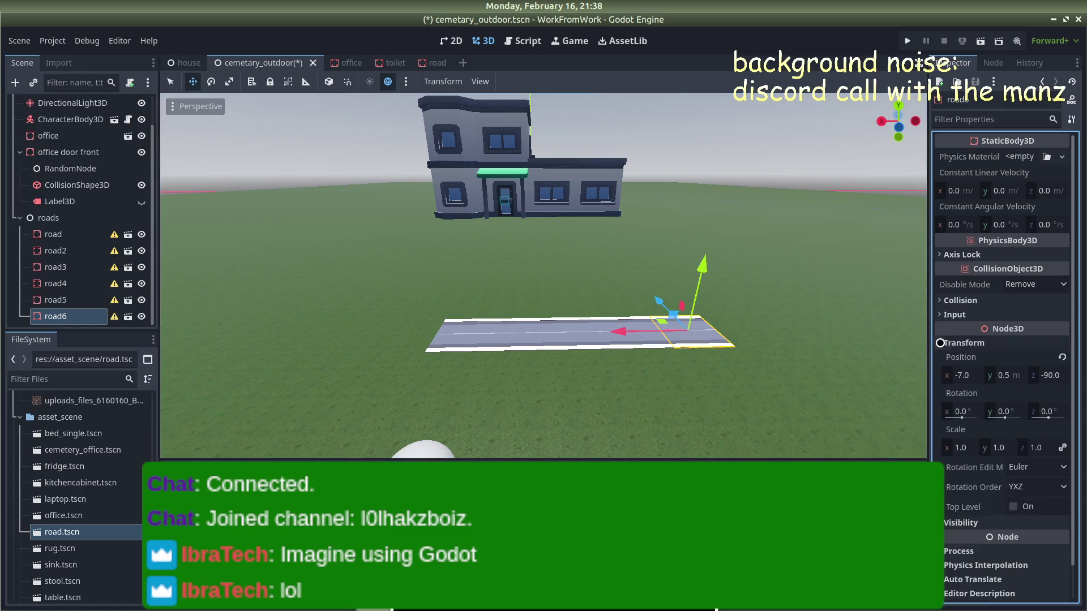
left_click(968, 375)
type("-9")
key("Return")
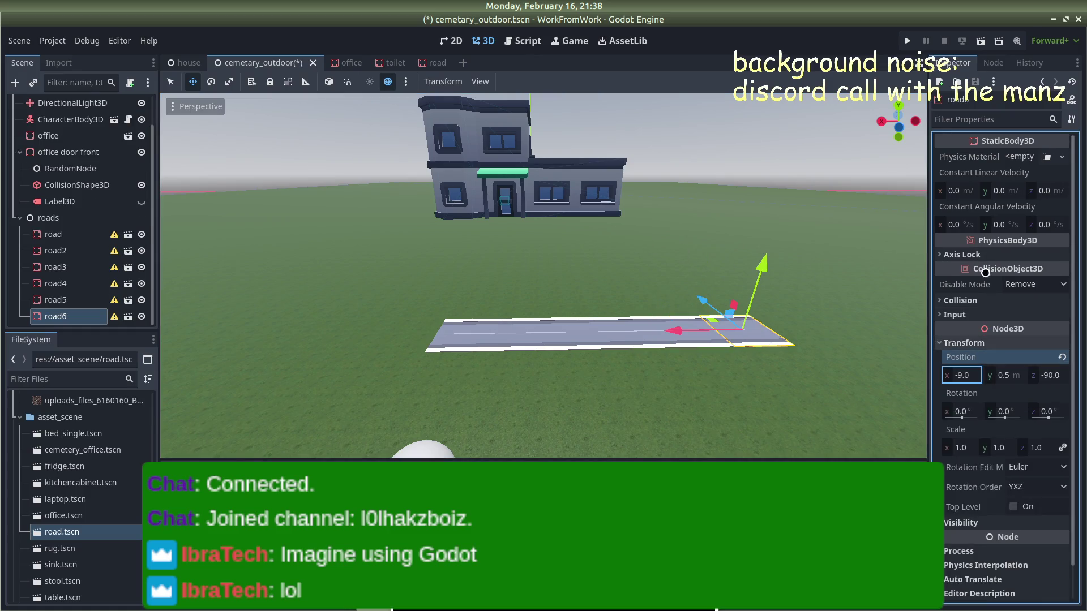
key("ctrl+d")
left_click(942, 344)
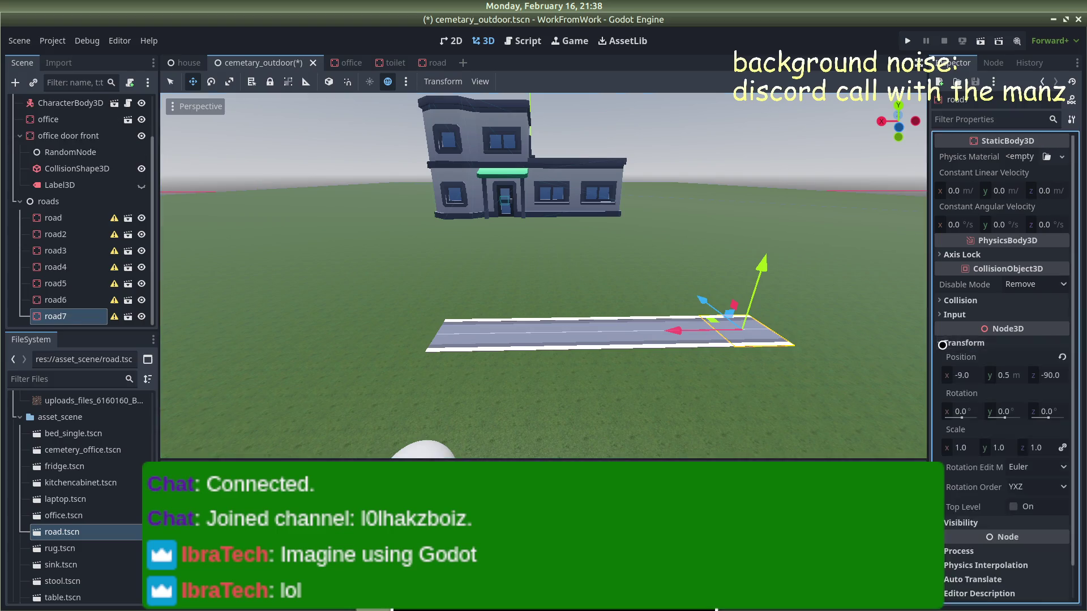
left_click(962, 375)
key("Return")
scroll(730, 294, "down", 8)
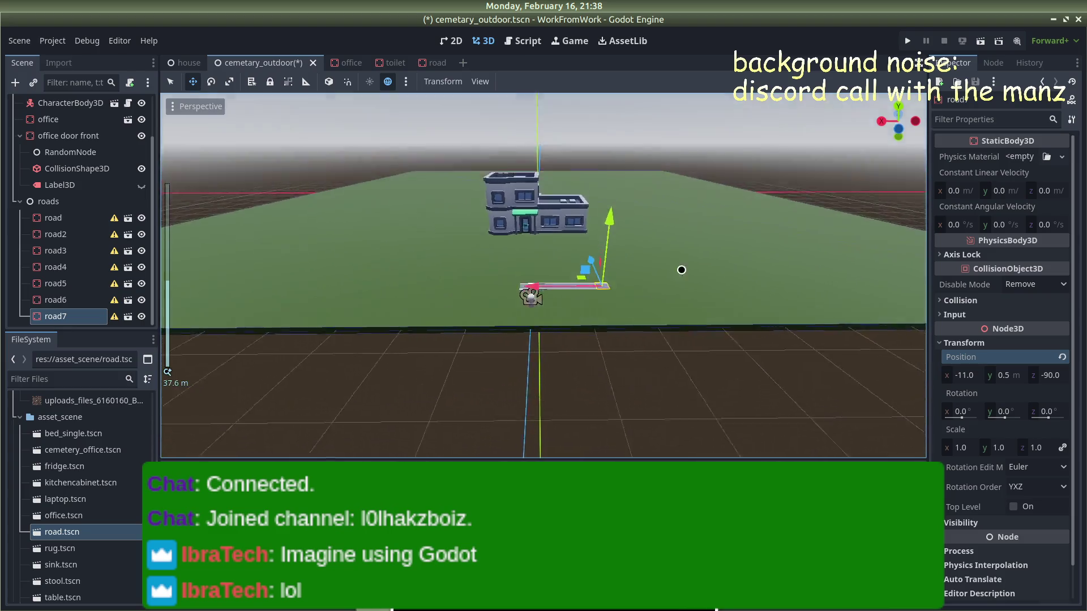
Step: Change the grass ground's Size x from 200 to 100
scroll(673, 243, "down", 10)
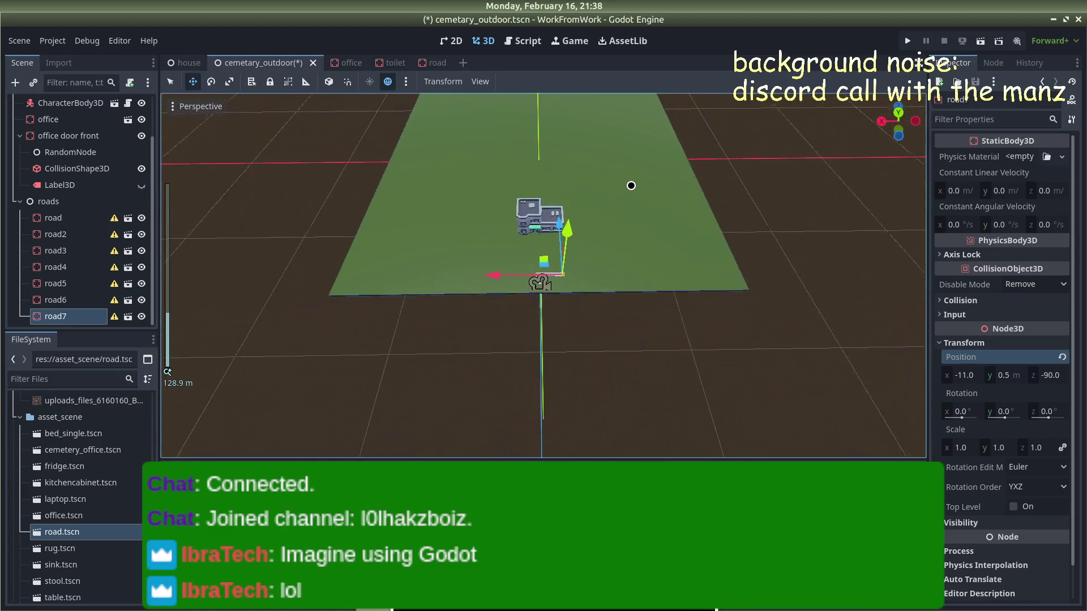
scroll(631, 185, "down", 3)
scroll(631, 185, "up", 6)
scroll(631, 186, "down", 5)
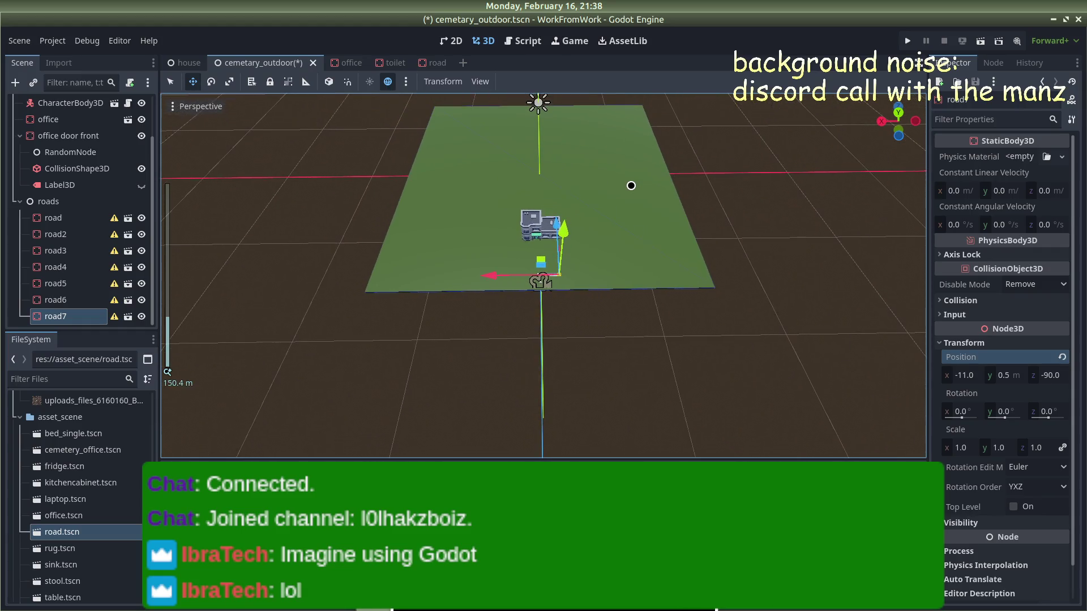
left_click(631, 186)
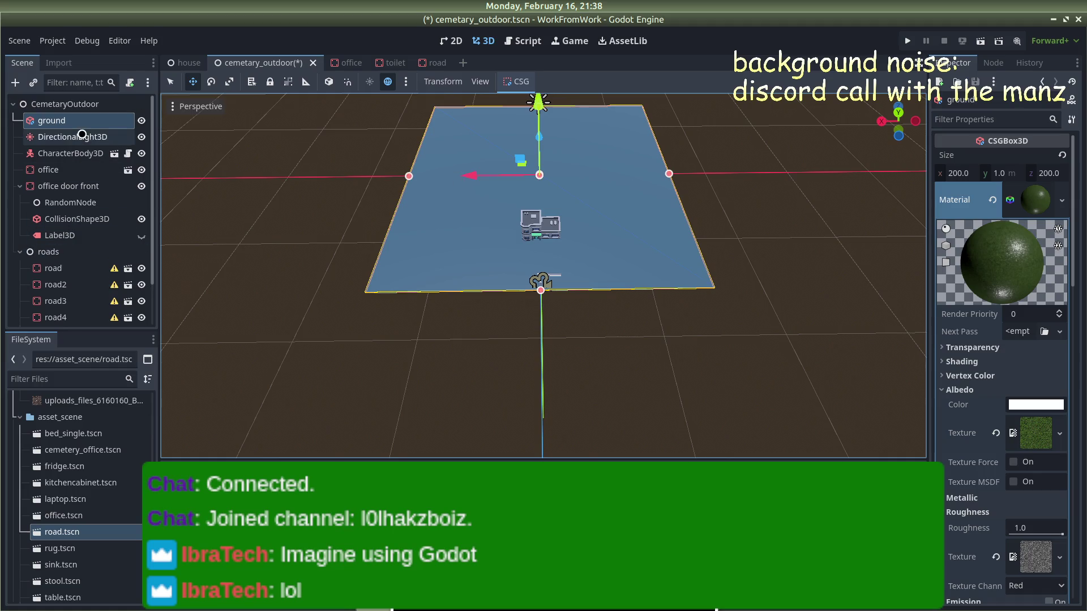
left_click(957, 172)
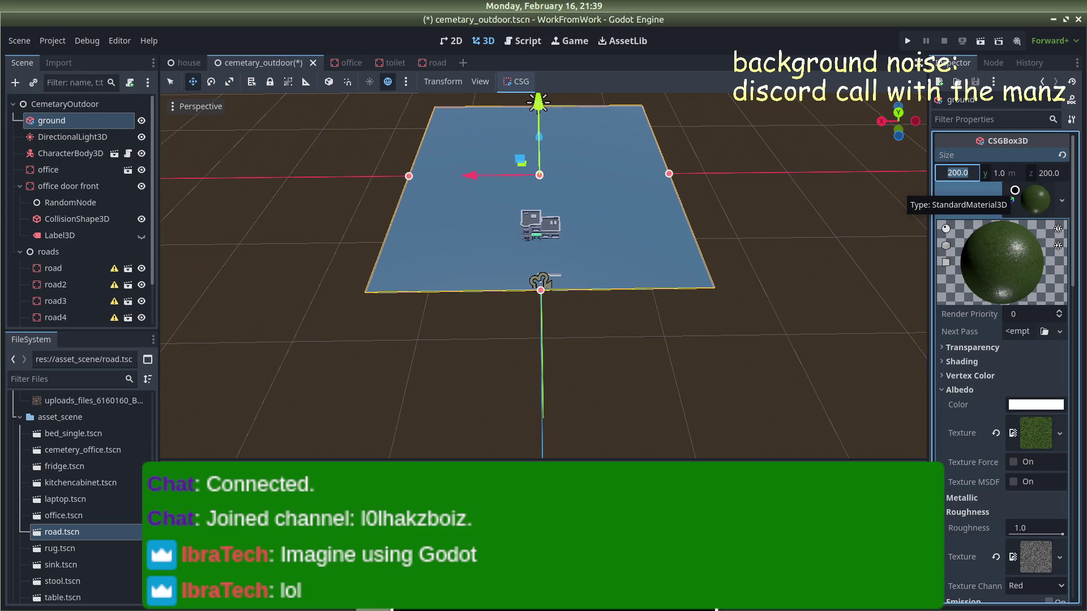
type("100")
key("Return")
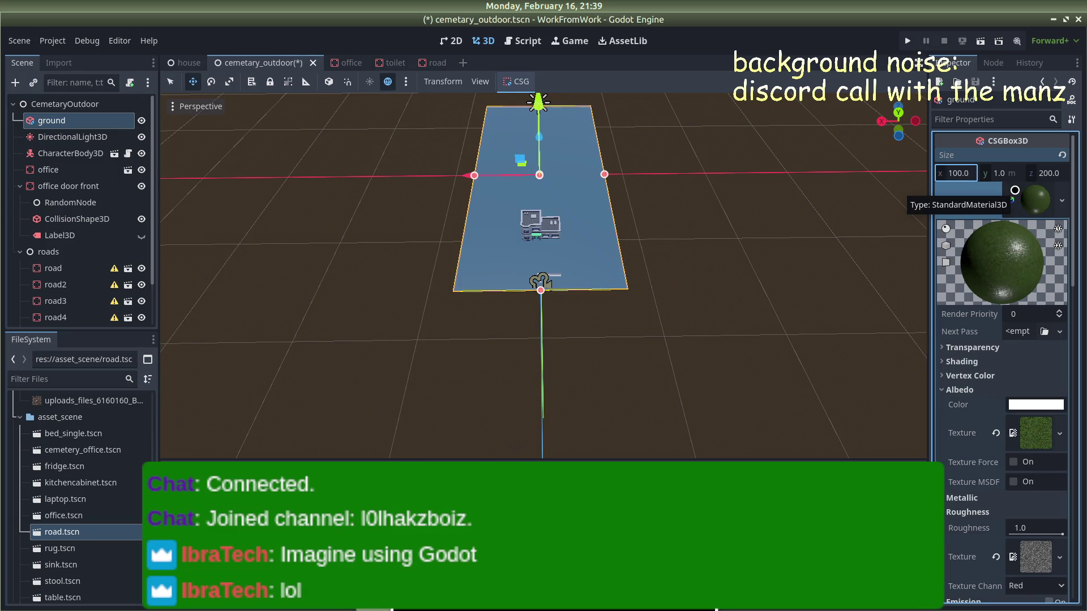
left_click(687, 198)
Step: Orbit and zoom the viewport to review the narrower ground, then select road8
scroll(634, 206, "up", 8)
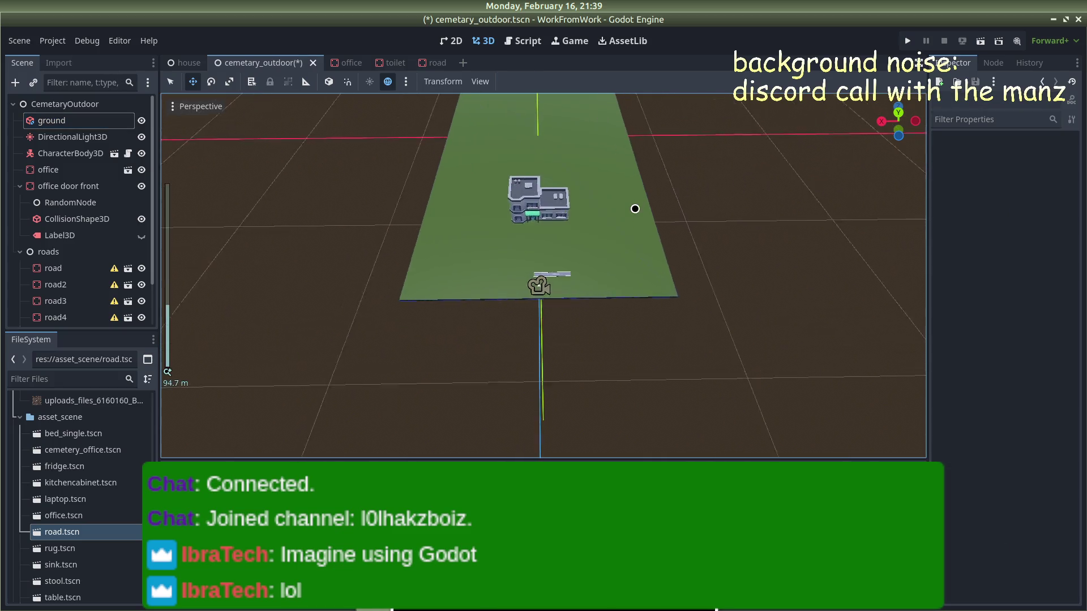
mouse_move(623, 136)
left_mouse_down()
mouse_move(652, 148)
mouse_move(611, 147)
mouse_move(632, 145)
left_mouse_up()
scroll(628, 165, "up", 10)
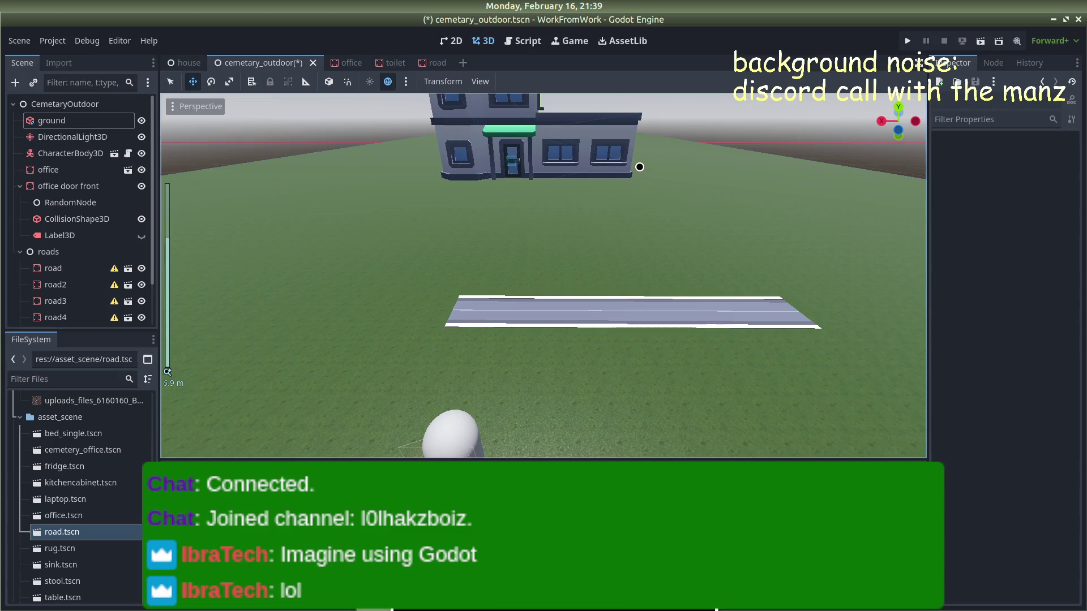
scroll(638, 165, "up", 2)
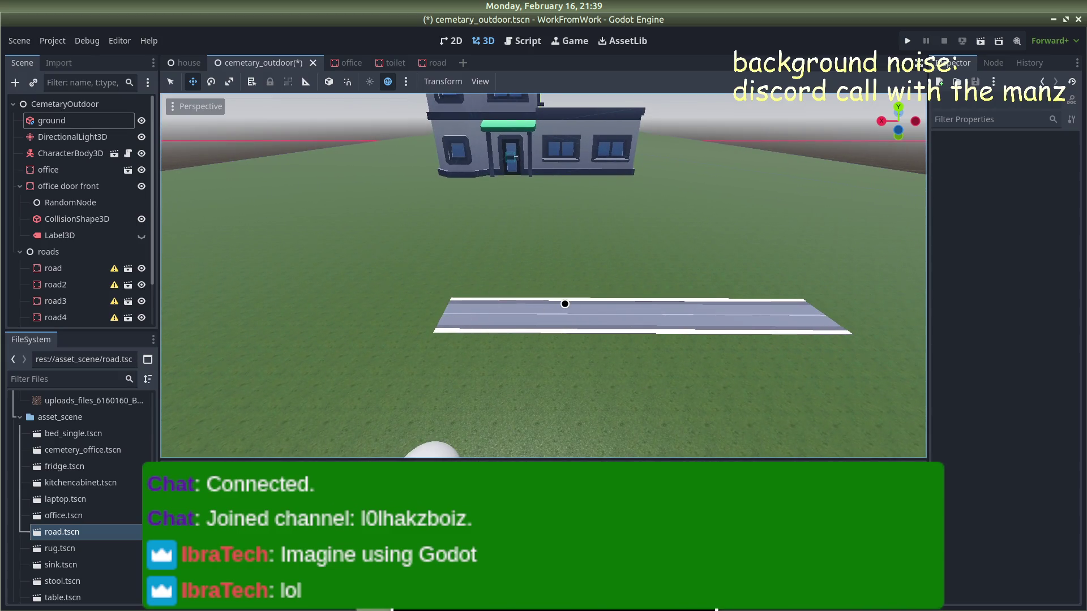
scroll(566, 304, "down", 10)
scroll(709, 280, "up", 6)
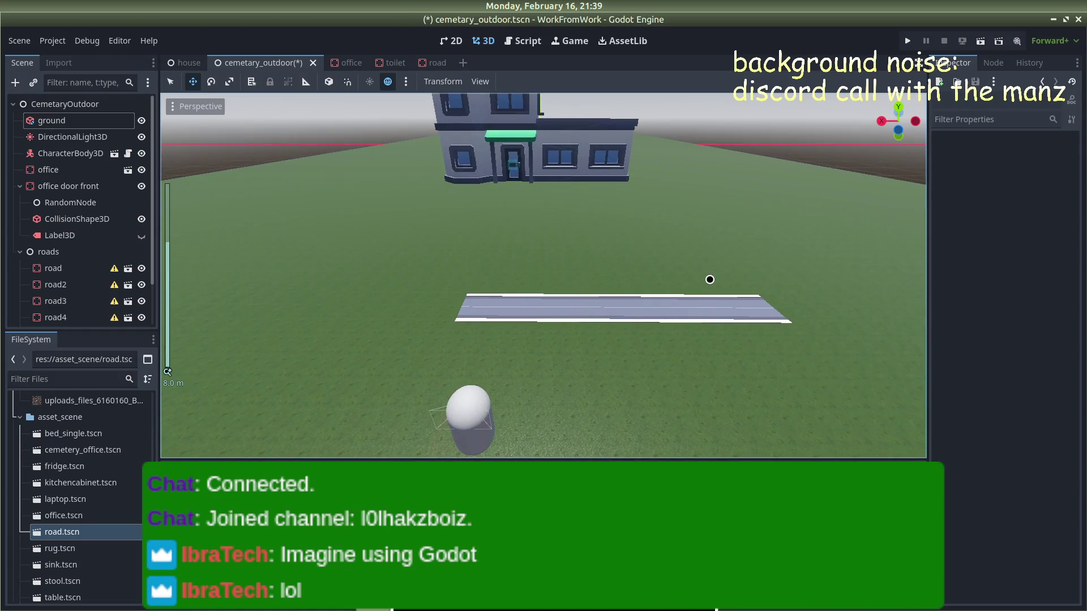
left_click(745, 302)
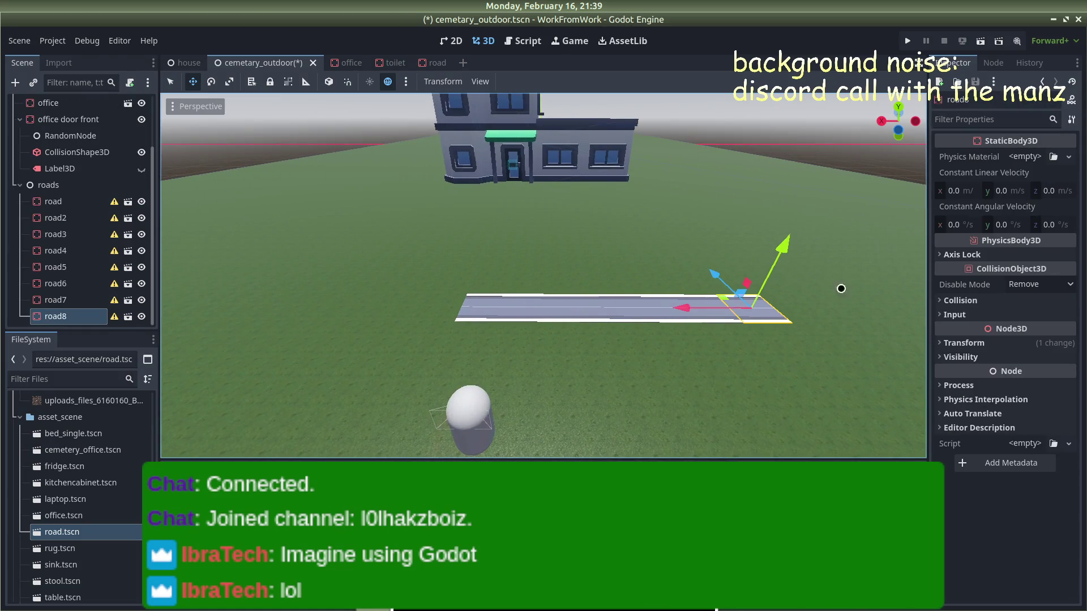
Step: Place road8, road9 and road10 at Position X -13, -15 and -17
left_click(937, 343)
left_click(963, 376)
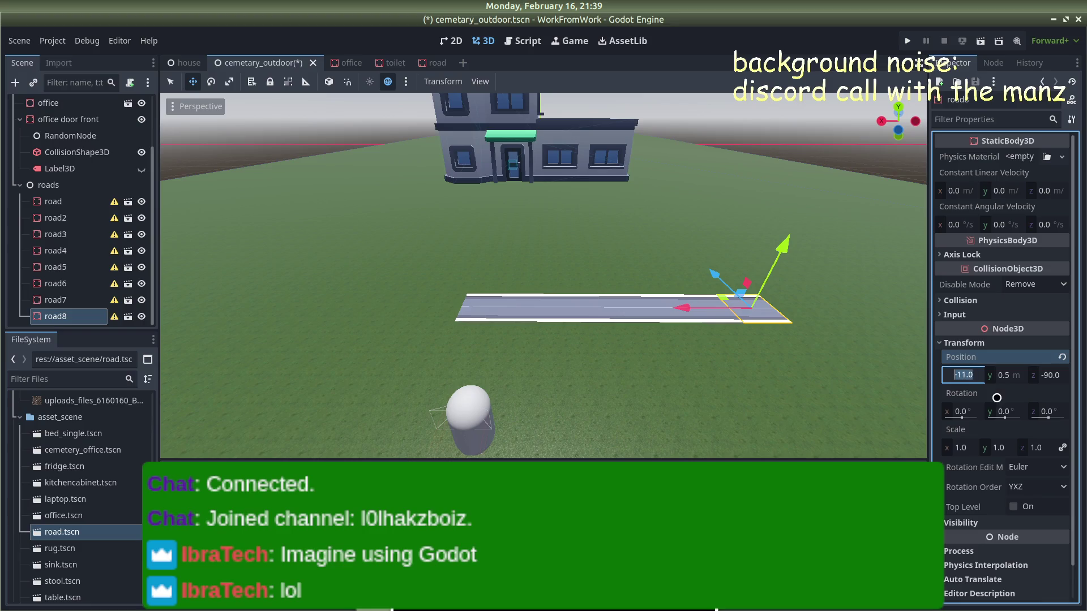
type("-13")
key("Return")
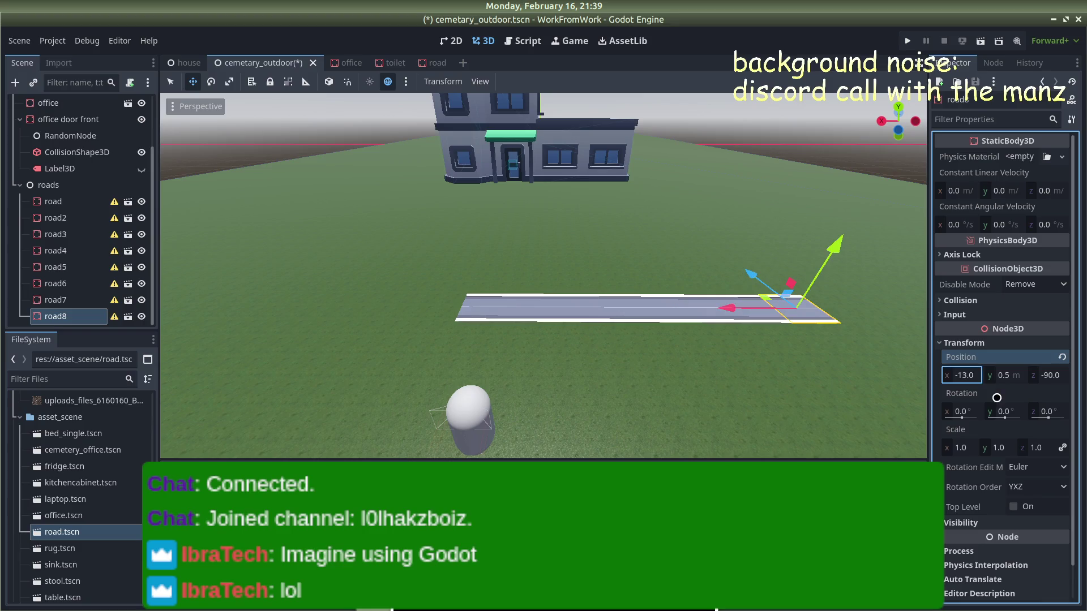
key("ctrl+d")
left_click(937, 340)
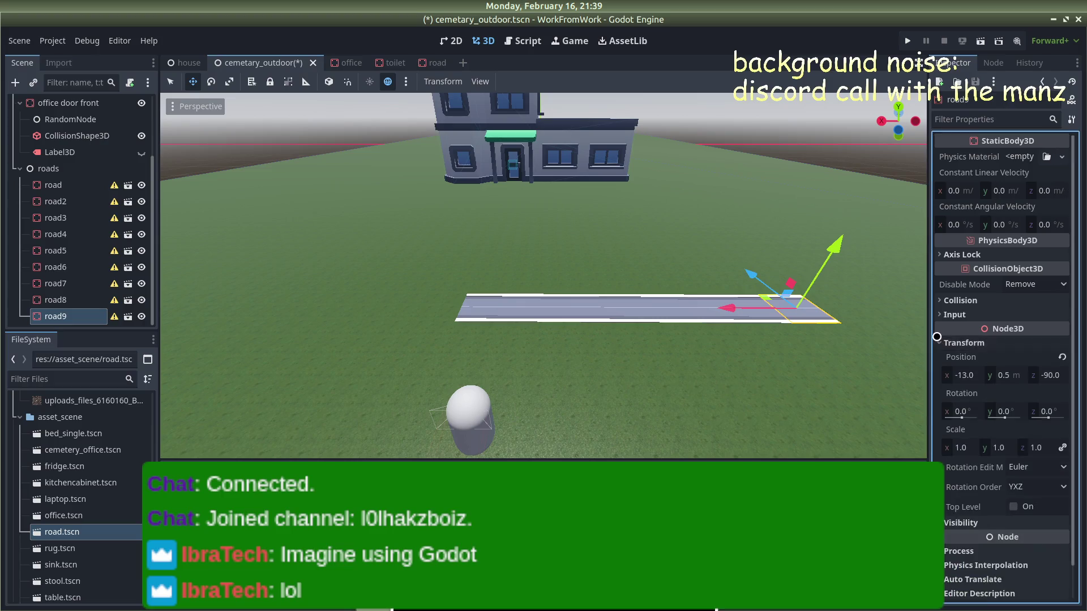
left_click(961, 373)
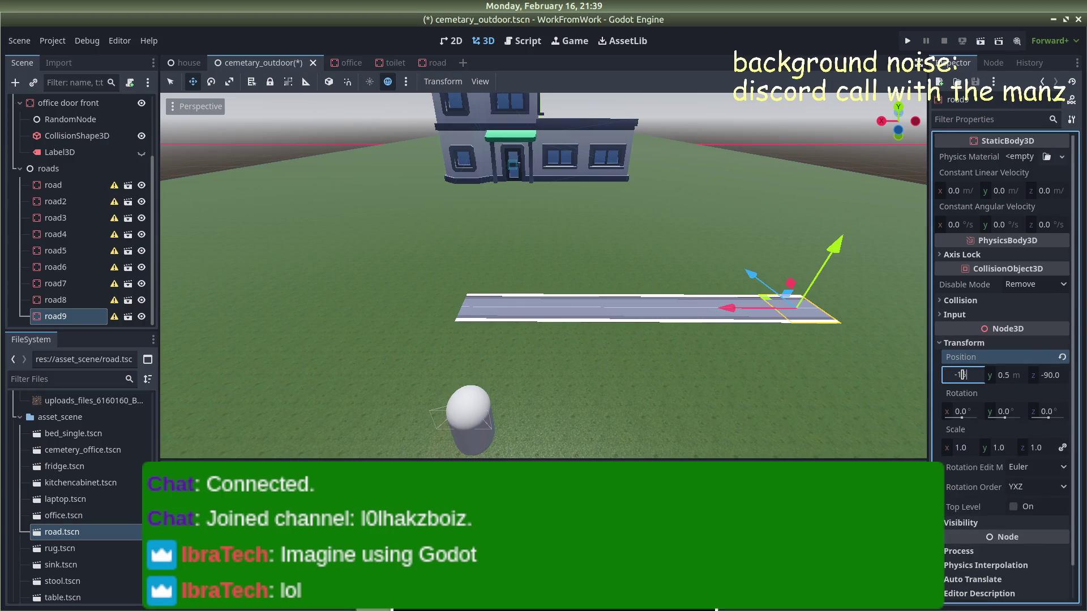
key("Return")
key("ctrl+d")
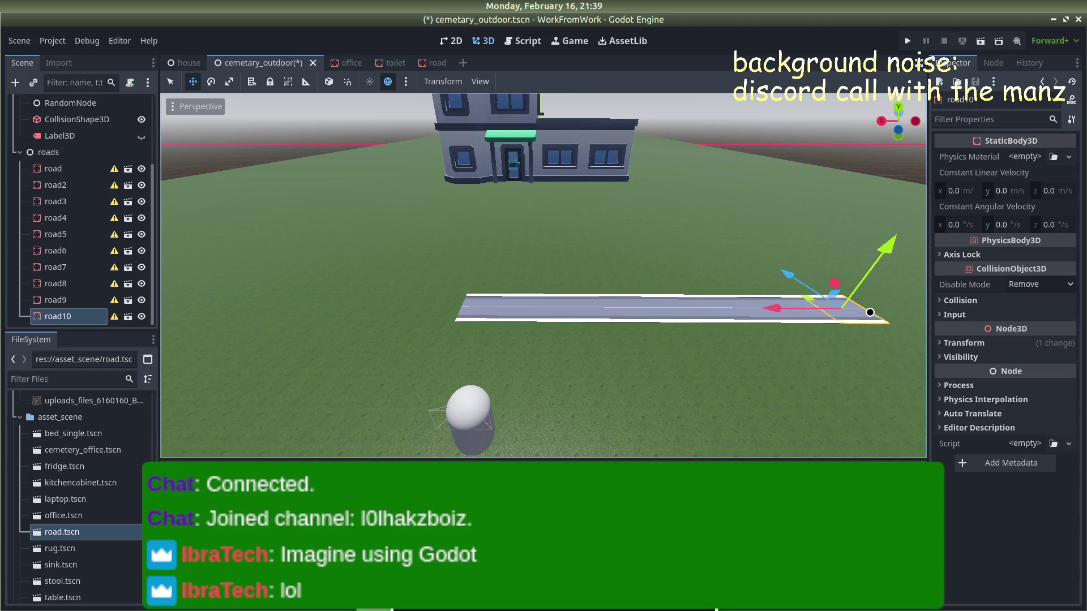
left_click(957, 343)
left_click(961, 375)
type("7")
key("Return")
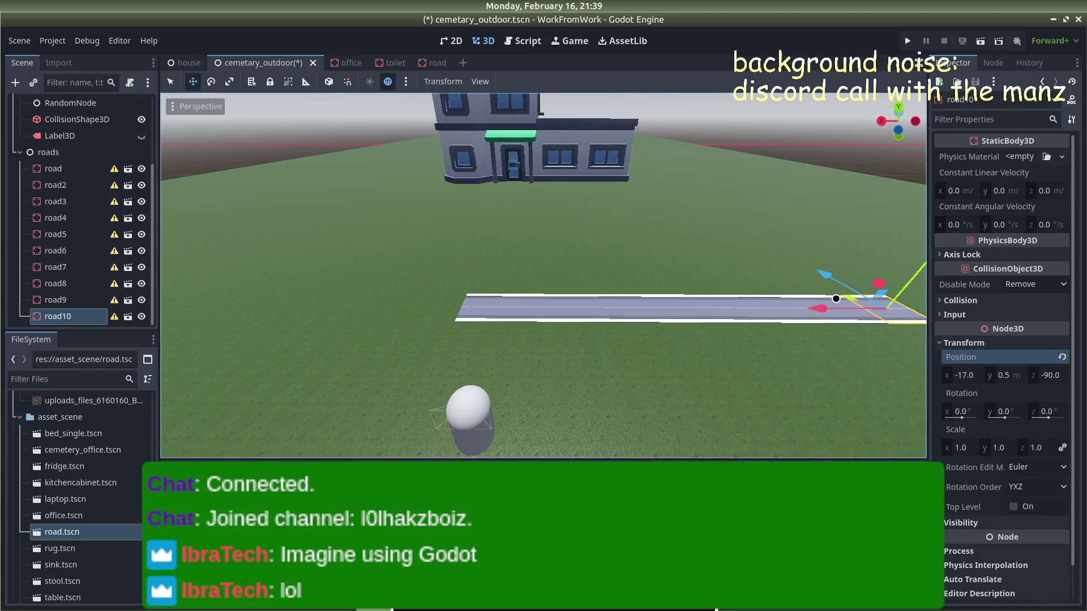
Step: Move the first road tile to Position X -19 to complete the row
scroll(792, 317, "down", 5)
left_click(834, 194)
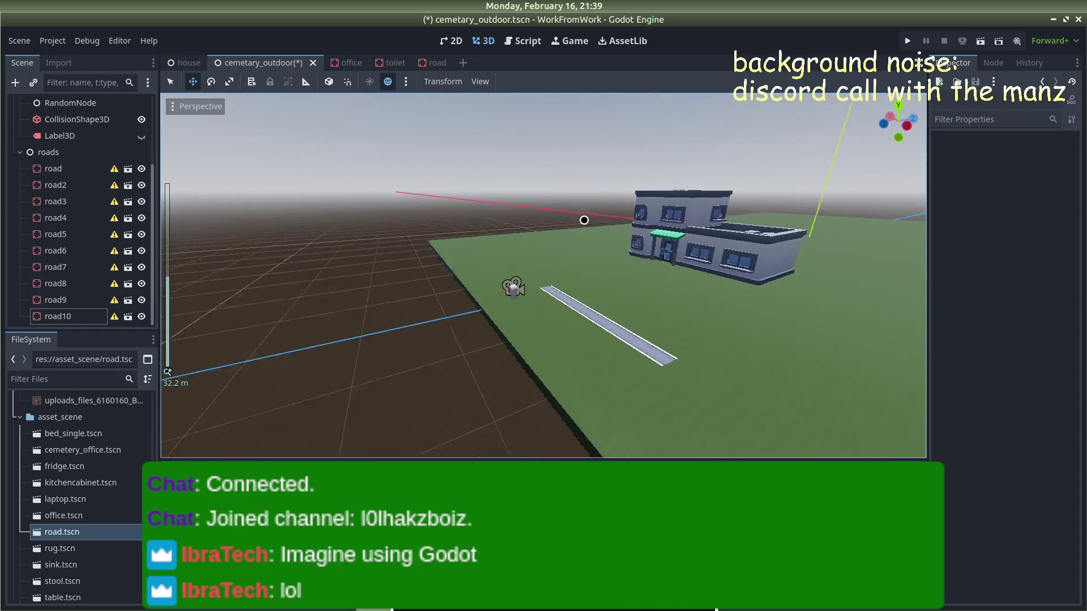
mouse_move(800, 269)
left_mouse_down()
mouse_move(860, 301)
mouse_move(839, 323)
left_mouse_up()
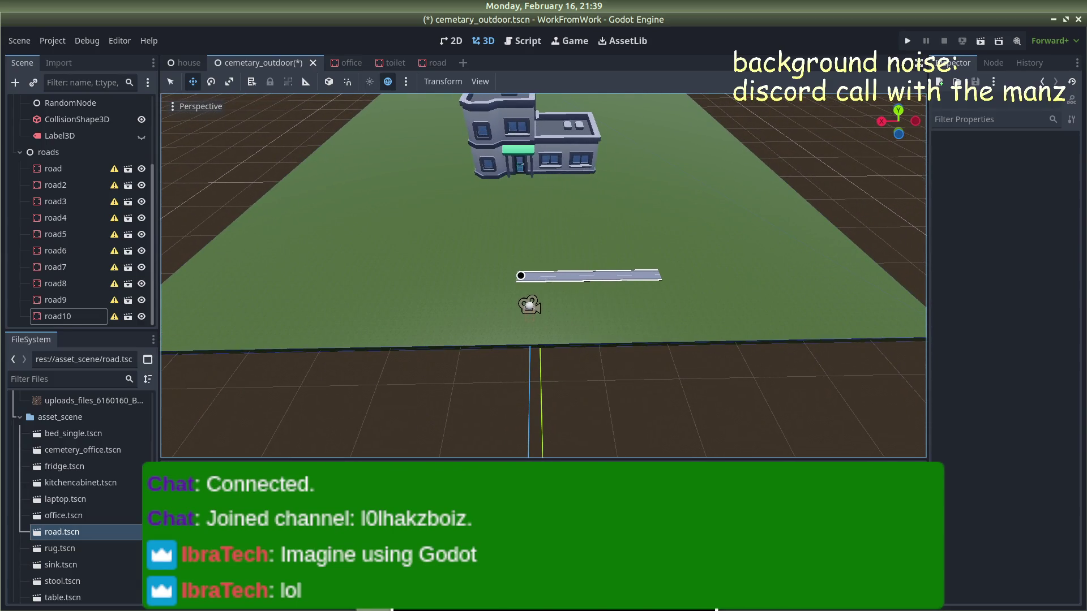
left_click(518, 276)
left_click(963, 368)
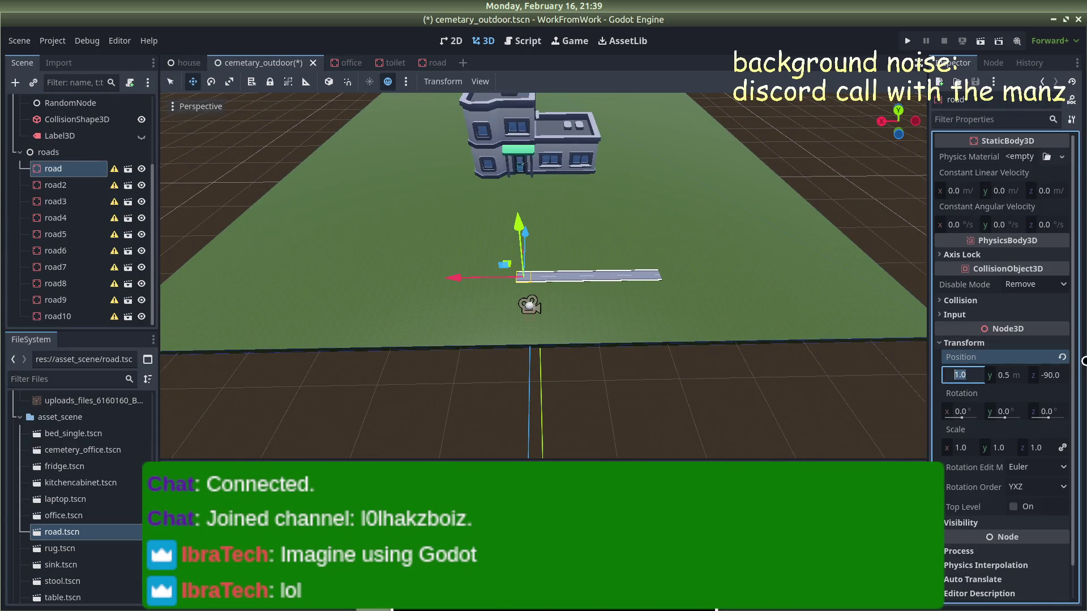
type("-19")
key("Return")
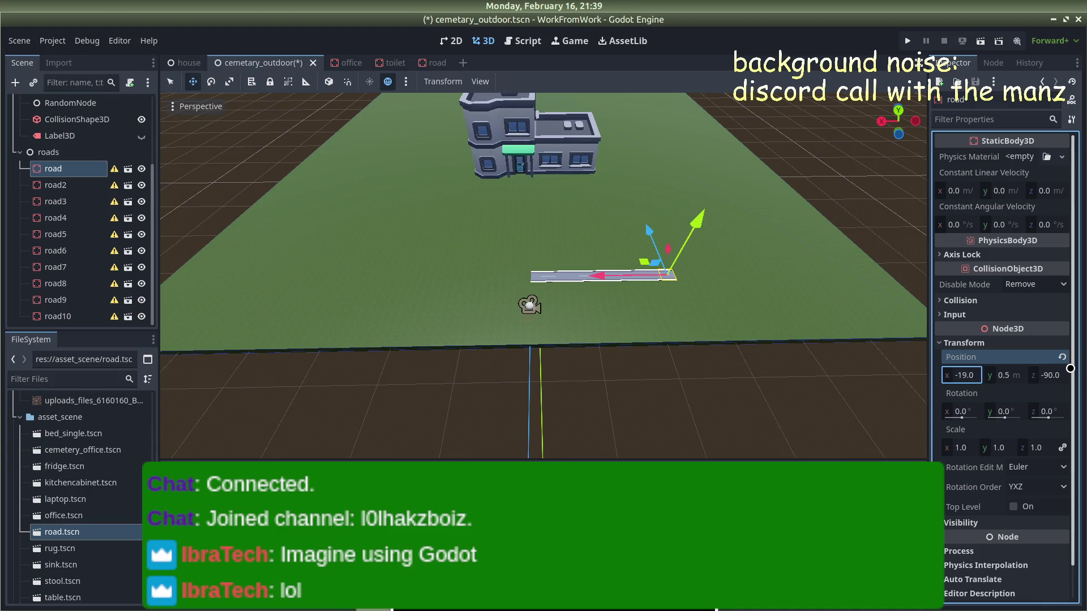
left_click(800, 398)
Step: Save the scene and run the game to test it
key("ctrl+s")
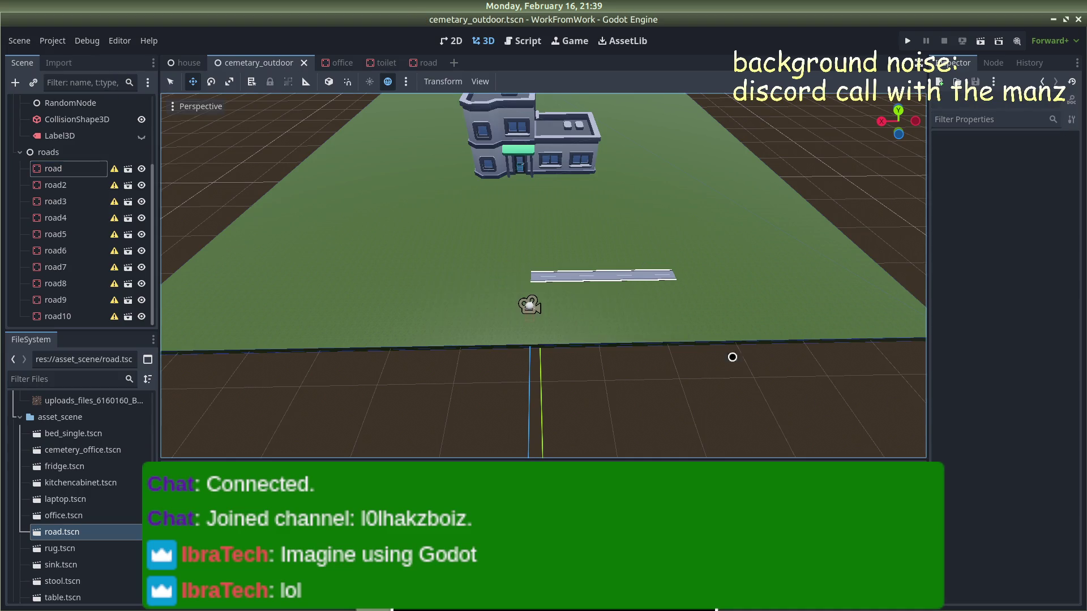
scroll(646, 303, "up", 3)
scroll(647, 303, "up", 2)
left_click_drag(652, 274, 666, 180)
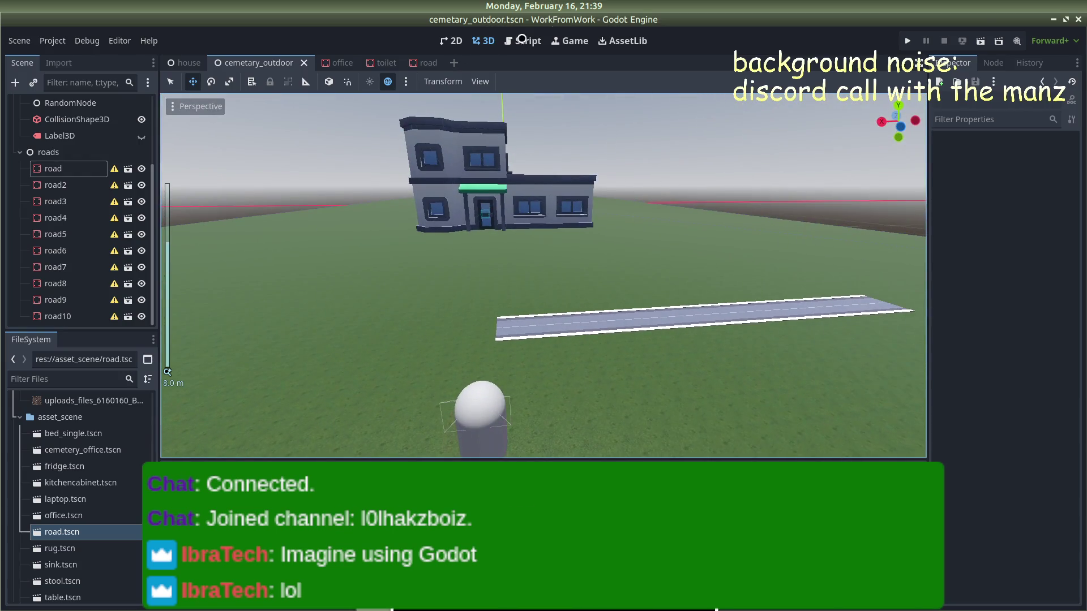
left_click(908, 40)
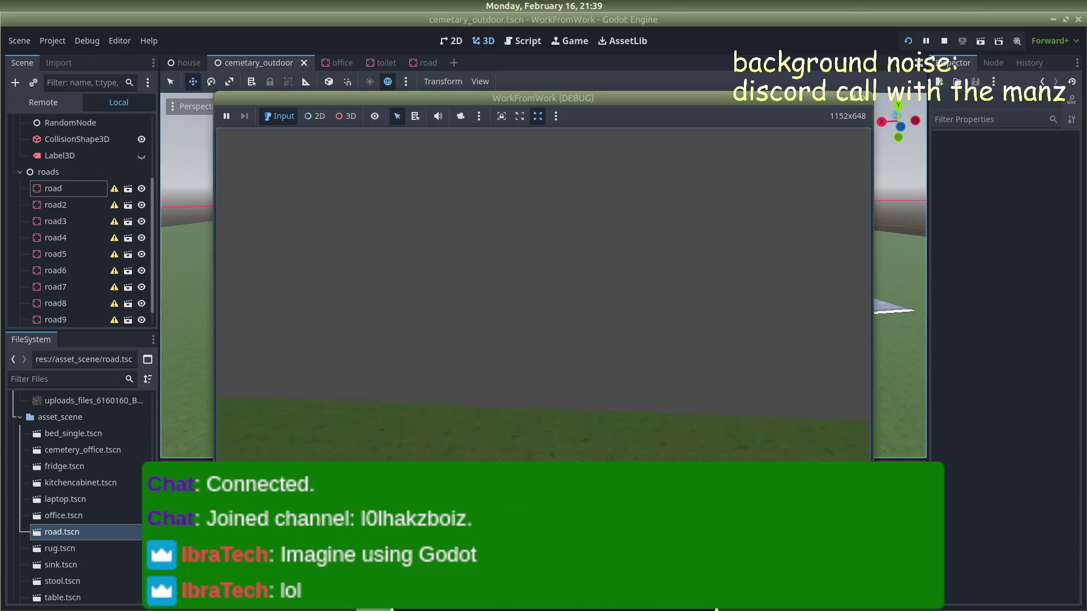
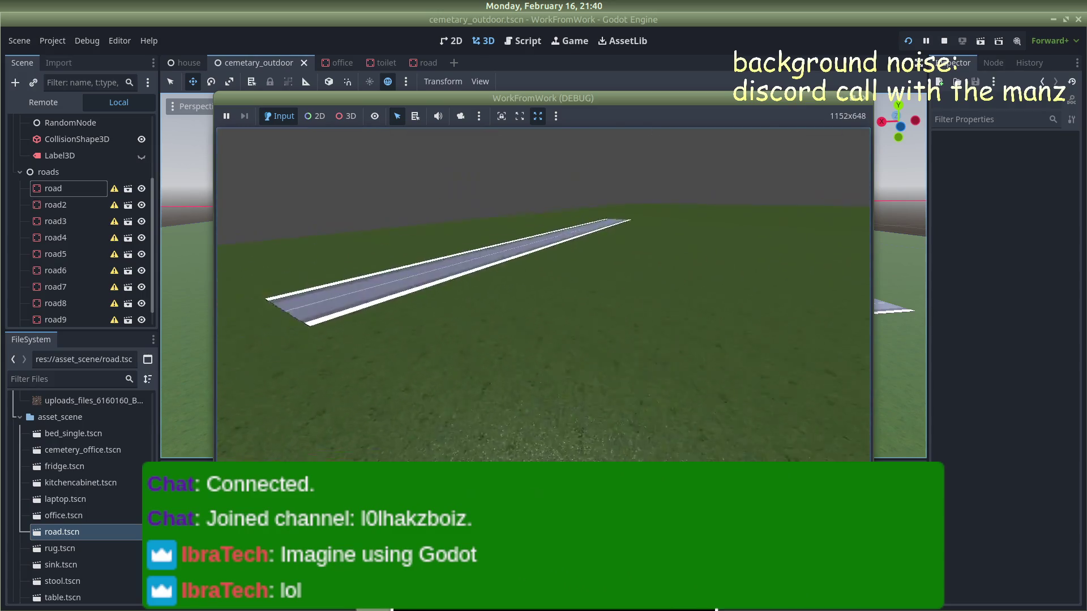
Step: Stop the running game and duplicate the road piece
key("F8")
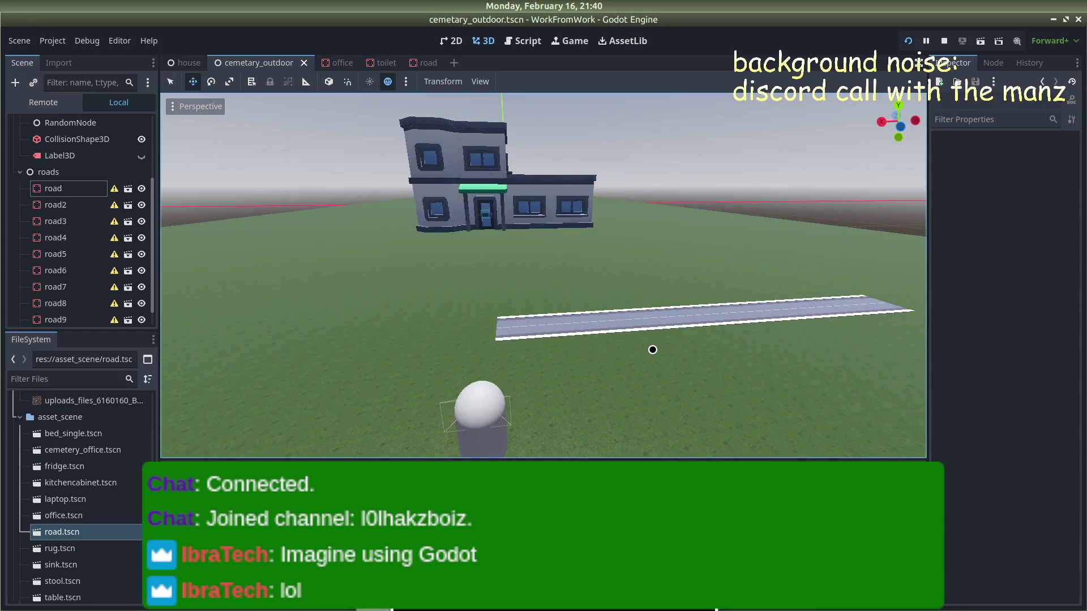
left_click(869, 302)
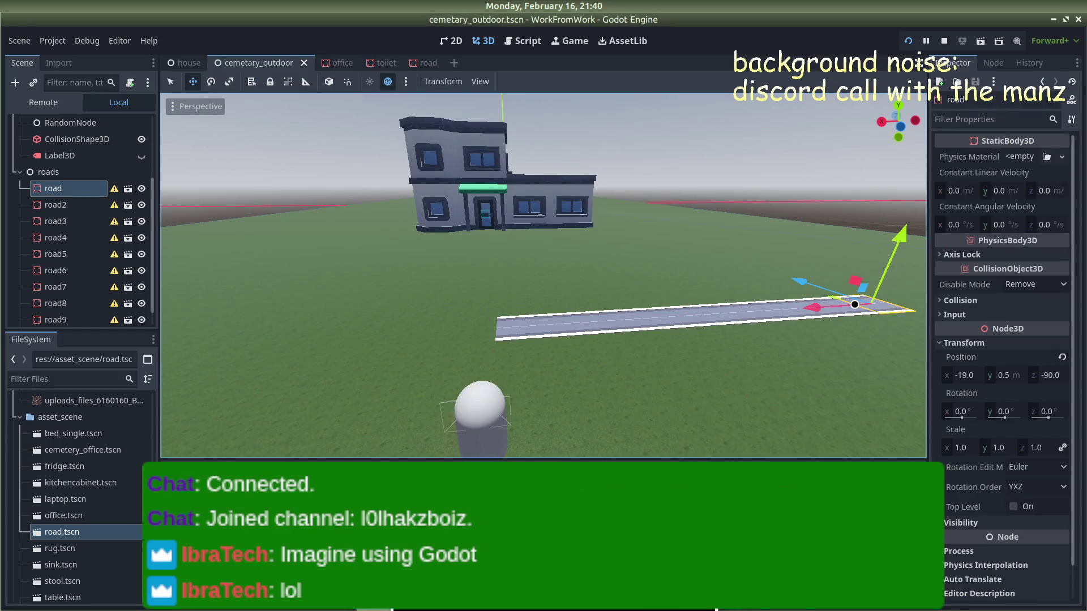
key("ctrl+d")
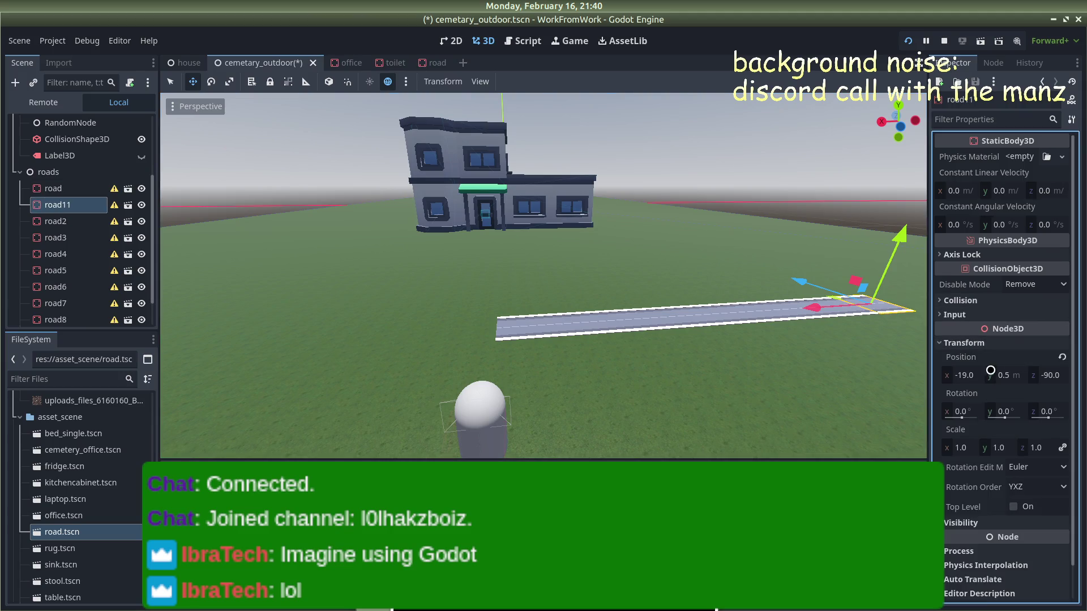
Step: Place road11 at x -21, z -88 with Y rotation 90°, and save the scene
left_click(971, 374)
type("-2")
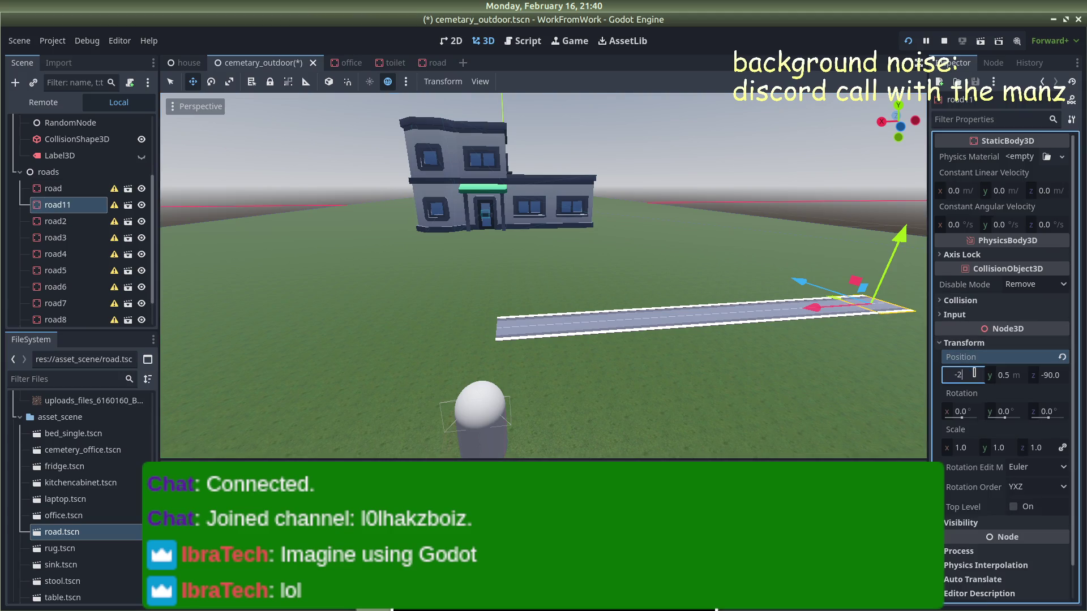
type("1")
key("Return")
left_click(1053, 373)
type("-")
type("-88")
key("Return")
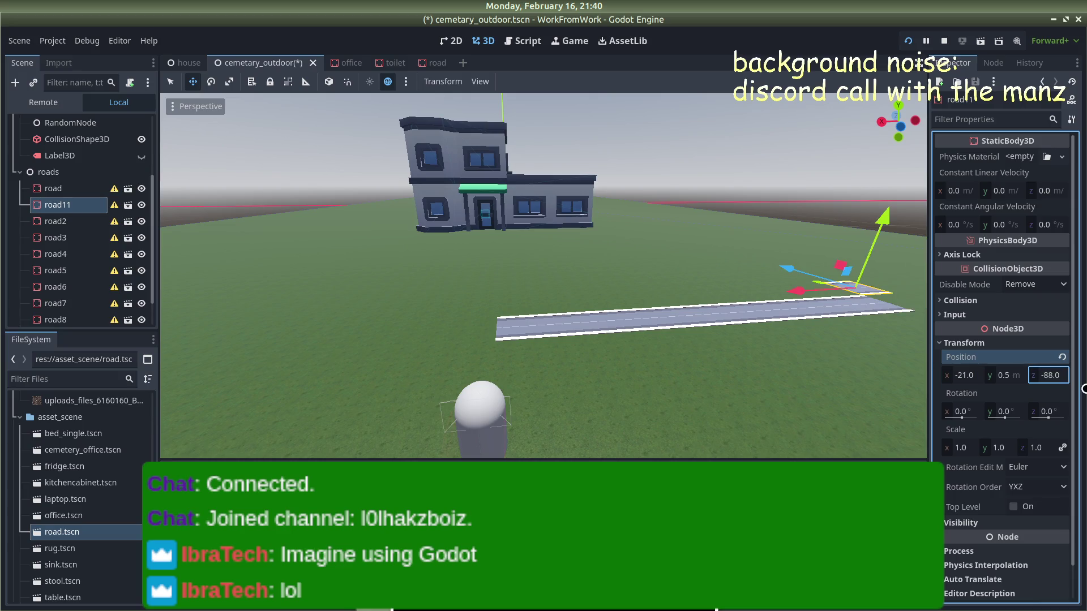
mouse_move(961, 413)
left_mouse_down()
mouse_move(939, 414)
mouse_move(993, 412)
mouse_move(962, 412)
left_mouse_up()
left_click(1008, 412)
type("9")
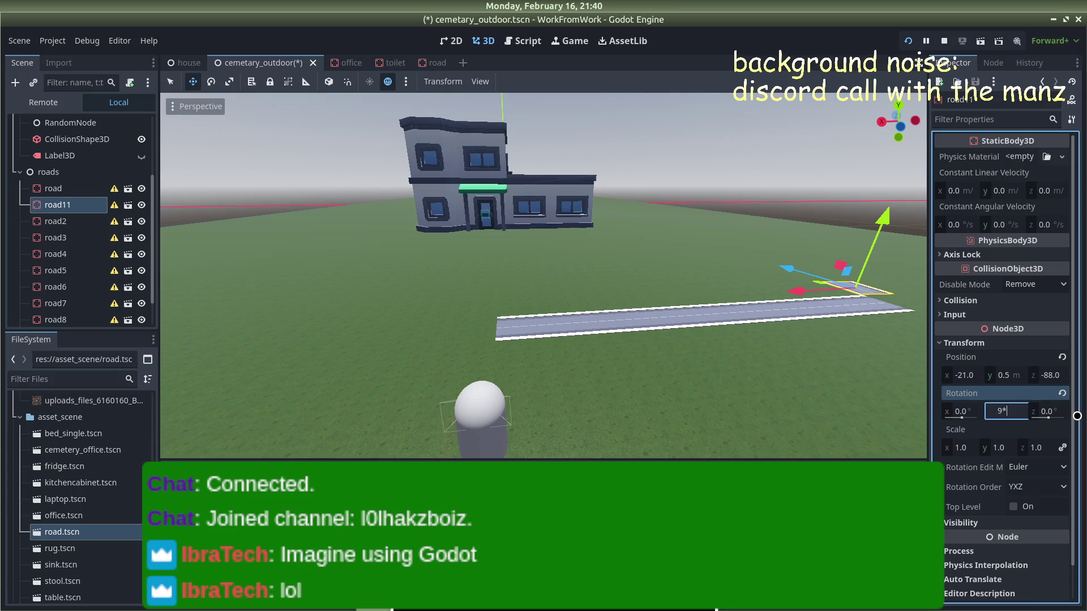
type("0")
key("Return")
key("ctrl+s")
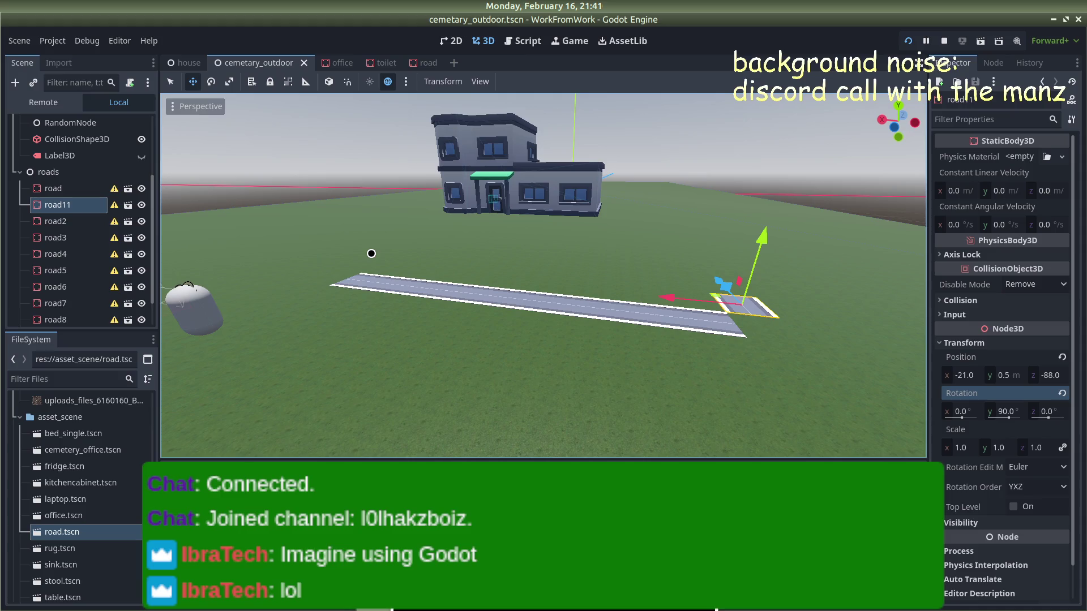
Step: Zoom and orbit the viewport onto crosswise road11, then duplicate it as road12
scroll(864, 252, "up", 5)
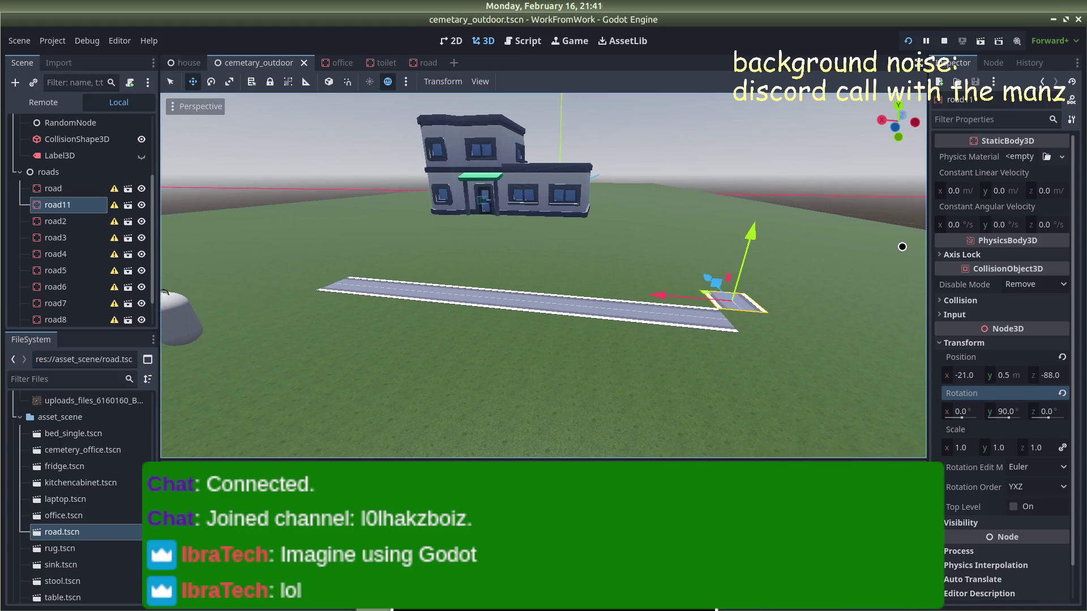
mouse_move(790, 249)
left_mouse_down()
mouse_move(769, 240)
mouse_move(805, 238)
mouse_move(701, 258)
mouse_move(506, 253)
left_mouse_up()
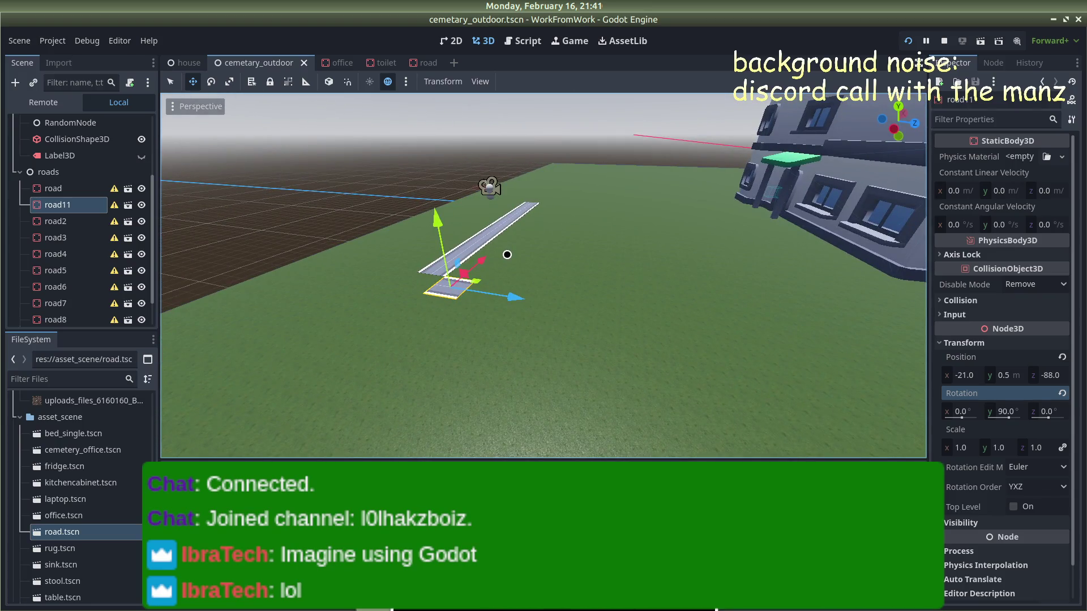
mouse_move(549, 246)
left_mouse_down()
mouse_move(566, 237)
mouse_move(582, 194)
mouse_move(639, 233)
left_mouse_up()
scroll(635, 235, "up", 3)
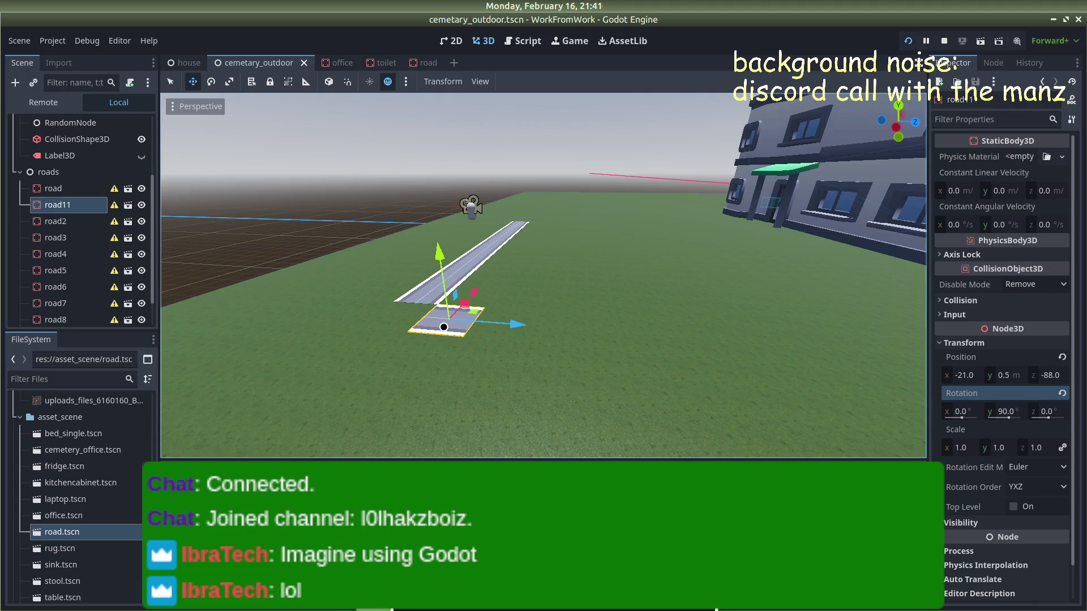
key("ctrl+d")
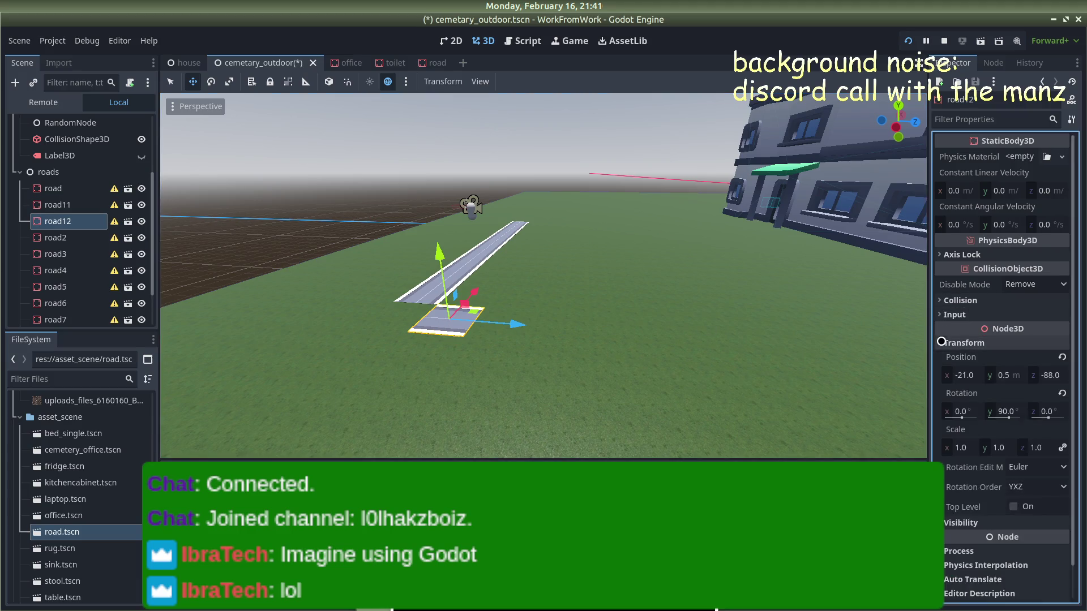
Step: Set road12 to z -86, then duplicate it as road13 at z -84
left_click(1057, 375)
type("-86")
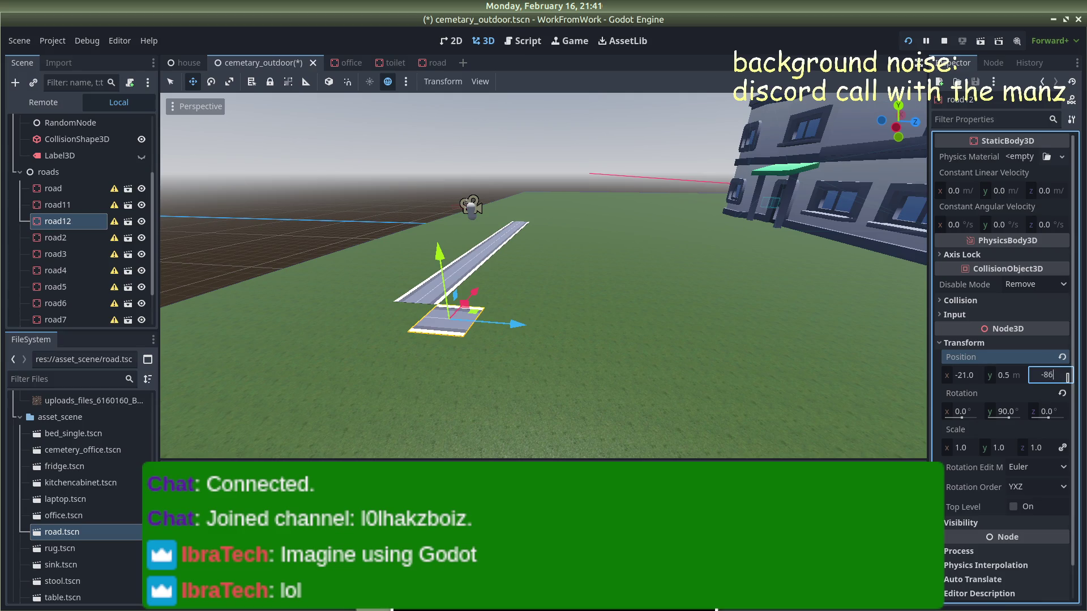
key("Return")
key("ctrl+d")
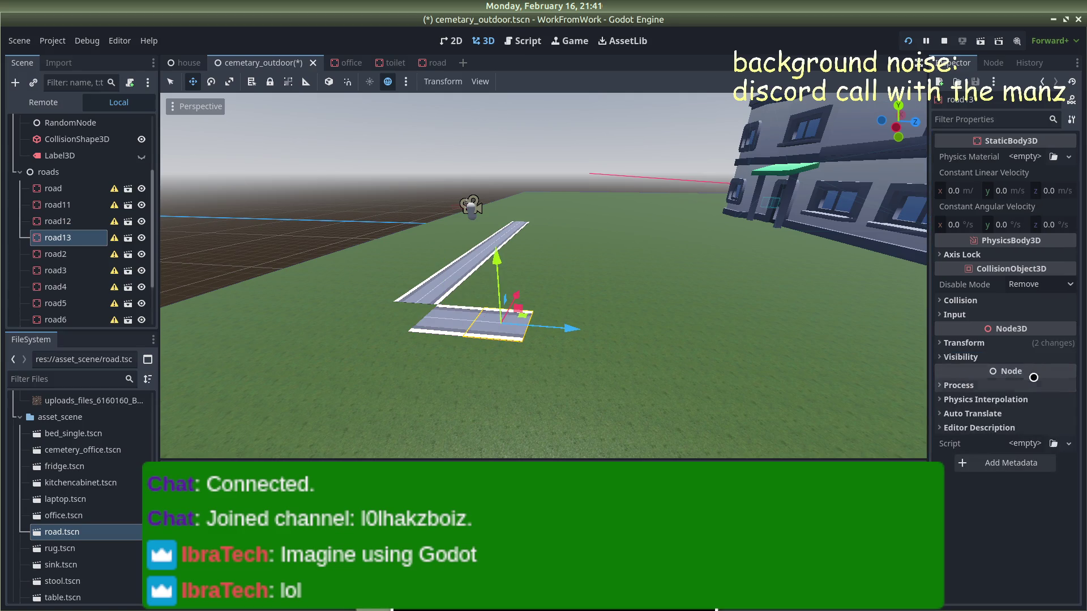
left_click(1048, 375)
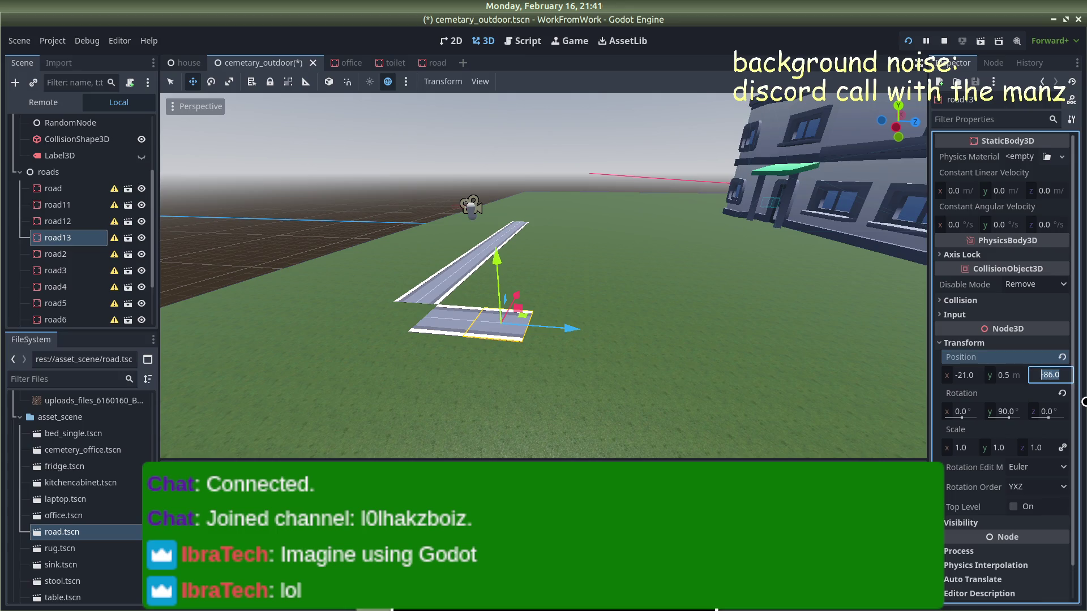
type("-84")
key("Return")
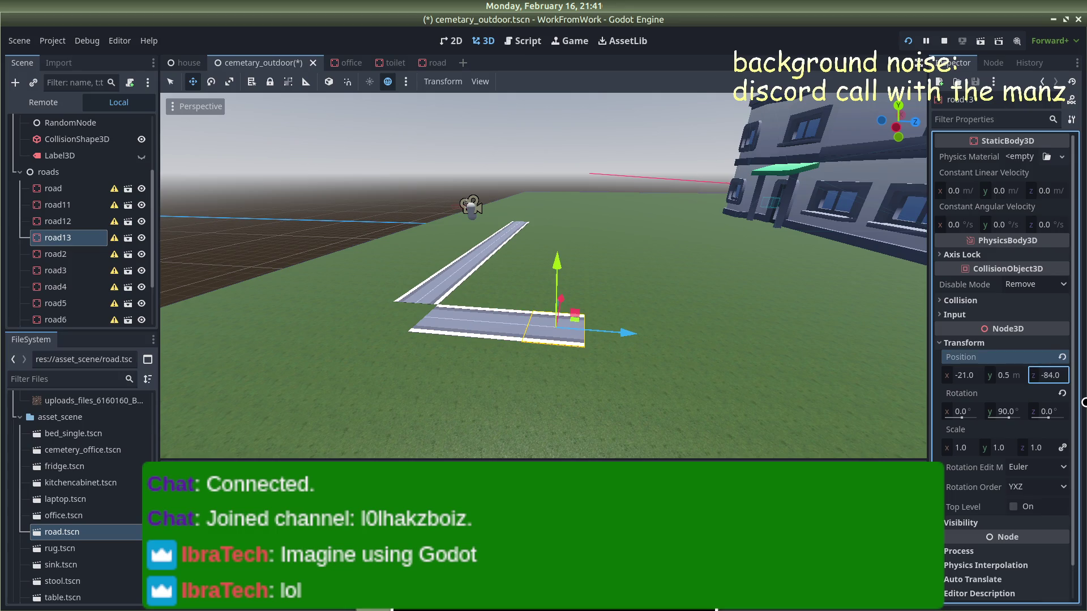
Step: Add road14 at z -82 and road15 at z -80, then save the scene
key("ctrl+d")
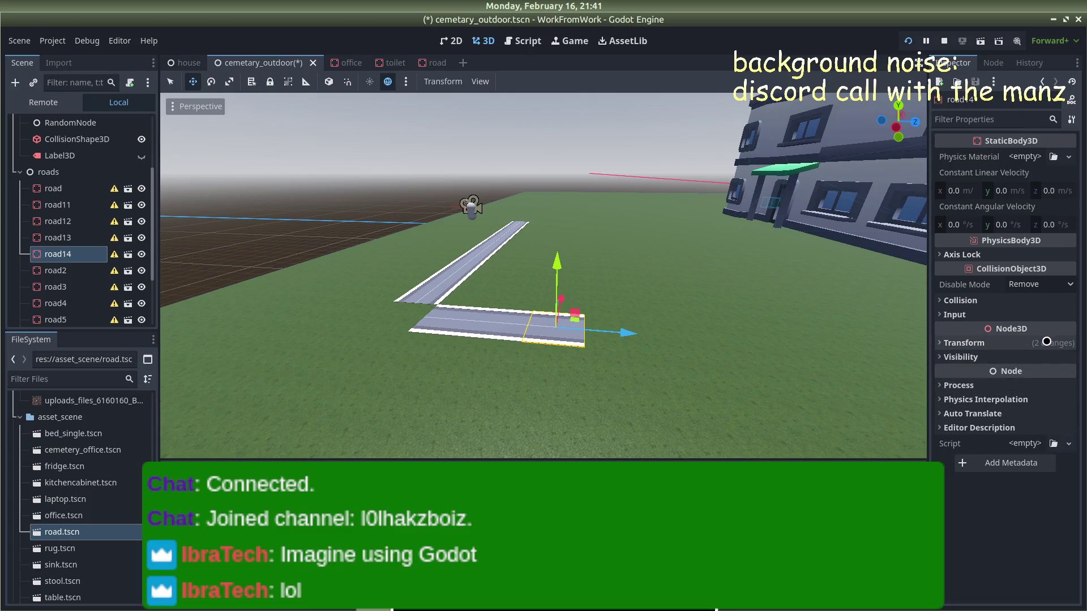
left_click(955, 340)
left_click(1060, 373)
type("-")
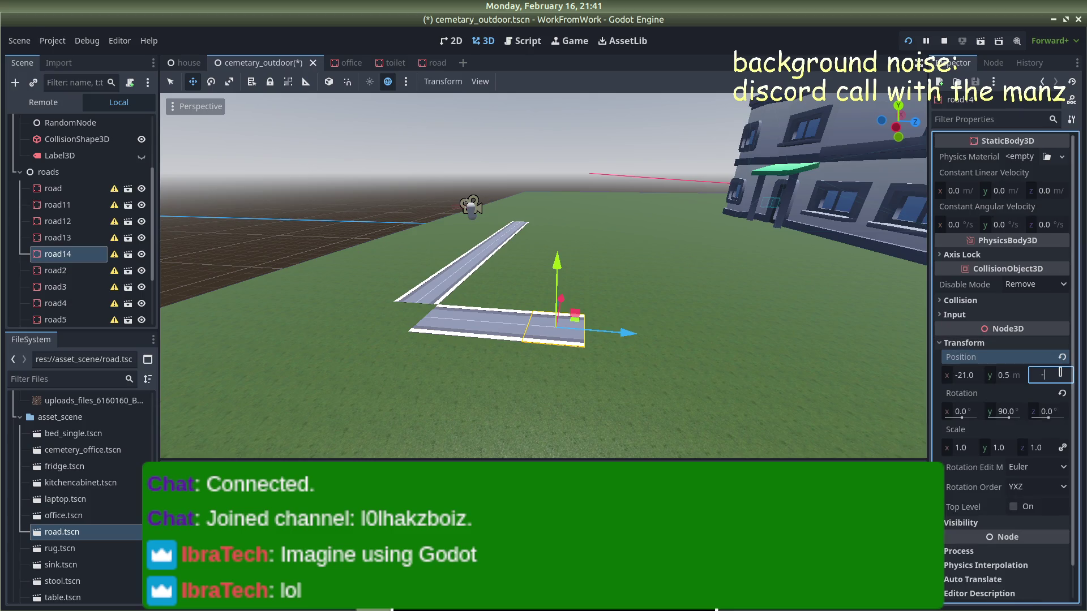
type("82")
key("Return")
key("ctrl+d")
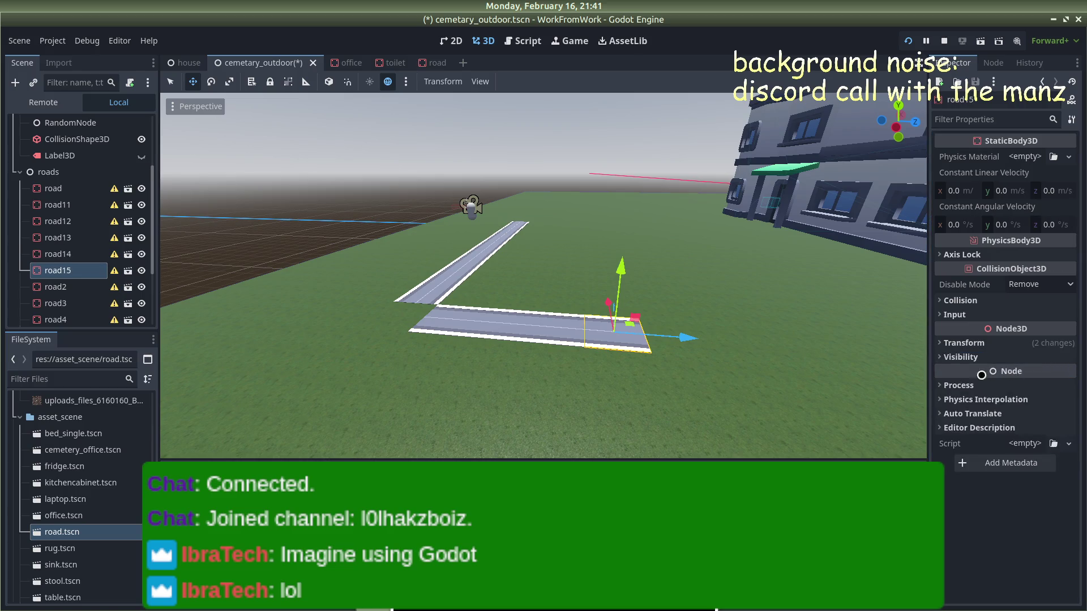
left_click(991, 343)
left_click(1043, 374)
key("BackSpace")
key("Return")
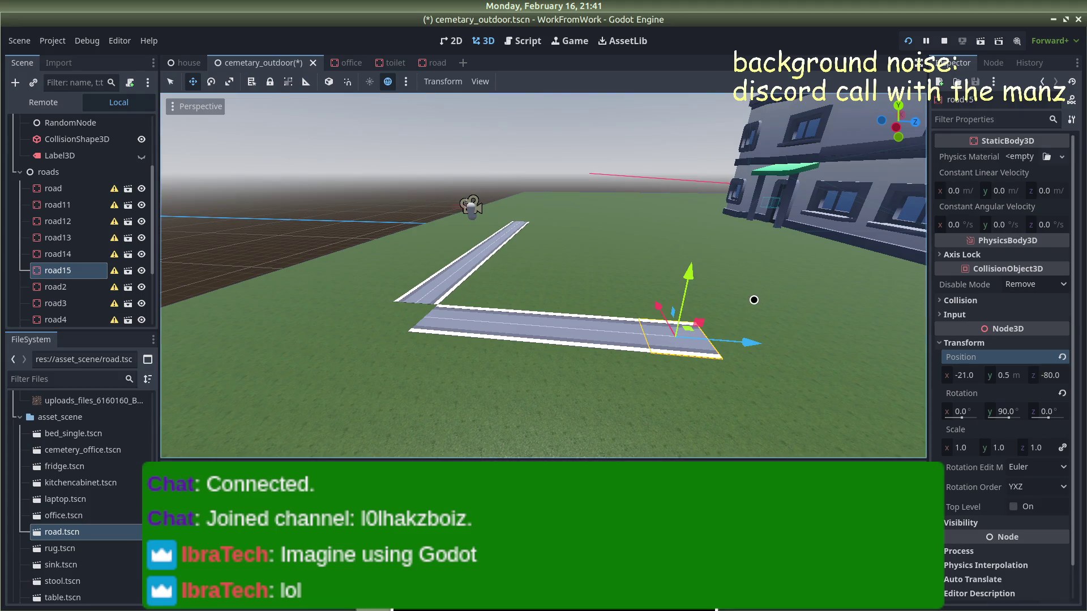
key("ctrl+s")
scroll(753, 300, "down", 3)
mouse_move(753, 300)
left_mouse_down()
mouse_move(897, 308)
mouse_move(727, 303)
mouse_move(769, 279)
mouse_move(767, 296)
mouse_move(781, 296)
mouse_move(475, 296)
mouse_move(842, 334)
mouse_move(866, 294)
mouse_move(540, 296)
mouse_move(780, 303)
mouse_move(592, 296)
mouse_move(632, 303)
left_mouse_up()
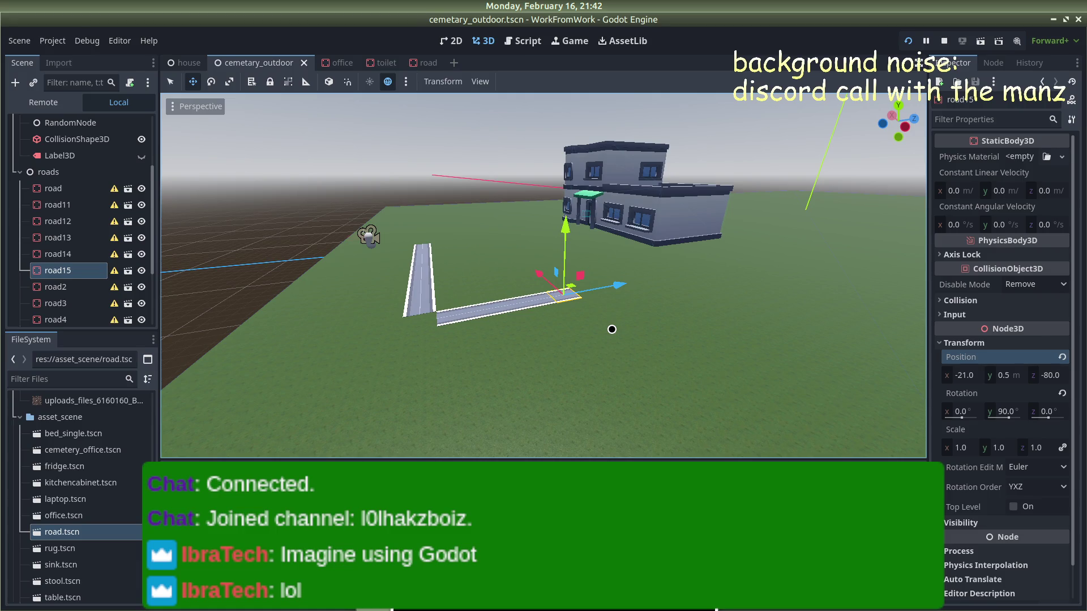
Step: Add road16 at z -78 and road17 at z -76 as crosswise duplicates
key("ctrl+d")
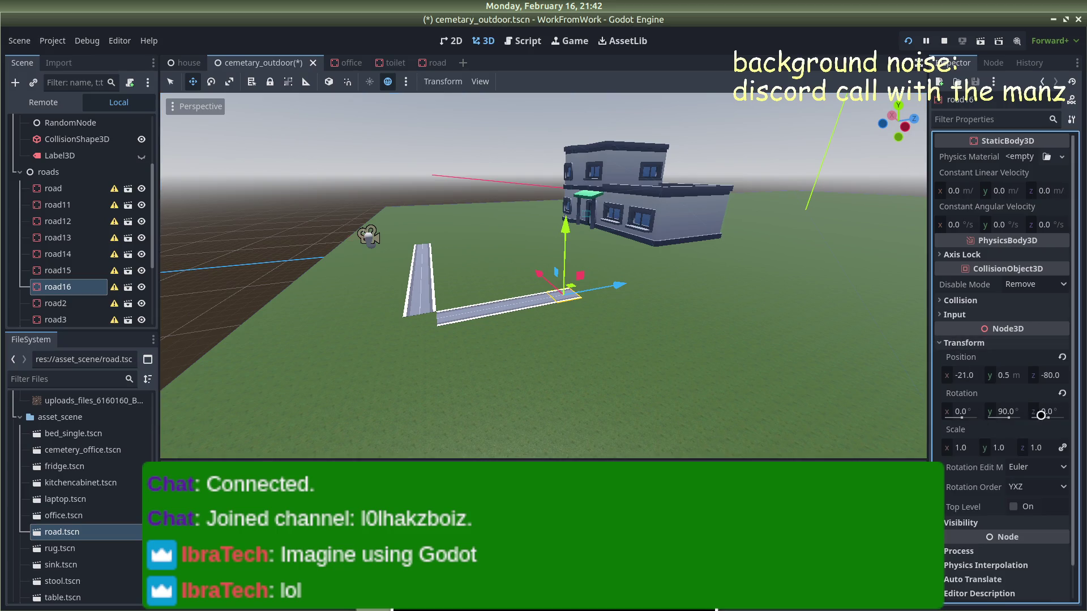
left_click(1049, 374)
type("-78")
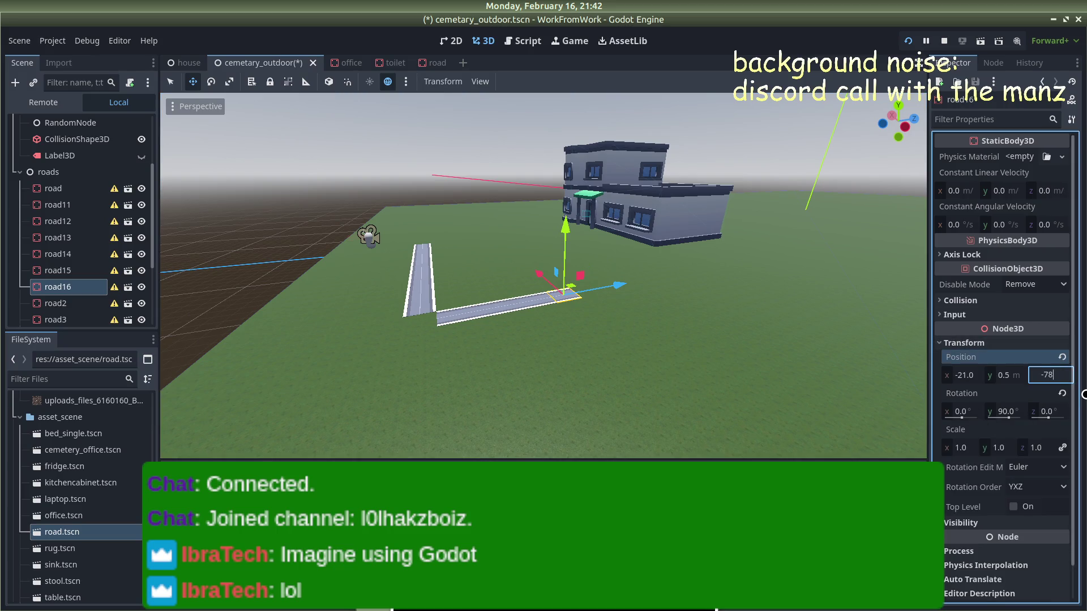
key("Return")
key("ctrl+d")
left_click(964, 343)
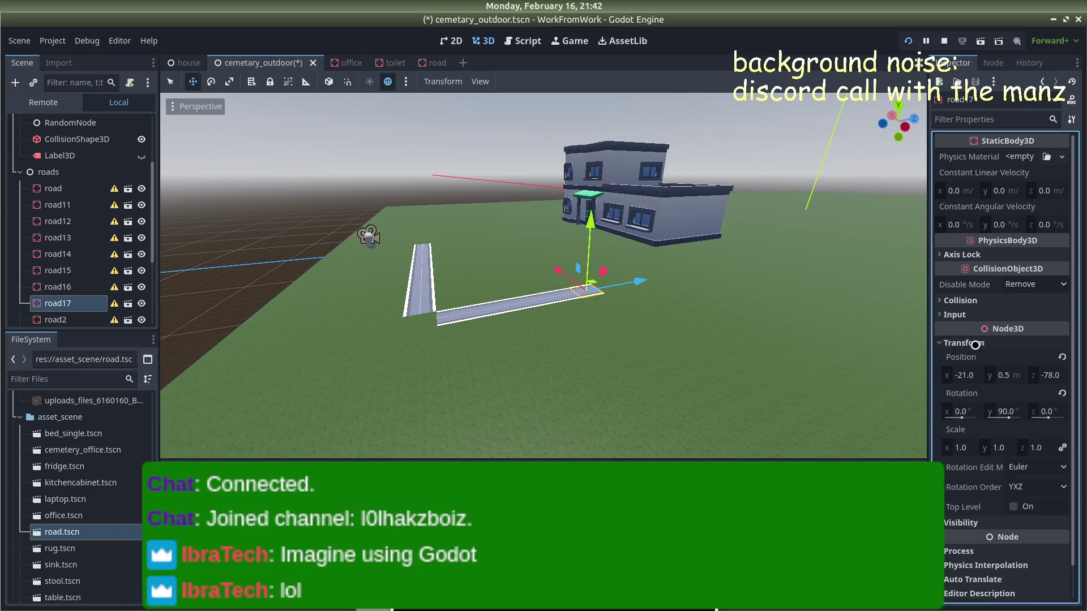
left_click(1050, 375)
type("-7")
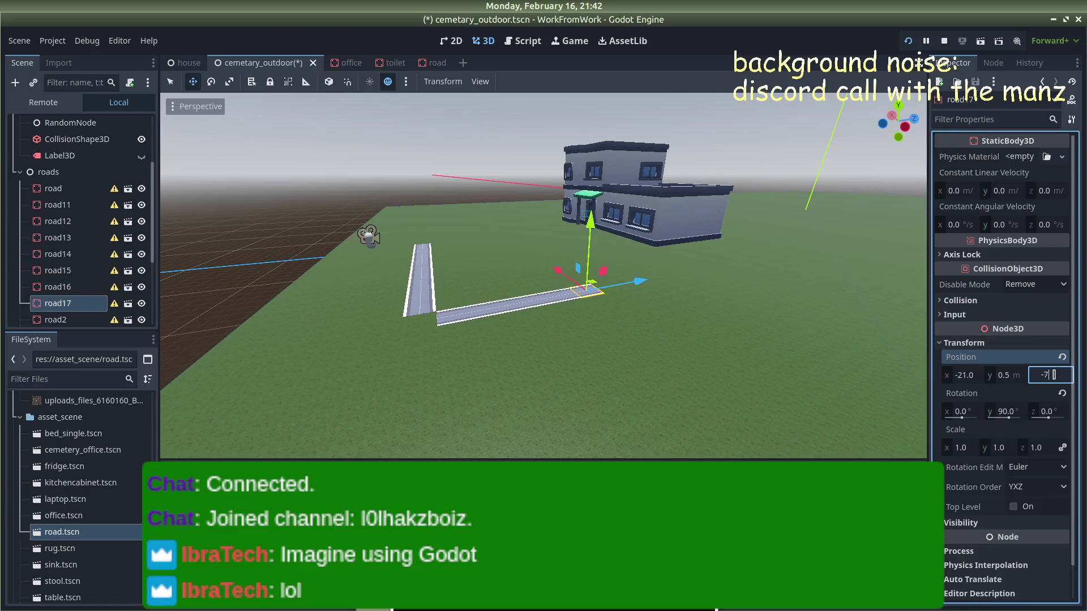
type("6")
key("Return")
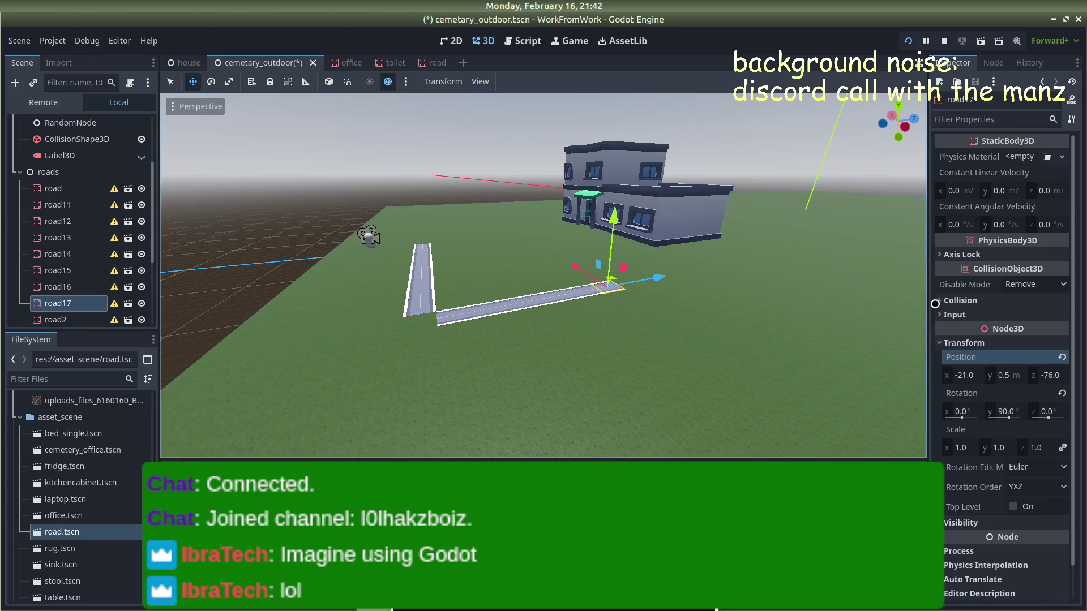
Step: Duplicate road17 into road18 at z -74, then select the original angled road
left_click(1050, 376)
key("ctrl+d")
left_click(1035, 341)
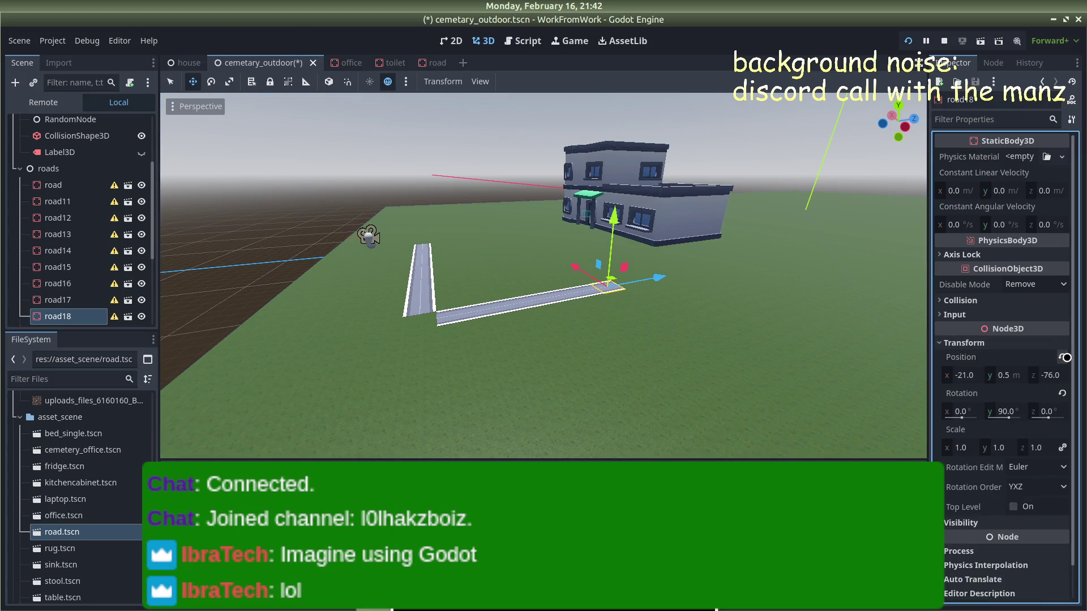
left_click(1050, 374)
type("-75")
key("Return")
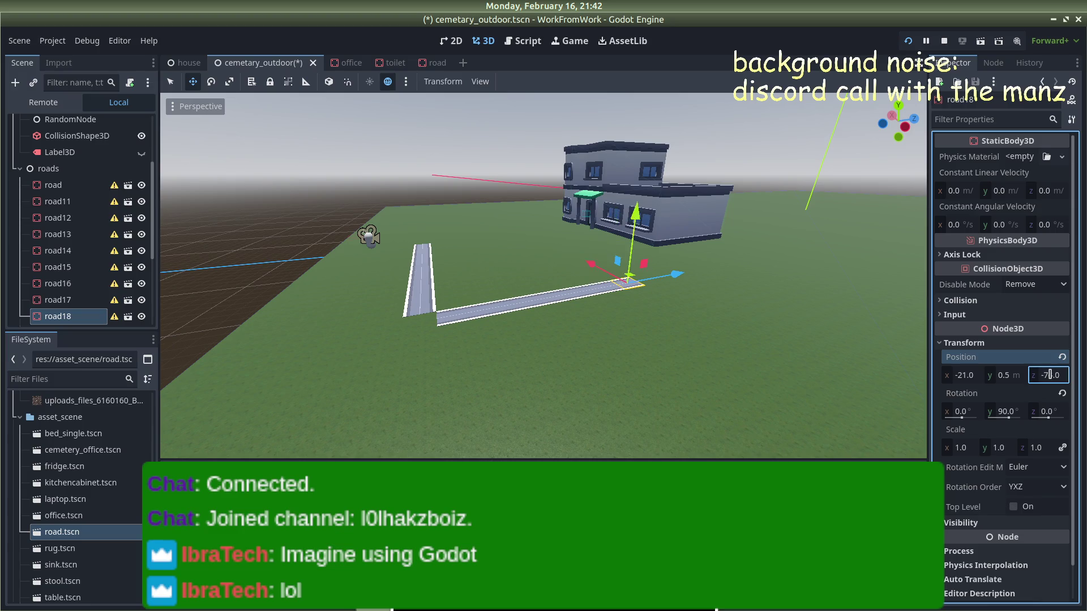
scroll(666, 257, "up", 5)
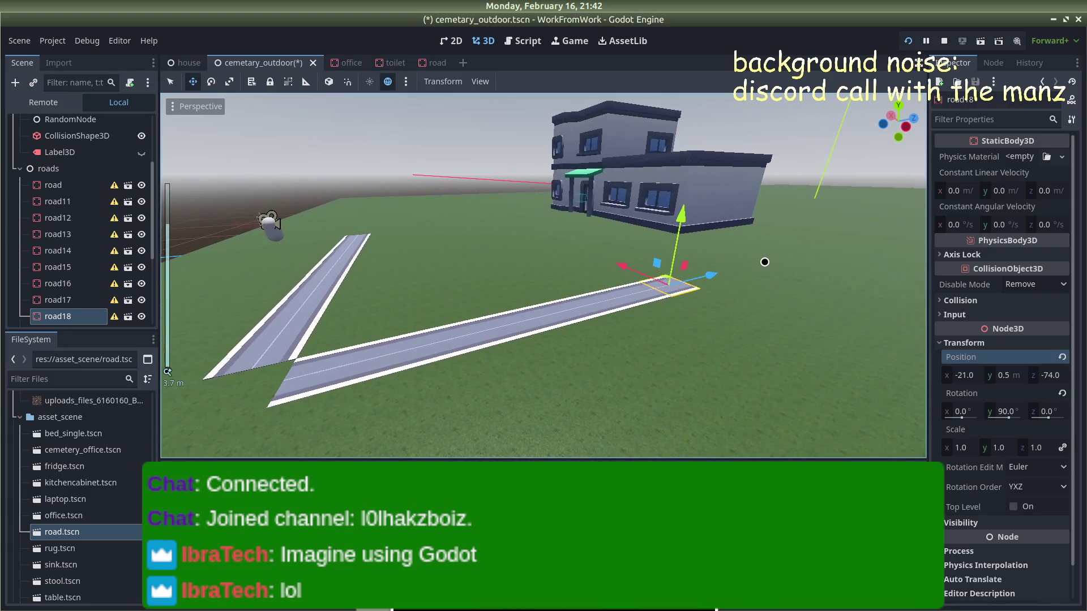
mouse_move(665, 257)
left_mouse_down()
mouse_move(696, 260)
mouse_move(555, 266)
mouse_move(607, 309)
mouse_move(599, 293)
mouse_move(563, 286)
left_mouse_up()
scroll(594, 277, "down", 5)
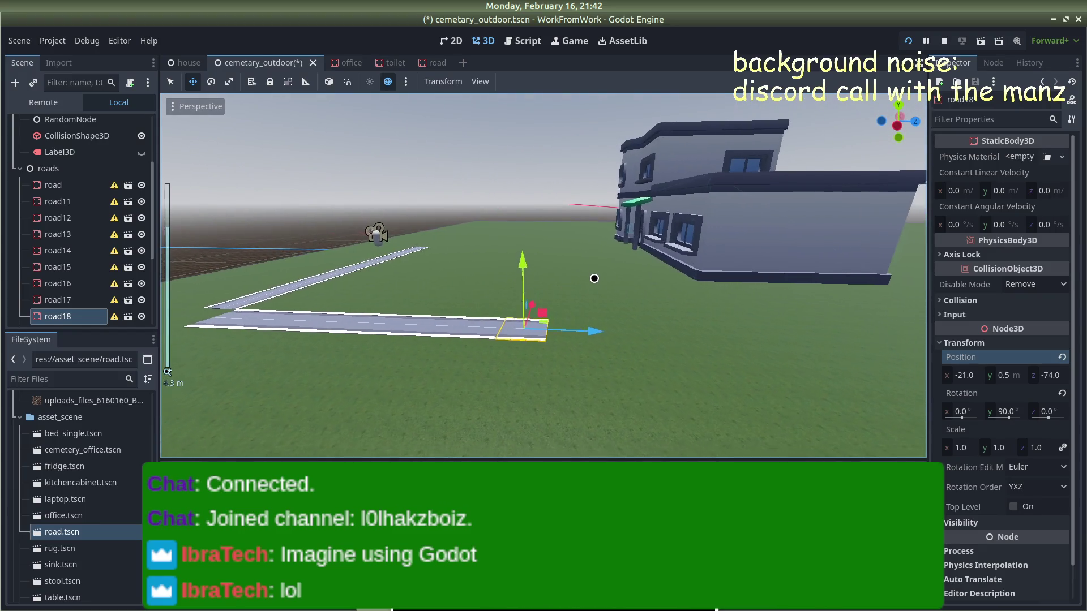
scroll(592, 281, "up", 5)
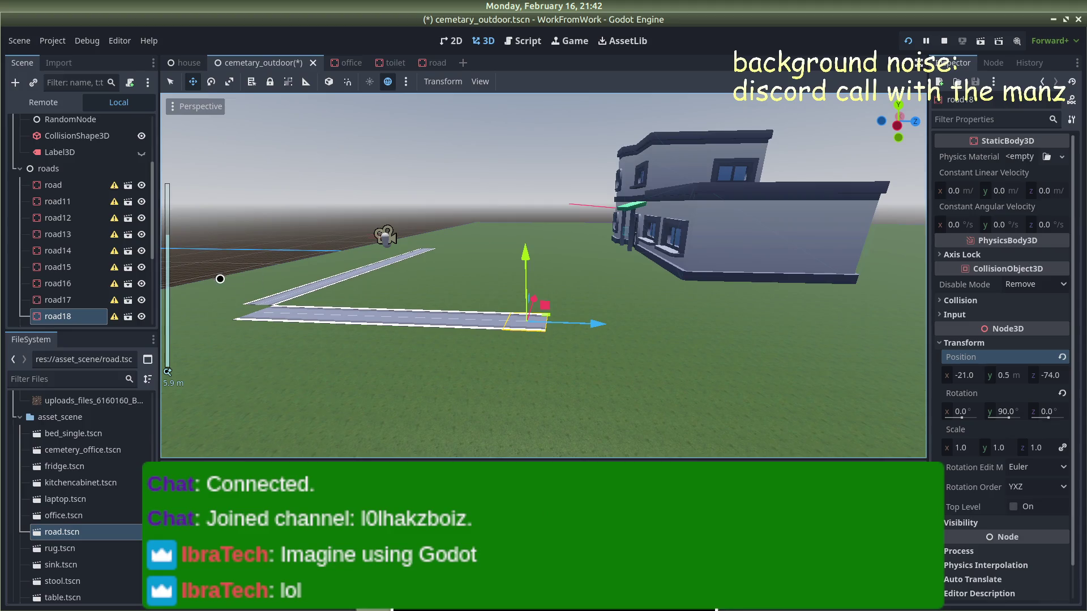
left_click(258, 303)
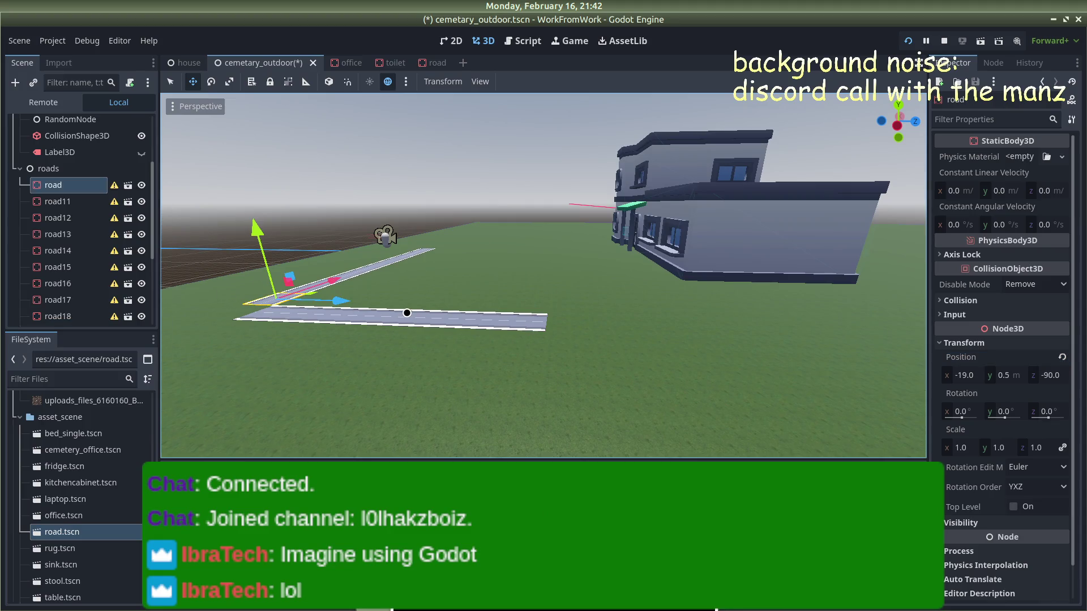
Step: Duplicate the original road into road19 at x -23, z -72
key("ctrl+d")
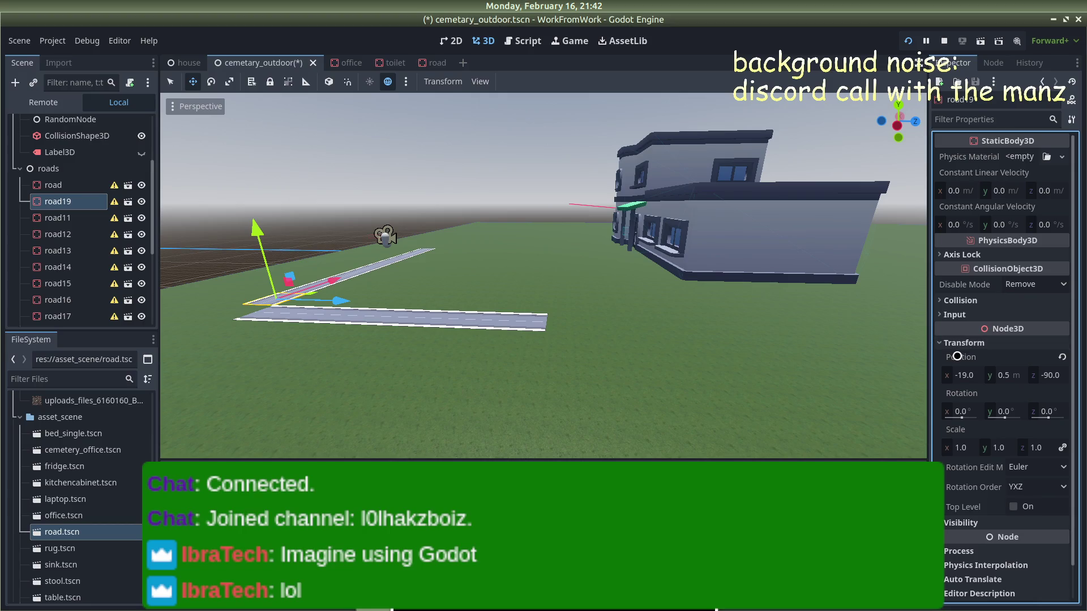
left_click(969, 375)
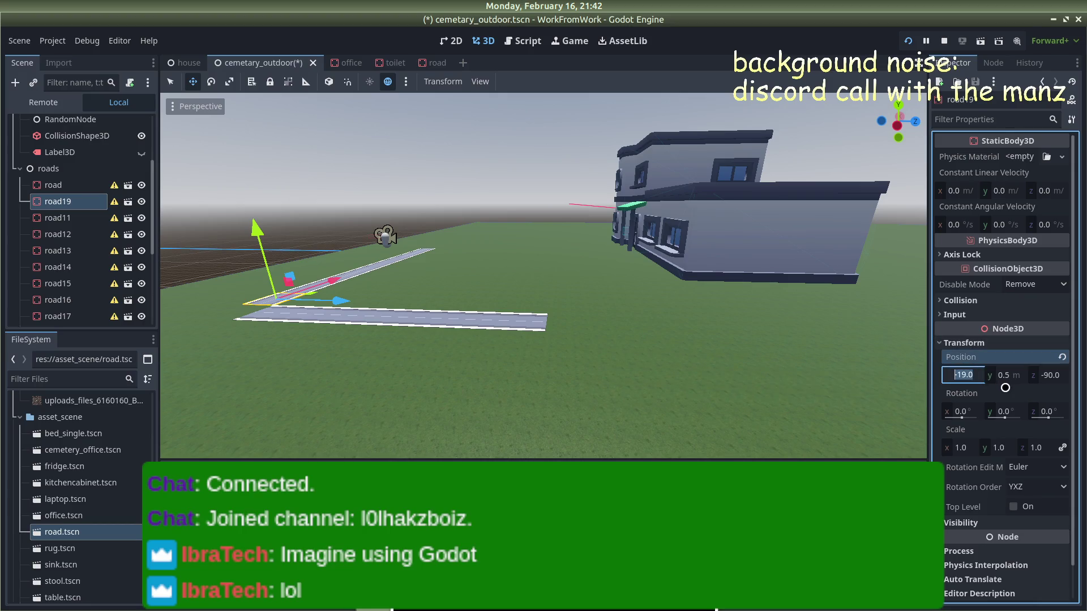
type("-23")
key("Return")
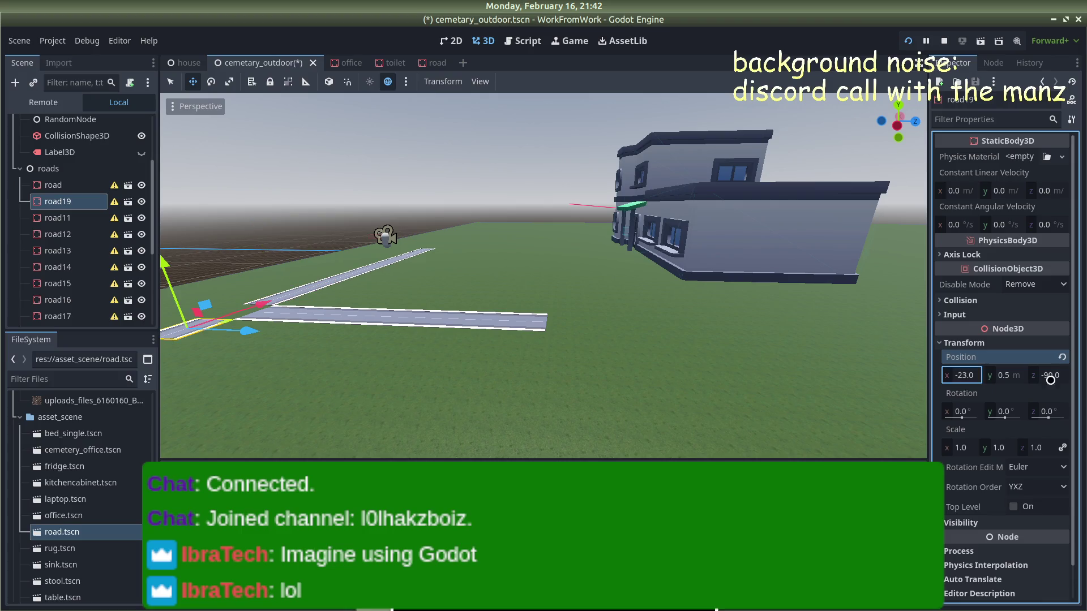
left_click(529, 321)
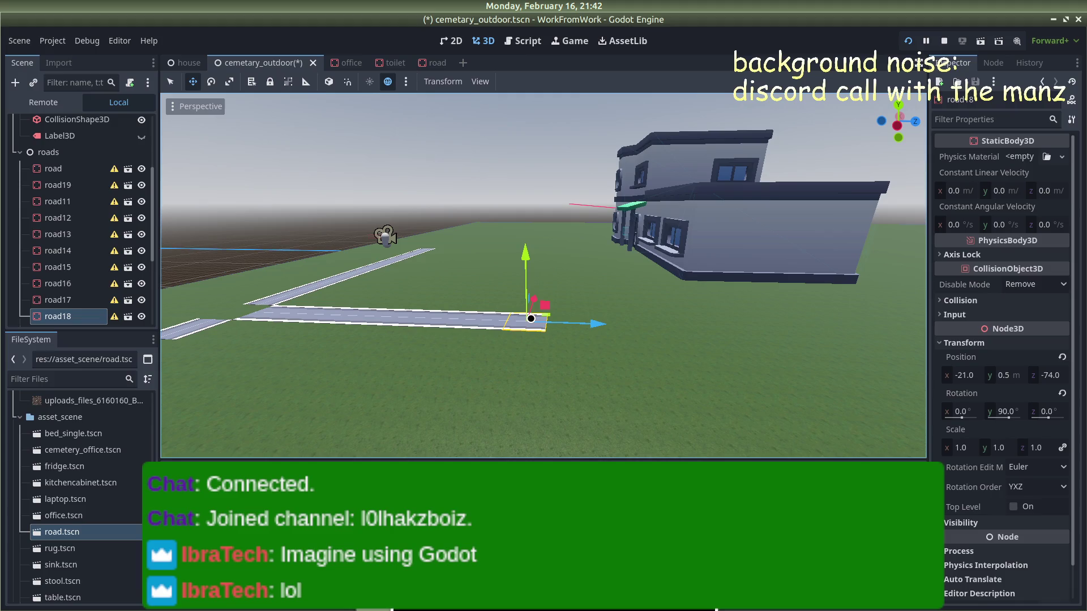
left_click(193, 328)
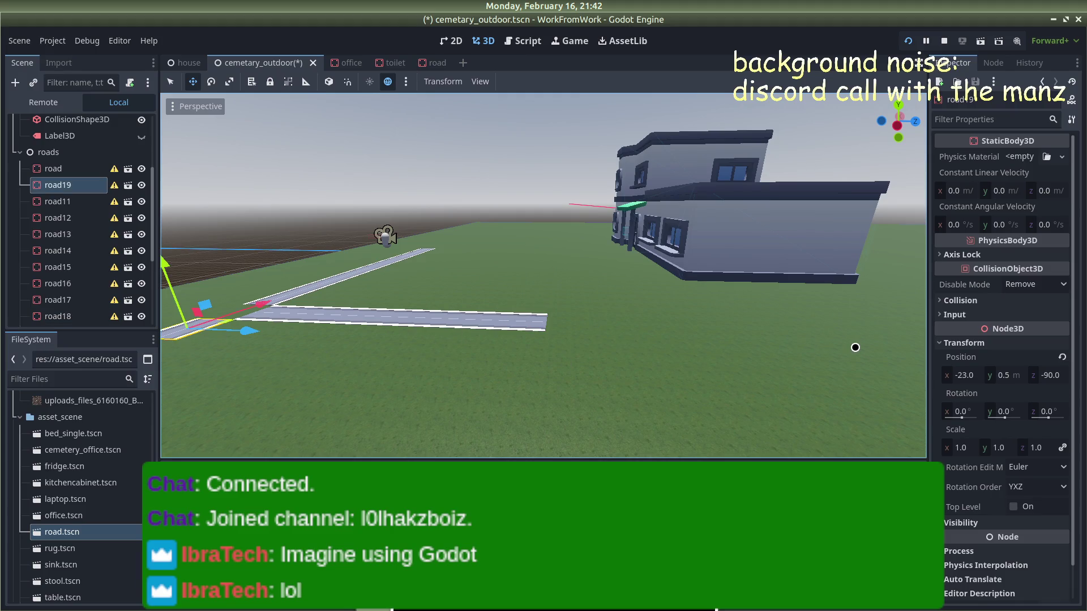
left_click(1050, 373)
type("-")
type("2")
key("Return")
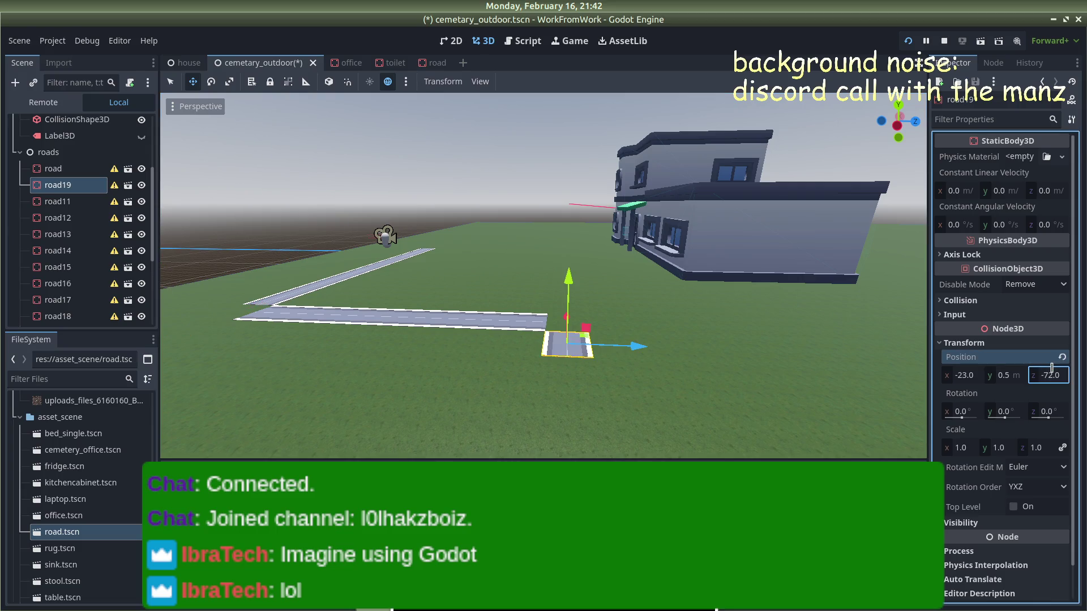
Step: Look around the roads and building, then select road19 at the road end
mouse_move(386, 180)
left_mouse_down()
mouse_move(713, 204)
mouse_move(473, 230)
mouse_move(477, 253)
mouse_move(507, 250)
mouse_move(499, 395)
mouse_move(518, 349)
mouse_move(495, 318)
mouse_move(526, 300)
mouse_move(583, 325)
mouse_move(536, 336)
mouse_move(501, 300)
mouse_move(514, 303)
mouse_move(466, 304)
mouse_move(478, 310)
mouse_move(478, 294)
mouse_move(437, 286)
mouse_move(505, 282)
left_mouse_up()
scroll(479, 312, "up", 4)
scroll(478, 295, "down", 5)
scroll(504, 283, "up", 3)
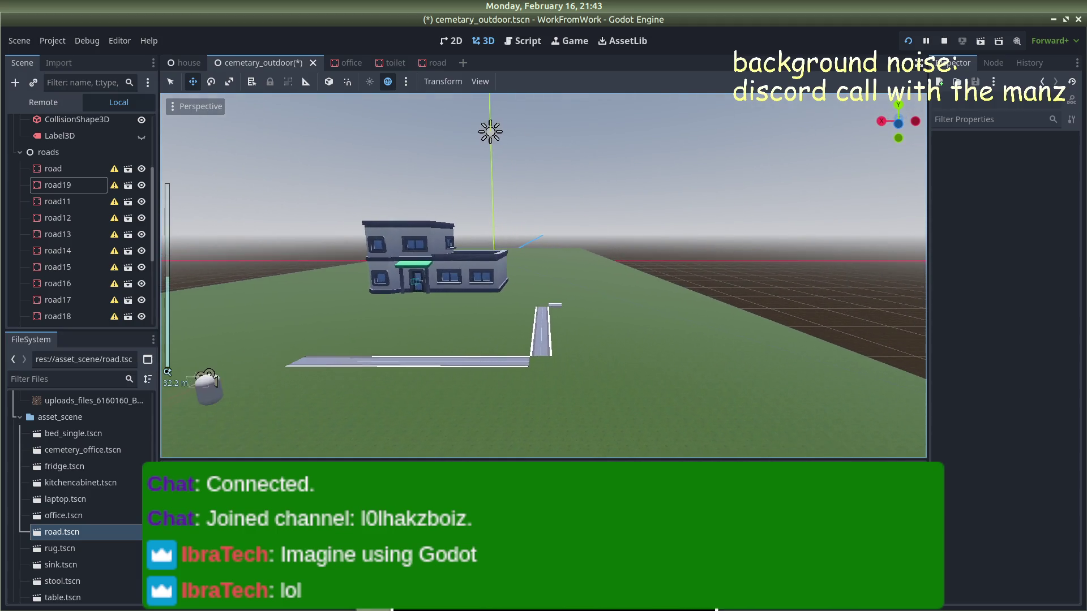
scroll(504, 282, "up", 3)
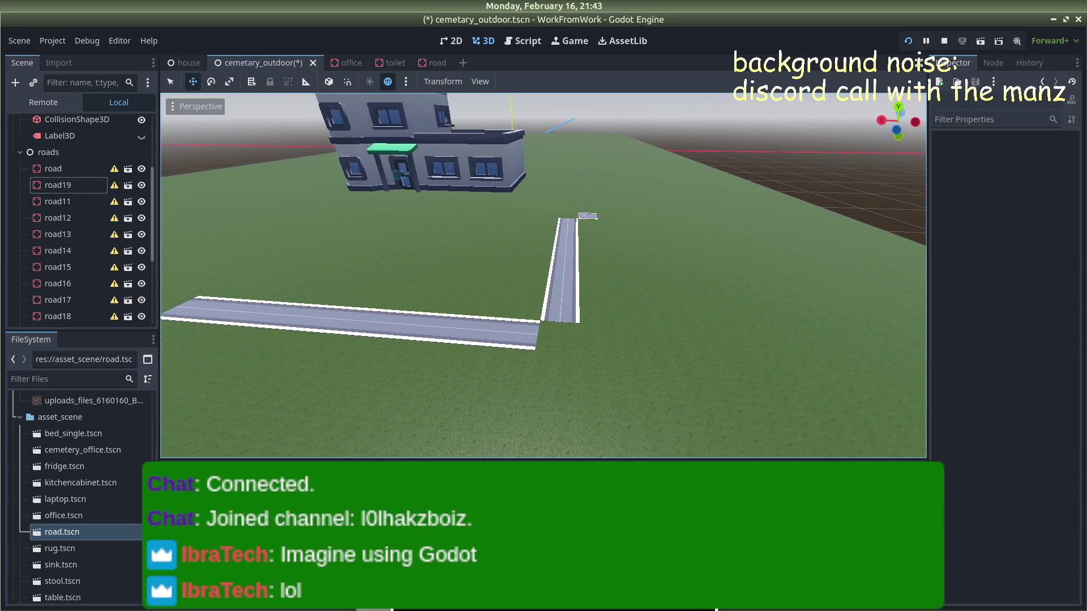
scroll(503, 235, "up", 2)
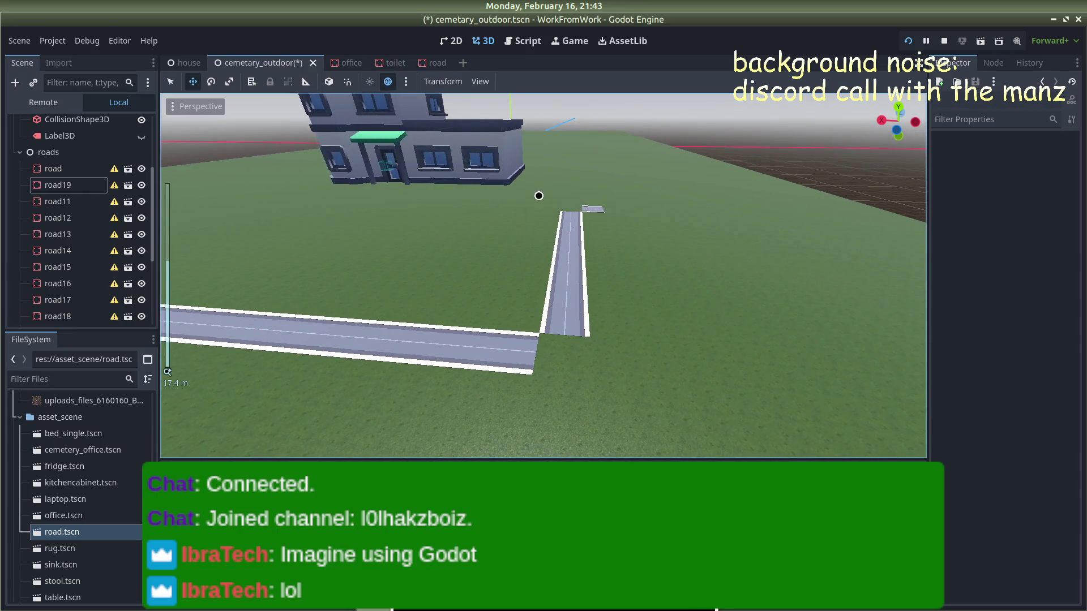
left_click_drag(538, 195, 531, 210)
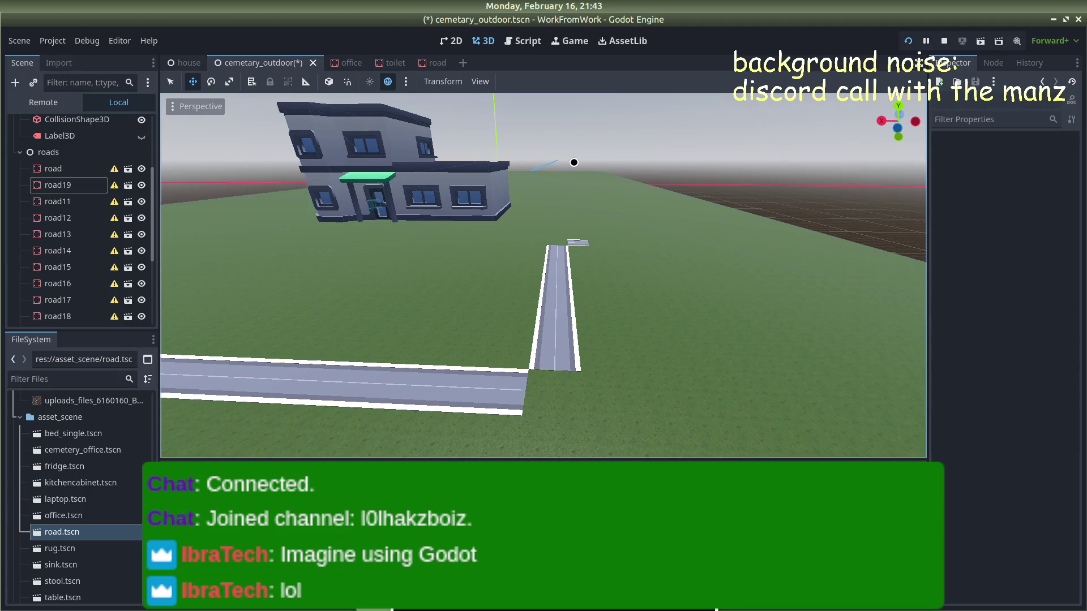
scroll(563, 174, "down", 4)
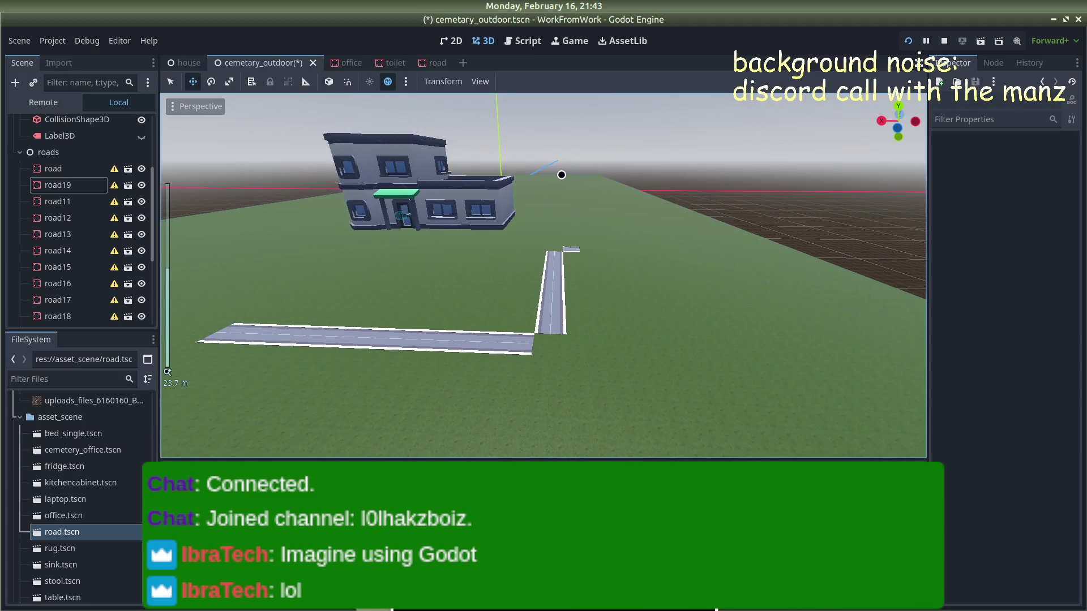
left_click(572, 249)
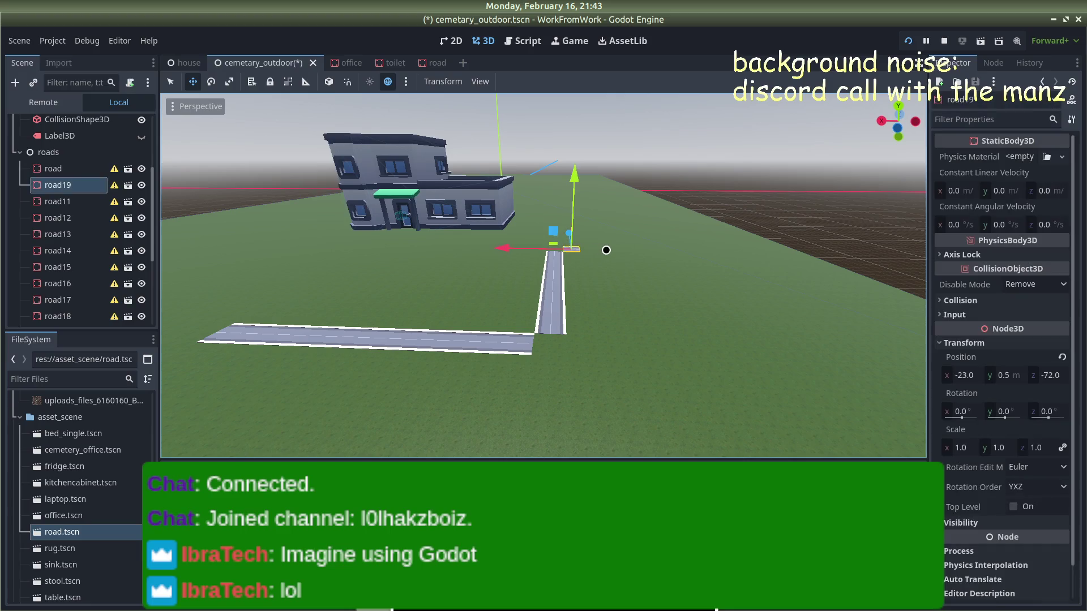
Step: Add road20 at x -25 and road21 at x -27 along z -72
key("ctrl+d")
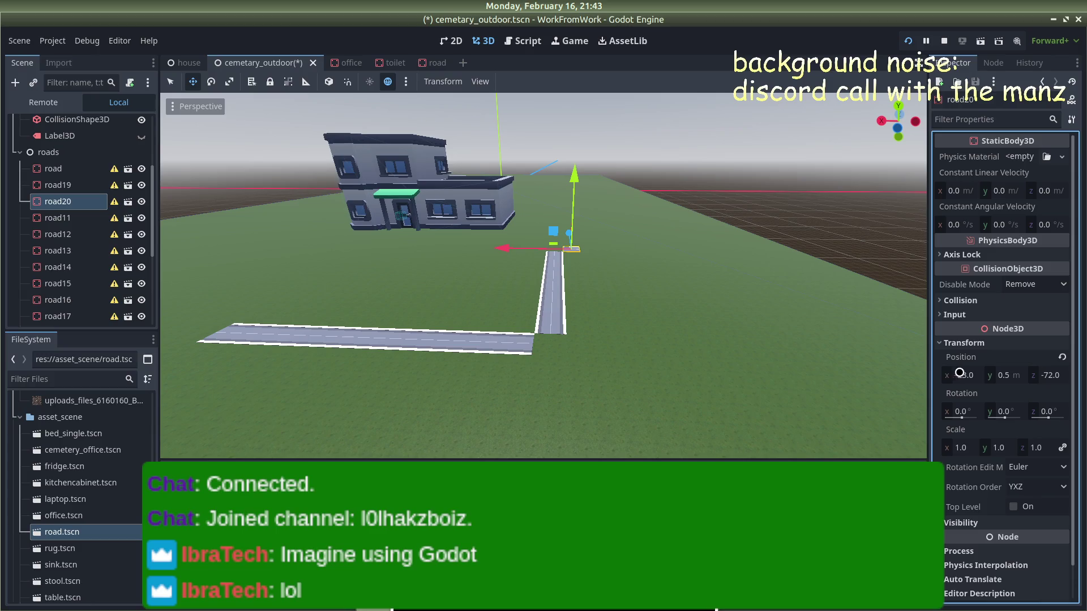
left_click(957, 375)
type("-25")
key("Return")
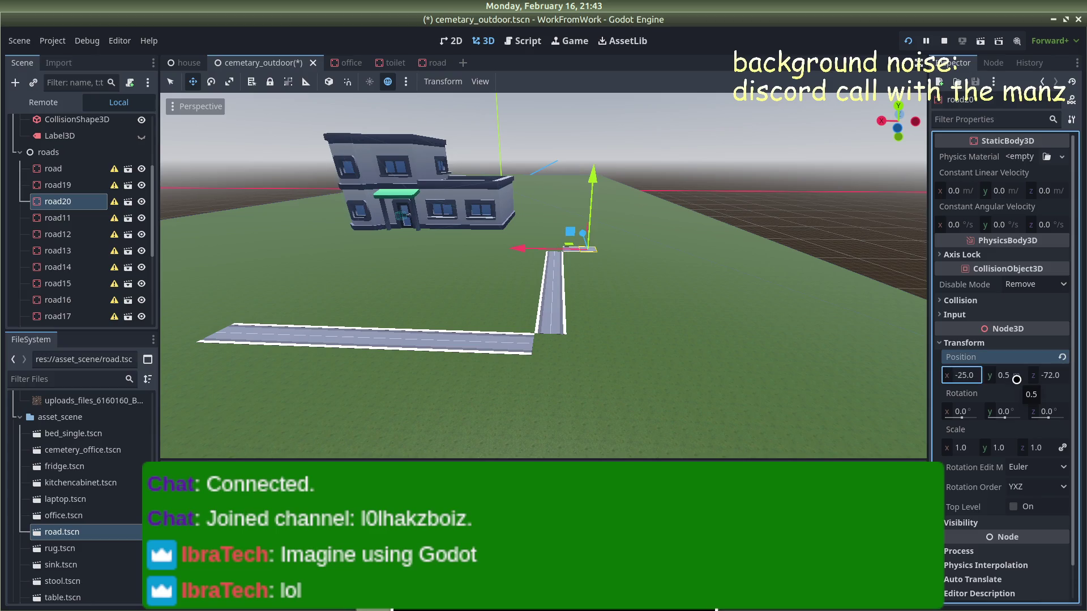
key("ctrl+d")
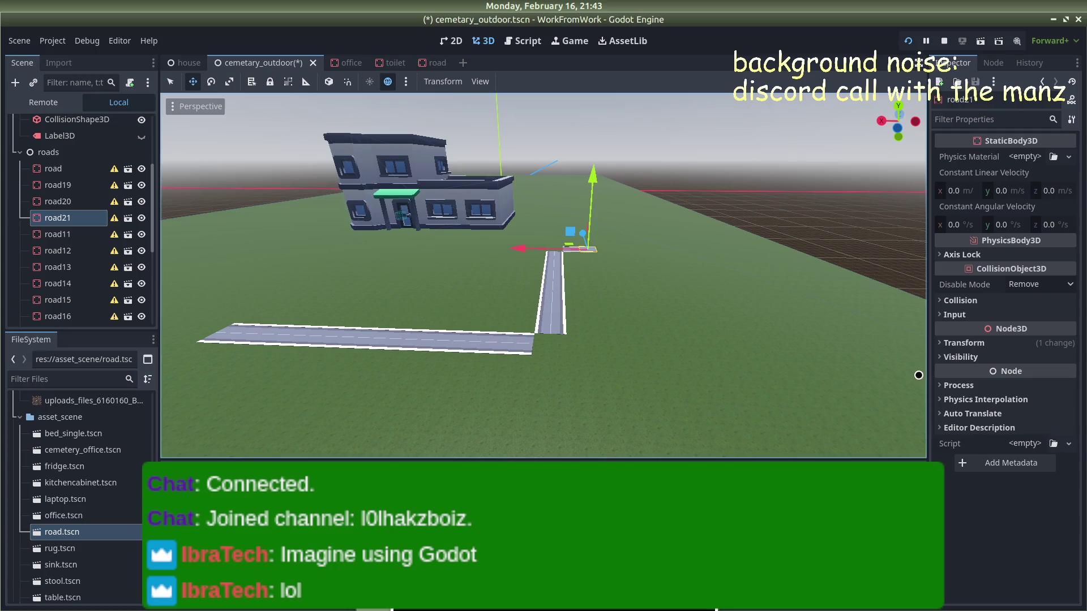
left_click(963, 375)
type("-")
key("Return")
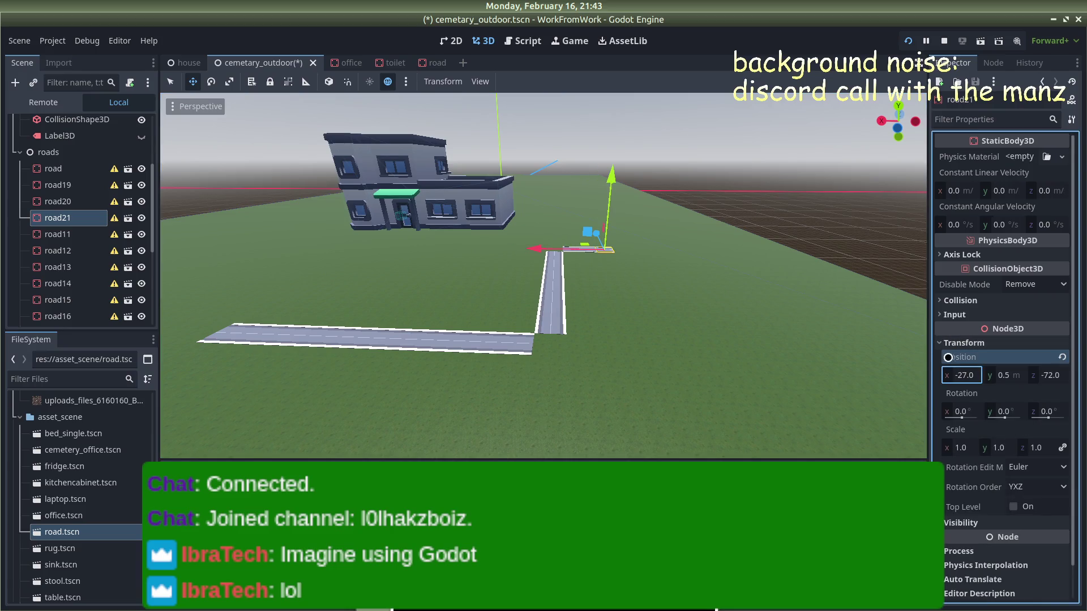
Step: Duplicate road21 into road22, start editing its X position, then deselect it
key("ctrl+d")
left_click(964, 343)
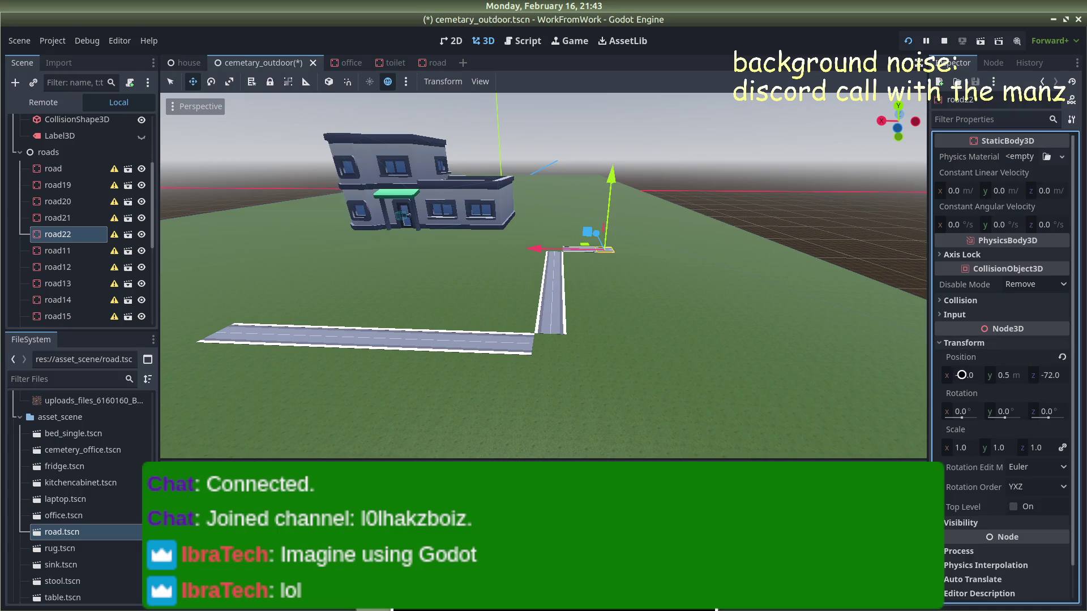
left_click(961, 375)
type("-")
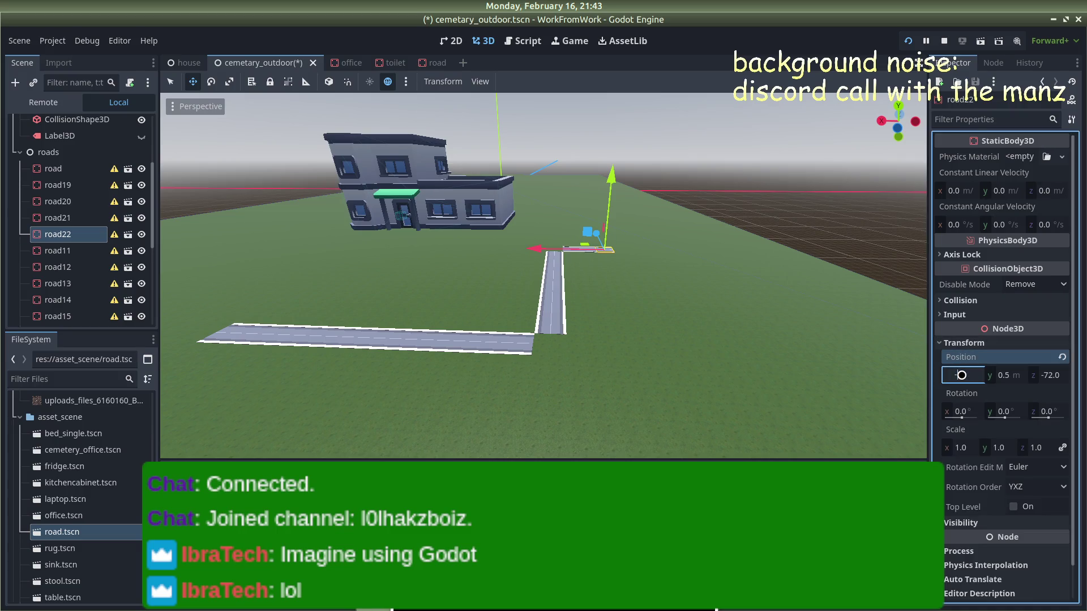
left_click(783, 163)
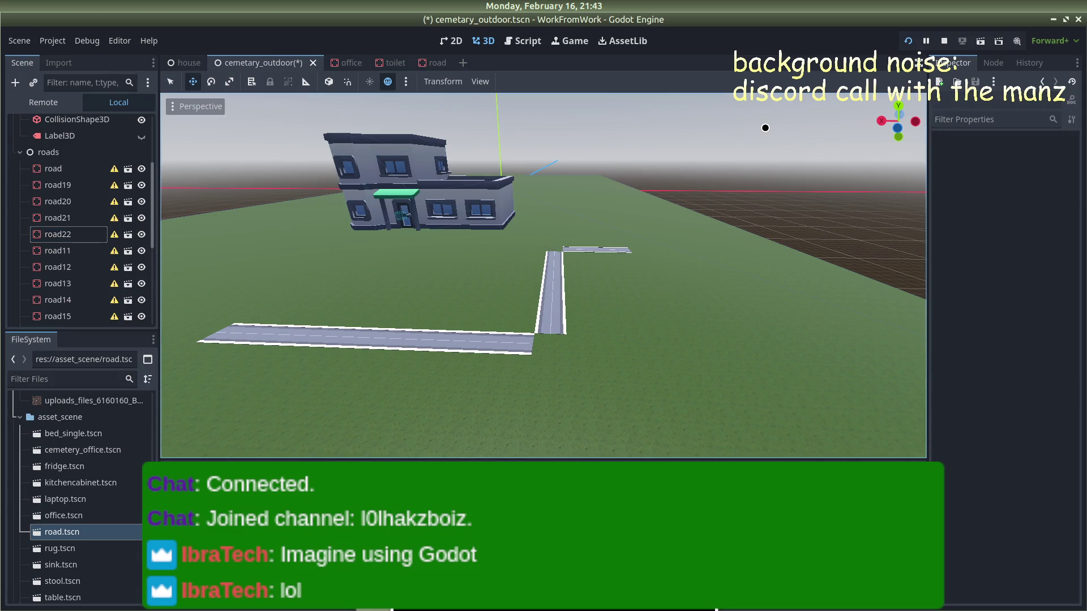
Step: Zoom and orbit along the road to show the player capsule, then select road11
scroll(722, 186, "up", 2)
scroll(722, 185, "up", 2)
scroll(641, 170, "up", 2)
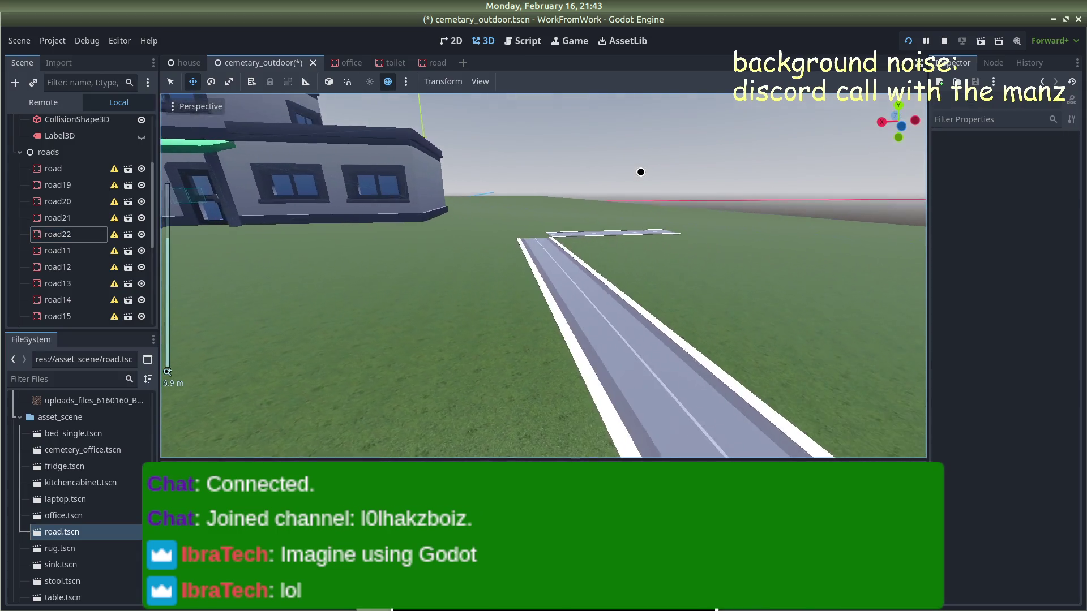
scroll(553, 237, "down", 2)
mouse_move(553, 238)
left_mouse_down()
mouse_move(381, 272)
mouse_move(273, 257)
mouse_move(243, 272)
mouse_move(458, 283)
mouse_move(426, 278)
mouse_move(485, 138)
left_mouse_up()
scroll(258, 275, "up", 3)
scroll(258, 276, "down", 3)
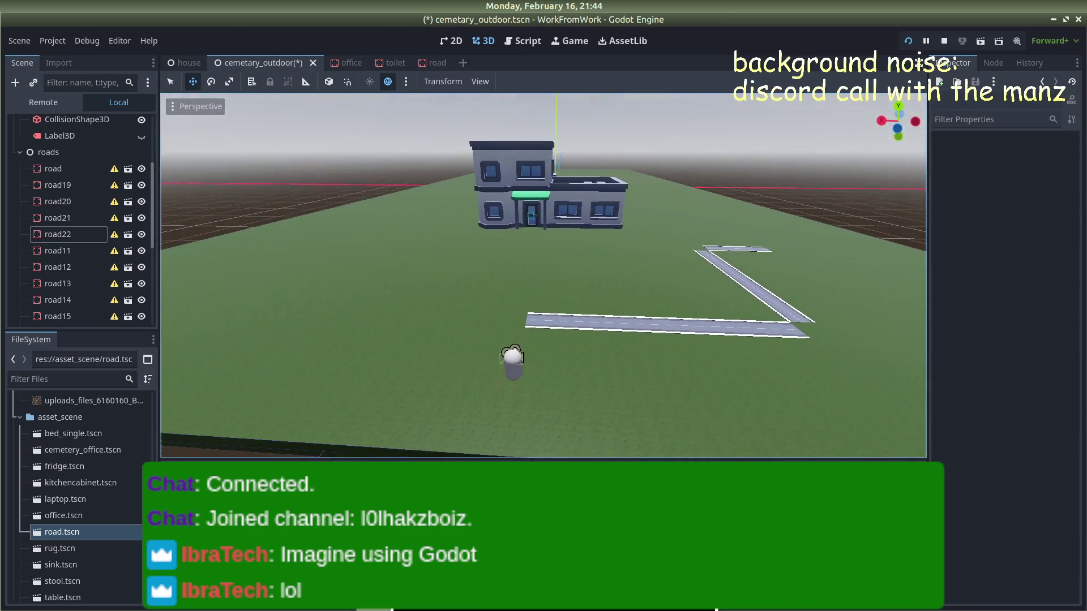
scroll(433, 249, "up", 5)
scroll(433, 249, "down", 3)
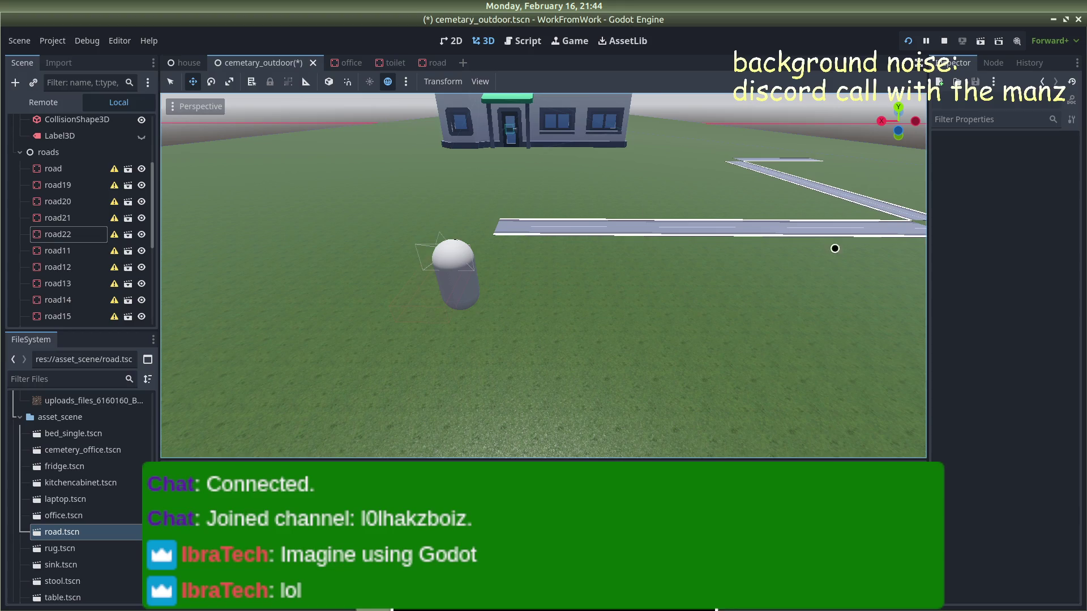
left_click(915, 213)
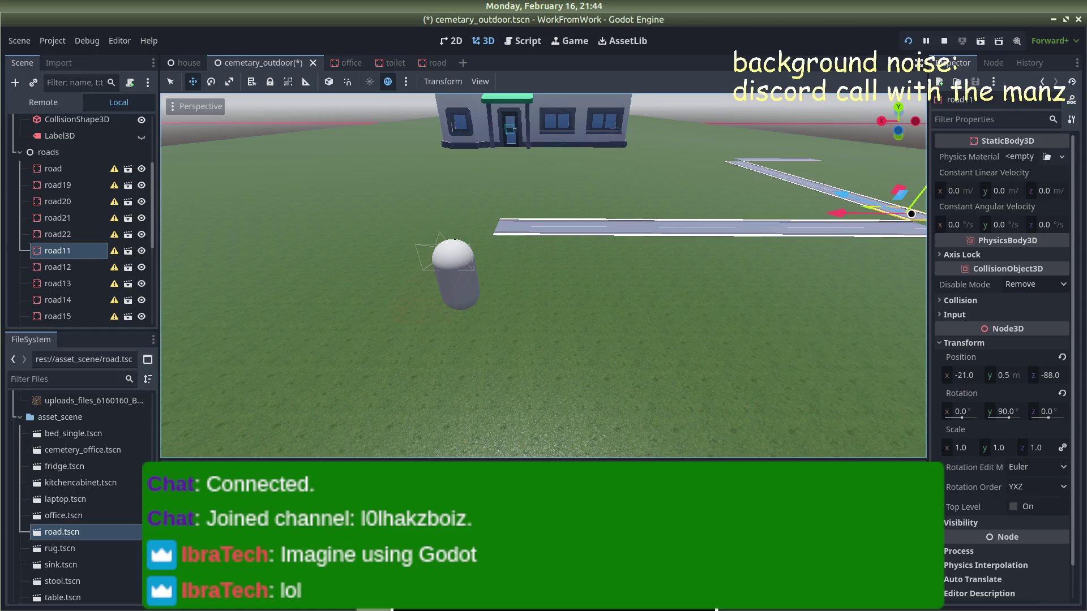
Step: Duplicate road11 into road23, then move road18 to z -90 and start editing its X
key("ctrl+d")
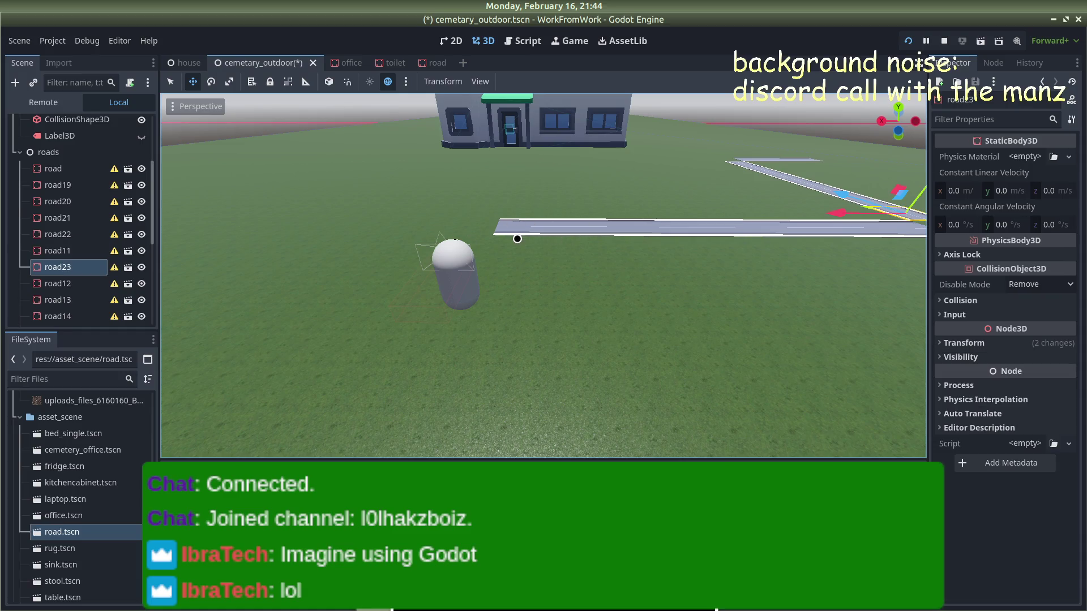
left_click(514, 226)
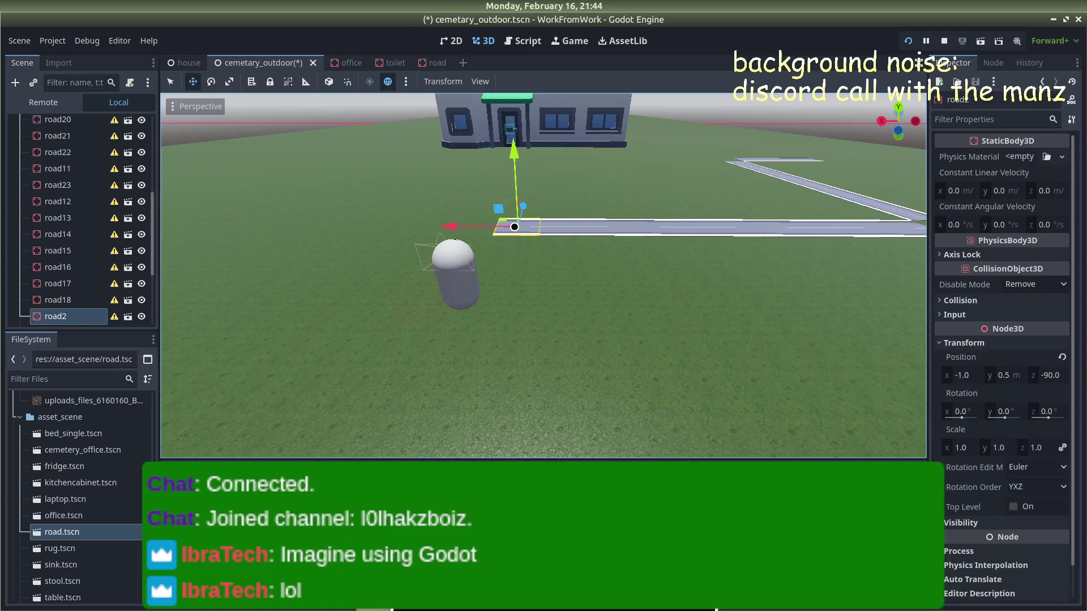
left_click(72, 300)
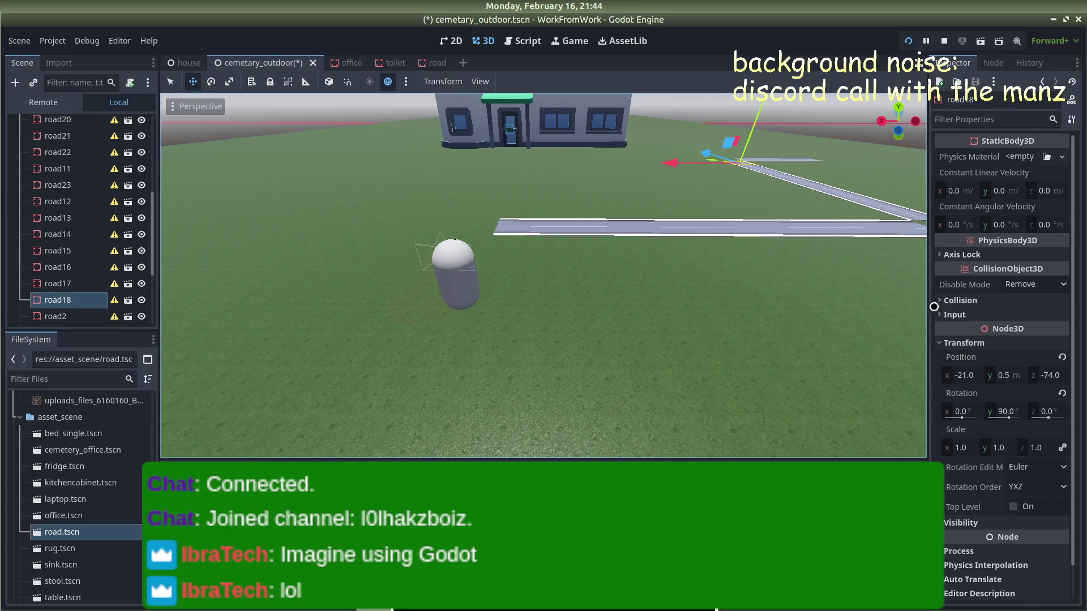
left_click(1049, 376)
type("-90")
key("Return")
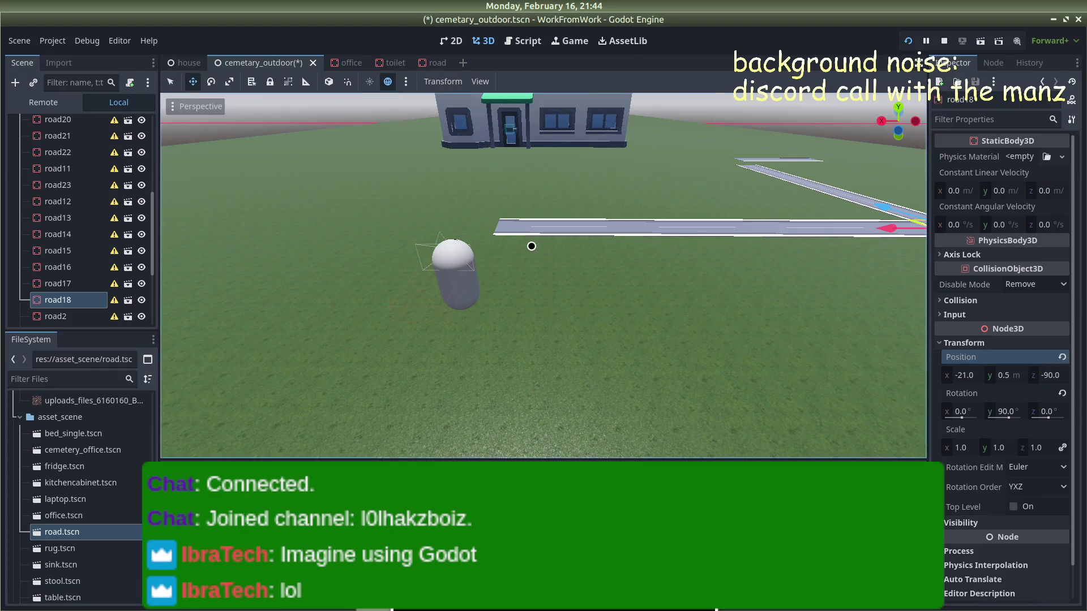
left_click(962, 374)
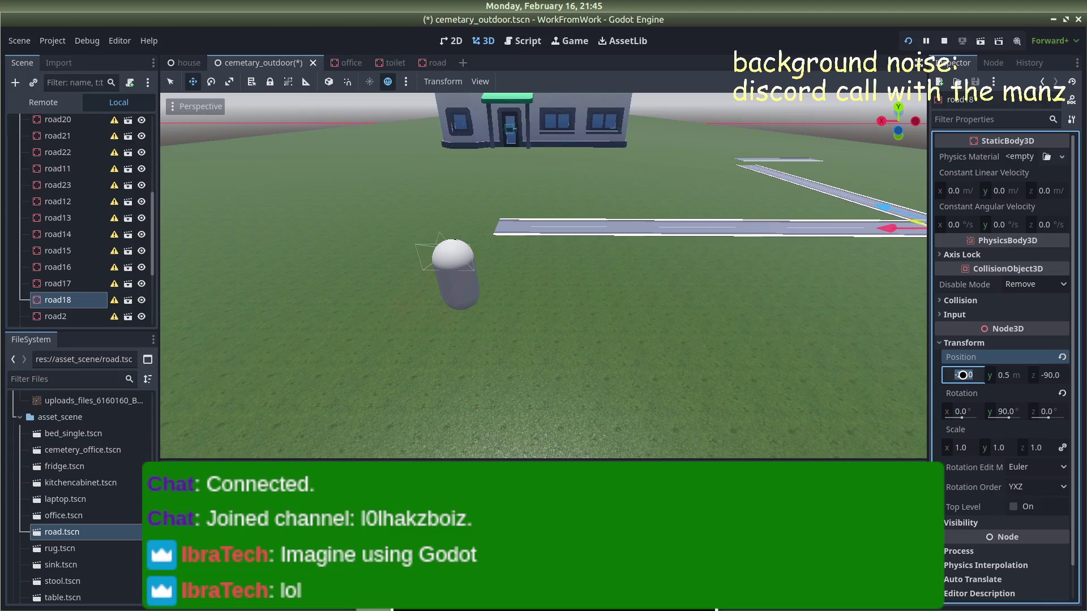
Step: Set road18's position to X 1 and Z -92, then show the desktop
type("10")
key("Return")
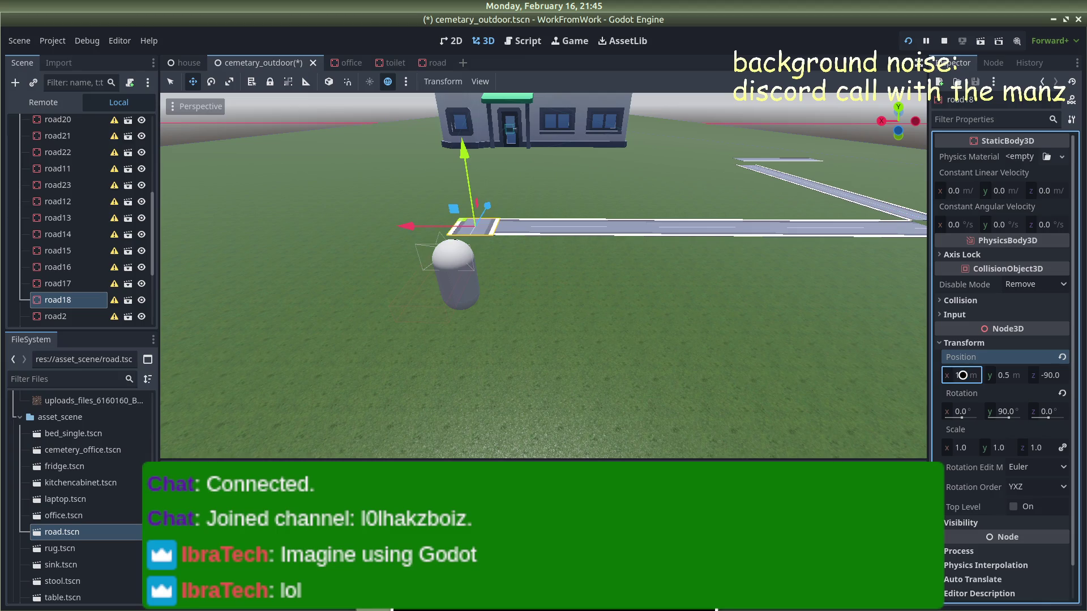
left_click(1047, 375)
type("-92")
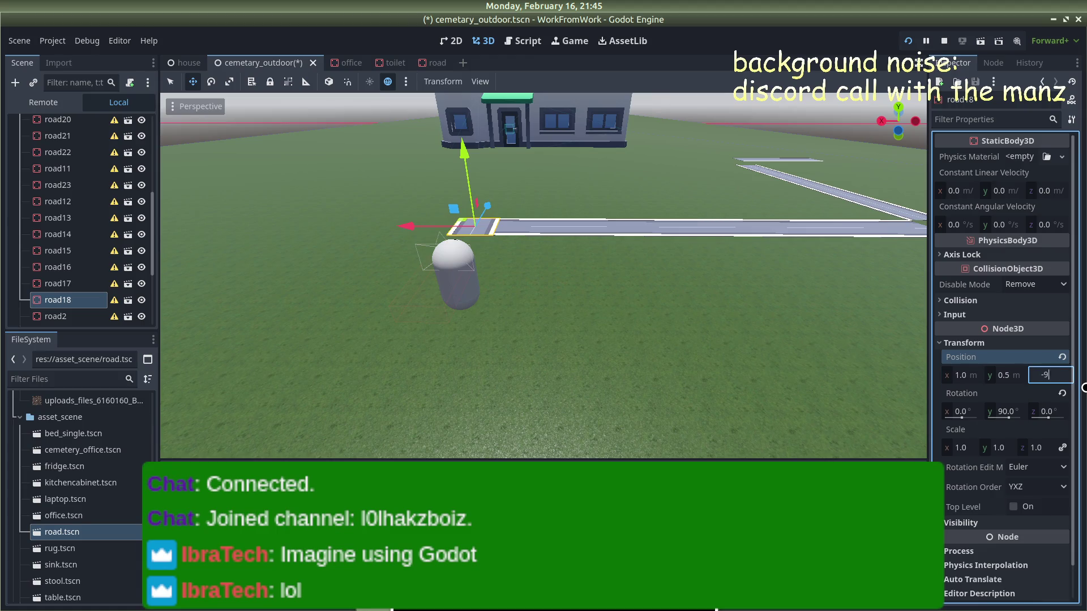
key("Return")
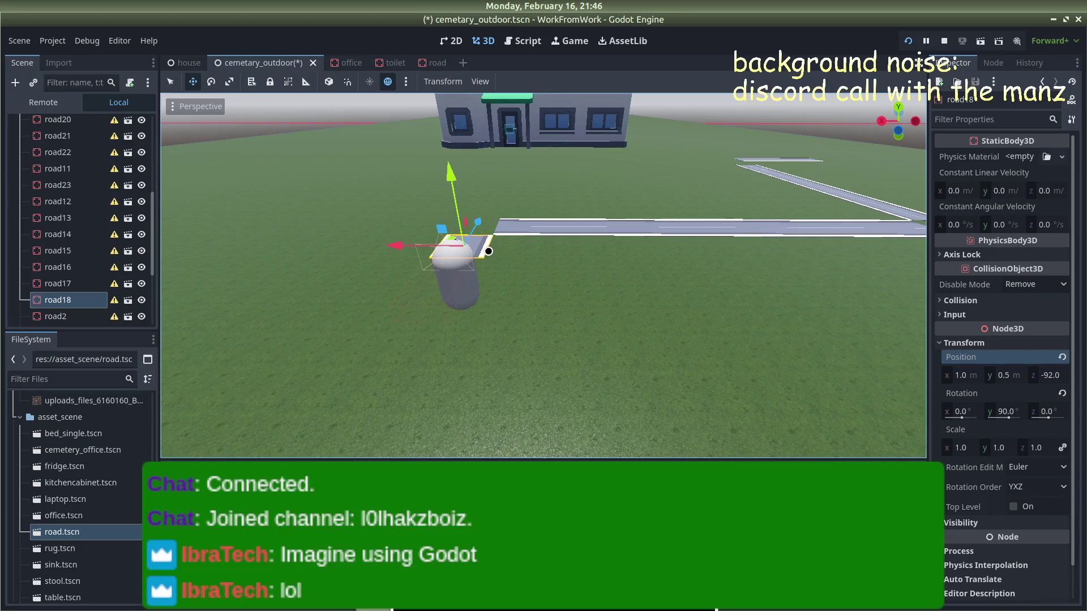
key("super+d")
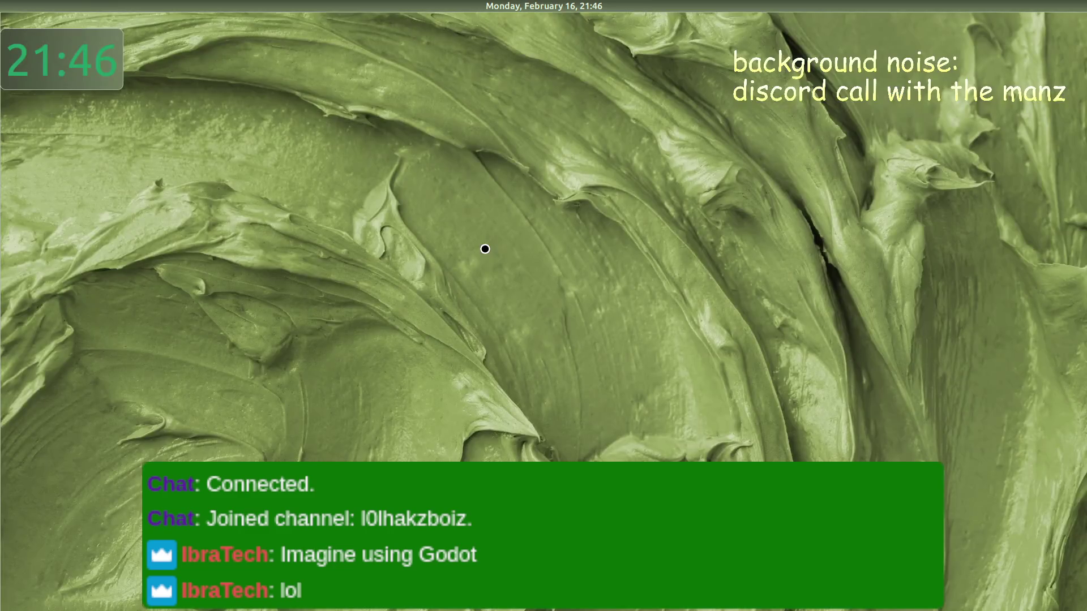
key("super")
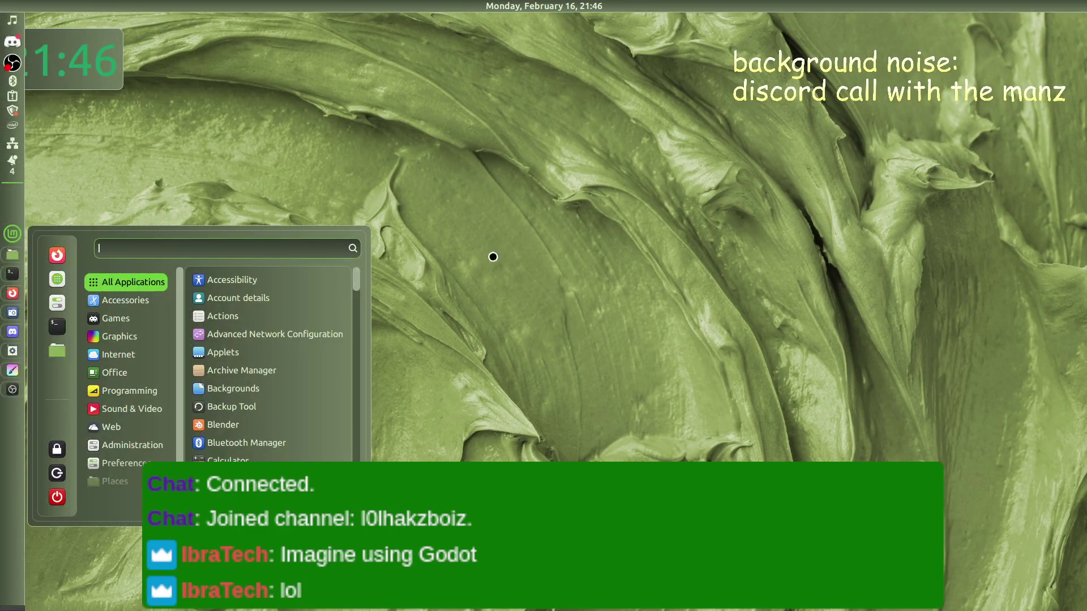
key("Escape")
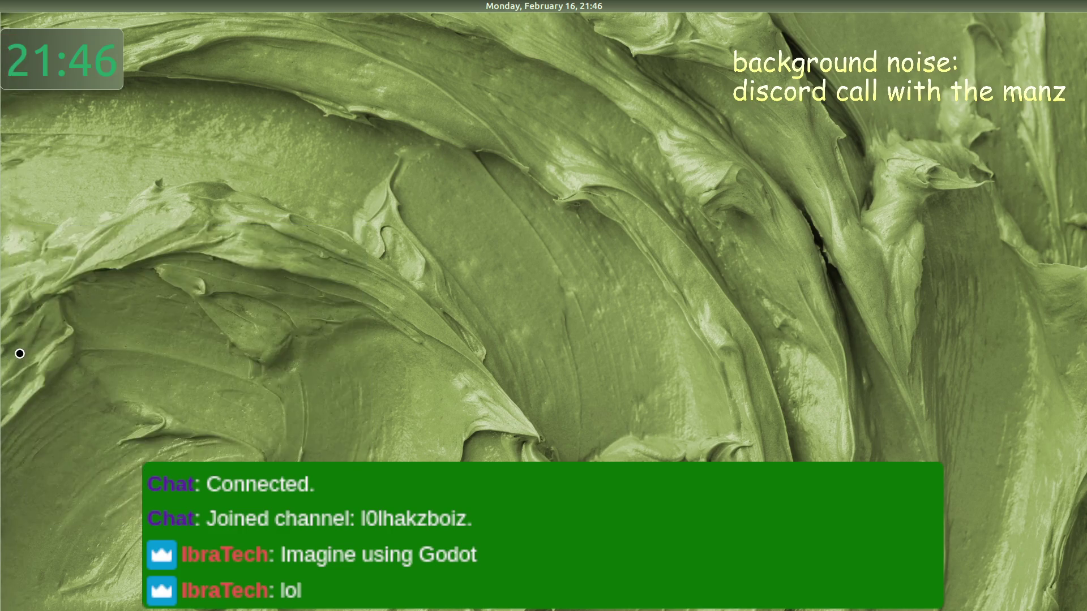
key("alt+Tab")
key("Tab")
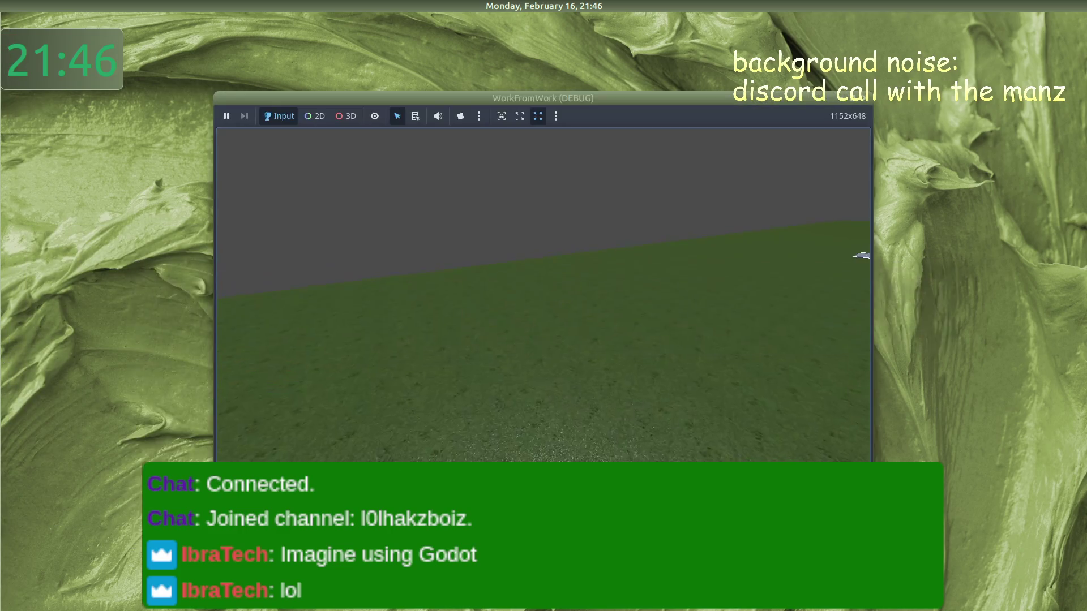
key("alt+Tab")
key("Tab")
key("Tab")
key("Tab")
key("Tab")
key("Tab")
key("Tab")
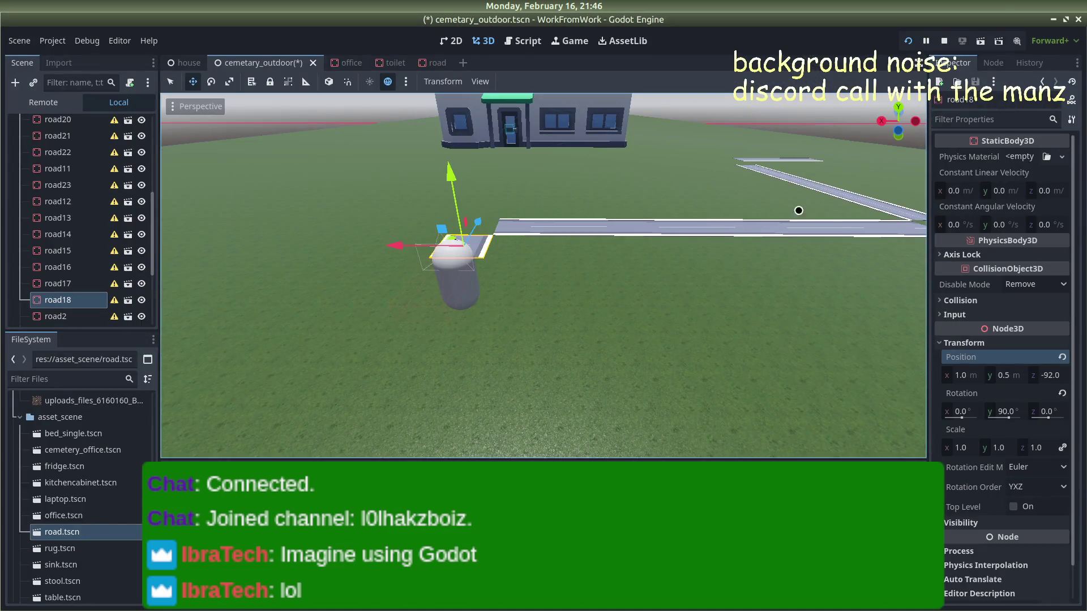
Step: Duplicate the road18 tile beside the capsule into road24 and set its Z to -94
mouse_move(612, 199)
left_mouse_down()
mouse_move(613, 180)
mouse_move(645, 177)
mouse_move(636, 182)
left_mouse_up()
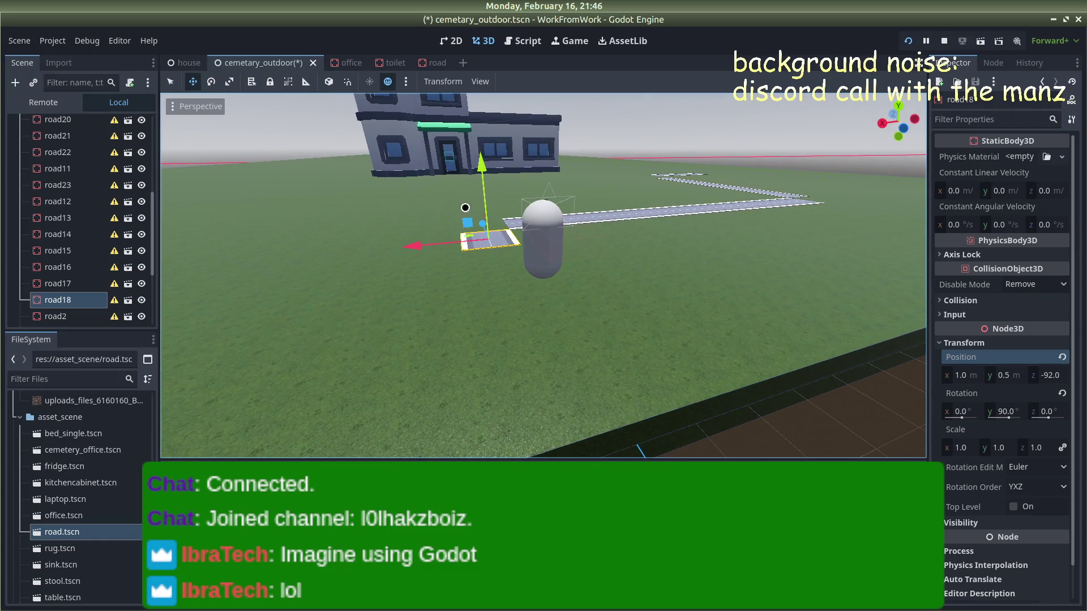
left_click_drag(503, 238, 500, 240)
key("ctrl+d")
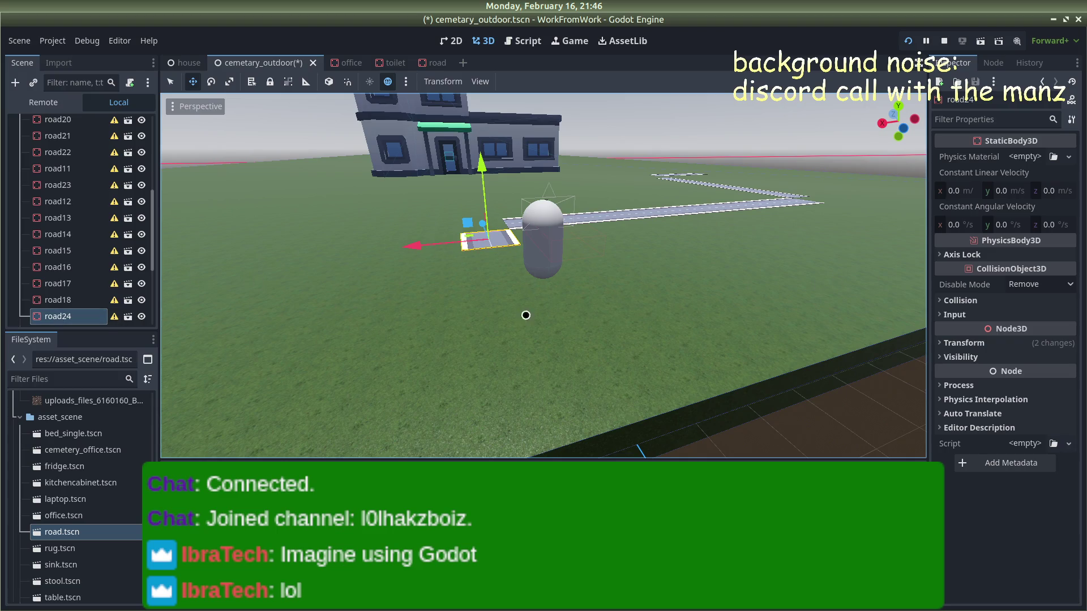
key("ctrl+z")
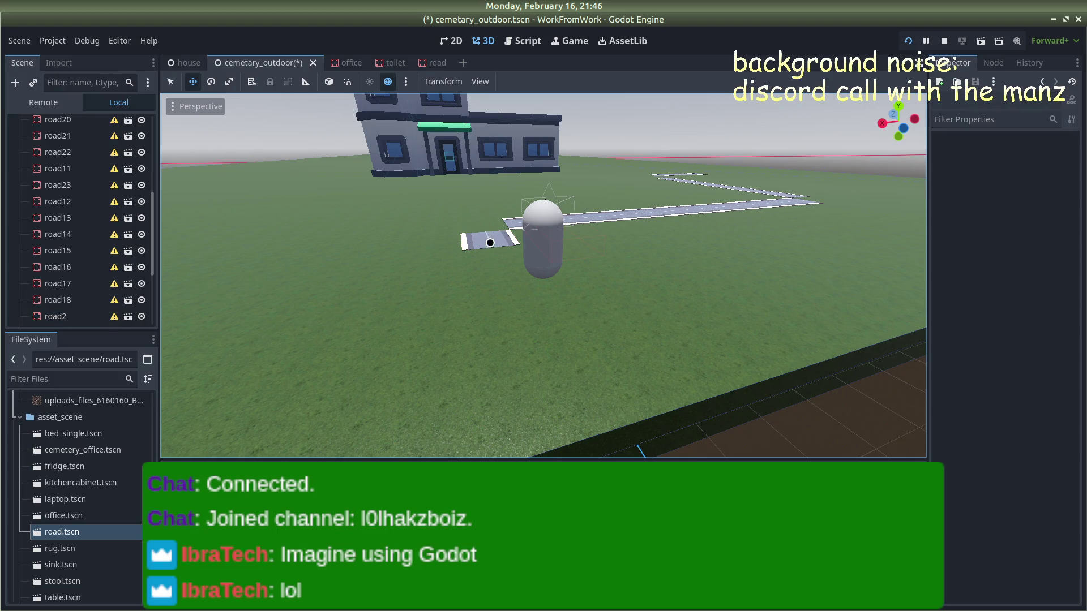
left_click(490, 243)
key("ctrl+d")
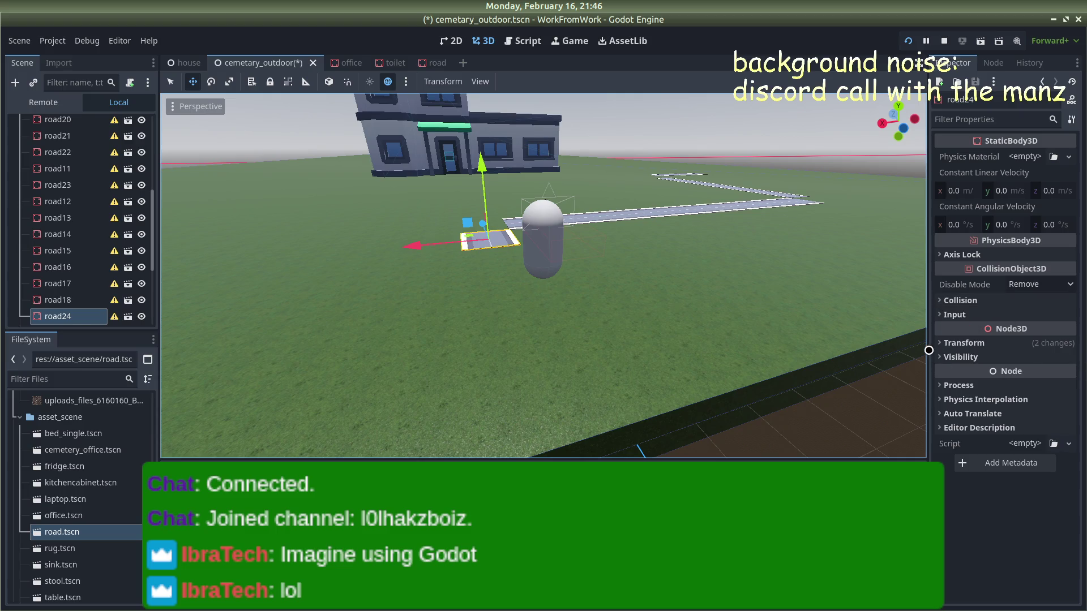
left_click(940, 343)
left_click(1048, 375)
type("-94")
key("Return")
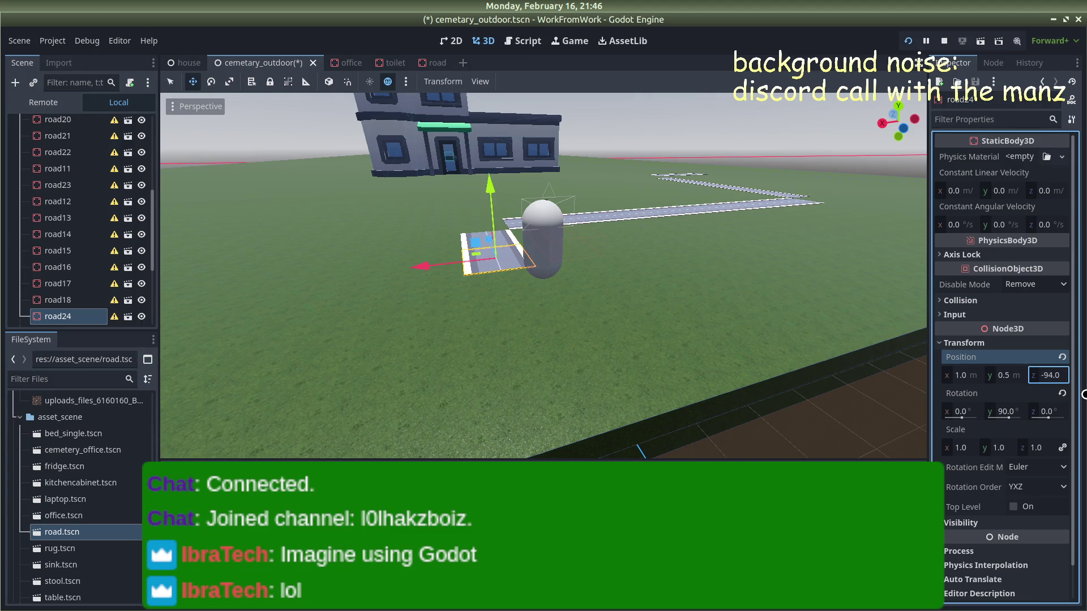